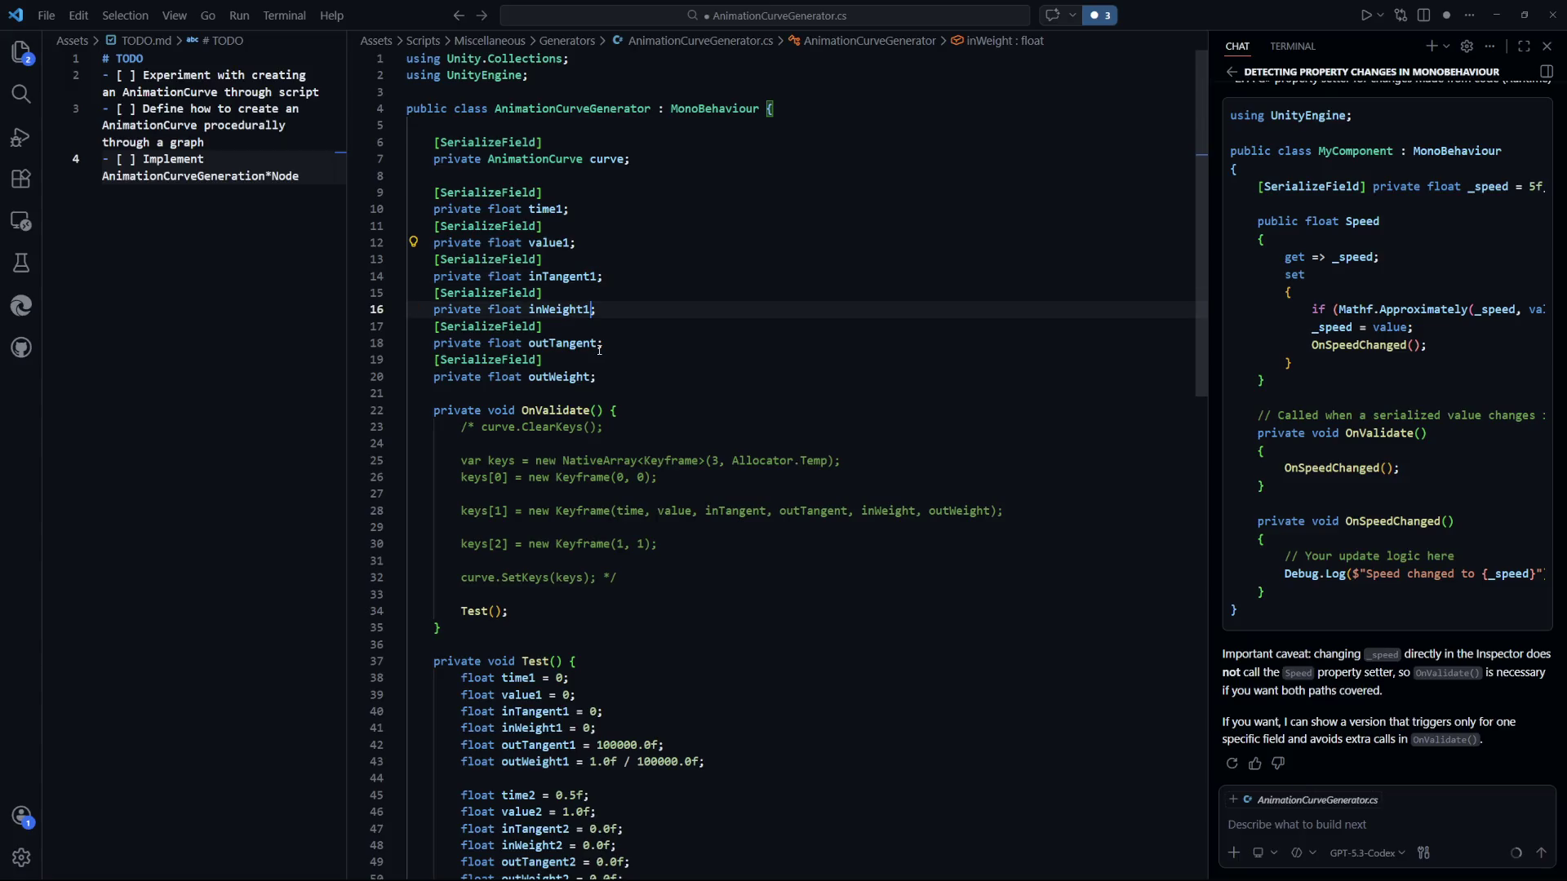
# Append 1 to the keyframe field names and paste two copies of the serialized field block.
pyautogui.click(597, 343)
pyautogui.write('1')
pyautogui.click(595, 376)
pyautogui.write('1')
pyautogui.hotkey('shift', 'Up')
pyautogui.hotkey('shift', 'Up')
pyautogui.hotkey('shift', 'Up')
pyautogui.hotkey('shift', 'Home')
pyautogui.hotkey('ctrl', 'c')
pyautogui.press('Right')
pyautogui.press('Return')
pyautogui.press('Return')
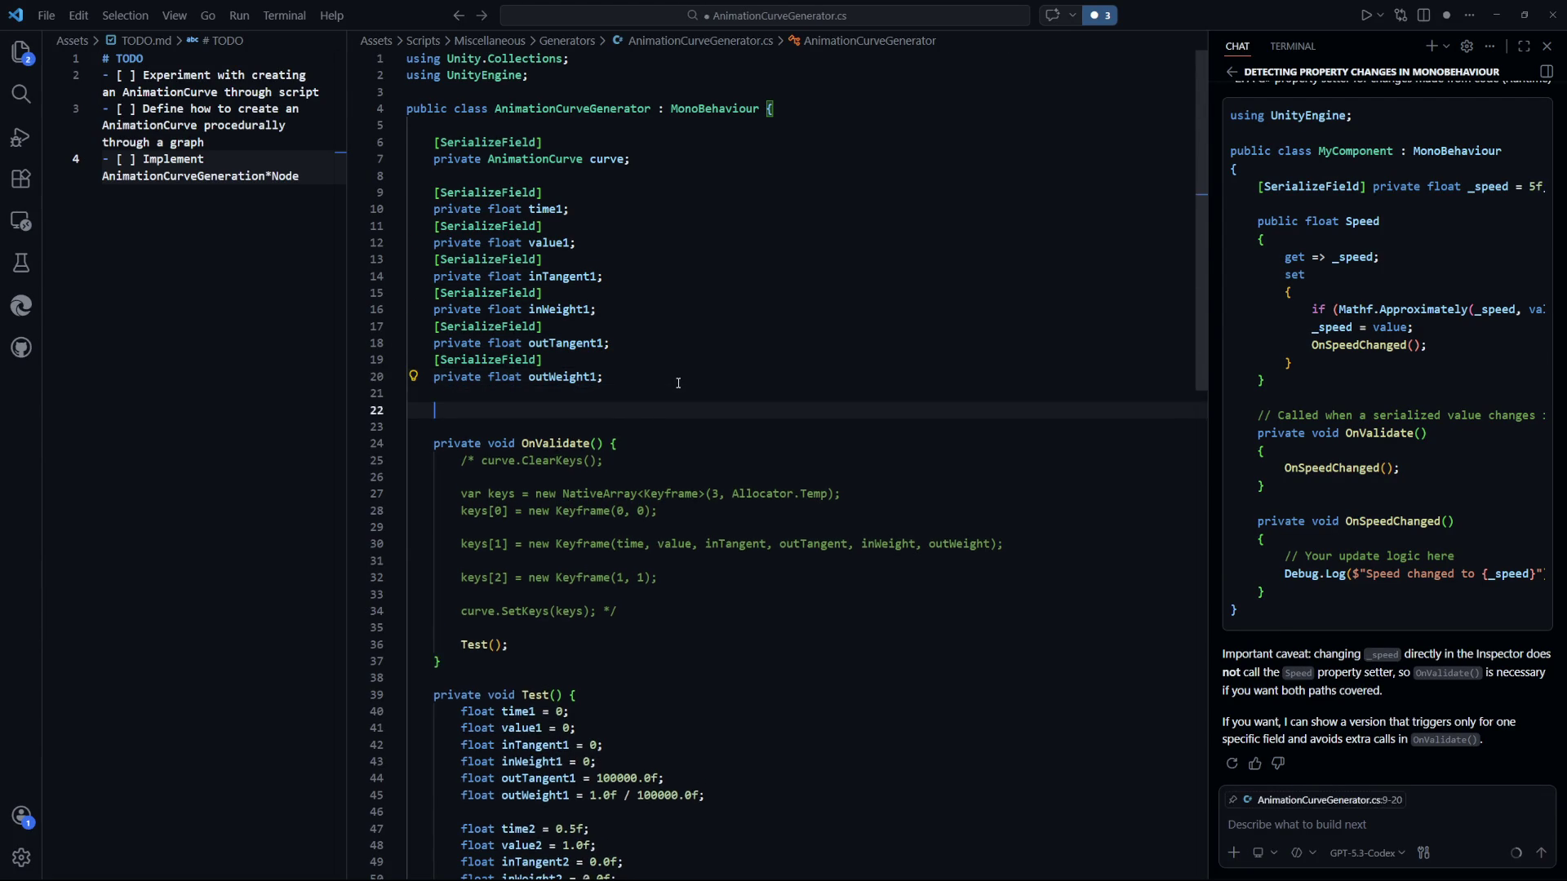
pyautogui.hotkey('ctrl', 'v')
pyautogui.press('Return')
pyautogui.press('Return')
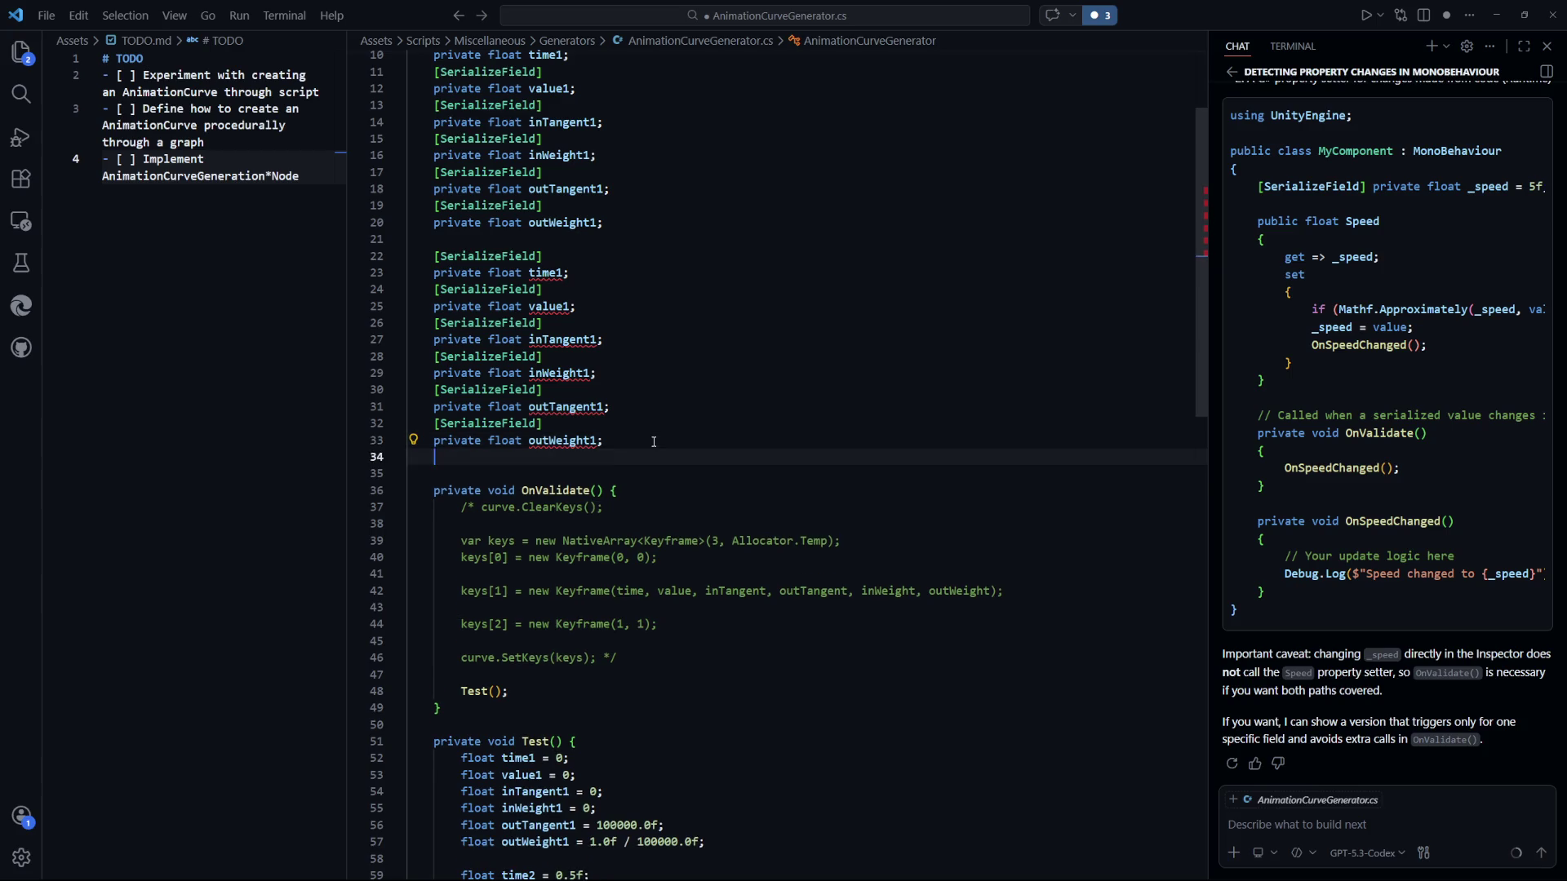
pyautogui.hotkey('ctrl', 'v')
# Rename the second block's fields to time2, value2, inTangent2, inWeight2, outTangent2, outWeight2.
pyautogui.click(737, 396)
pyautogui.click(571, 257)
pyautogui.click(569, 272)
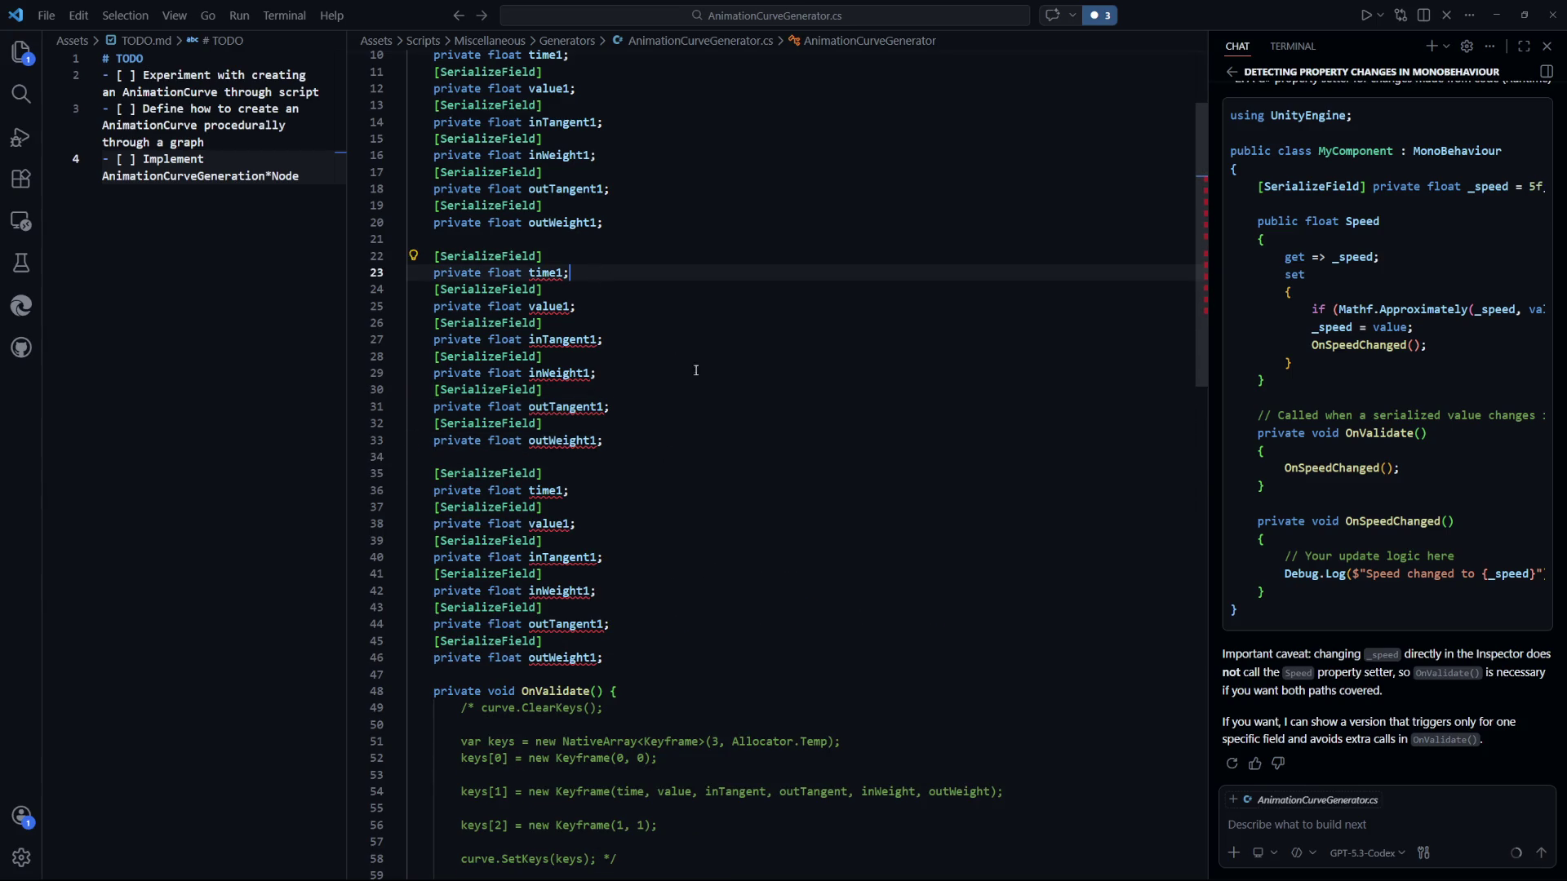
pyautogui.keyDown('alt'); pyautogui.click(574, 306); pyautogui.keyUp('alt')
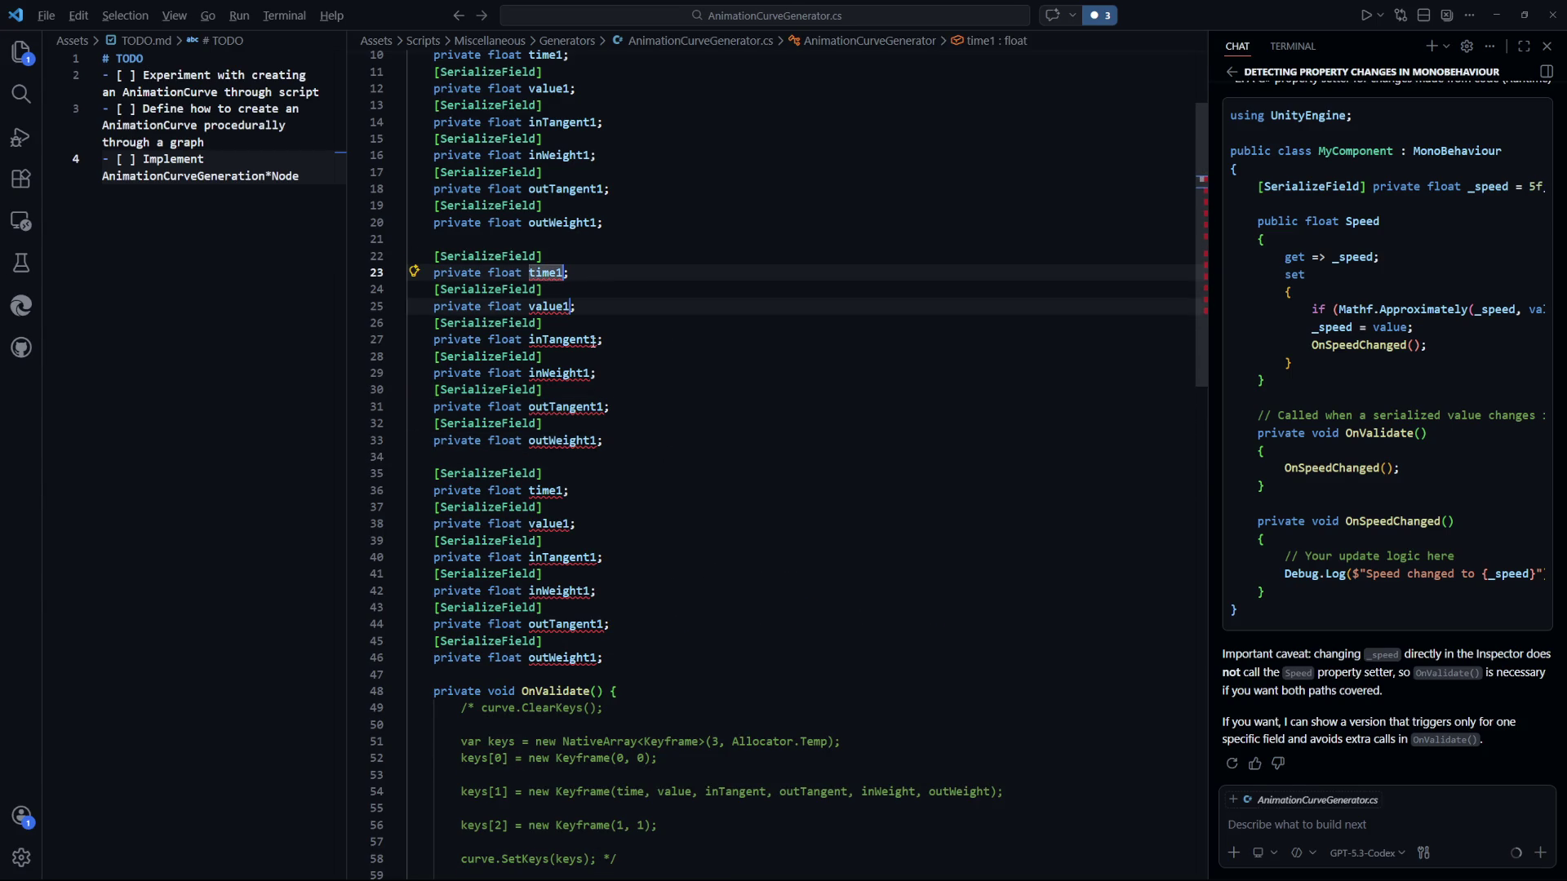
pyautogui.keyDown('alt'); pyautogui.click(599, 339); pyautogui.keyUp('alt')
pyautogui.keyDown('alt'); pyautogui.click(593, 373); pyautogui.keyUp('alt')
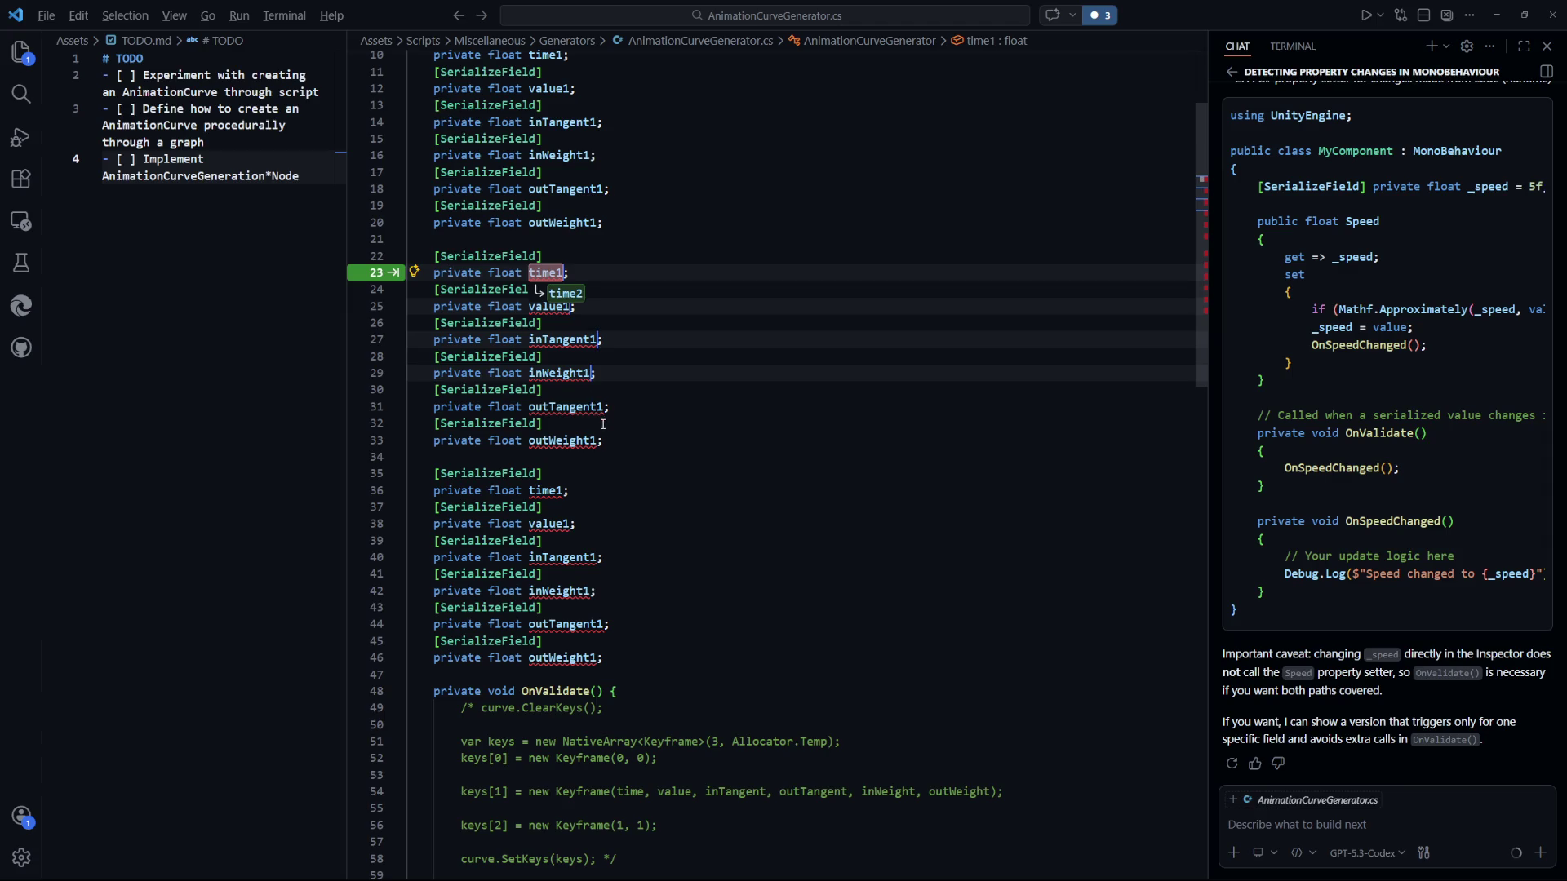
pyautogui.keyDown('alt'); pyautogui.click(603, 408); pyautogui.keyUp('alt')
pyautogui.keyDown('alt'); pyautogui.click(600, 441); pyautogui.keyUp('alt')
pyautogui.press('BackSpace')
pyautogui.write('2')
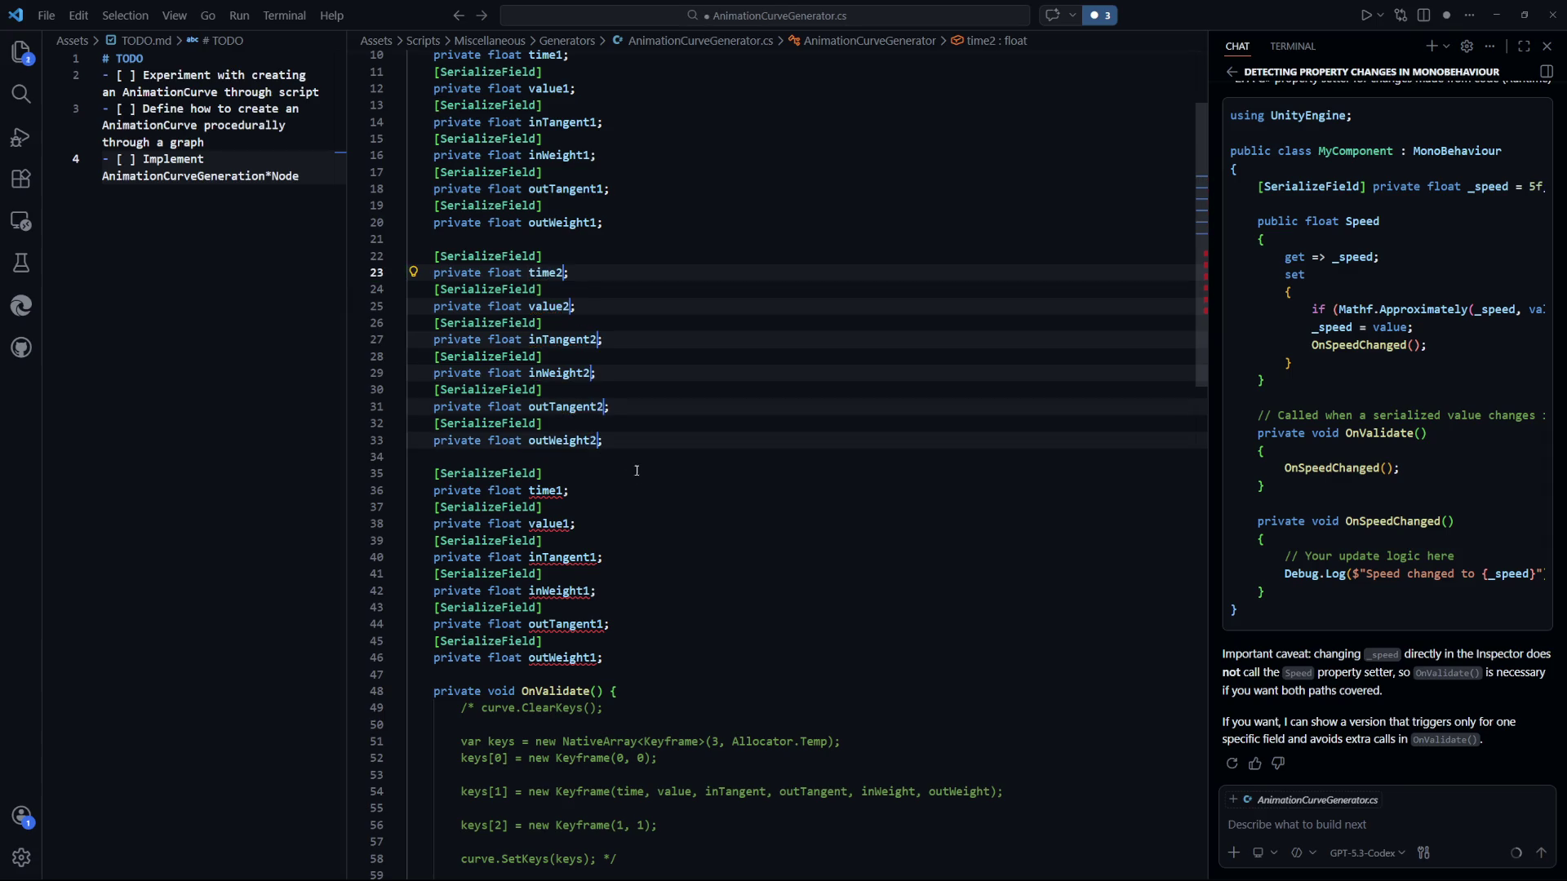
# Rename the third block's fields with suffix 3, time3 through outWeight3.
pyautogui.click(586, 507)
pyautogui.scroll(-3, 586, 375)
pyautogui.click(560, 368)
pyautogui.keyDown('alt'); pyautogui.click(574, 400); pyautogui.keyUp('alt')
pyautogui.keyDown('alt'); pyautogui.click(600, 433); pyautogui.keyUp('alt')
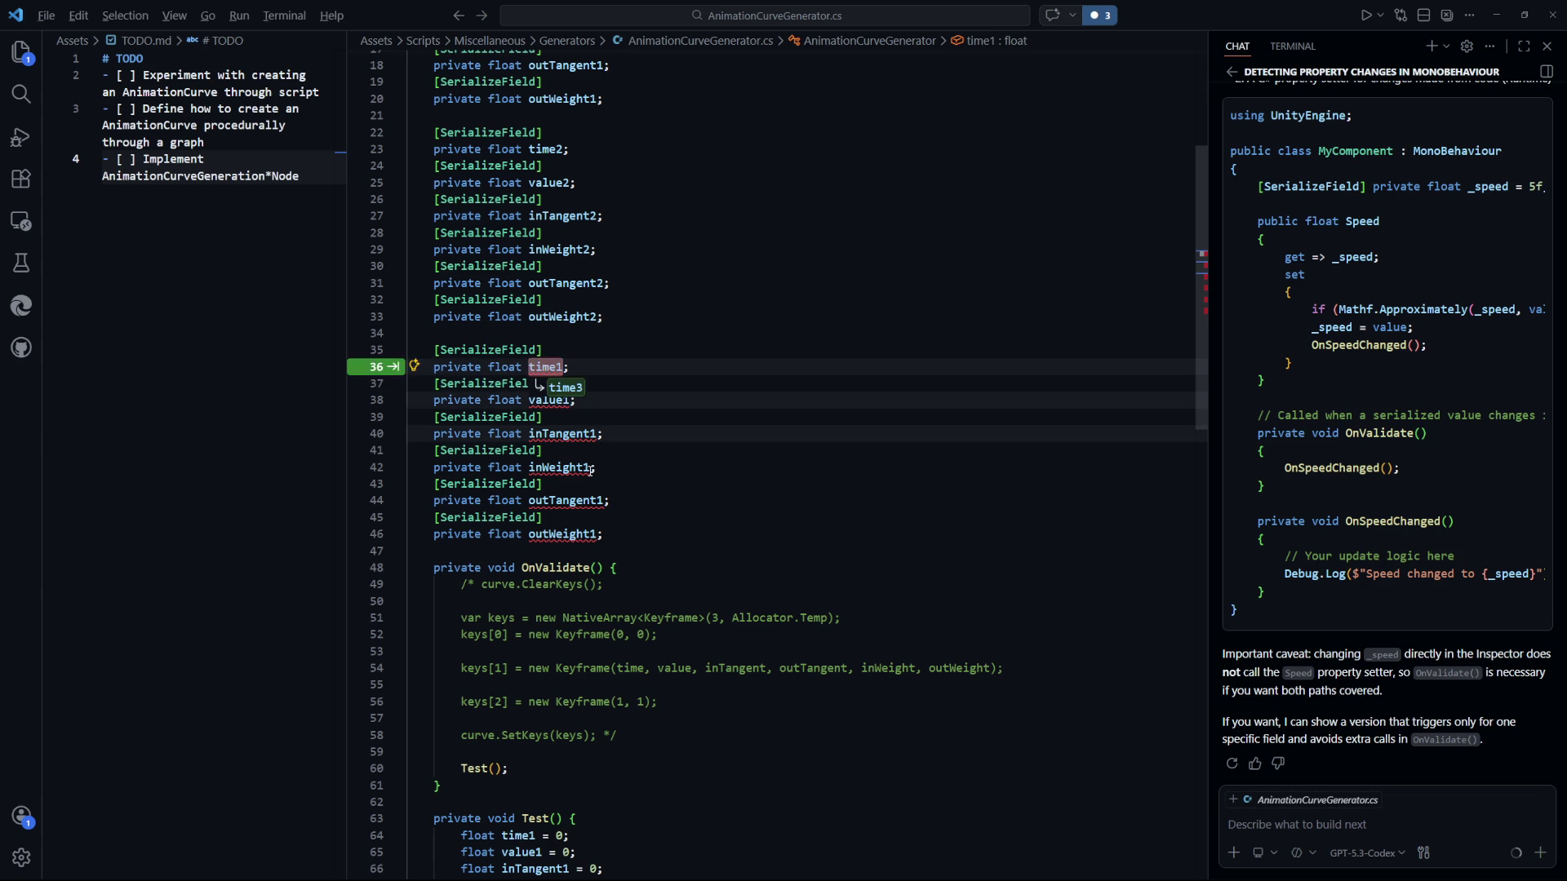
pyautogui.keyDown('alt'); pyautogui.click(595, 466); pyautogui.keyUp('alt')
pyautogui.keyDown('alt'); pyautogui.click(605, 500); pyautogui.keyUp('alt')
pyautogui.keyDown('alt'); pyautogui.click(600, 534); pyautogui.keyUp('alt')
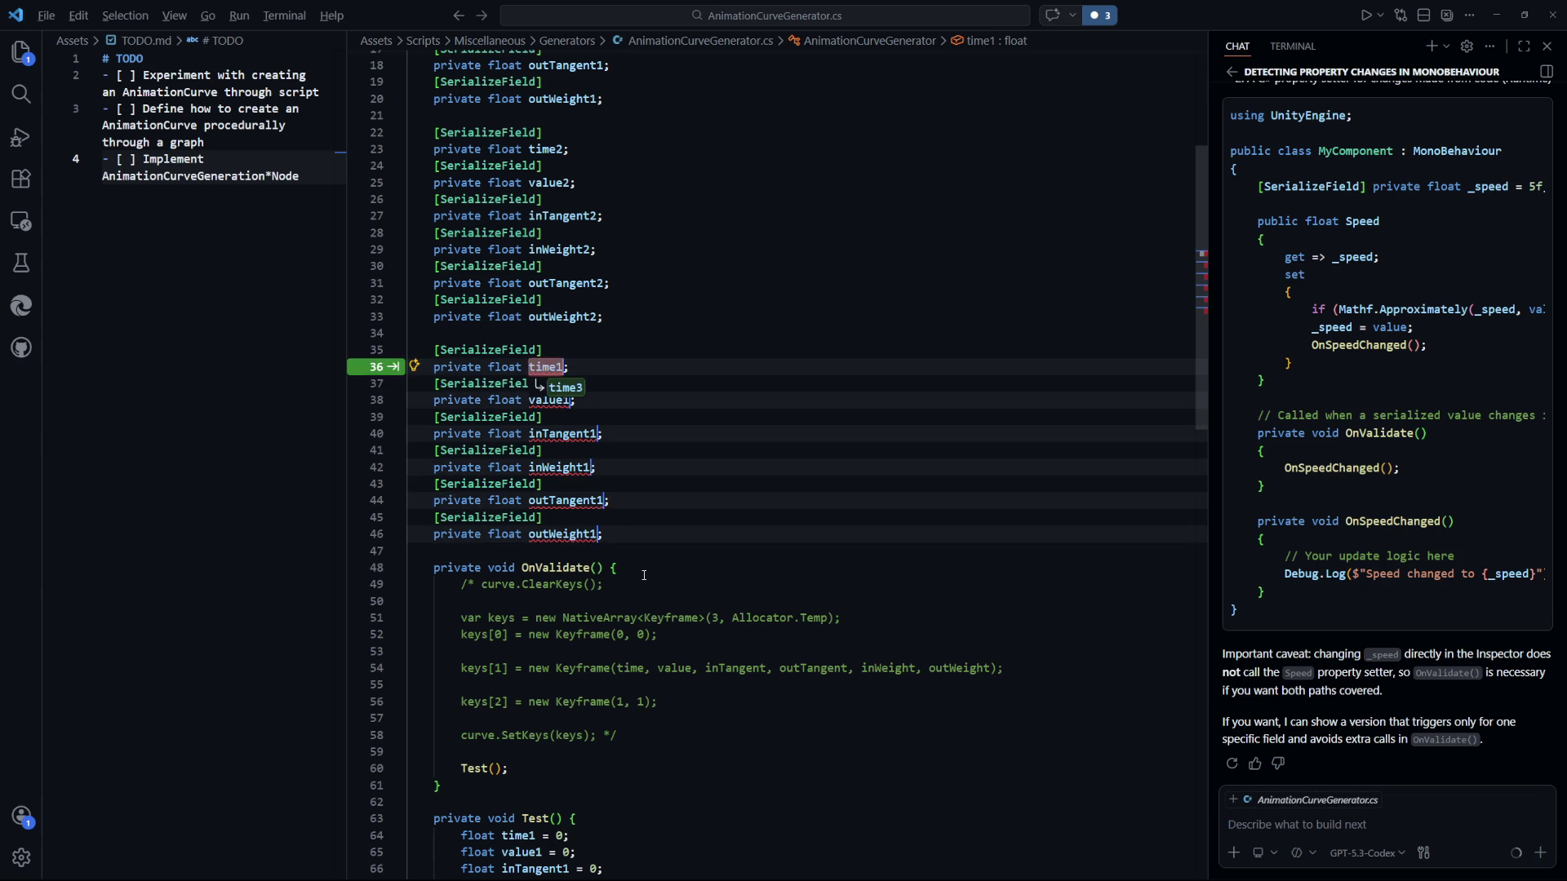
pyautogui.press('BackSpace')
pyautogui.write('3')
# Delete the old local float declarations inside Test() and save the script.
pyautogui.click(1026, 551)
pyautogui.scroll(-8, 840, 465)
pyautogui.hotkey('ctrl', 's')
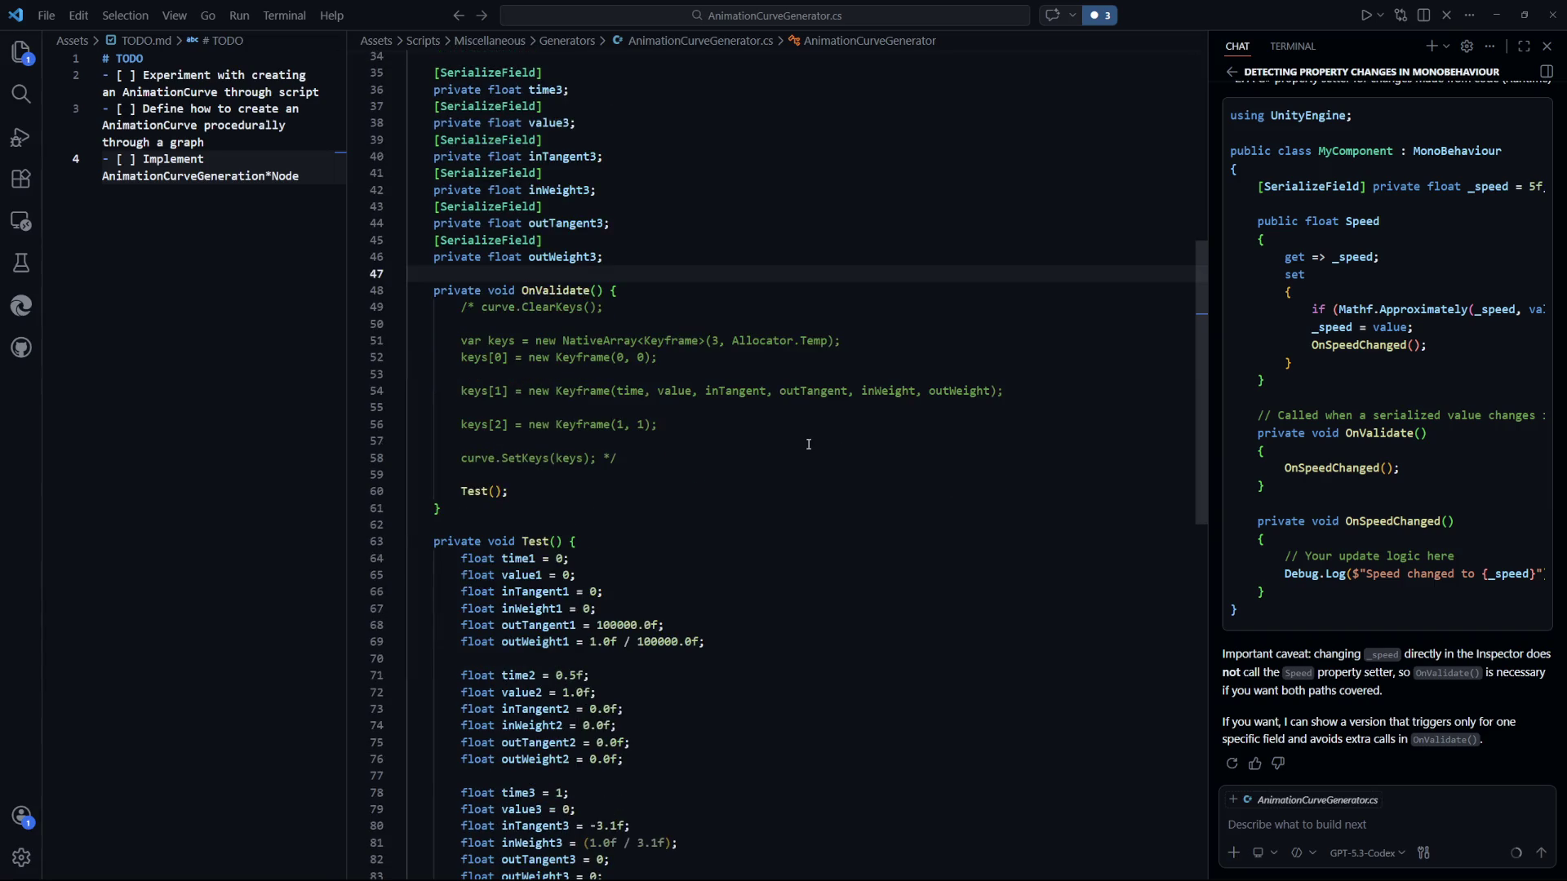
pyautogui.scroll(-4, 580, 445)
pyautogui.moveTo(605, 537); pyautogui.dragTo(578, 201)
pyautogui.press('Delete')
pyautogui.press('Delete')
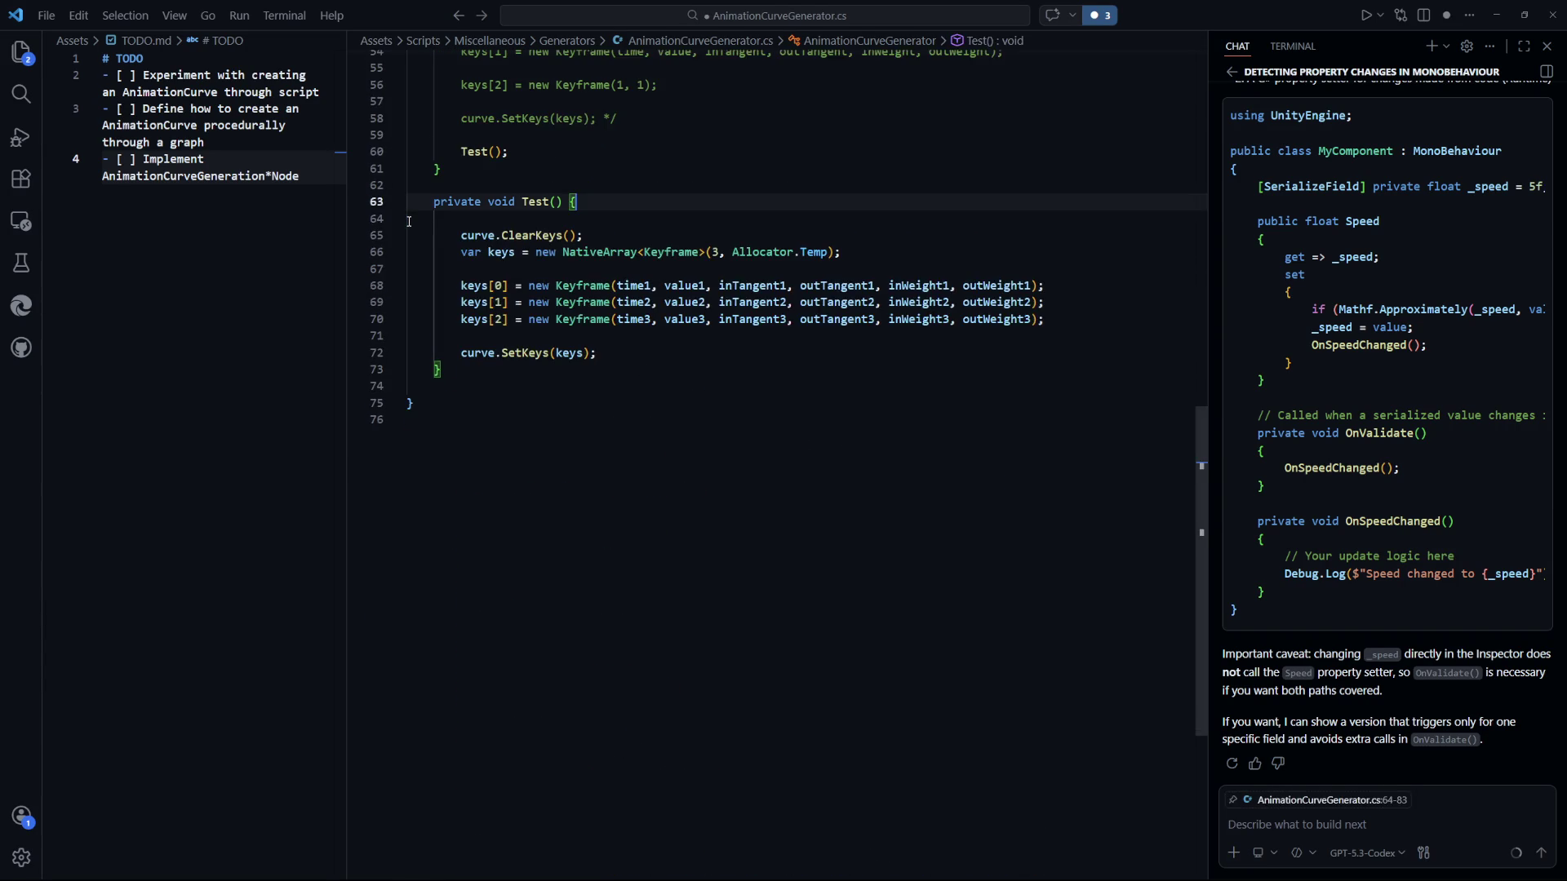
pyautogui.hotkey('ctrl', 's')
pyautogui.scroll(17, 800, 489)
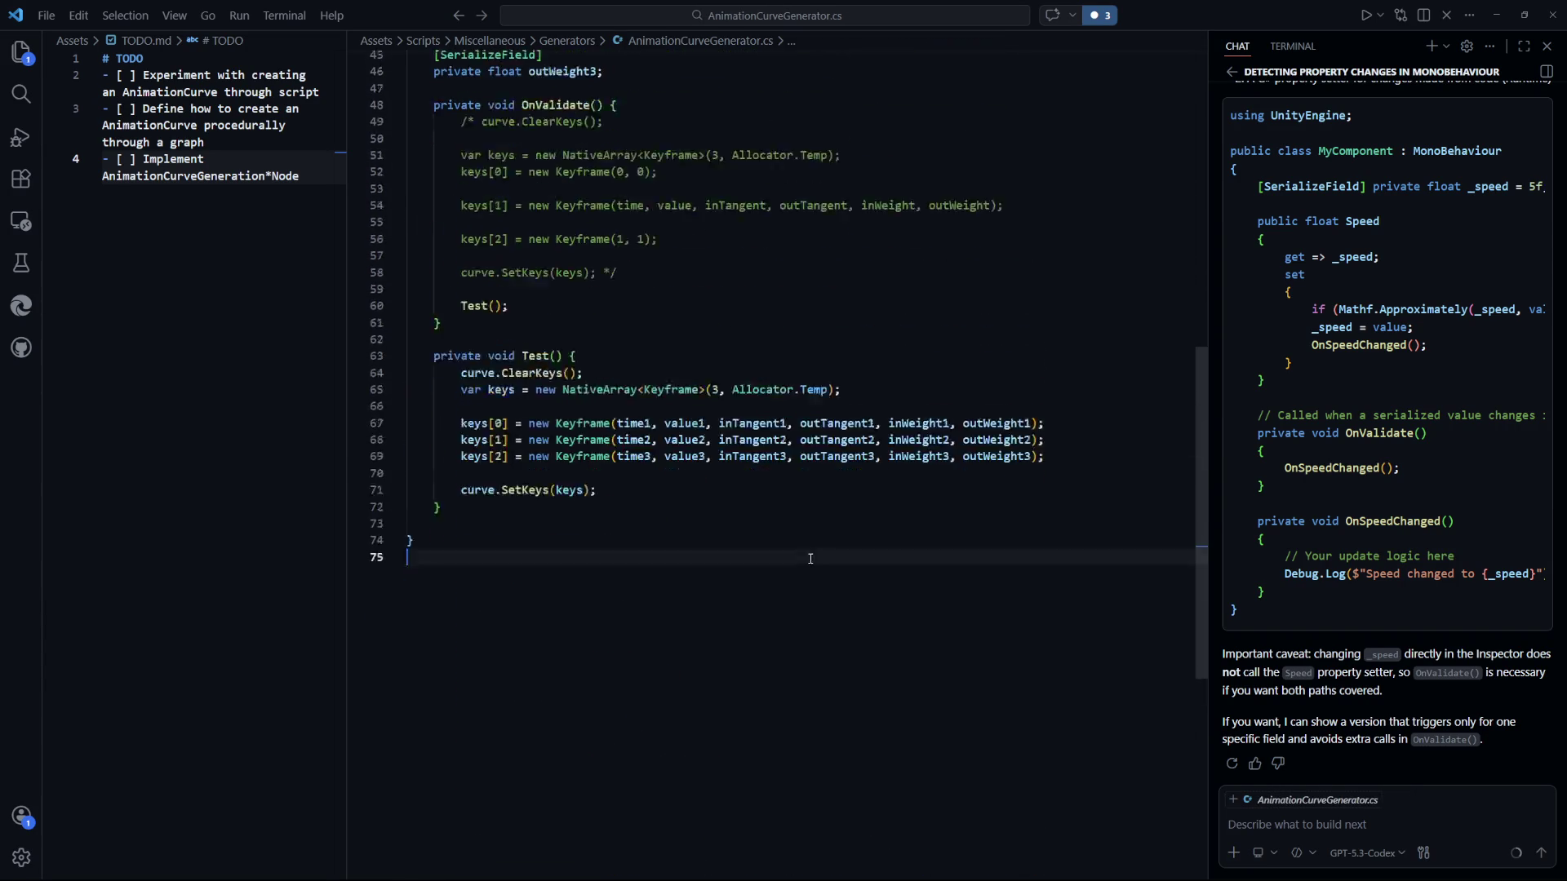
pyautogui.click(787, 436)
# In the Animation Curve Generator, set Time 2 to 0.4, Value 2 to 1 and Time 3 to 1.
pyautogui.hotkey('alt', 'Tab')
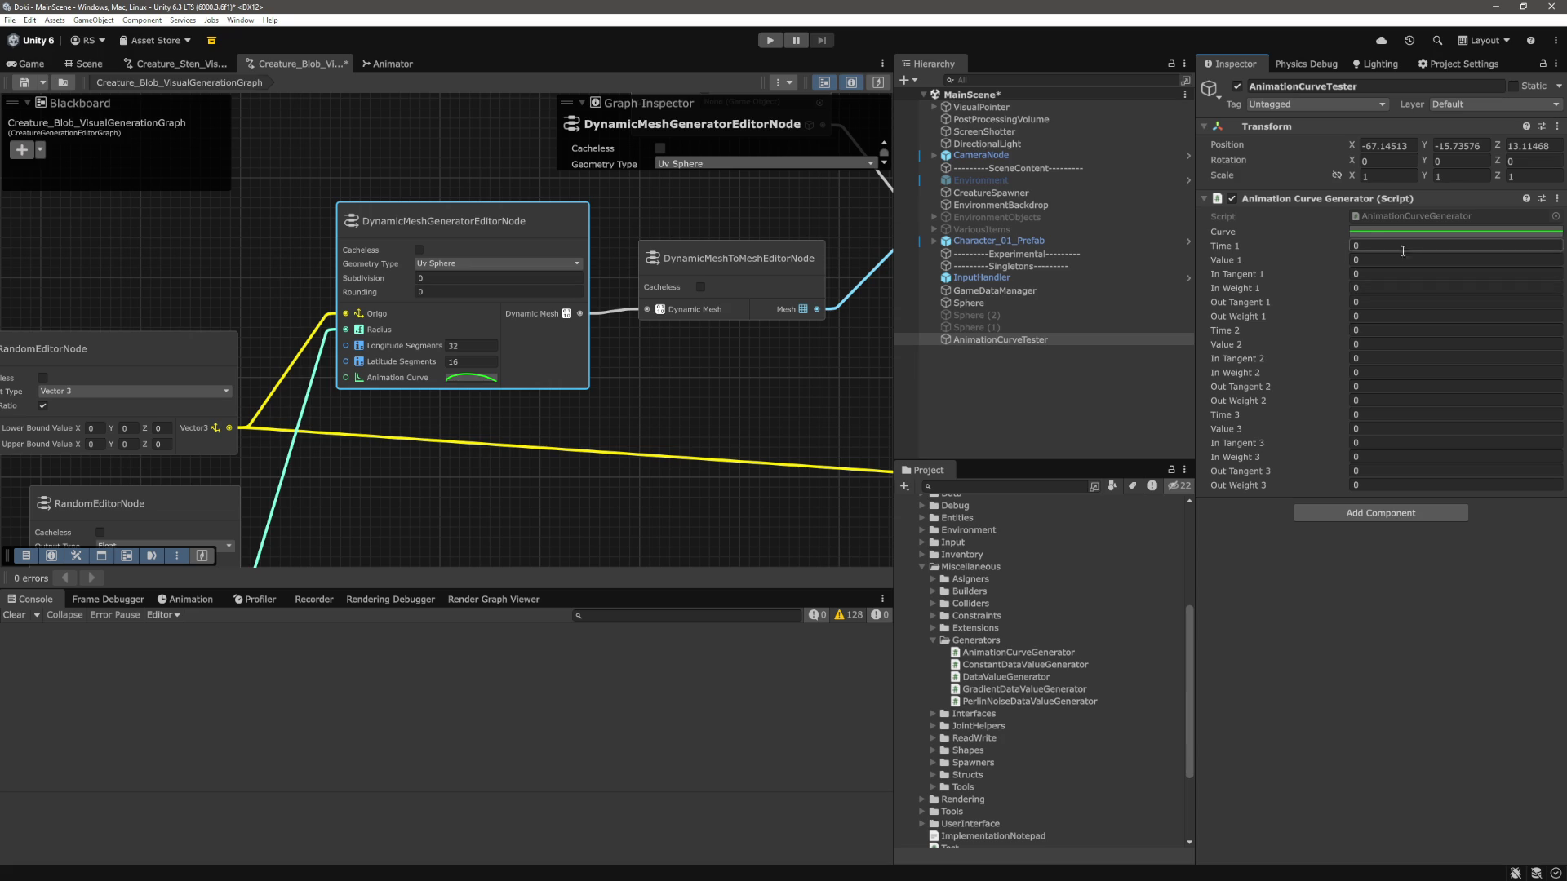
pyautogui.click(1403, 251)
pyautogui.click(1399, 246)
pyautogui.click(1372, 328)
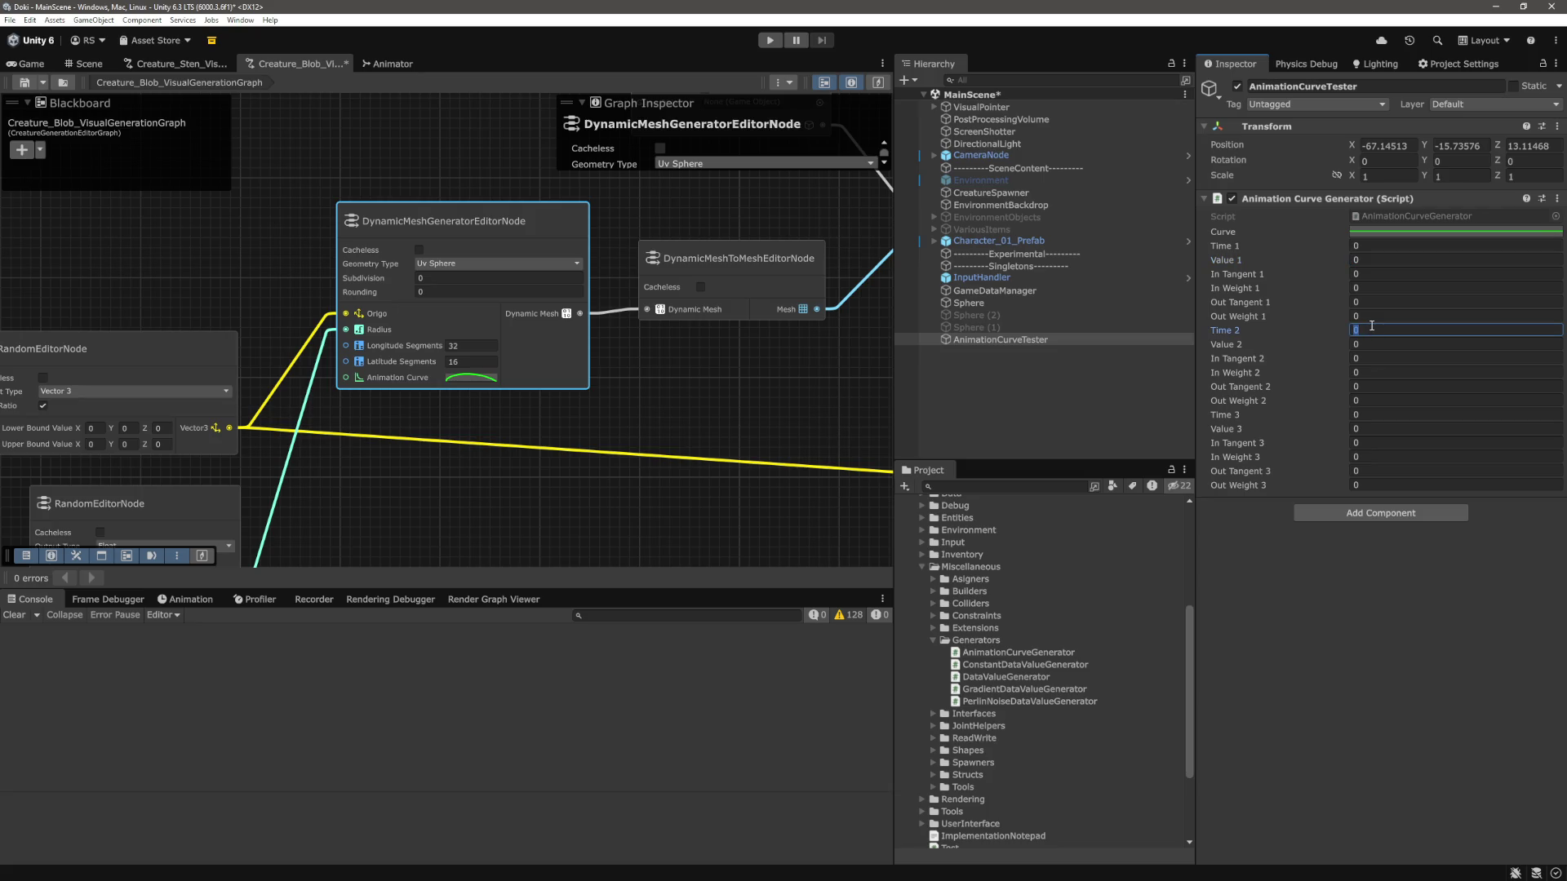
pyautogui.click(1372, 325)
pyautogui.write('4')
pyautogui.press('Tab')
pyautogui.write('1')
pyautogui.press('Tab')
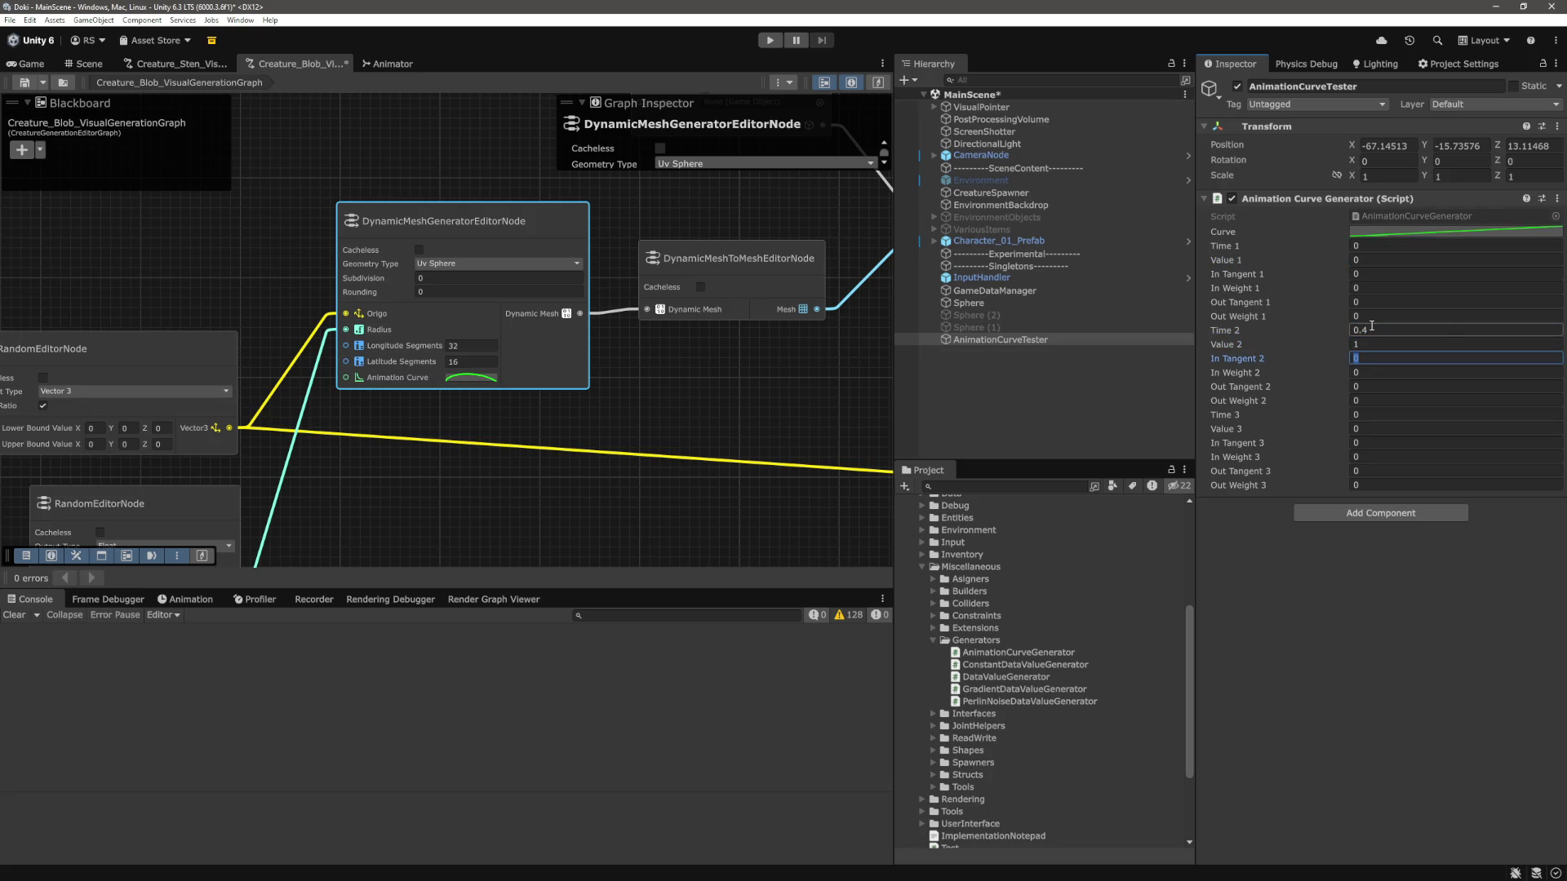
pyautogui.click(1376, 416)
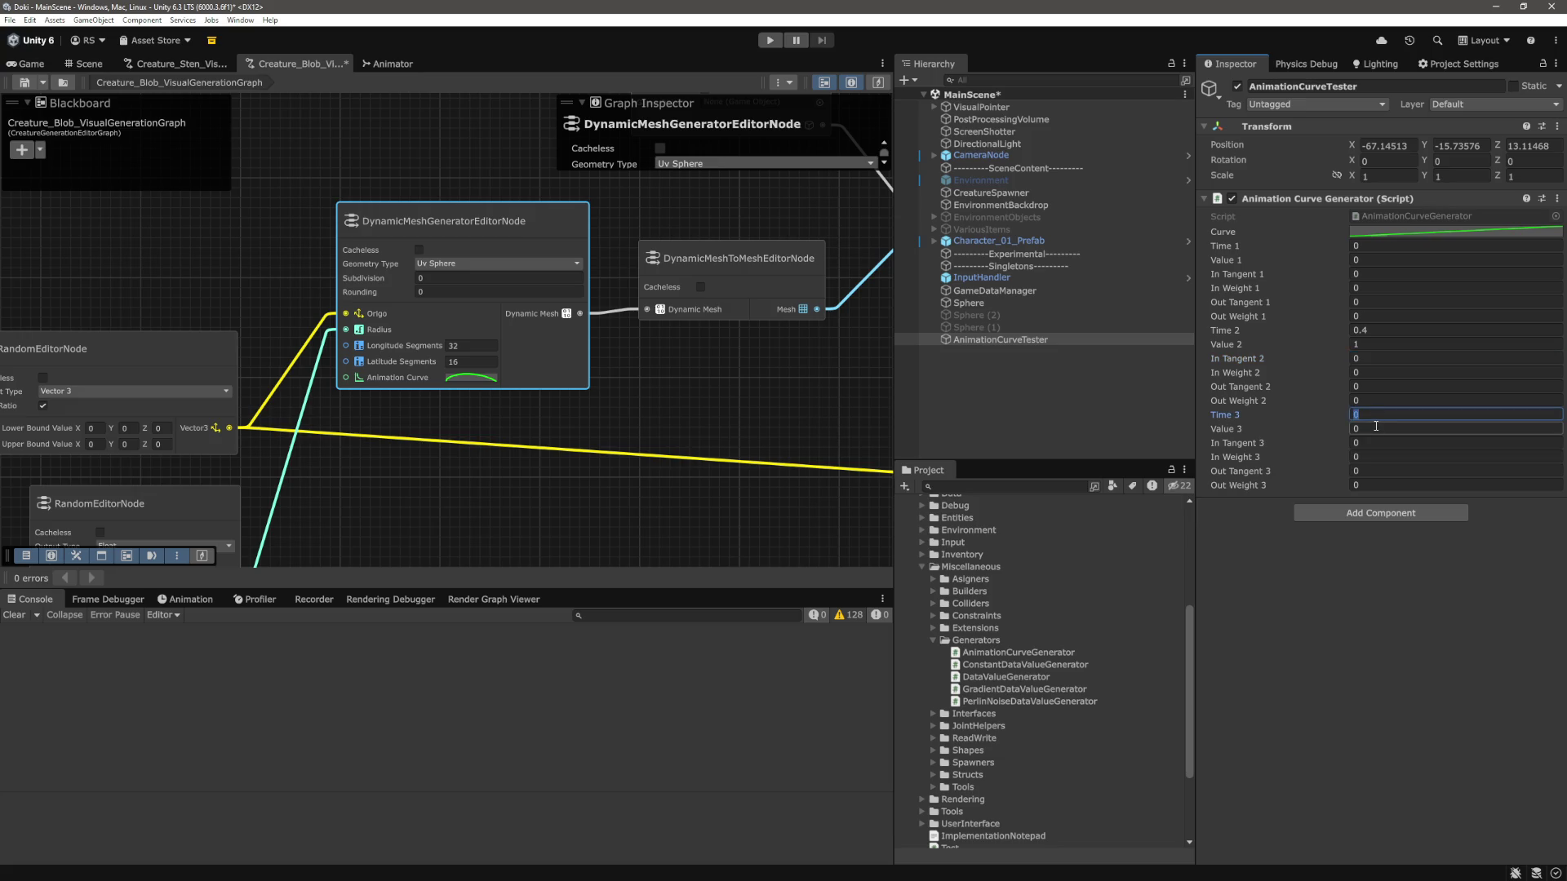
pyautogui.write('1')
pyautogui.press('Return')
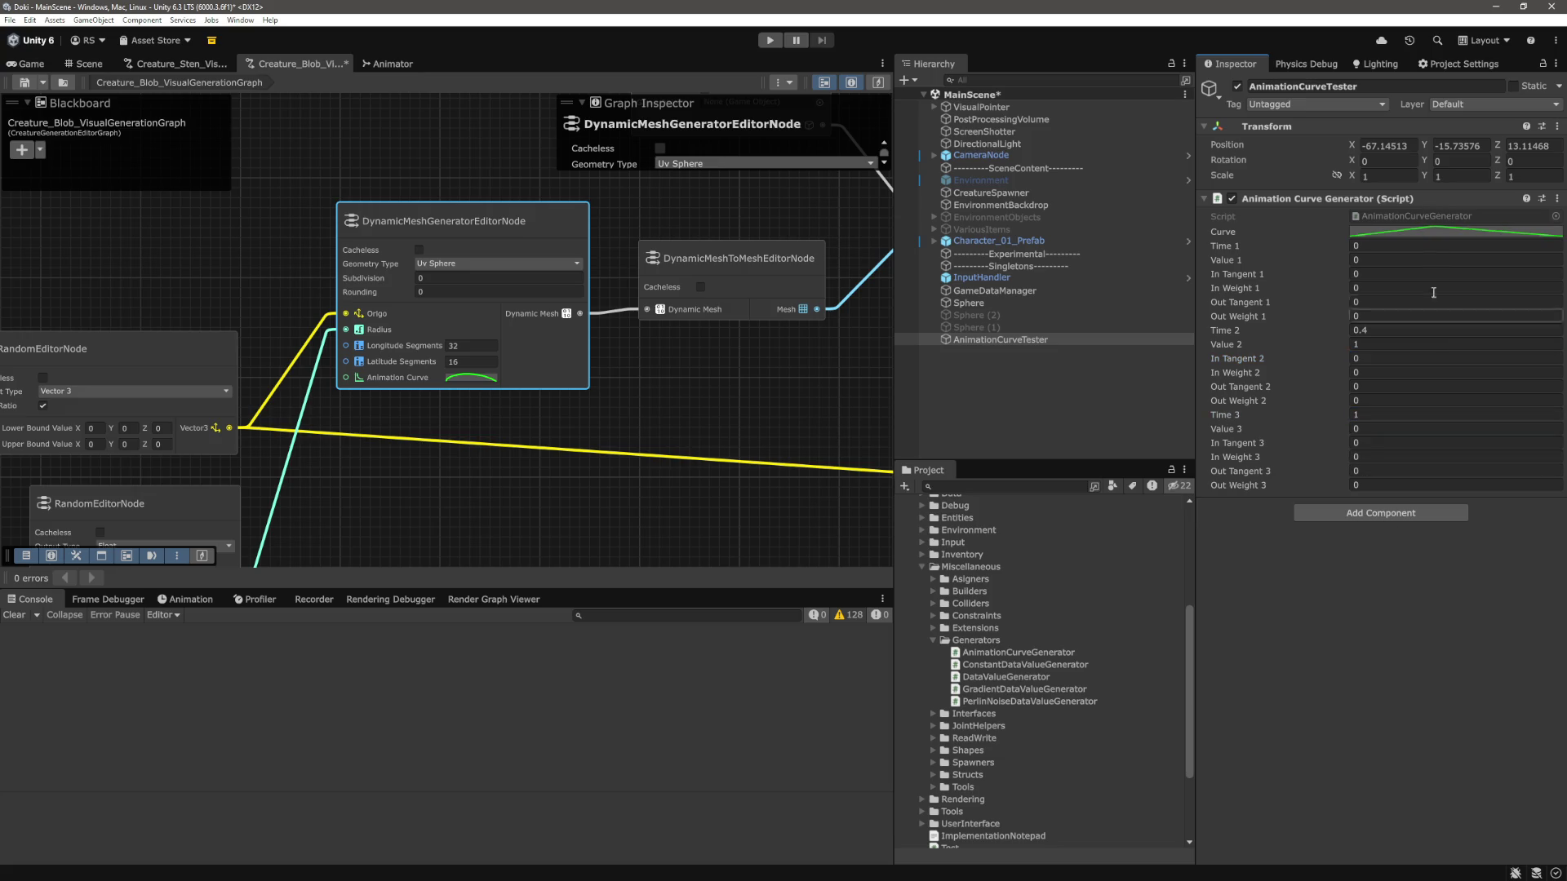
# Inspect the curve's first, peak and last keys in the enlarged Curve window, then close it.
pyautogui.click(1443, 237)
pyautogui.click(1178, 266)
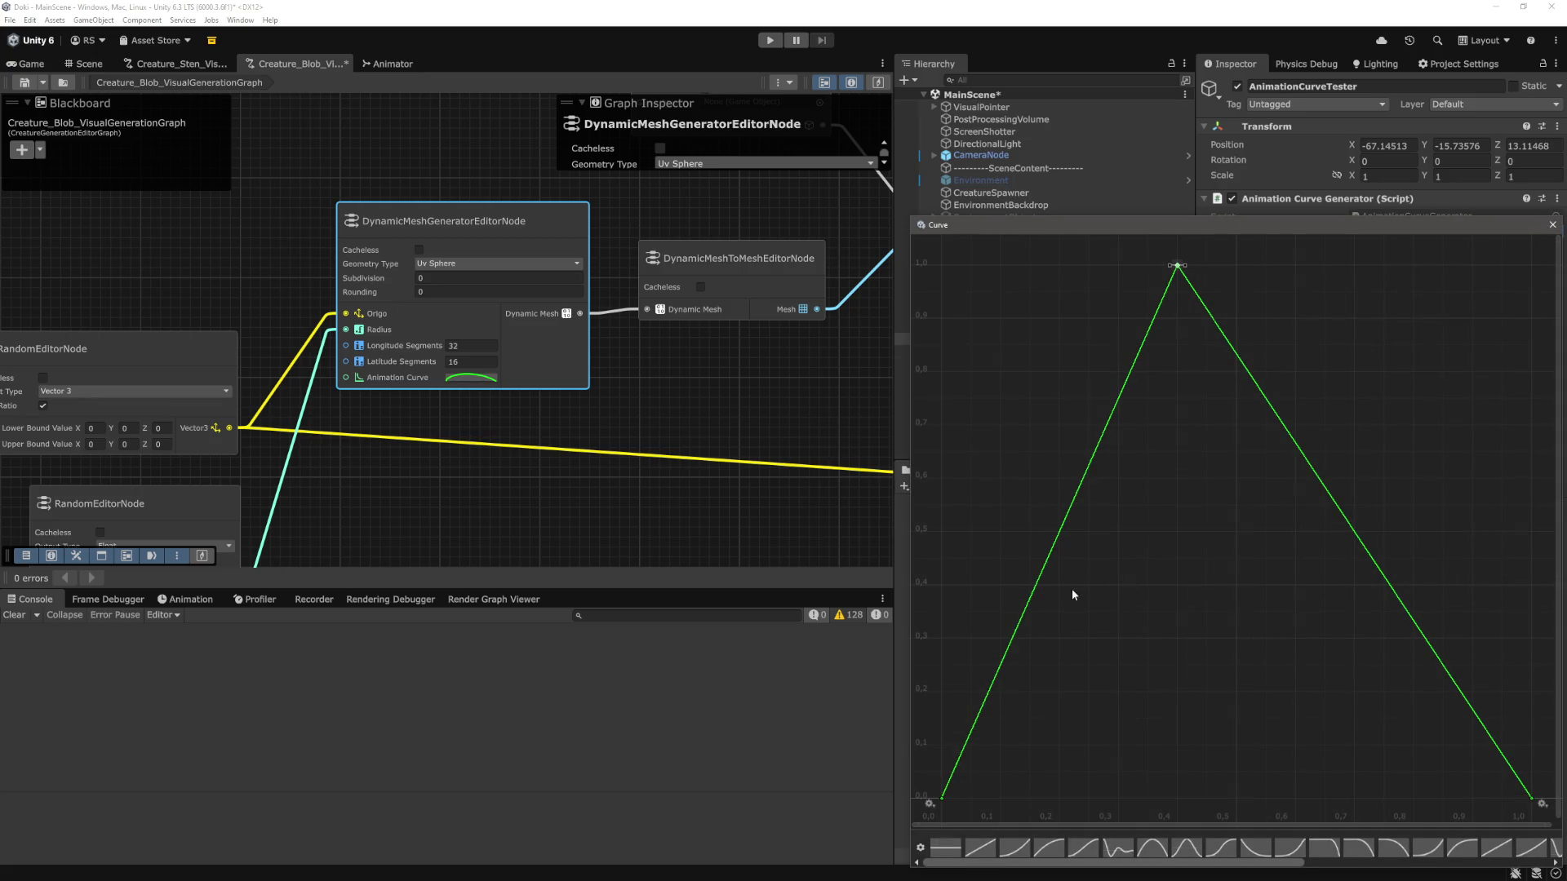
pyautogui.click(943, 797)
pyautogui.click(1531, 798)
pyautogui.moveTo(1426, 228); pyautogui.dragTo(1104, 259)
pyautogui.click(1380, 275)
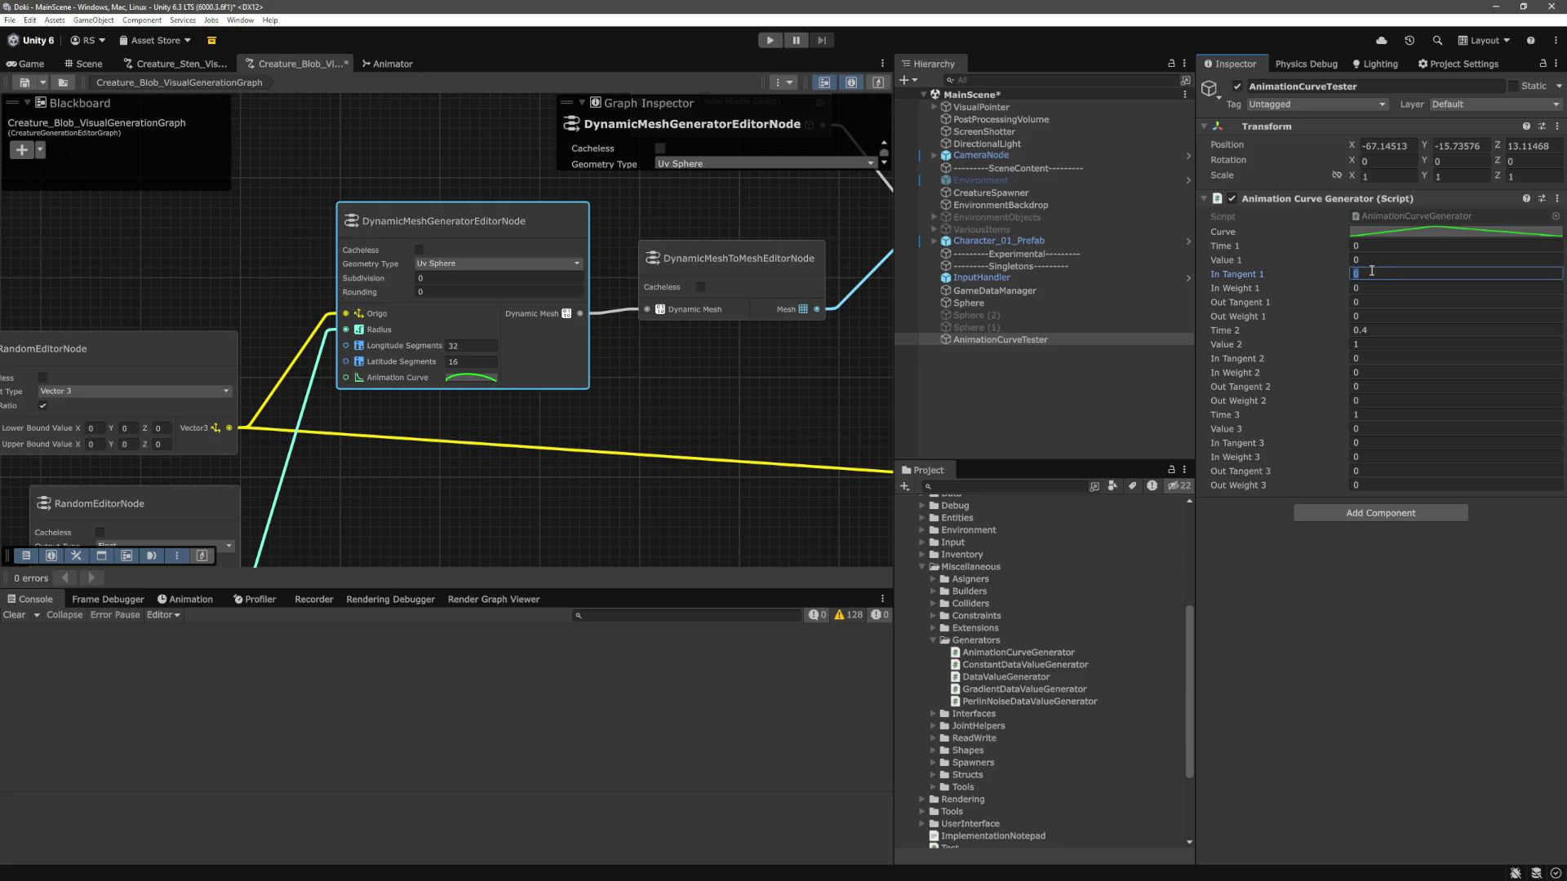
# Set Out Tangent 1 to 1000 and Out Weight 1 to 0.001, then check the steep start.
pyautogui.write('100')
pyautogui.press('BackSpace')
pyautogui.press('BackSpace')
pyautogui.press('BackSpace')
pyautogui.press('Tab')
pyautogui.press('Tab')
pyautogui.write('1000')
pyautogui.press('Tab')
pyautogui.write('1/1000')
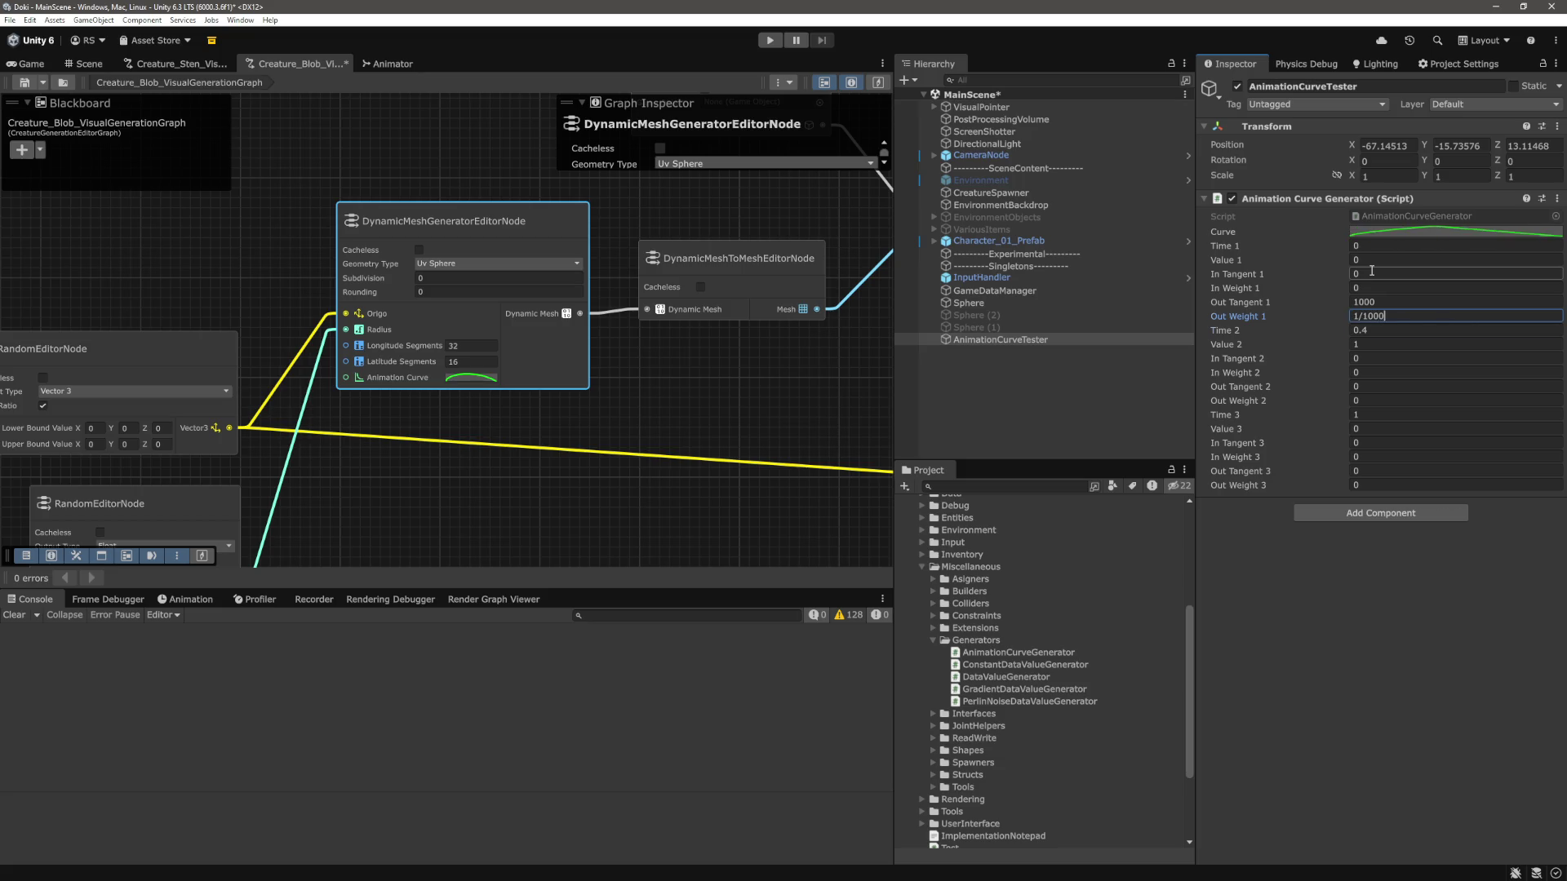
pyautogui.press('Return')
pyautogui.click(1434, 216)
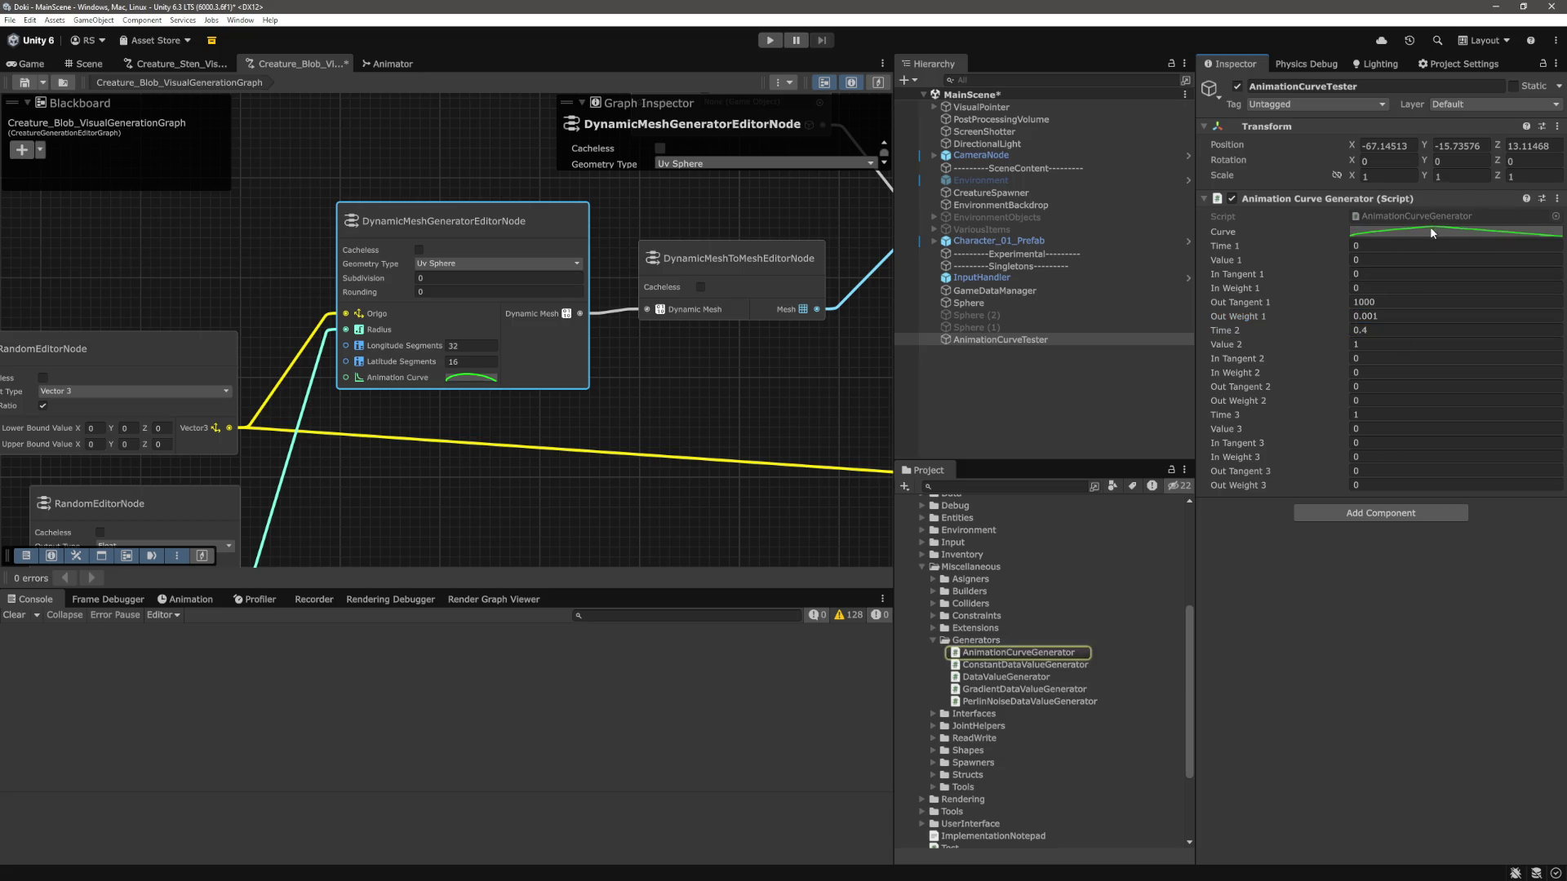
pyautogui.click(1434, 233)
pyautogui.click(942, 791)
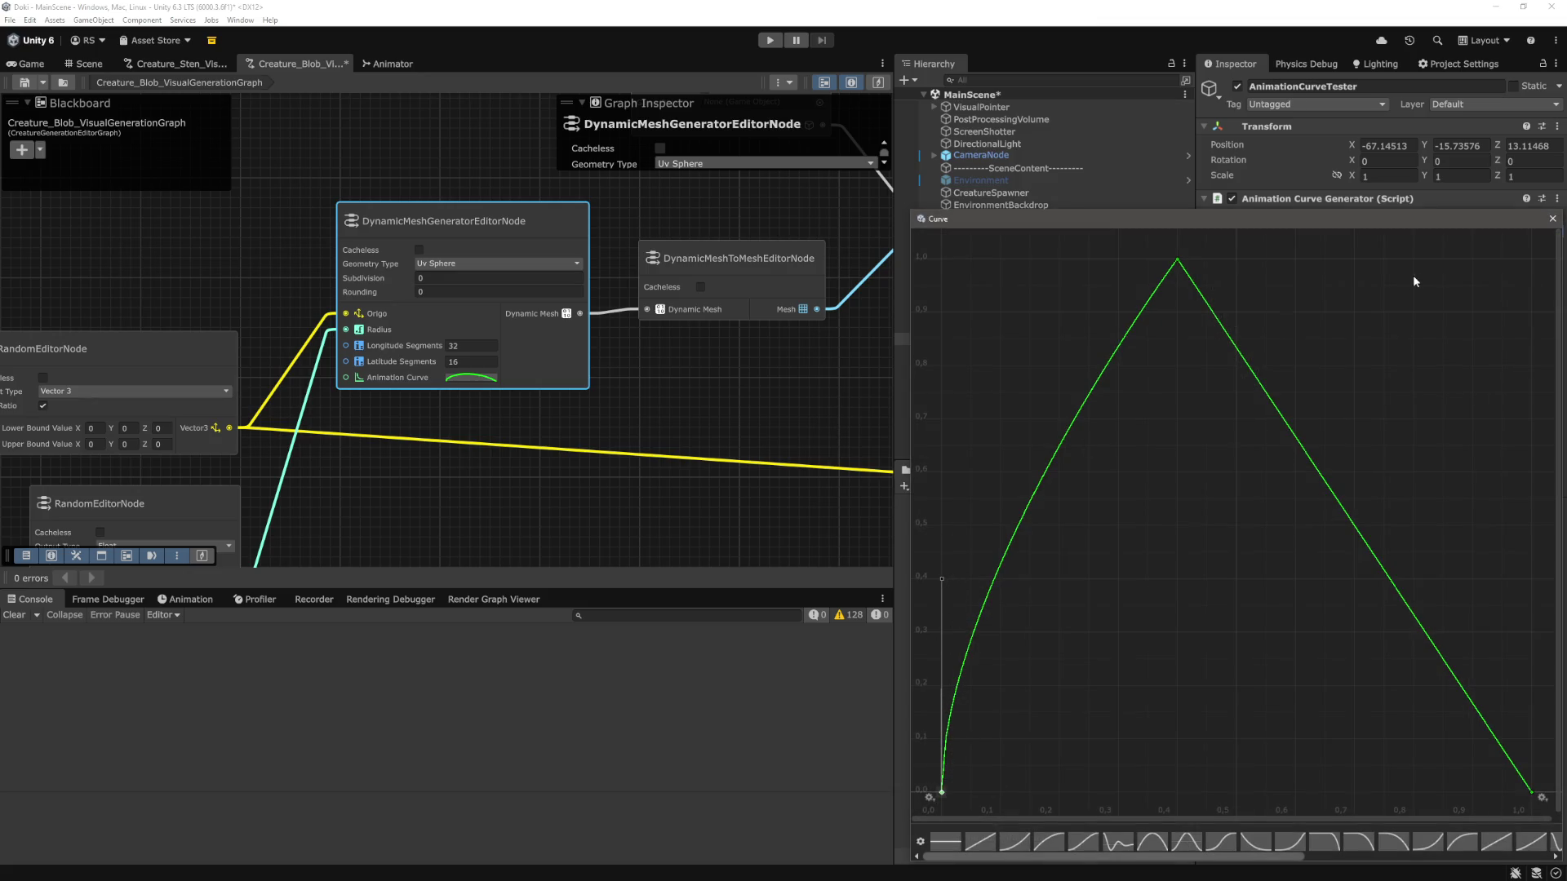
pyautogui.click(1551, 220)
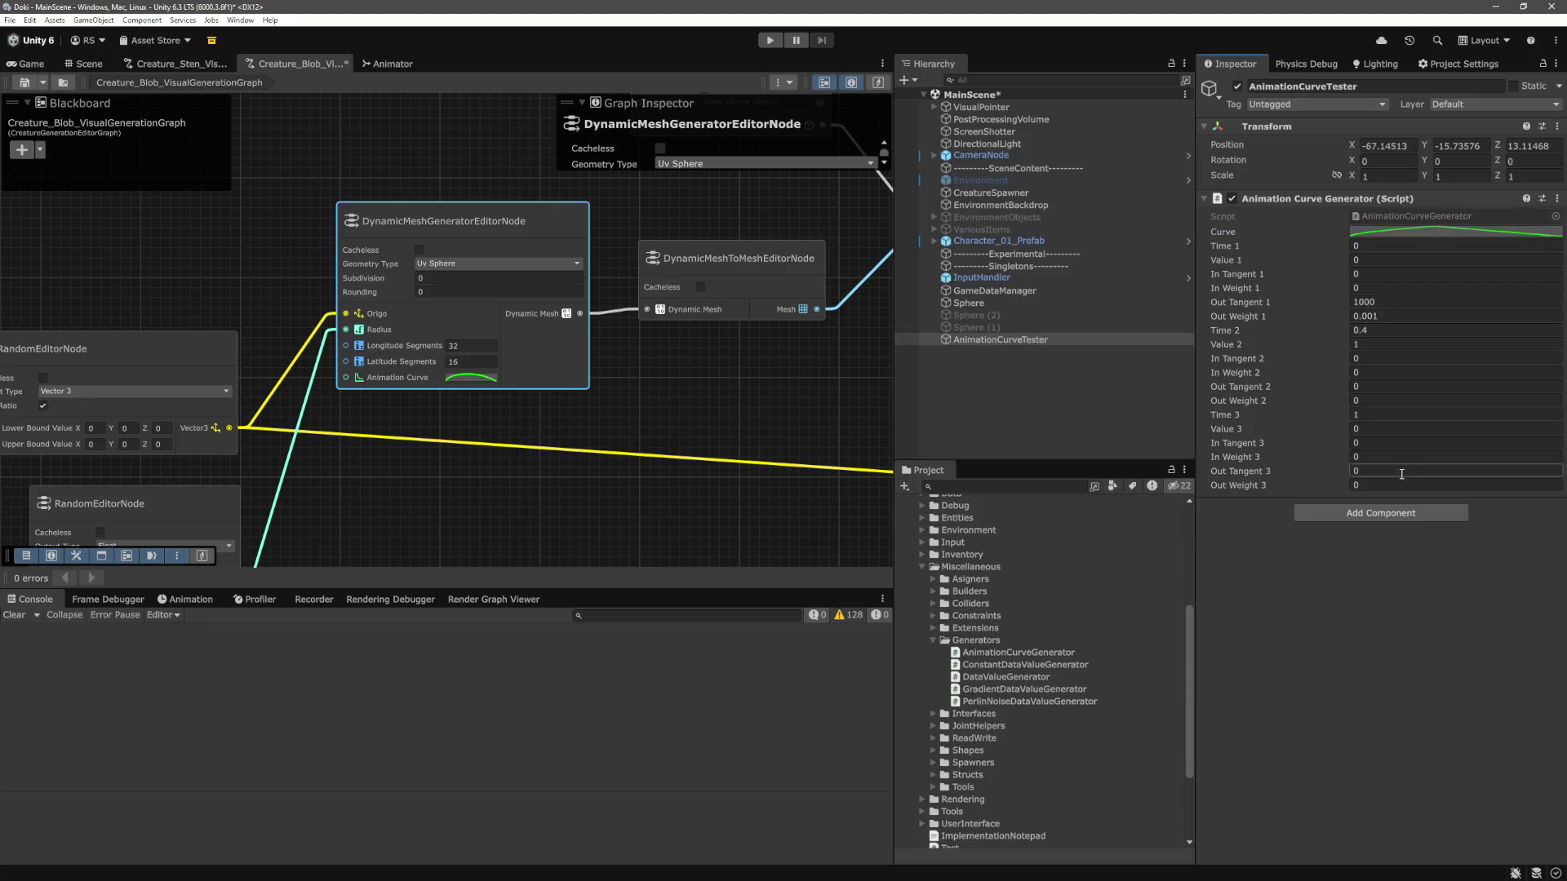
# Set In Tangent 3 to 3 and preview the curve's end slope.
pyautogui.click(1379, 448)
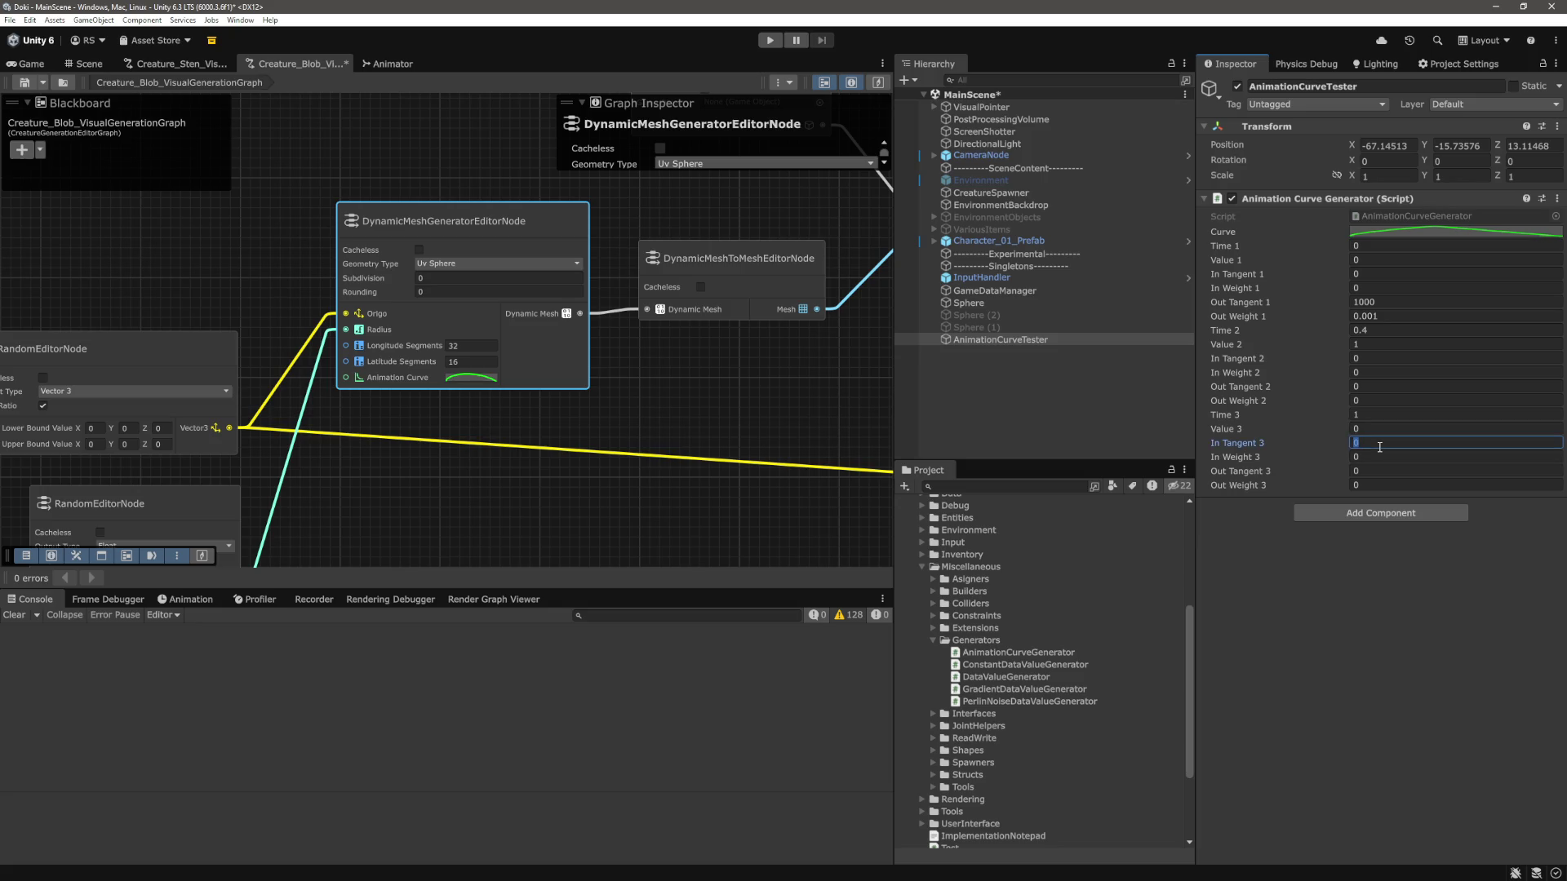
pyautogui.write('3')
pyautogui.press('Tab')
pyautogui.click(1455, 234)
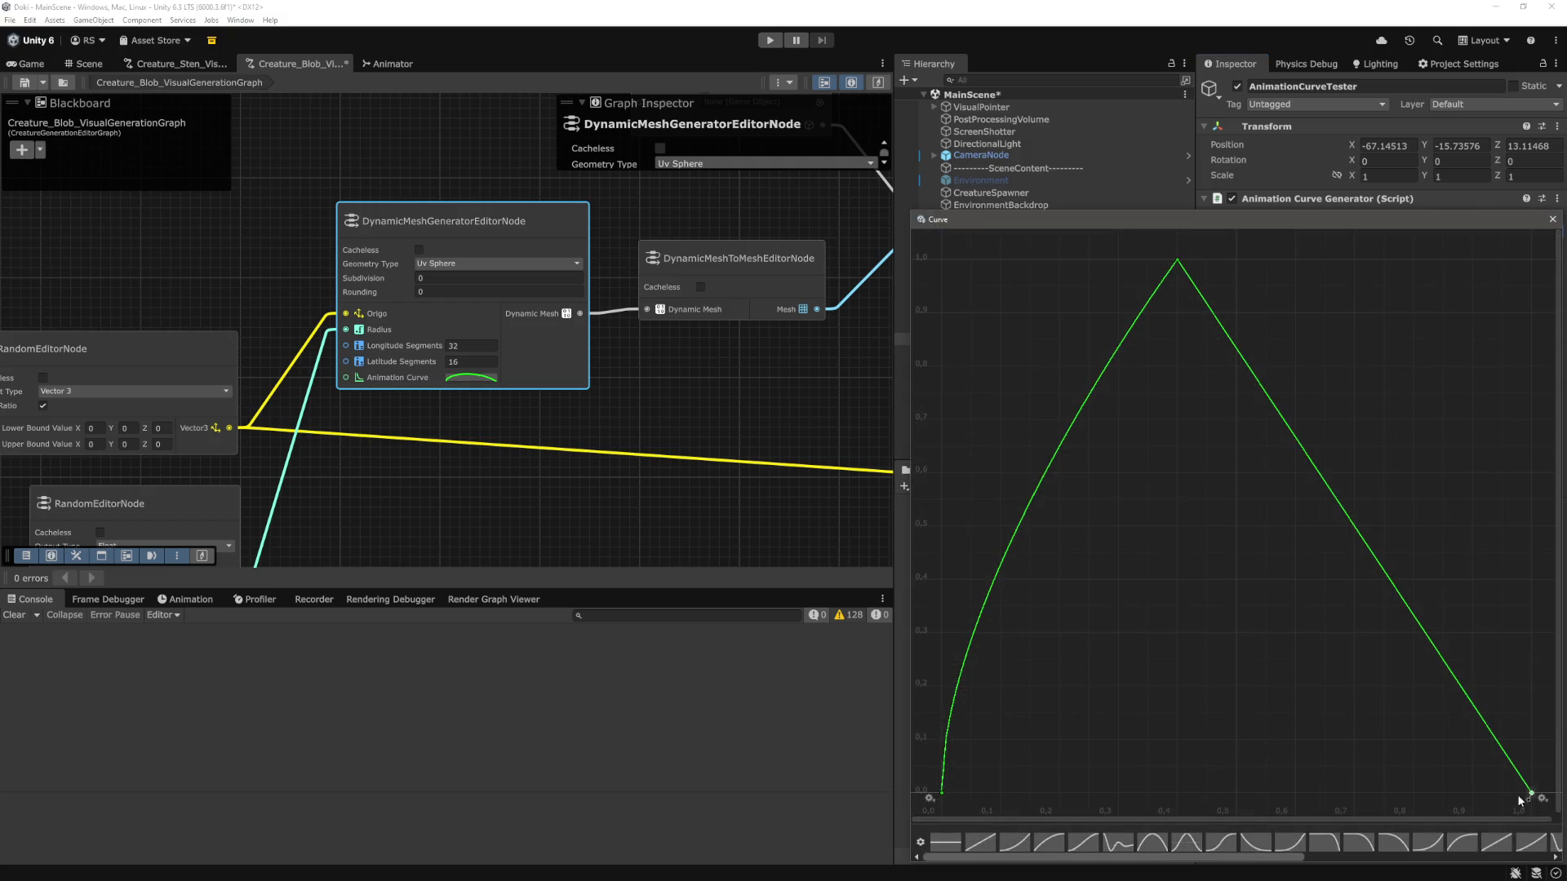
pyautogui.click(1552, 219)
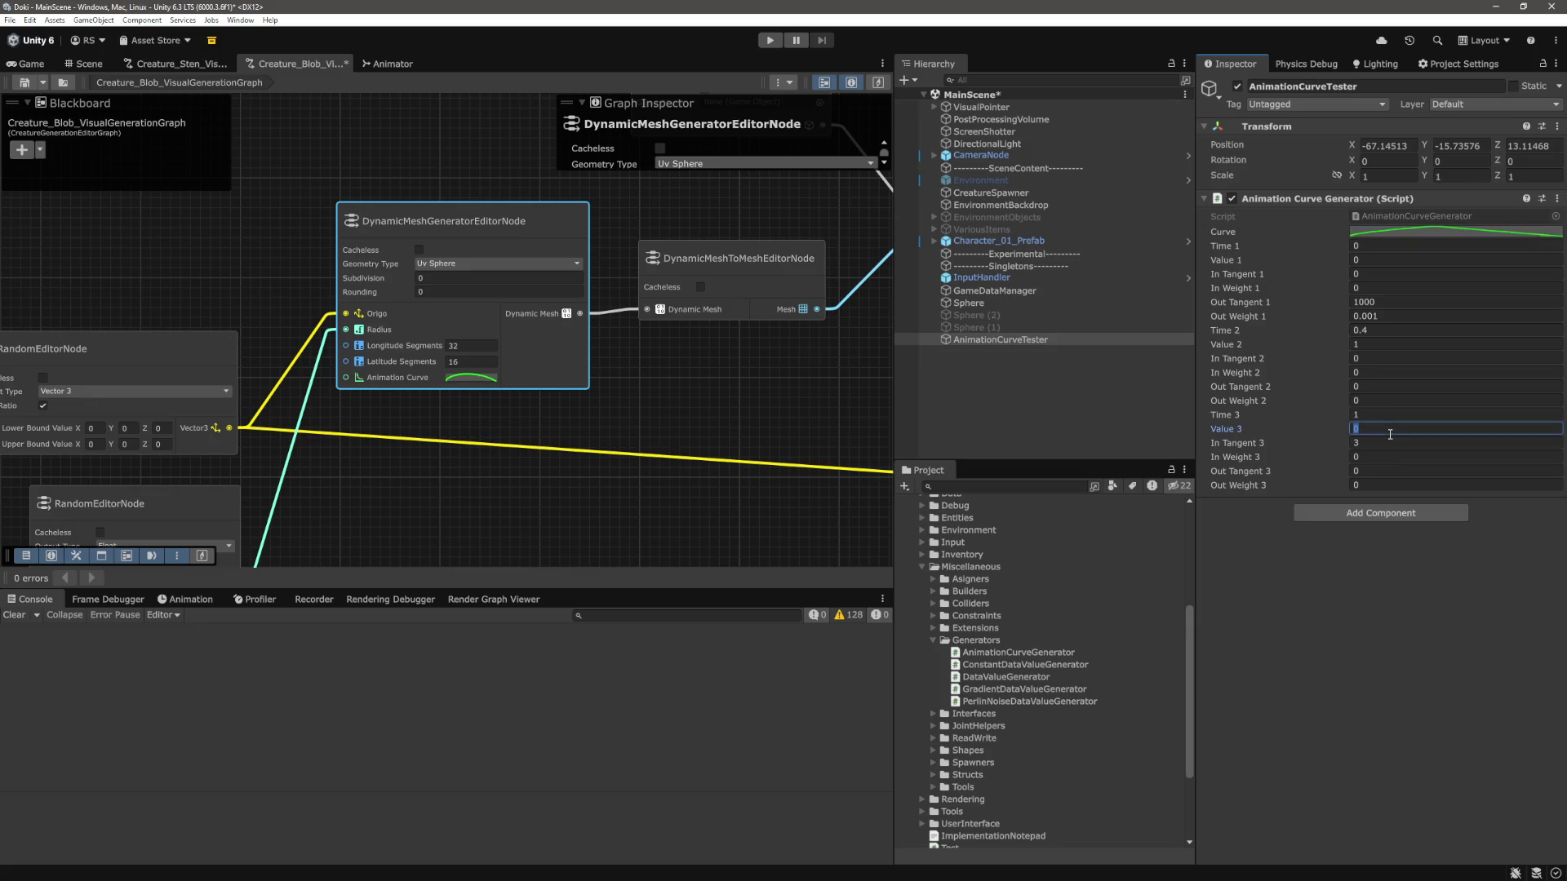
# Edit the last key's In Tangent 3 and In Weight 3, previewing the curve shape.
pyautogui.click(1395, 442)
pyautogui.write('-3')
pyautogui.click(1453, 233)
pyautogui.click(1552, 219)
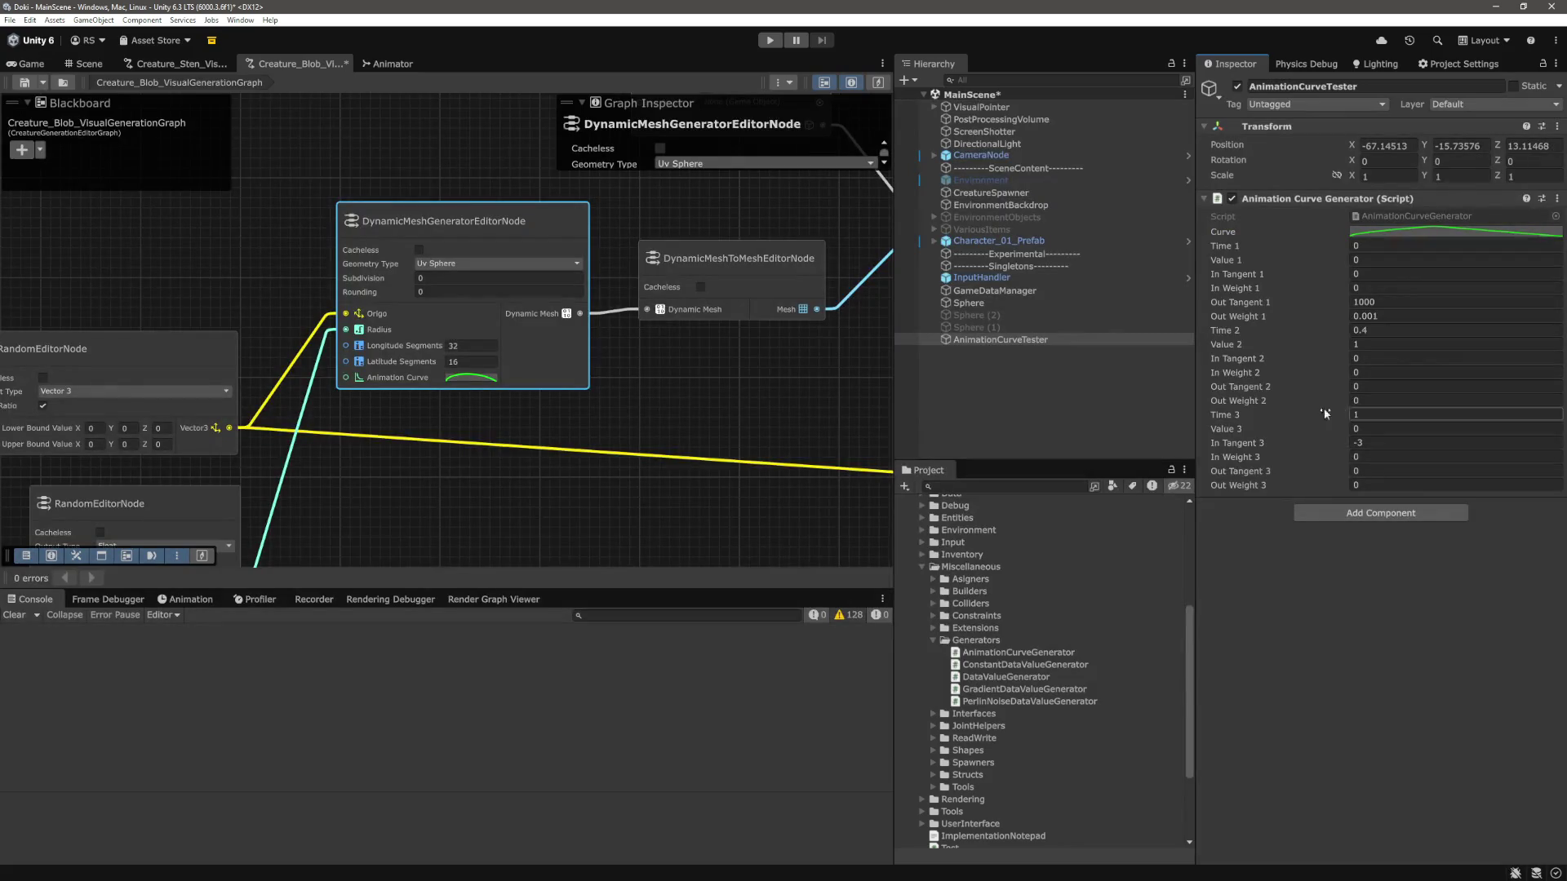
pyautogui.click(1379, 454)
pyautogui.click(1408, 702)
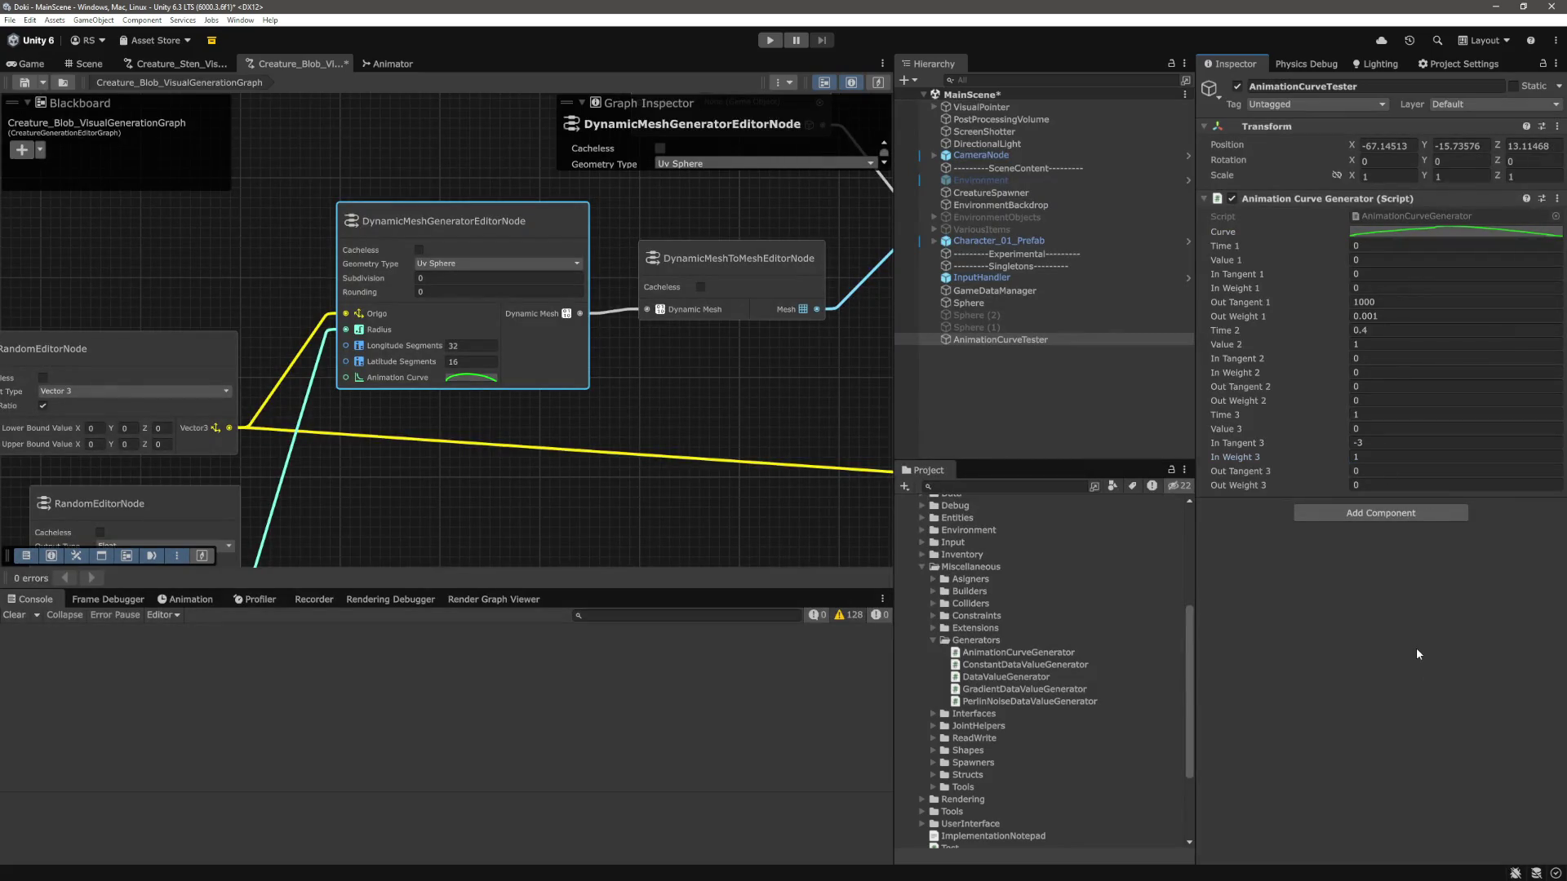
pyautogui.click(1477, 232)
pyautogui.click(1532, 797)
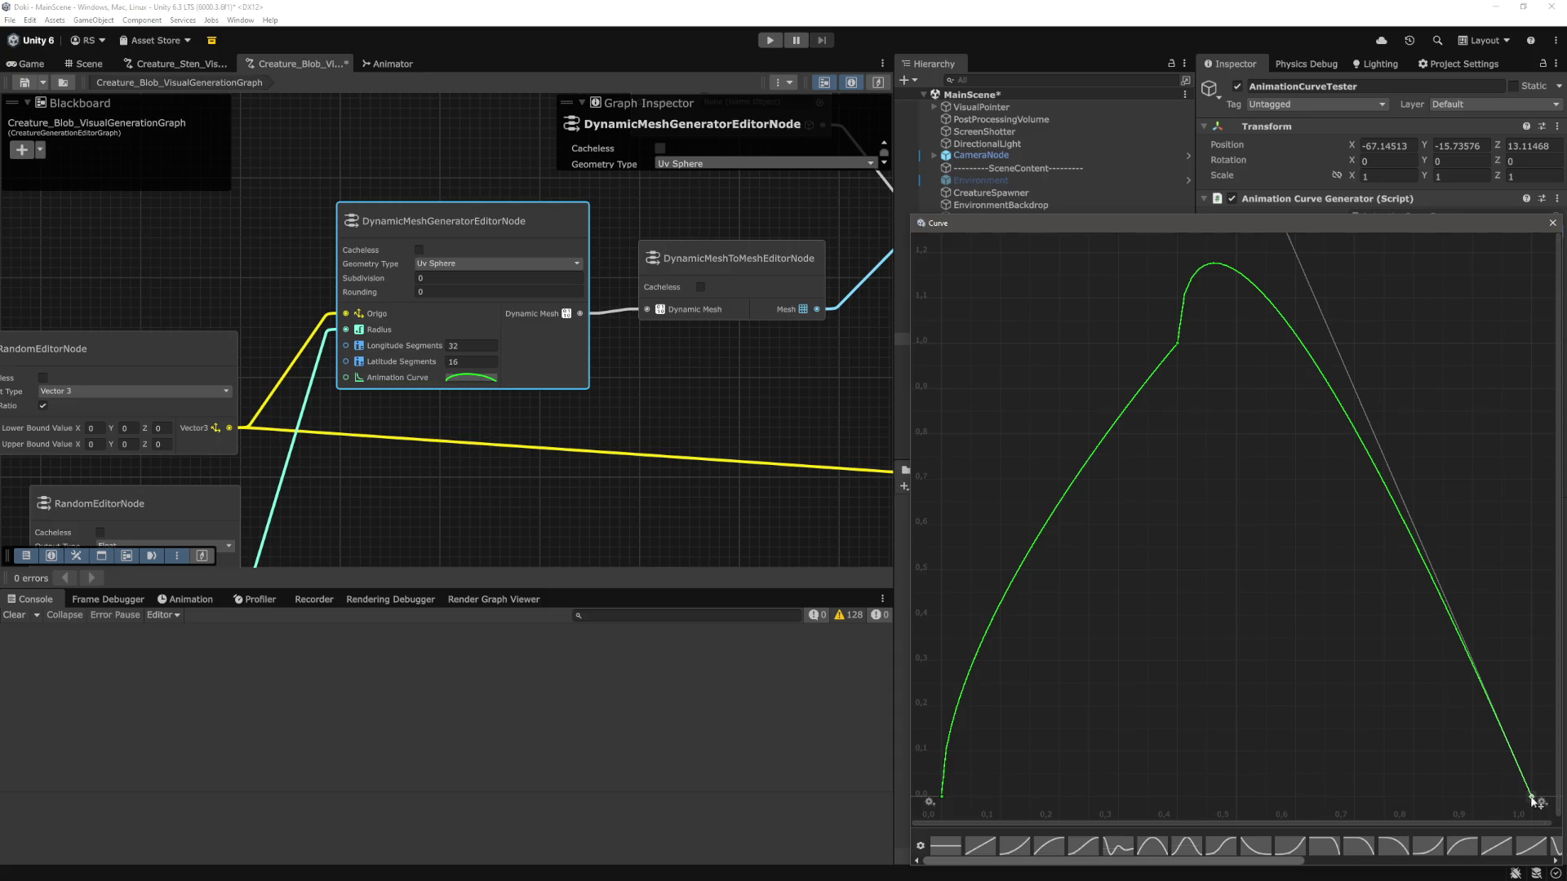
pyautogui.scroll(-5, 1404, 609)
pyautogui.scroll(-3, 1340, 547)
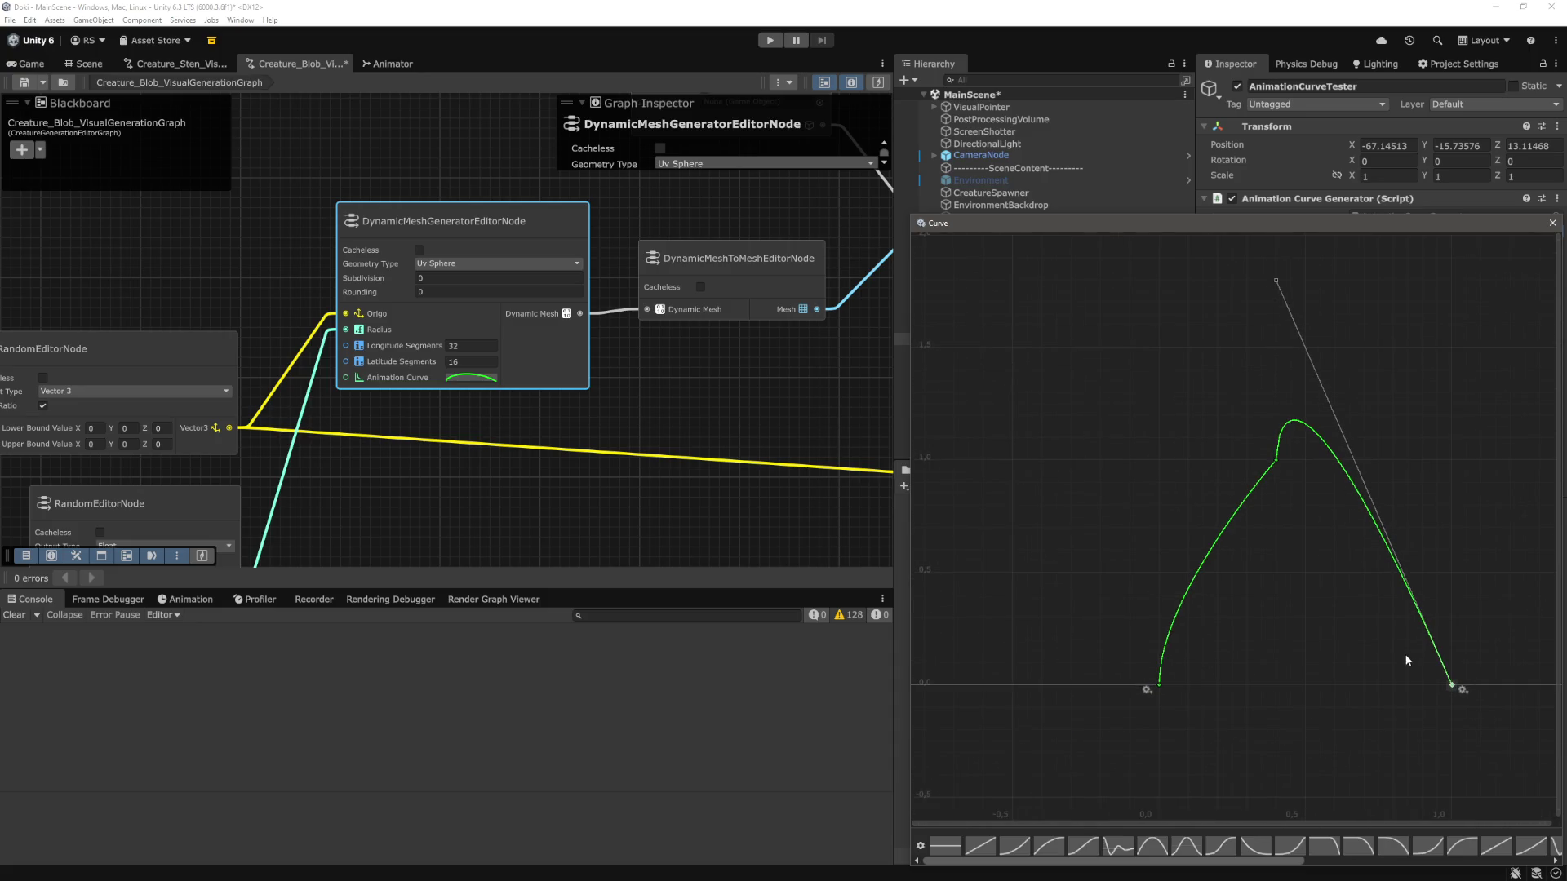
pyautogui.scroll(5, 1322, 588)
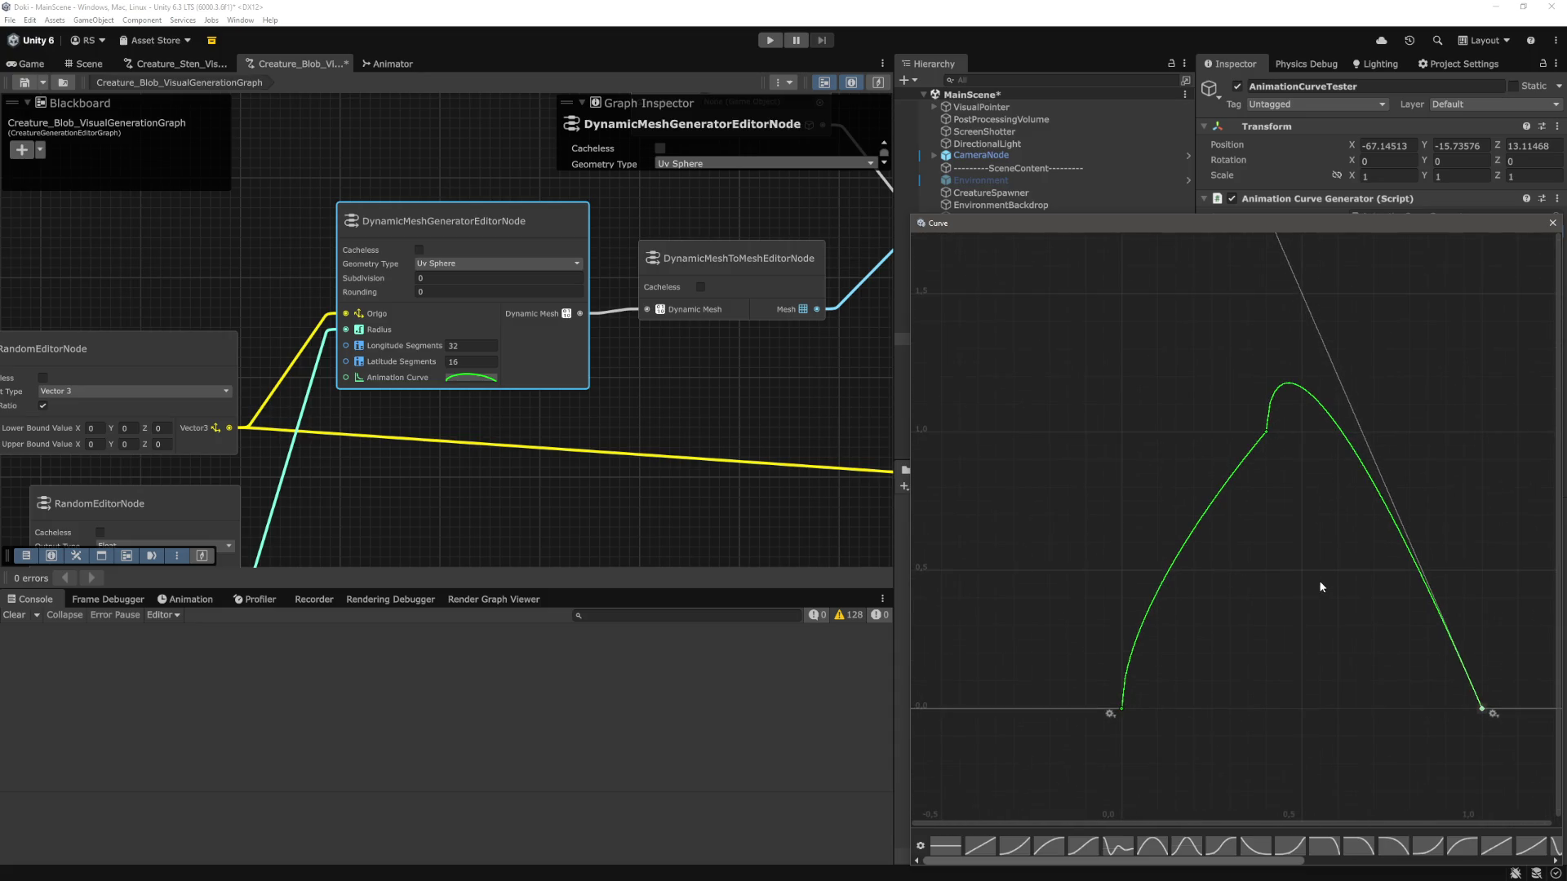
pyautogui.click(1553, 223)
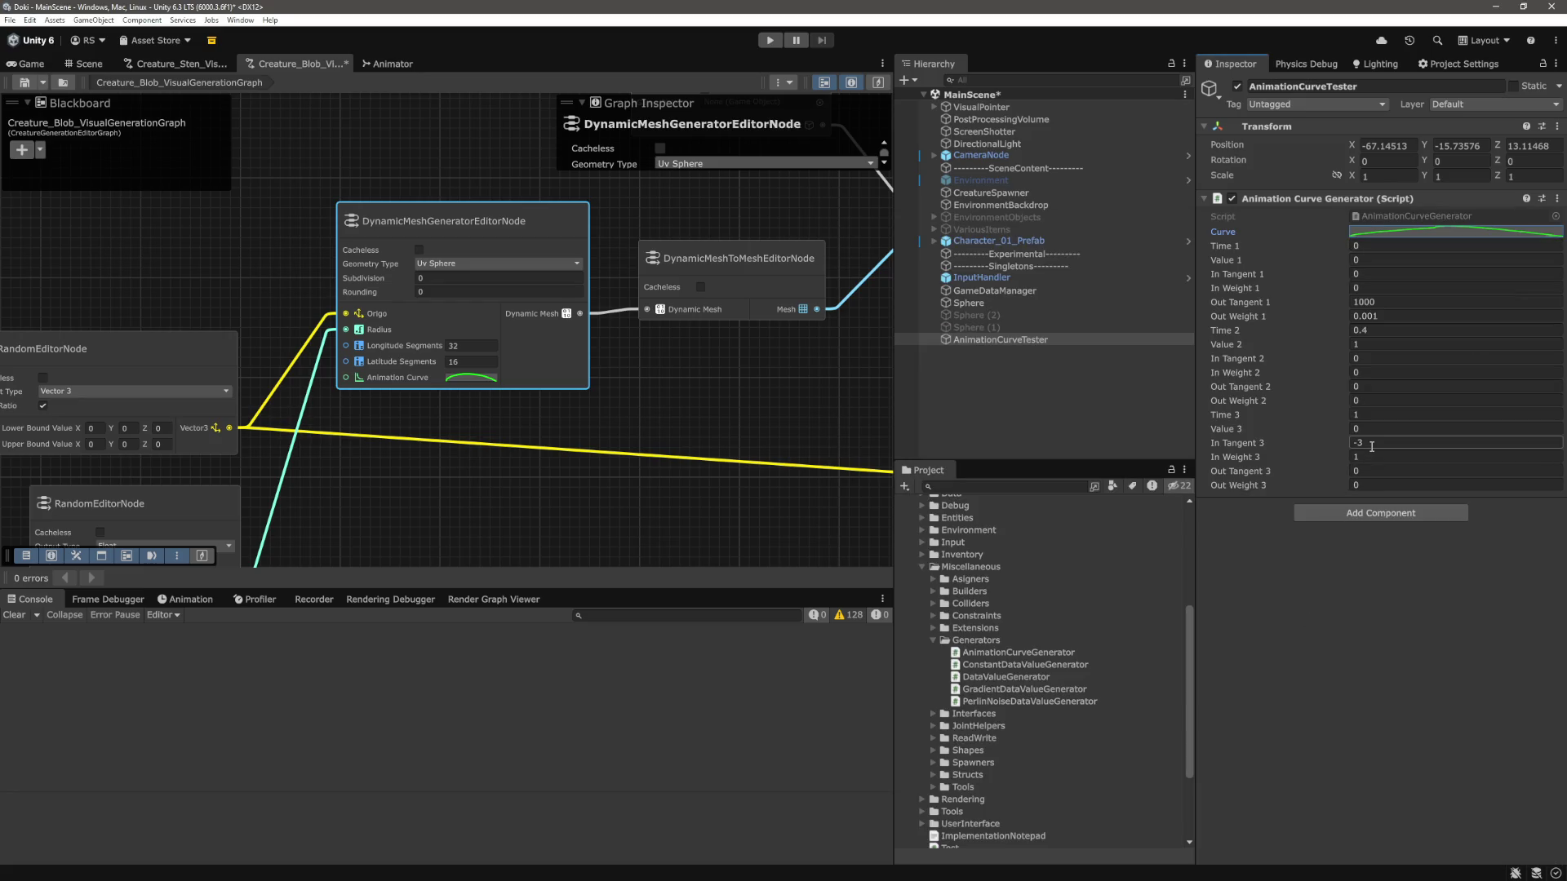
# Set In Tangent 3 to -3 and In Weight 3 to 1/3, then reopen the curve.
pyautogui.click(1372, 457)
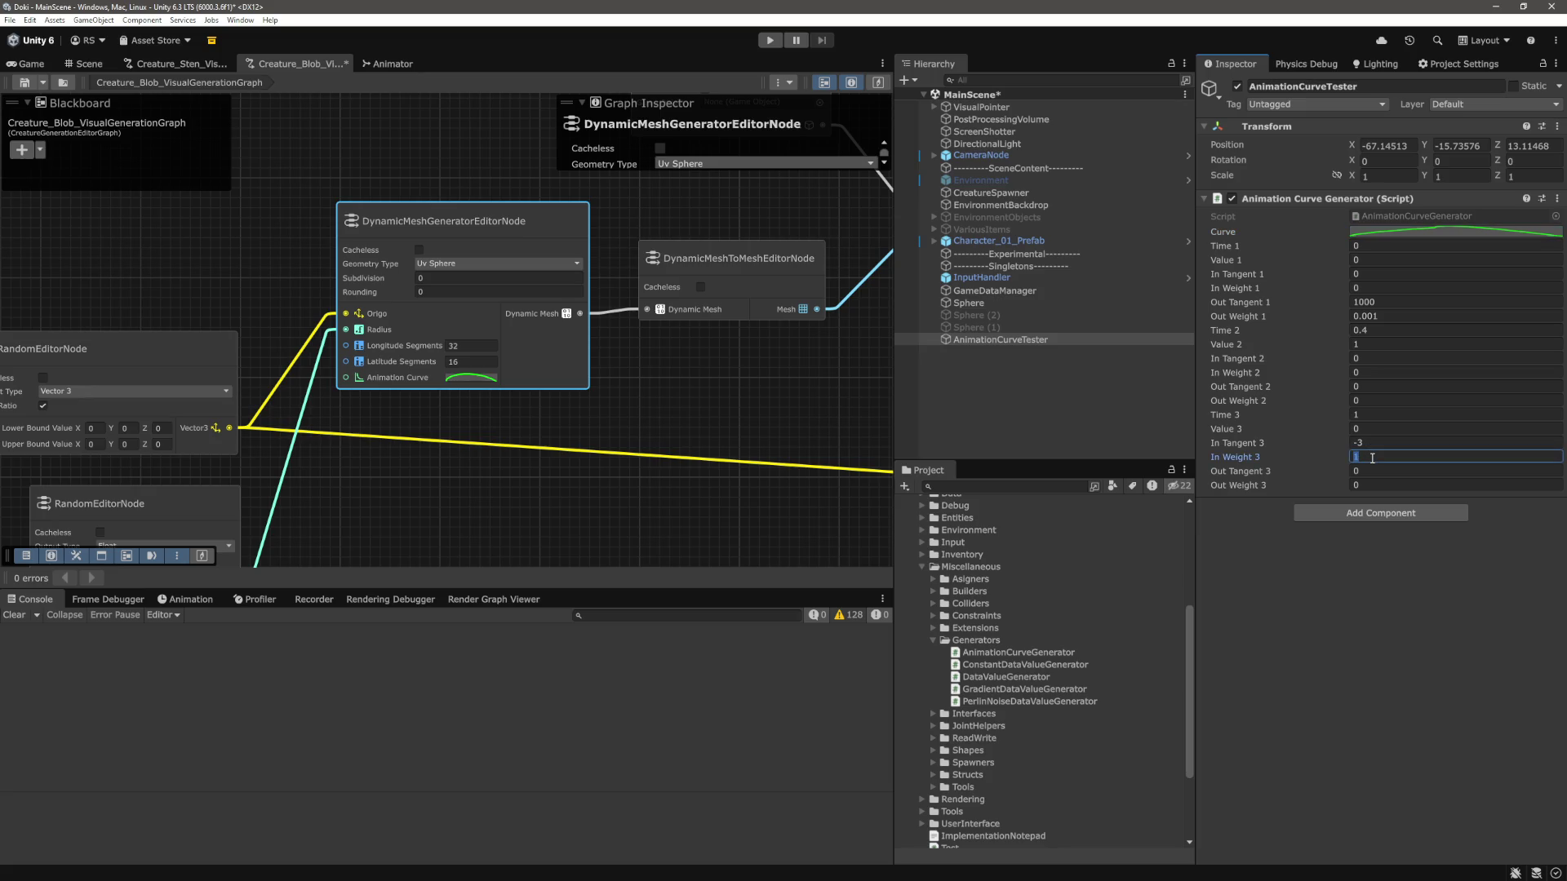
pyautogui.write('1/3')
pyautogui.press('Return')
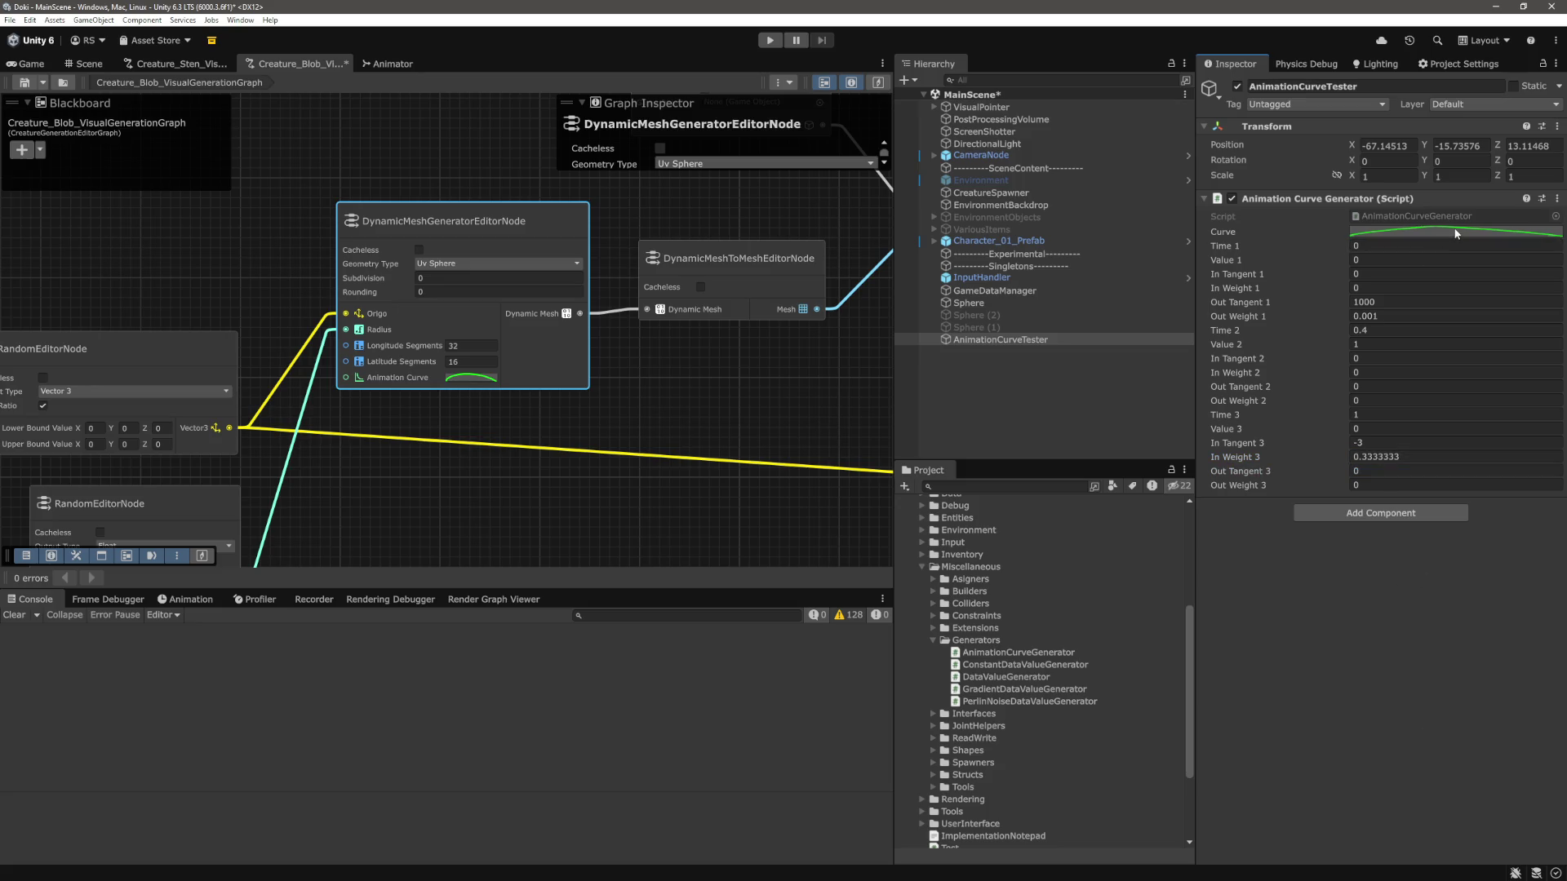
pyautogui.click(1430, 233)
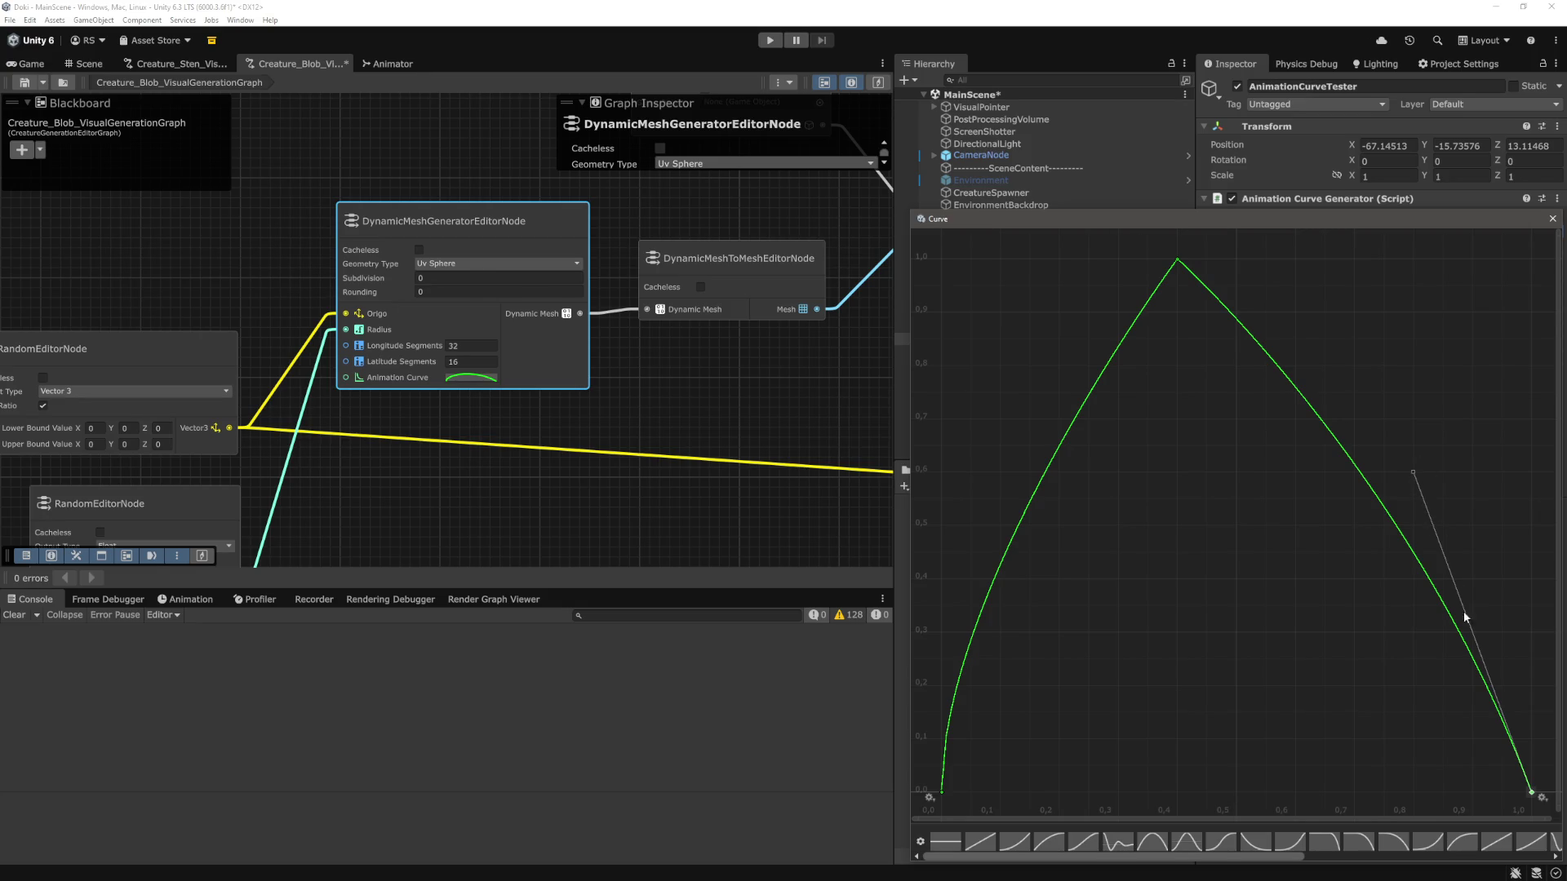
# Drag the Curve window to the left and select the peak keyframe at time 0.4.
pyautogui.moveTo(1438, 222); pyautogui.dragTo(916, 179)
pyautogui.click(655, 214)
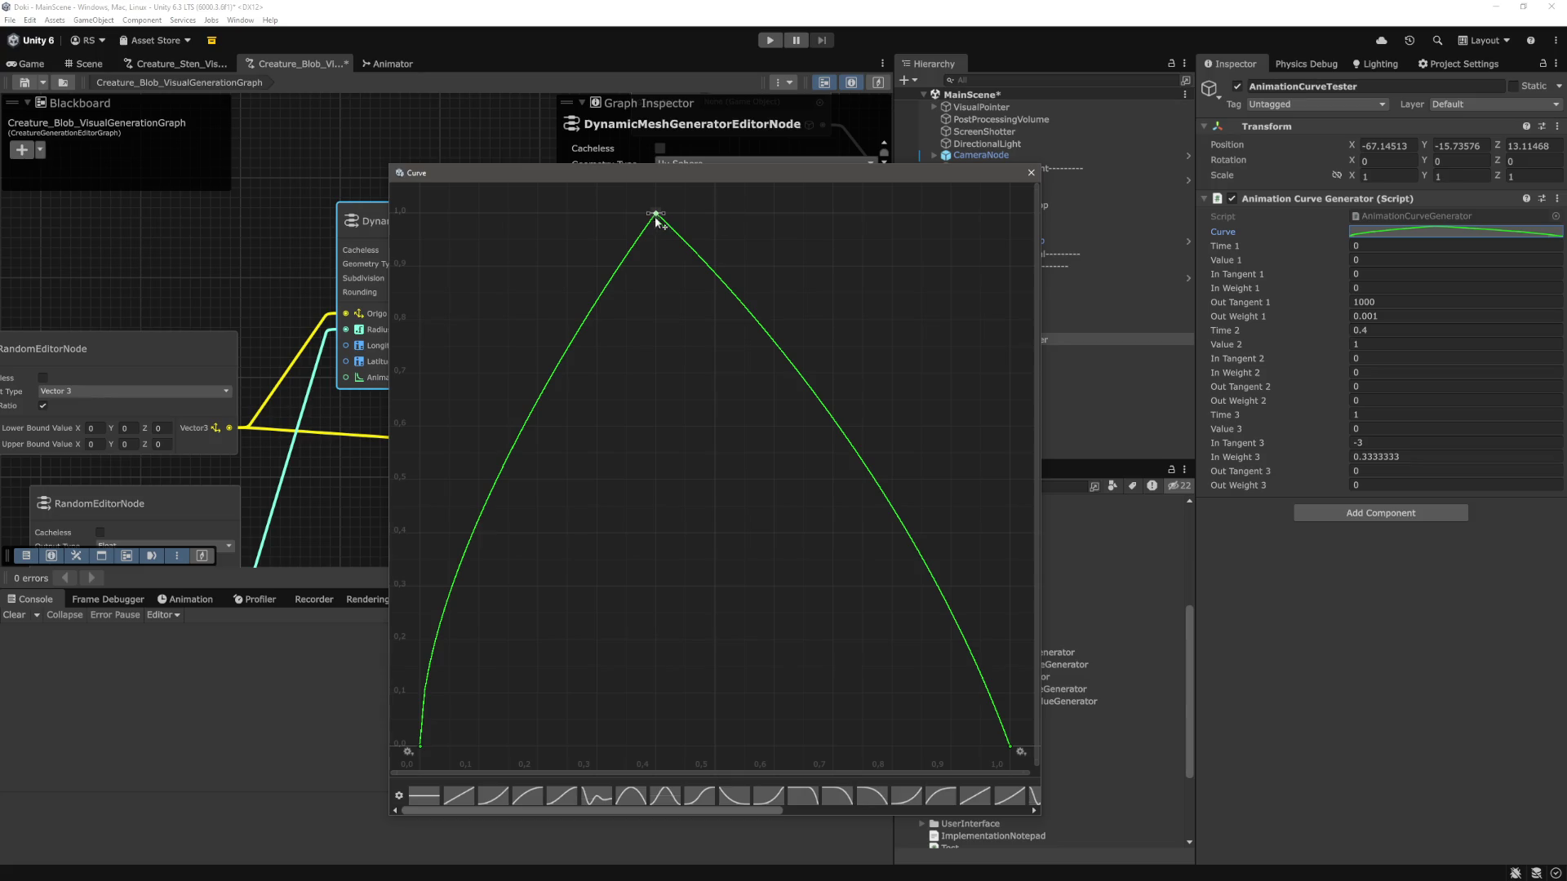
# Set the peak key's In Weight 2 to 1 and reopen the curve to view the rounded plateau.
pyautogui.click(1370, 343)
pyautogui.click(1379, 356)
pyautogui.click(1380, 357)
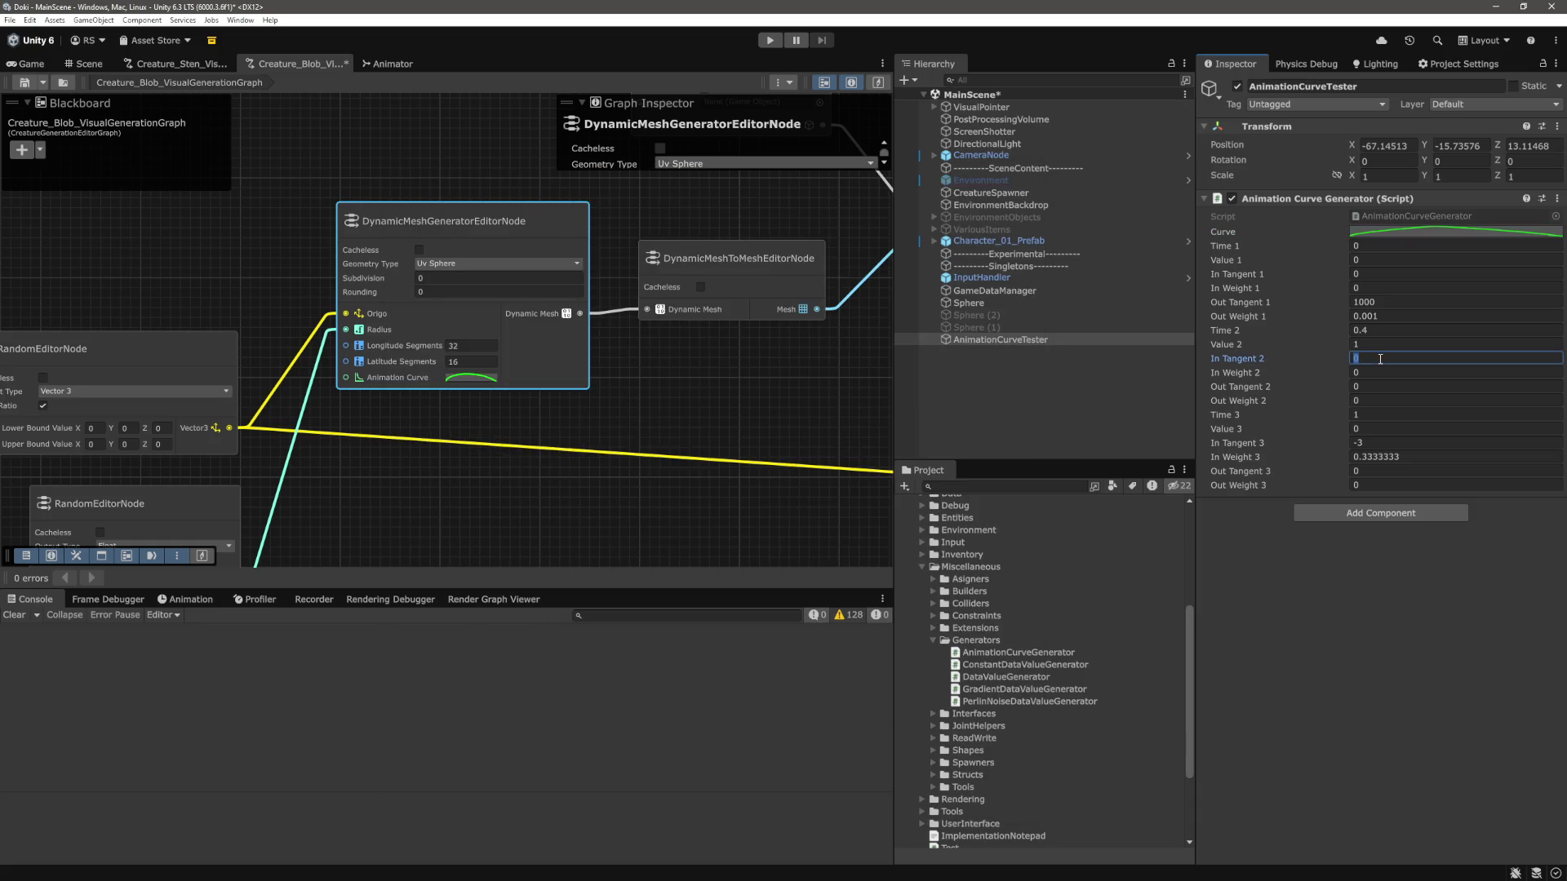
pyautogui.click(1381, 384)
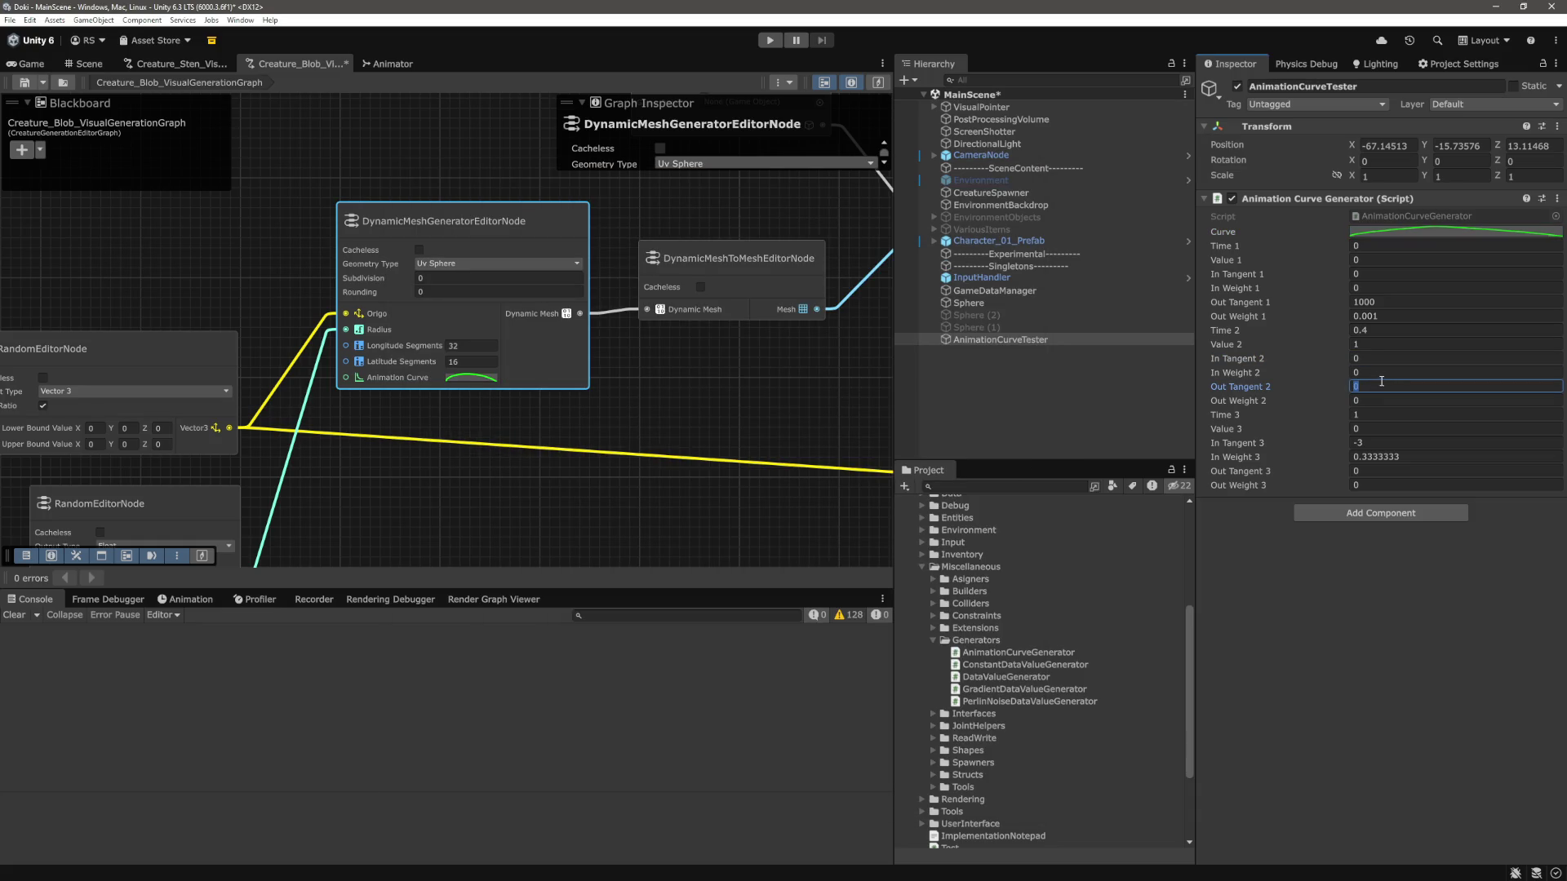
pyautogui.click(1380, 375)
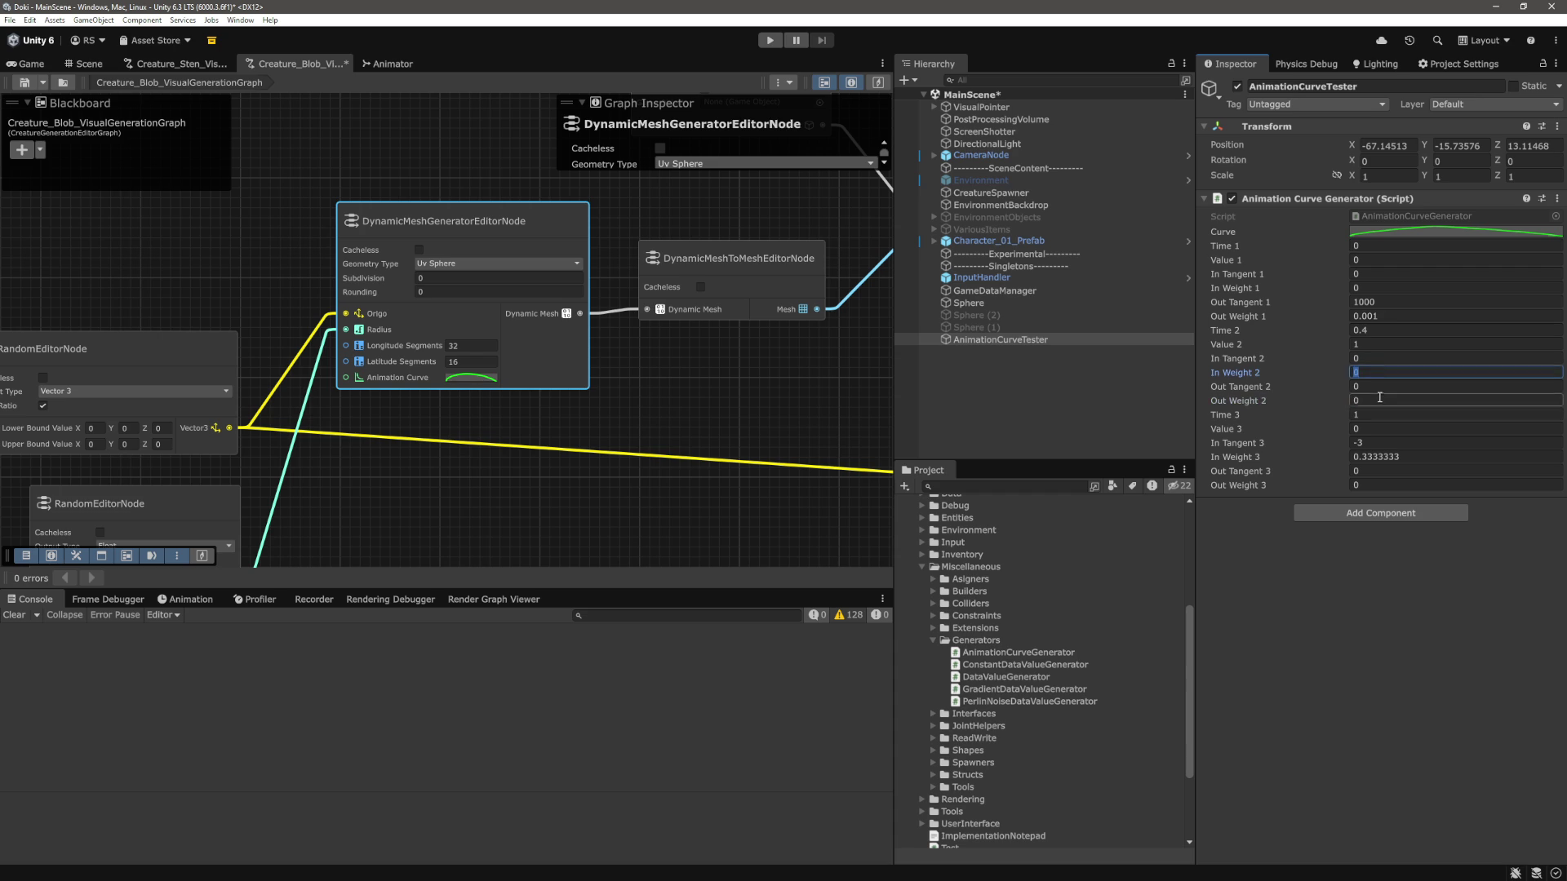
pyautogui.click(1382, 366)
pyautogui.hotkey('shift', 'Tab')
pyautogui.click(1372, 368)
pyautogui.write('1')
pyautogui.click(1371, 401)
pyautogui.click(1456, 232)
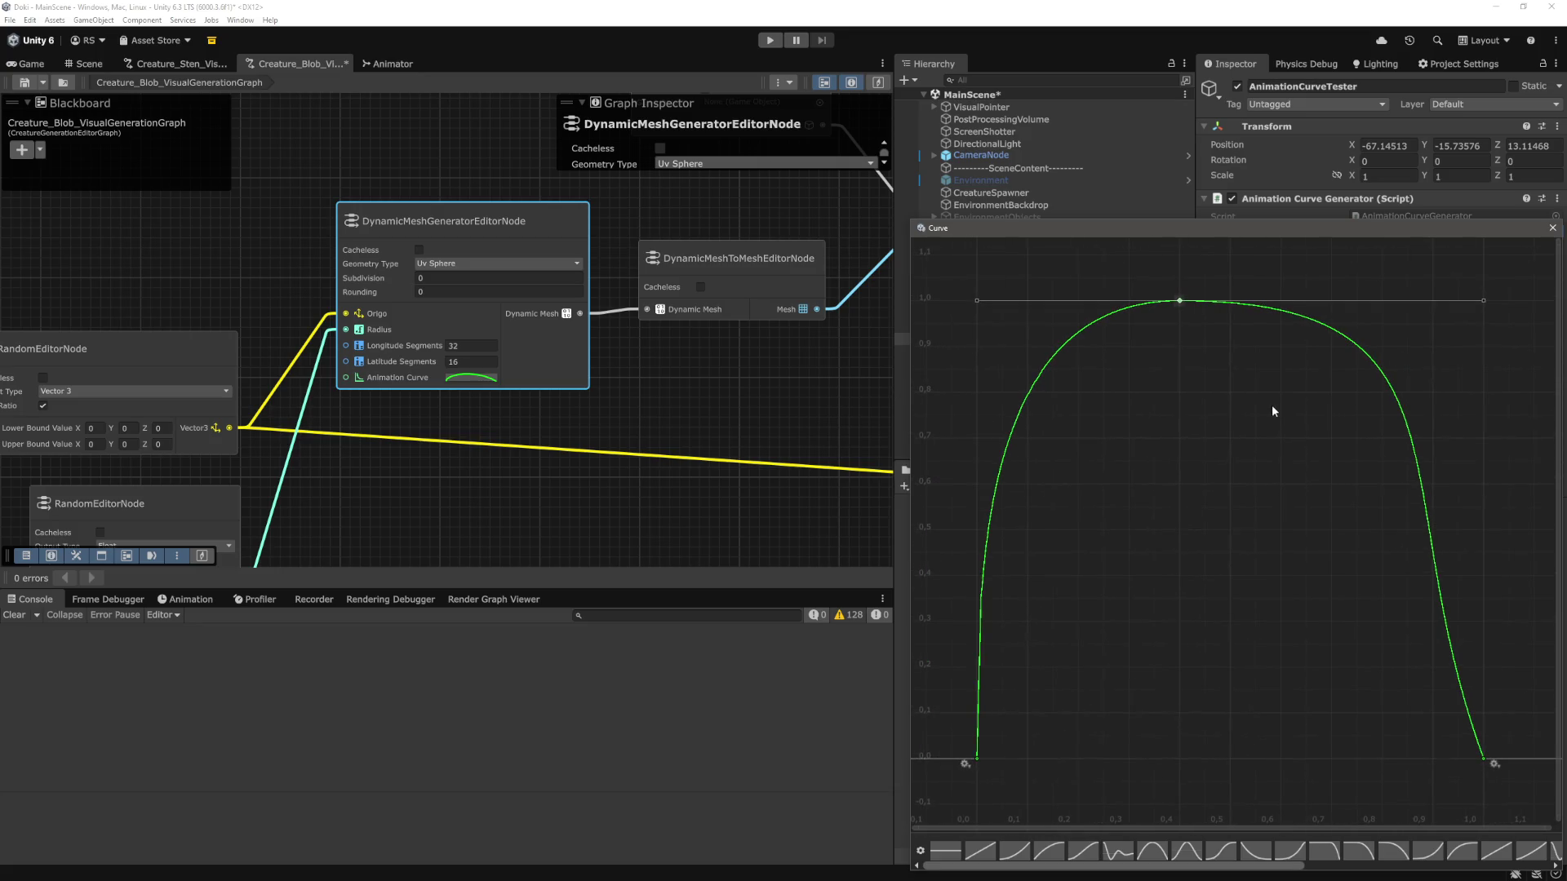
pyautogui.scroll(-2, 1271, 405)
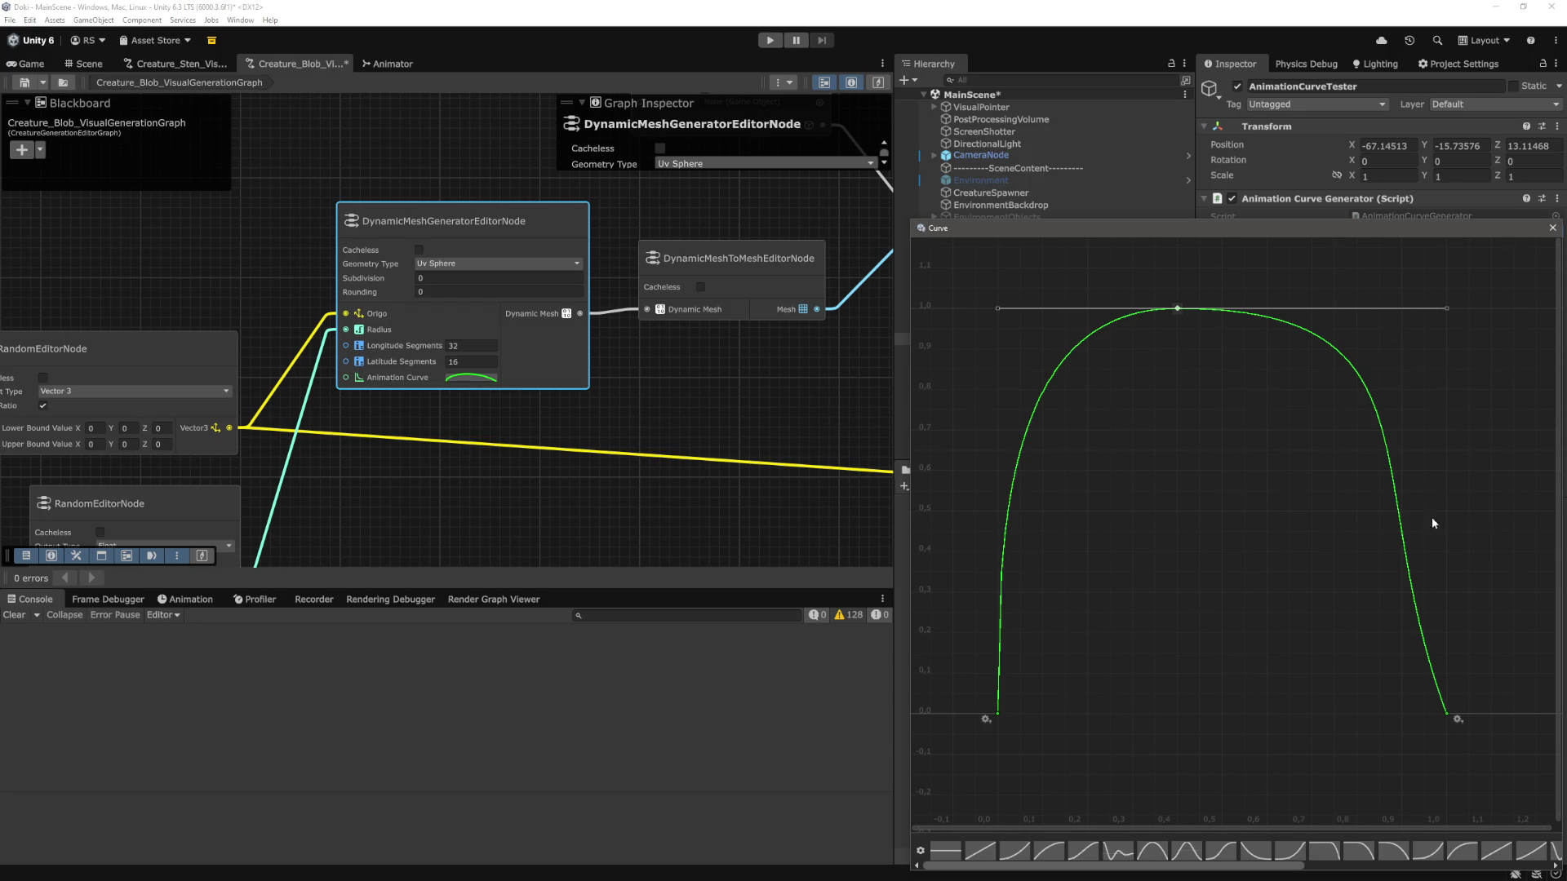
pyautogui.click(1552, 229)
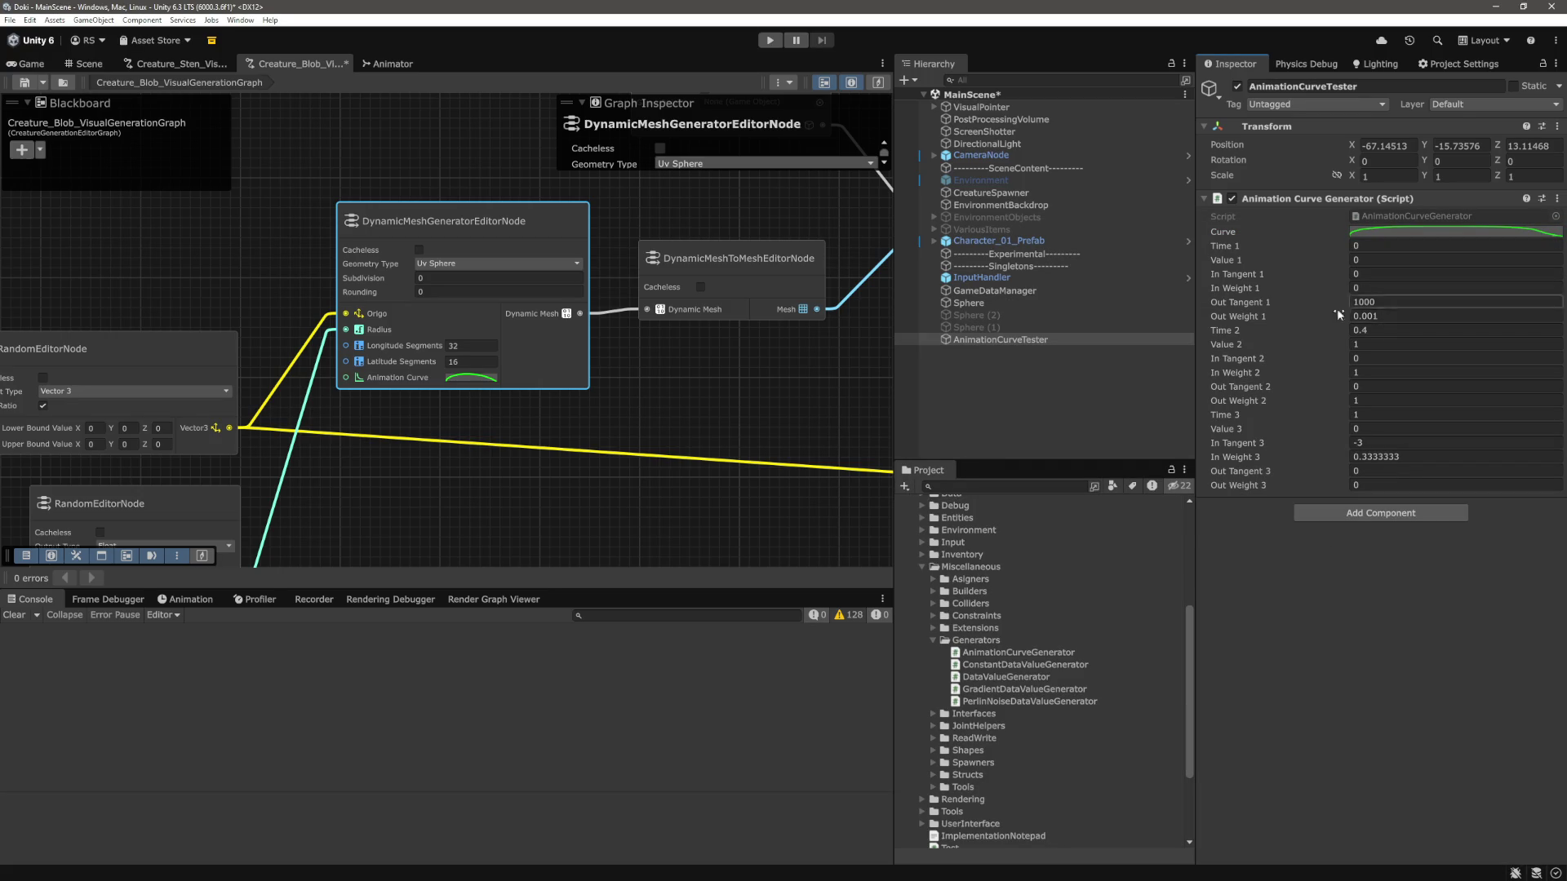
pyautogui.click(1383, 387)
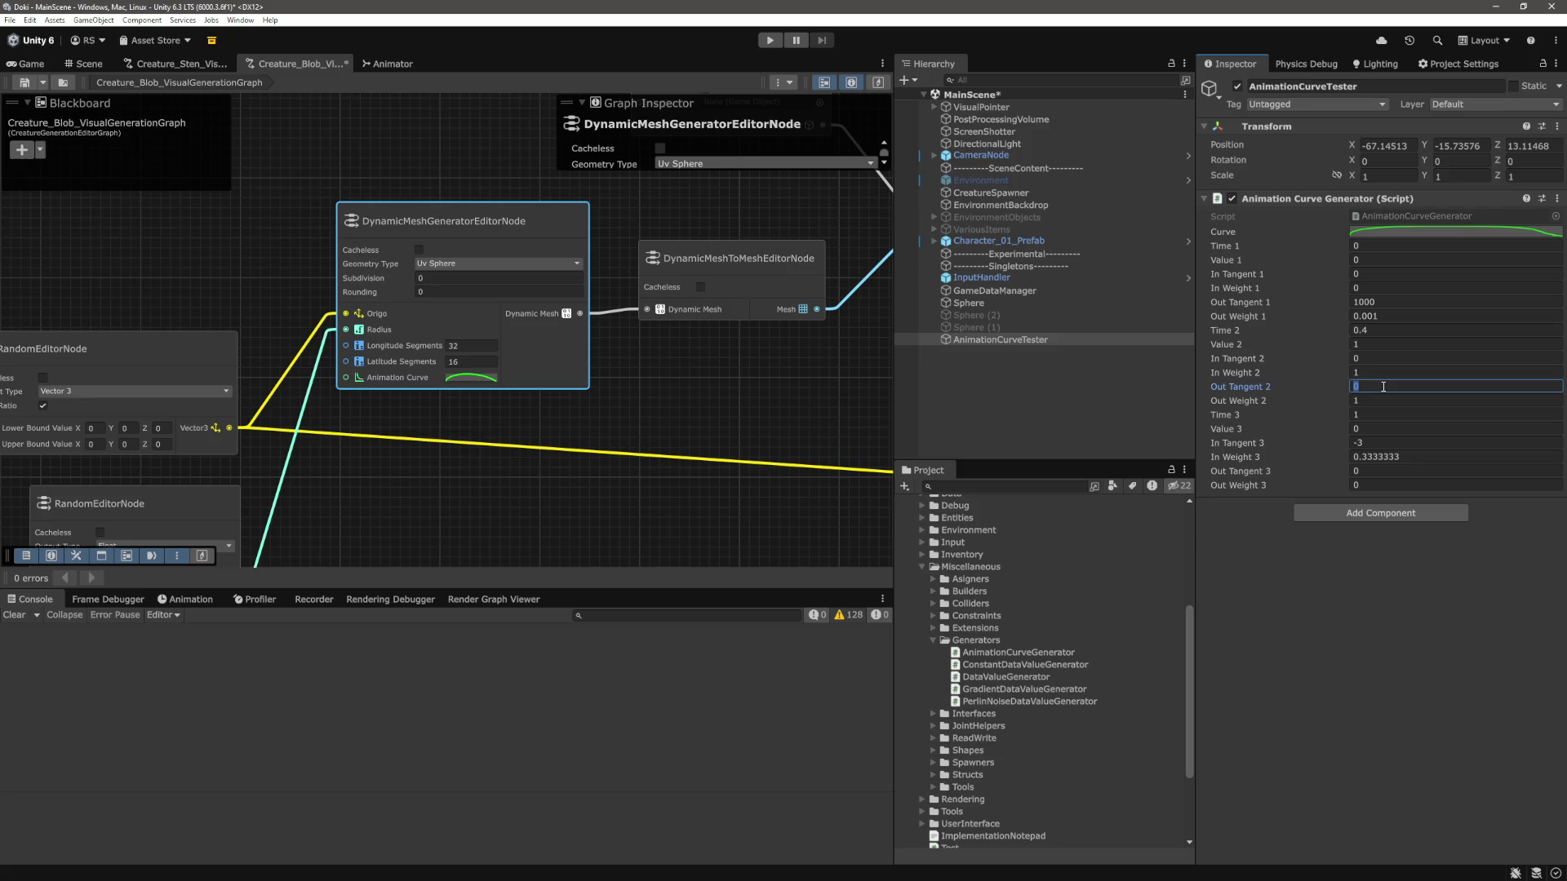
pyautogui.write('-0.1')
pyautogui.press('Return')
pyautogui.click(1453, 232)
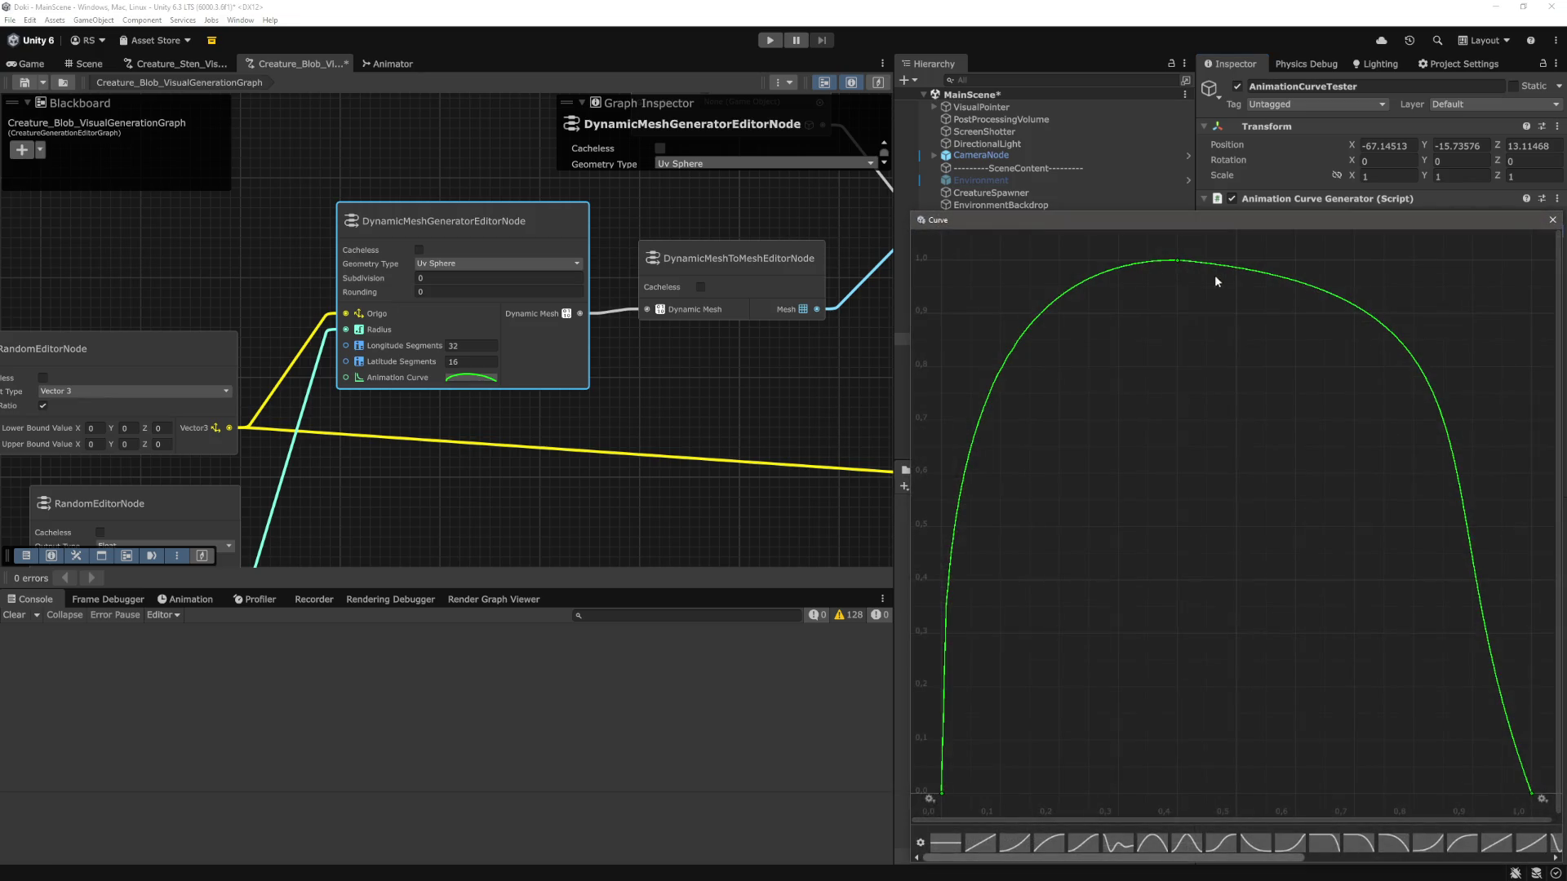
pyautogui.click(1178, 261)
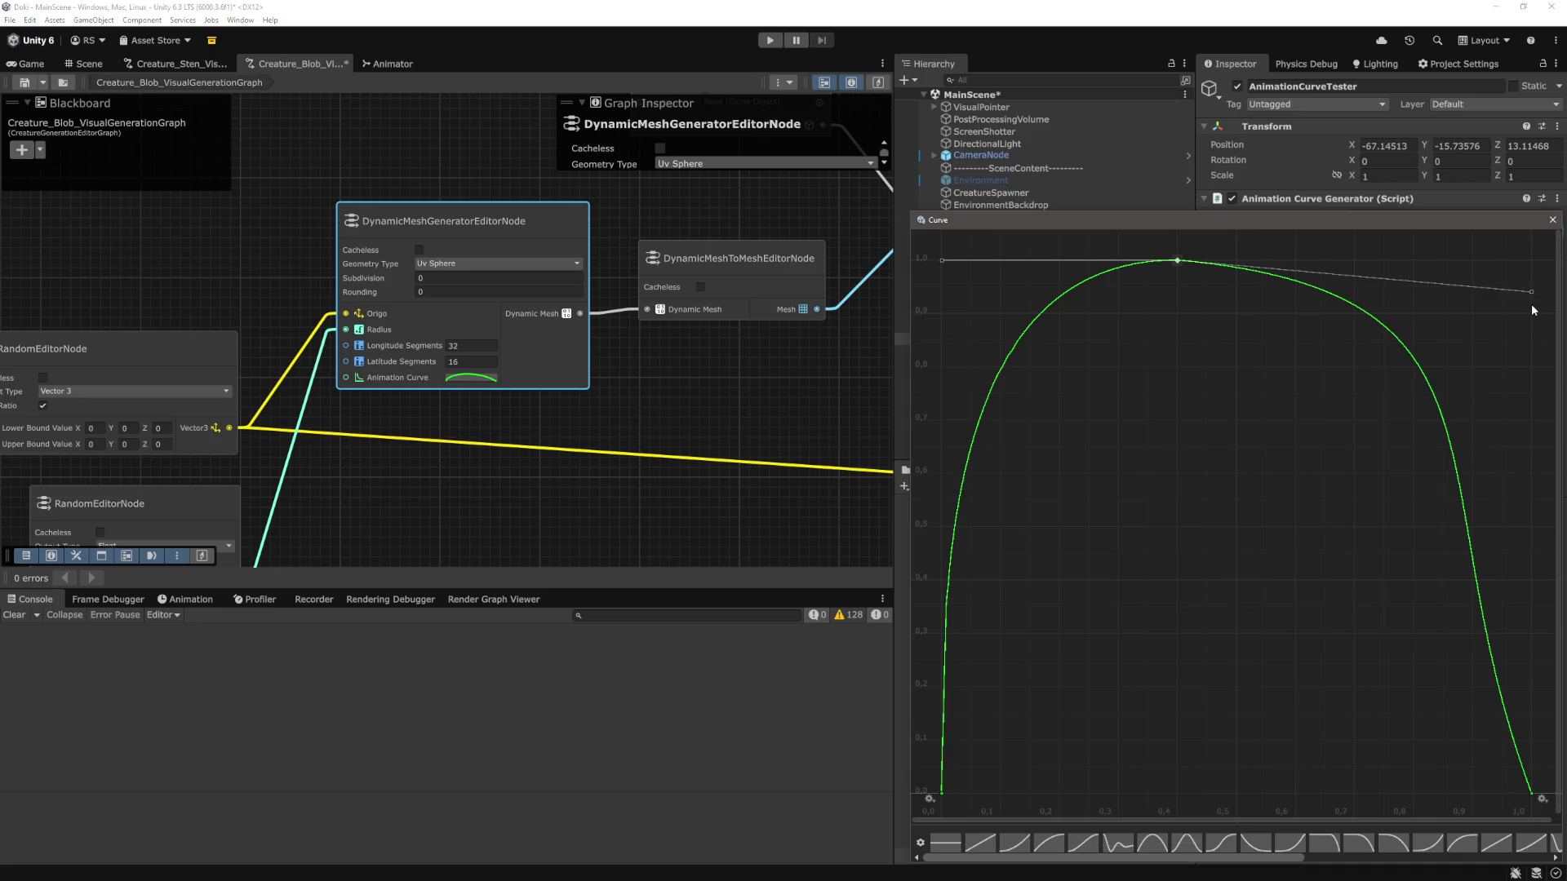
pyautogui.click(1552, 221)
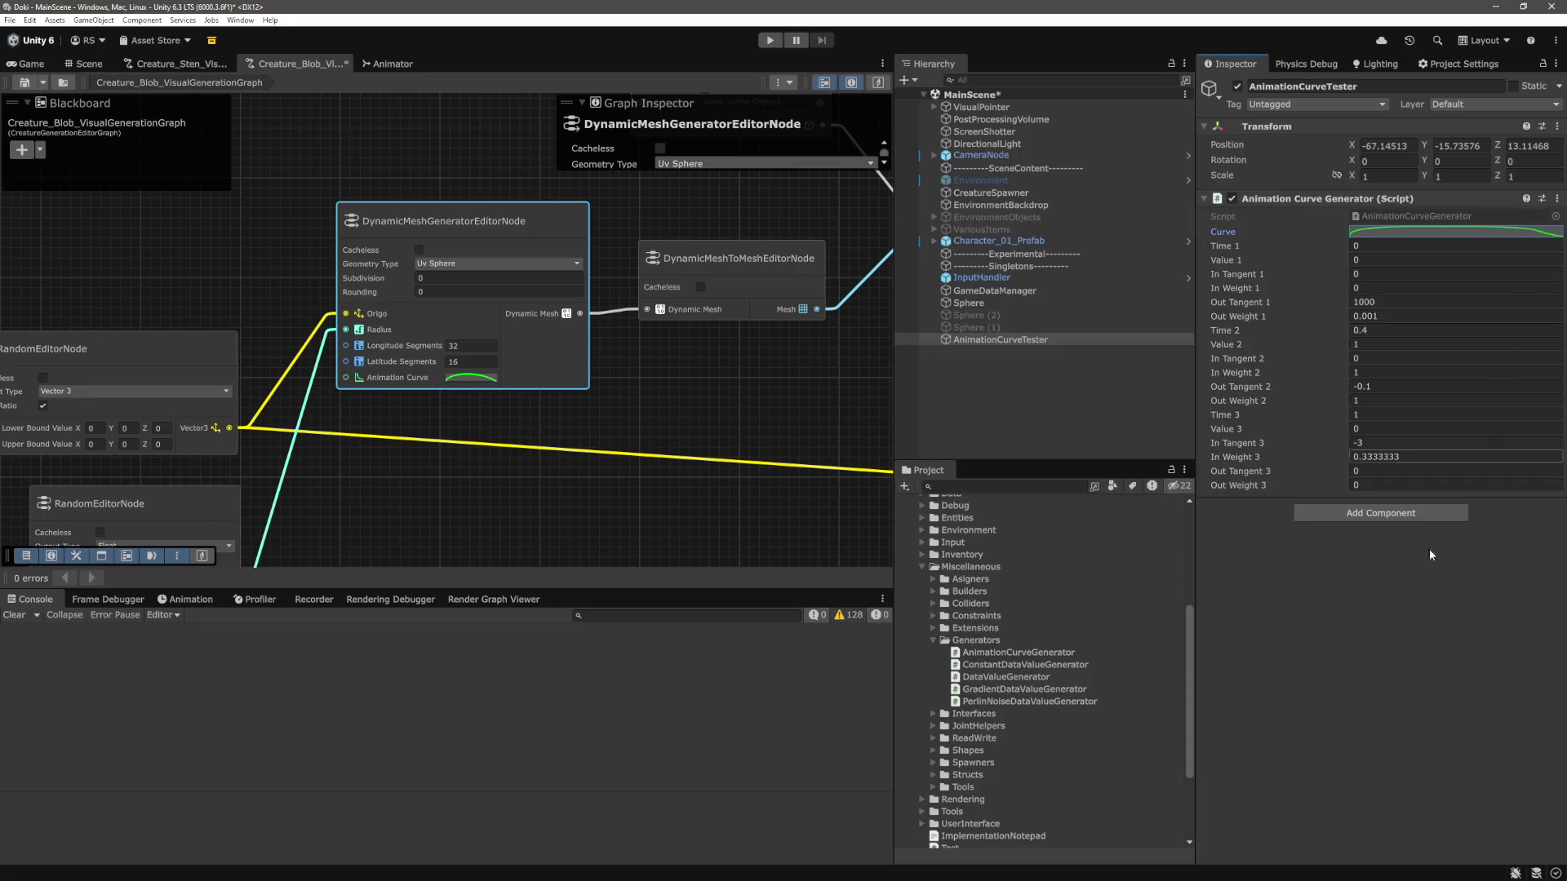
pyautogui.click(1384, 442)
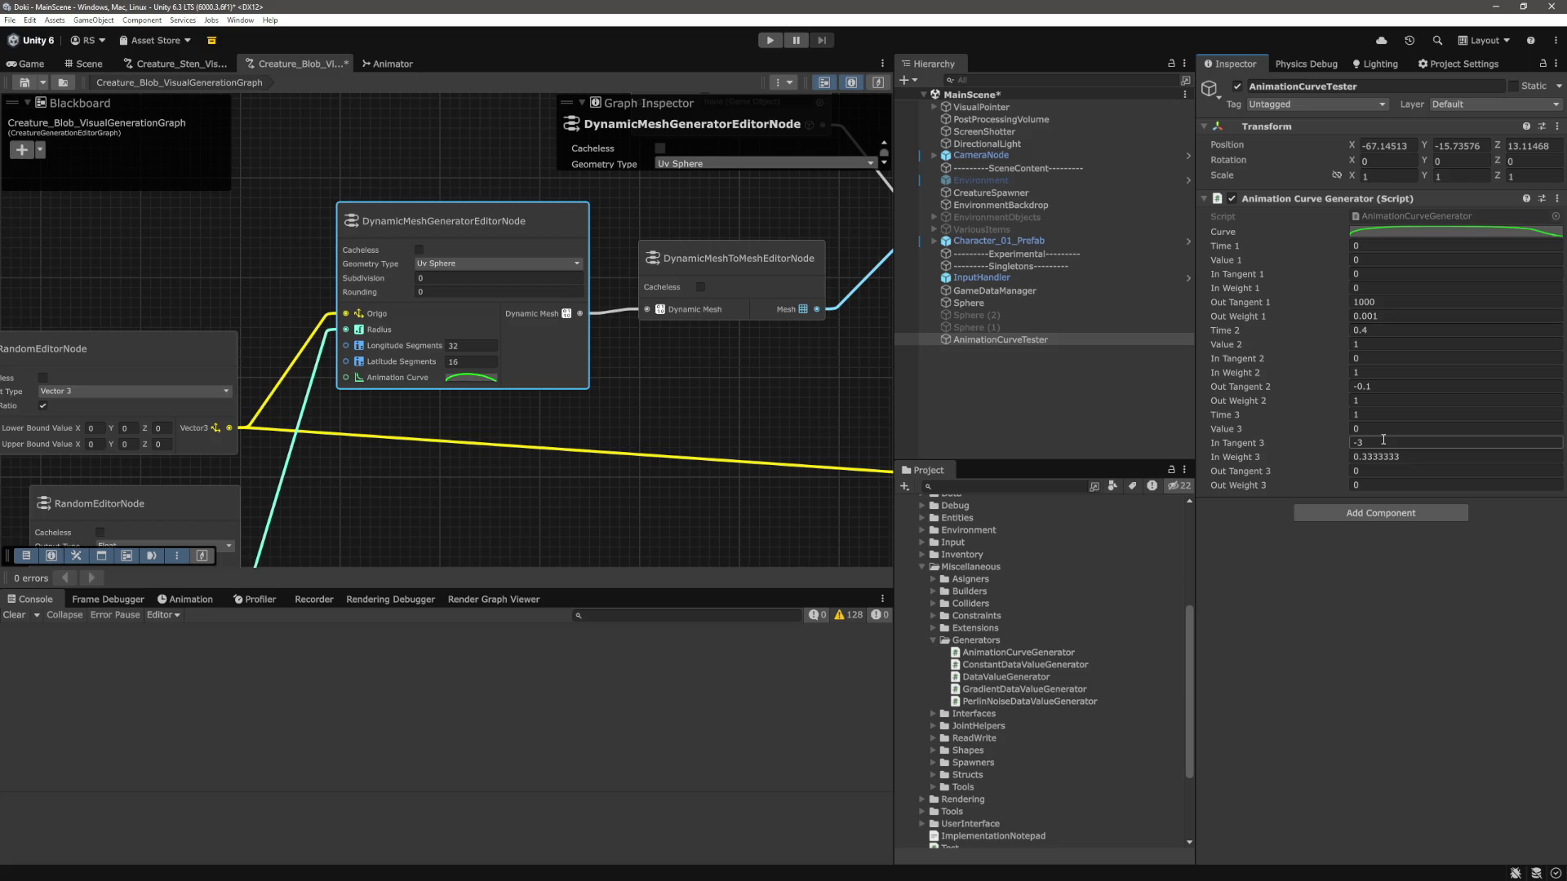
pyautogui.click(1385, 401)
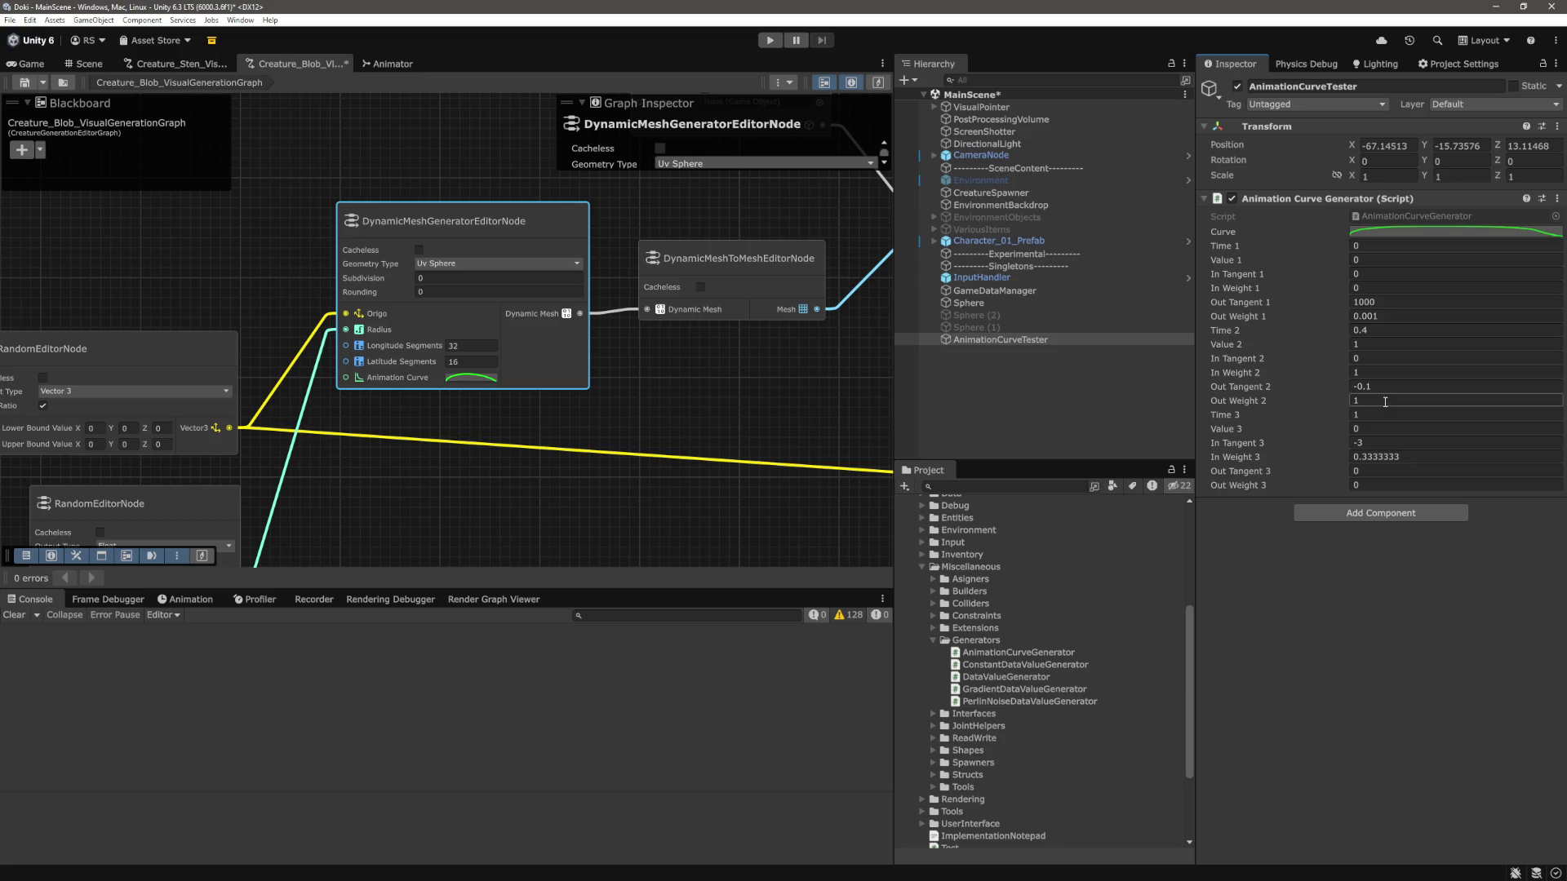
pyautogui.click(1389, 388)
pyautogui.click(1389, 388)
pyautogui.click(1511, 233)
pyautogui.click(1177, 266)
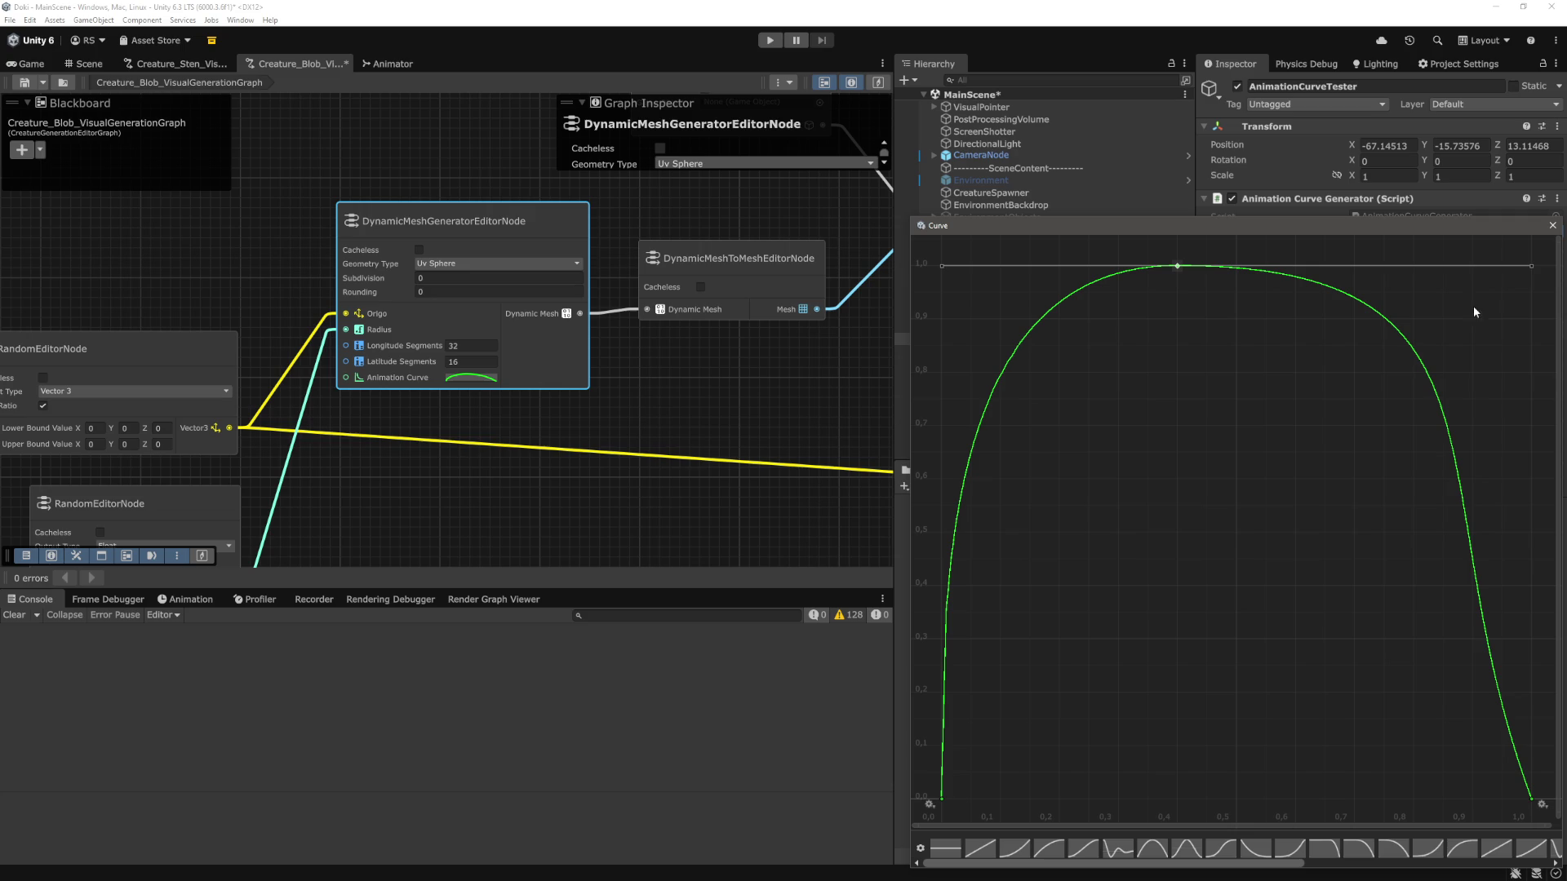
# Set Out Weight 2 to 0.8333333 and preview the peak key's tangents in the Curve window.
pyautogui.click(1553, 225)
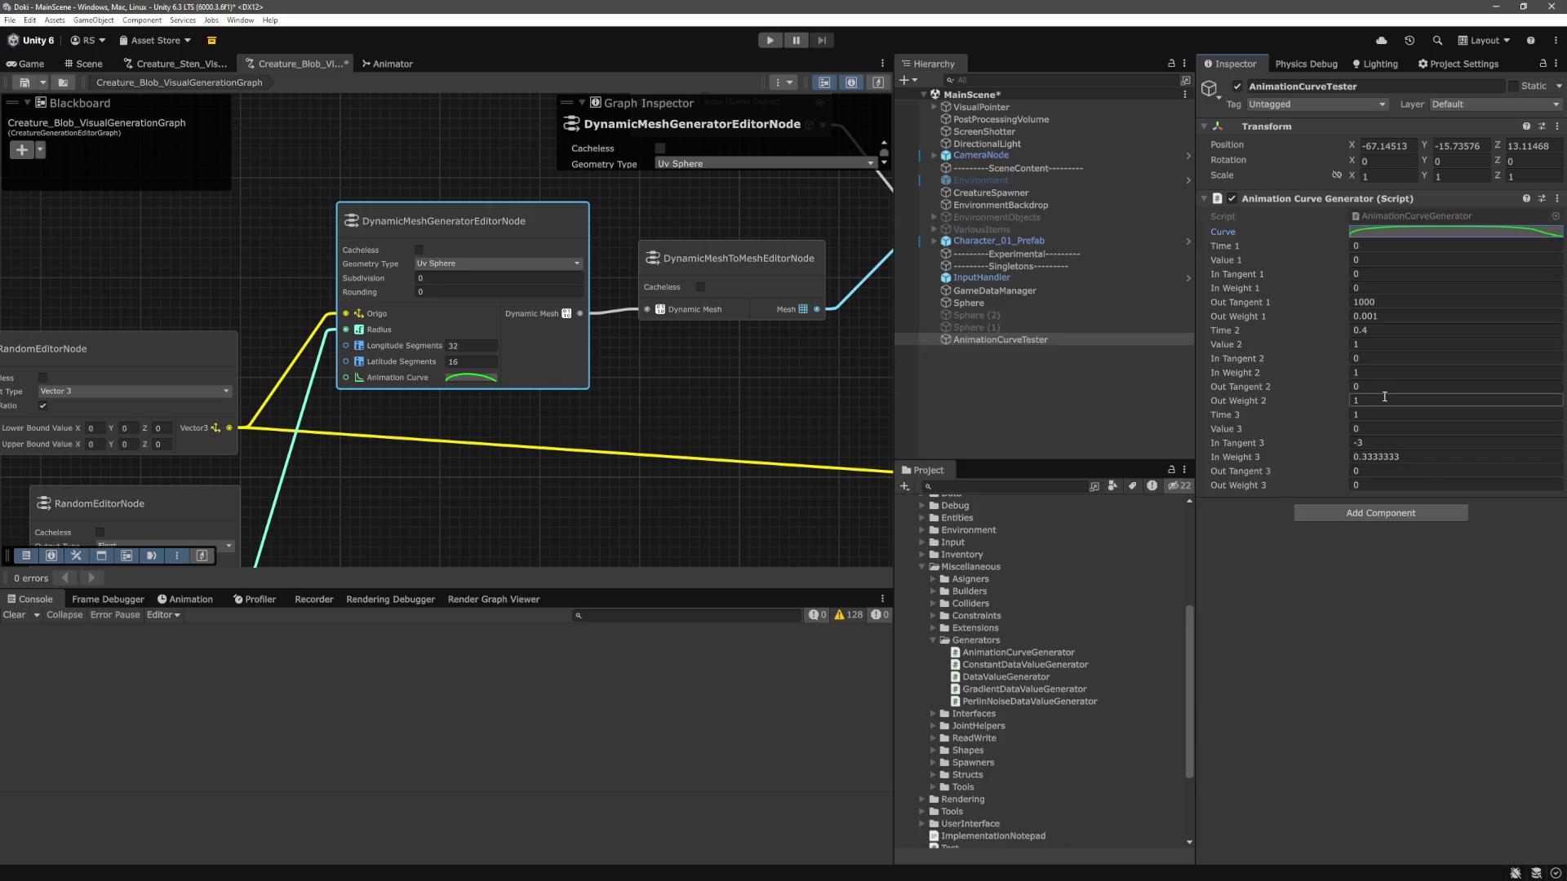
pyautogui.click(1384, 398)
pyautogui.write('5')
pyautogui.press('BackSpace')
pyautogui.write('5')
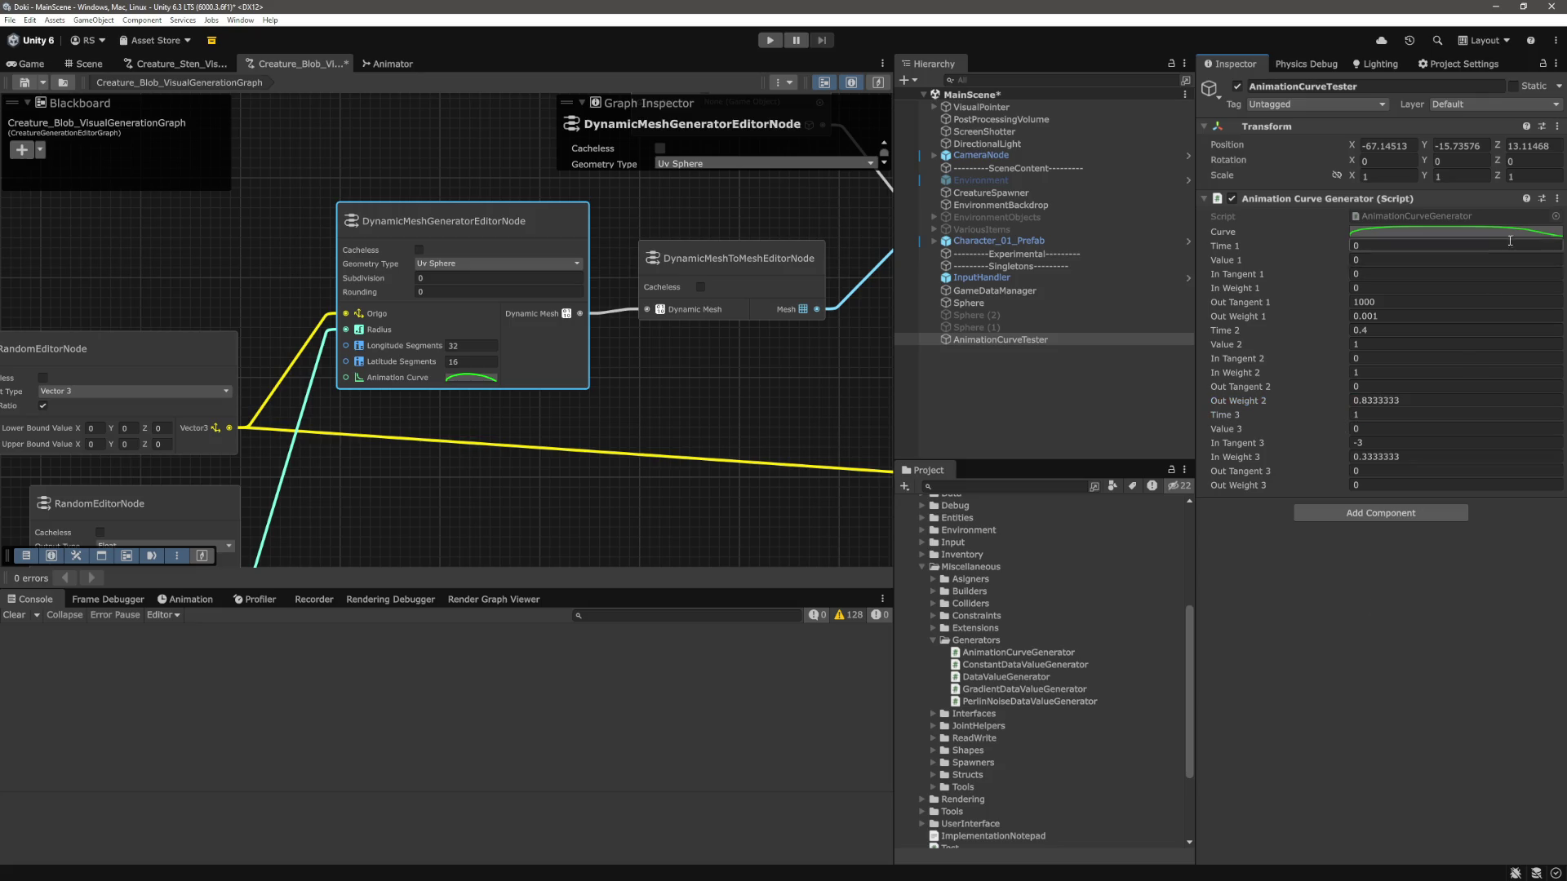
pyautogui.click(1508, 234)
pyautogui.click(1177, 261)
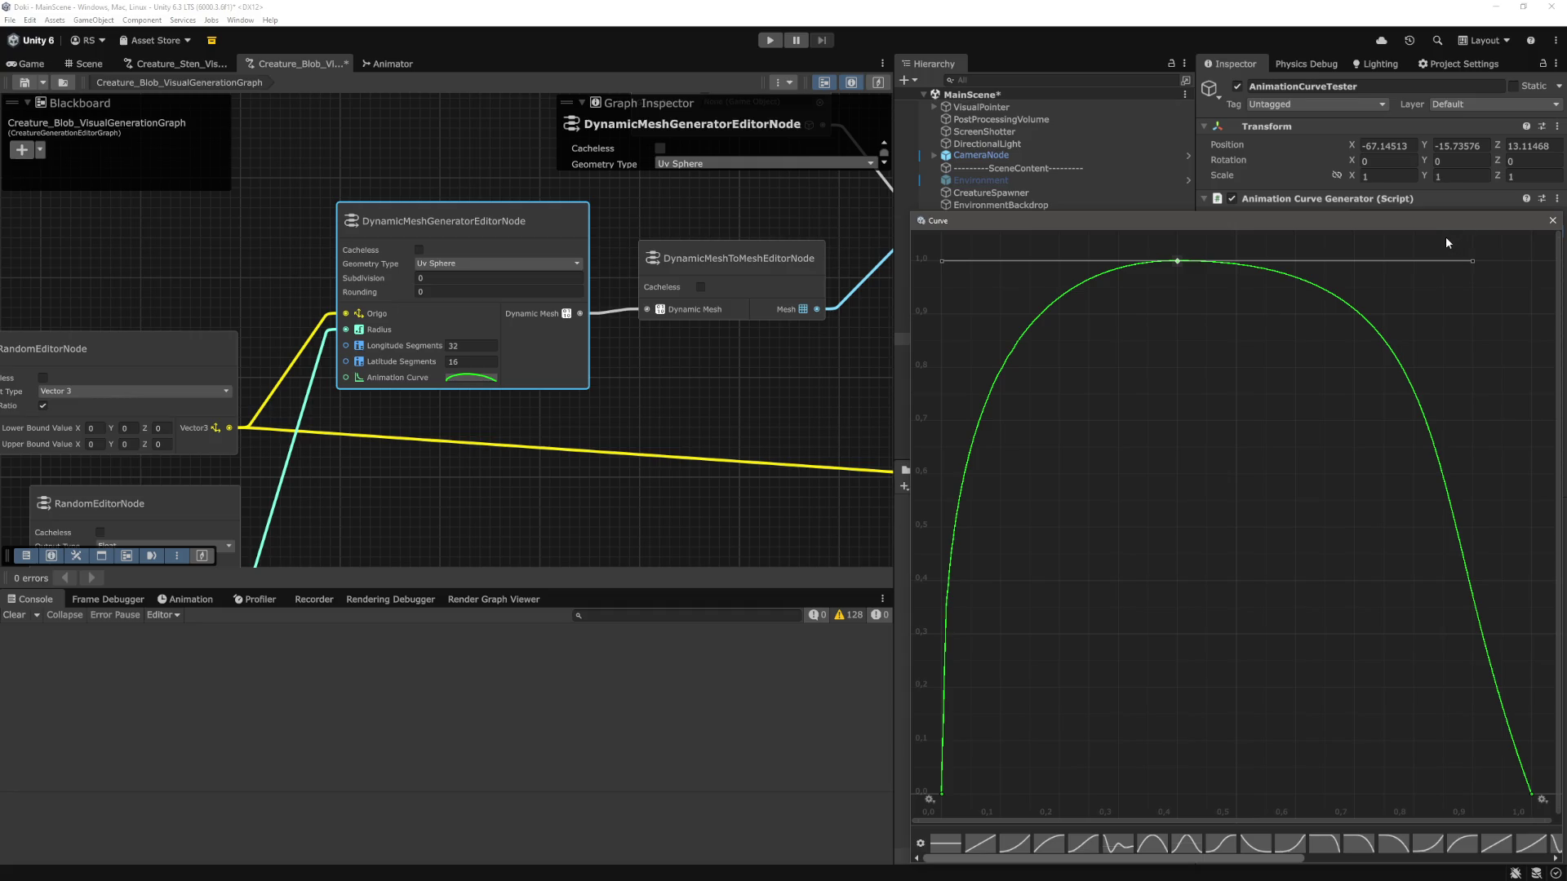
pyautogui.click(1552, 219)
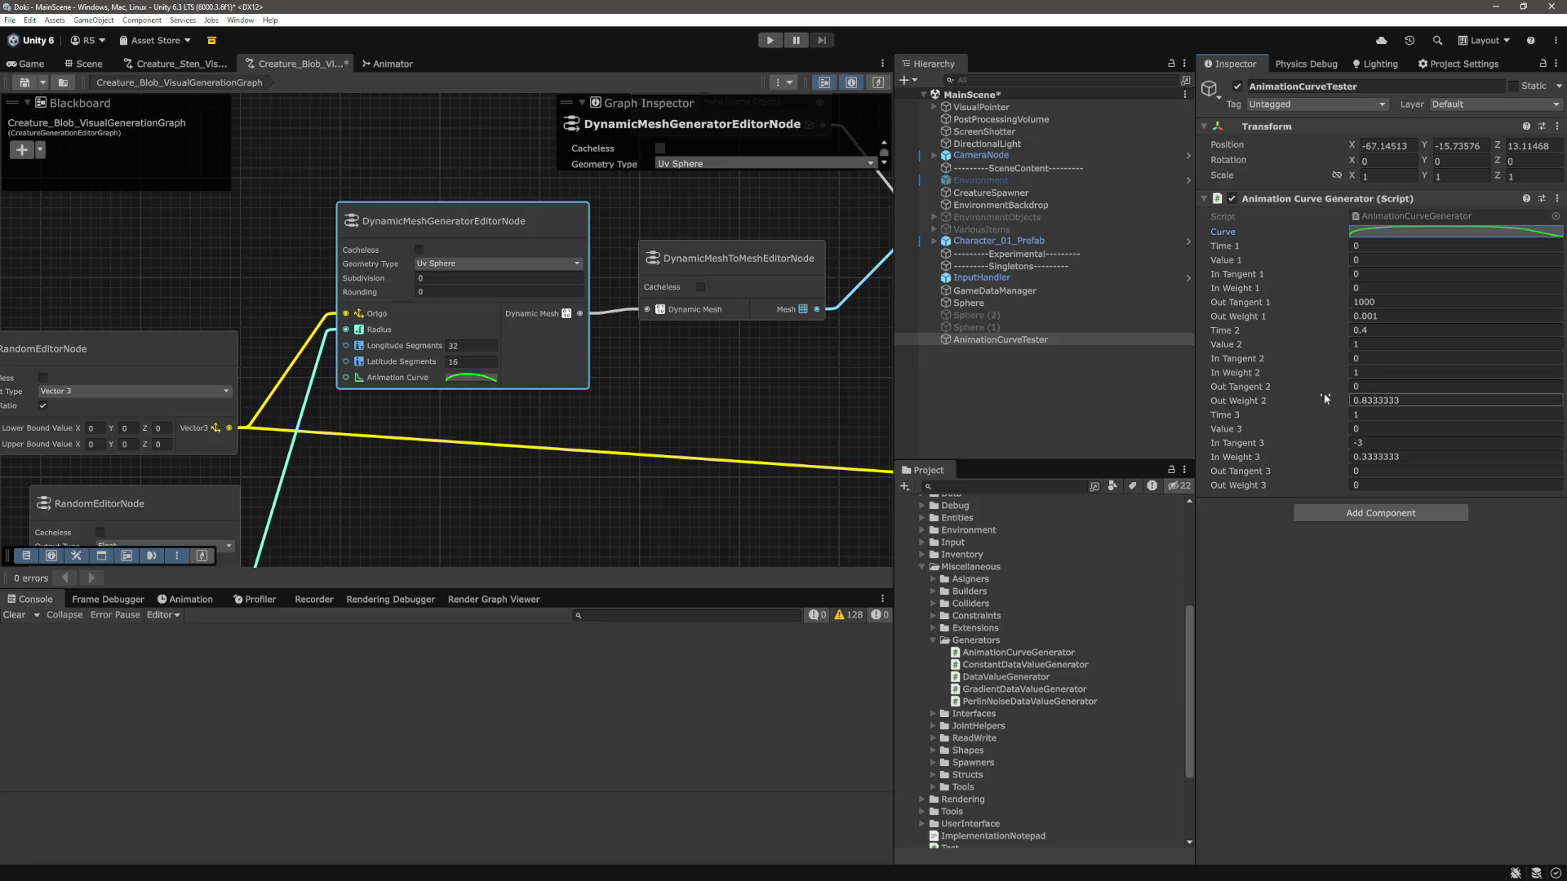
pyautogui.click(1383, 384)
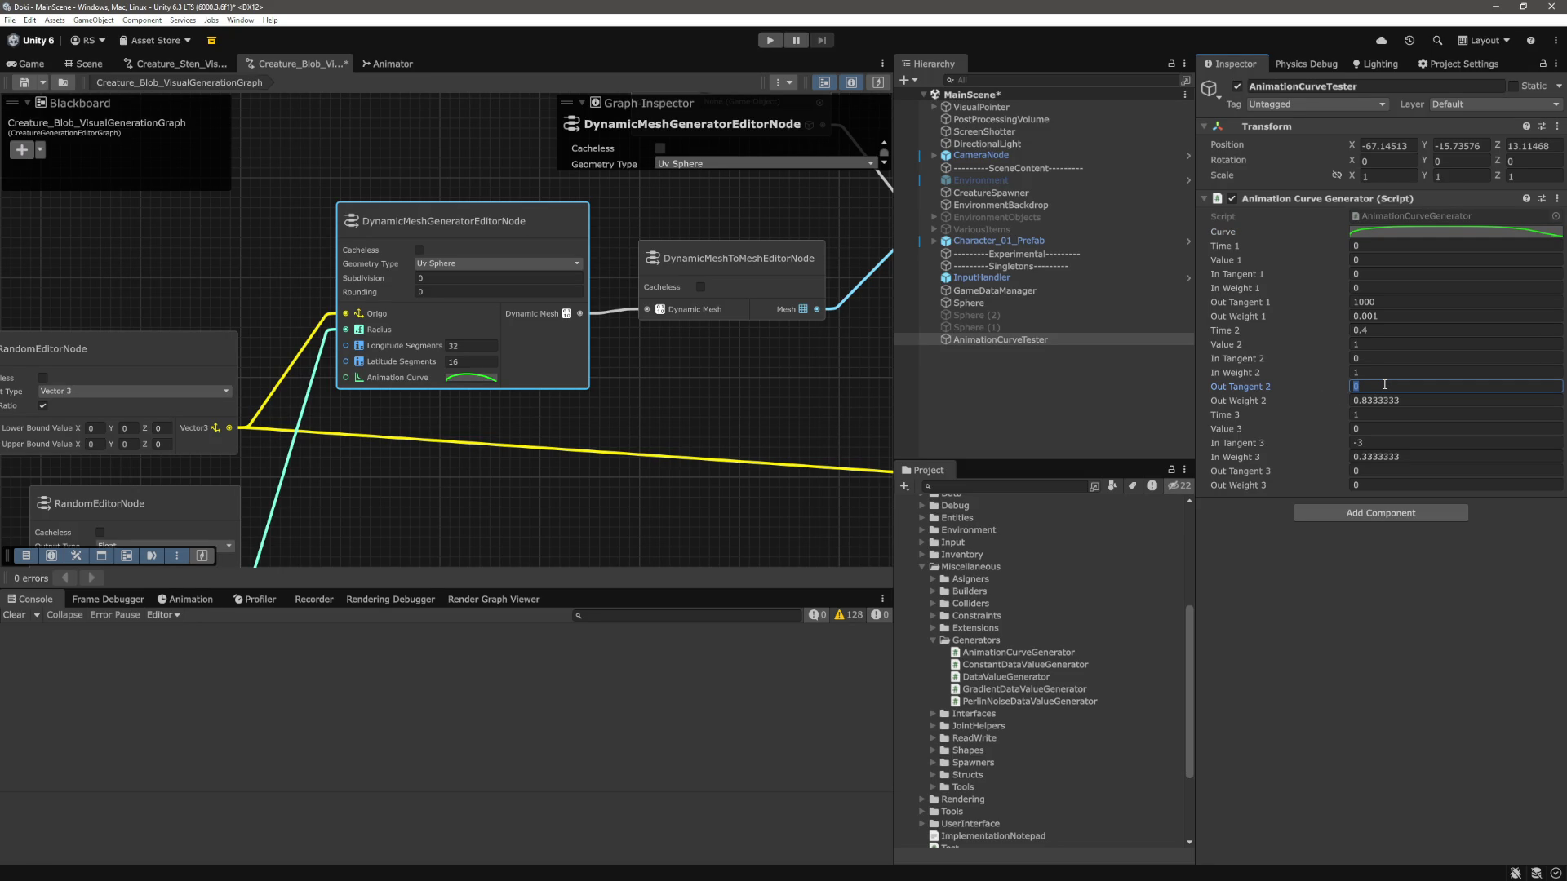
pyautogui.write('-0.2')
# Set Out Tangent 2 to -0.5 and inspect the peak key in the enlarged curve.
pyautogui.click(1500, 231)
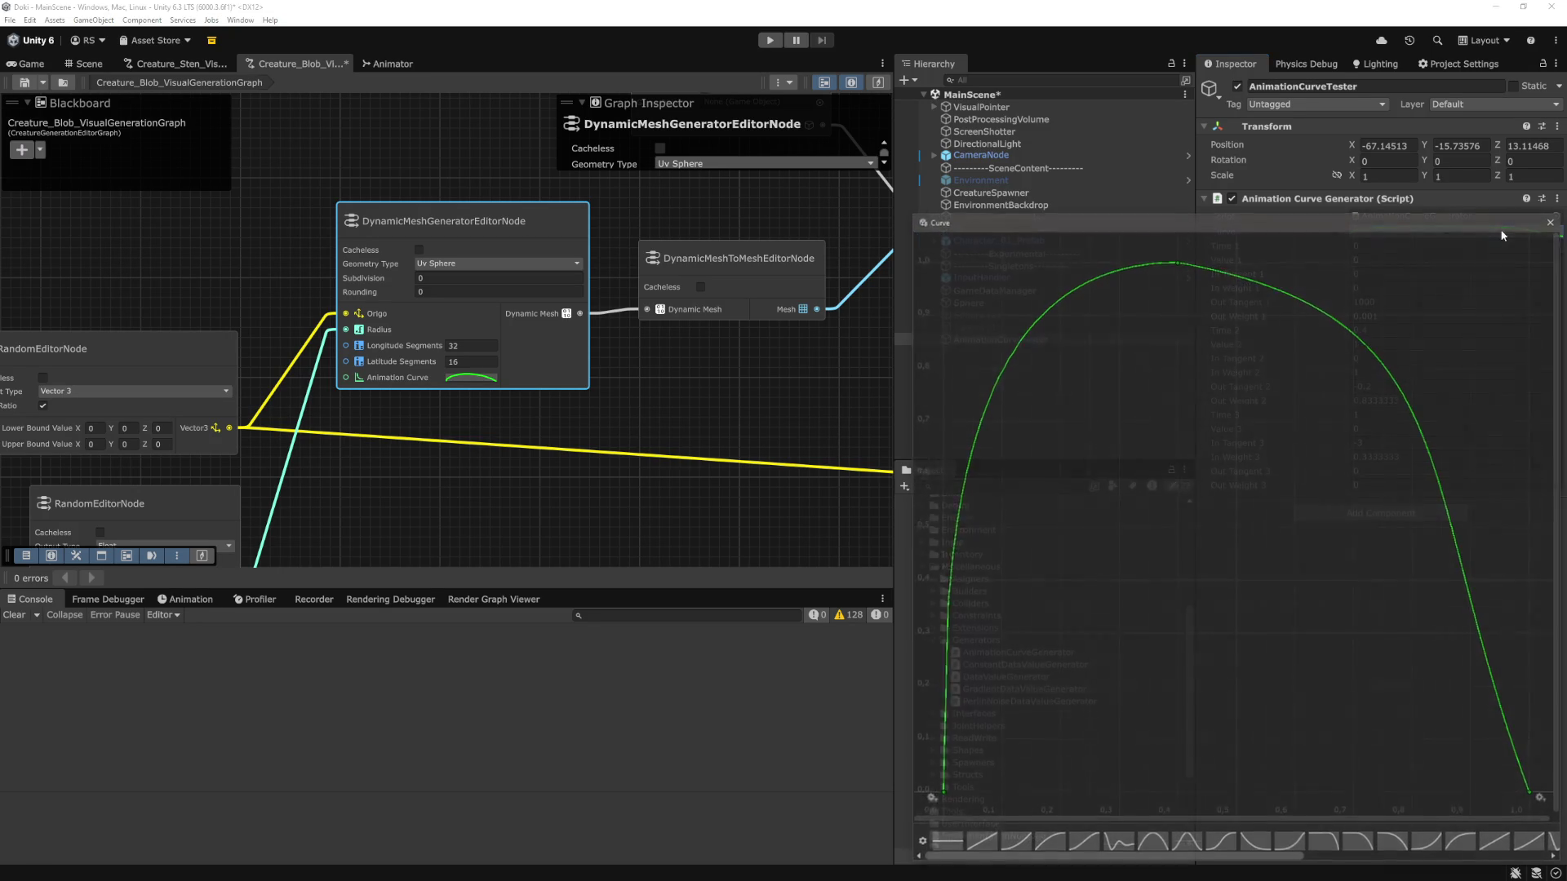
pyautogui.click(1177, 261)
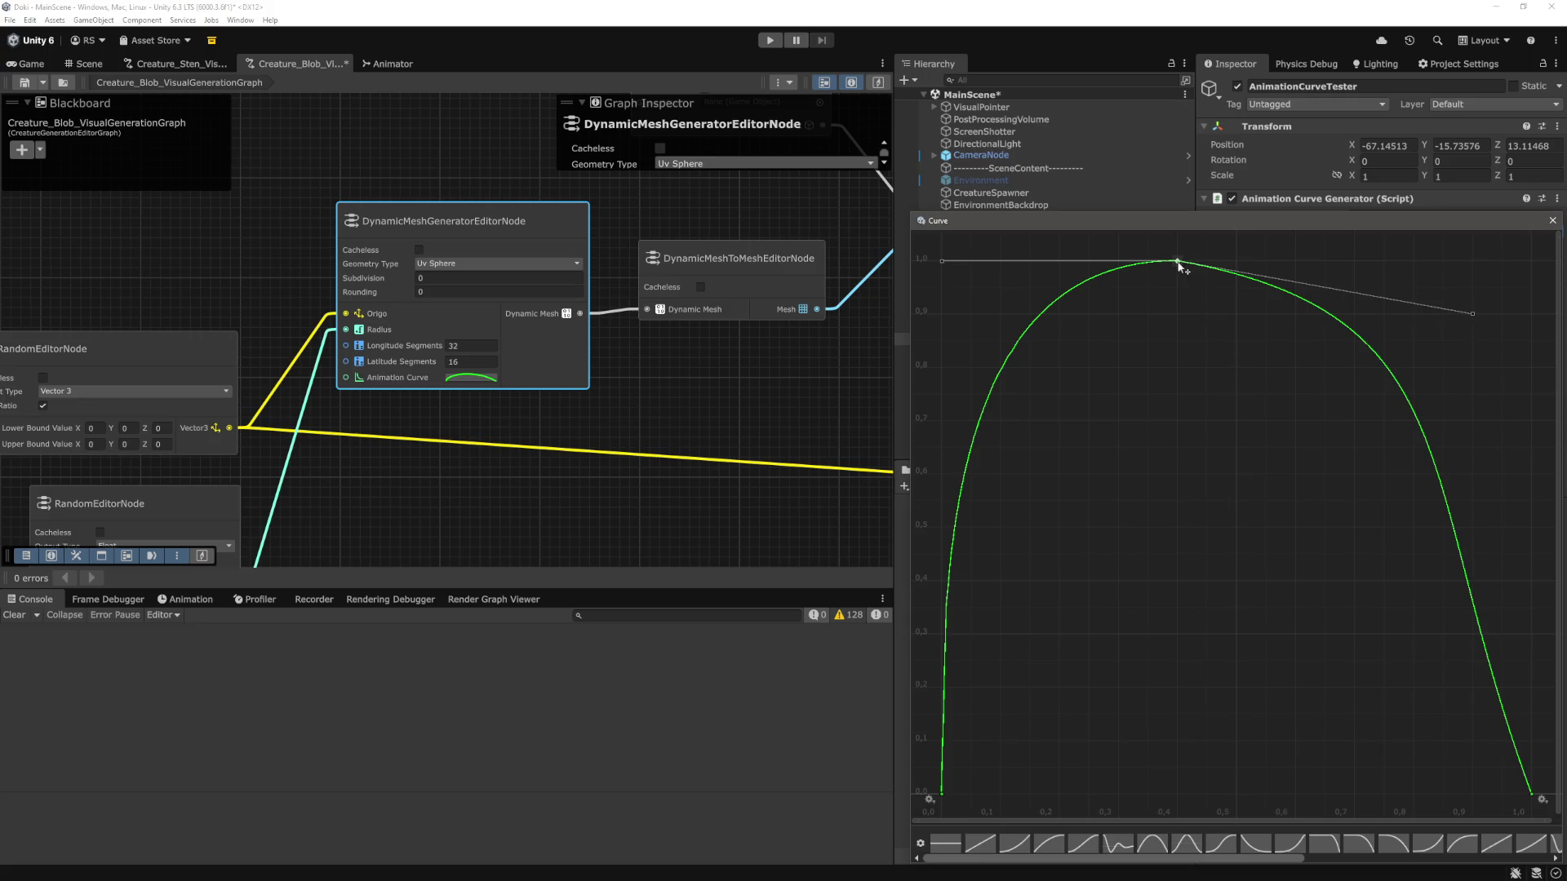
pyautogui.click(1551, 221)
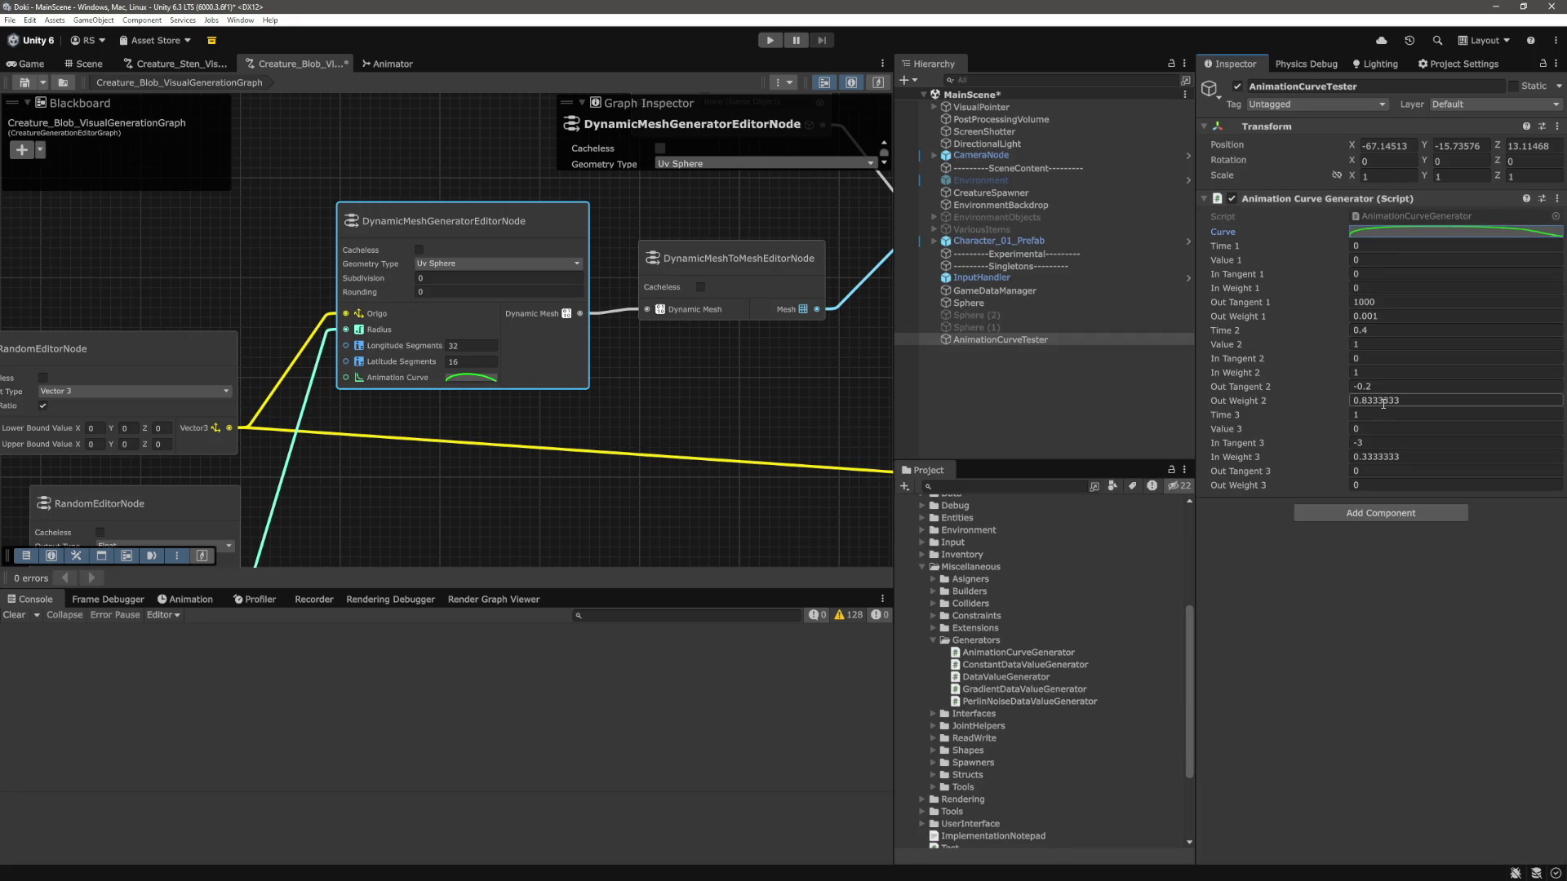
pyautogui.click(1392, 387)
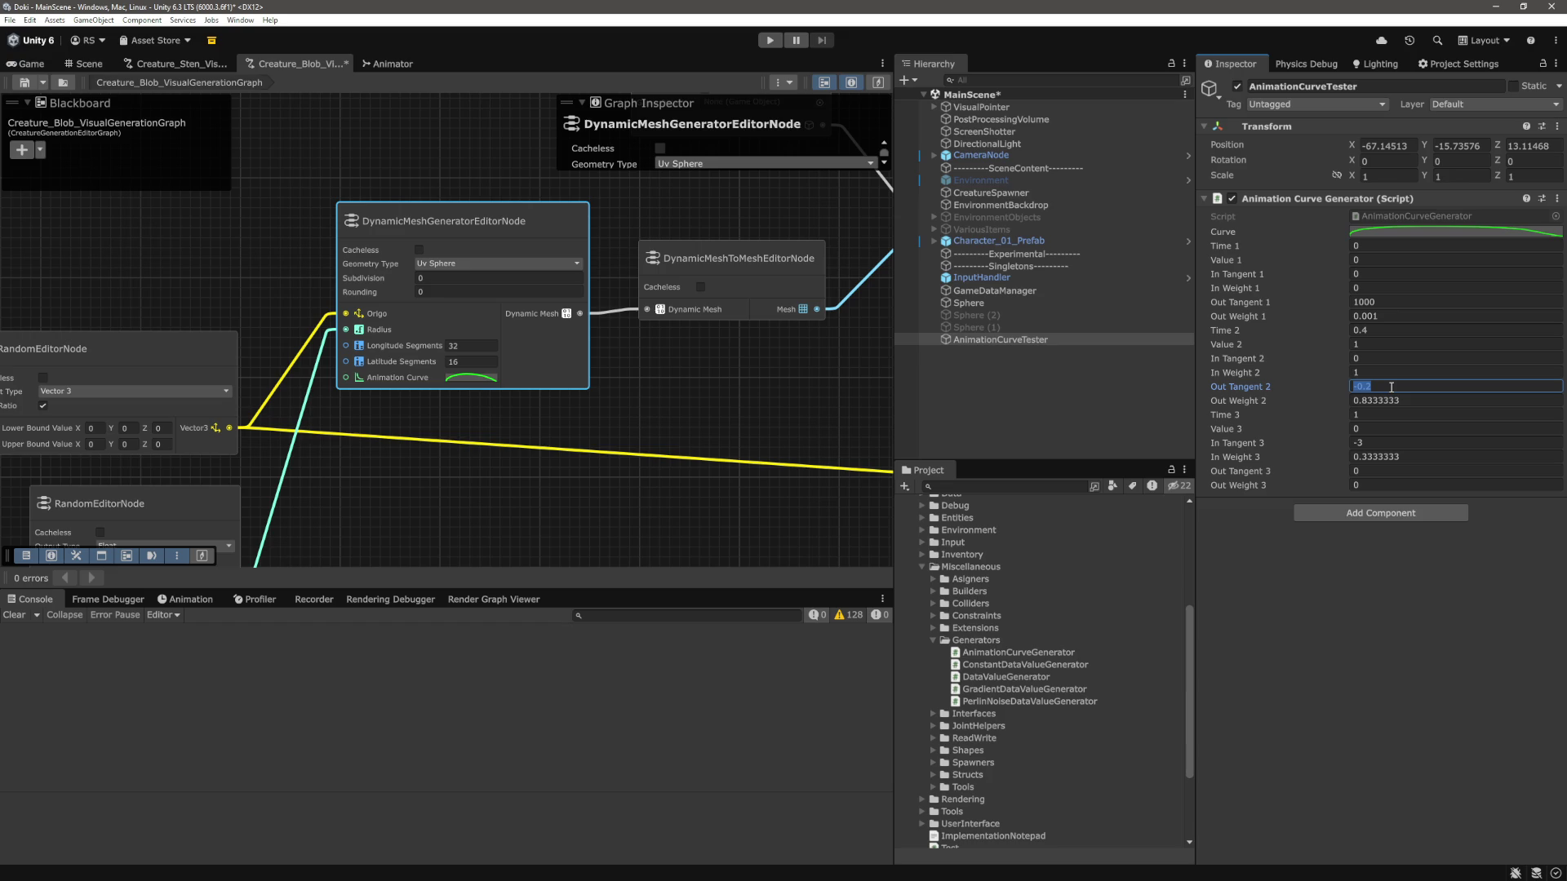
pyautogui.write('-0.5')
pyautogui.press('Tab')
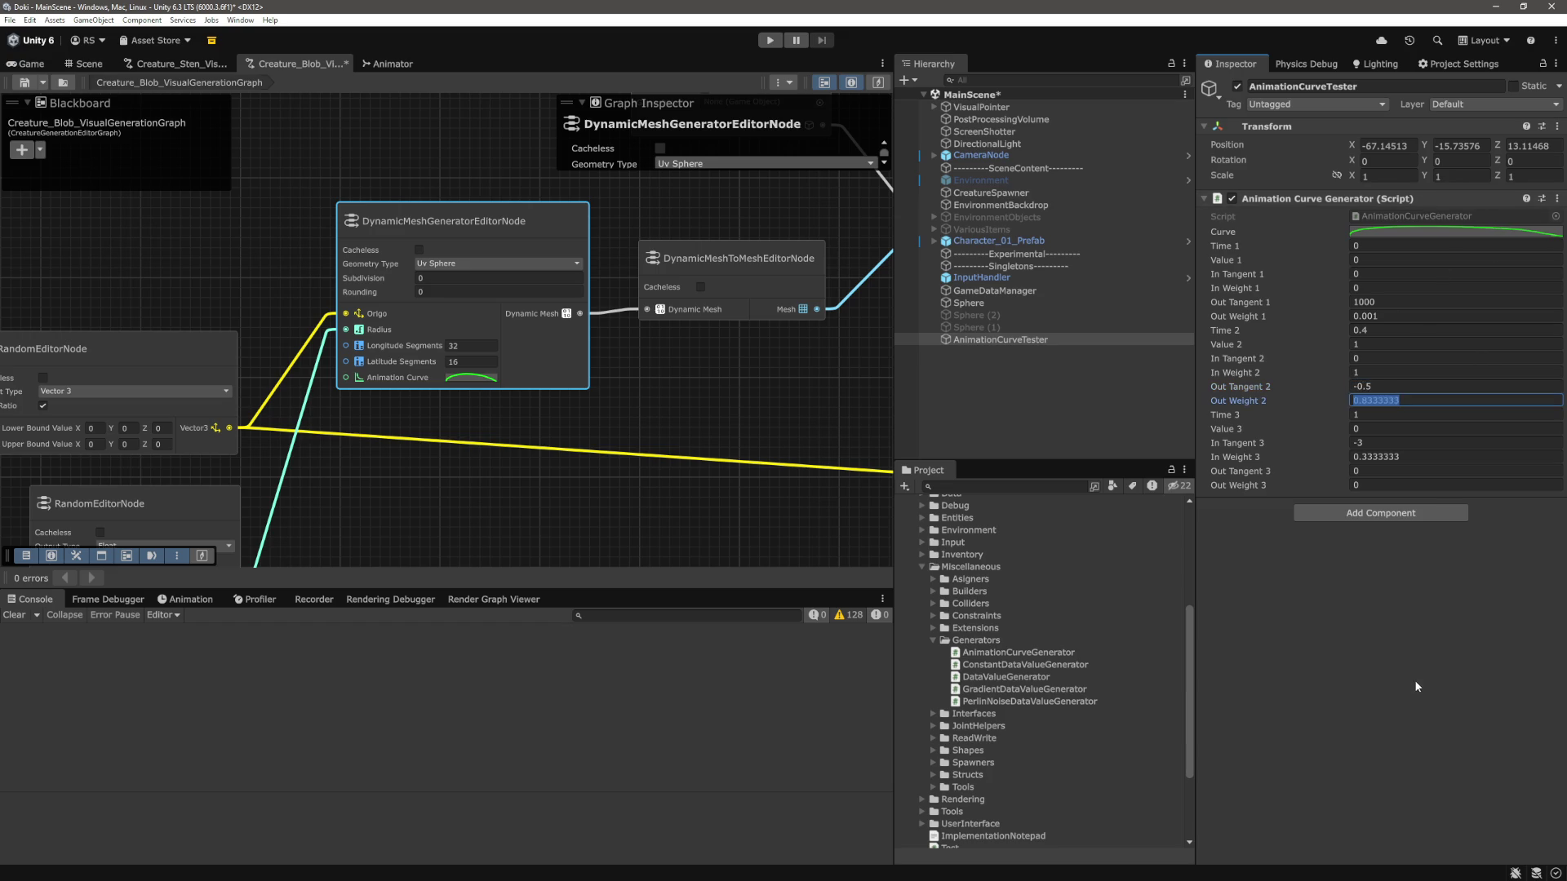
pyautogui.click(1476, 232)
pyautogui.click(1177, 263)
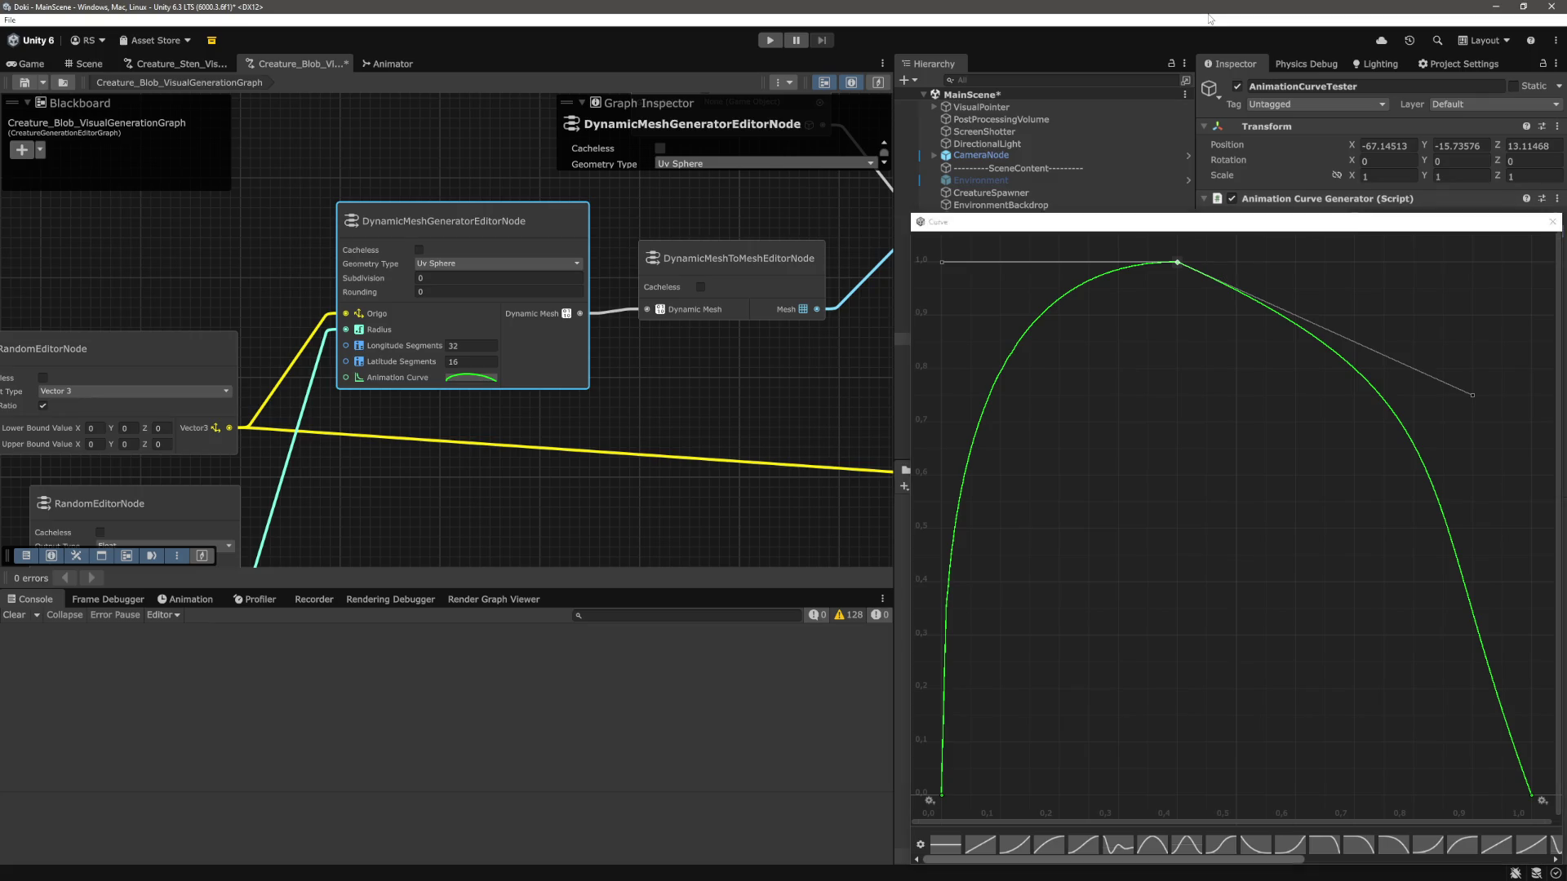
# Set In Tangent 2 to 1 and In Weight 2 to 0.25, then inspect the peak in the curve.
pyautogui.click(1197, 79)
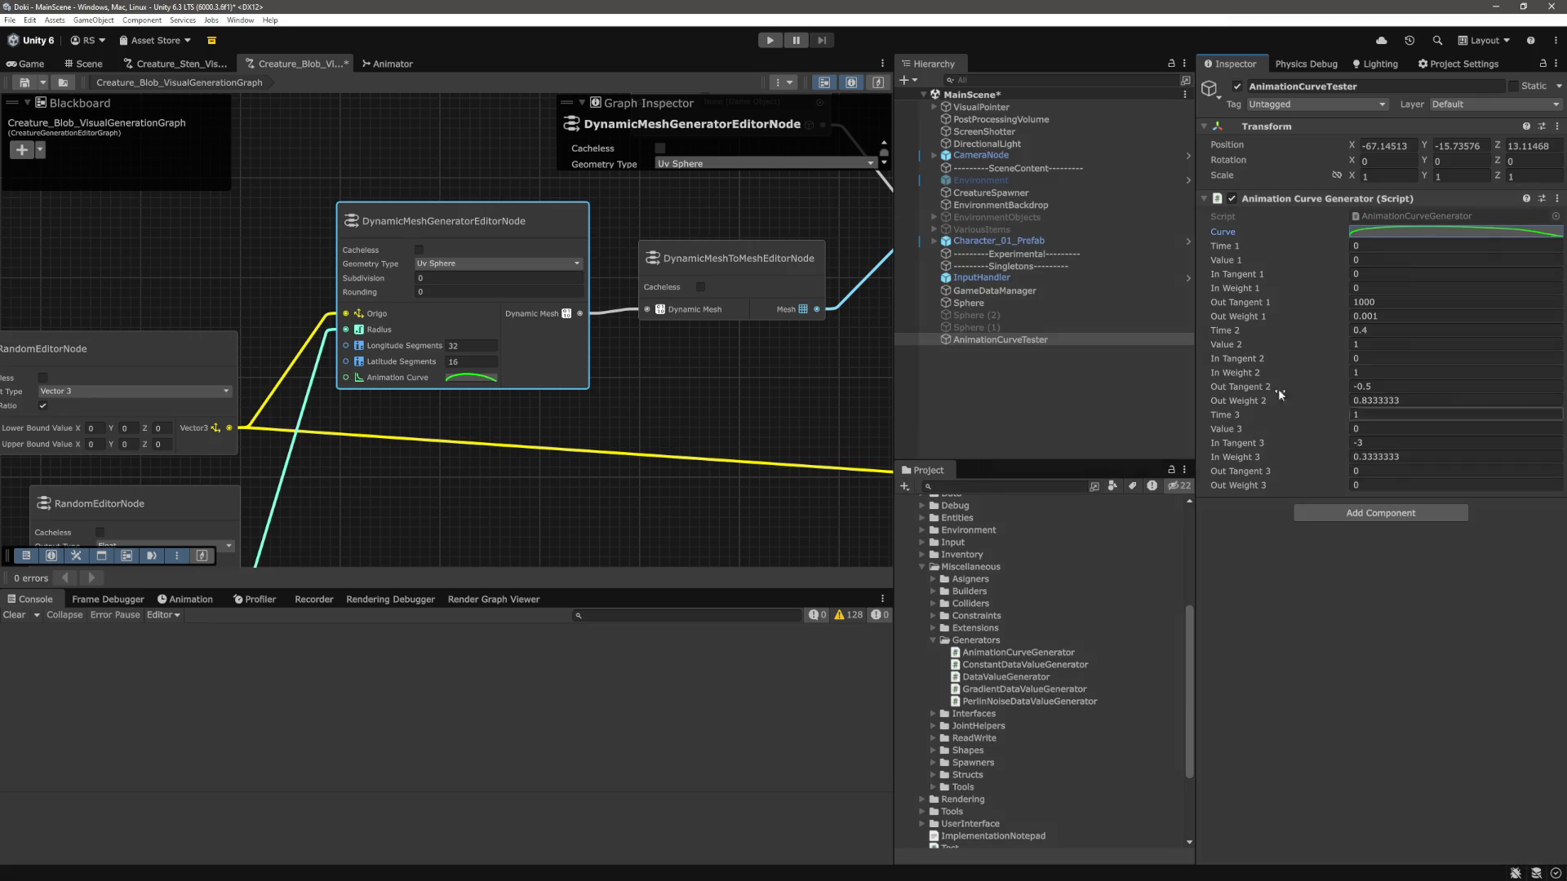
pyautogui.click(1384, 357)
pyautogui.doubleClick(1383, 356)
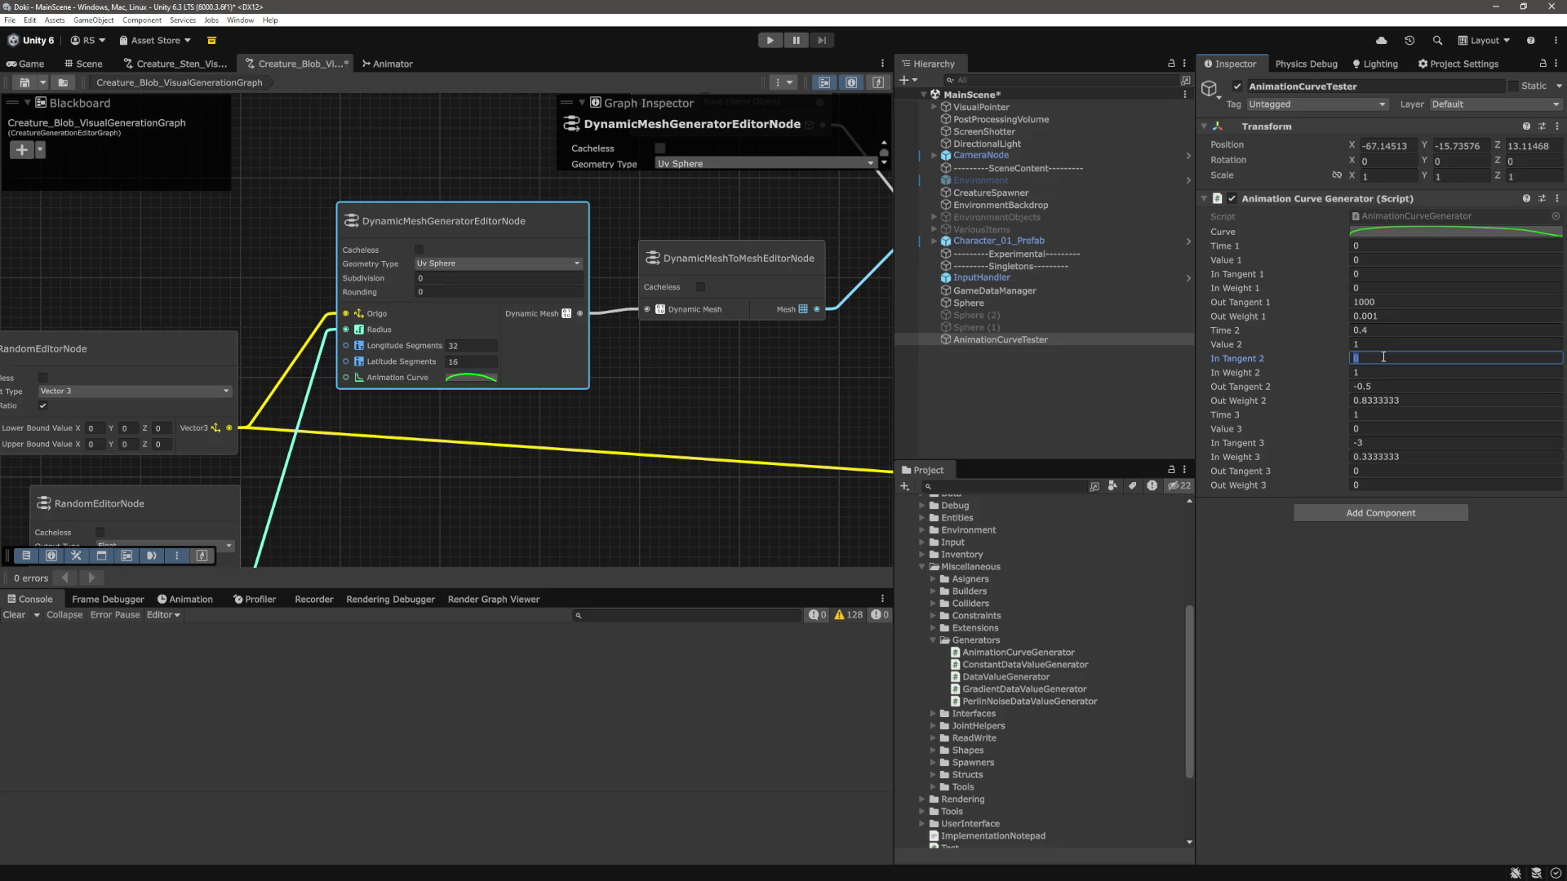
pyautogui.write('1')
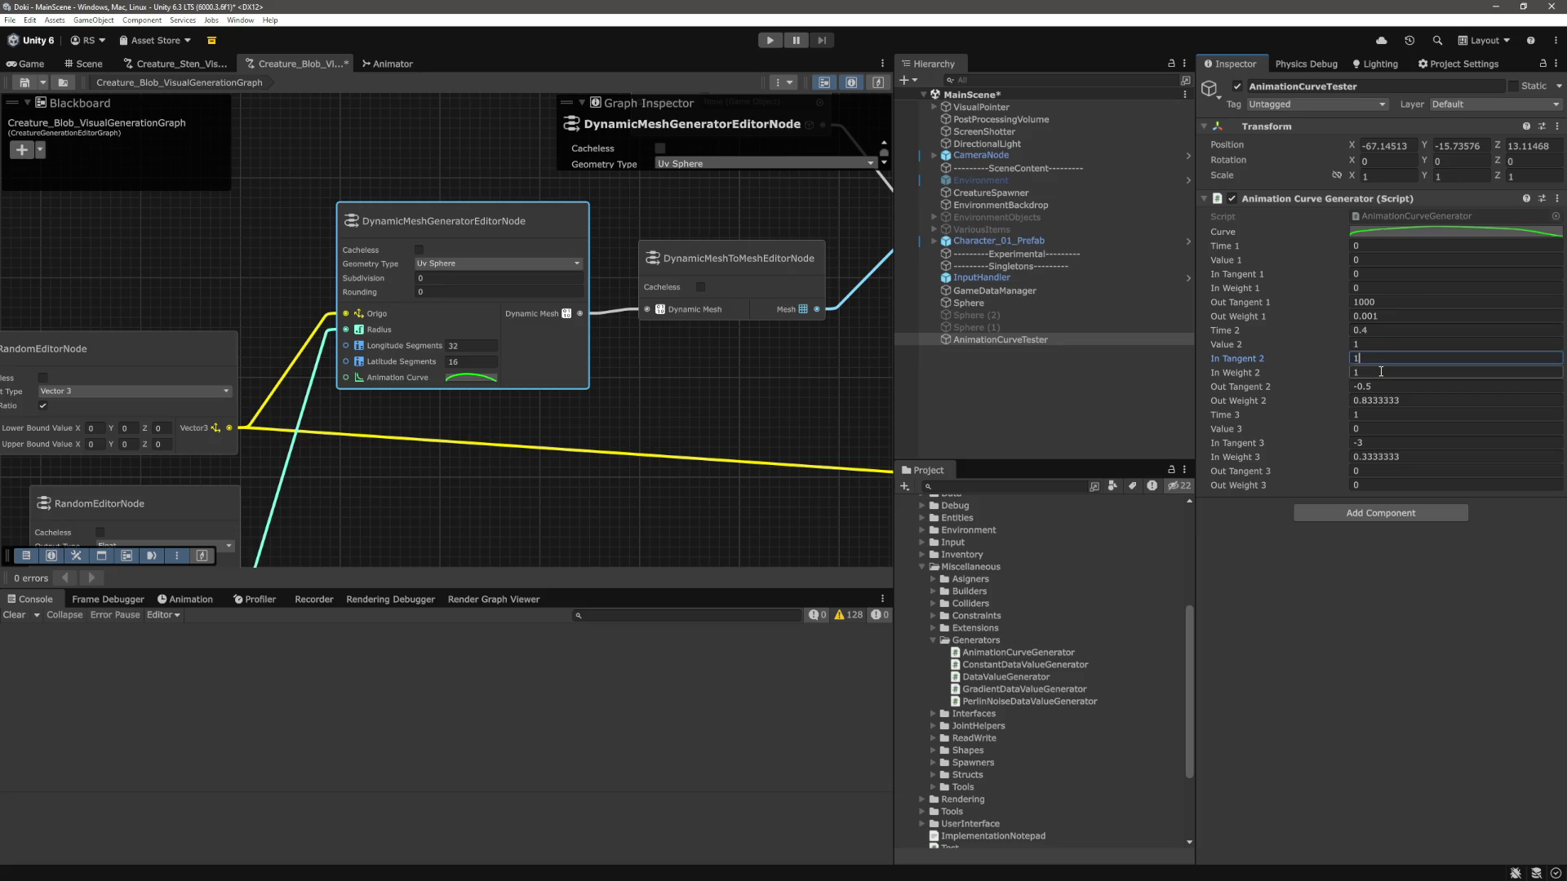
pyautogui.click(1381, 371)
pyautogui.write('0.5')
pyautogui.press('Return')
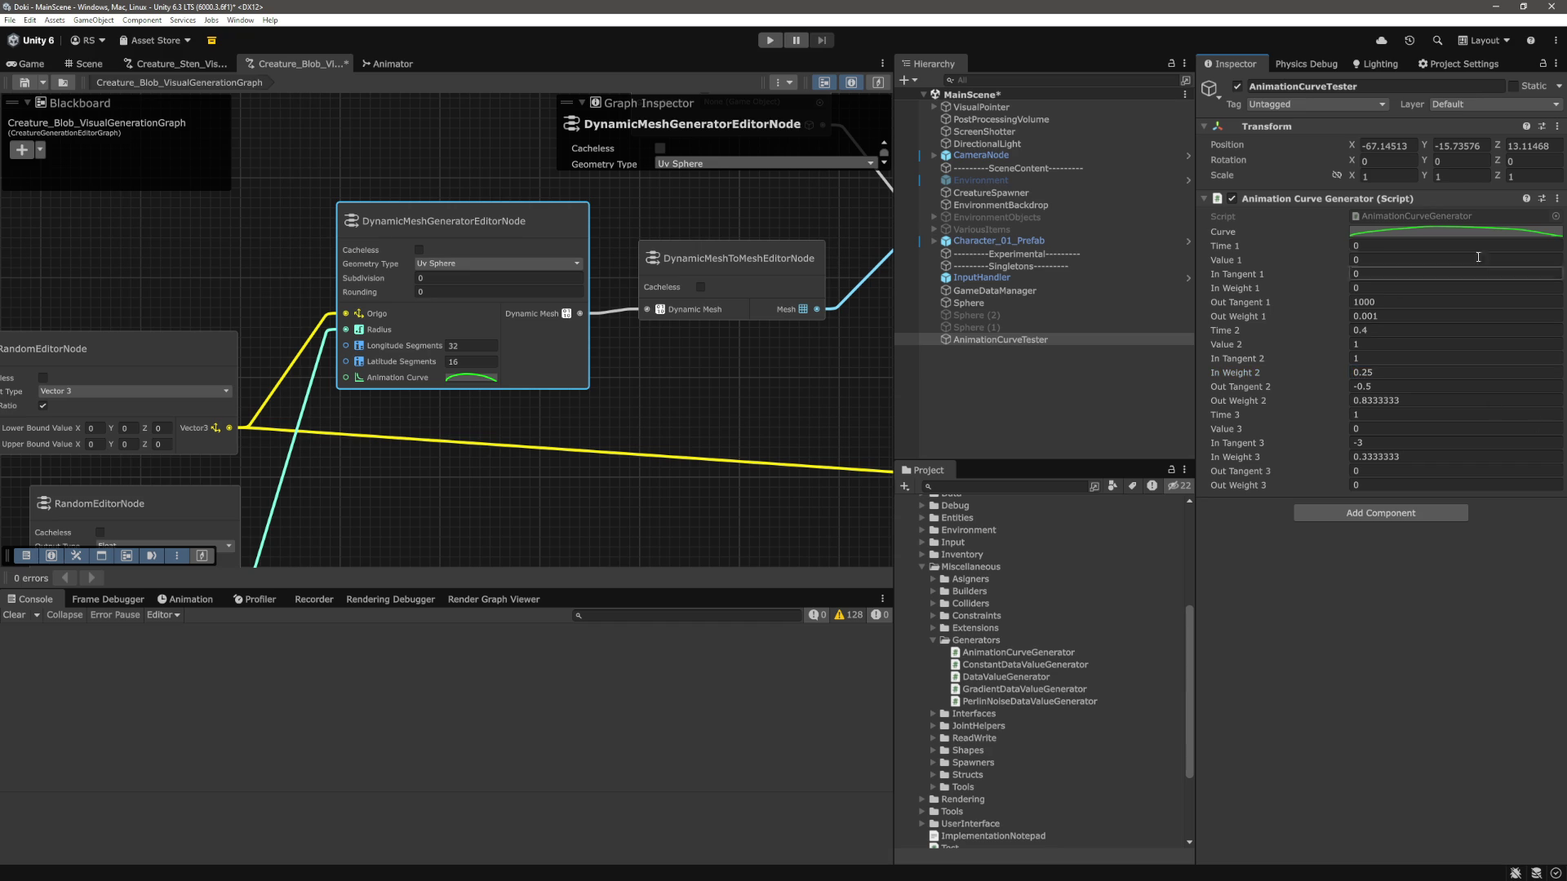
pyautogui.click(1456, 232)
pyautogui.click(1177, 260)
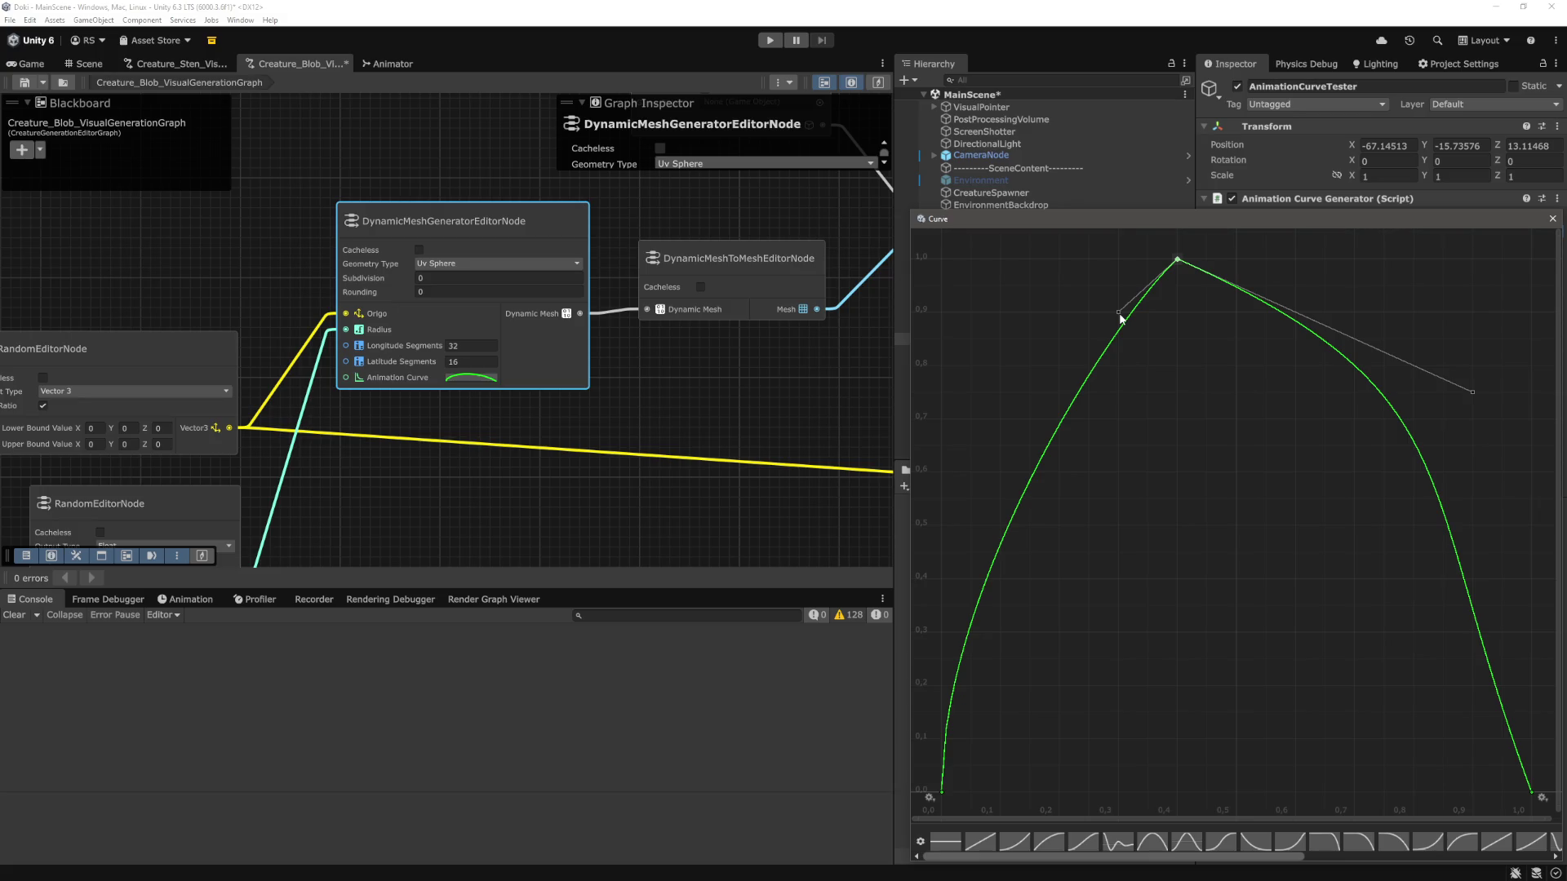
# Flatten the peak key by setting In Tangent 2 and Out Tangent 2 to 0.
pyautogui.click(1552, 219)
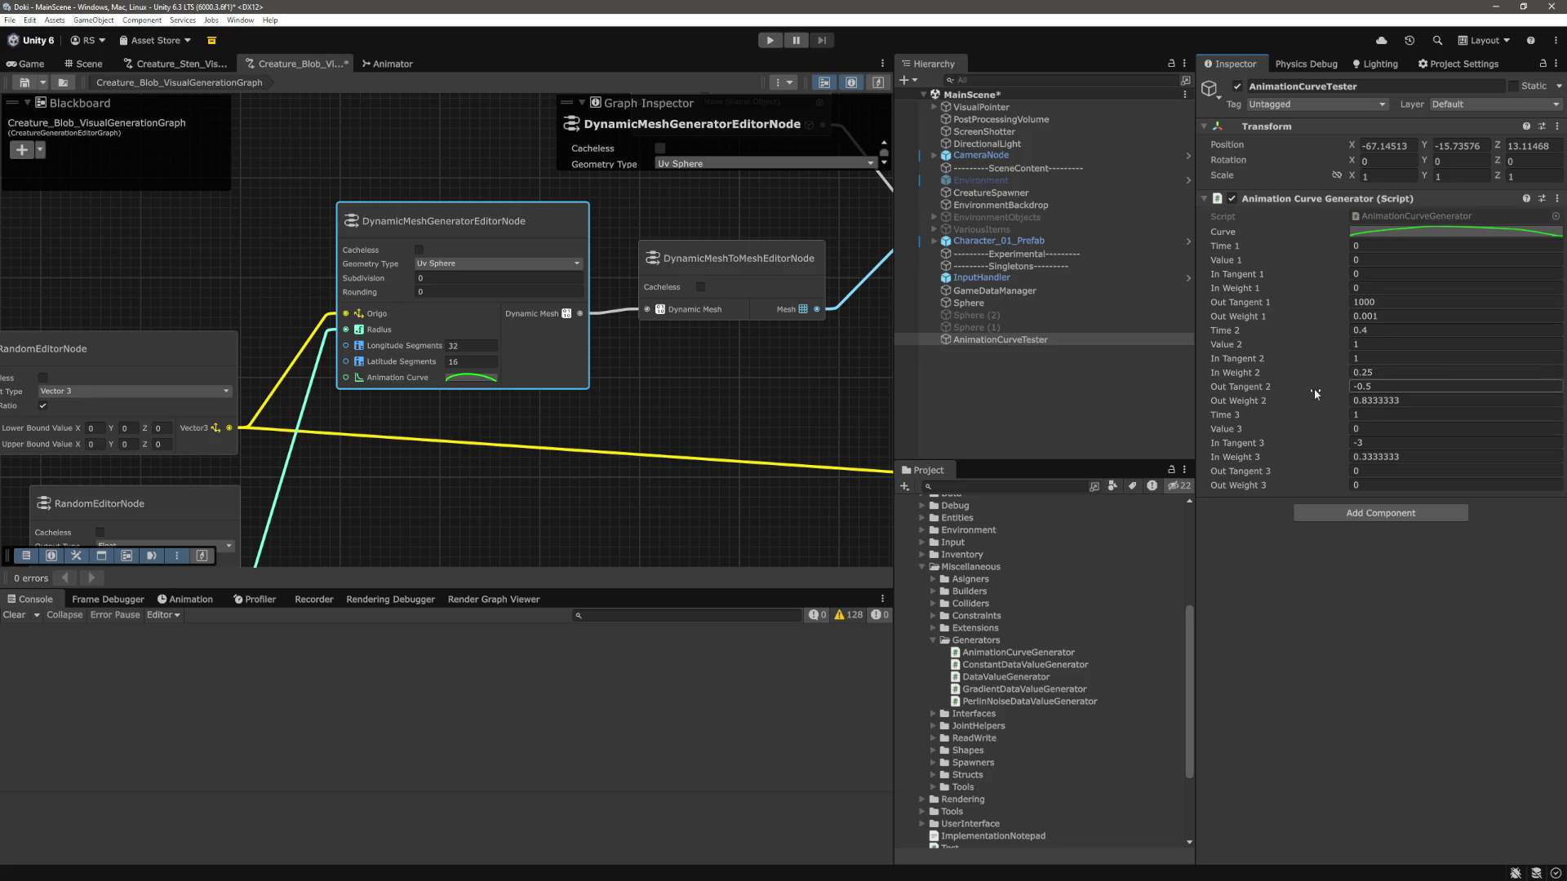
pyautogui.click(1230, 373)
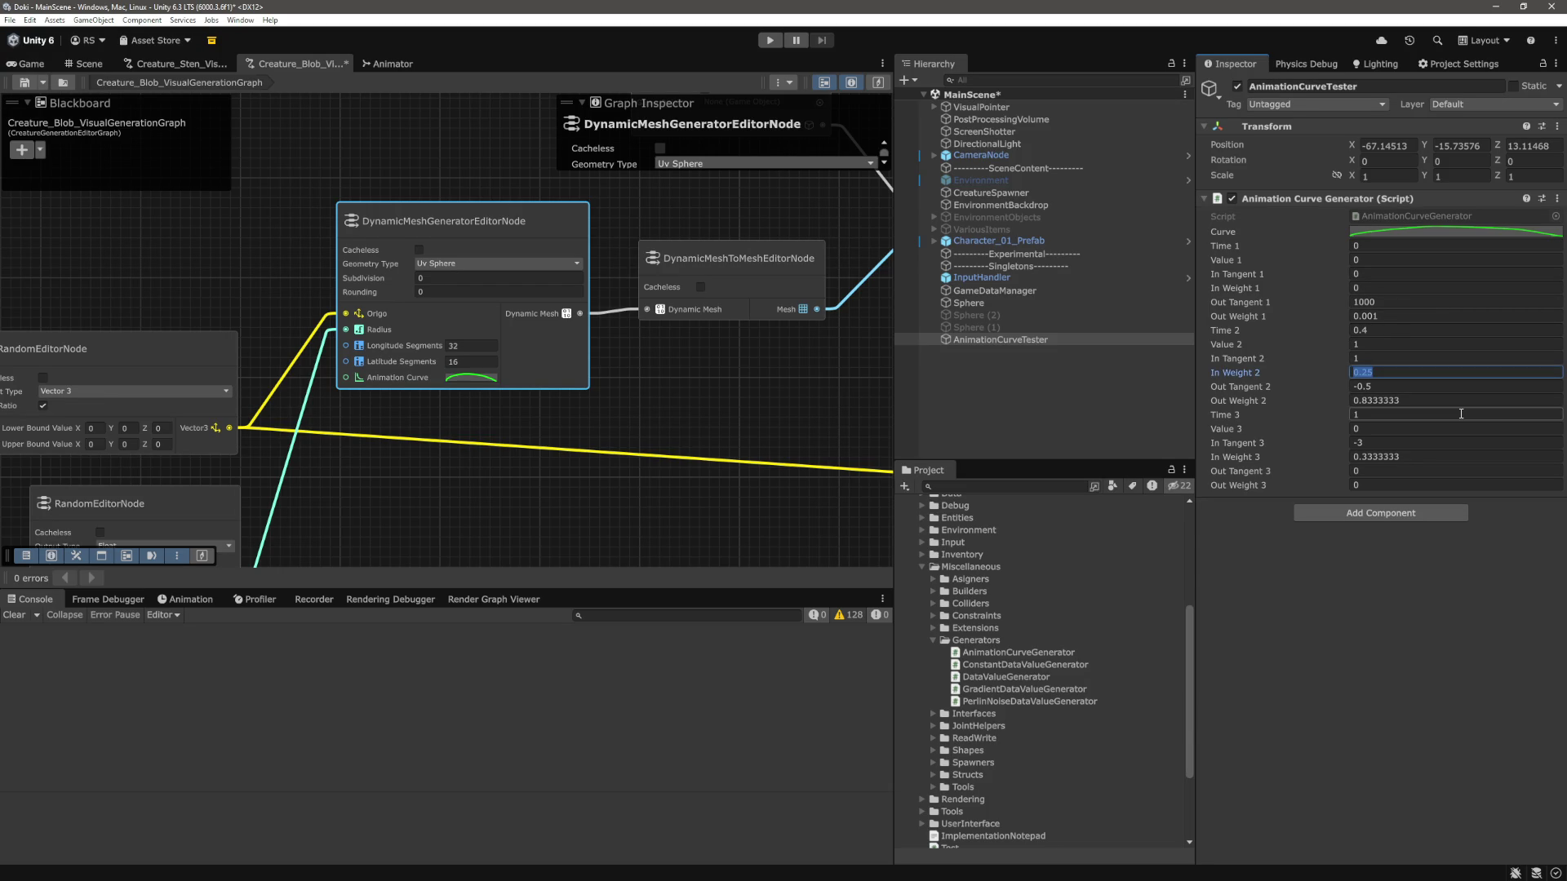
pyautogui.hotkey('shift', 'Tab')
pyautogui.write('0')
pyautogui.press('Tab')
pyautogui.press('Tab')
pyautogui.write('0')
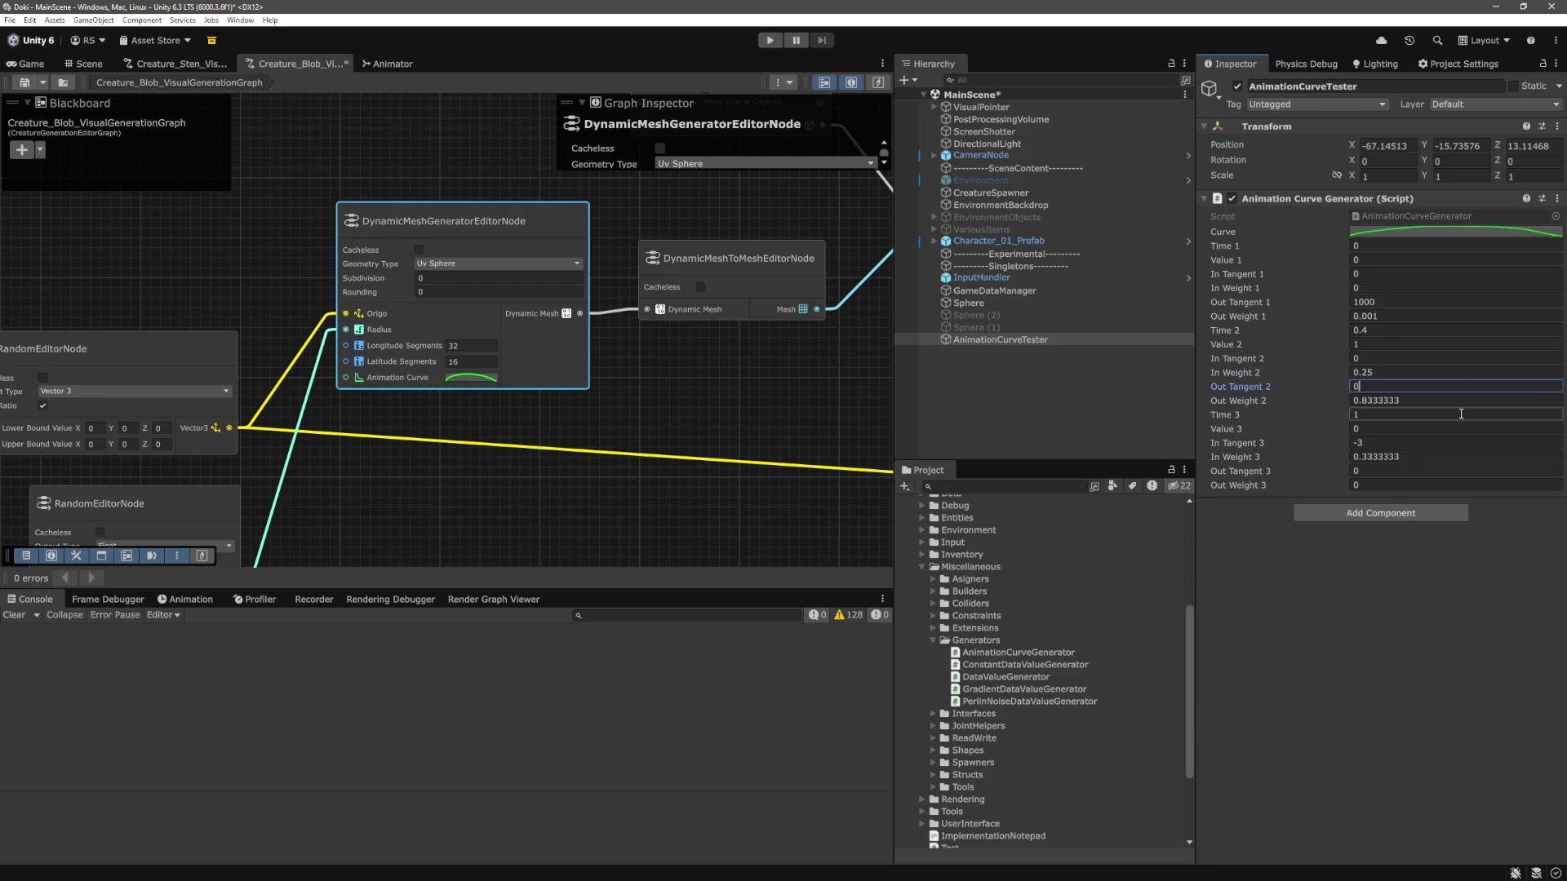
pyautogui.press('Return')
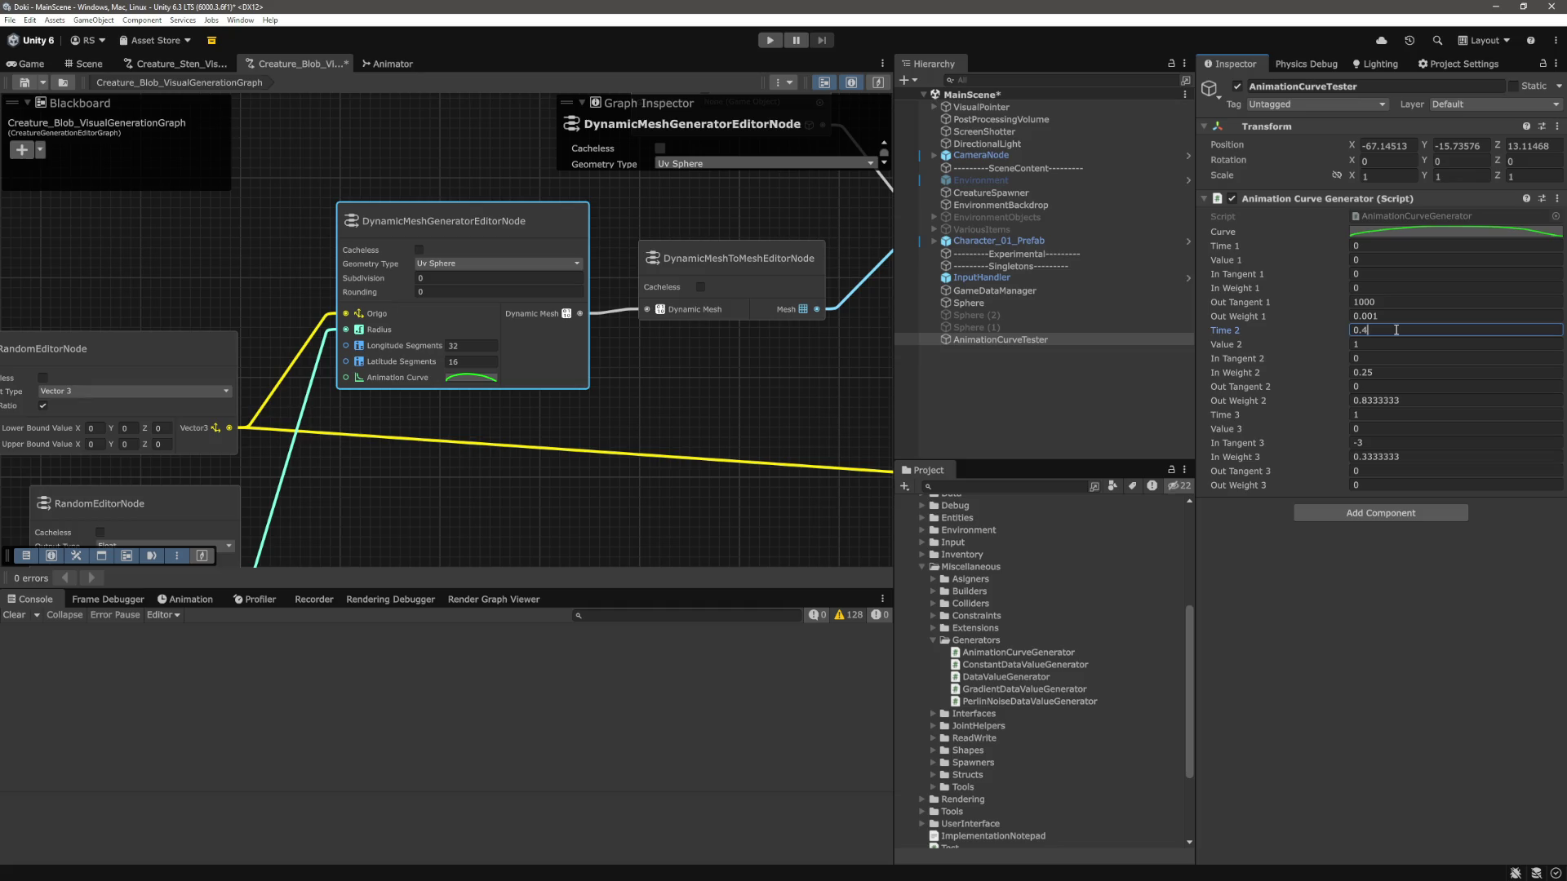
# Enter 1/6 as the peak key's Out Weight 2 and save the changes.
pyautogui.press('Return')
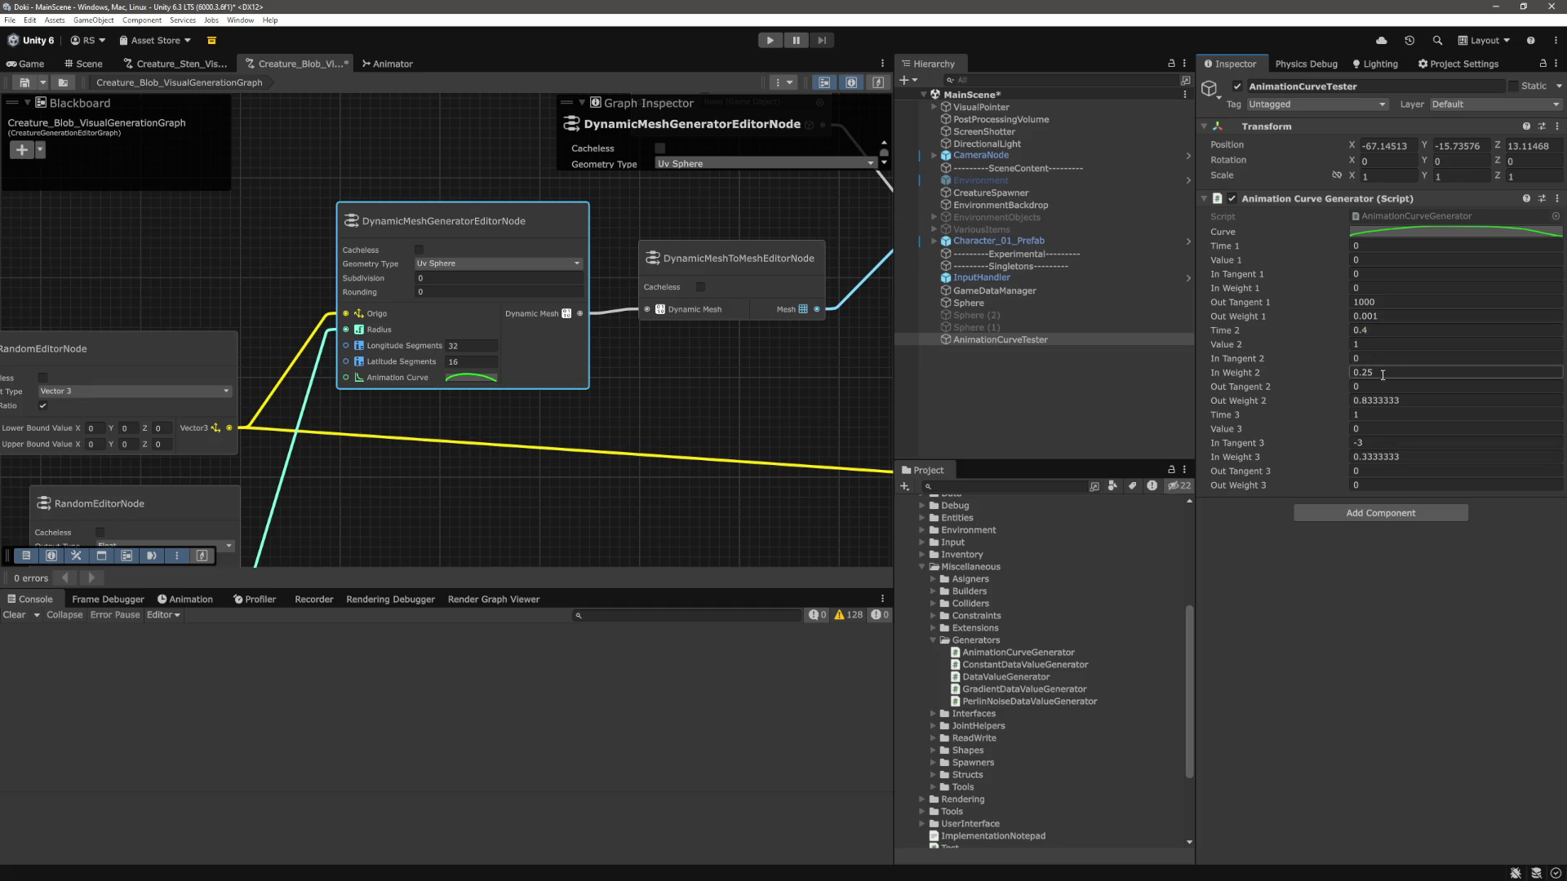
pyautogui.press('Return')
pyautogui.click(1388, 639)
pyautogui.click(1384, 373)
pyautogui.press('Return')
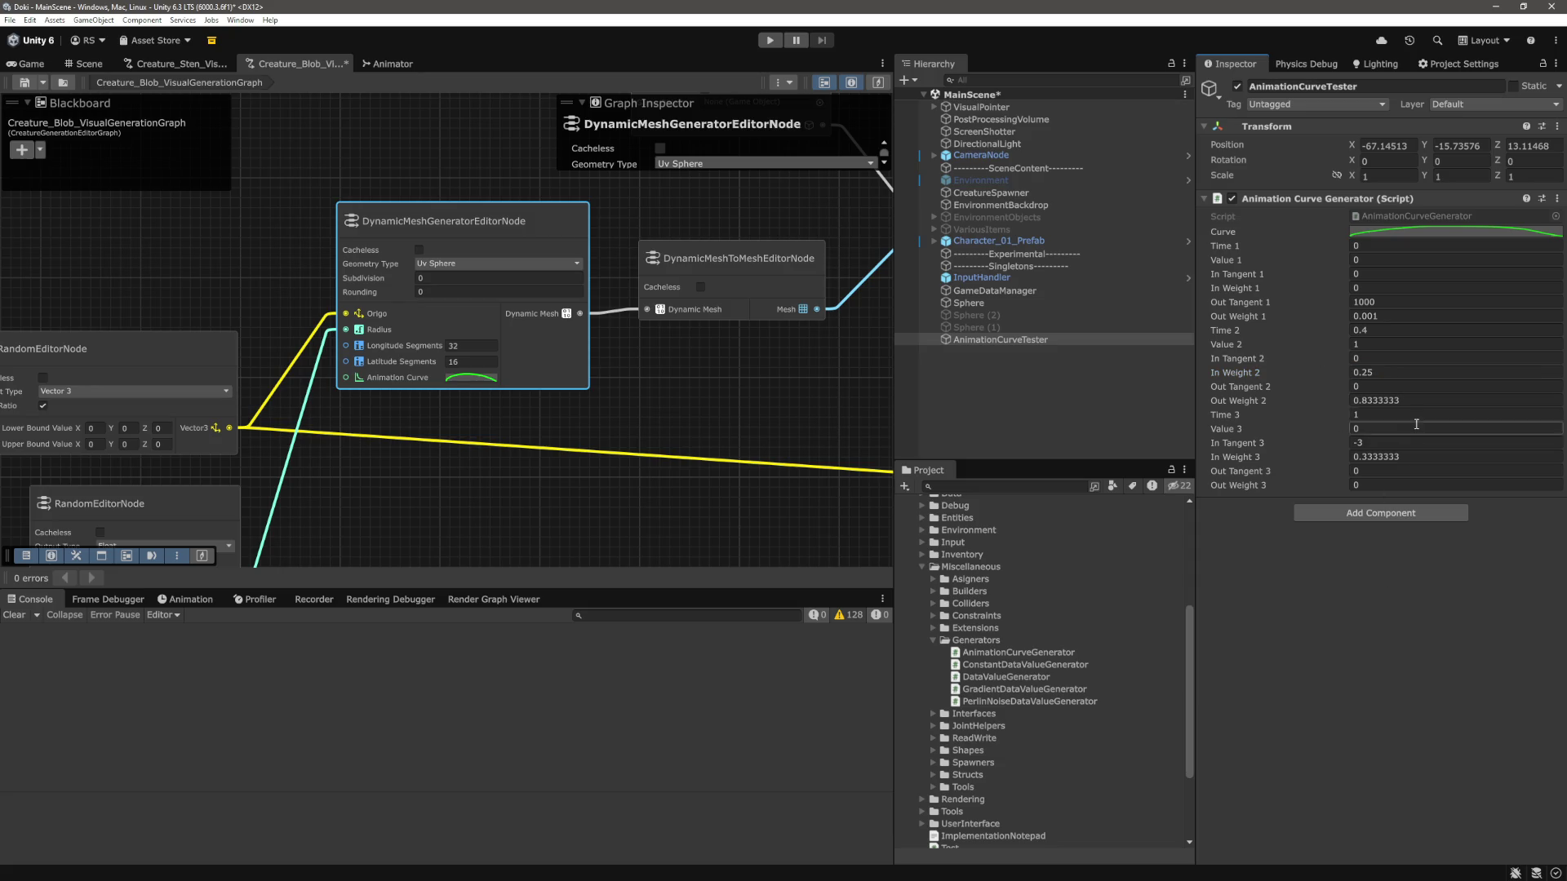
pyautogui.click(1421, 412)
pyautogui.click(1421, 405)
pyautogui.write('1/')
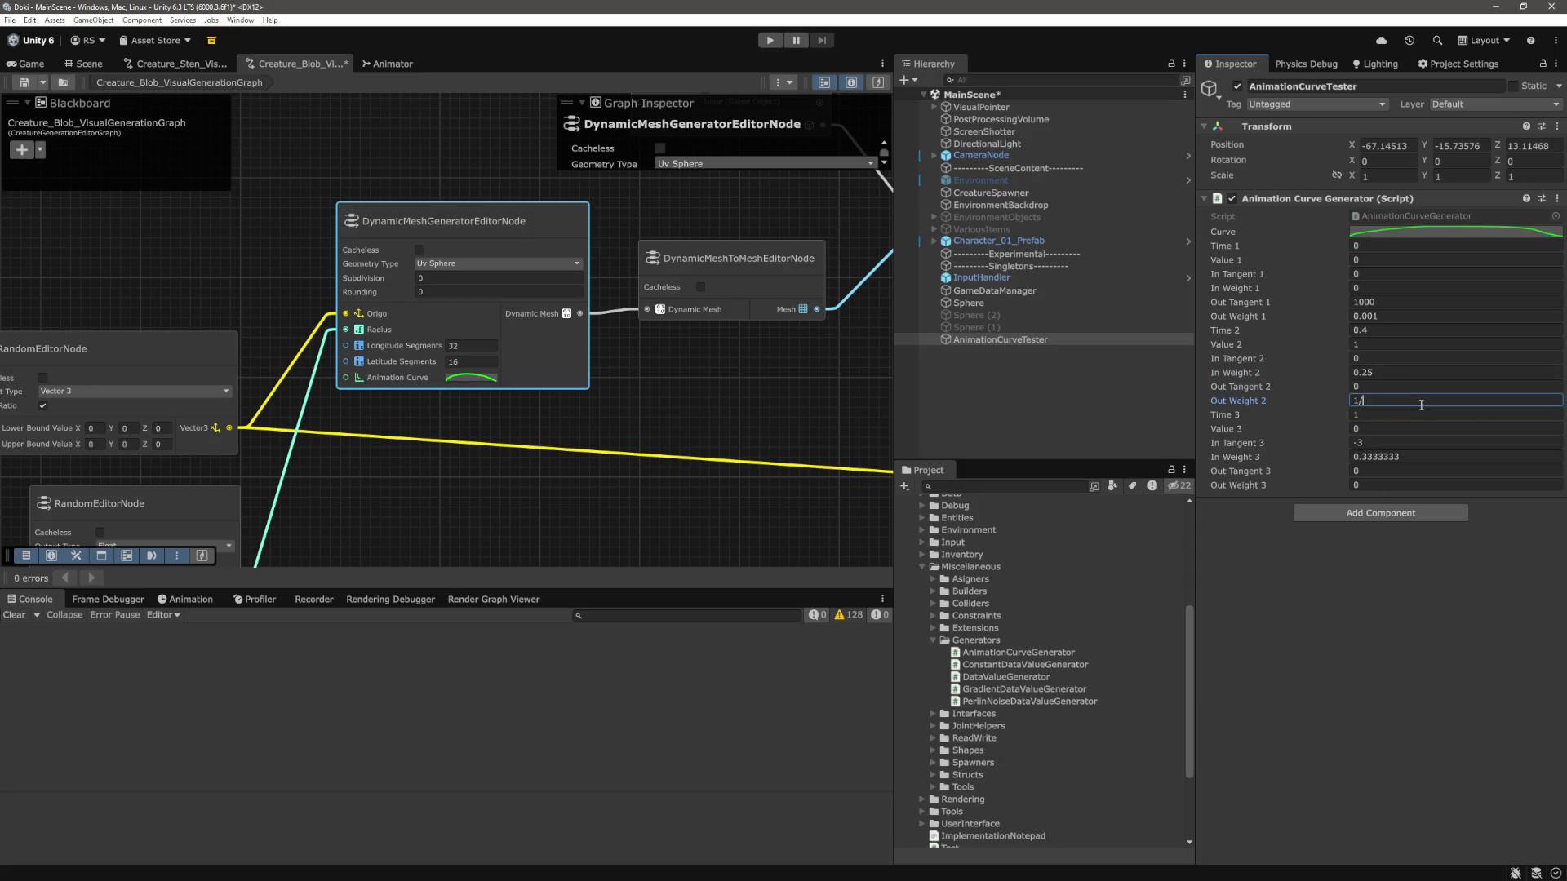
pyautogui.write('6')
pyautogui.press('Return')
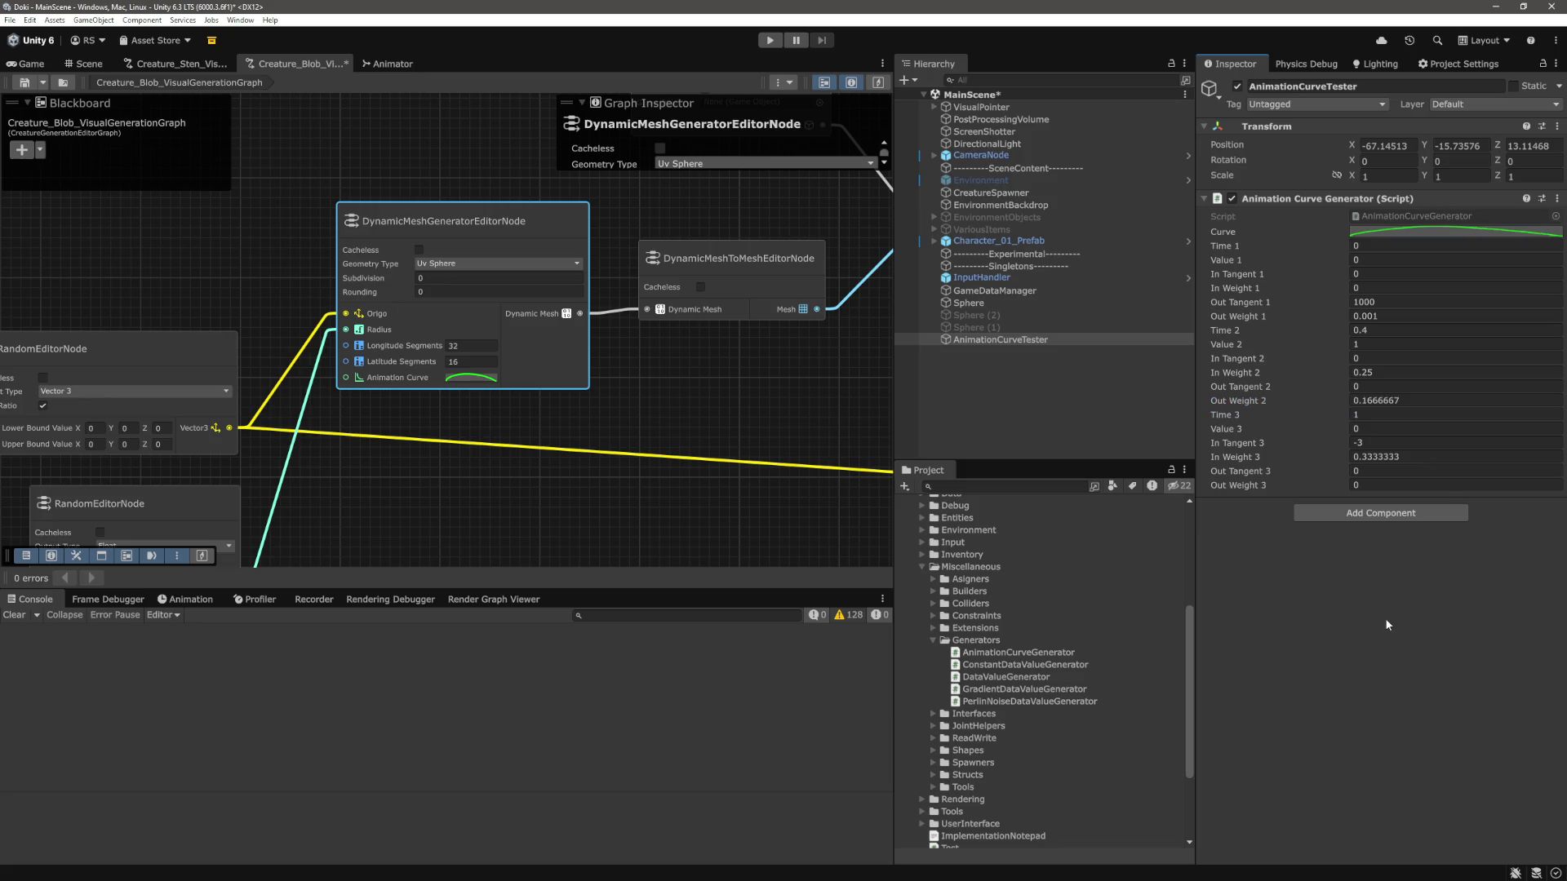
pyautogui.hotkey('ctrl', 's')
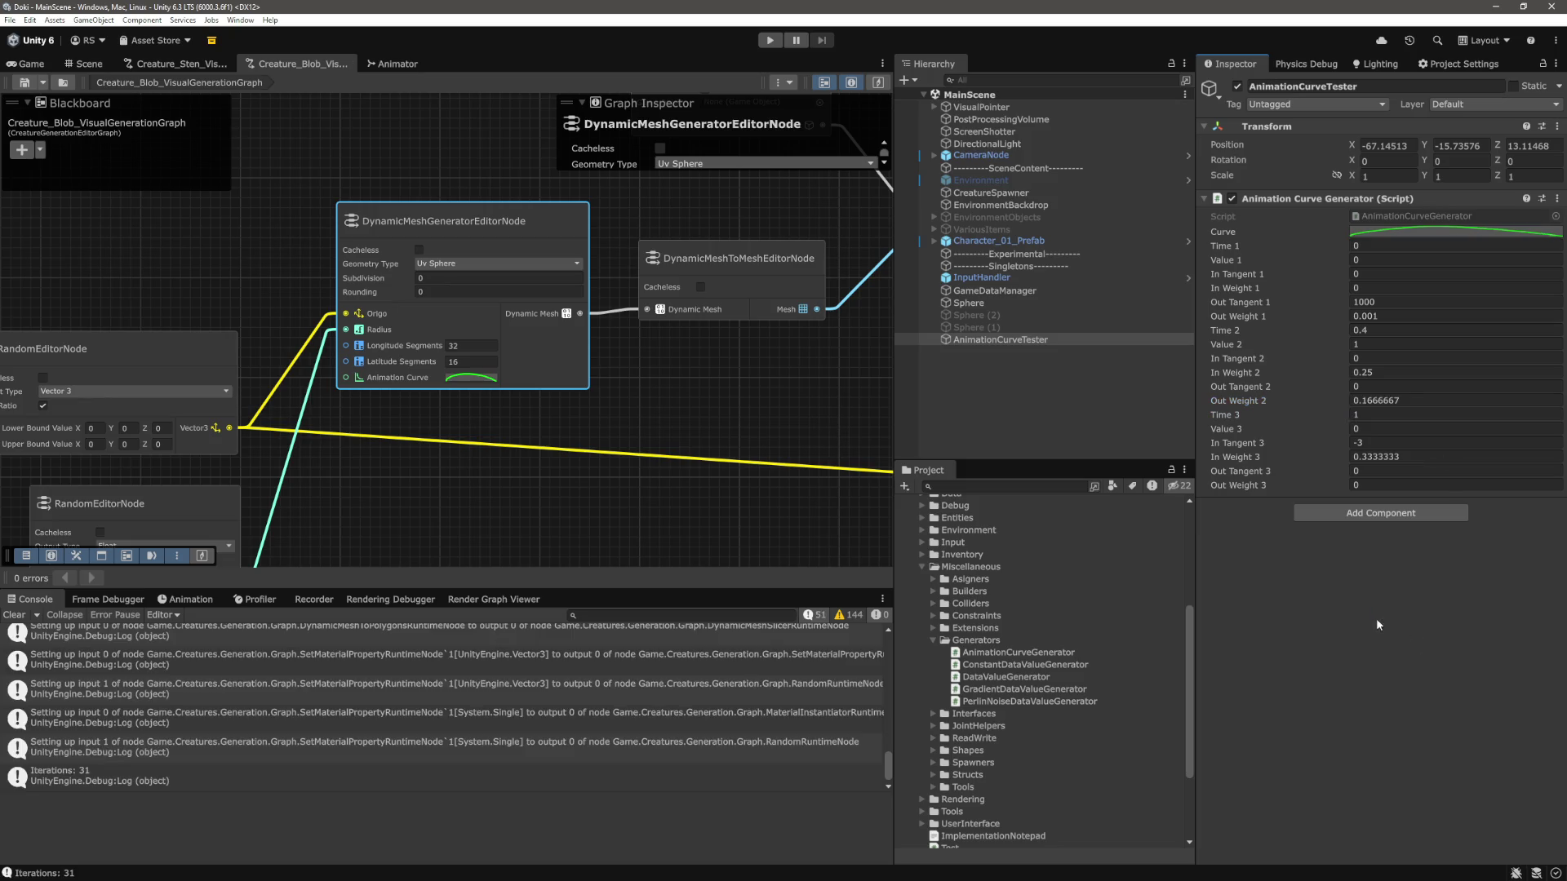
# Set the peak key's In Weight 2 to 0.5 and Out Weight 2 to 1/3.
pyautogui.click(1410, 236)
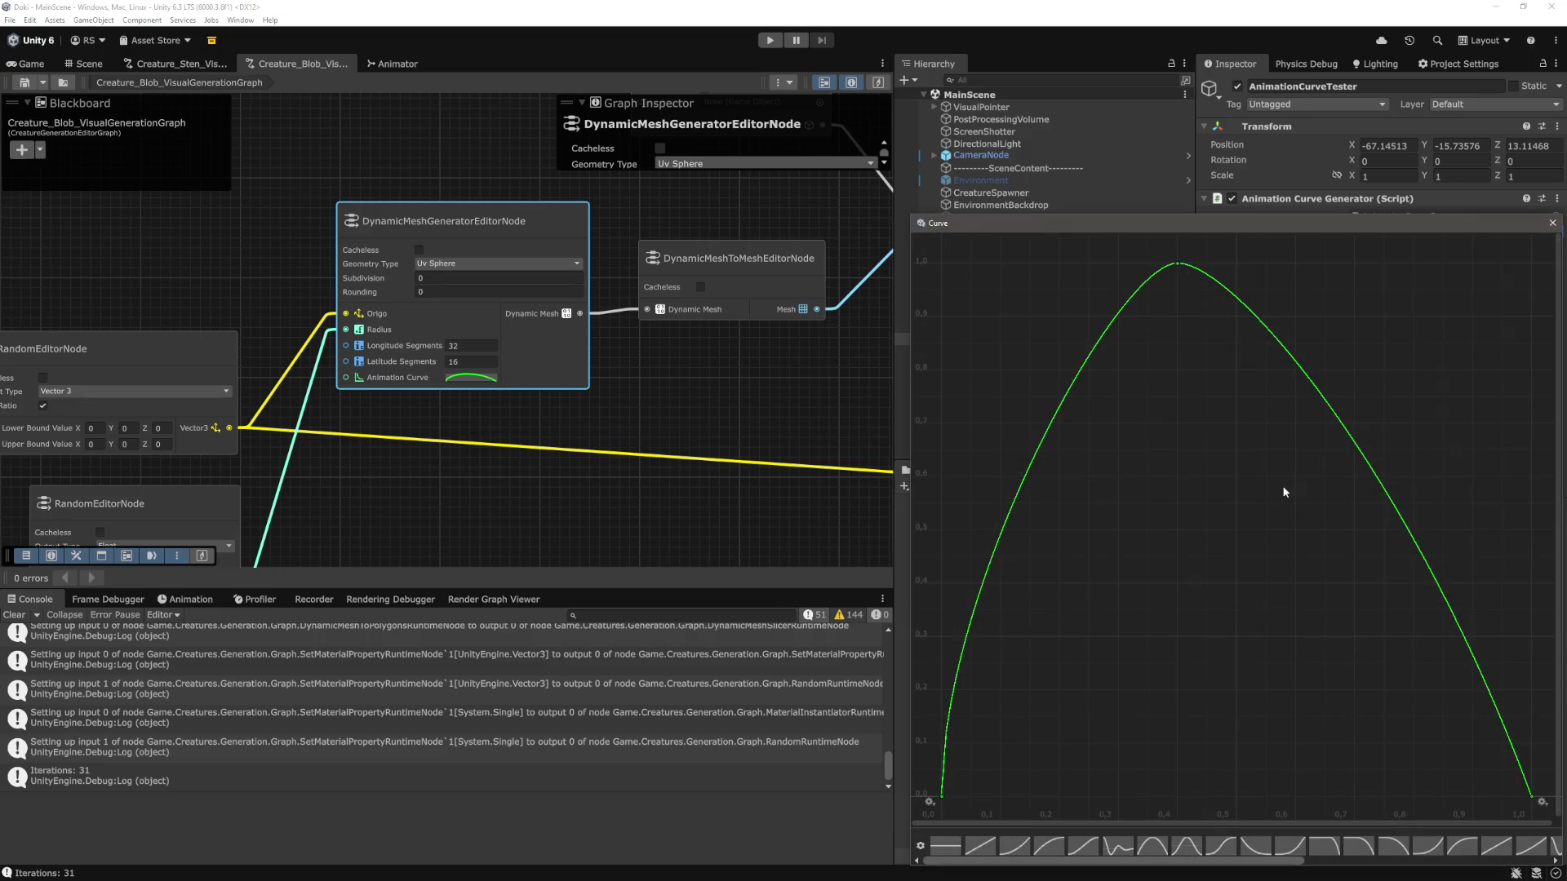
pyautogui.click(1181, 265)
pyautogui.press('Escape')
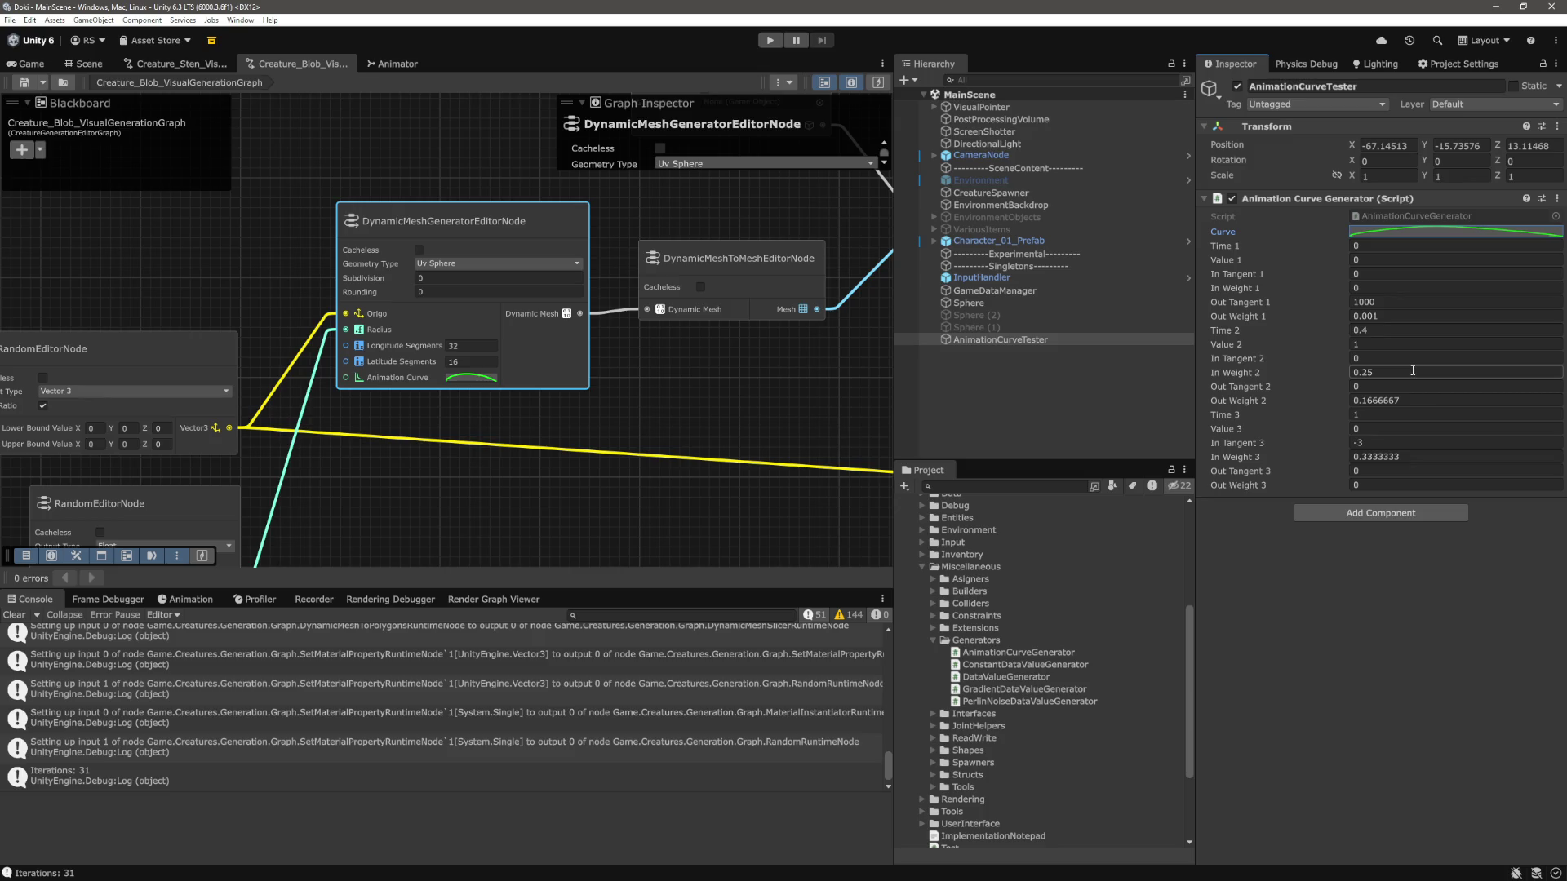
pyautogui.click(1413, 371)
pyautogui.write('1')
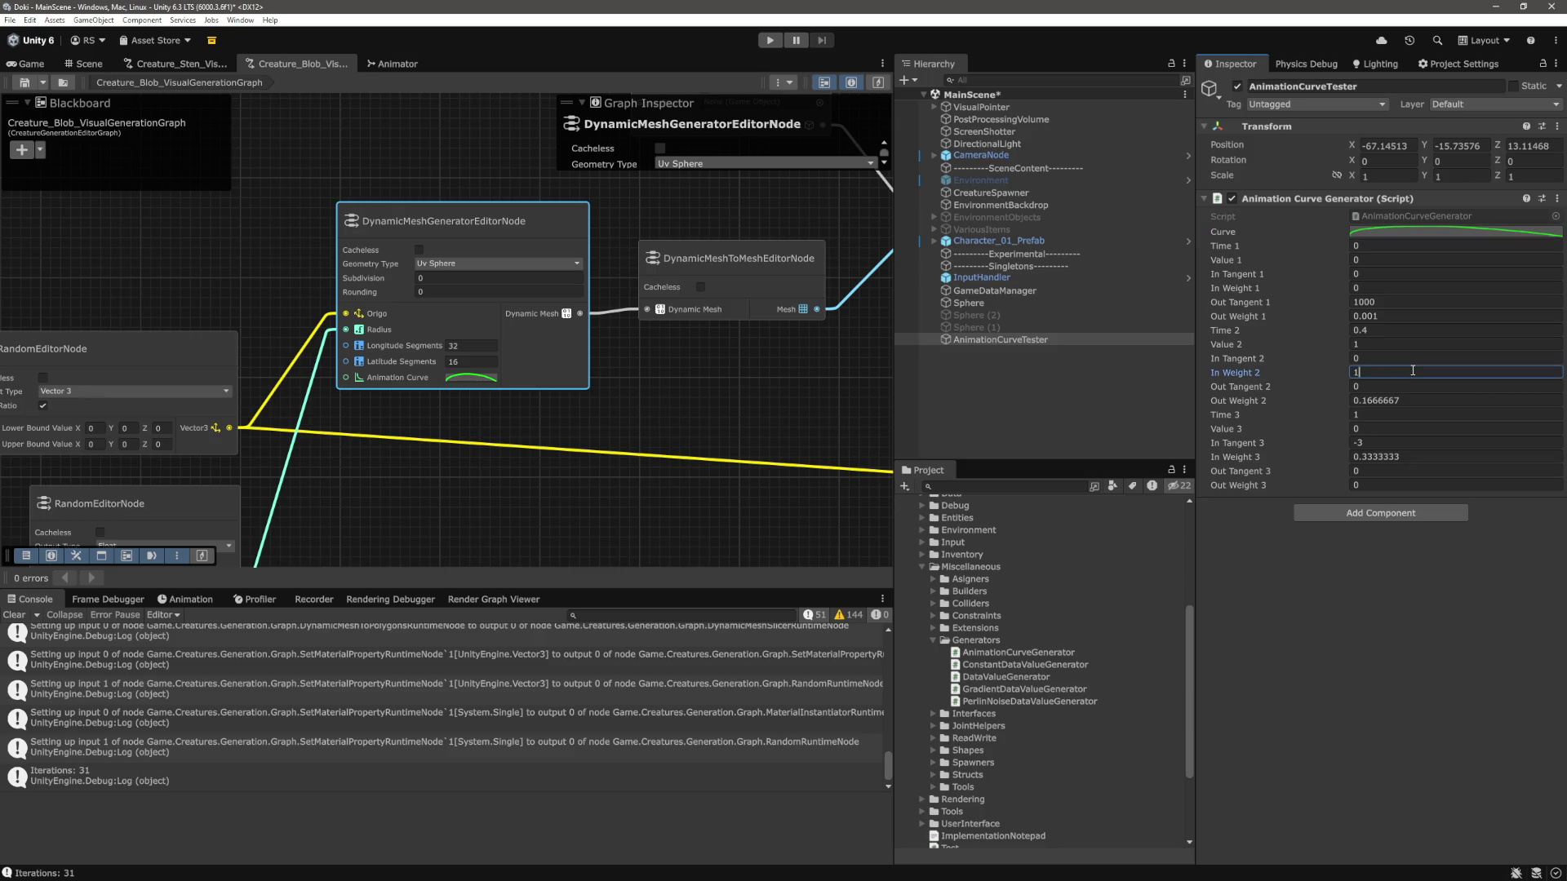
pyautogui.press('BackSpace')
pyautogui.write('24')
pyautogui.press('Tab')
pyautogui.press('Tab')
pyautogui.write('1/3')
pyautogui.press('Tab')
pyautogui.click(1504, 634)
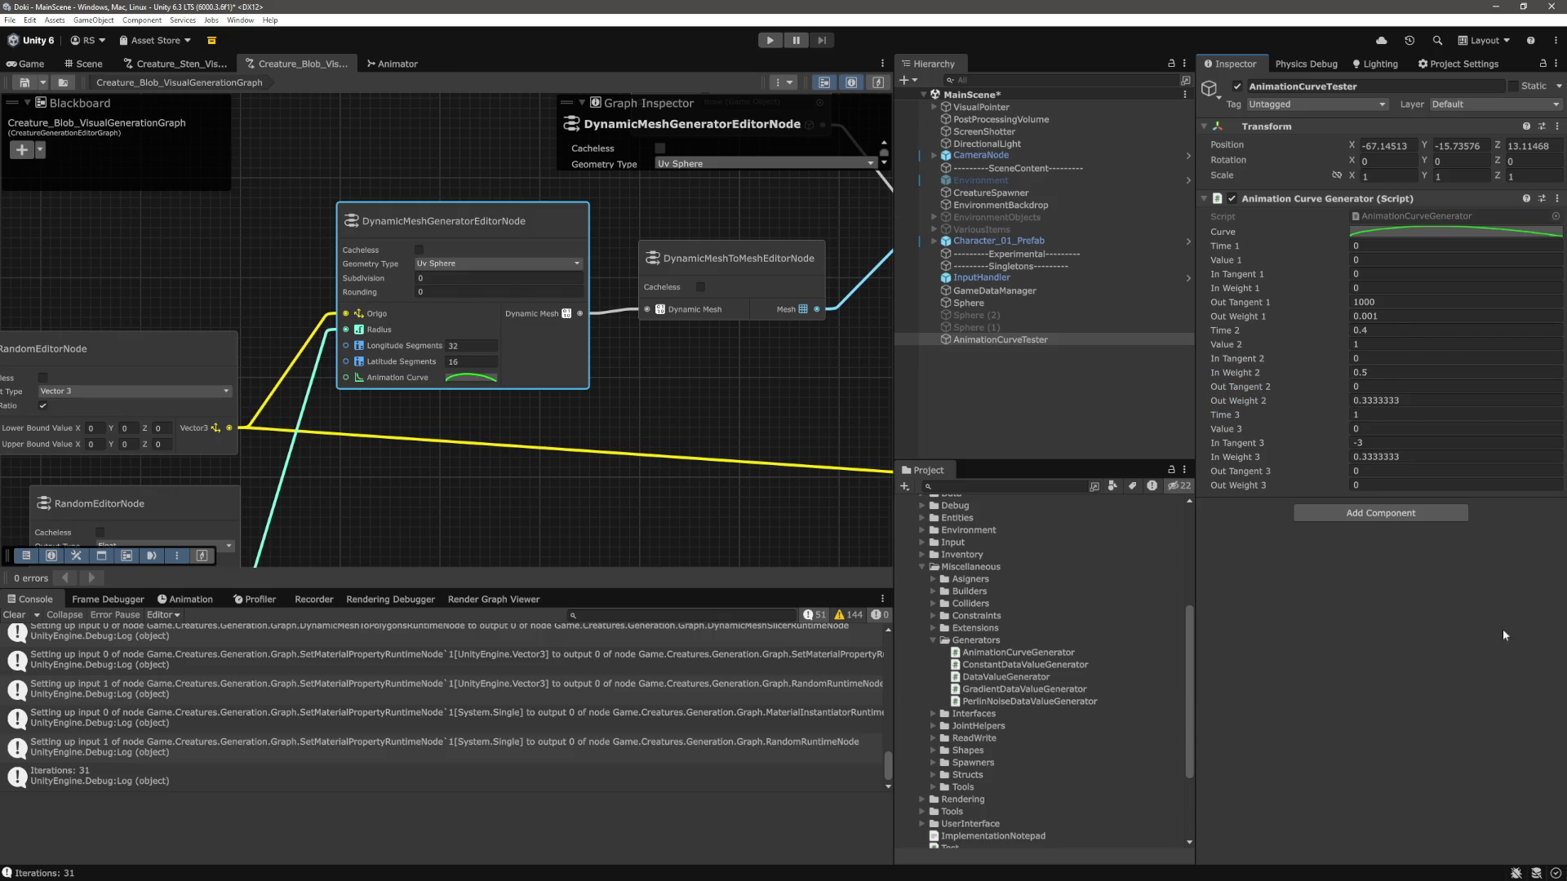
# Set the first key's Out Weight 1 to 0 and view the resulting curve.
pyautogui.click(1461, 233)
pyautogui.click(1177, 267)
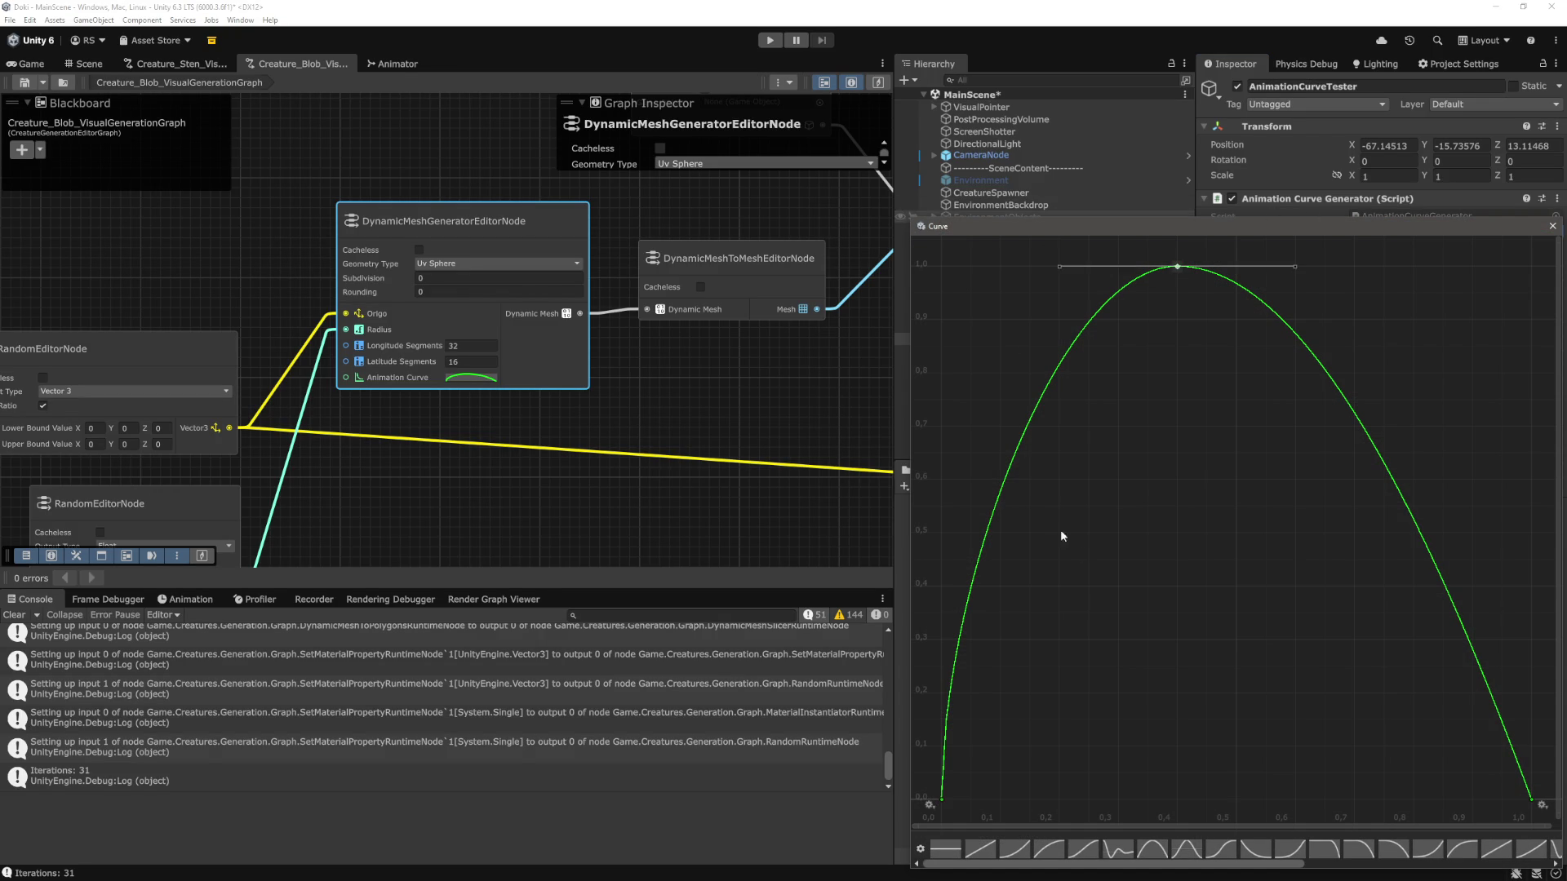
pyautogui.click(943, 798)
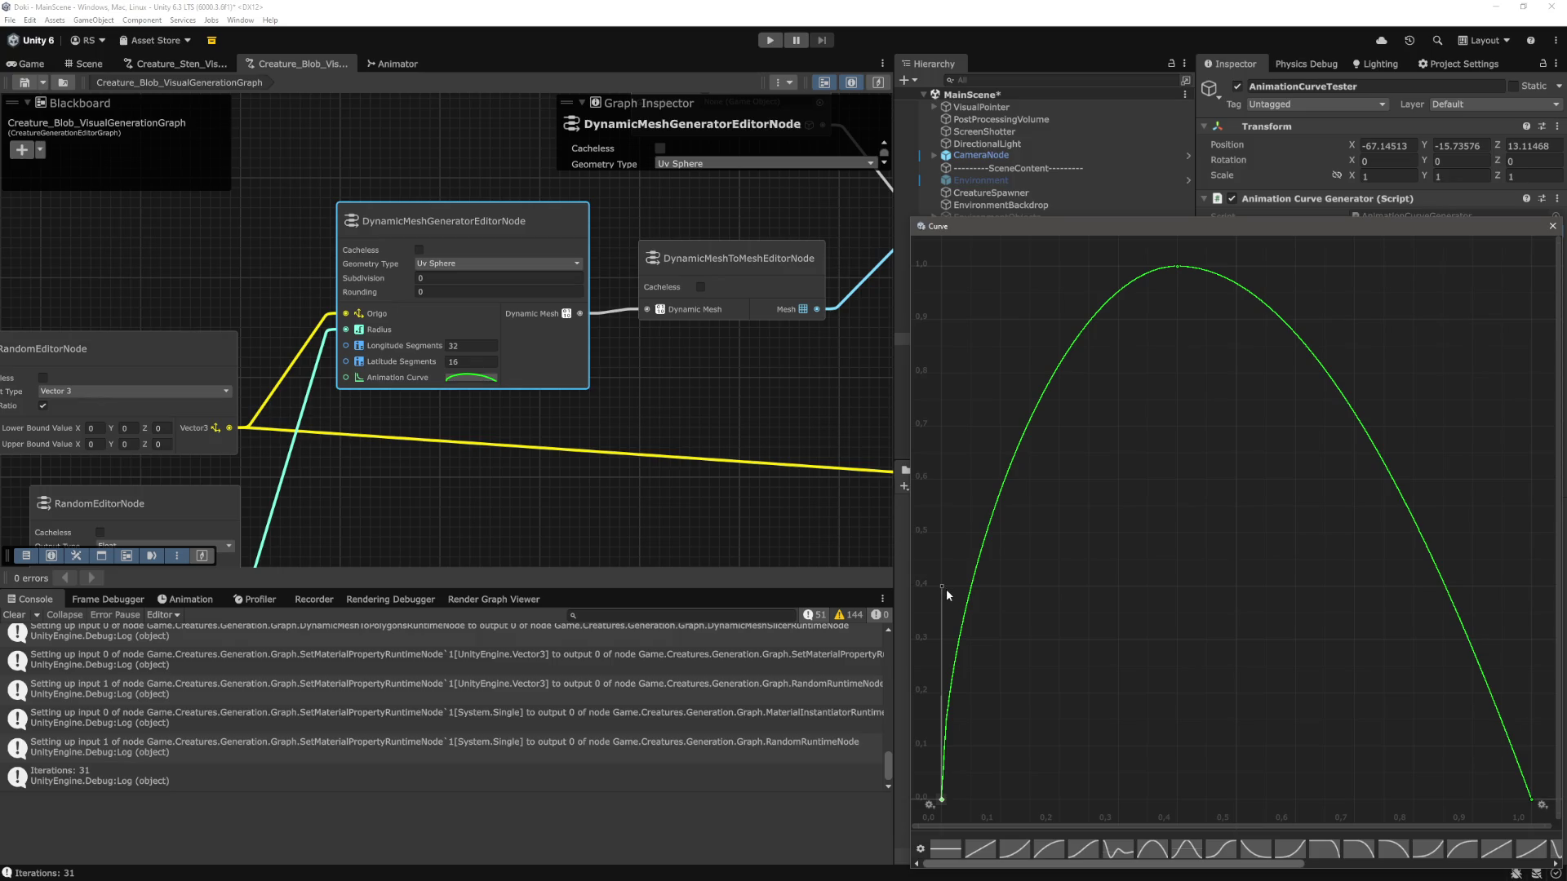
pyautogui.click(1558, 228)
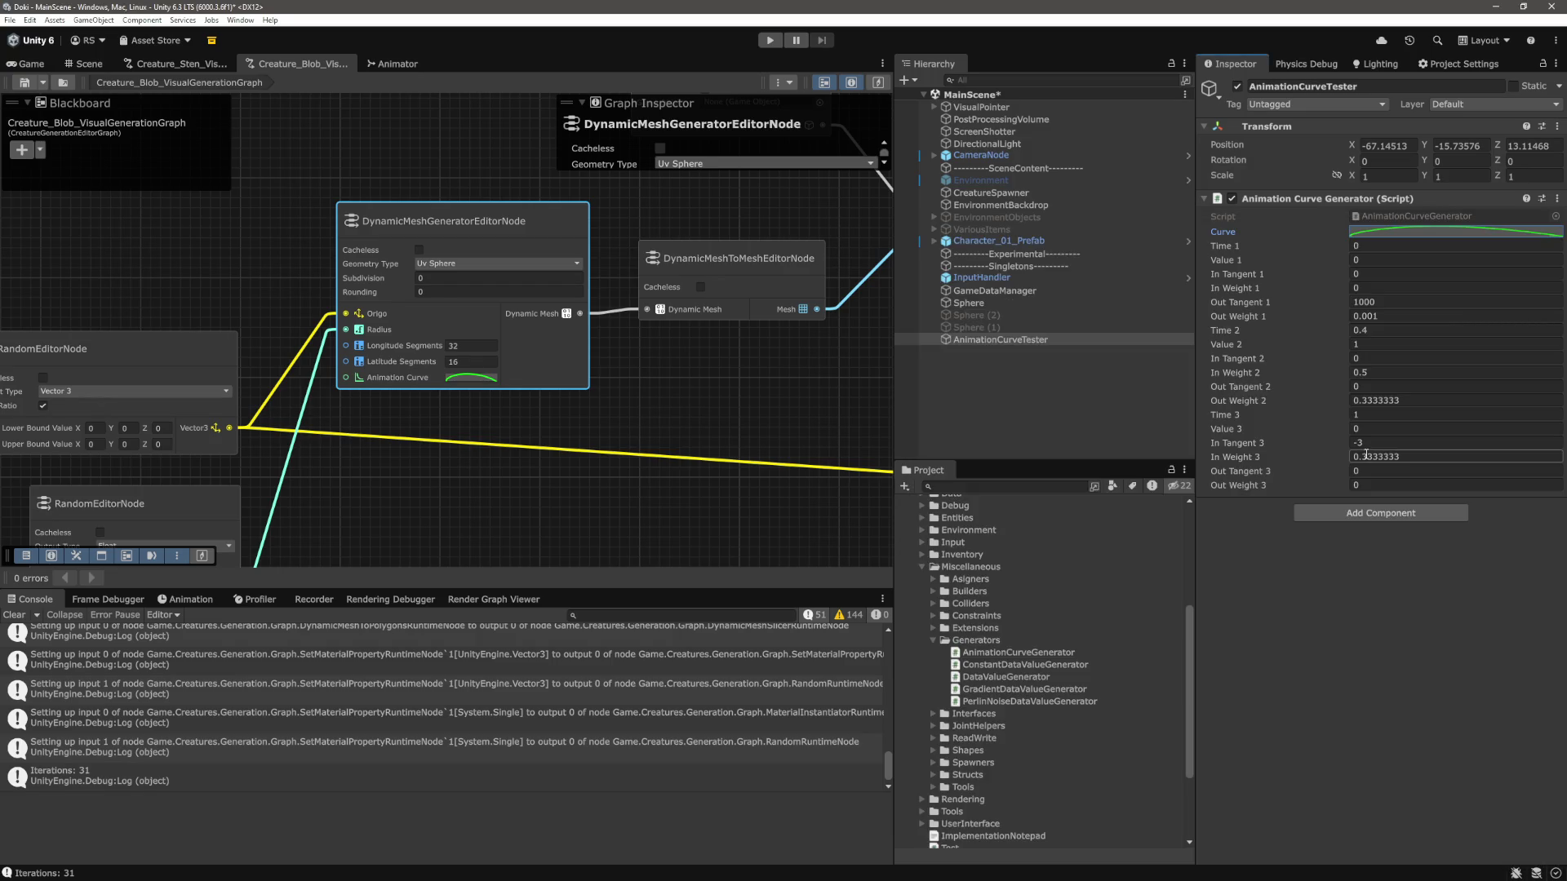
pyautogui.click(1398, 315)
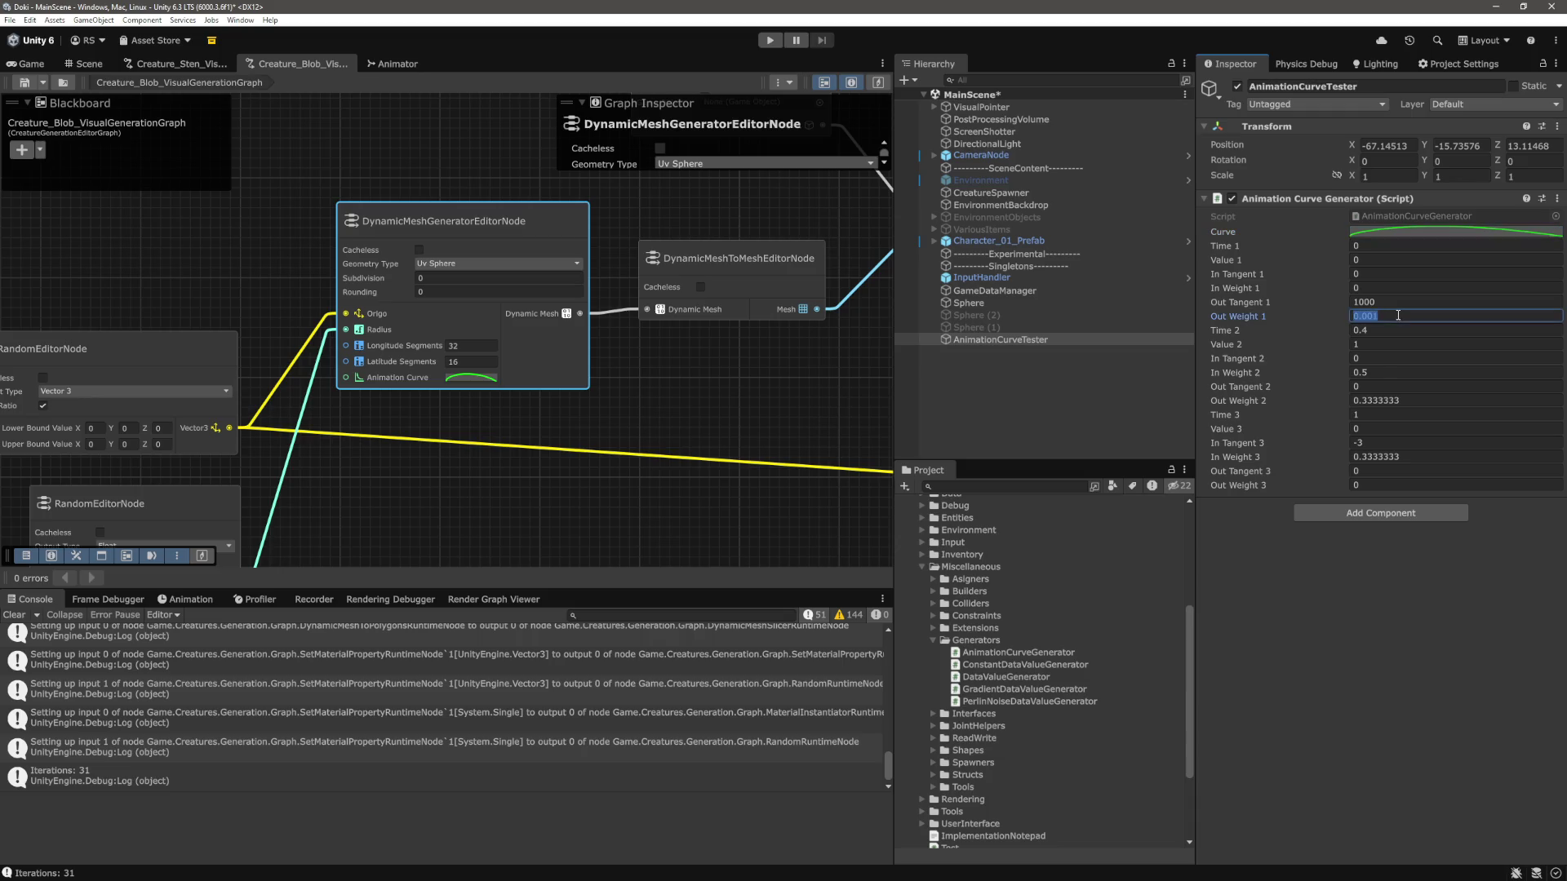
pyautogui.write('0')
pyautogui.press('Return')
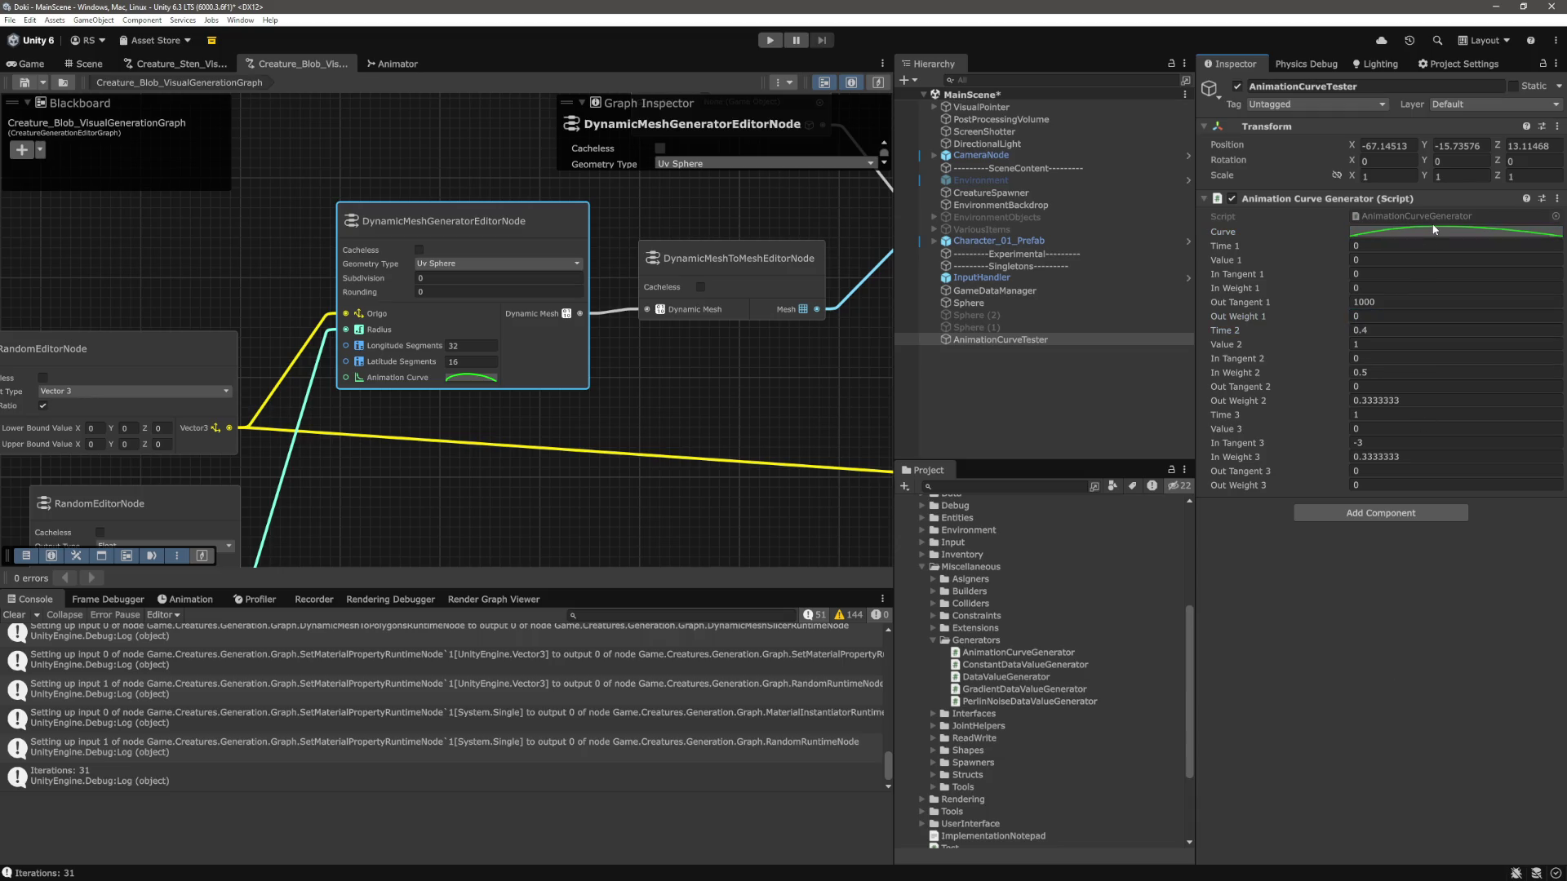
pyautogui.click(1447, 231)
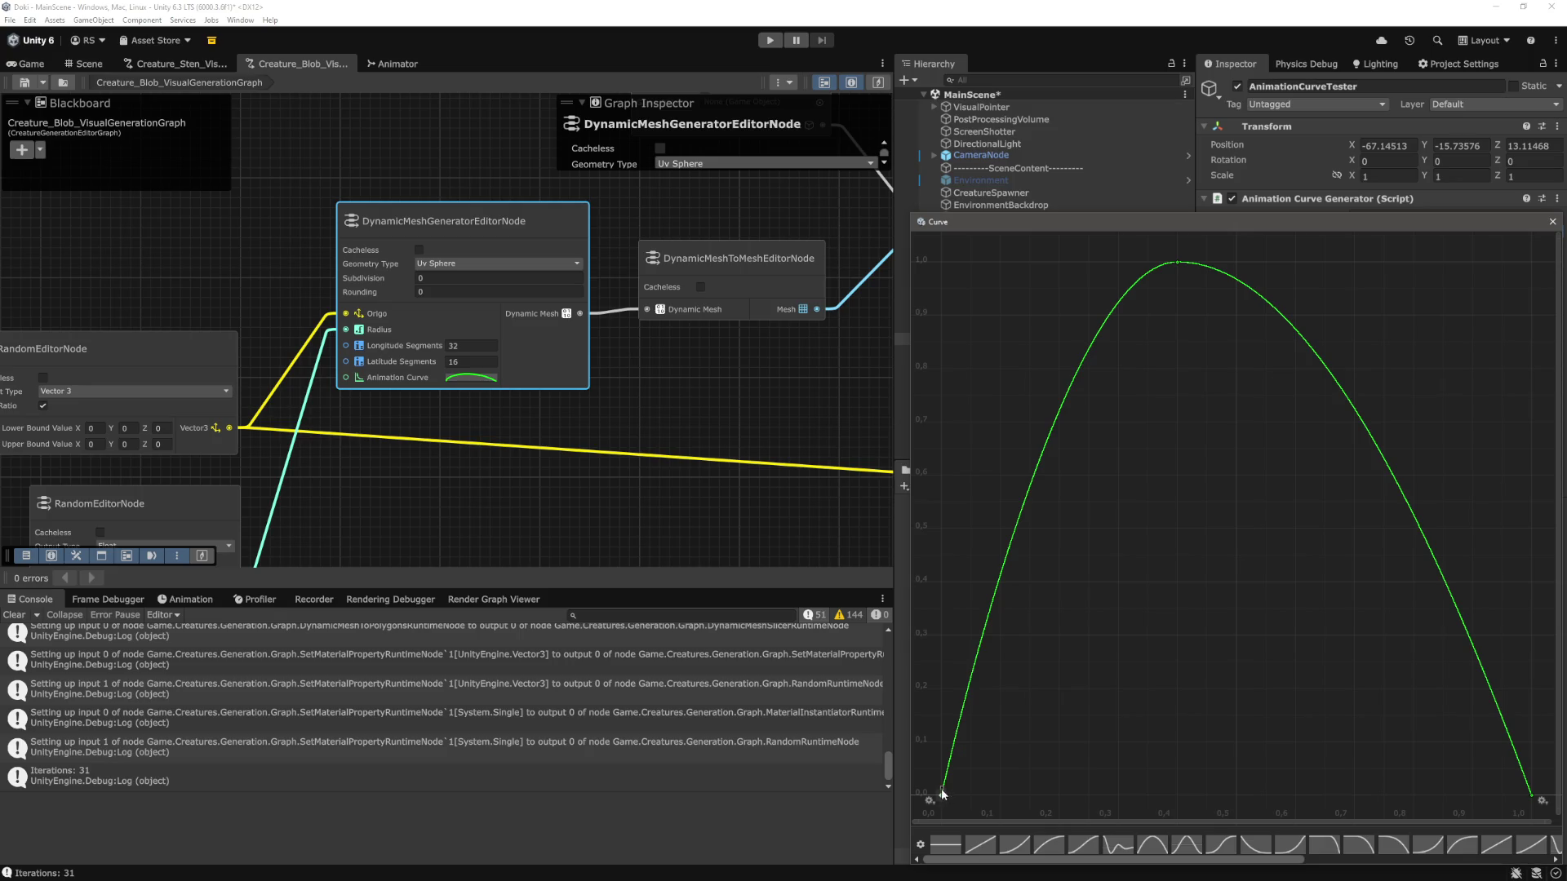
# Compare the tester curve with the mesh node's Animation Curve, checking its start and peak keys.
pyautogui.click(1551, 227)
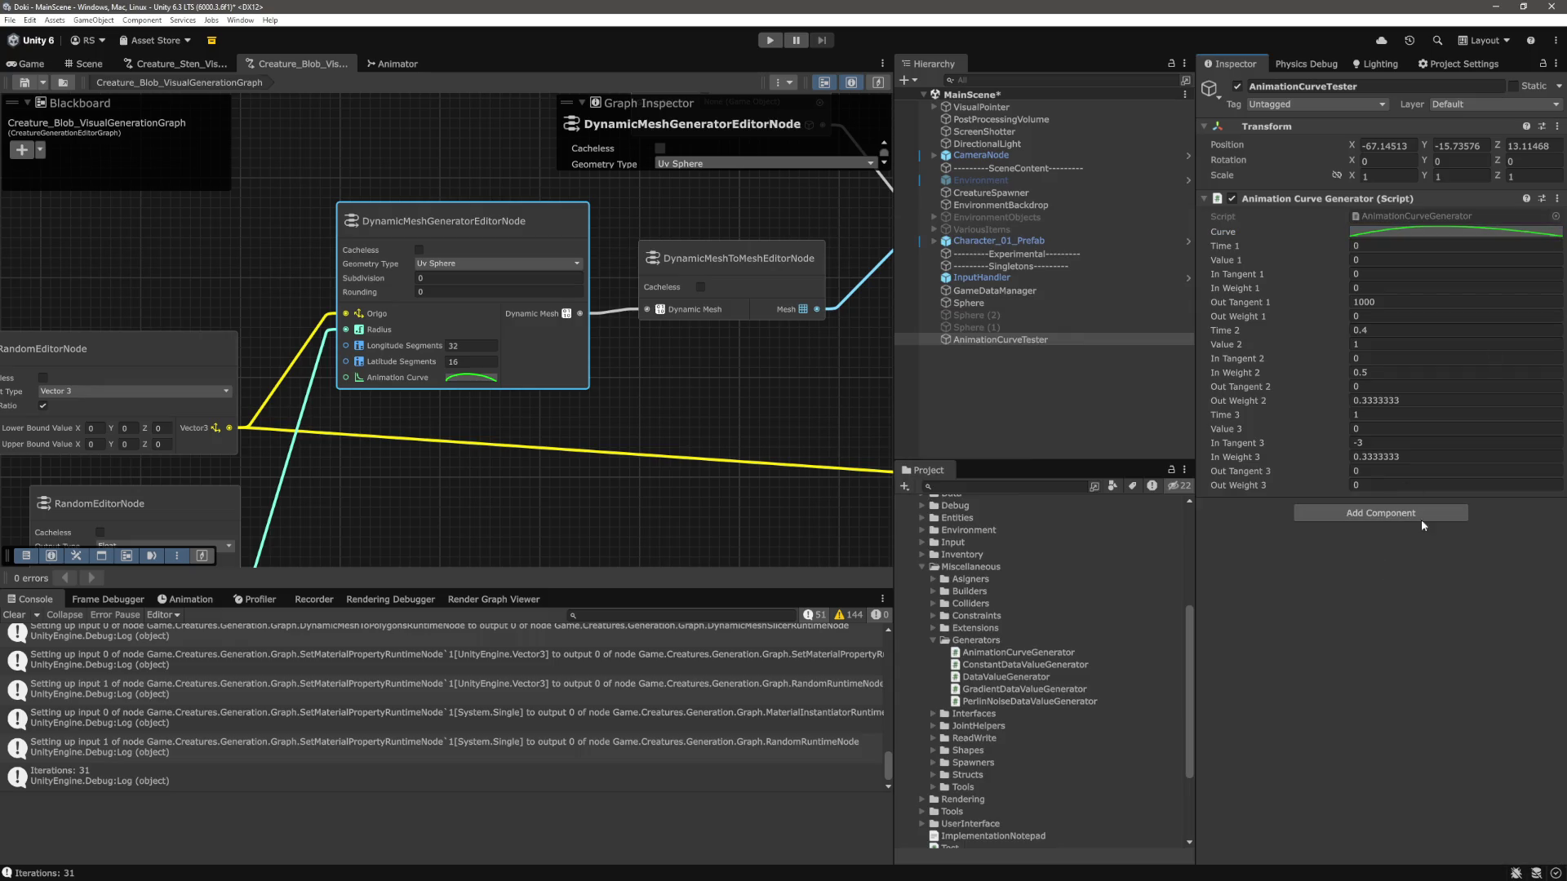
pyautogui.click(1464, 232)
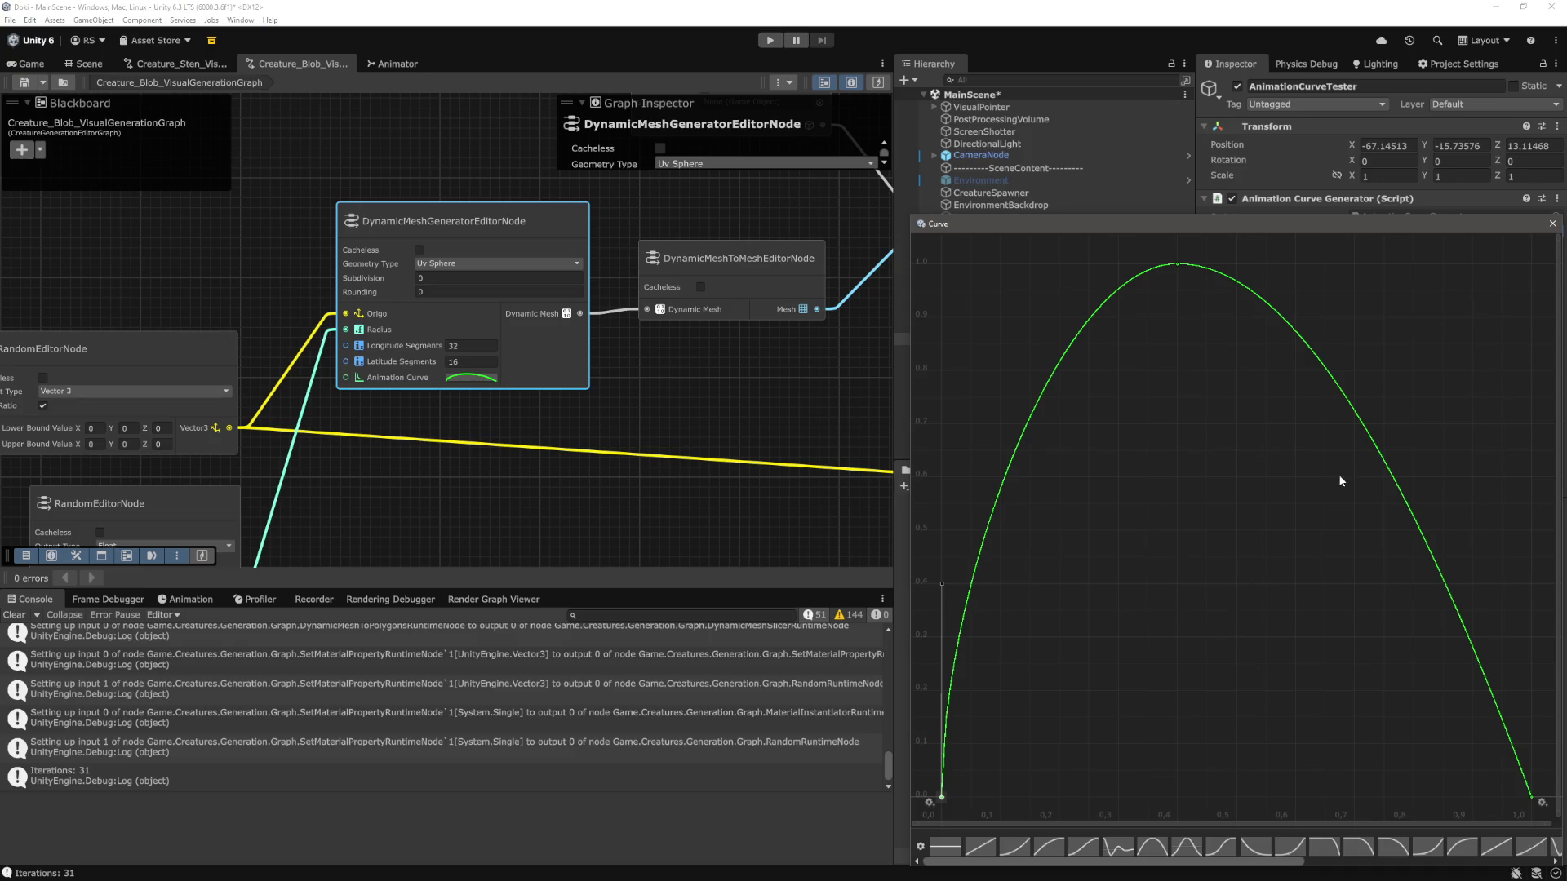
pyautogui.click(477, 377)
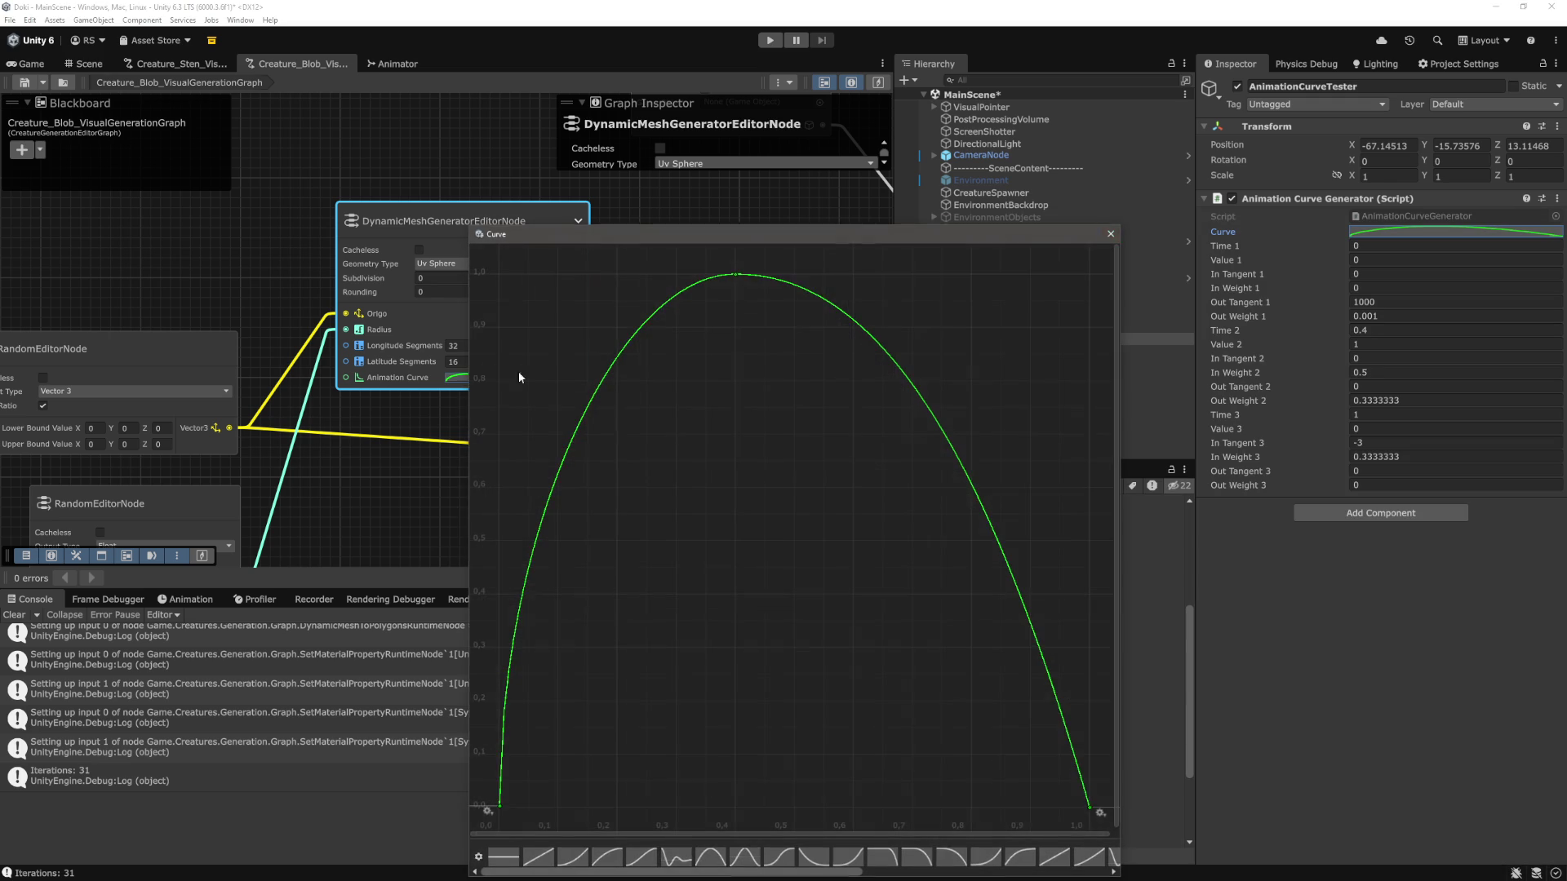
pyautogui.click(1110, 234)
pyautogui.click(1428, 232)
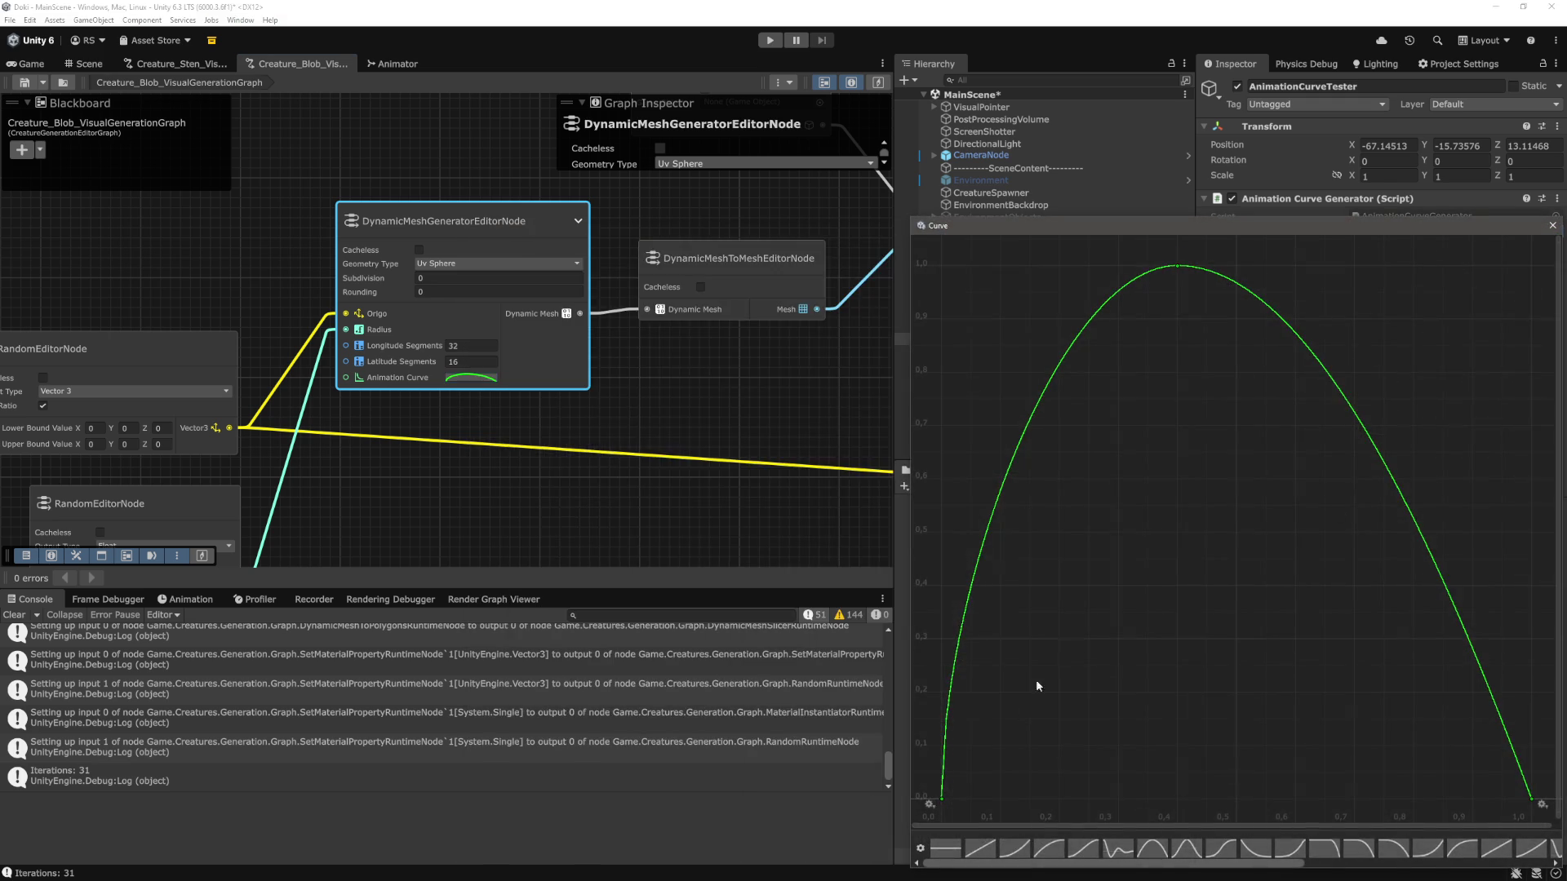
pyautogui.click(943, 800)
pyautogui.moveTo(1309, 233); pyautogui.dragTo(1172, 222)
pyautogui.click(1040, 255)
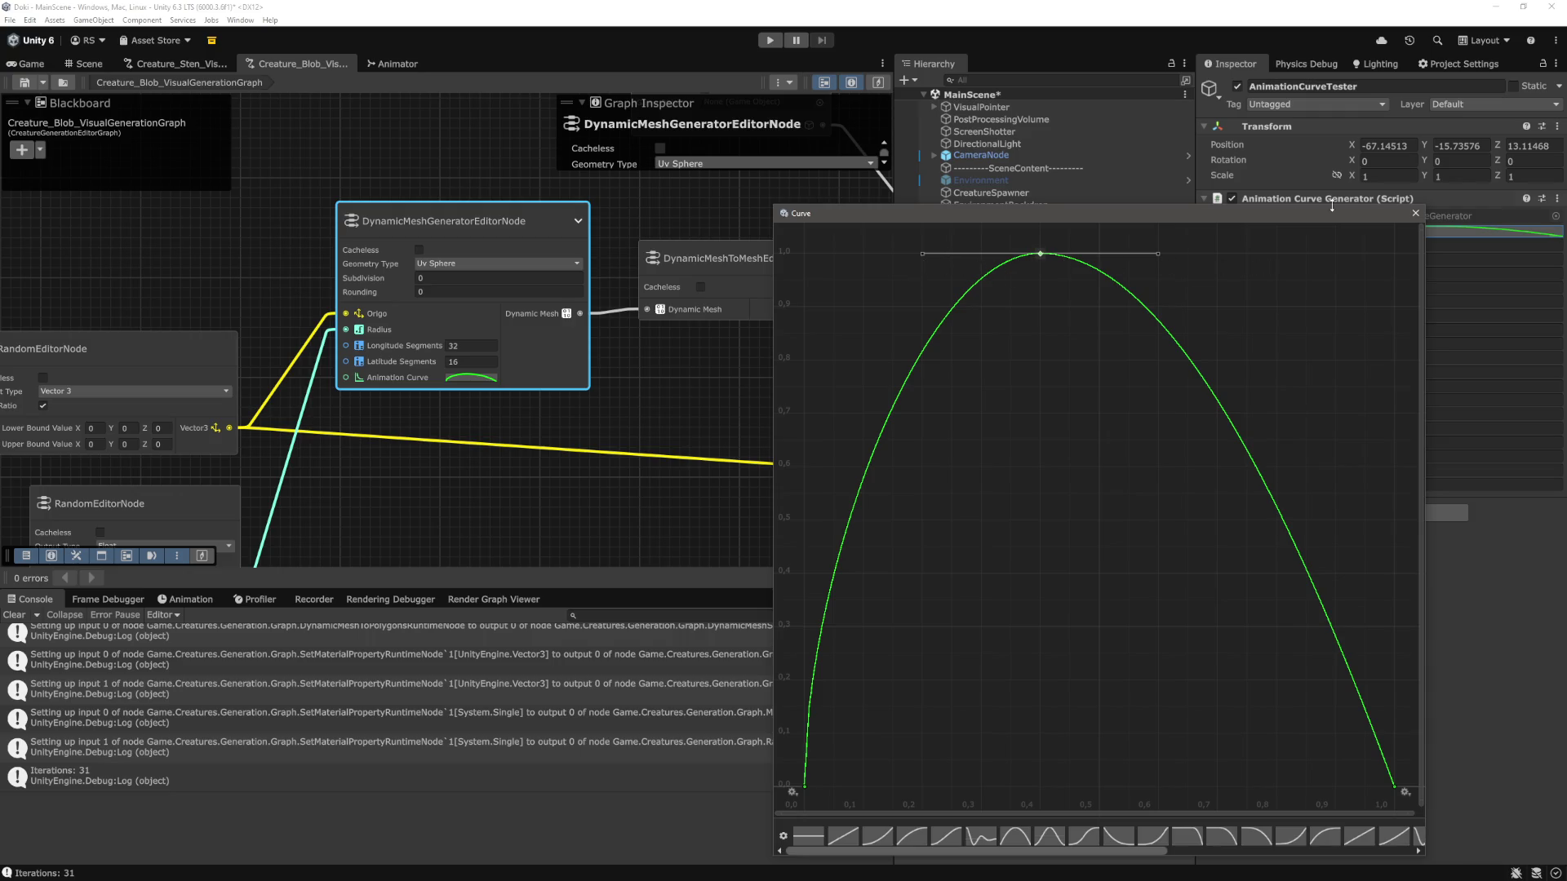
pyautogui.click(1415, 213)
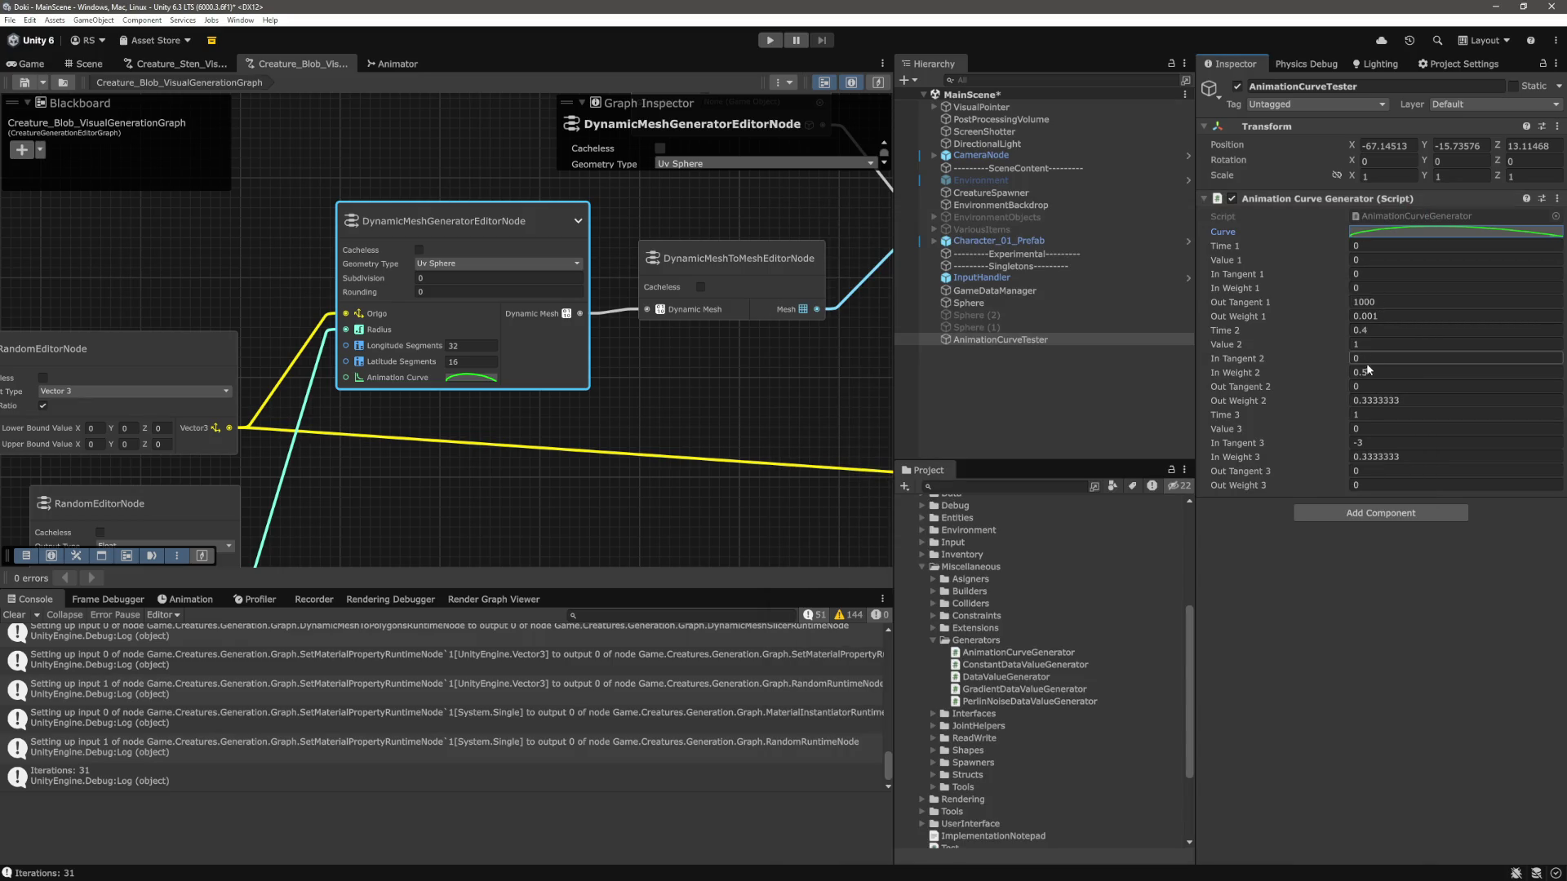
# Set the peak key's Time 2 to 0.3, In Weight 2 to 2/3 and Out Weight 2 to 2/7.
pyautogui.click(1372, 332)
pyautogui.press('BackSpace')
pyautogui.write('3')
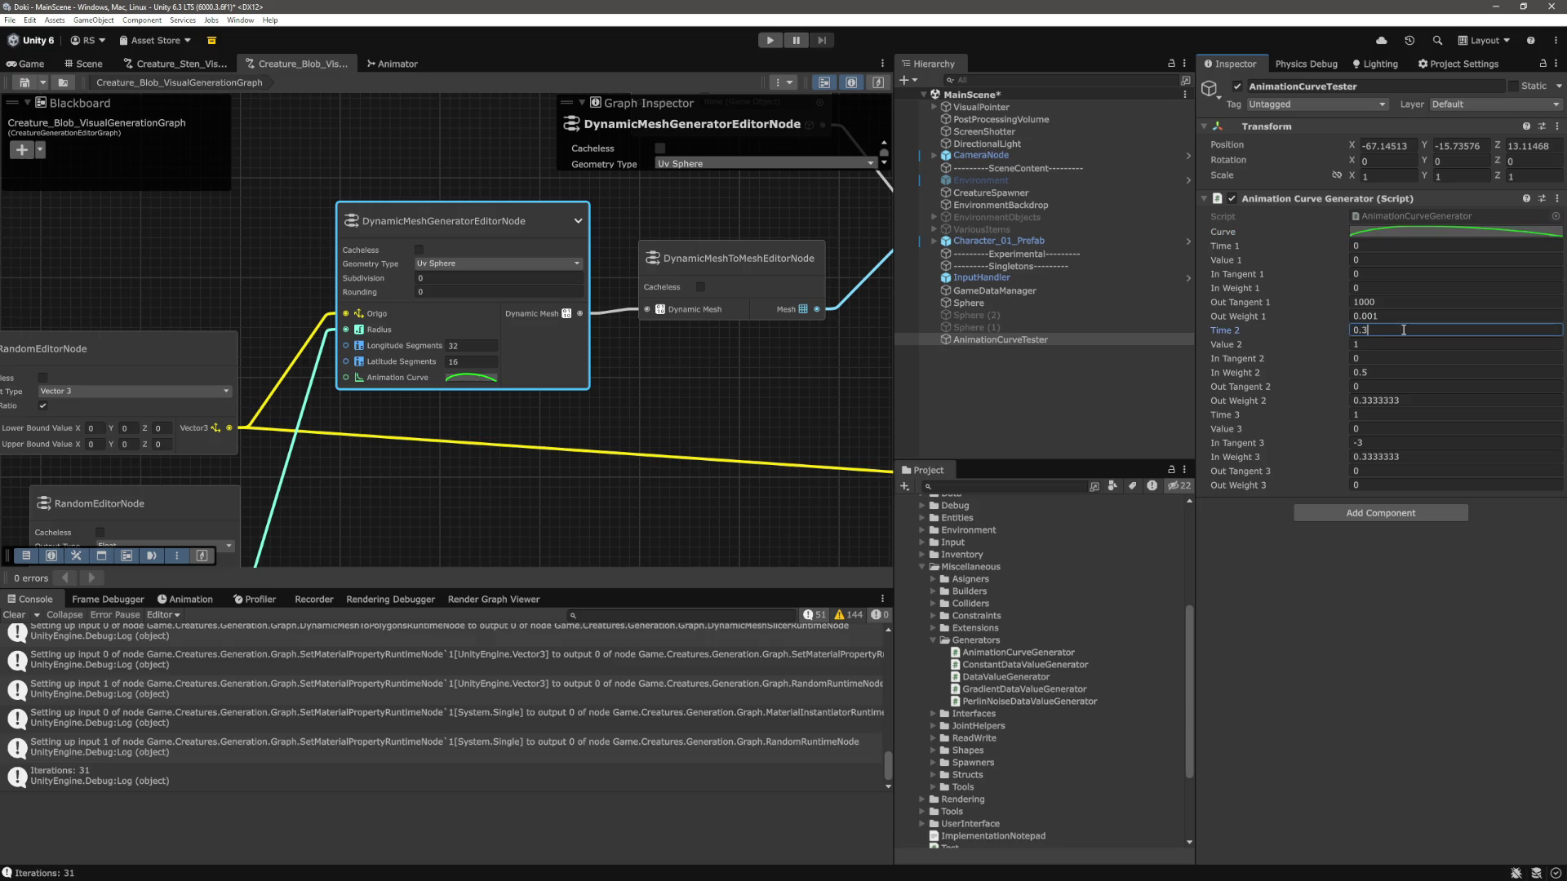
pyautogui.press('Return')
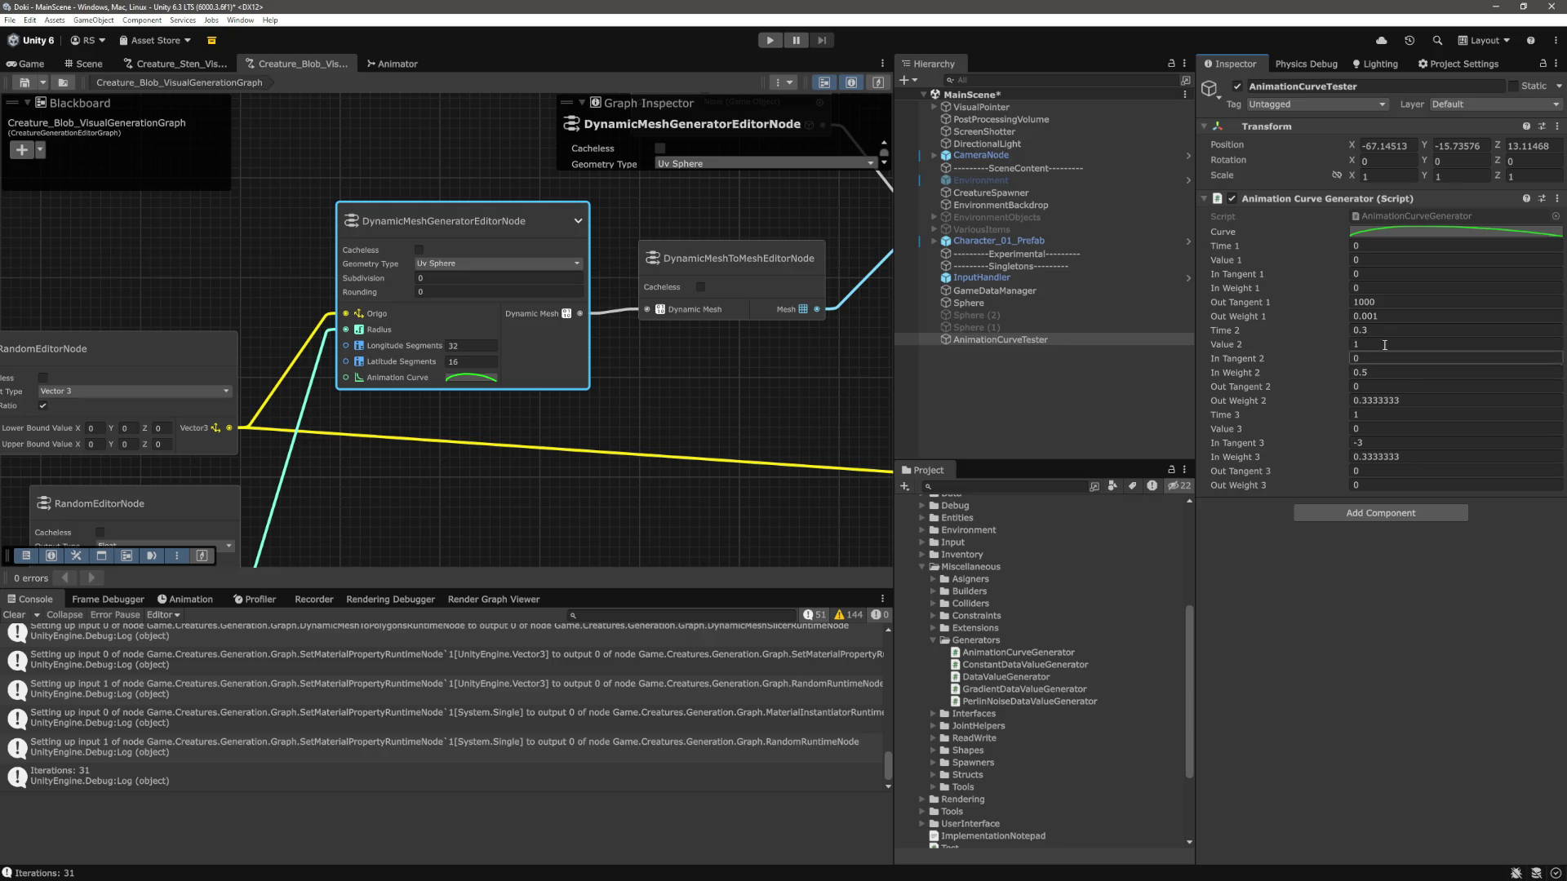
pyautogui.click(1412, 400)
pyautogui.click(1402, 373)
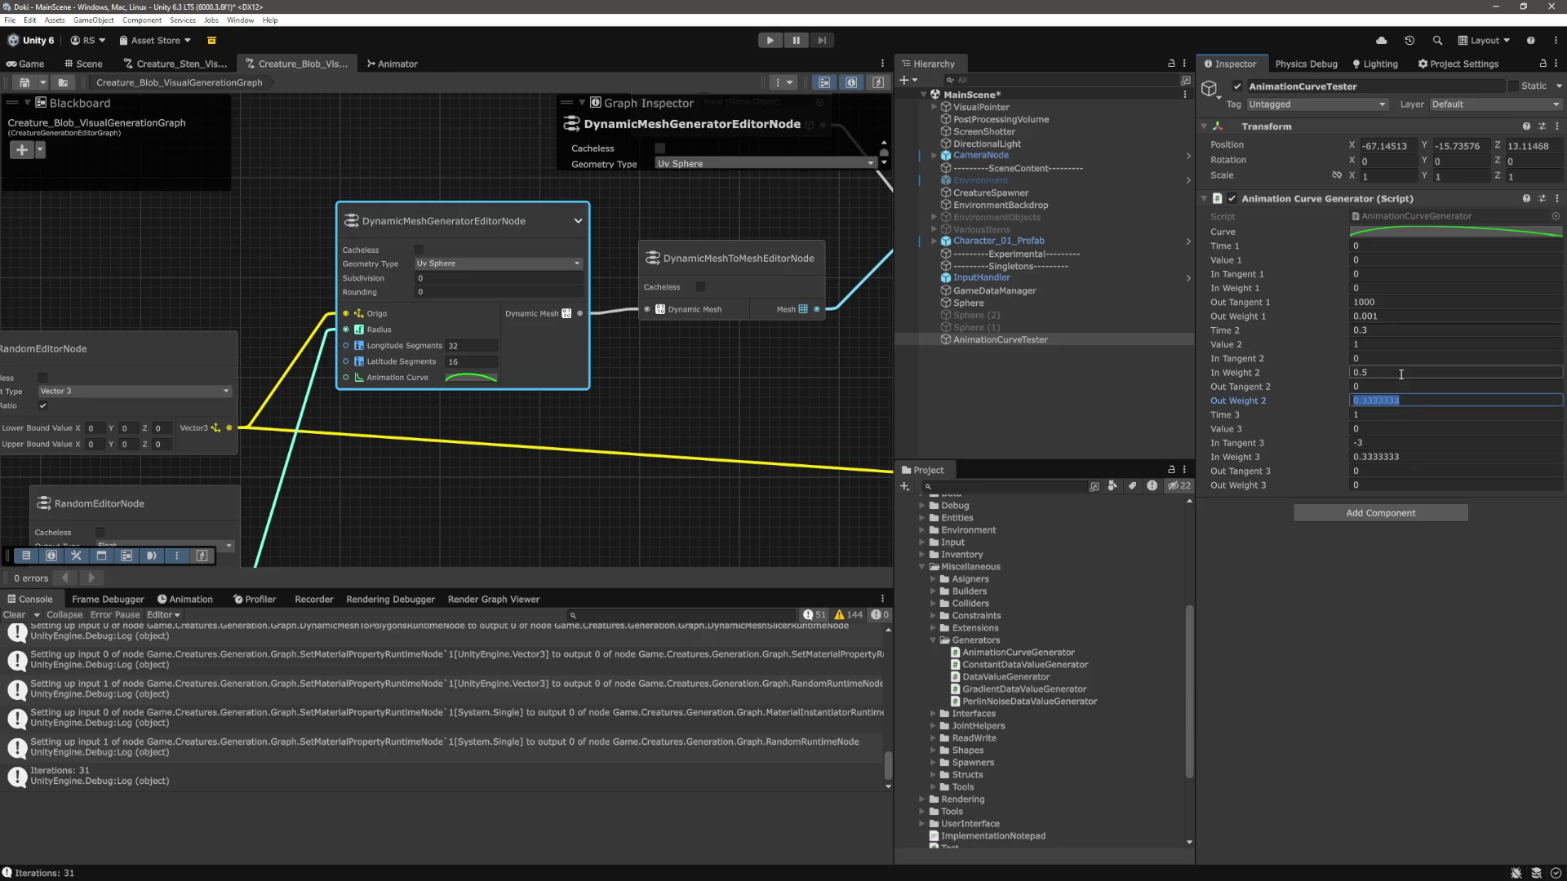
pyautogui.write('2')
pyautogui.write('3')
pyautogui.press('Return')
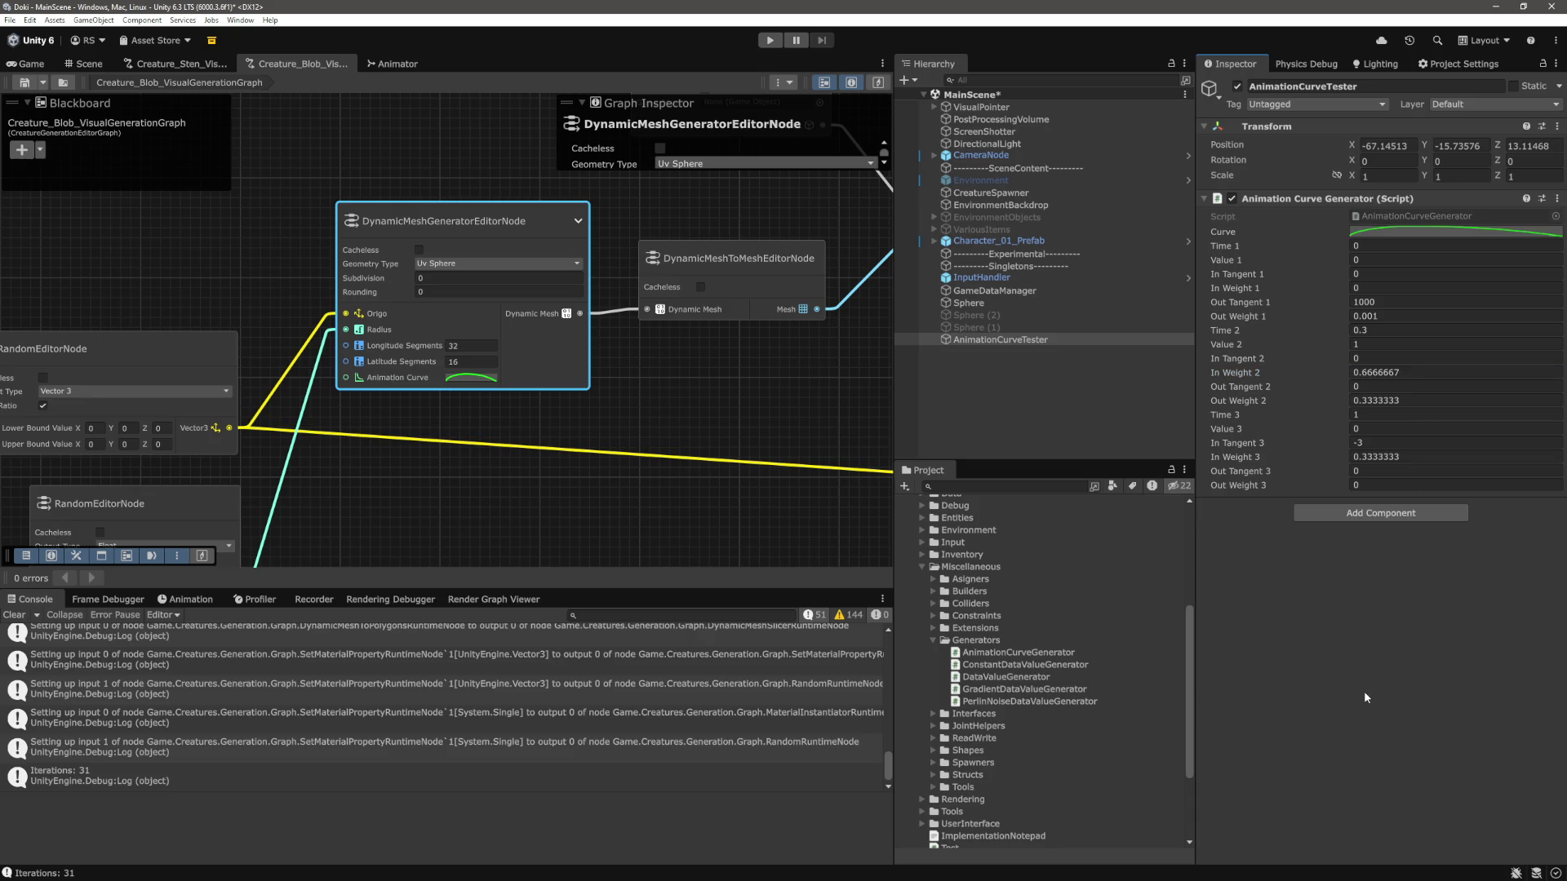
pyautogui.click(1419, 400)
pyautogui.write('2')
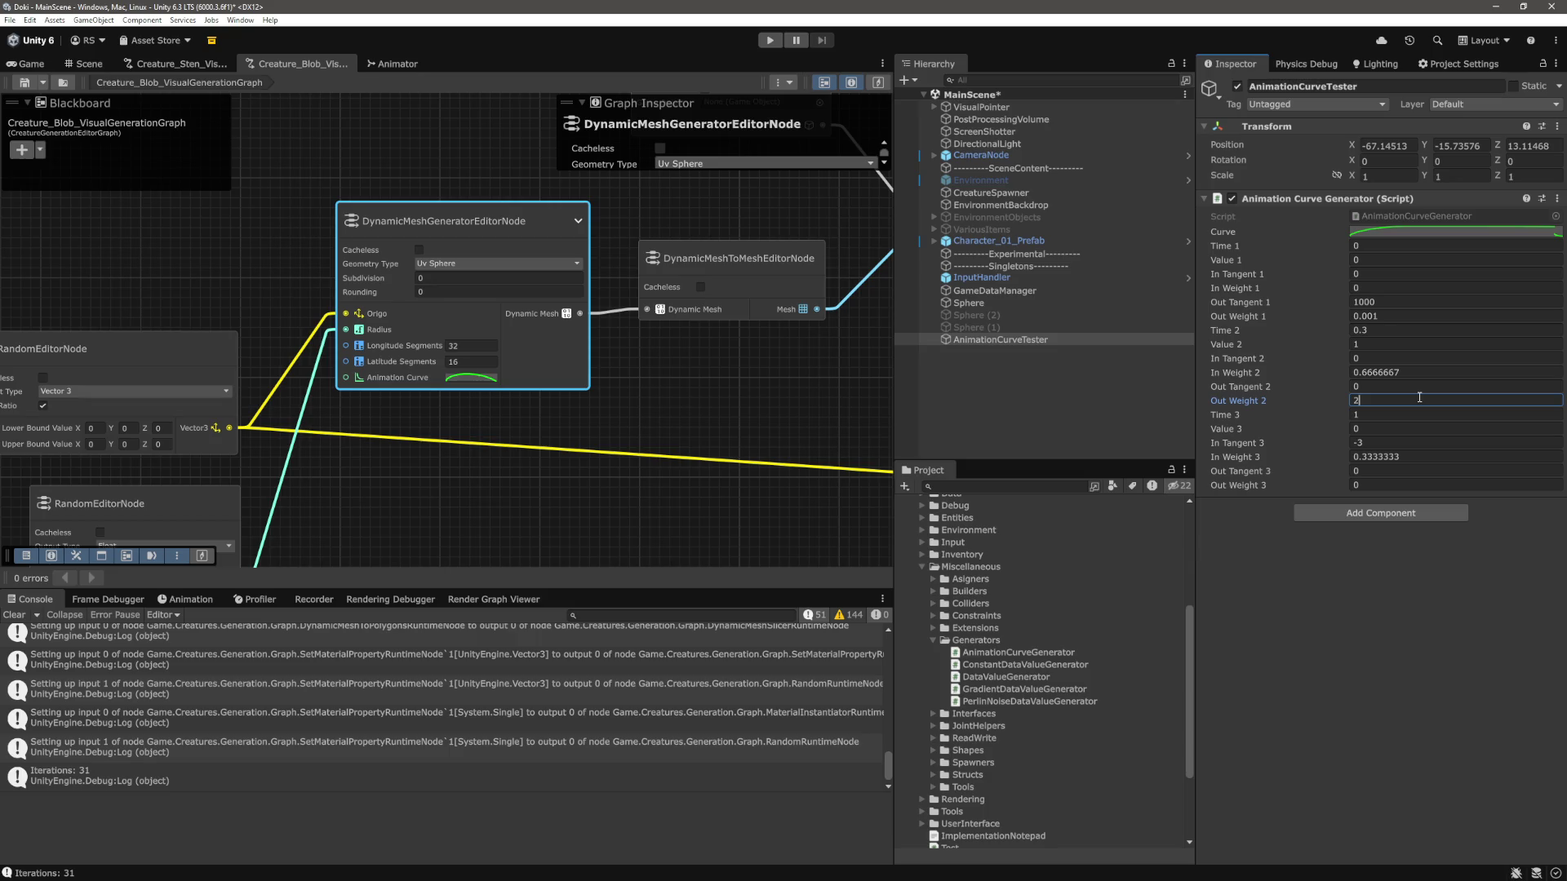
pyautogui.write('/7')
pyautogui.press('Return')
# Inspect the tester curve's peak and end keys in the enlarged curve view.
pyautogui.click(1419, 231)
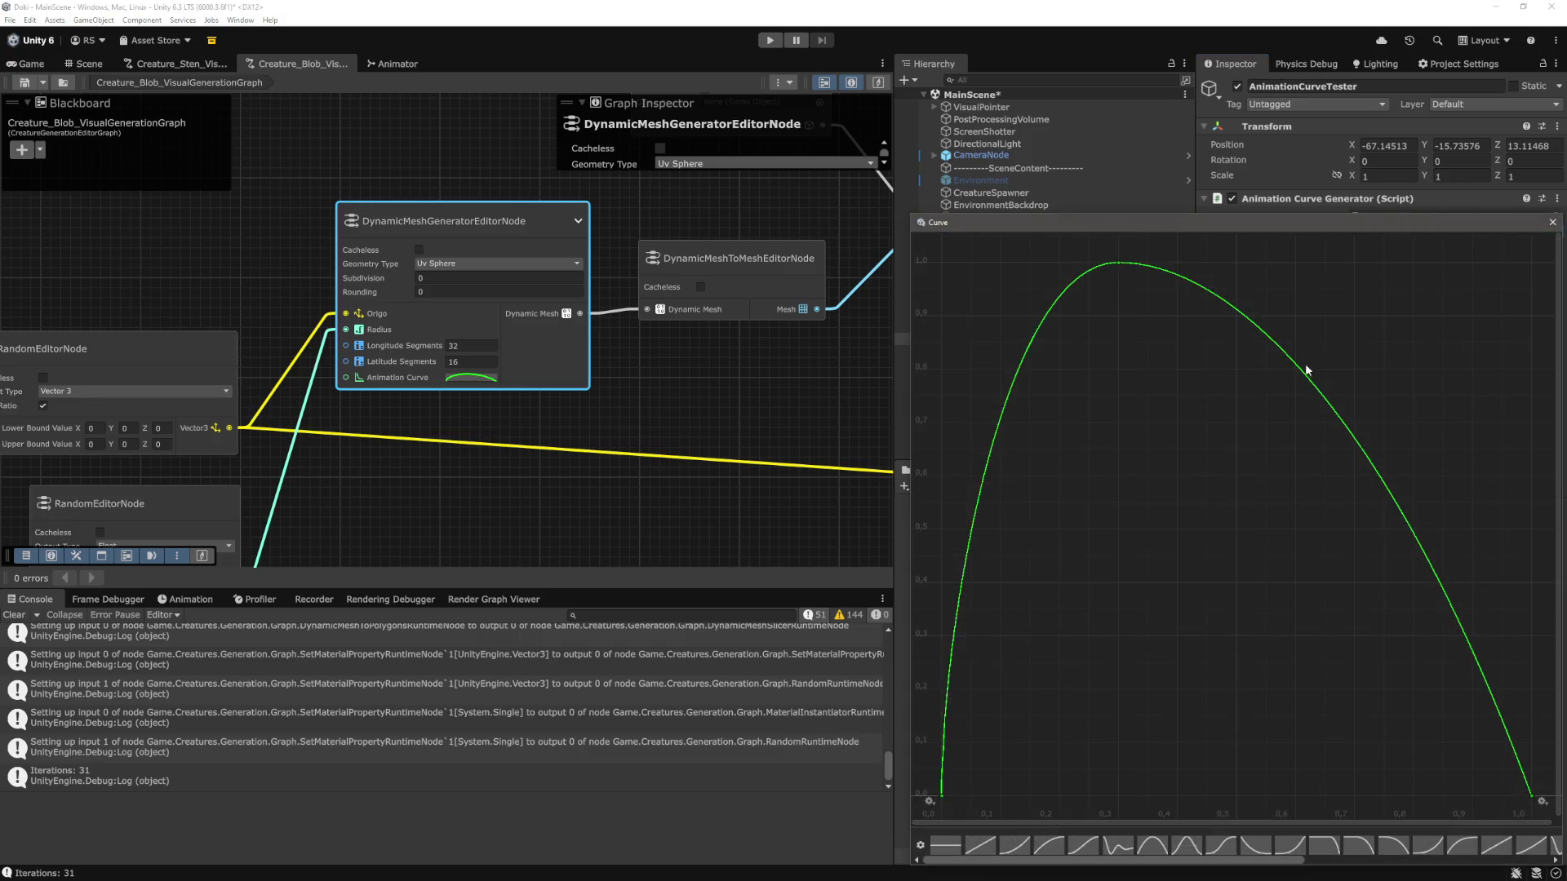
pyautogui.click(1118, 264)
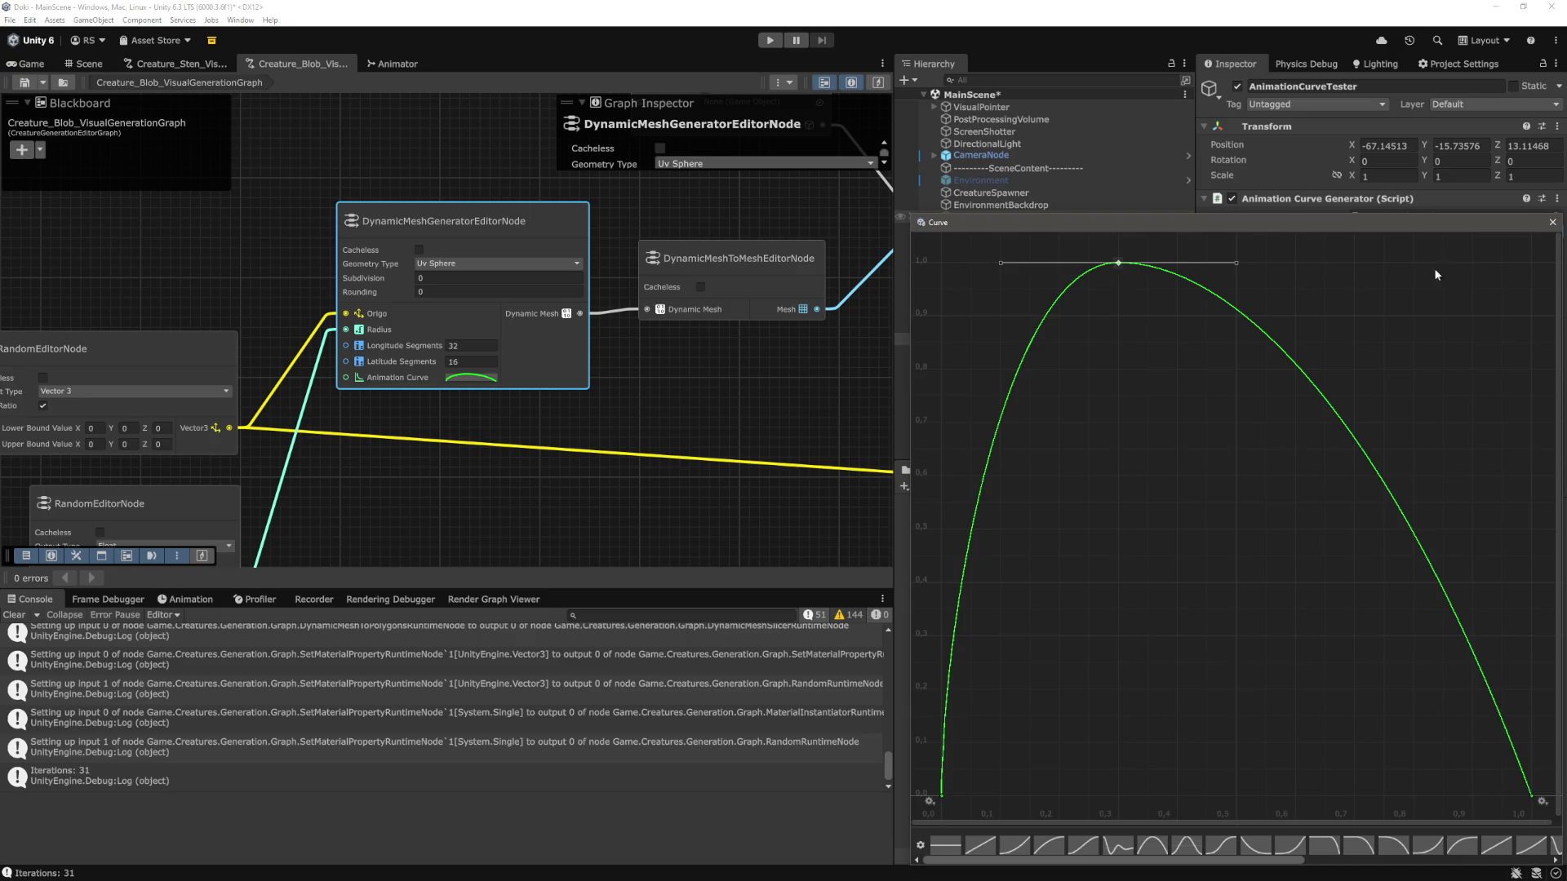
pyautogui.click(1532, 797)
# Drag the mesh node curve's last-key in-tangent vertical so it drops straight to zero at 1.0.
pyautogui.click(490, 378)
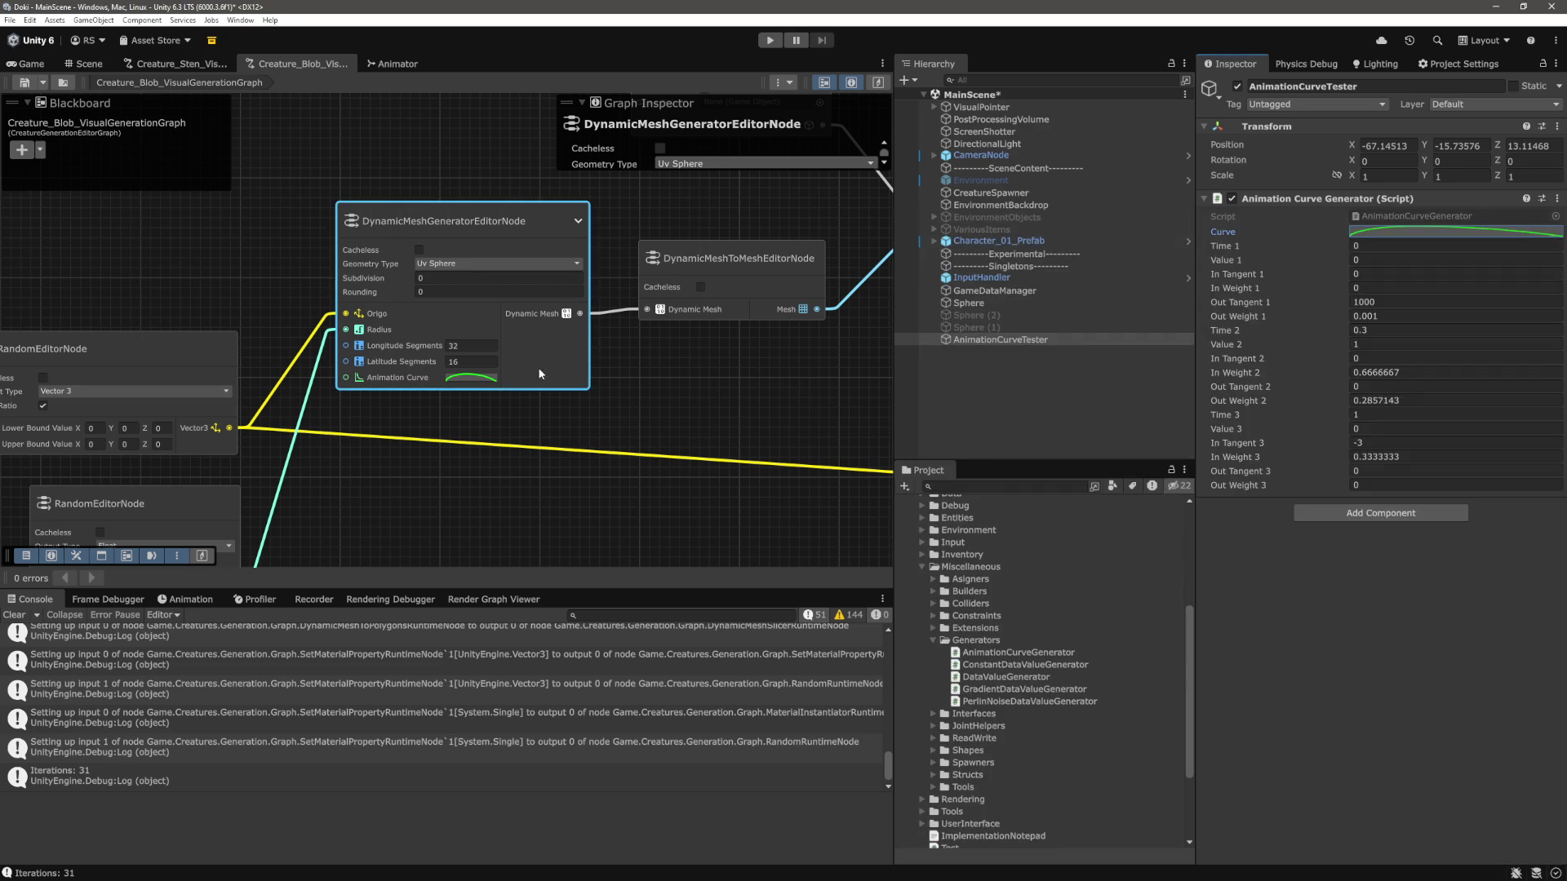
pyautogui.click(1110, 806)
pyautogui.moveTo(1090, 776)
pyautogui.mouseDown()
pyautogui.moveTo(1054, 380)
pyautogui.moveTo(1110, 381)
pyautogui.mouseUp()
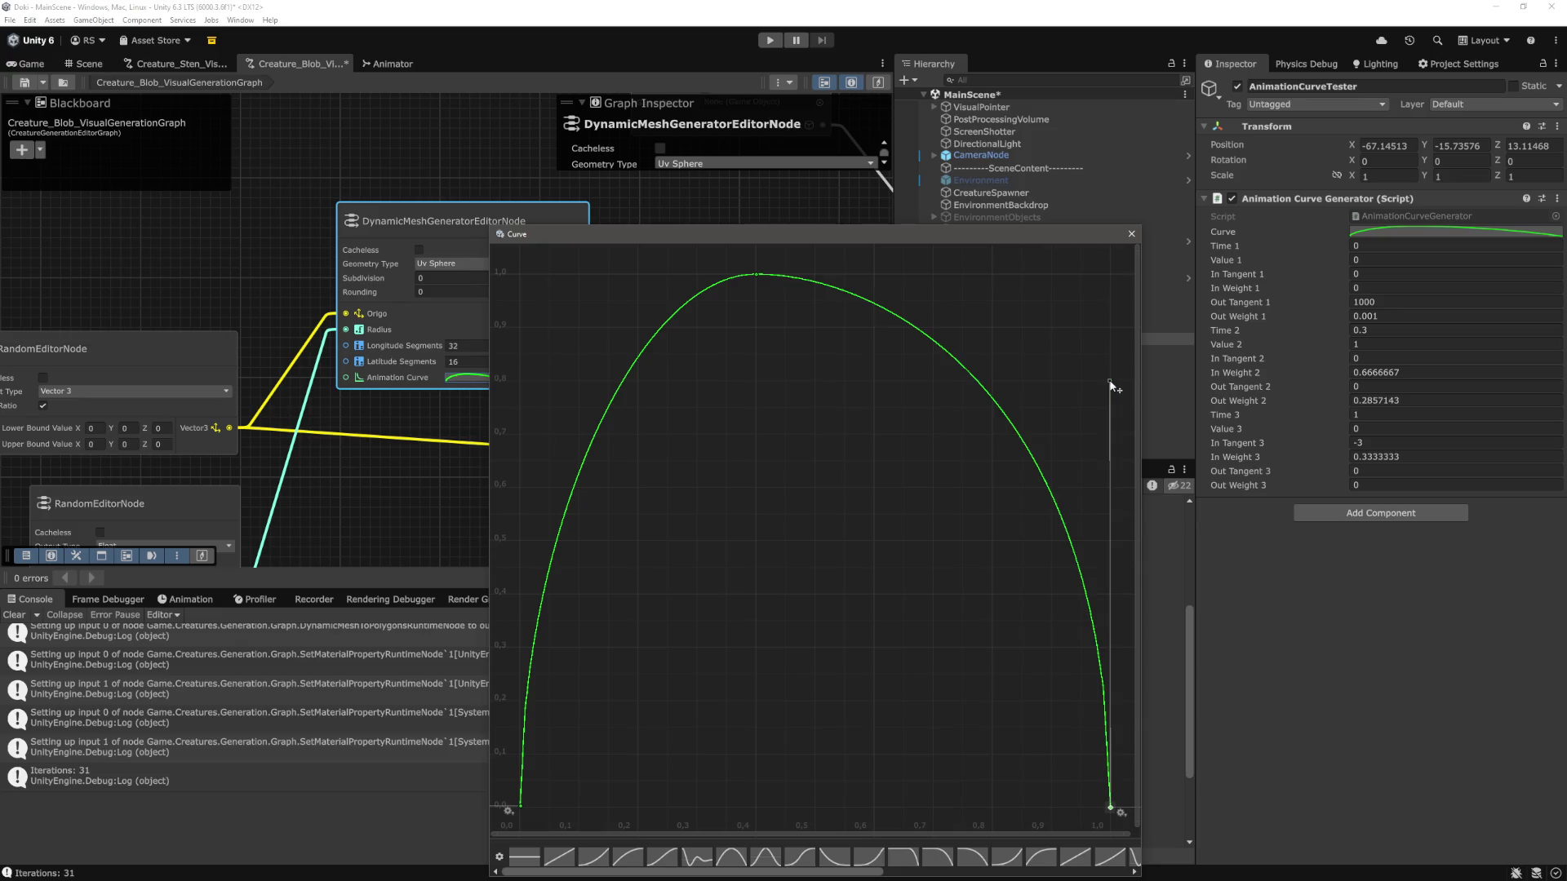
pyautogui.click(1008, 726)
pyautogui.click(1131, 234)
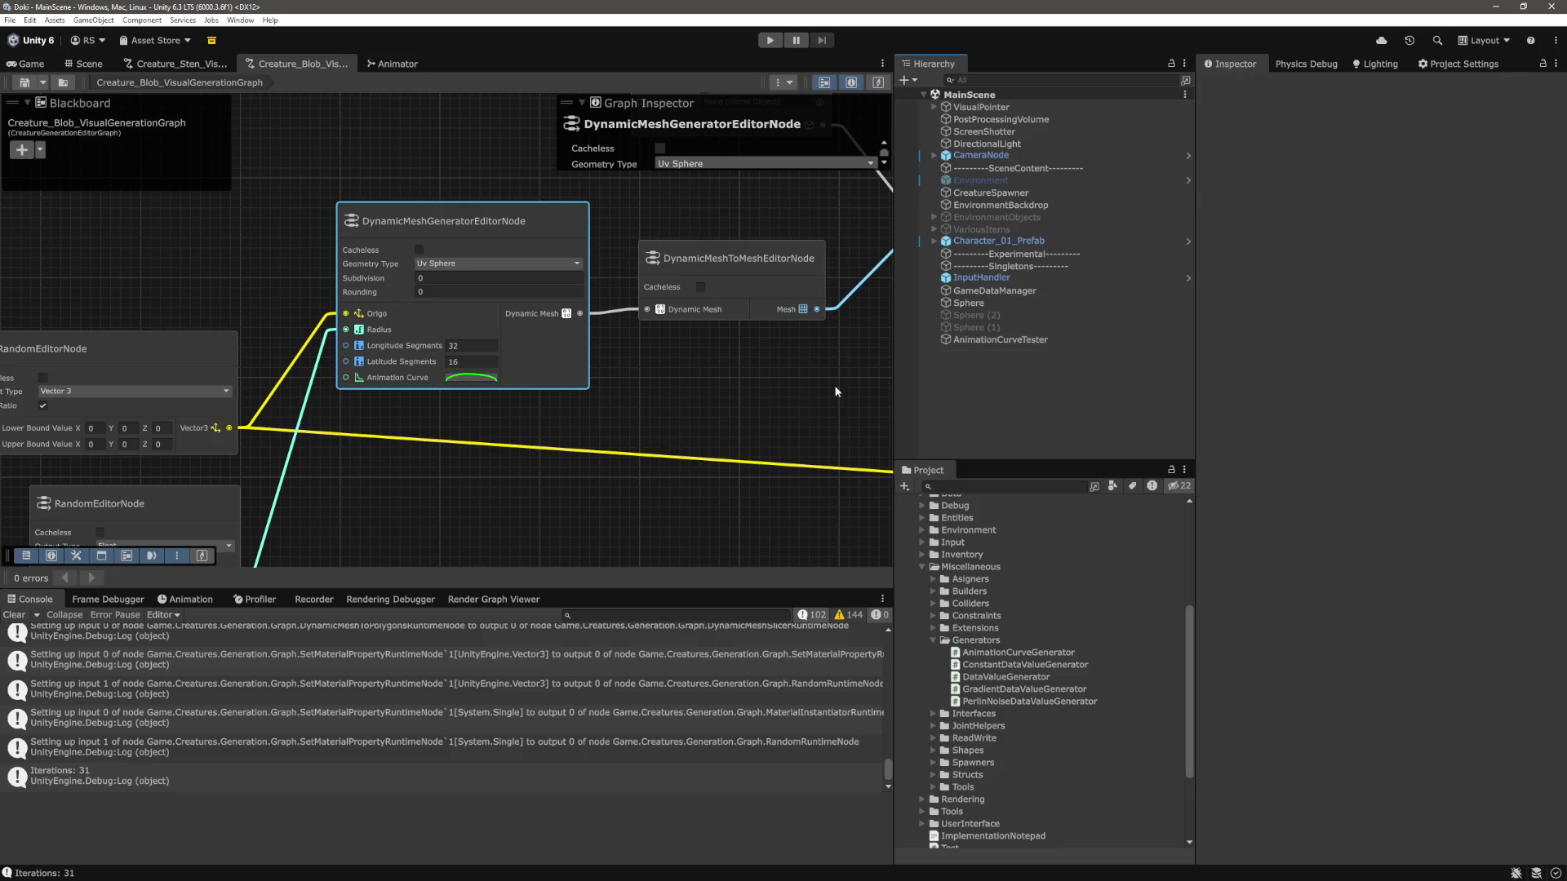
# Play the scene in the Game view, walk the character with D and W among the blobs, then stop.
pyautogui.click(770, 40)
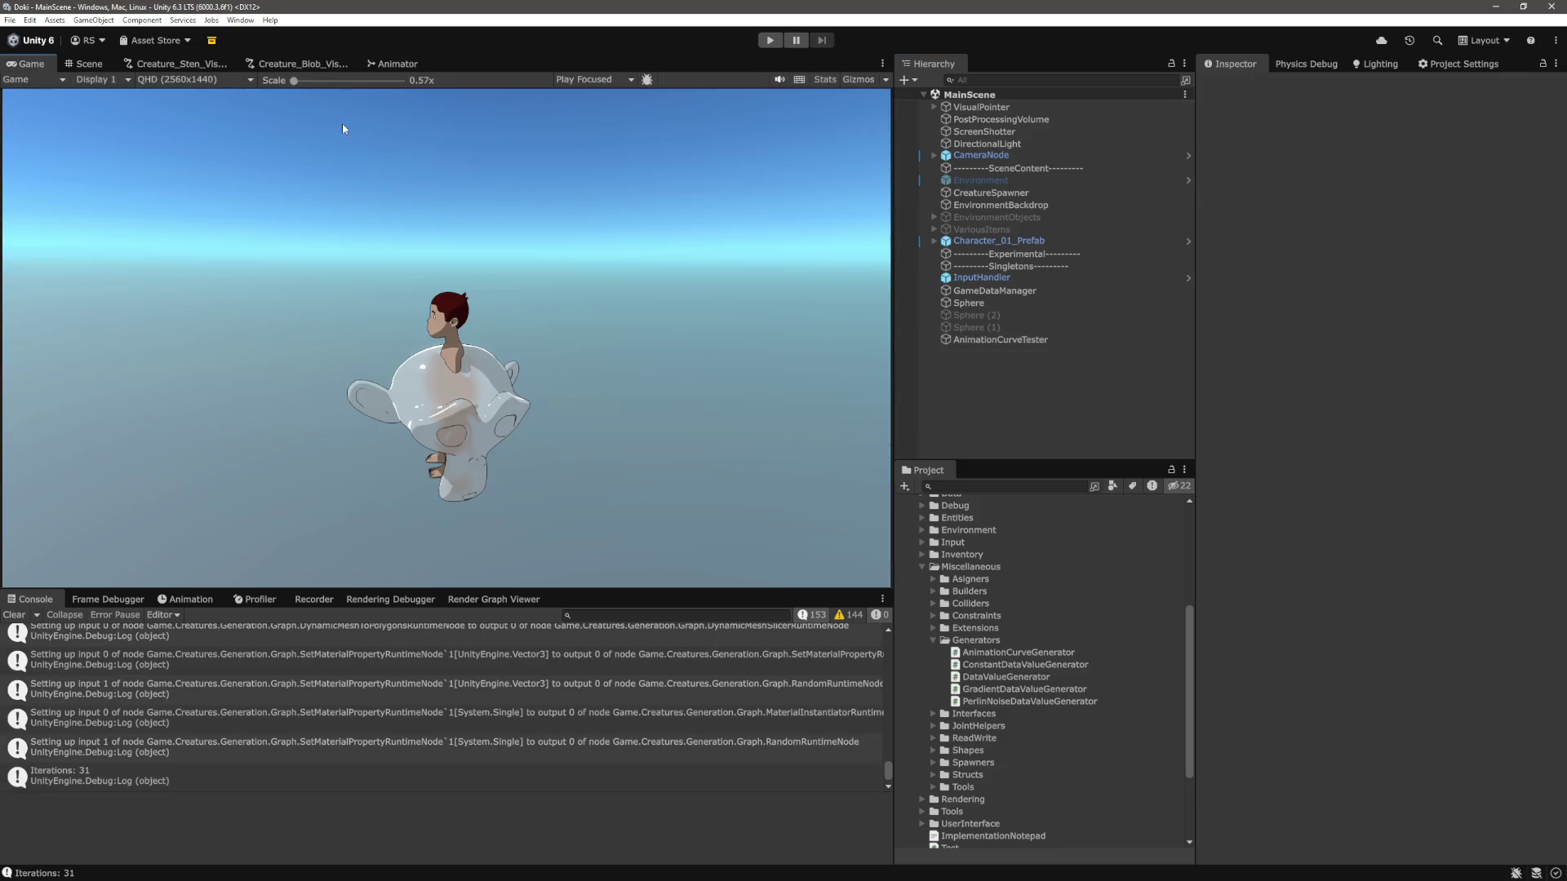
pyautogui.click(768, 42)
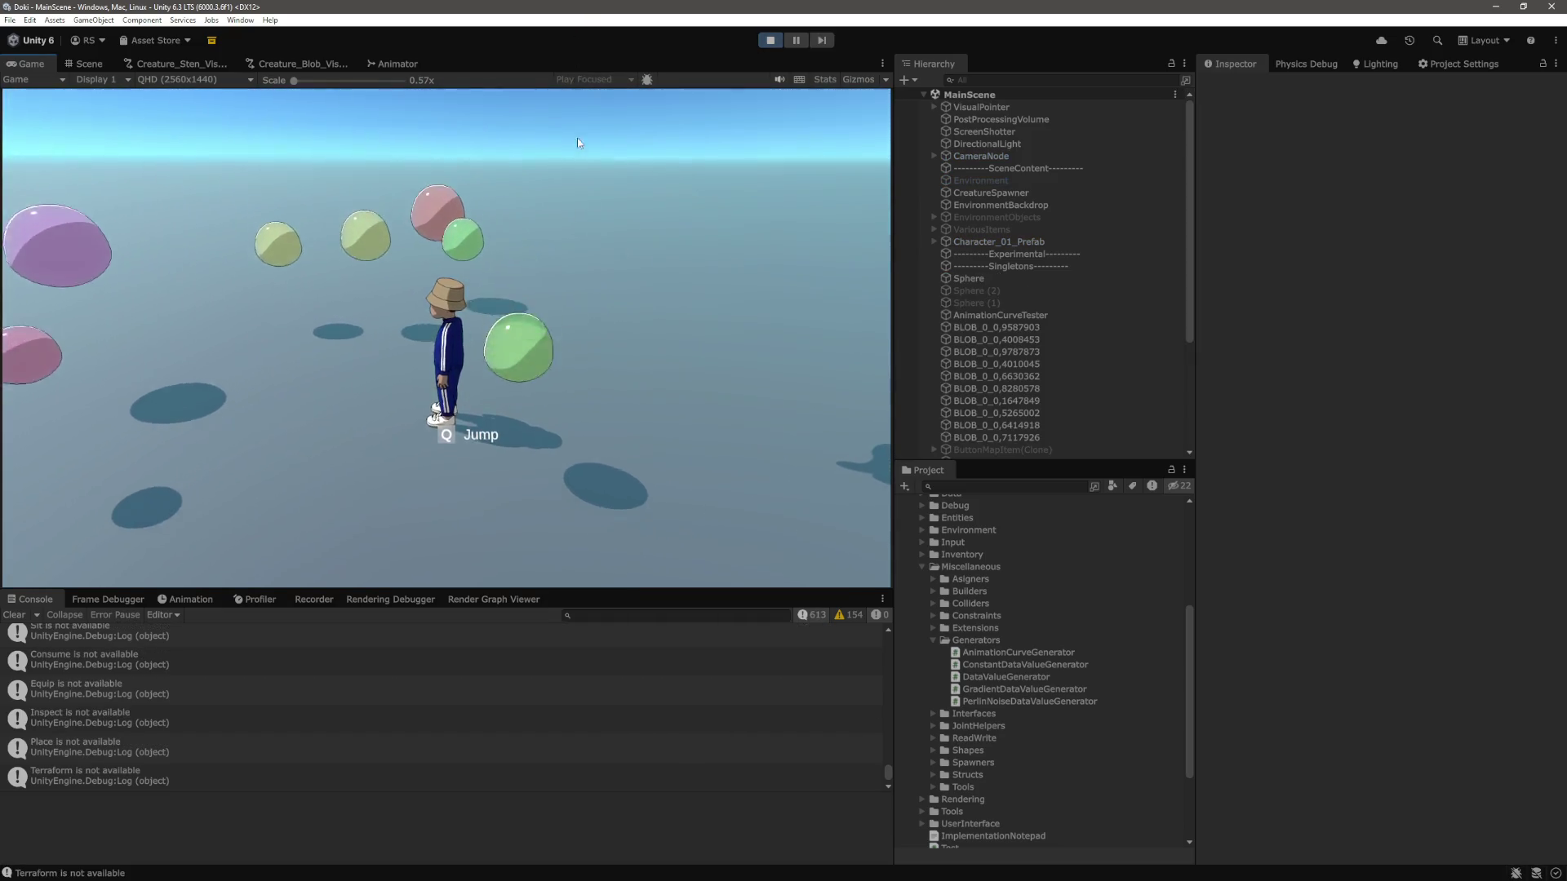
pyautogui.press('d')
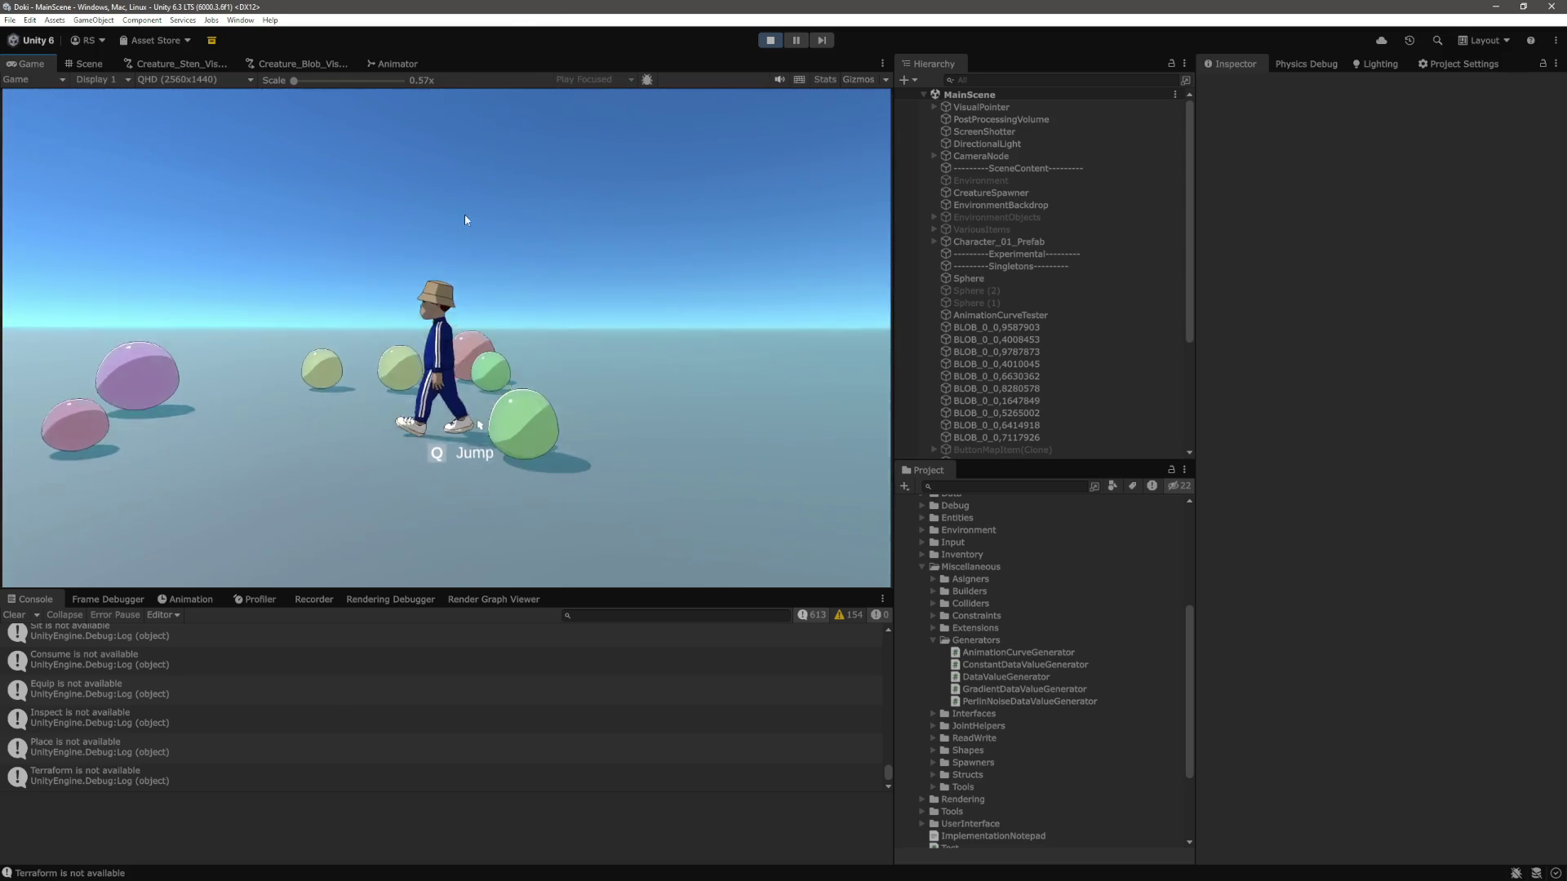
pyautogui.press('w')
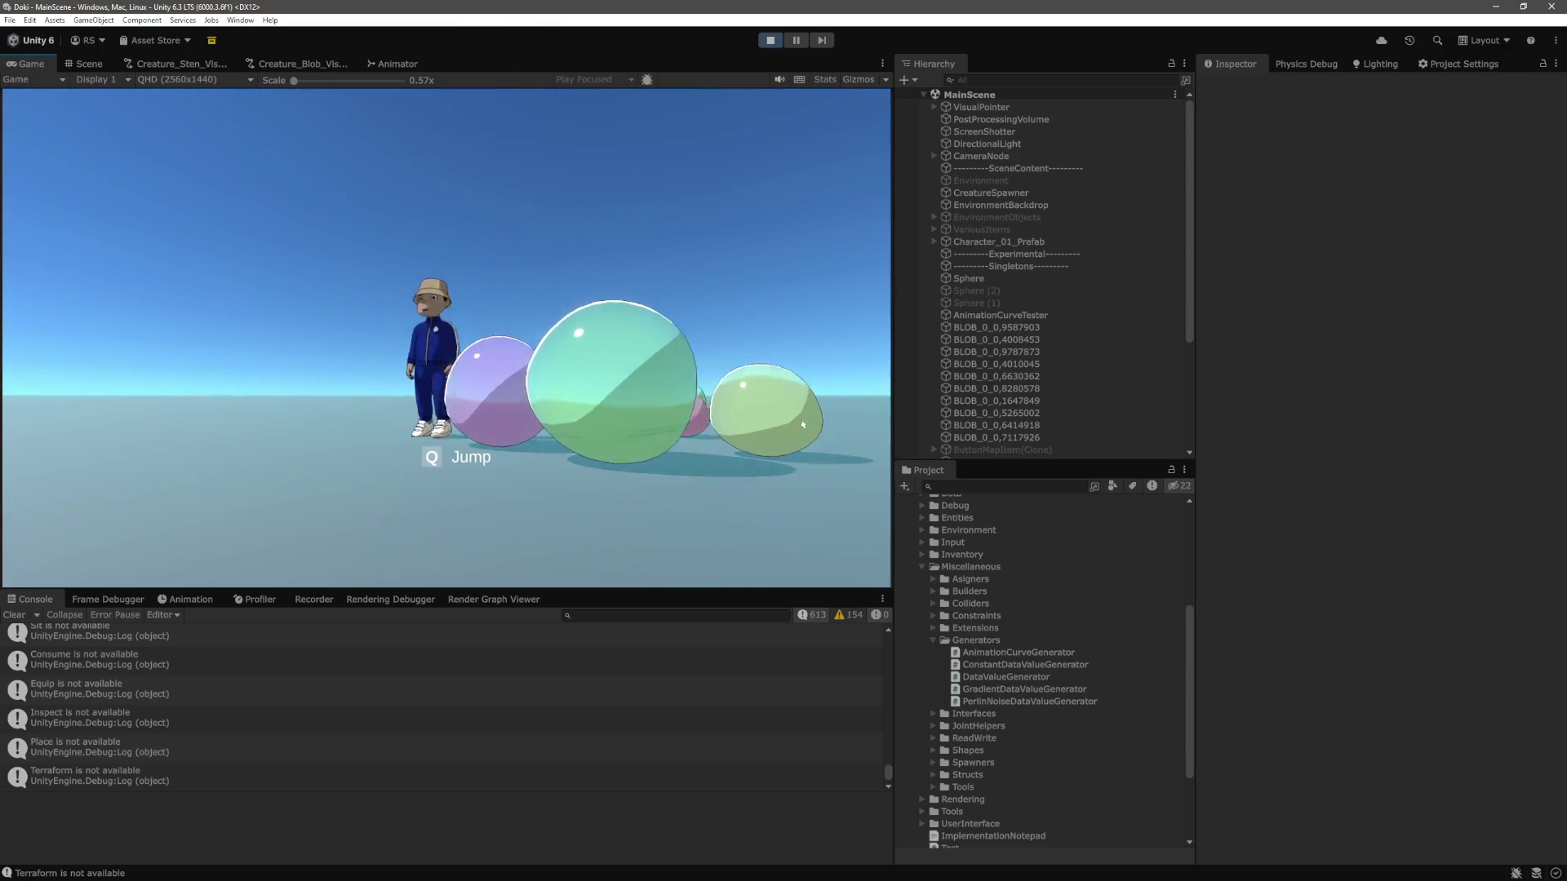
pyautogui.hotkey('ctrl', 'p')
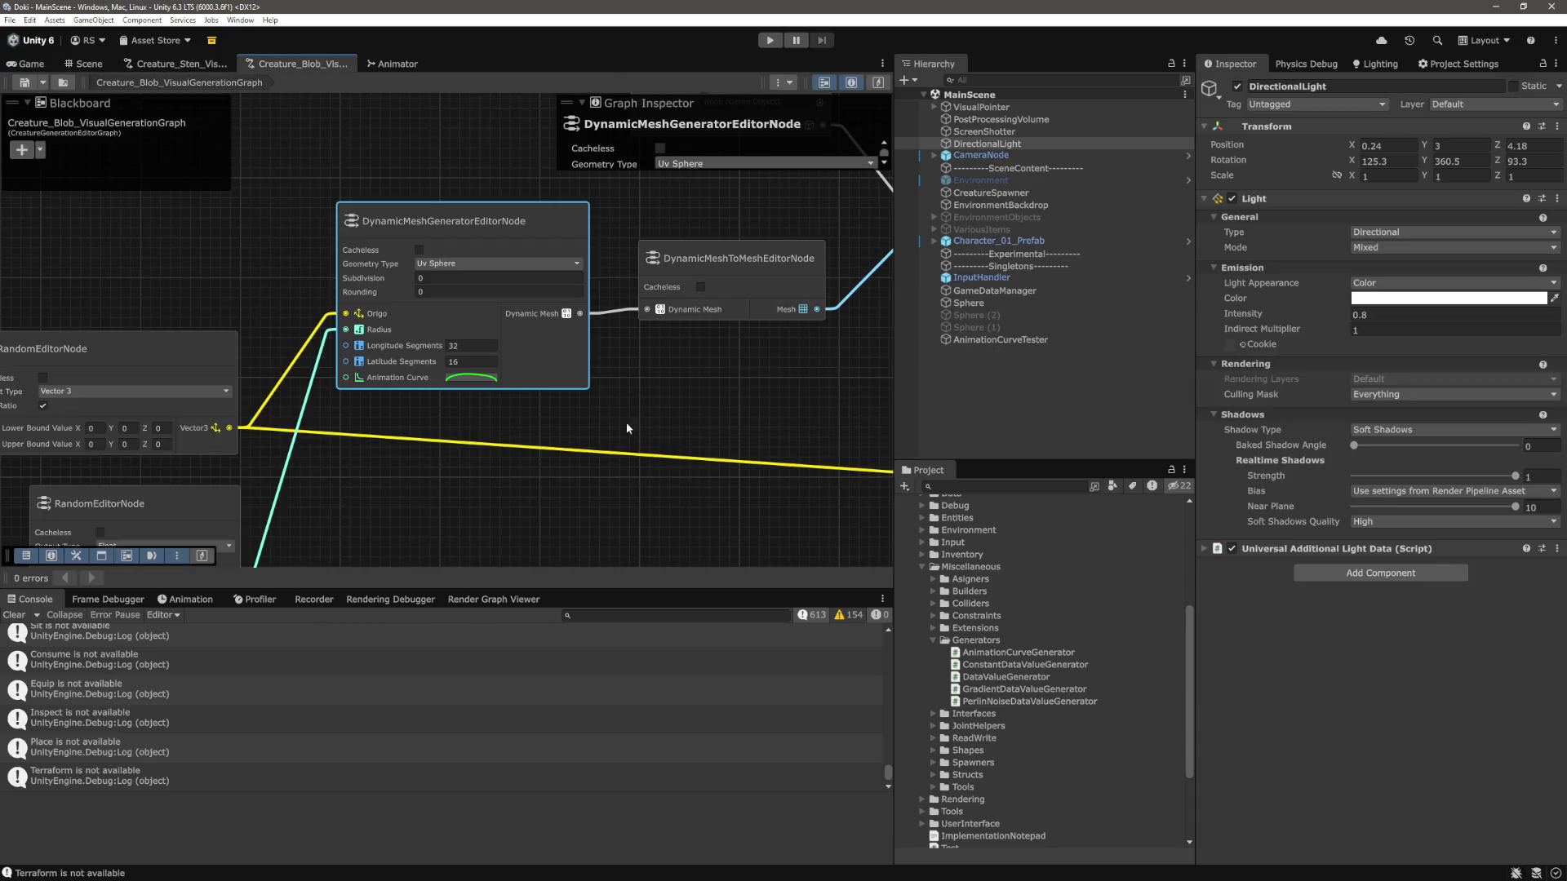
# Use Edit Key to move the mesh node curve's peak key to time 0.3.
pyautogui.click(470, 377)
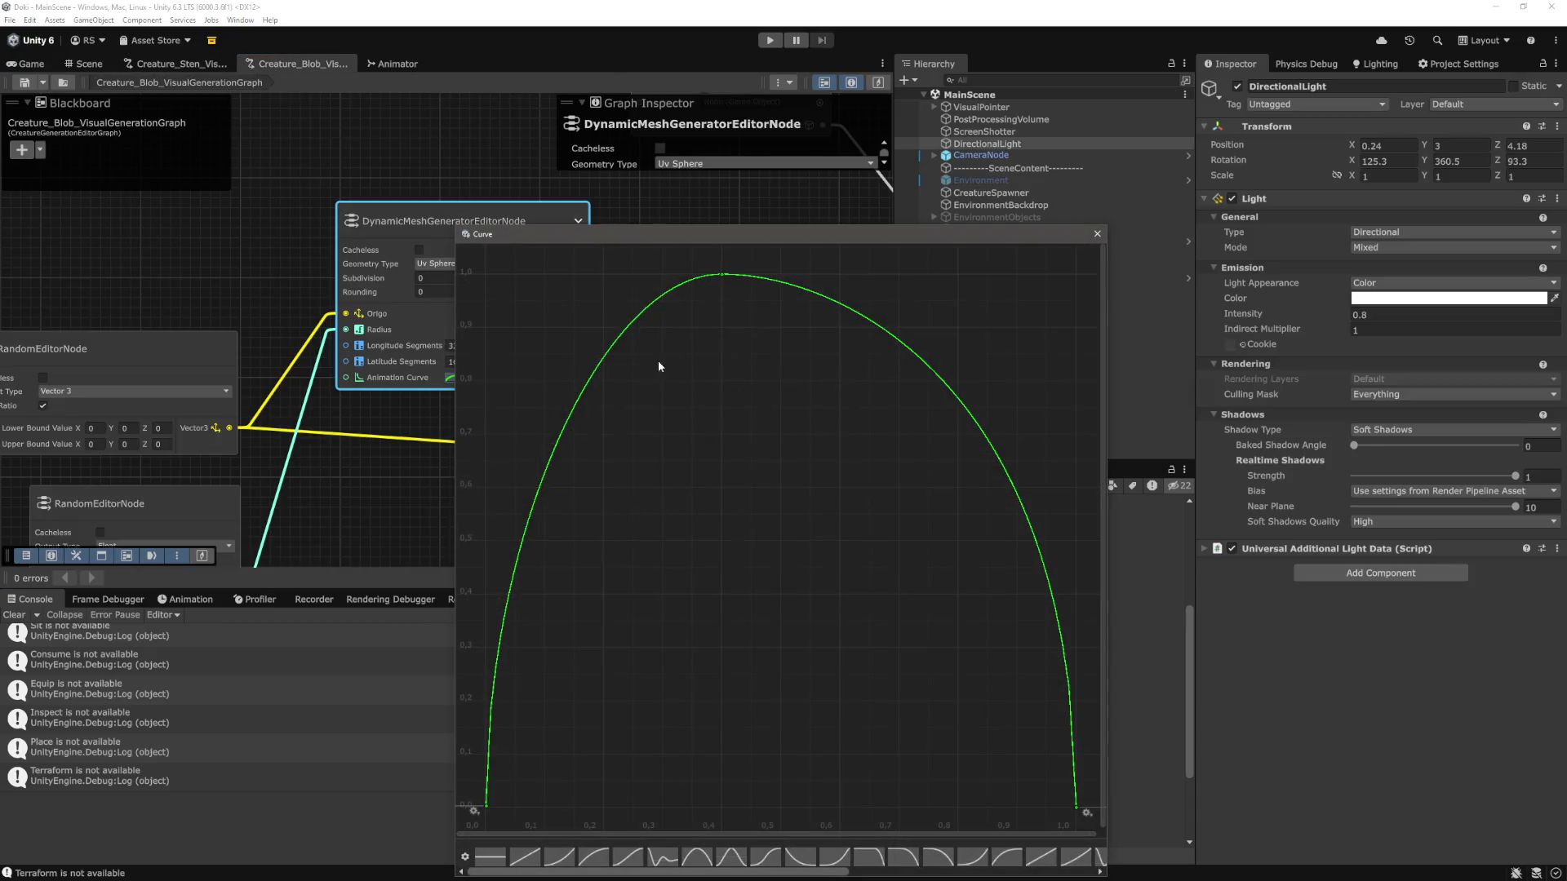
pyautogui.moveTo(725, 280); pyautogui.dragTo(713, 275)
pyautogui.rightClick(715, 277)
pyautogui.click(763, 291)
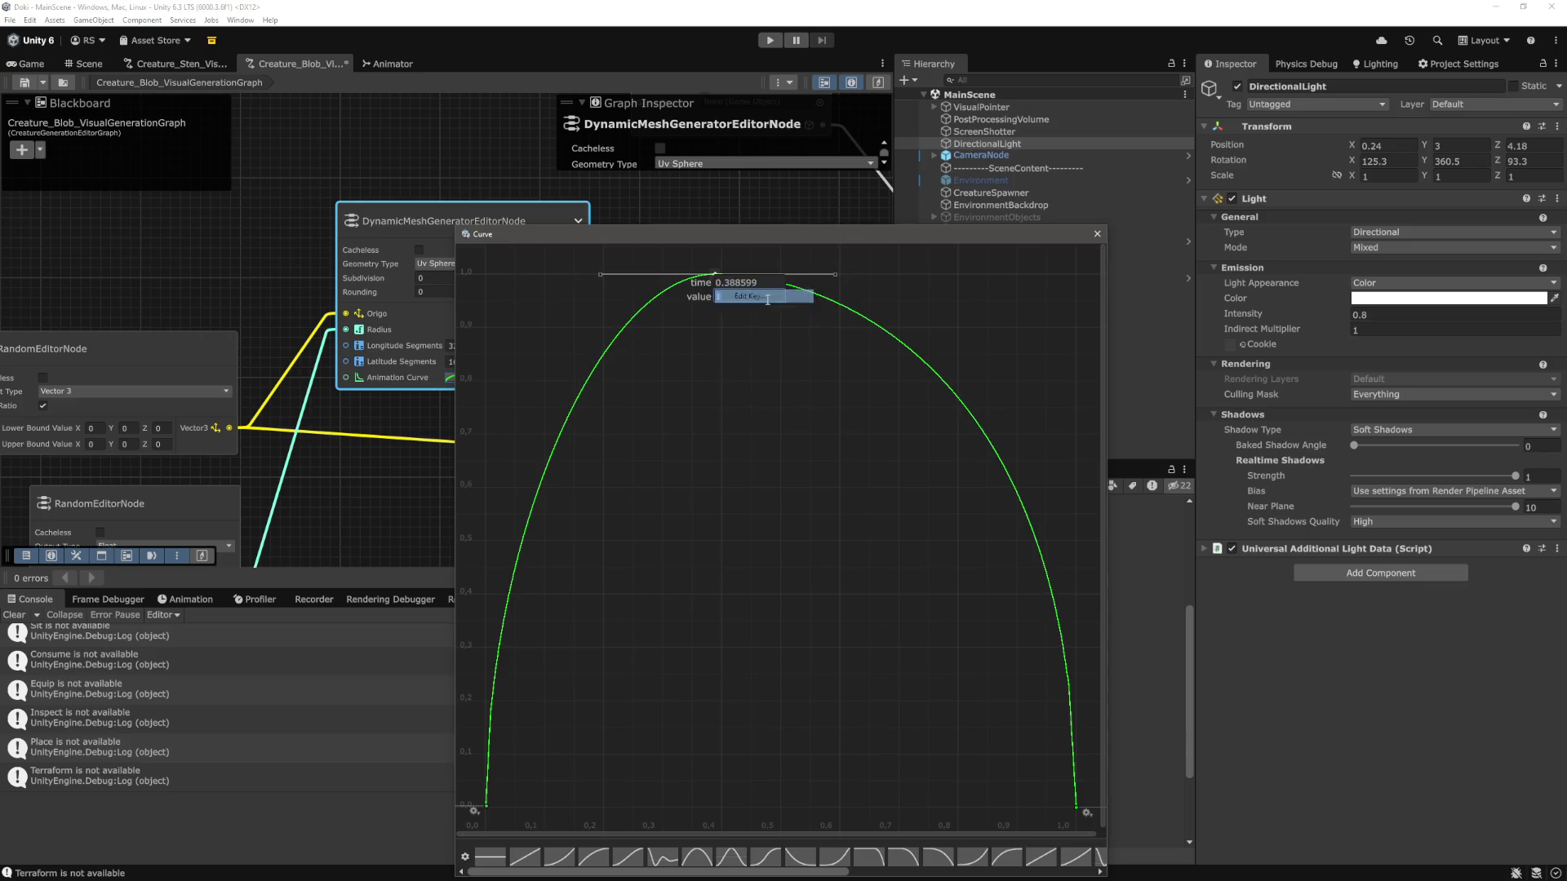
pyautogui.click(768, 286)
pyautogui.write('0.2')
pyautogui.press('Tab')
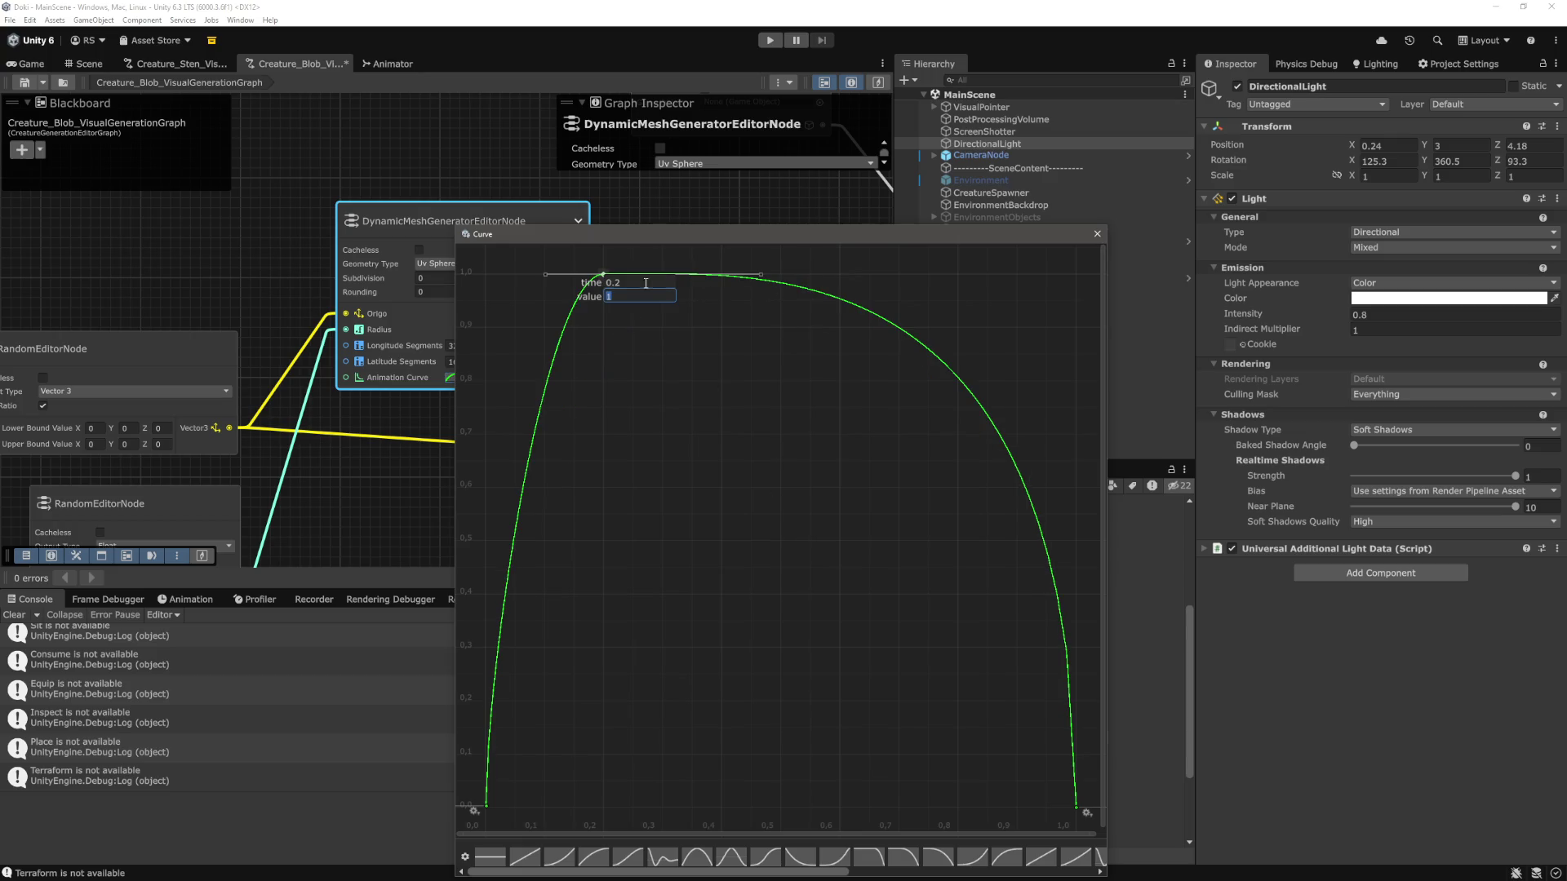
pyautogui.click(644, 283)
pyautogui.write('0.3')
pyautogui.press('Tab')
pyautogui.click(729, 417)
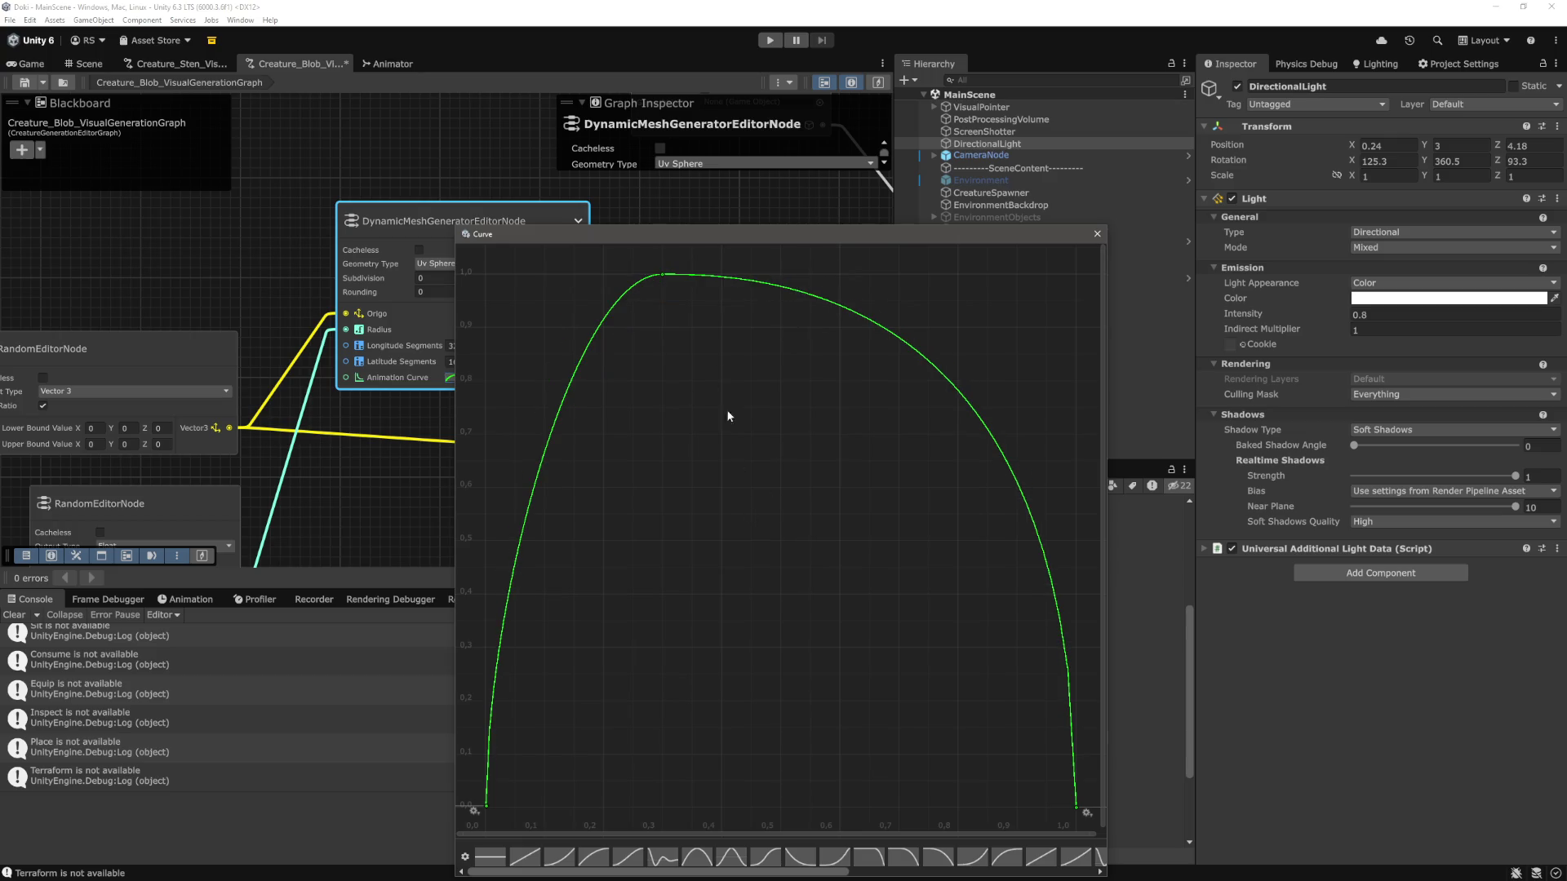
# Lengthen the peak's left and right tangents to broaden the flat top, then play-test the blobs.
pyautogui.click(660, 275)
pyautogui.moveTo(574, 276); pyautogui.dragTo(487, 275)
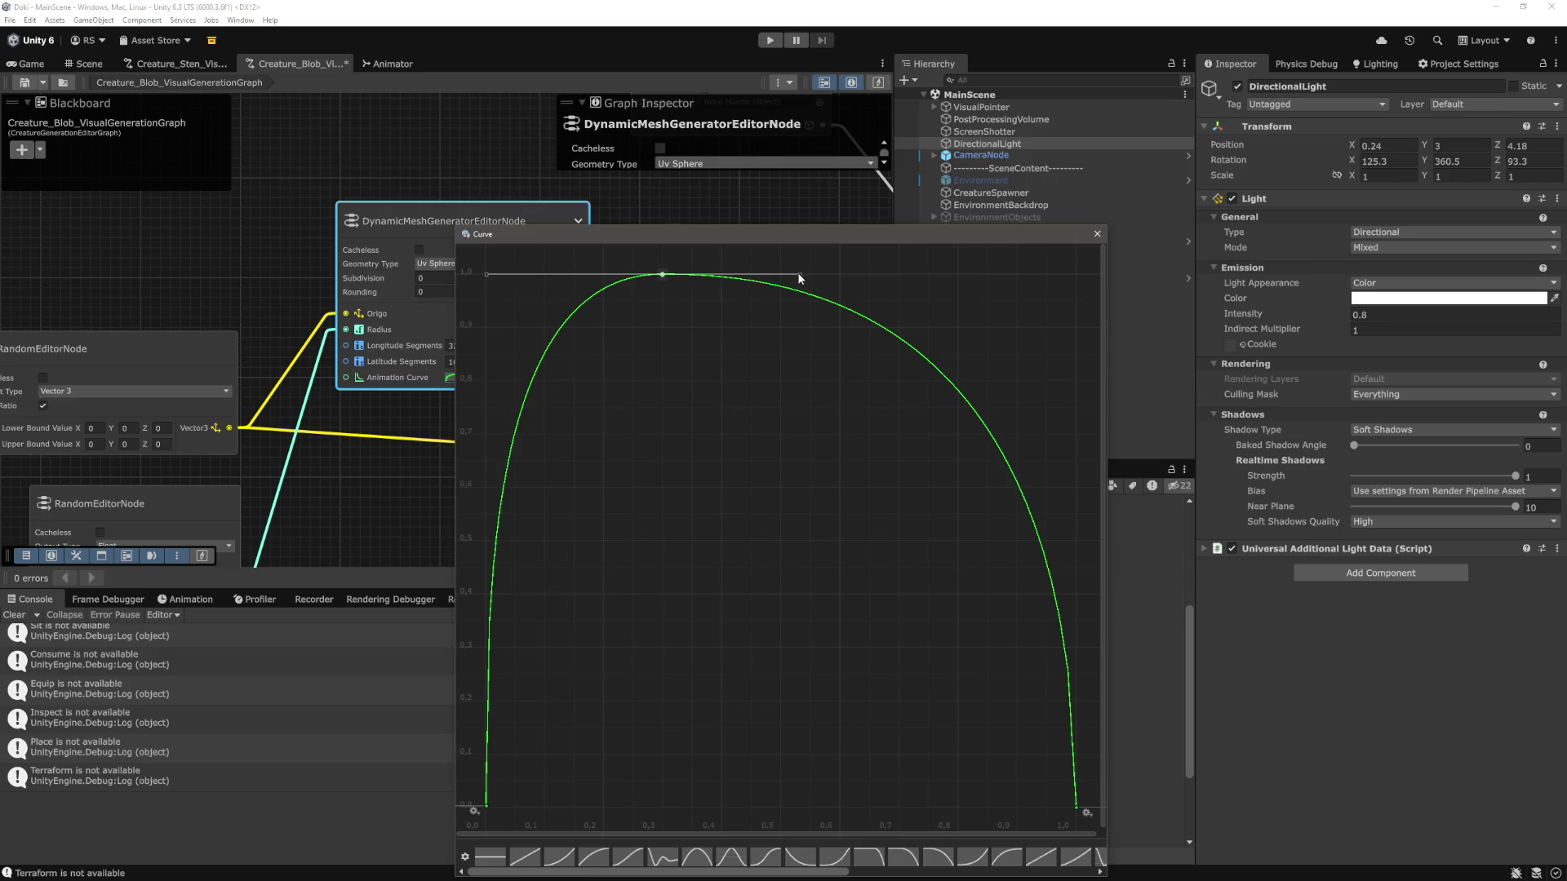
pyautogui.moveTo(800, 274); pyautogui.dragTo(841, 274)
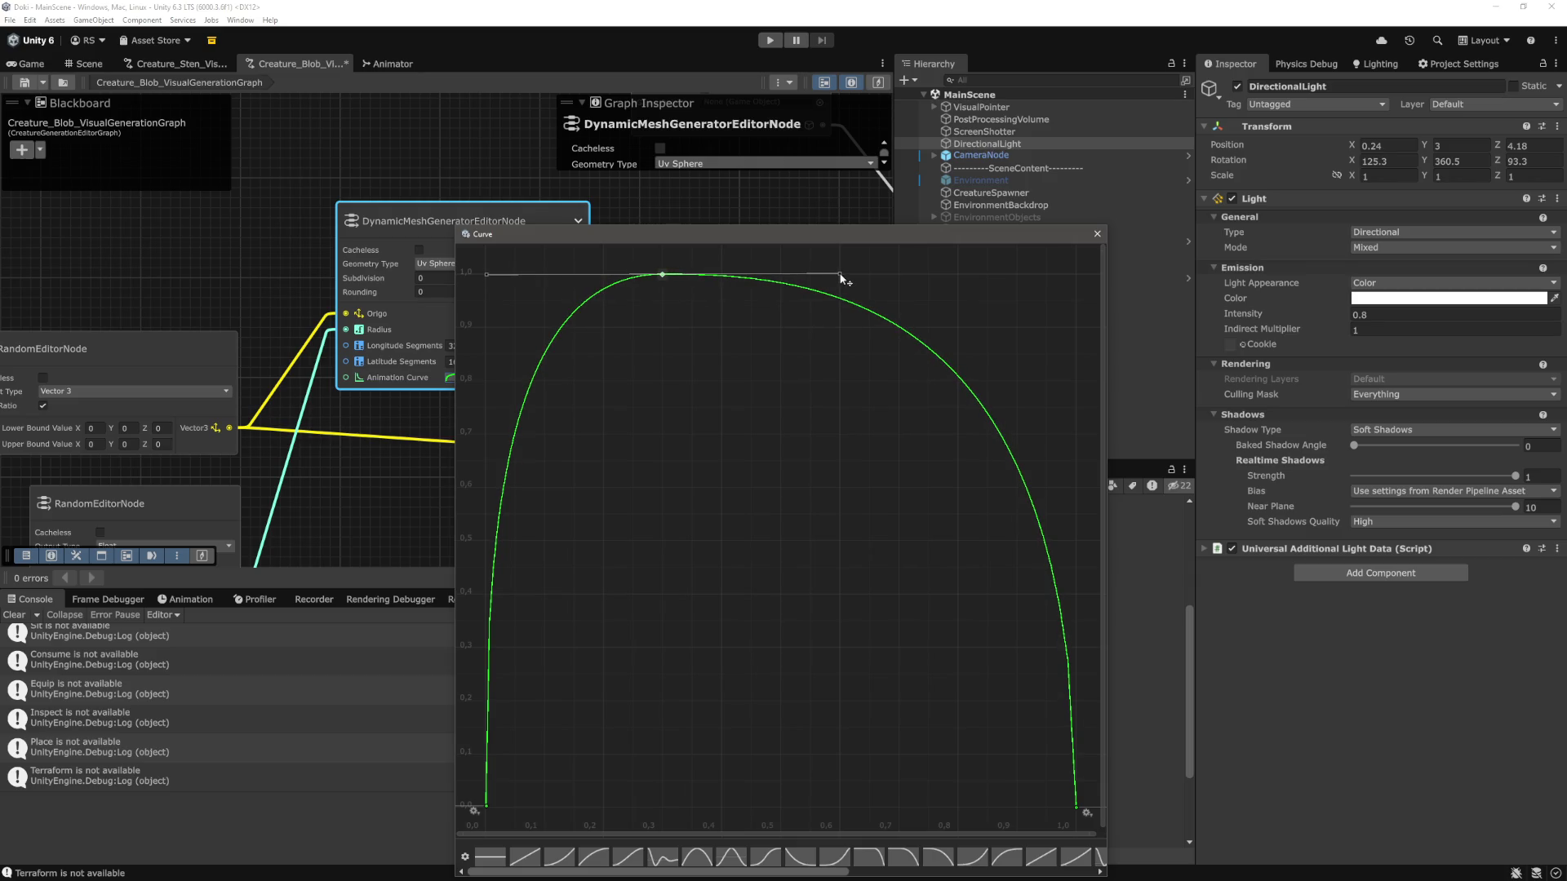
pyautogui.click(878, 286)
pyautogui.click(1097, 234)
pyautogui.hotkey('ctrl', 'p')
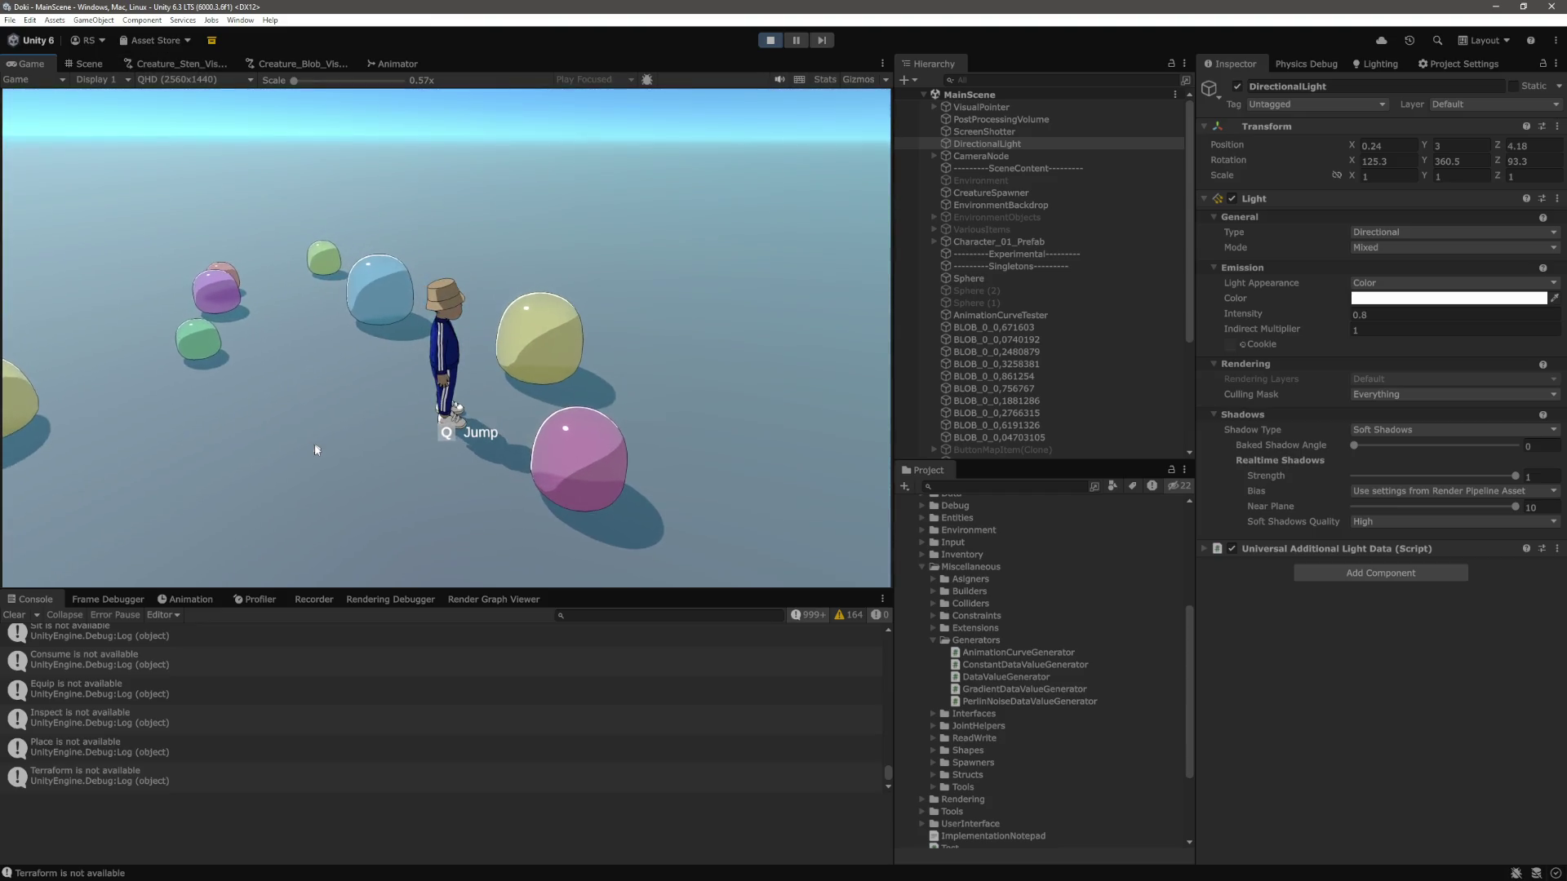
pyautogui.hotkey('ctrl', 'p')
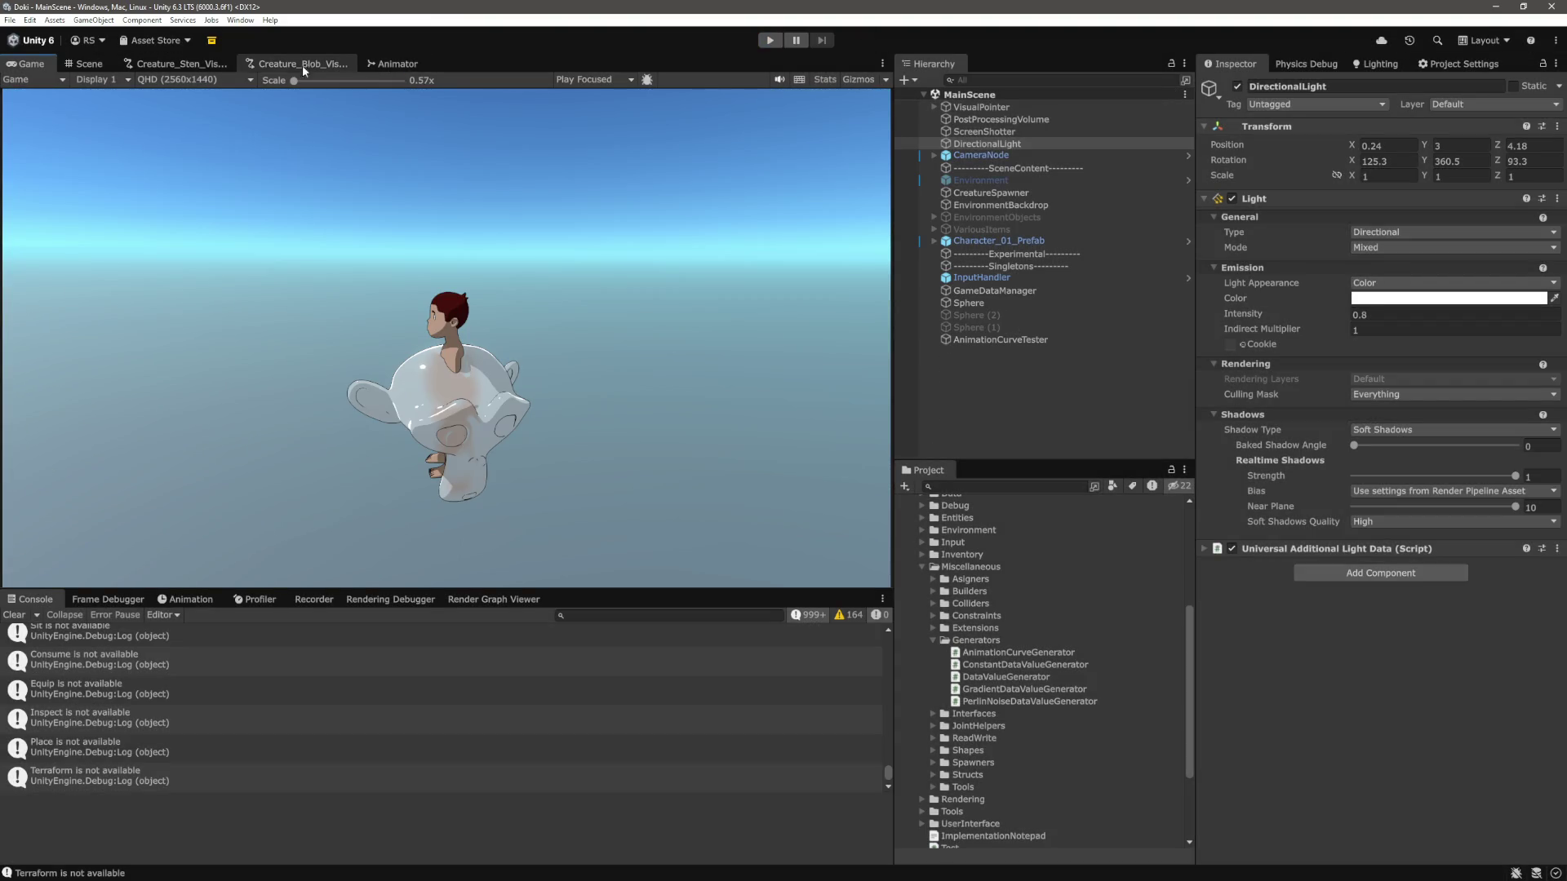
pyautogui.click(302, 65)
# Shorten the peak key's left and right tangents, then start Play to roam among the new blobs.
pyautogui.click(471, 377)
pyautogui.click(674, 275)
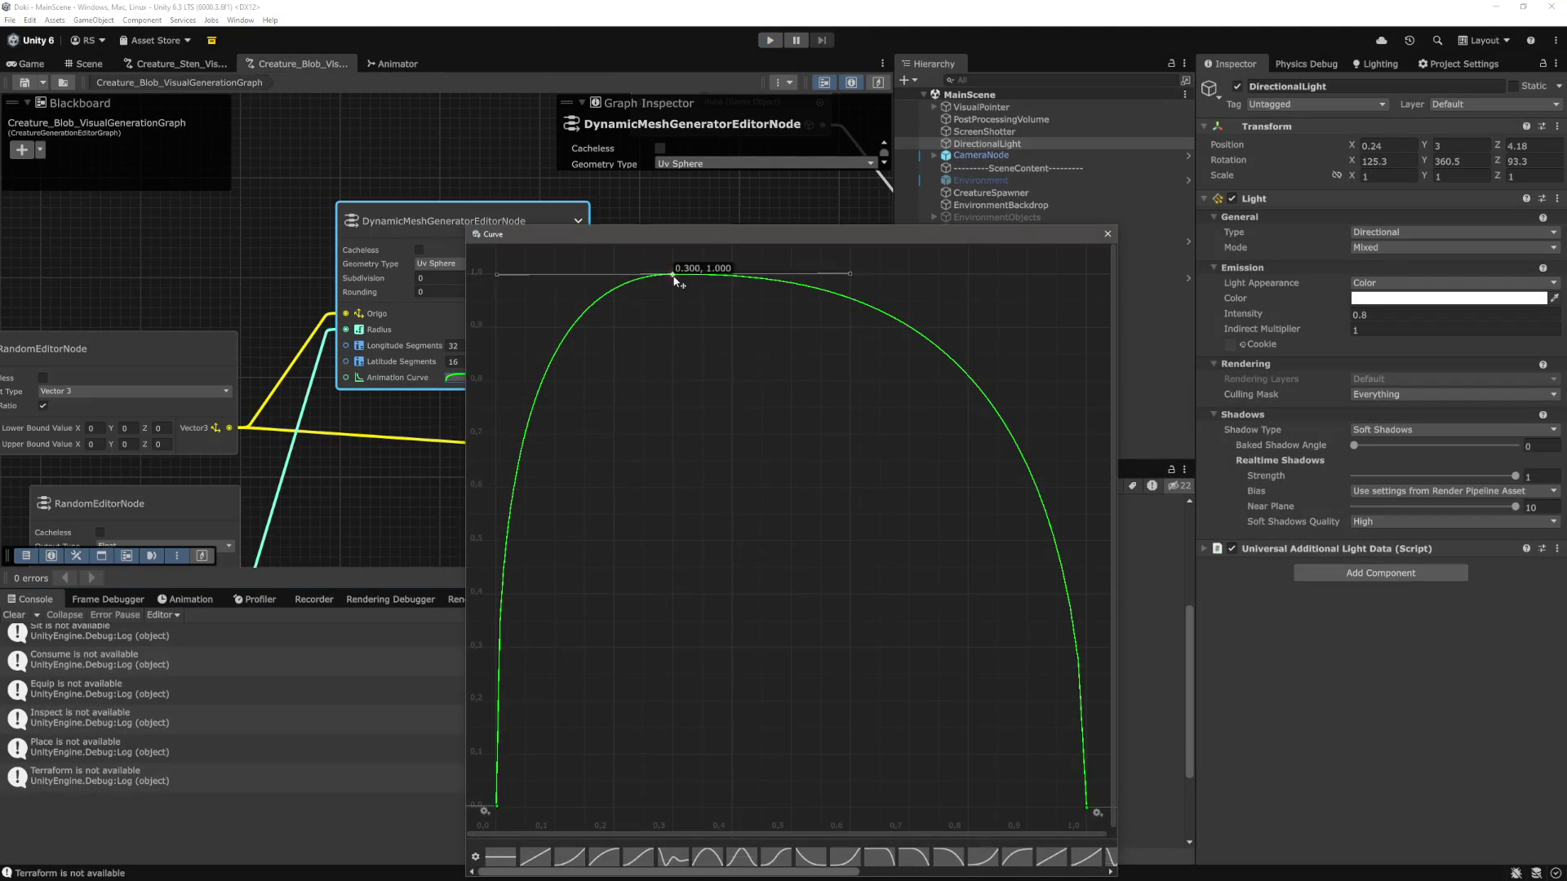
pyautogui.moveTo(499, 276); pyautogui.dragTo(553, 275)
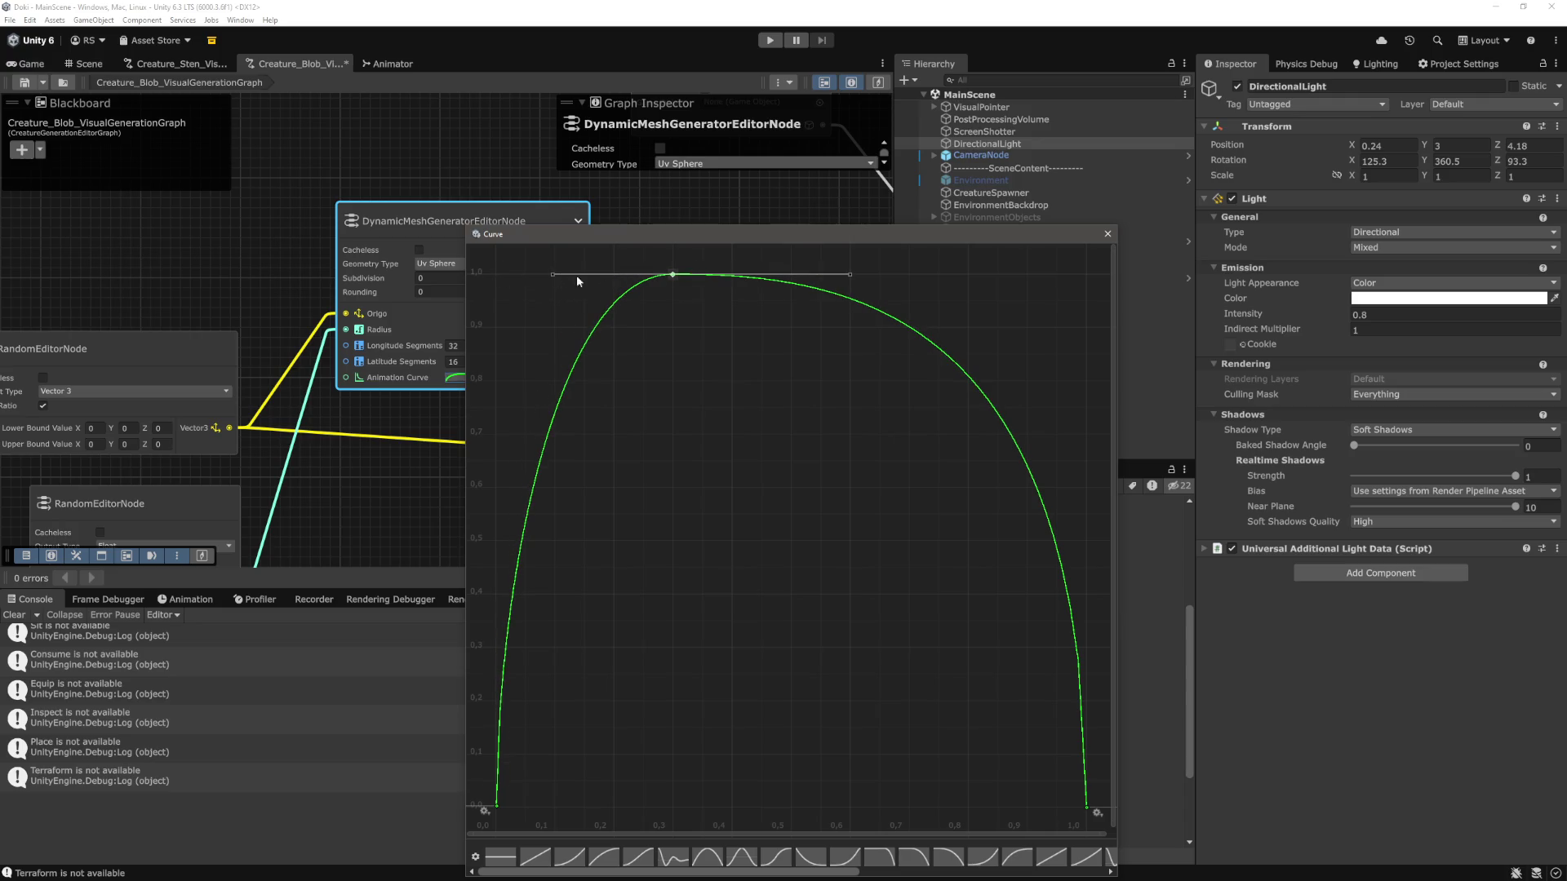
pyautogui.moveTo(849, 275); pyautogui.dragTo(791, 275)
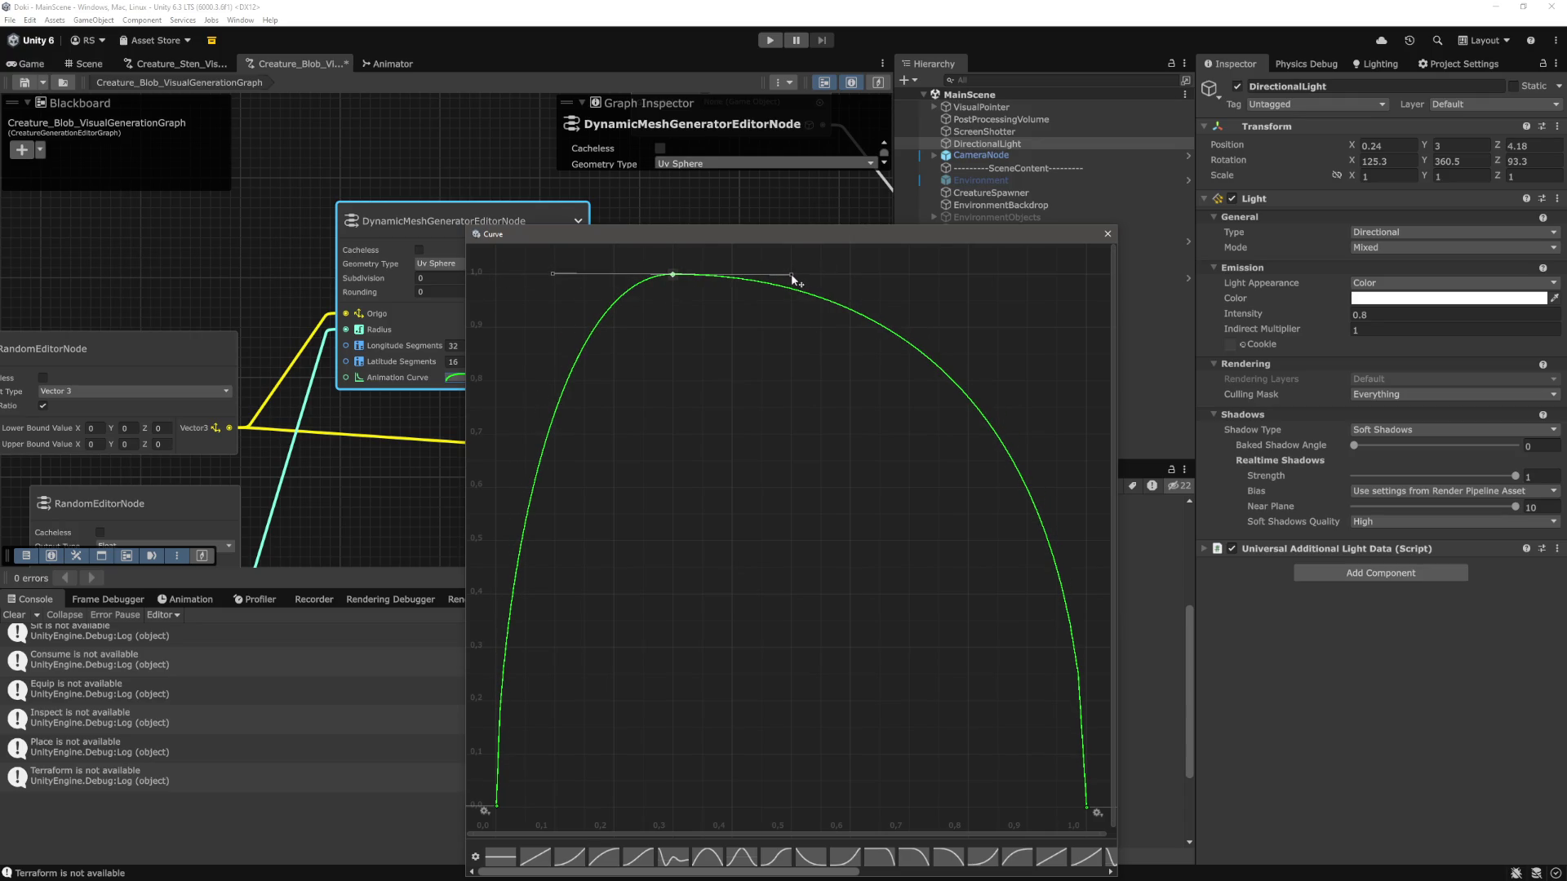
pyautogui.click(914, 306)
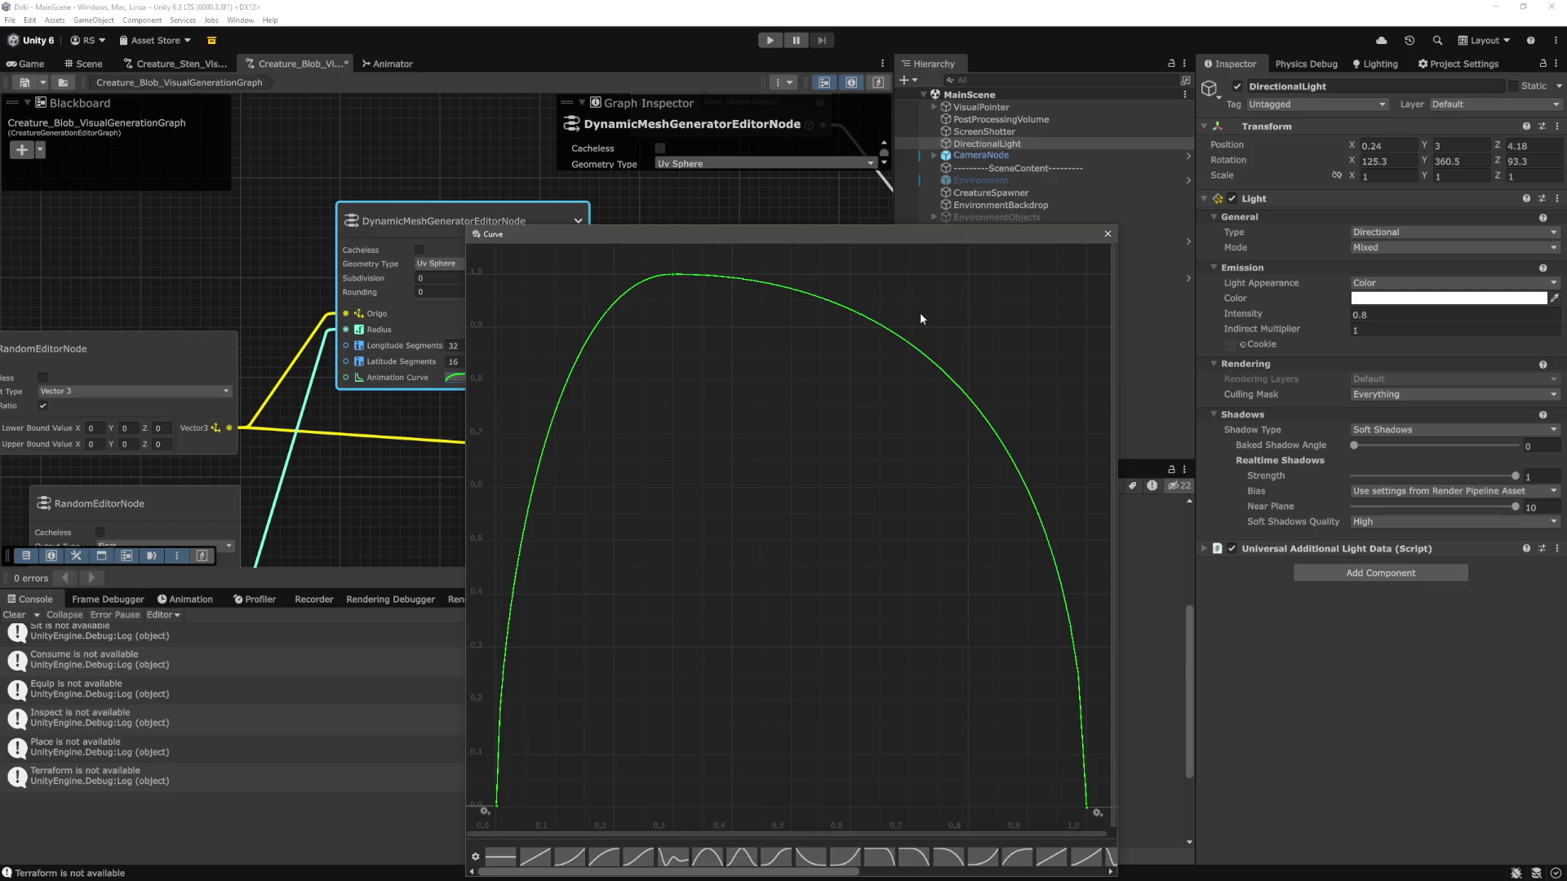
pyautogui.click(1108, 235)
pyautogui.click(770, 40)
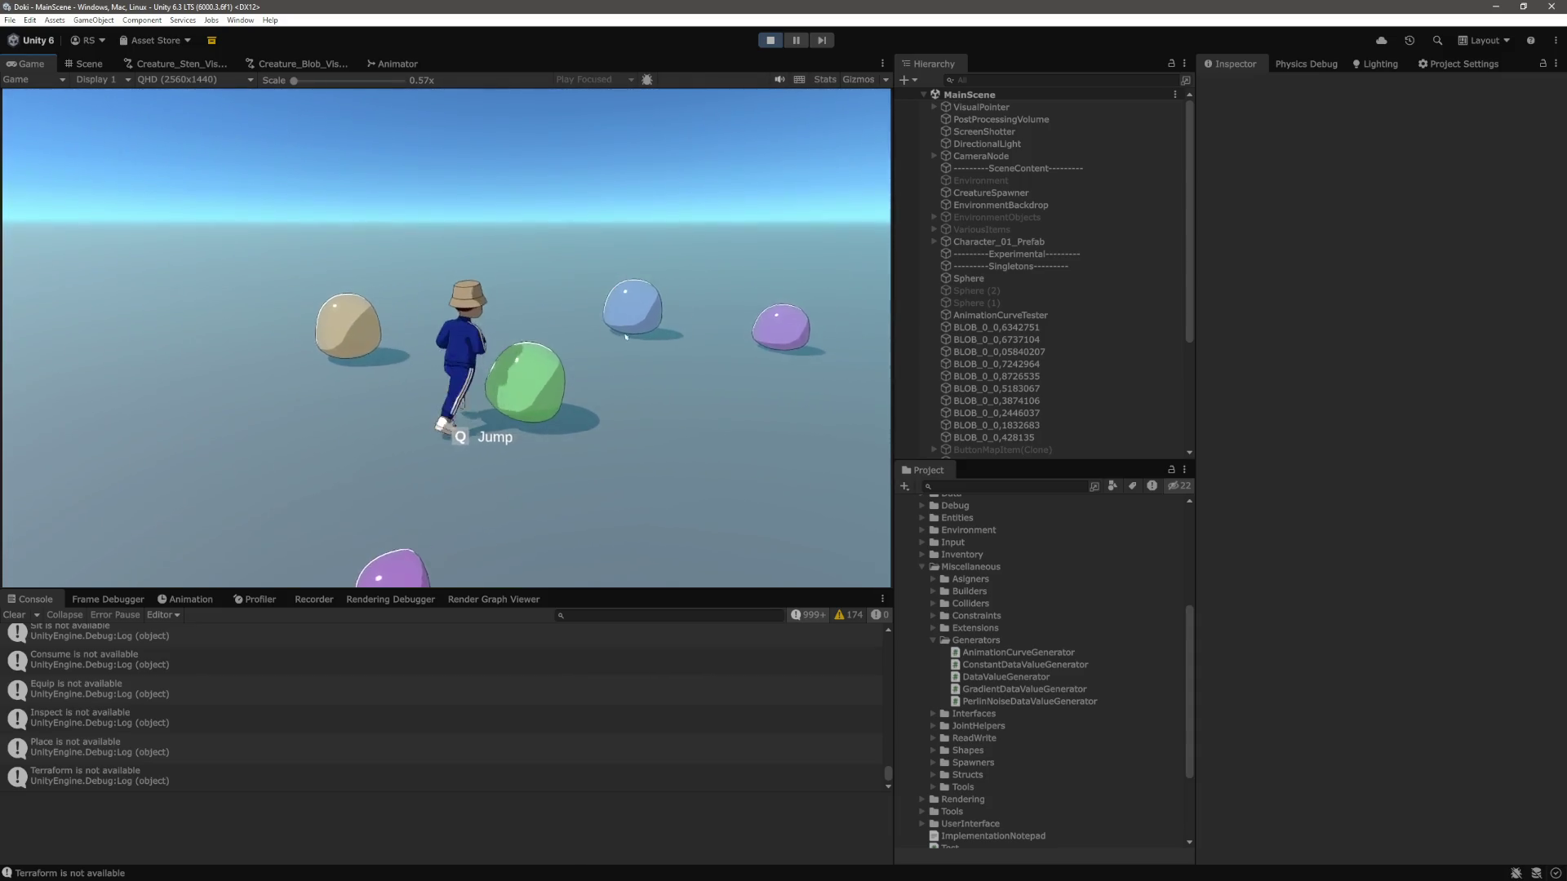
pyautogui.moveTo(620, 313)
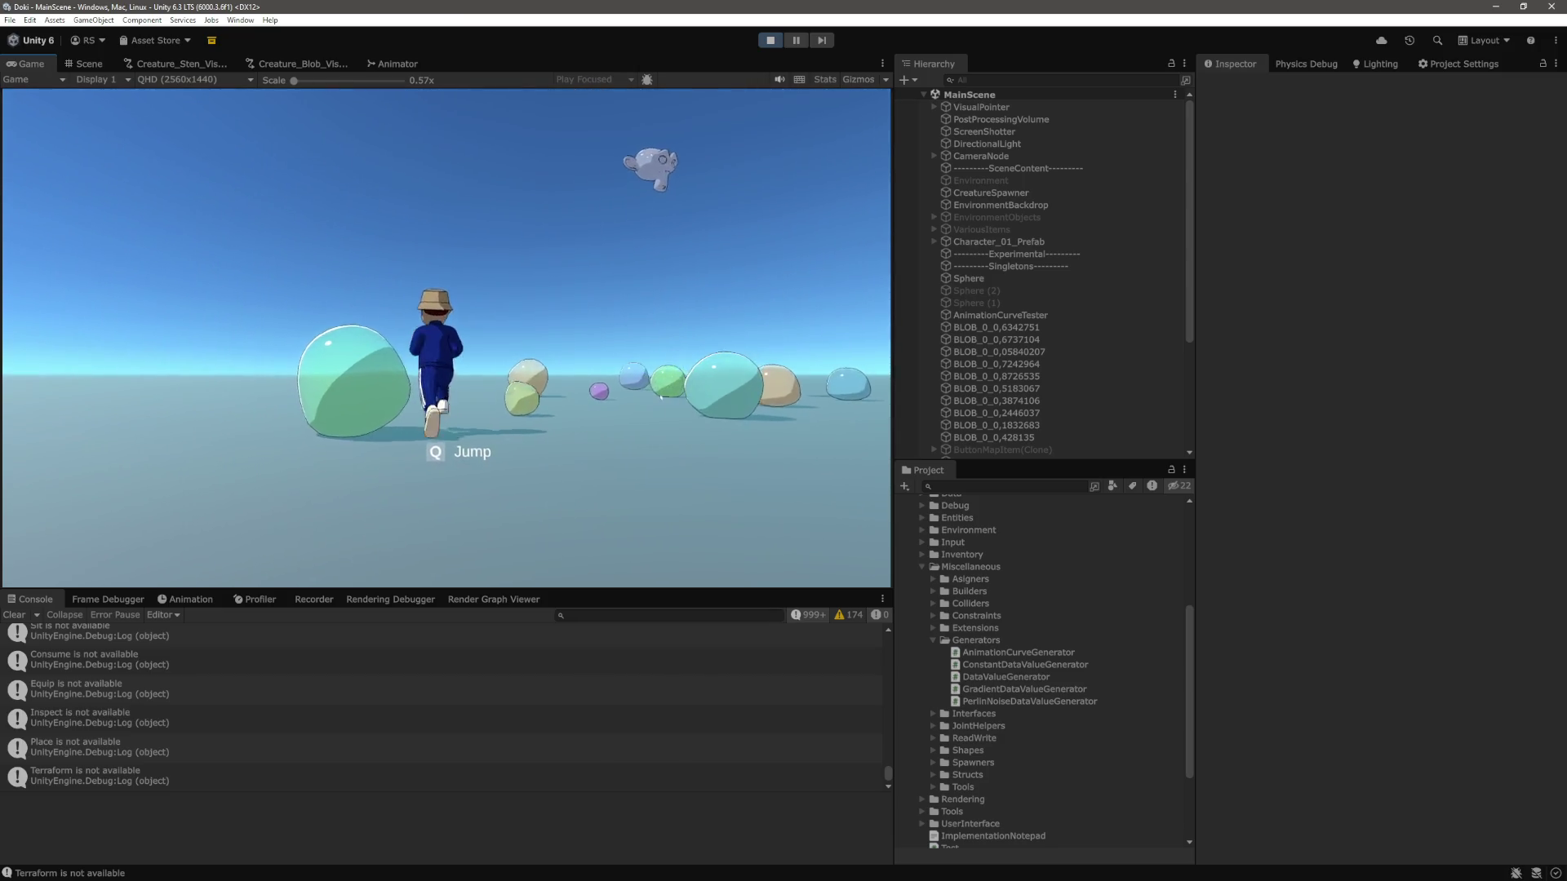
# Select a blob in the Scene view, frame it with F, orbit and zoom, then return to Game.
pyautogui.click(89, 64)
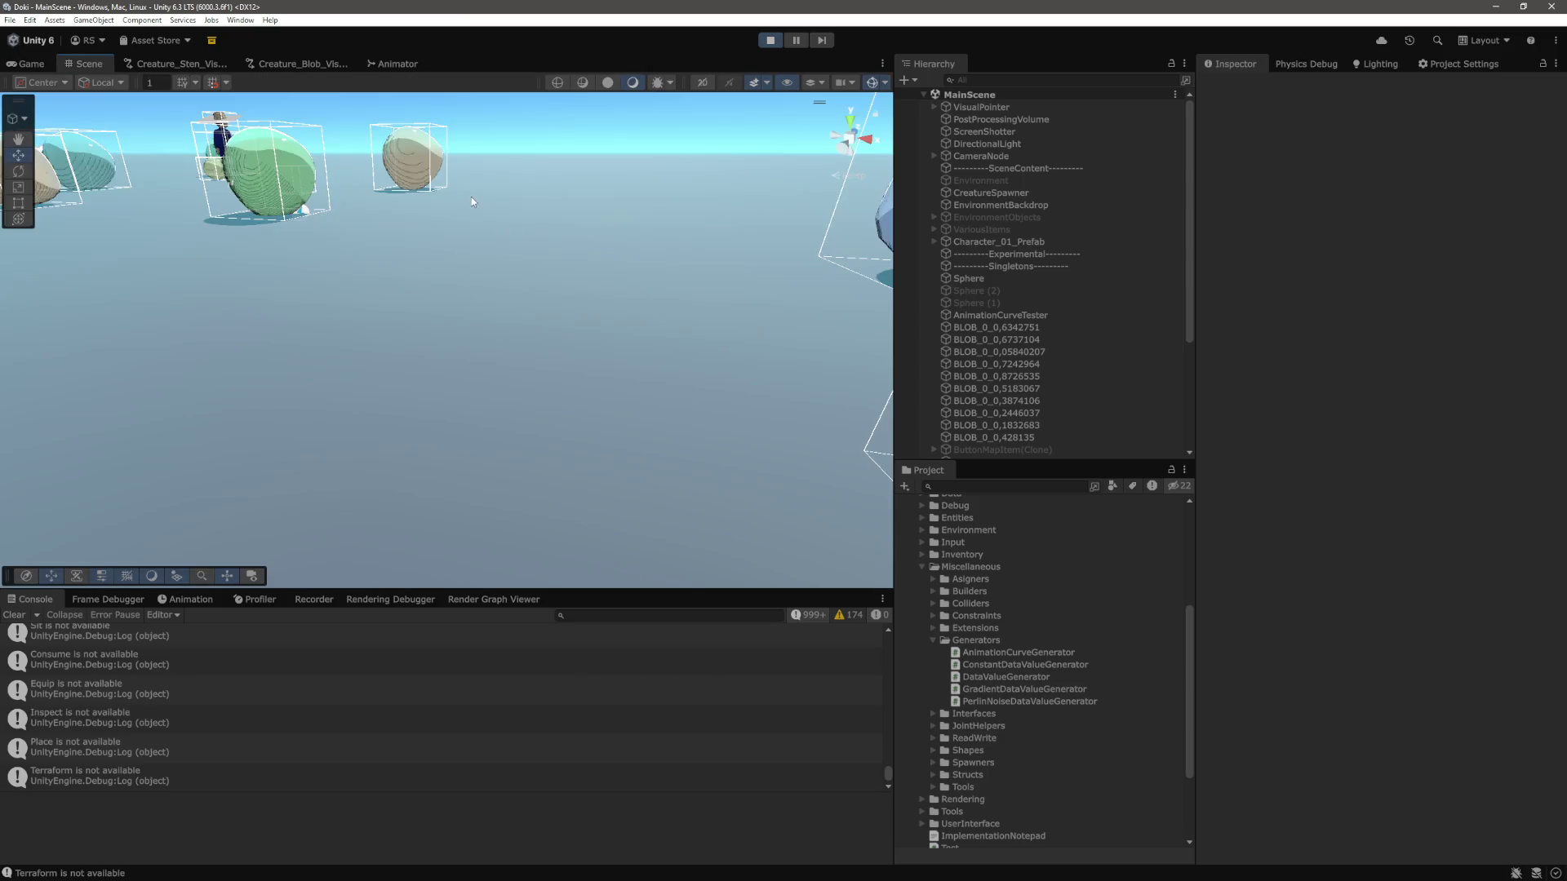
pyautogui.click(415, 175)
pyautogui.press('f')
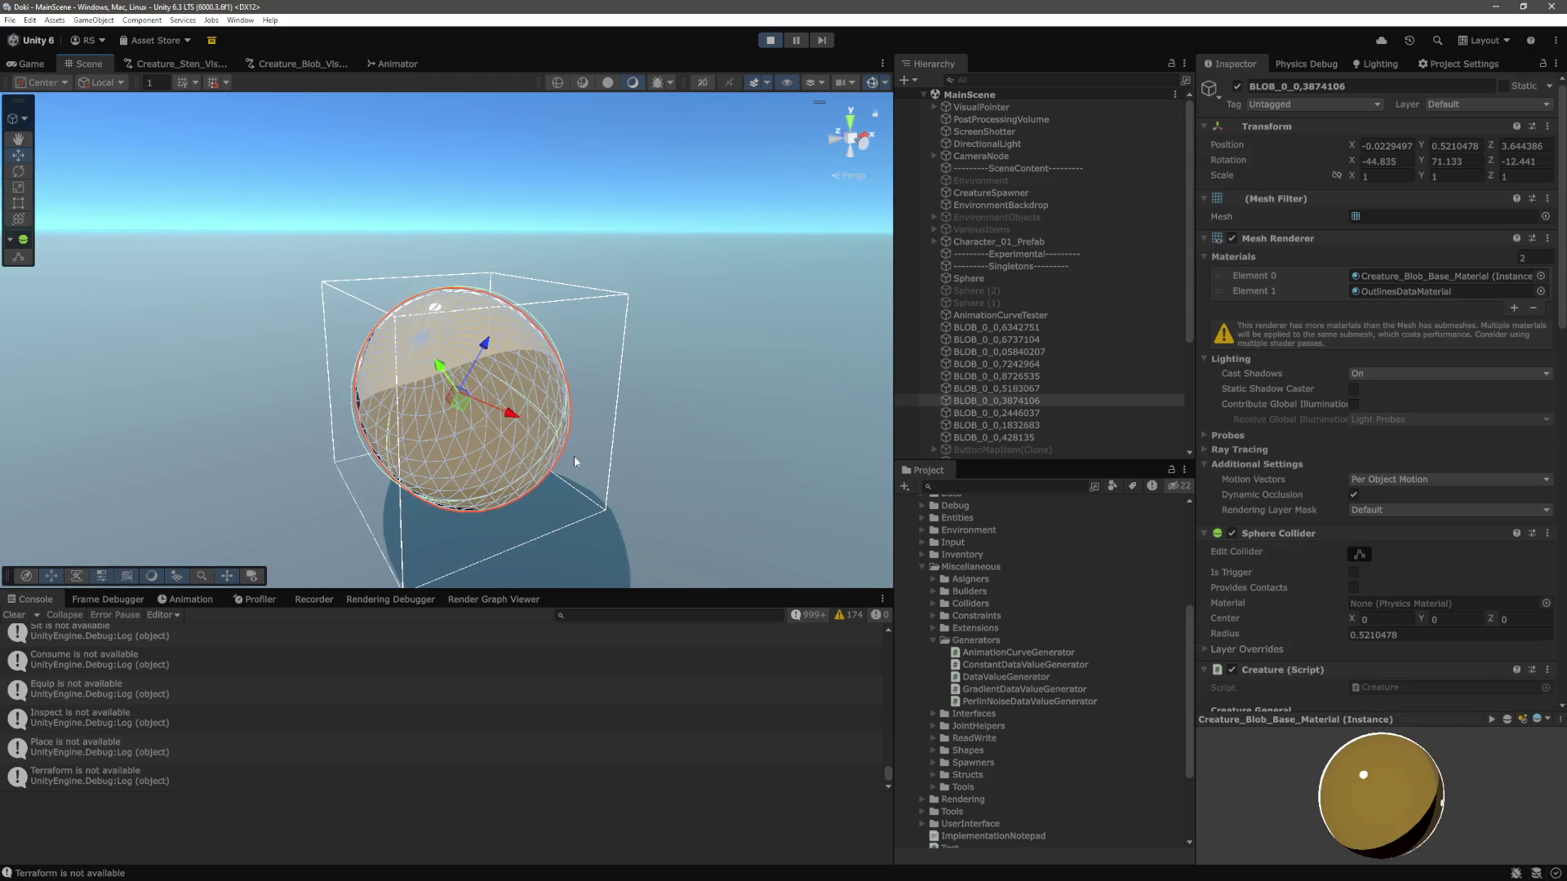
pyautogui.moveTo(467, 467)
pyautogui.mouseDown()
pyautogui.moveTo(675, 378)
pyautogui.moveTo(438, 482)
pyautogui.moveTo(542, 403)
pyautogui.moveTo(636, 384)
pyautogui.moveTo(619, 353)
pyautogui.moveTo(523, 343)
pyautogui.moveTo(773, 333)
pyautogui.moveTo(745, 368)
pyautogui.moveTo(516, 391)
pyautogui.moveTo(574, 314)
pyautogui.moveTo(495, 413)
pyautogui.moveTo(635, 424)
pyautogui.mouseUp()
pyautogui.scroll(-10, 670, 364)
pyautogui.scroll(-2, 668, 186)
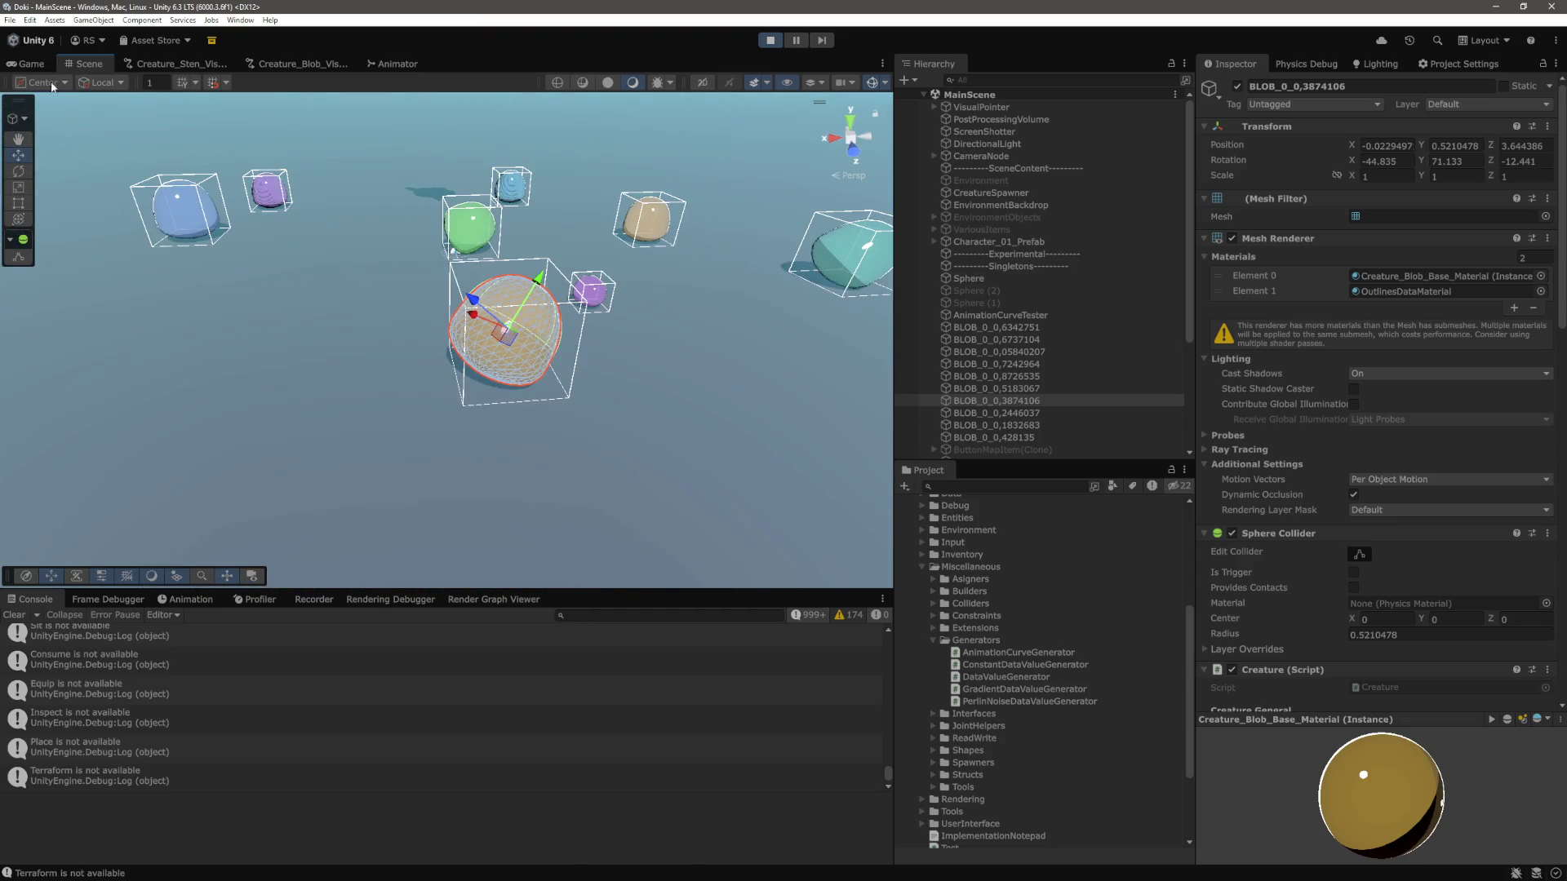
pyautogui.click(31, 64)
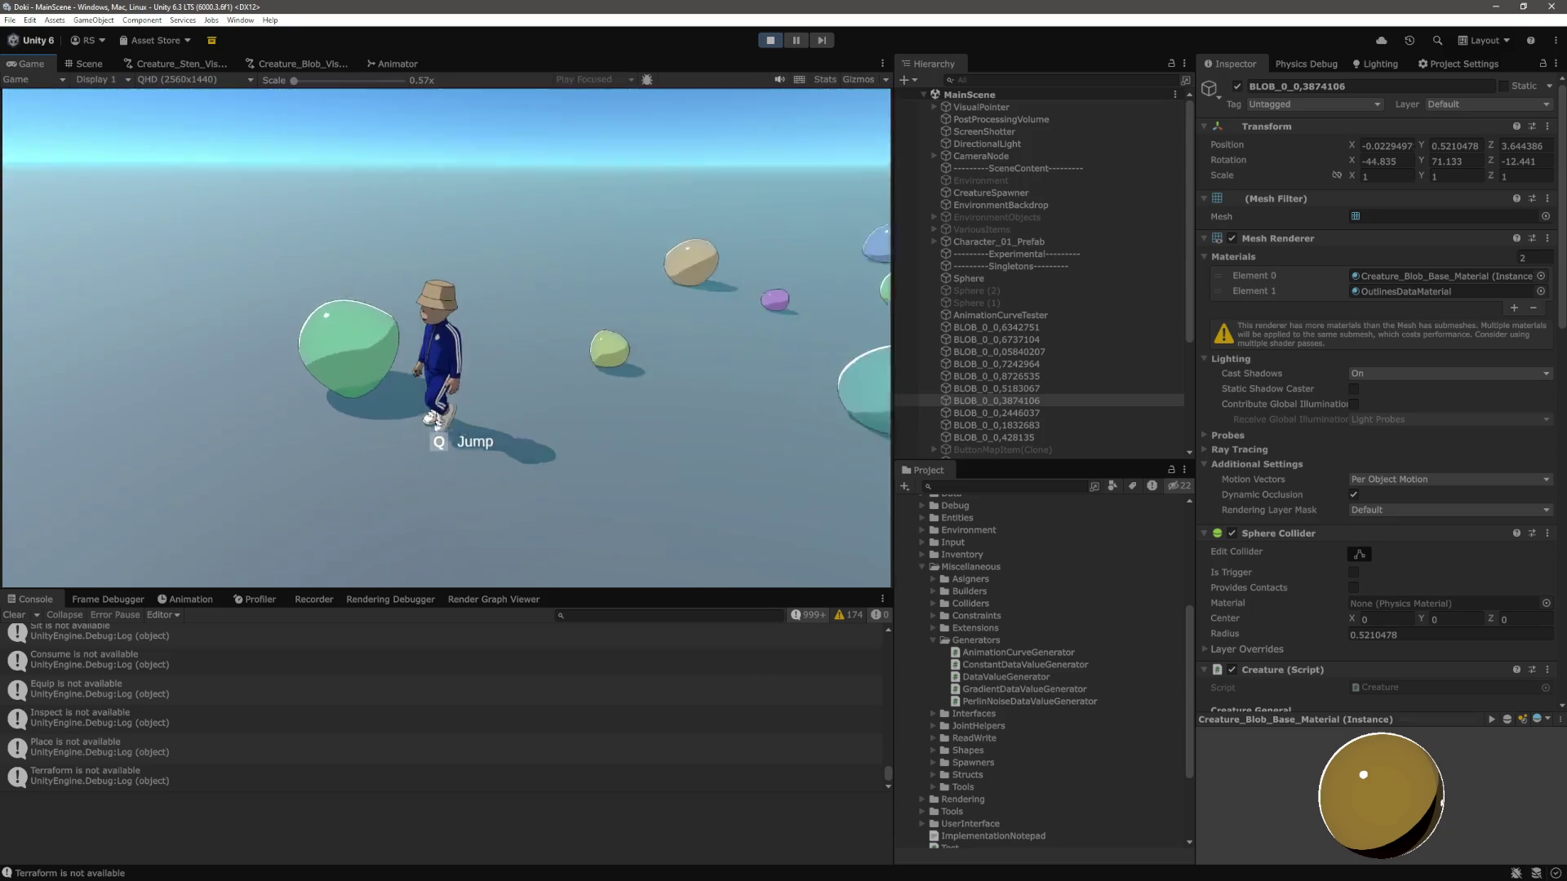
# Walk the character through the blobs with W, S and D, hide the info label, then stop Play mode.
pyautogui.press('w')
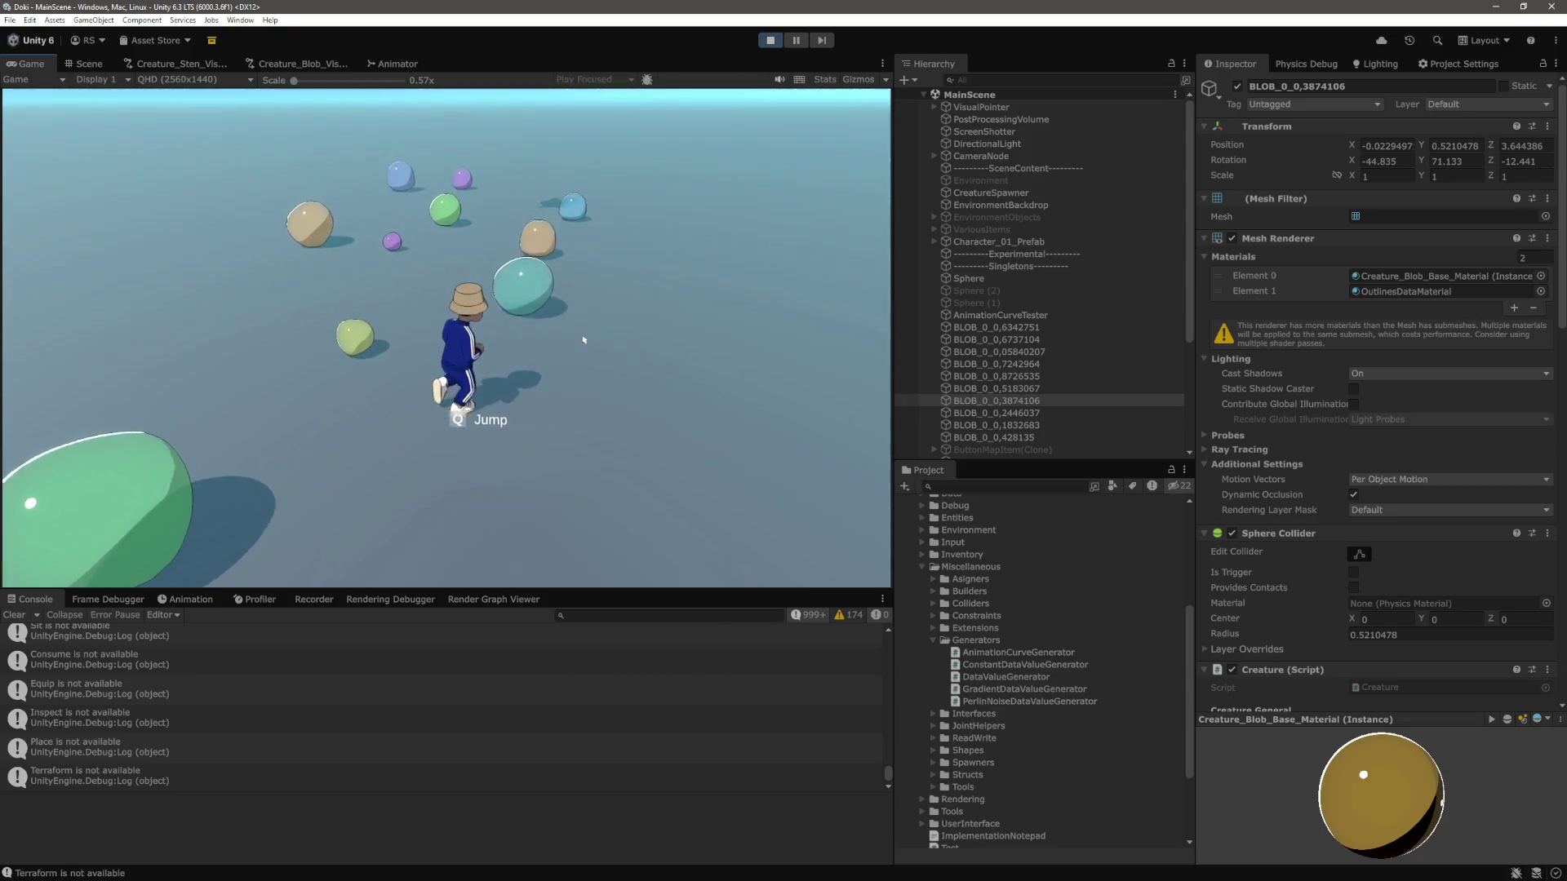
pyautogui.press('w')
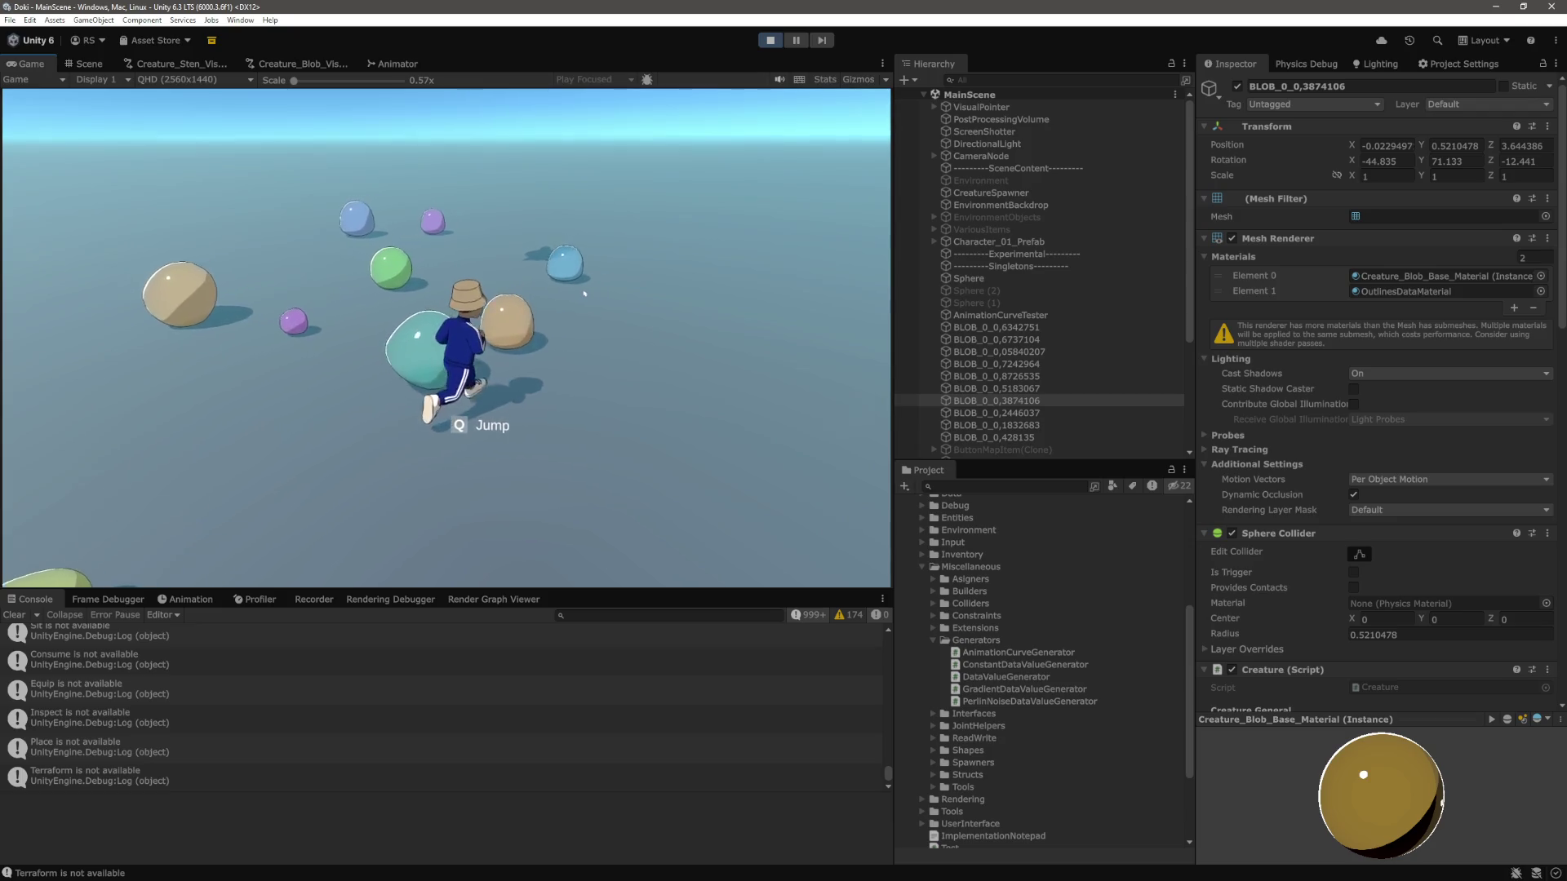
pyautogui.press('w')
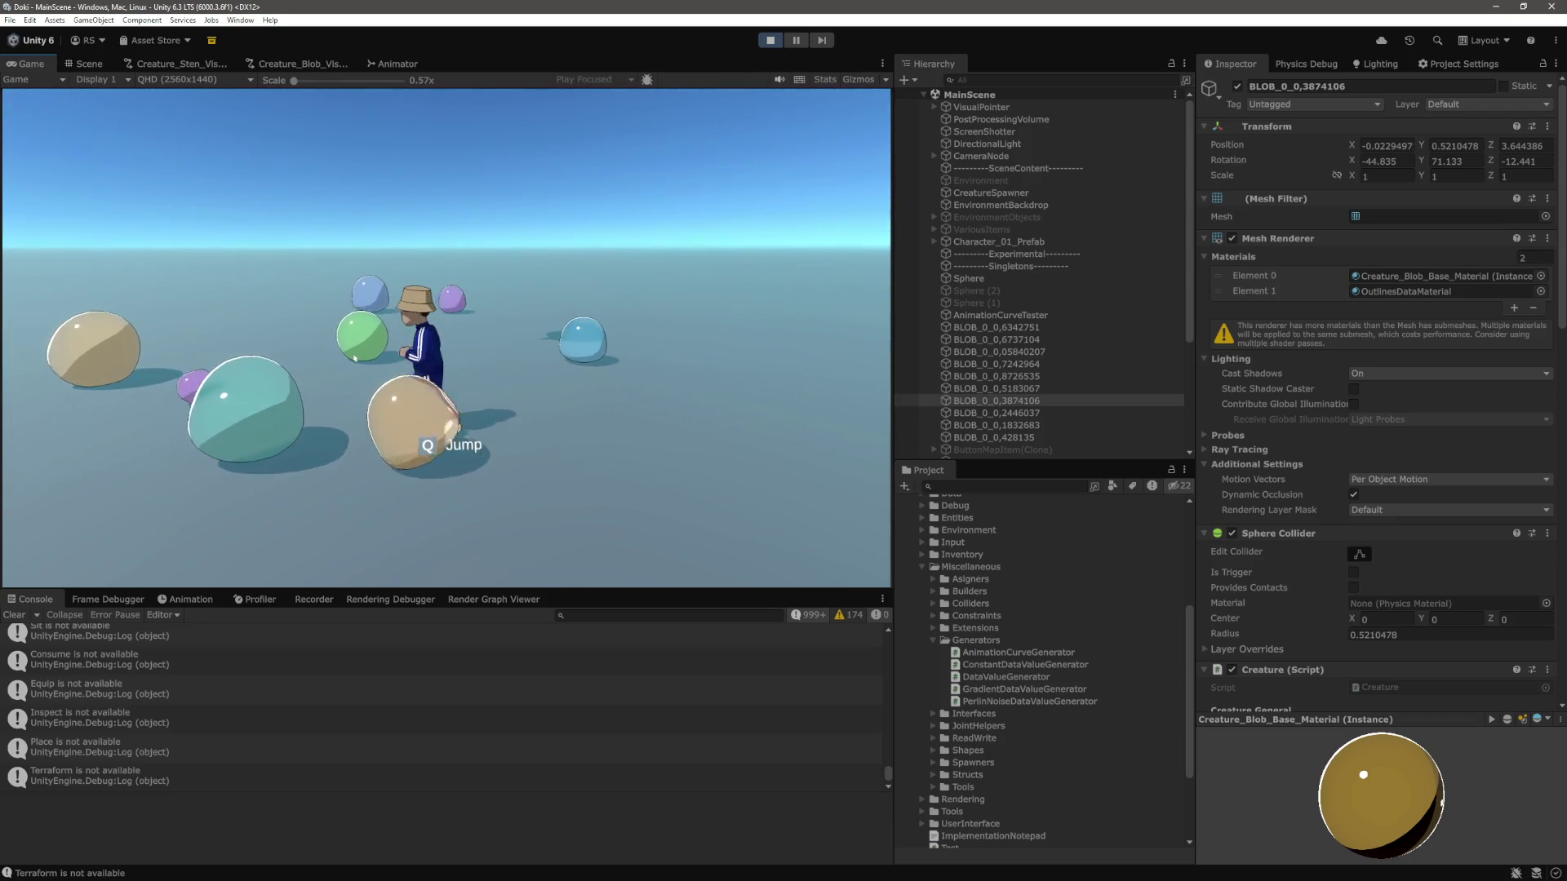
pyautogui.press('s')
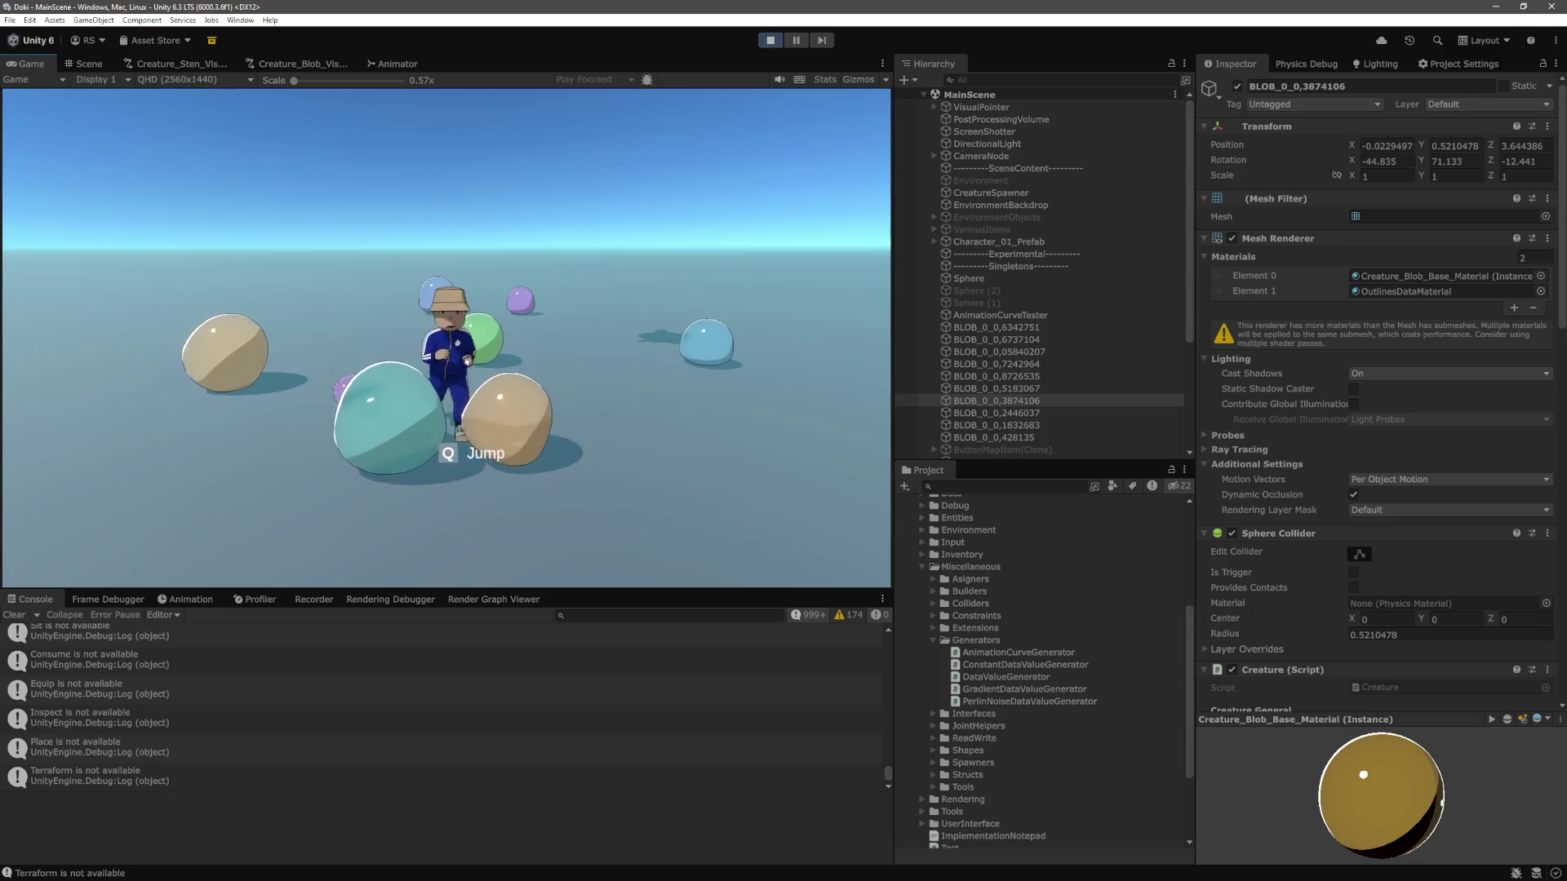
pyautogui.press('d')
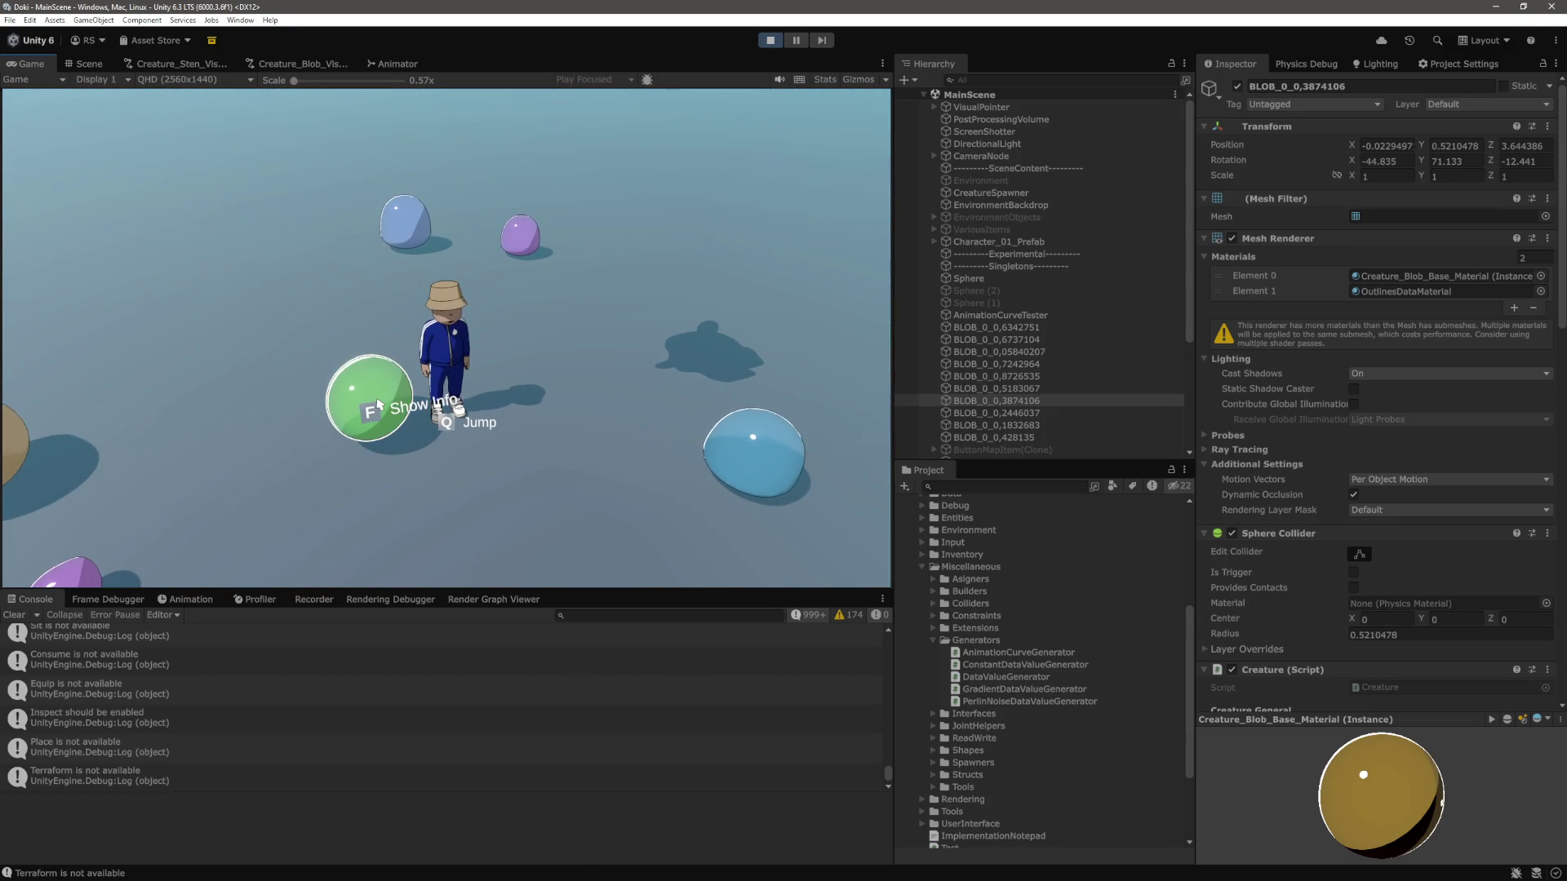
pyautogui.press('f')
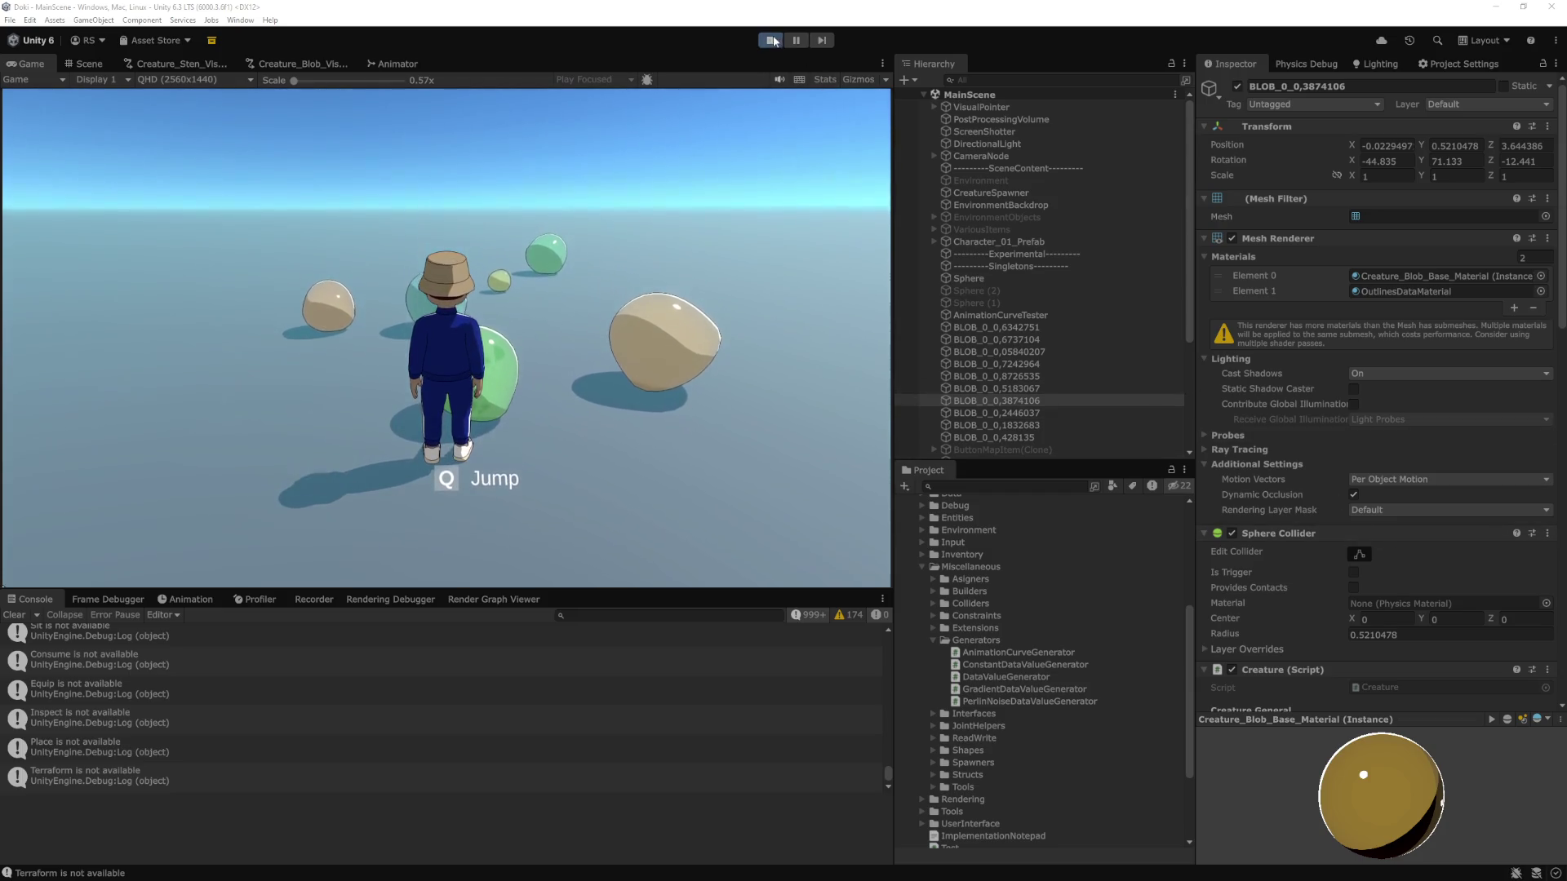
pyautogui.hotkey('ctrl', 'p')
# Inspect the AnimationCurveTester curve's peak and last keys, then close it and return to the Creature_Blob graph.
pyautogui.click(1016, 339)
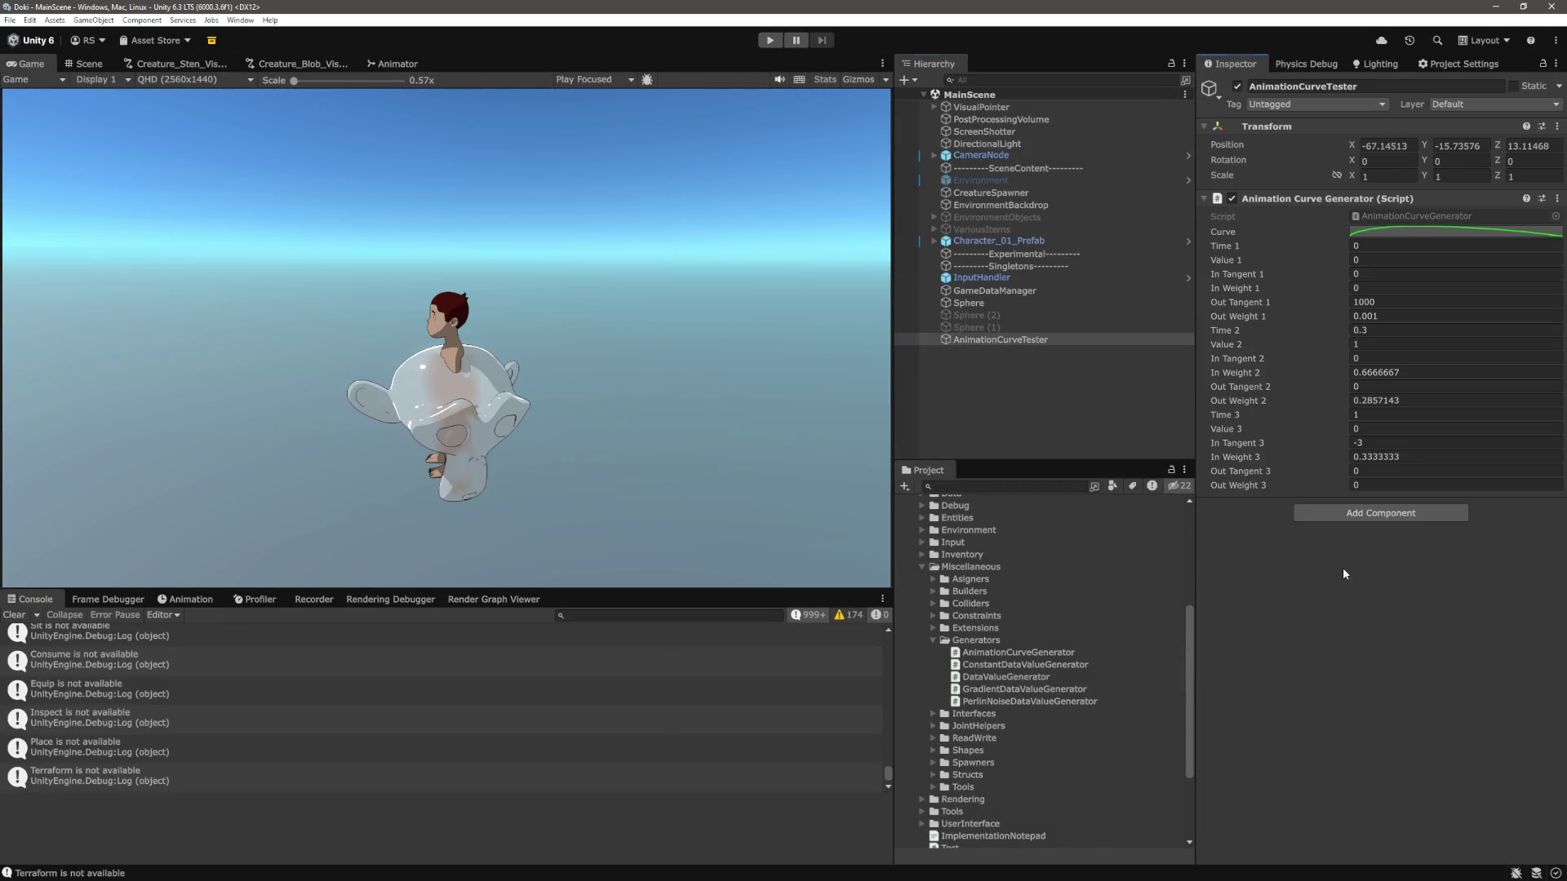
pyautogui.click(1351, 230)
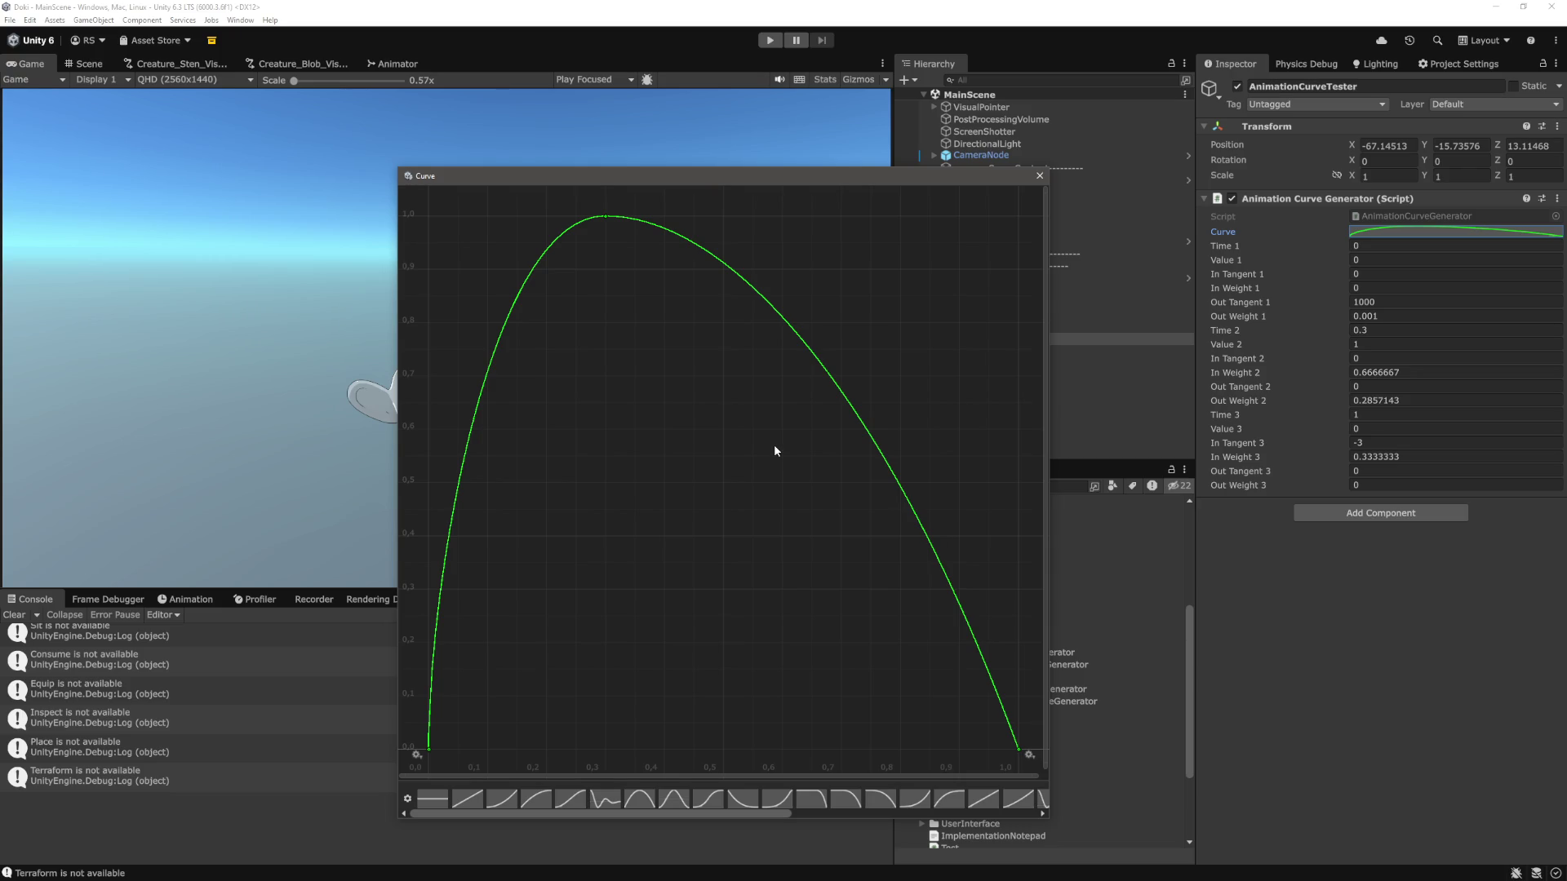
pyautogui.click(605, 217)
pyautogui.rightClick(844, 395)
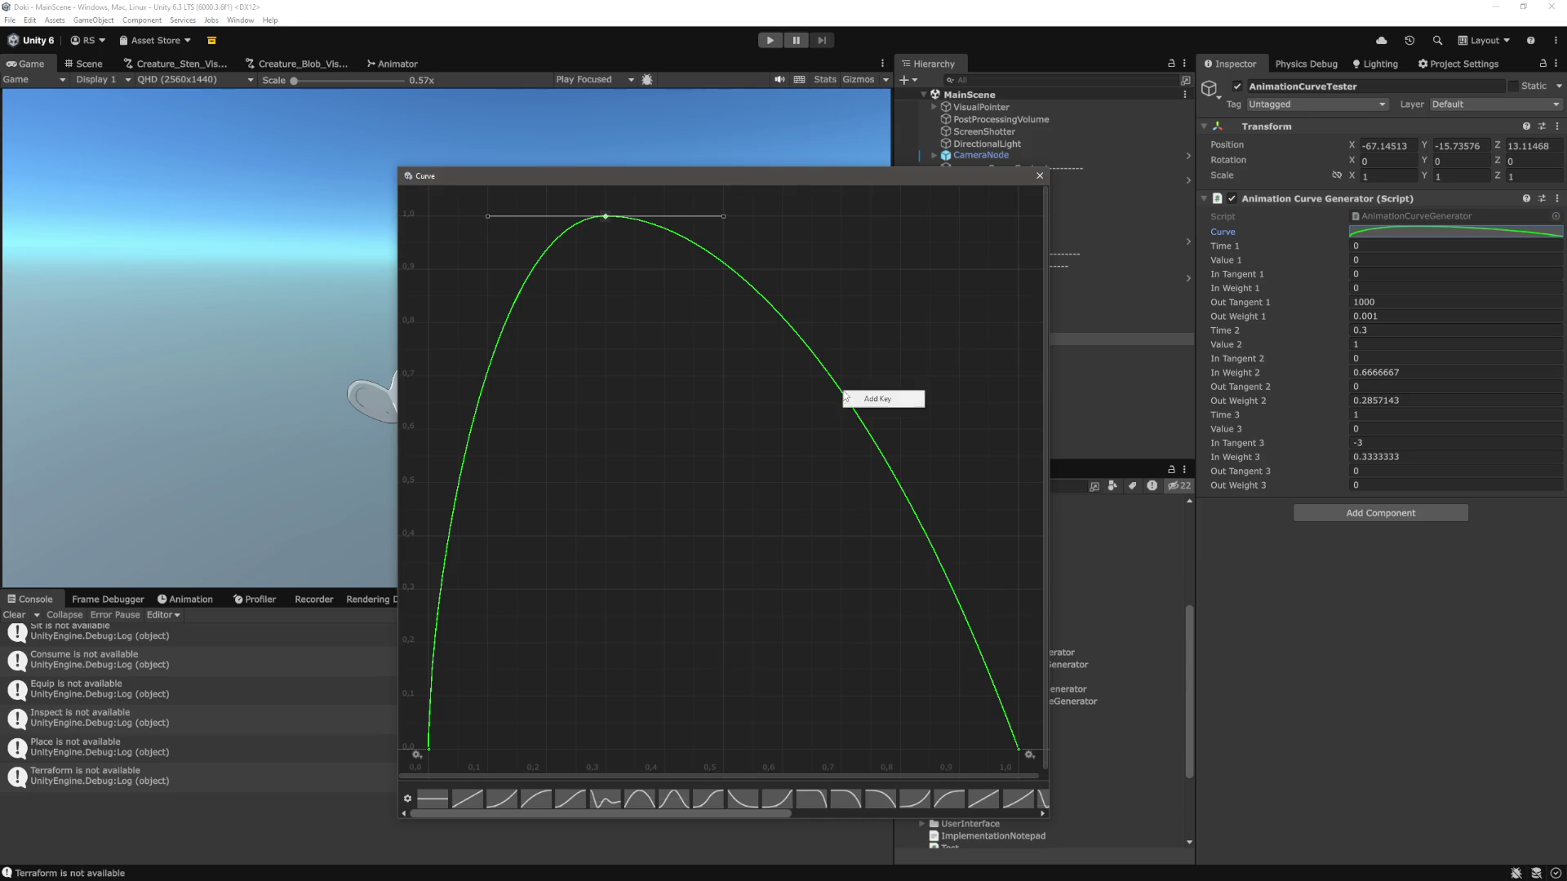
pyautogui.click(875, 408)
pyautogui.click(1018, 749)
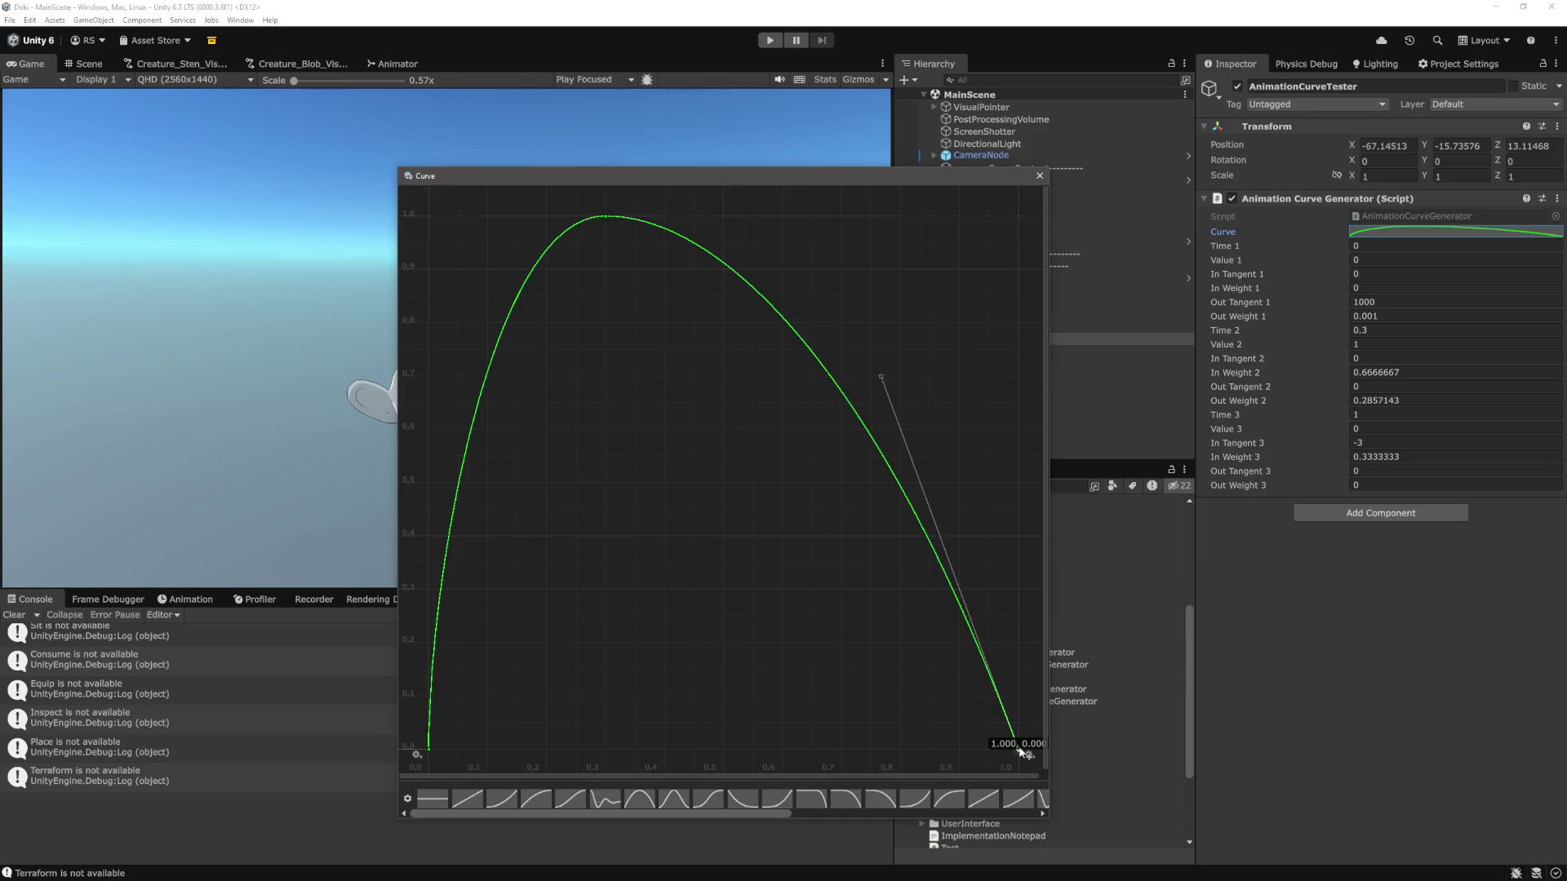
pyautogui.click(1040, 176)
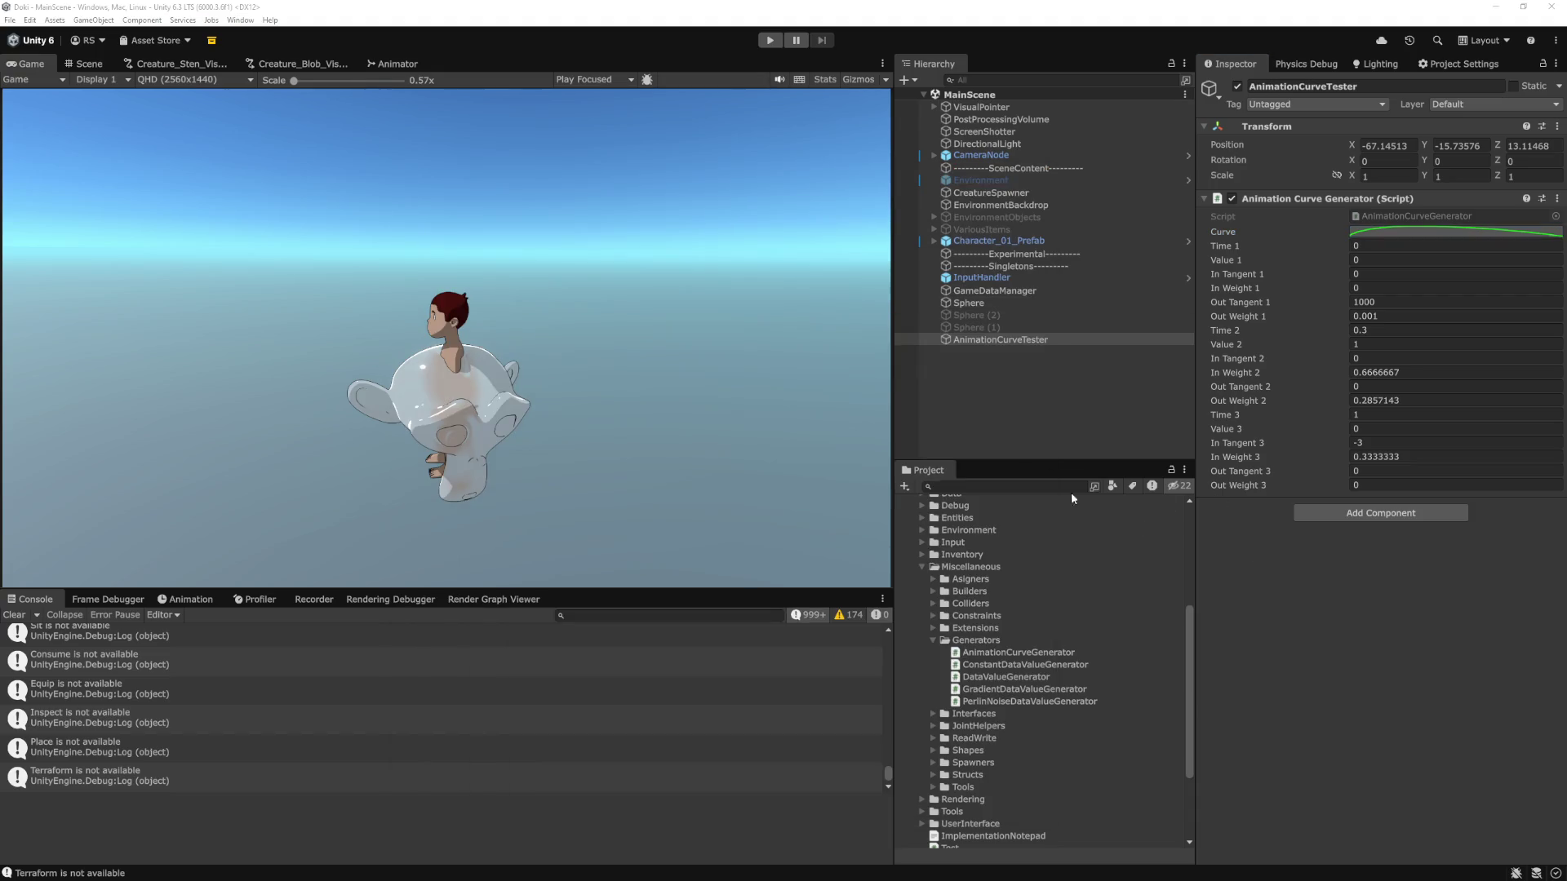
pyautogui.click(298, 64)
# Add a new key on the mesh node curve's descending slope and reshape the descent with it.
pyautogui.click(458, 377)
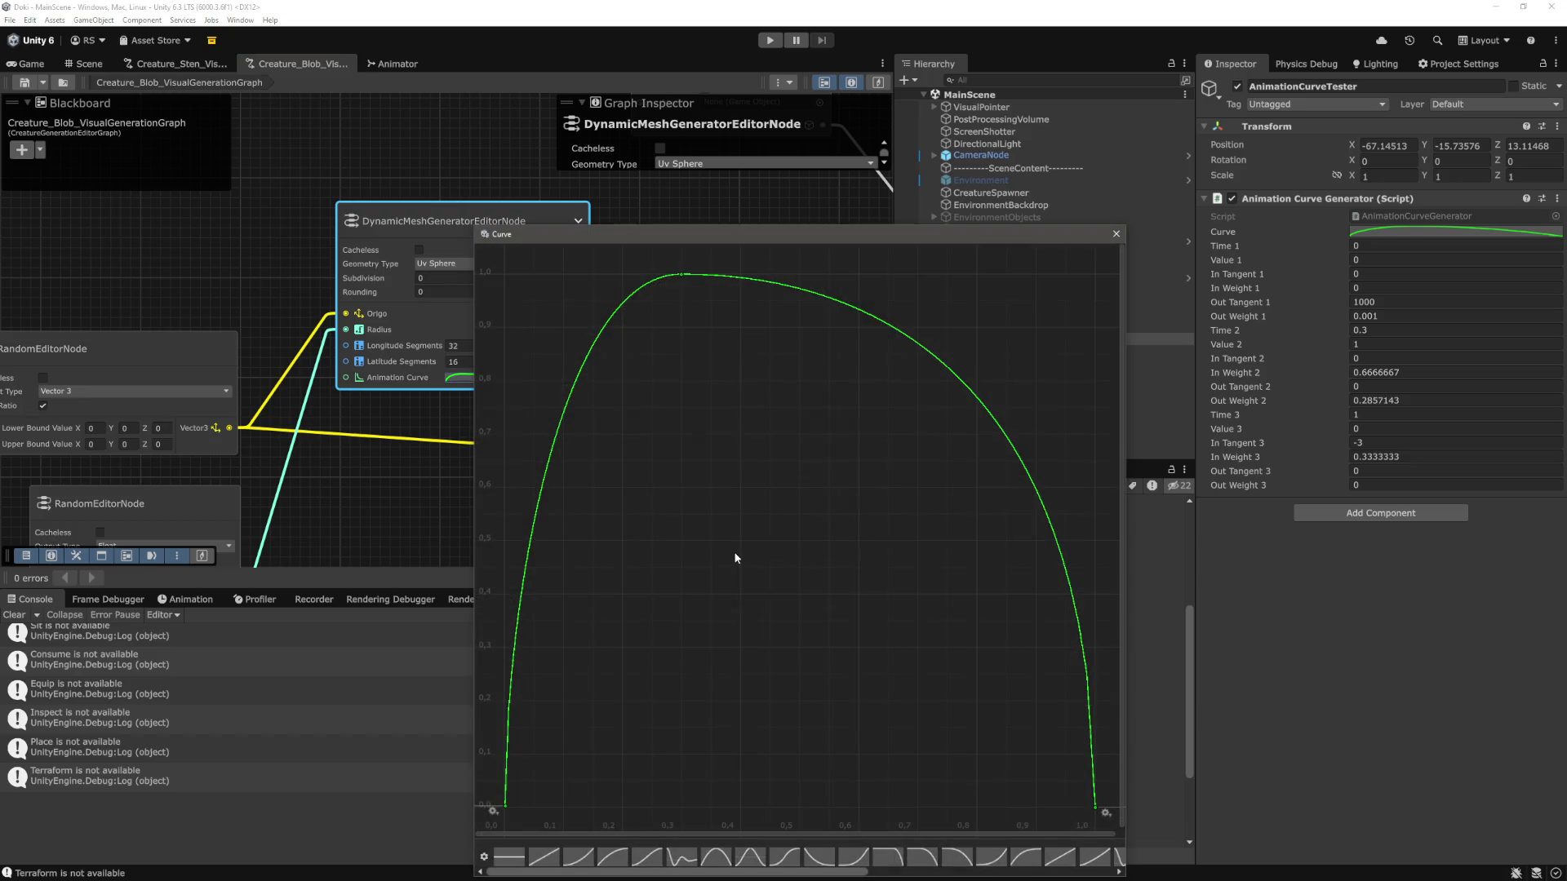
pyautogui.rightClick(904, 337)
pyautogui.click(925, 341)
pyautogui.moveTo(877, 322)
pyautogui.mouseDown()
pyautogui.moveTo(822, 305)
pyautogui.moveTo(816, 321)
pyautogui.moveTo(819, 335)
pyautogui.moveTo(895, 276)
pyautogui.moveTo(869, 281)
pyautogui.mouseUp()
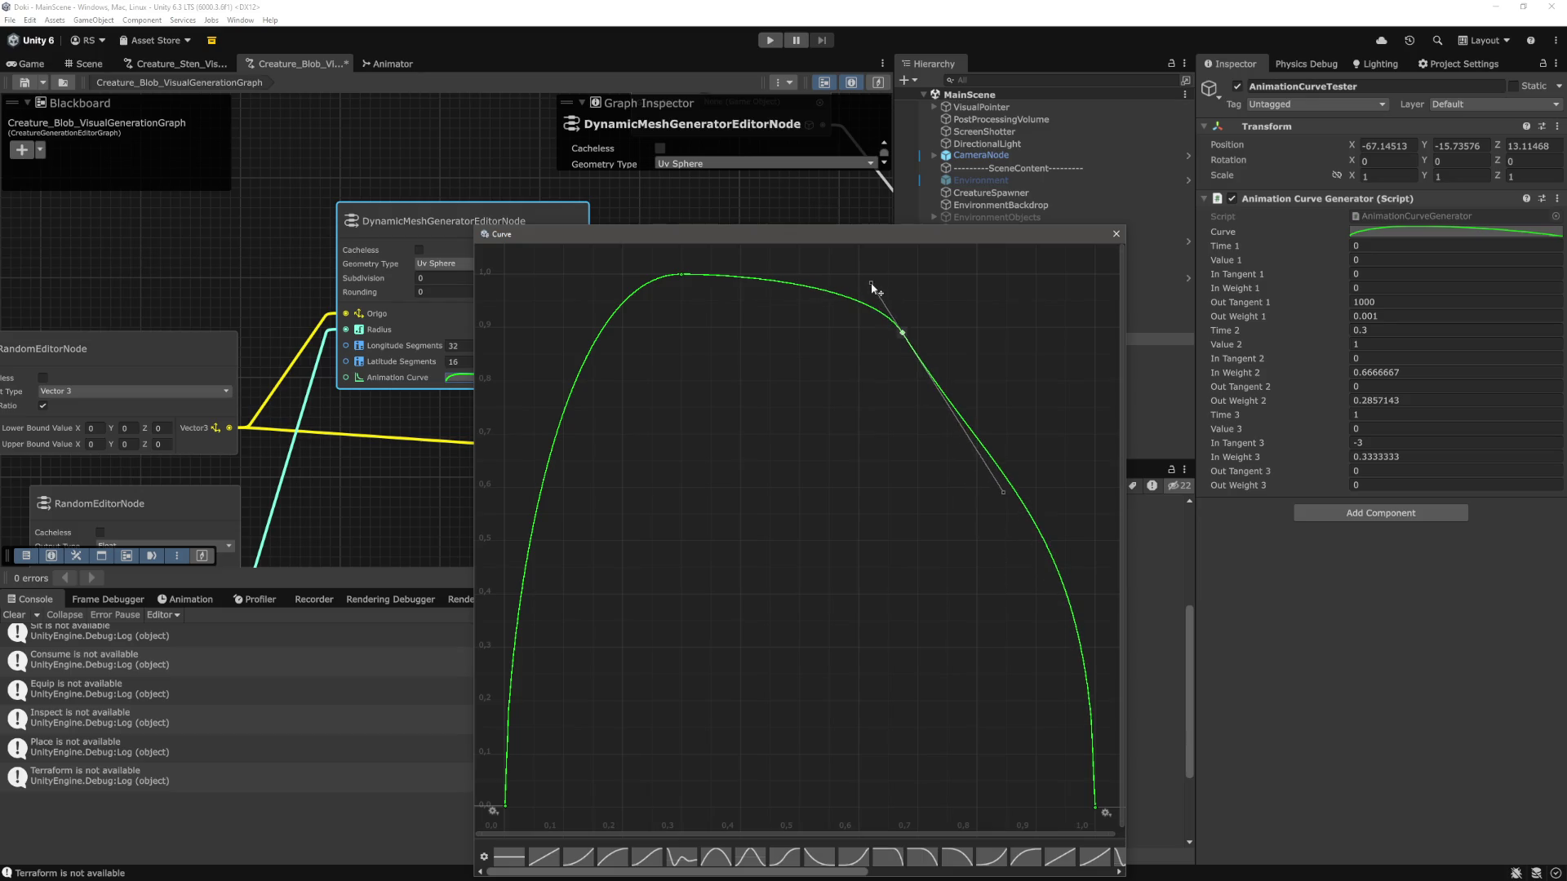
pyautogui.moveTo(898, 332); pyautogui.dragTo(799, 374)
pyautogui.moveTo(951, 612)
pyautogui.mouseDown()
pyautogui.moveTo(940, 653)
pyautogui.moveTo(960, 623)
pyautogui.moveTo(880, 502)
pyautogui.mouseUp()
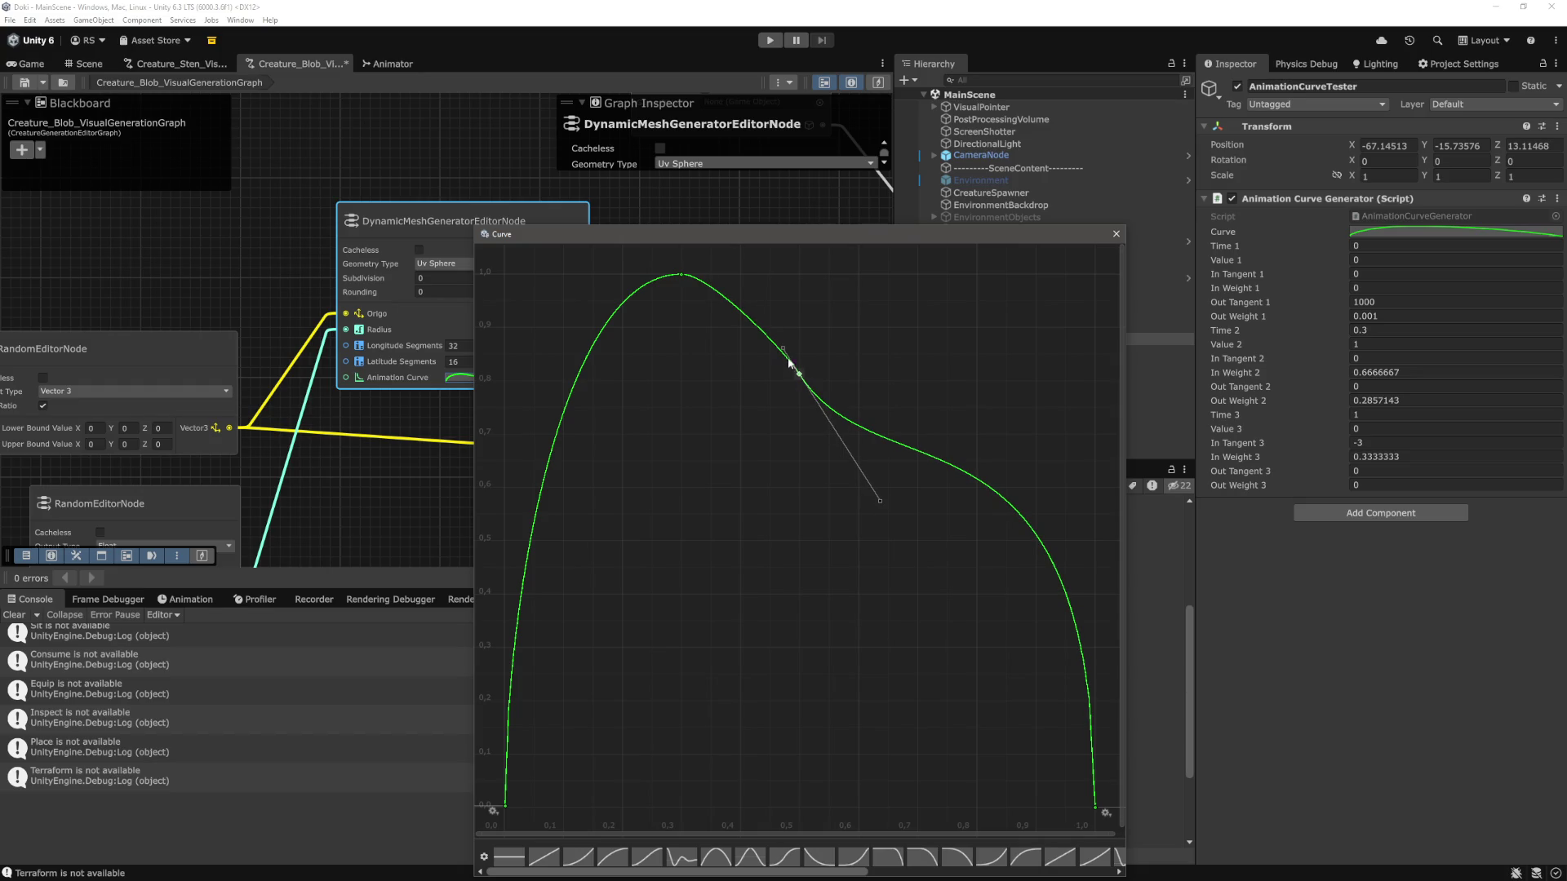
pyautogui.moveTo(788, 356)
pyautogui.mouseDown()
pyautogui.moveTo(745, 350)
pyautogui.moveTo(798, 343)
pyautogui.moveTo(782, 346)
pyautogui.mouseUp()
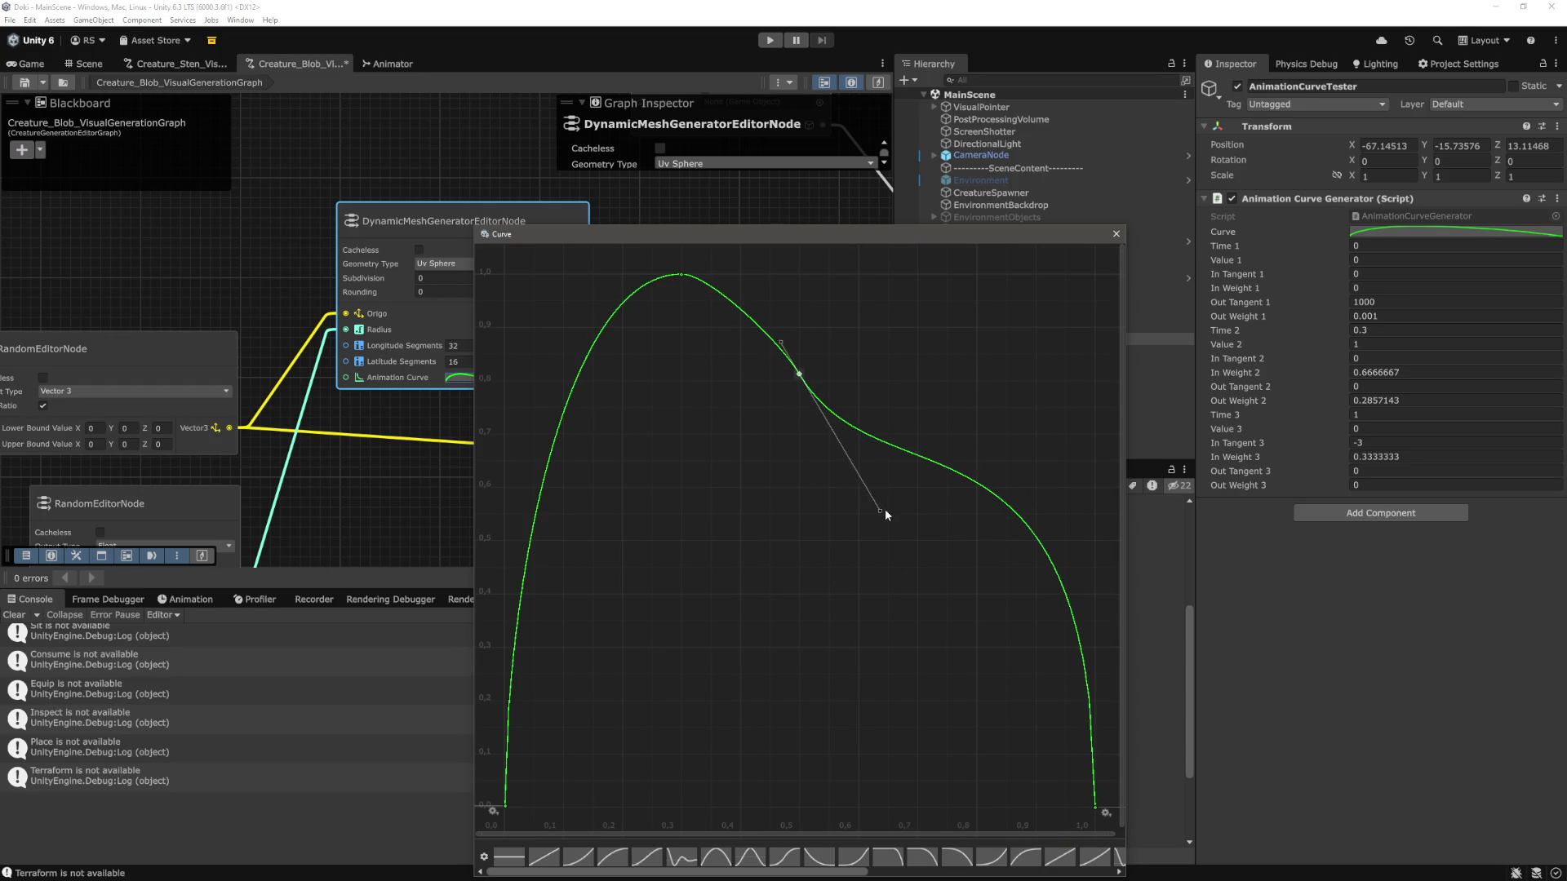
pyautogui.moveTo(884, 511)
pyautogui.mouseDown()
pyautogui.moveTo(858, 426)
pyautogui.moveTo(875, 382)
pyautogui.moveTo(877, 403)
pyautogui.moveTo(874, 330)
pyautogui.moveTo(801, 287)
pyautogui.moveTo(817, 298)
pyautogui.mouseUp()
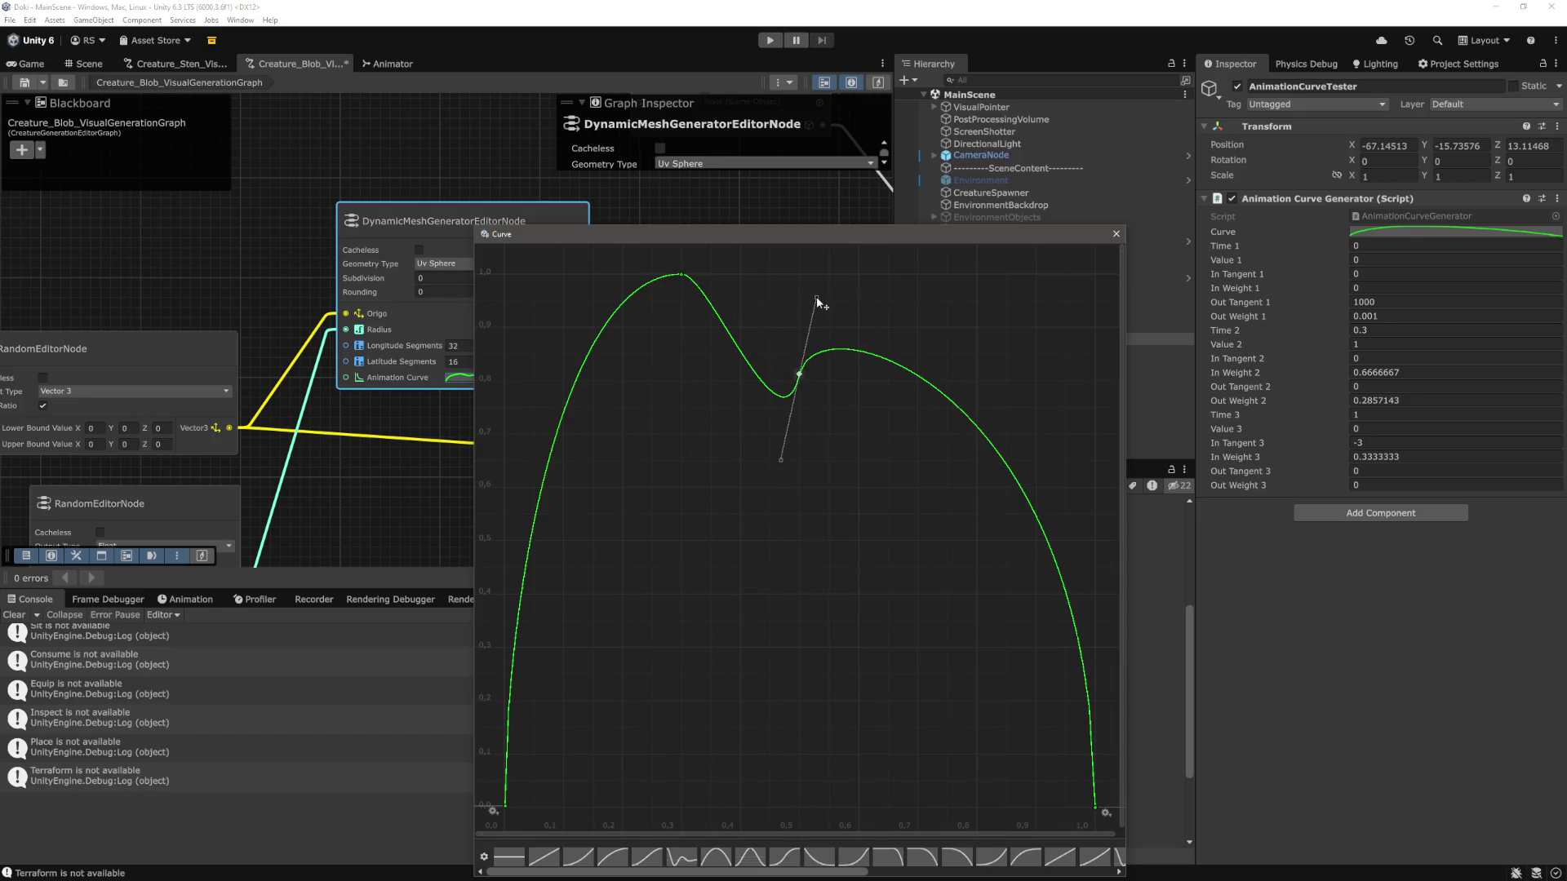
# Tilt the peak's tangent and raise the middle key into a second hump with a deeper dip.
pyautogui.click(683, 274)
pyautogui.moveTo(717, 280)
pyautogui.mouseDown()
pyautogui.moveTo(777, 272)
pyautogui.moveTo(849, 368)
pyautogui.moveTo(707, 366)
pyautogui.mouseUp()
pyautogui.click(800, 374)
pyautogui.moveTo(800, 373)
pyautogui.mouseDown()
pyautogui.moveTo(896, 354)
pyautogui.moveTo(985, 359)
pyautogui.mouseUp()
pyautogui.moveTo(737, 352); pyautogui.dragTo(778, 424)
# Steepen the descent after the 0.301, 1.000 peak, round off the second hump, and close the curve.
pyautogui.click(683, 275)
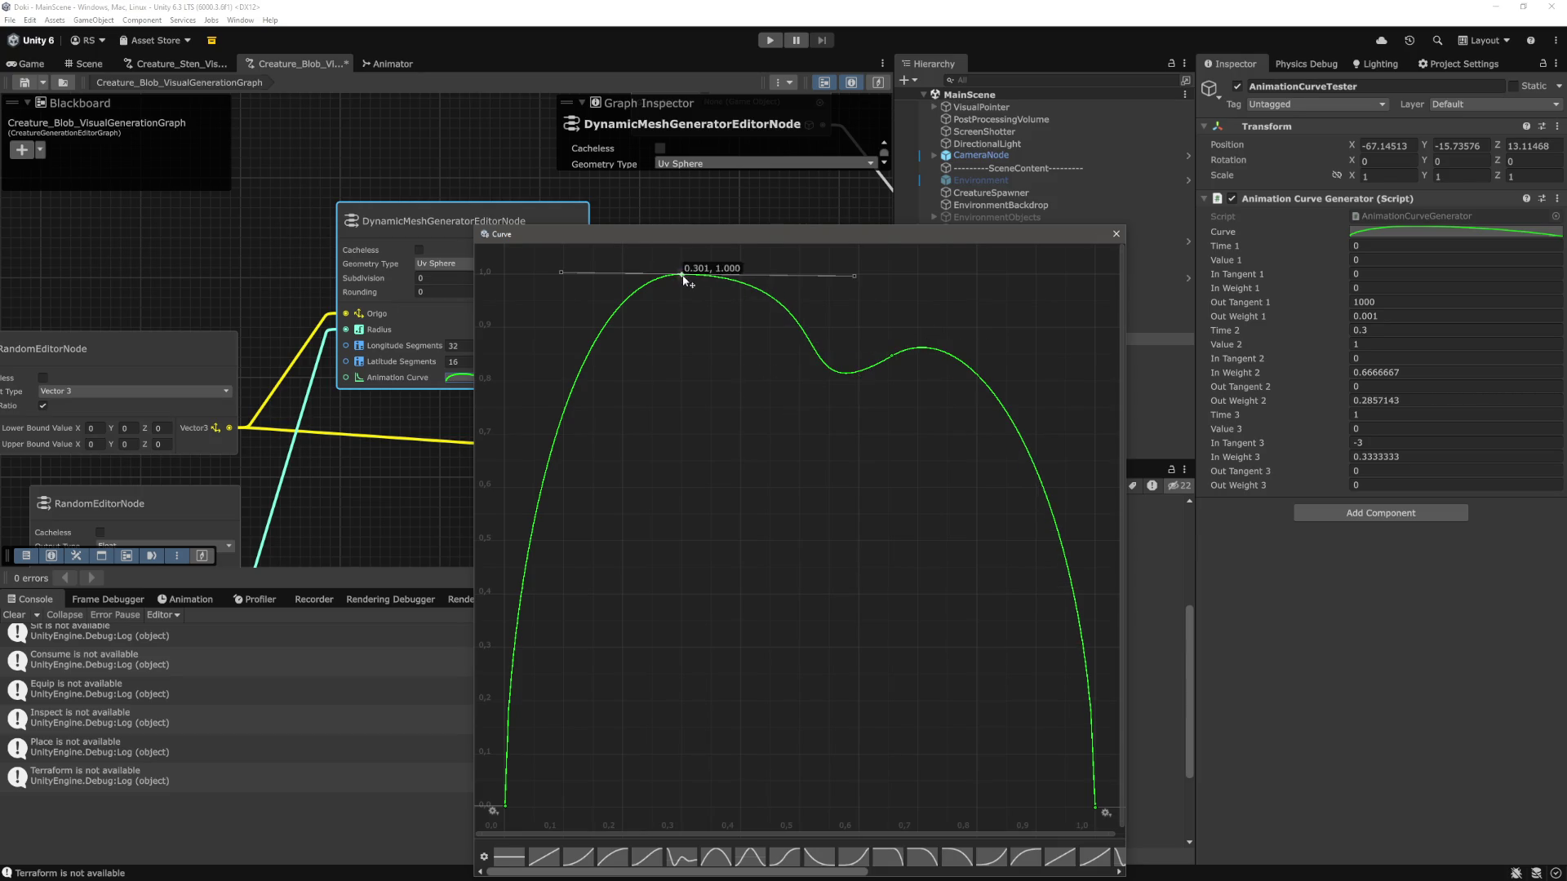
pyautogui.moveTo(855, 276); pyautogui.dragTo(844, 342)
pyautogui.click(890, 358)
pyautogui.moveTo(985, 302); pyautogui.dragTo(1031, 313)
pyautogui.click(682, 274)
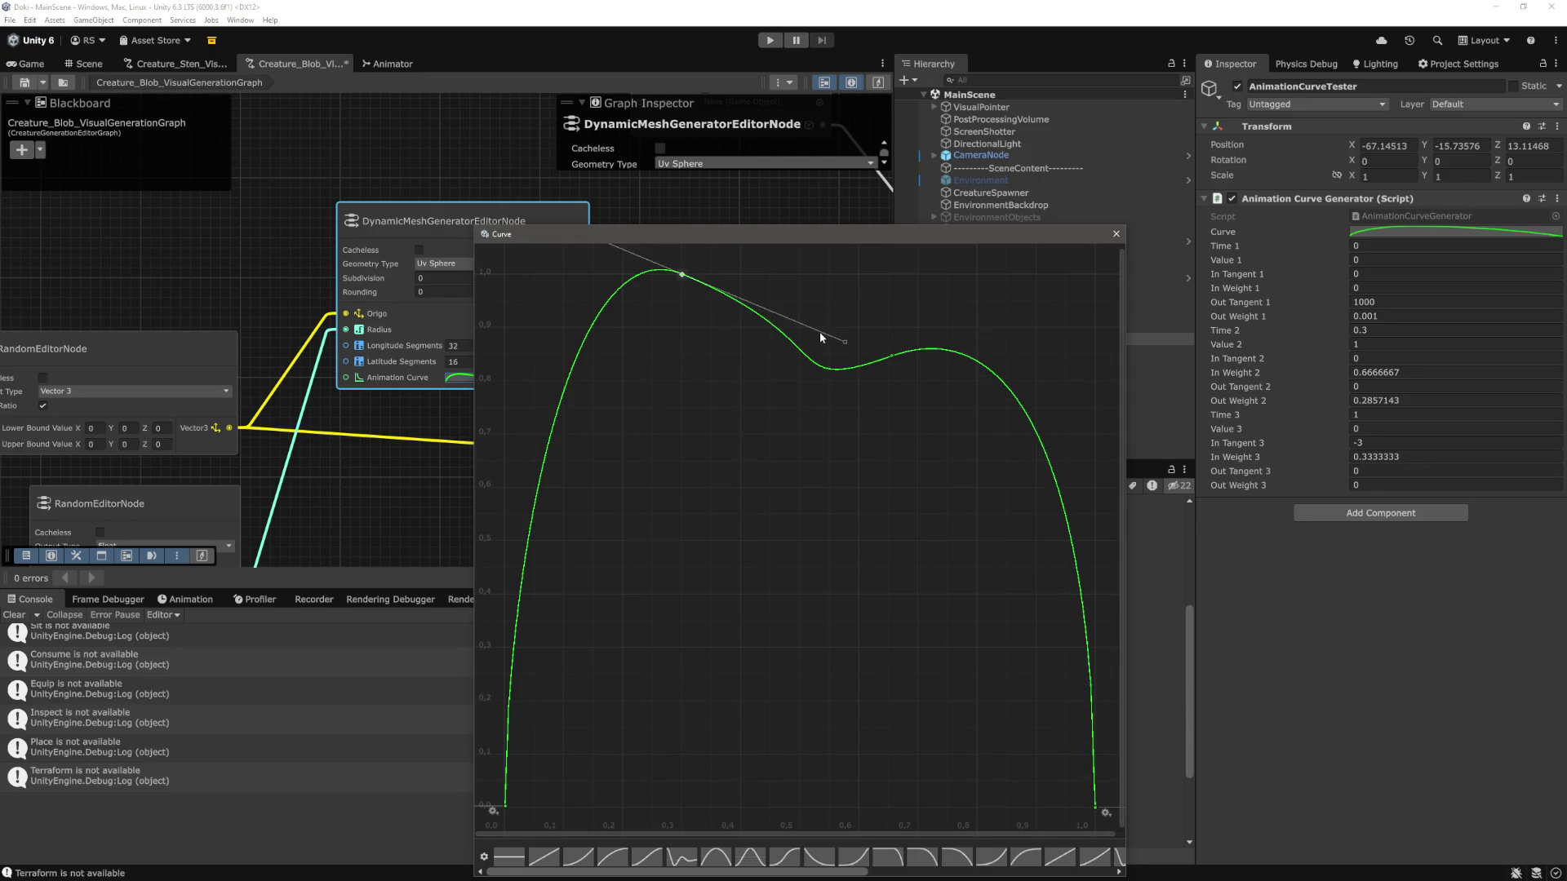
pyautogui.press('a')
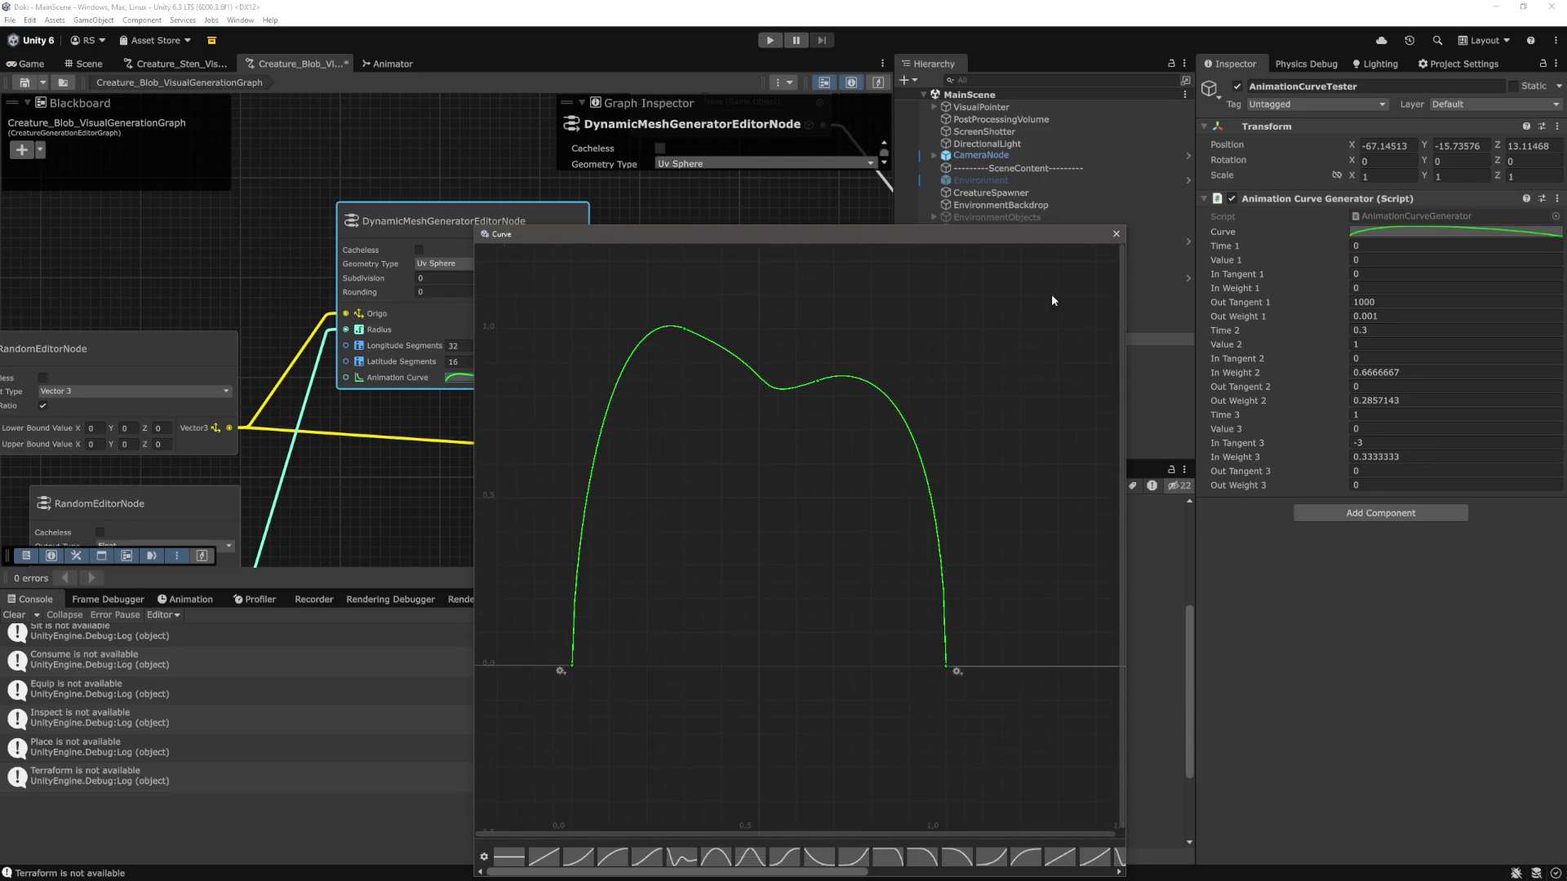
pyautogui.click(1115, 235)
pyautogui.click(1047, 421)
# Play-test the double-hump blobs while orbiting the game camera, then stop the game.
pyautogui.click(780, 43)
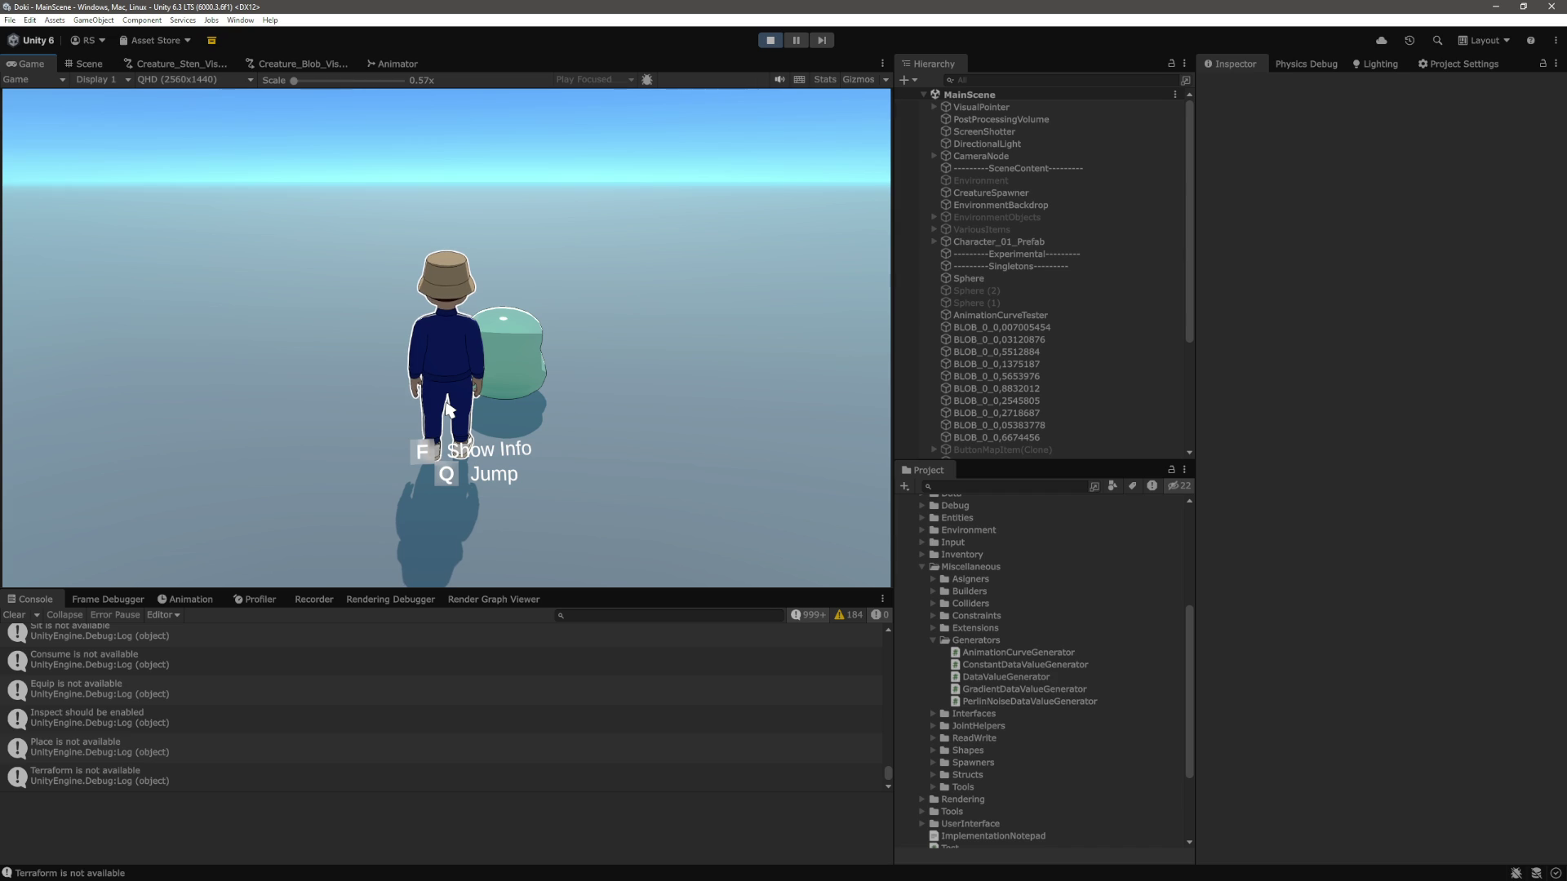
pyautogui.moveTo(448, 411); pyautogui.dragTo(765, 389)
pyautogui.hotkey('ctrl', 'p')
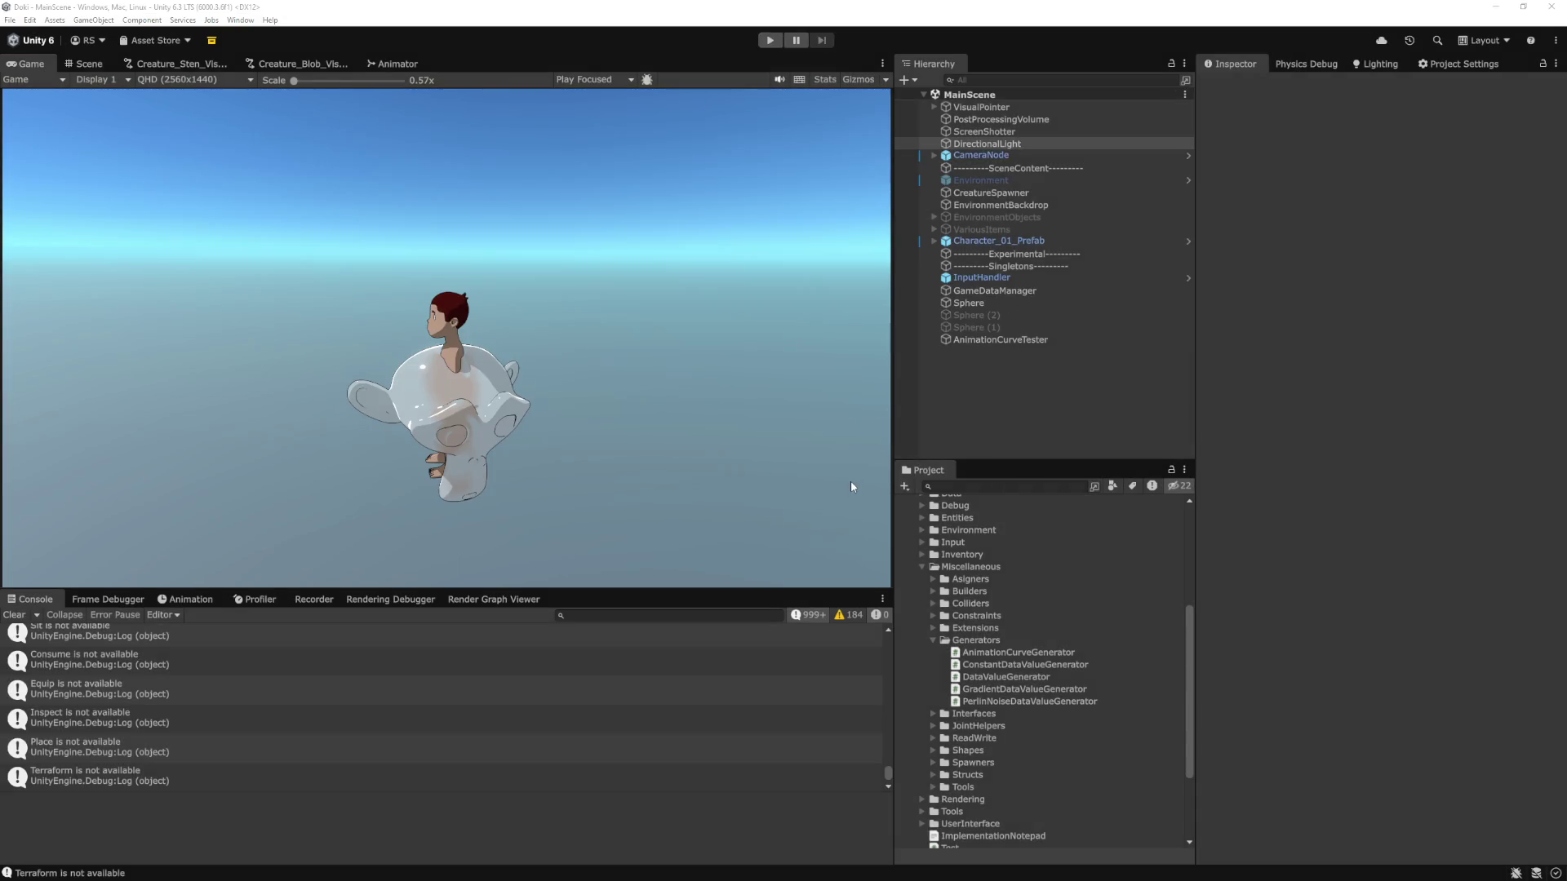
# Scroll through AnimationCurveGenerator.cs around the value3 field in Visual Studio Code.
pyautogui.hotkey('alt', 'Tab')
pyautogui.scroll(-4, 832, 470)
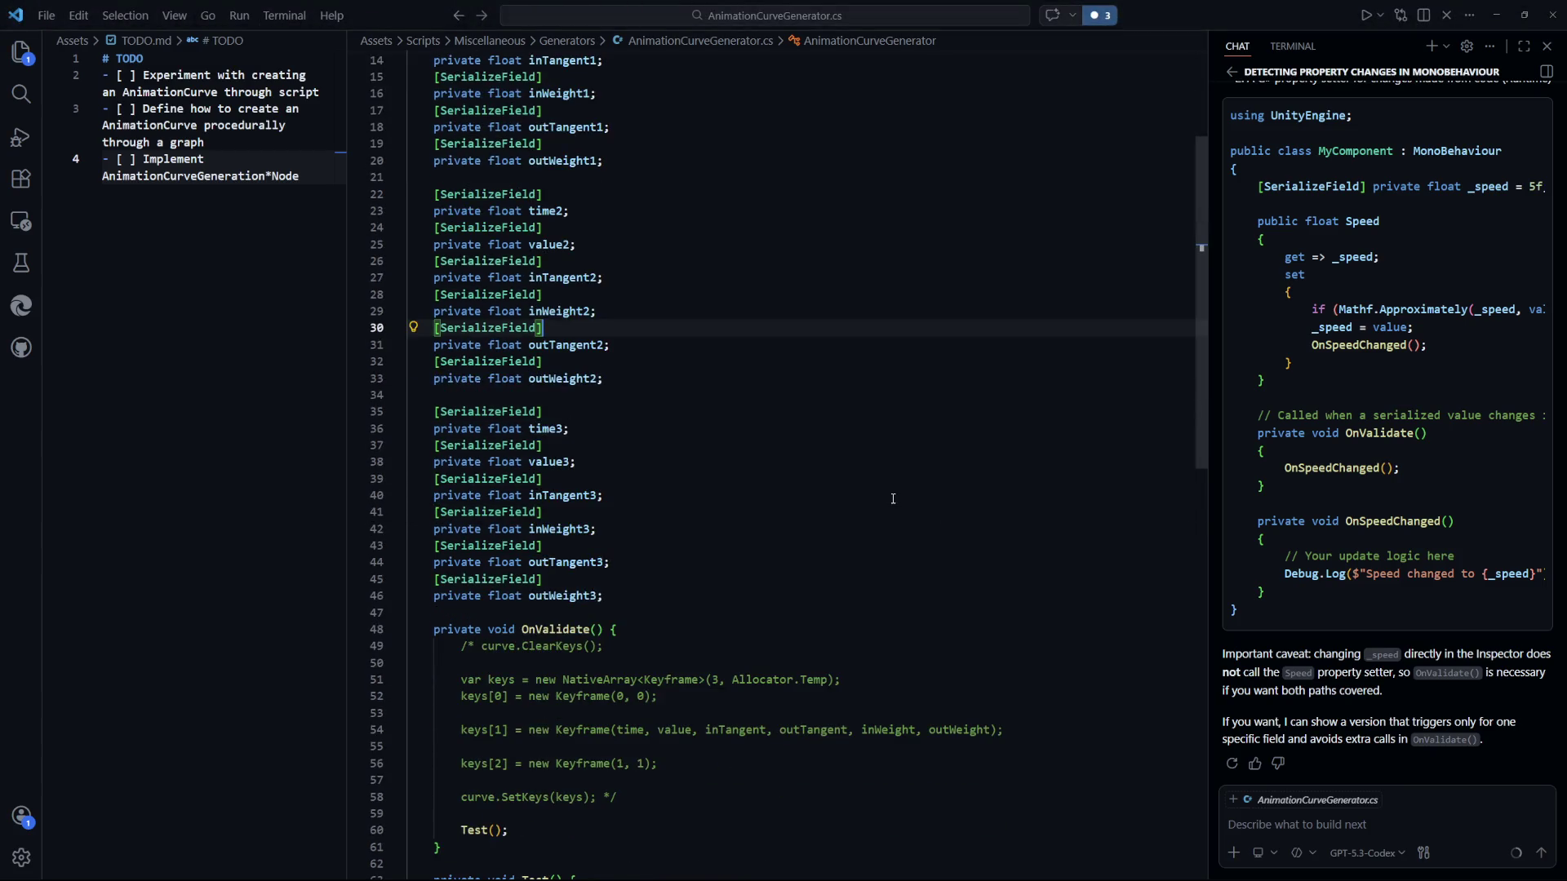
pyautogui.click(877, 460)
pyautogui.hotkey('alt', 'Tab')
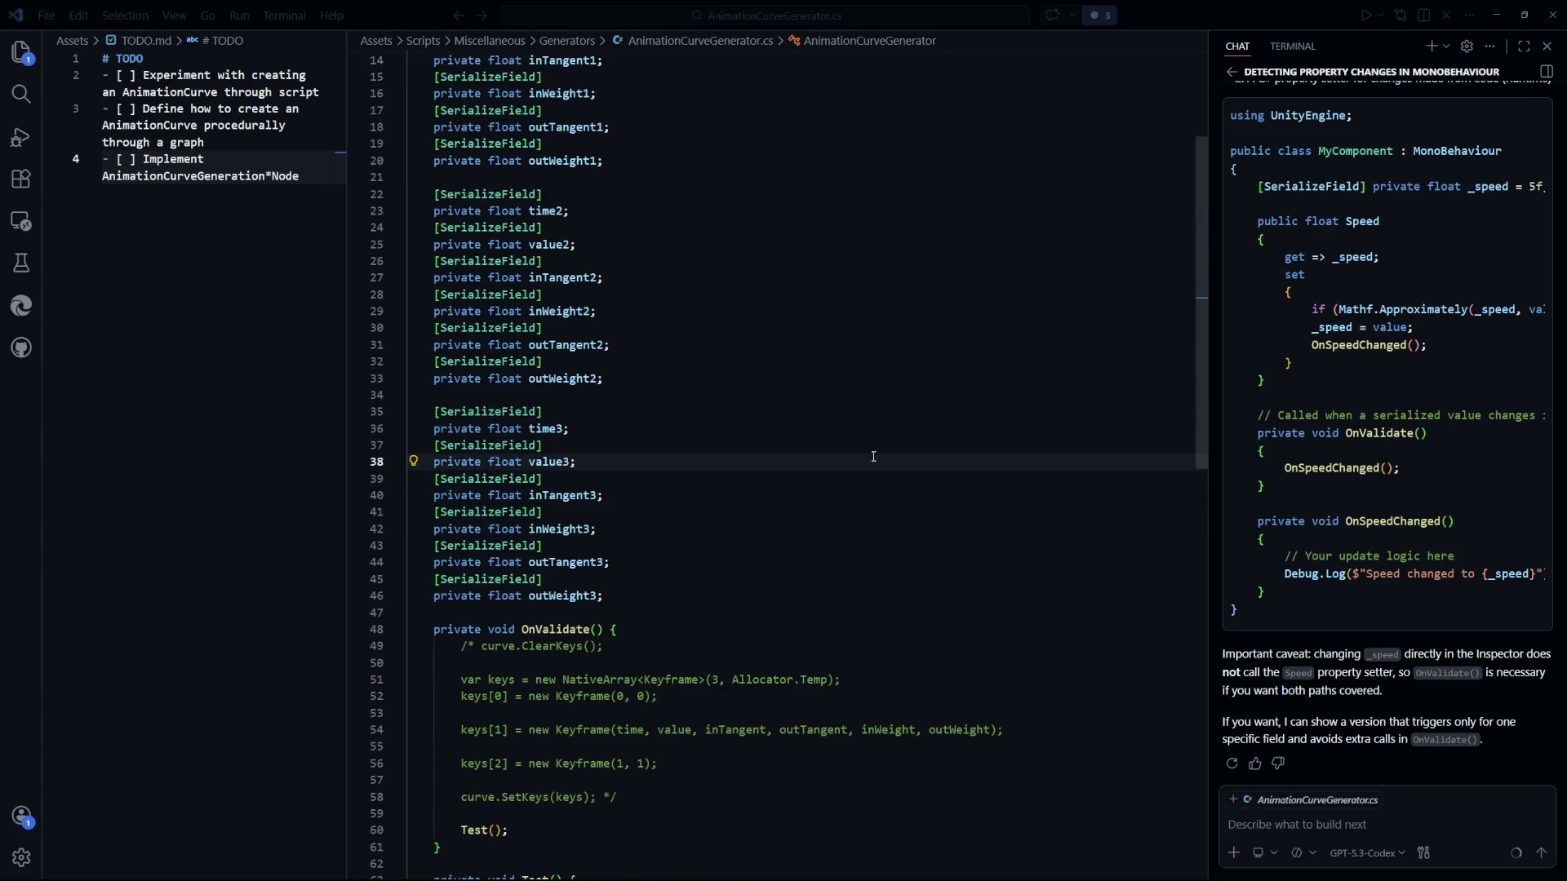
pyautogui.click(874, 456)
pyautogui.scroll(-9, 874, 457)
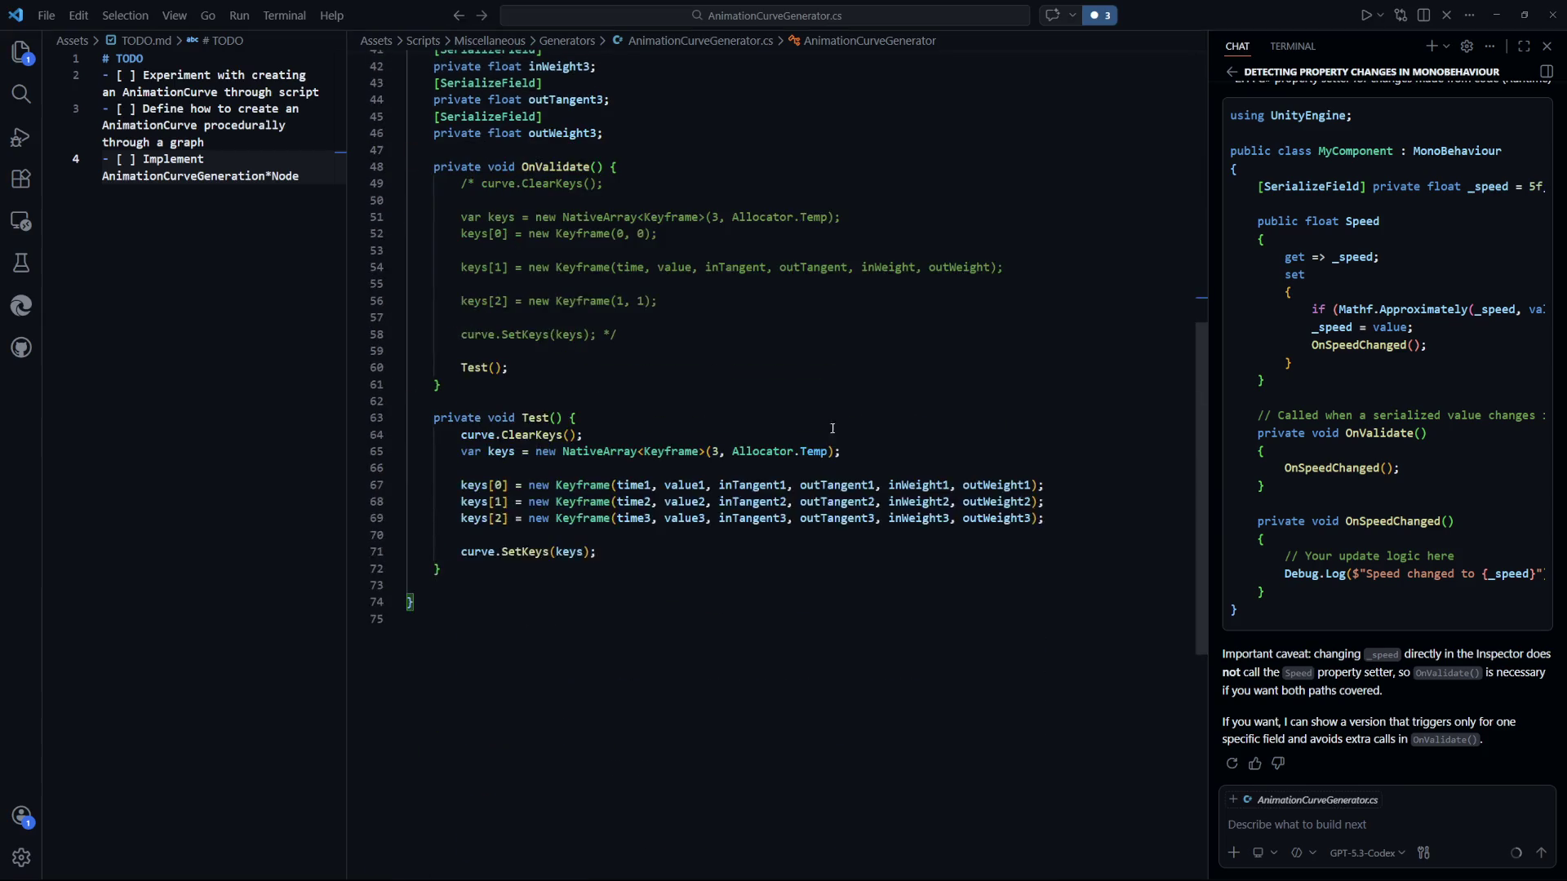
pyautogui.scroll(8, 845, 438)
pyautogui.scroll(-3, 845, 437)
# Look over DynamicMeshGeneratorRuntimeNode.cs, then return to AnimationCurveGenerator.cs and the Unity Editor.
pyautogui.hotkey('ctrl', 'Tab')
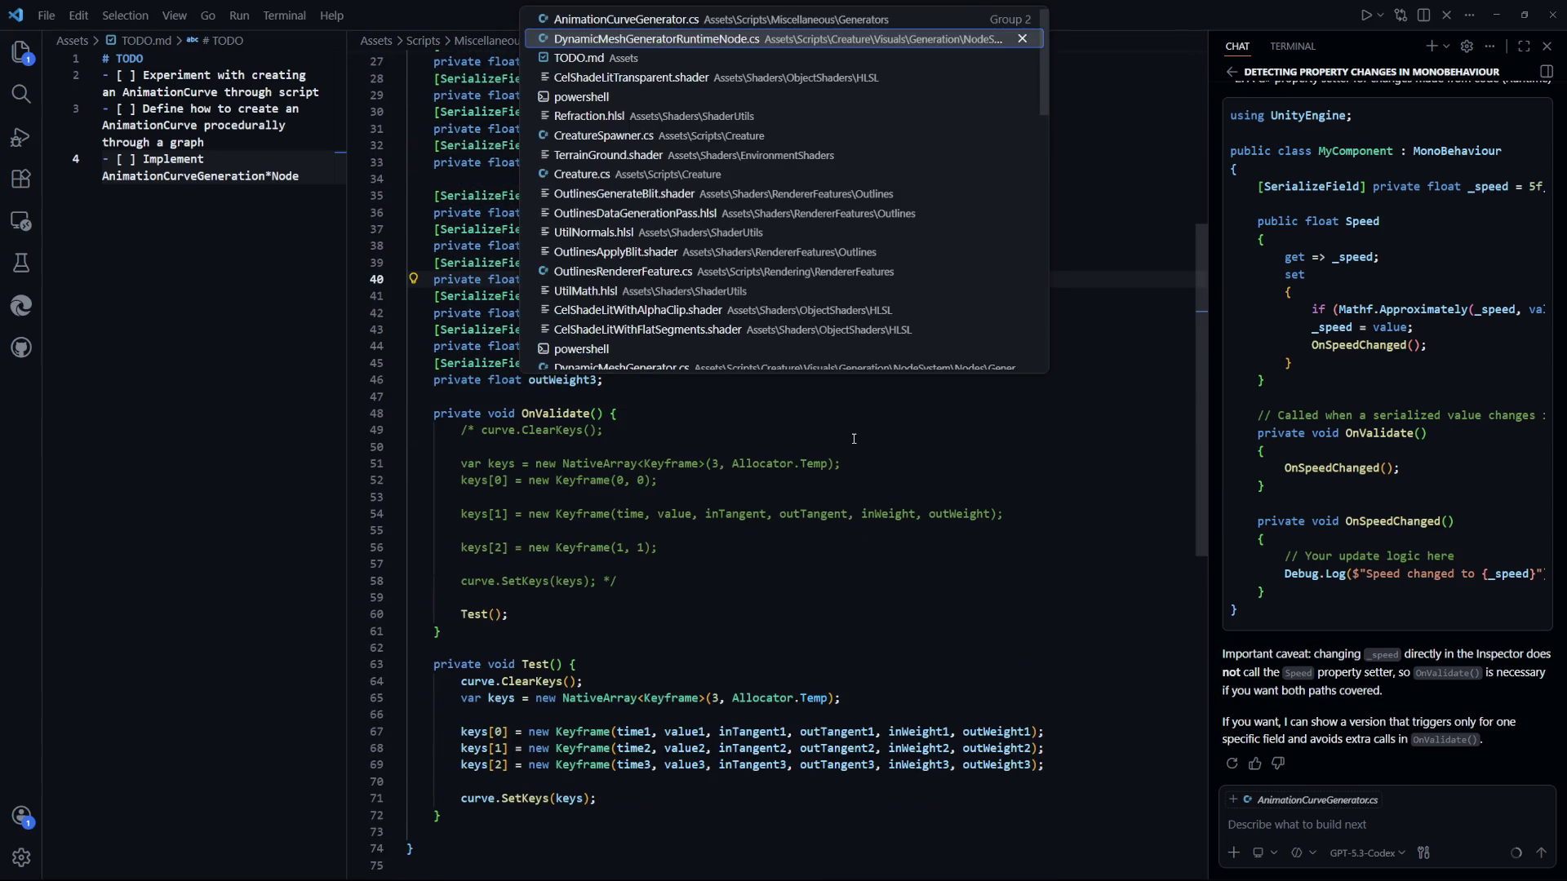
pyautogui.click(863, 414)
pyautogui.hotkey('ctrl', 'Tab')
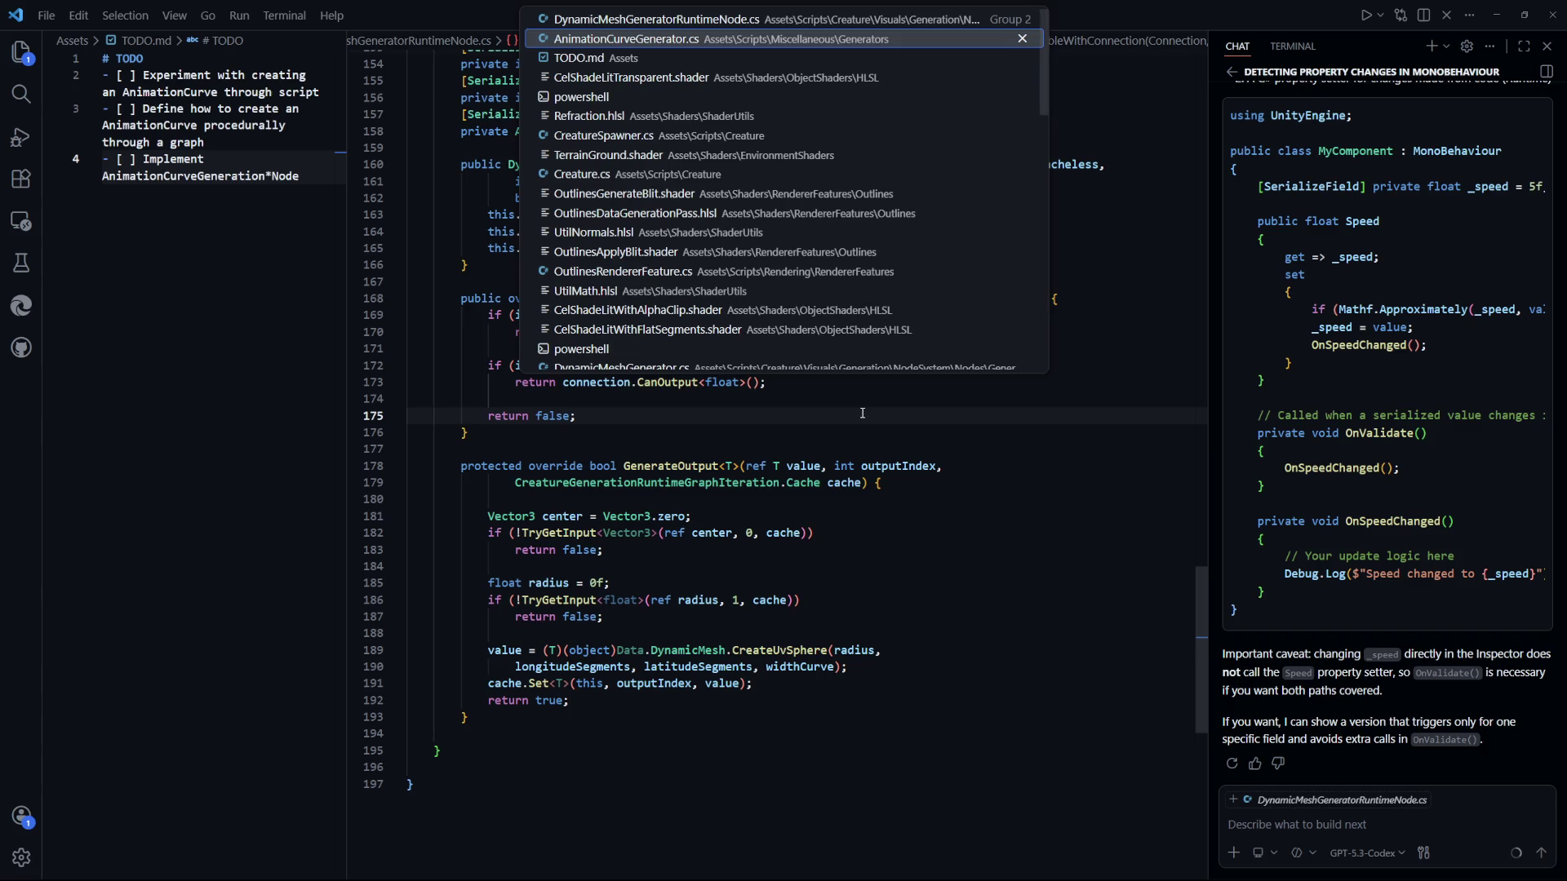
pyautogui.hotkey('alt', 'Tab')
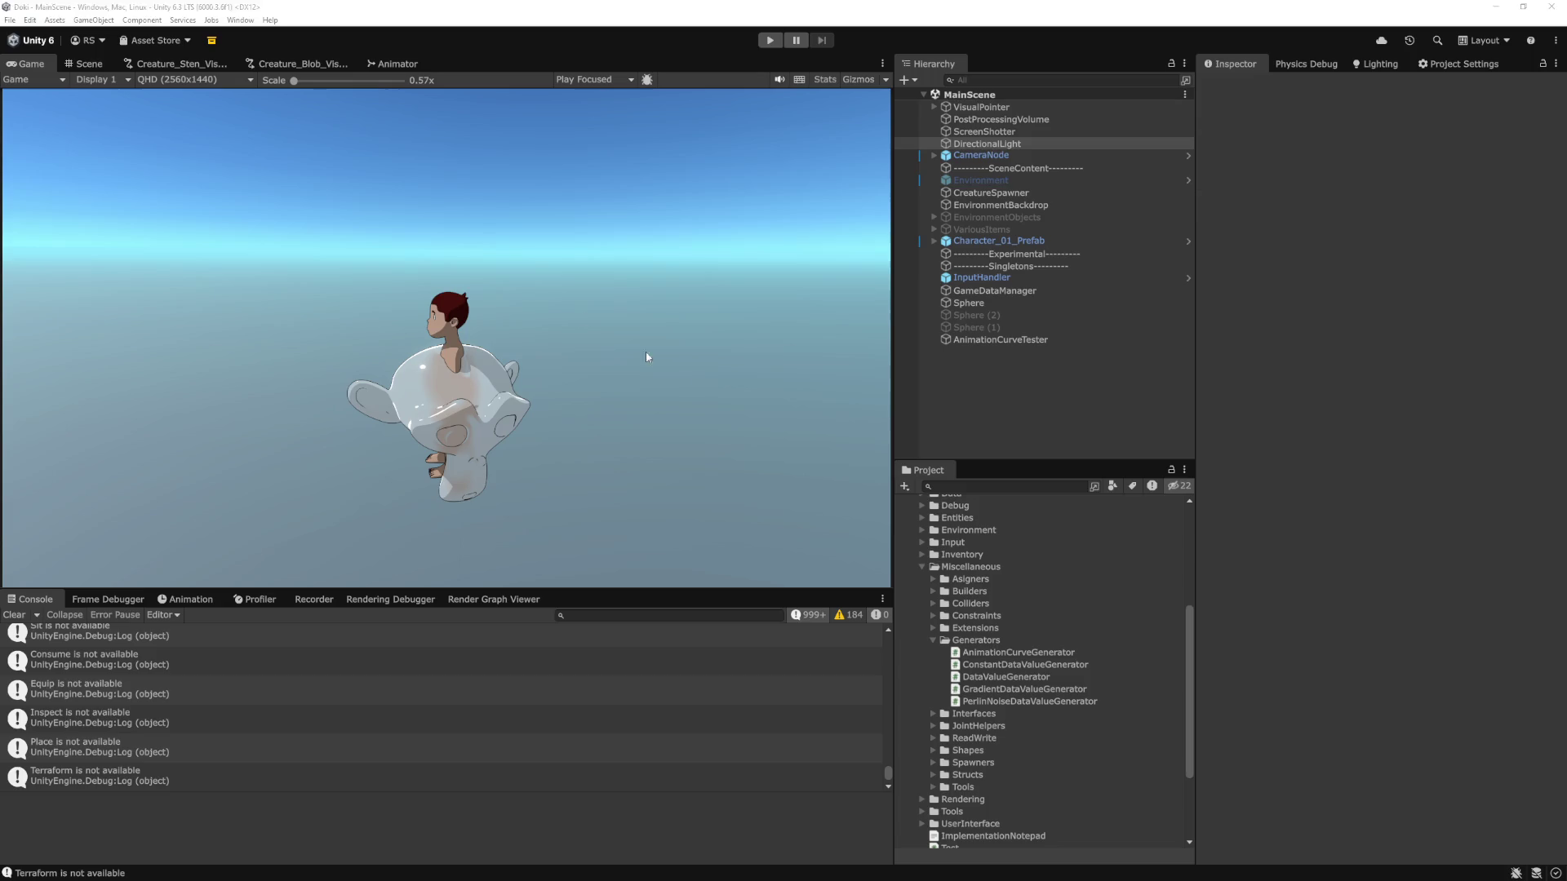
# Replace the blob mesh node's width curve with the symmetric arch preset.
pyautogui.click(319, 67)
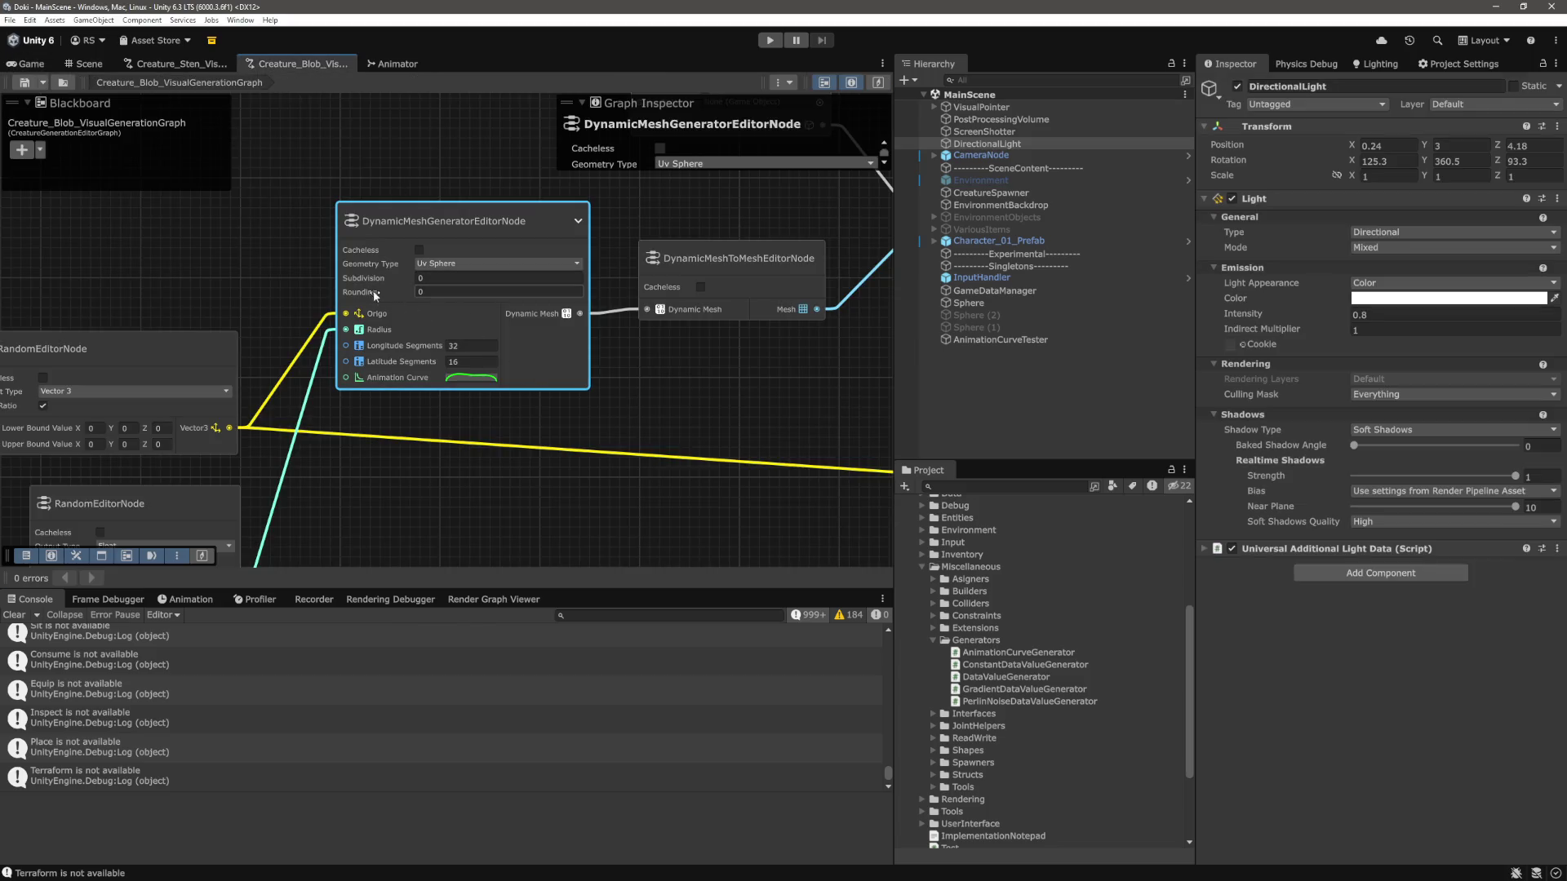
pyautogui.moveTo(367, 294)
pyautogui.click(474, 379)
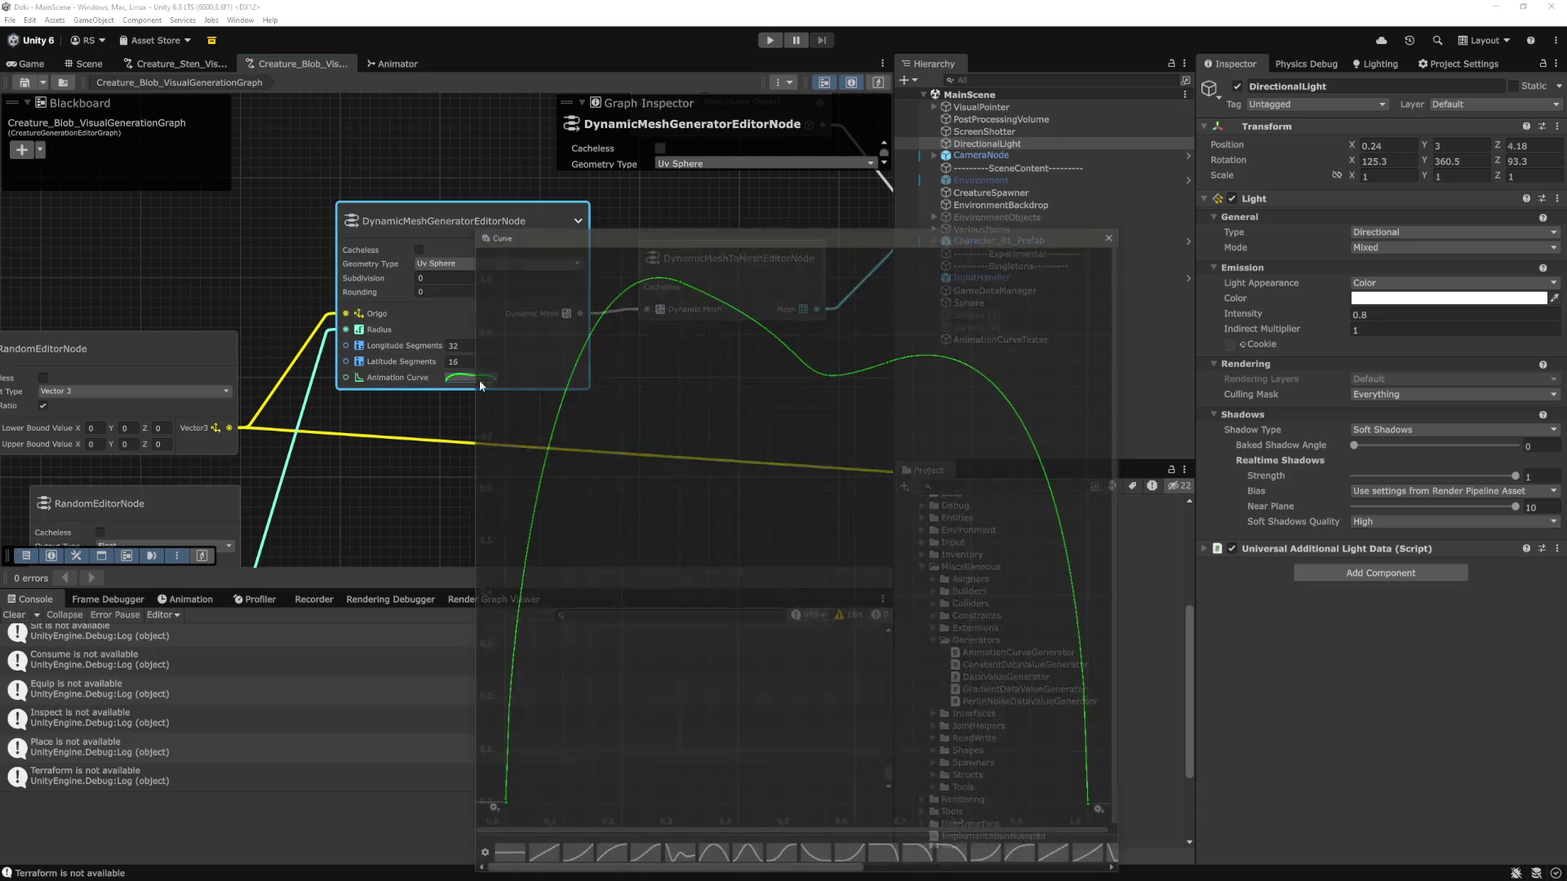
pyautogui.hscroll(5, 980, 857)
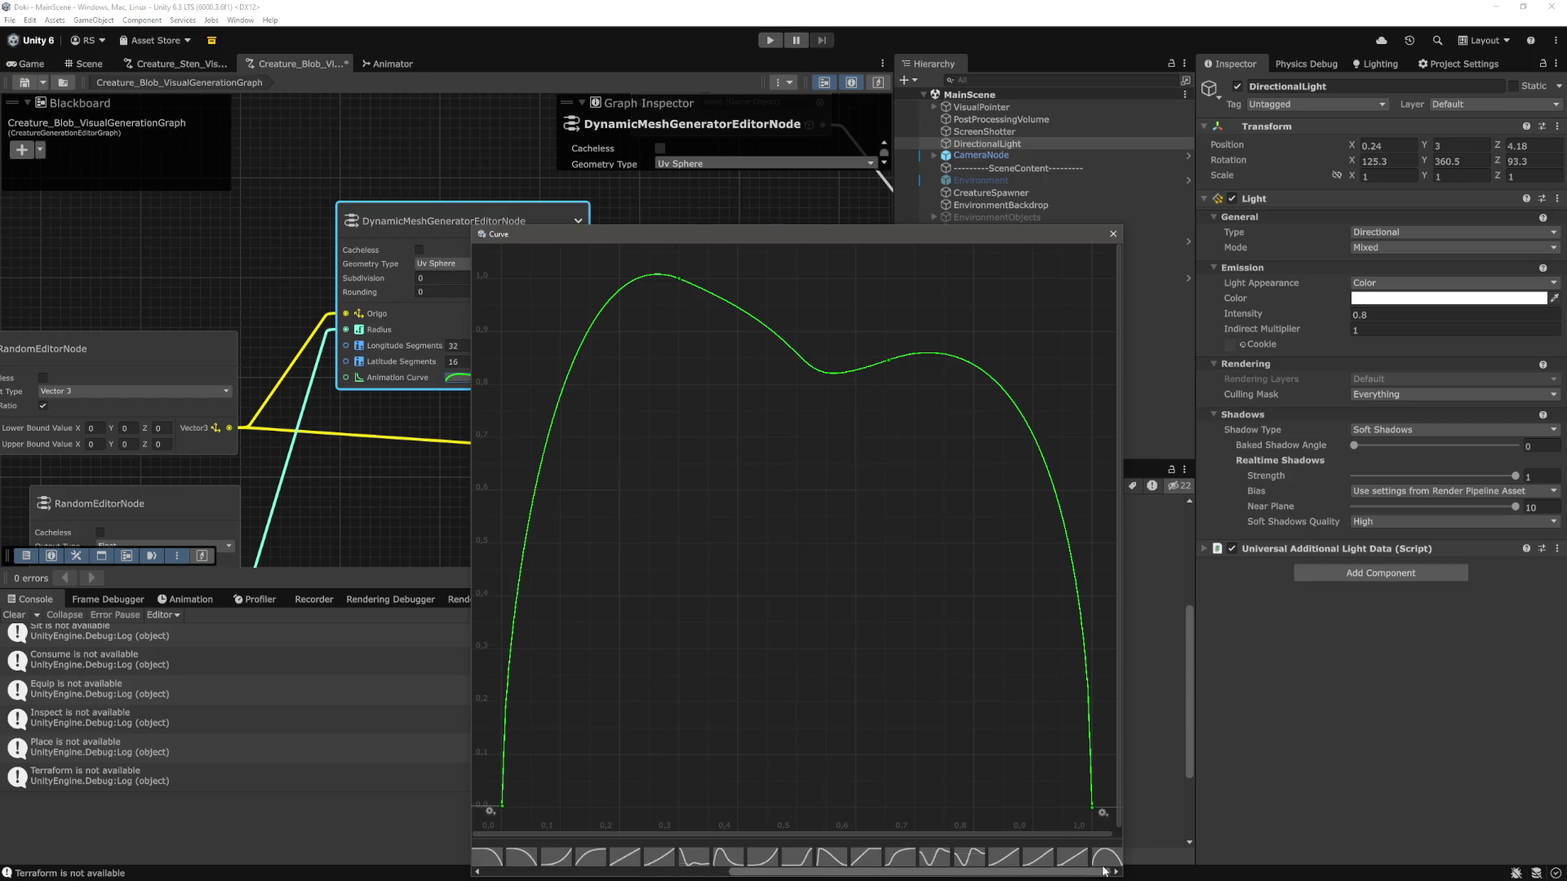
pyautogui.click(1106, 857)
pyautogui.click(1112, 234)
# Save the Creature_Blob generation graph and start Play mode.
pyautogui.click(648, 379)
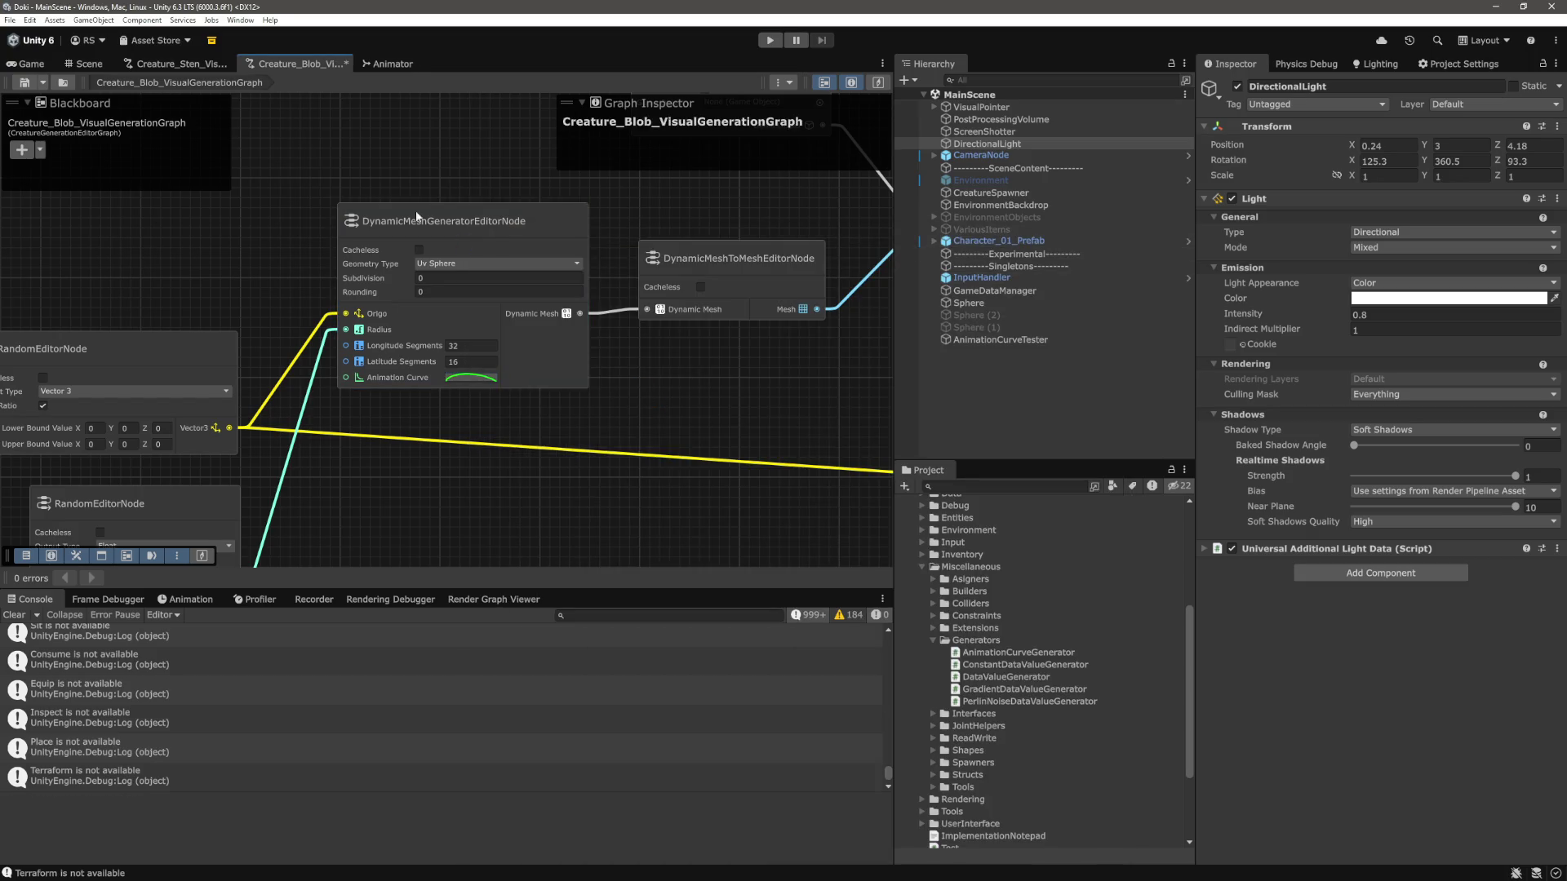
pyautogui.hotkey('ctrl', 's')
pyautogui.click(33, 64)
pyautogui.click(769, 40)
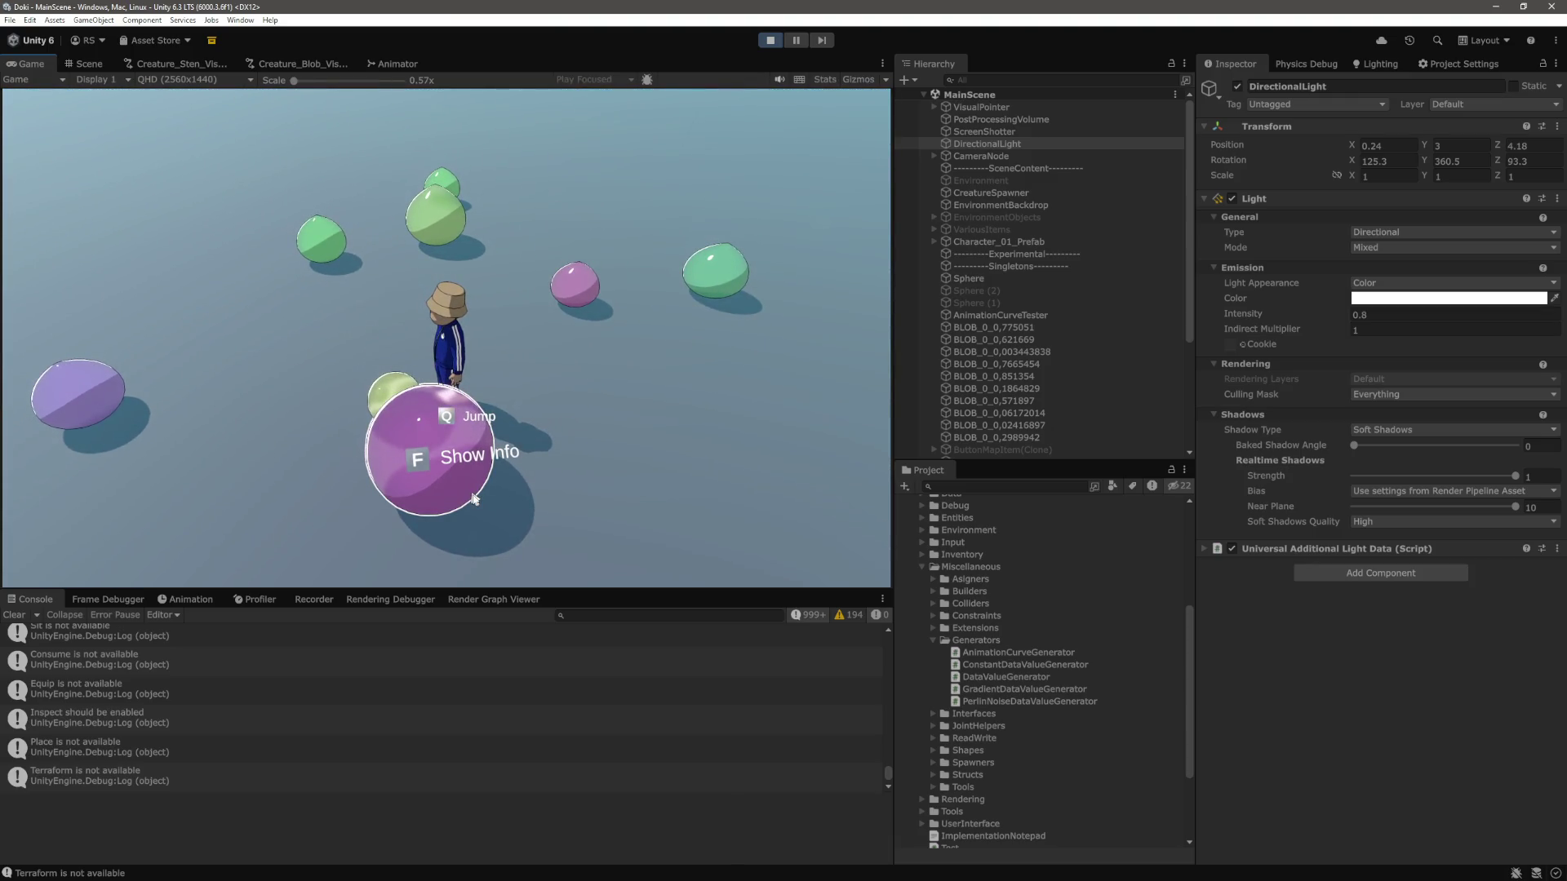
# Run the character among the blobs with WASD, show one blob's info with F, then stop playing.
pyautogui.press('w')
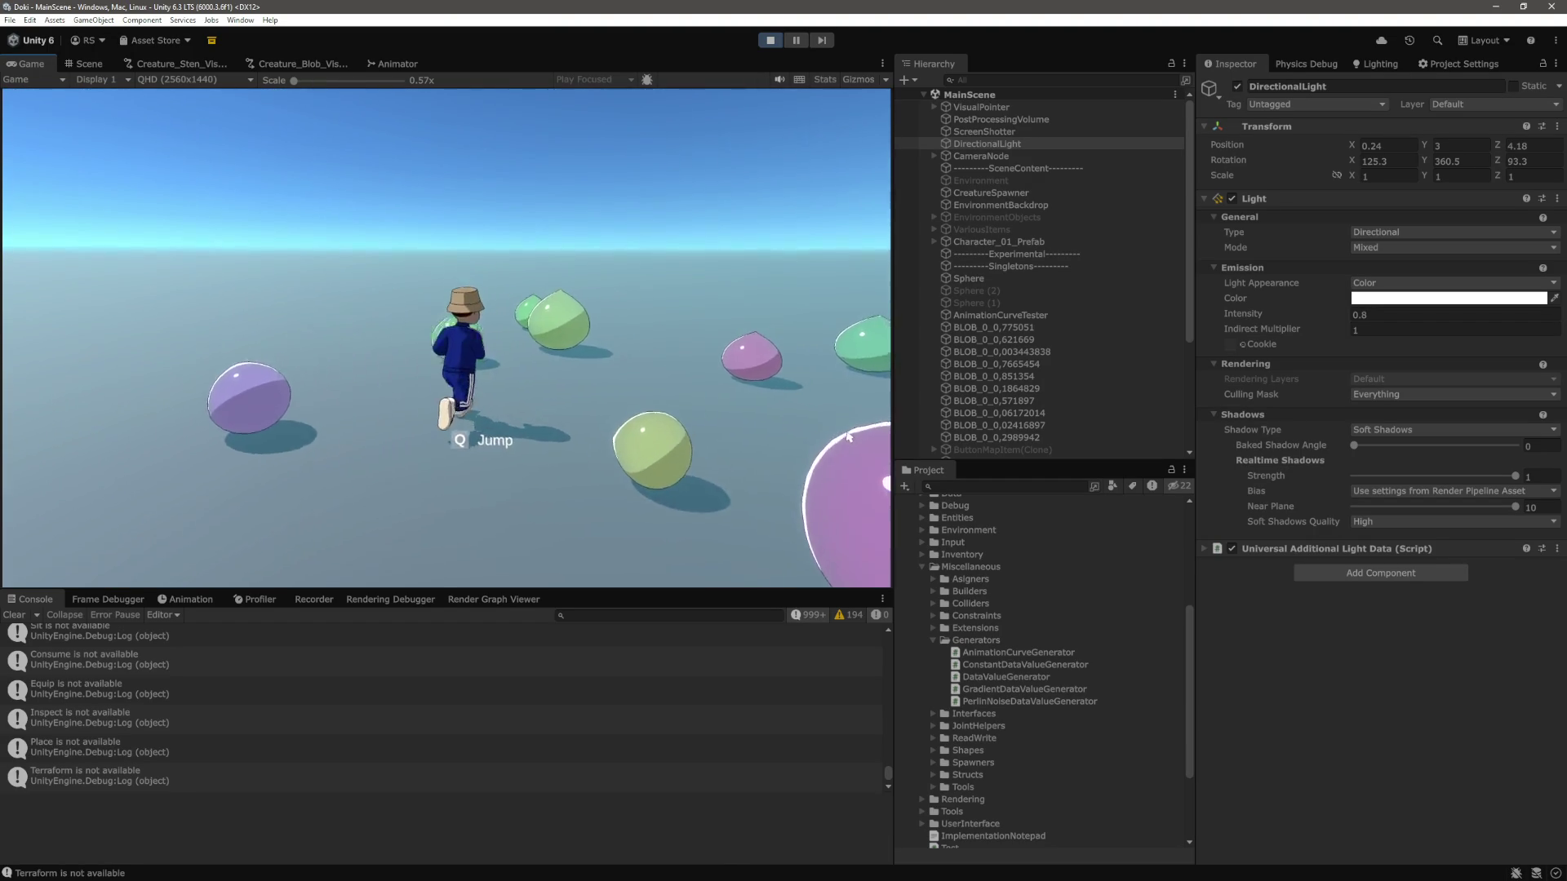
pyautogui.press('a')
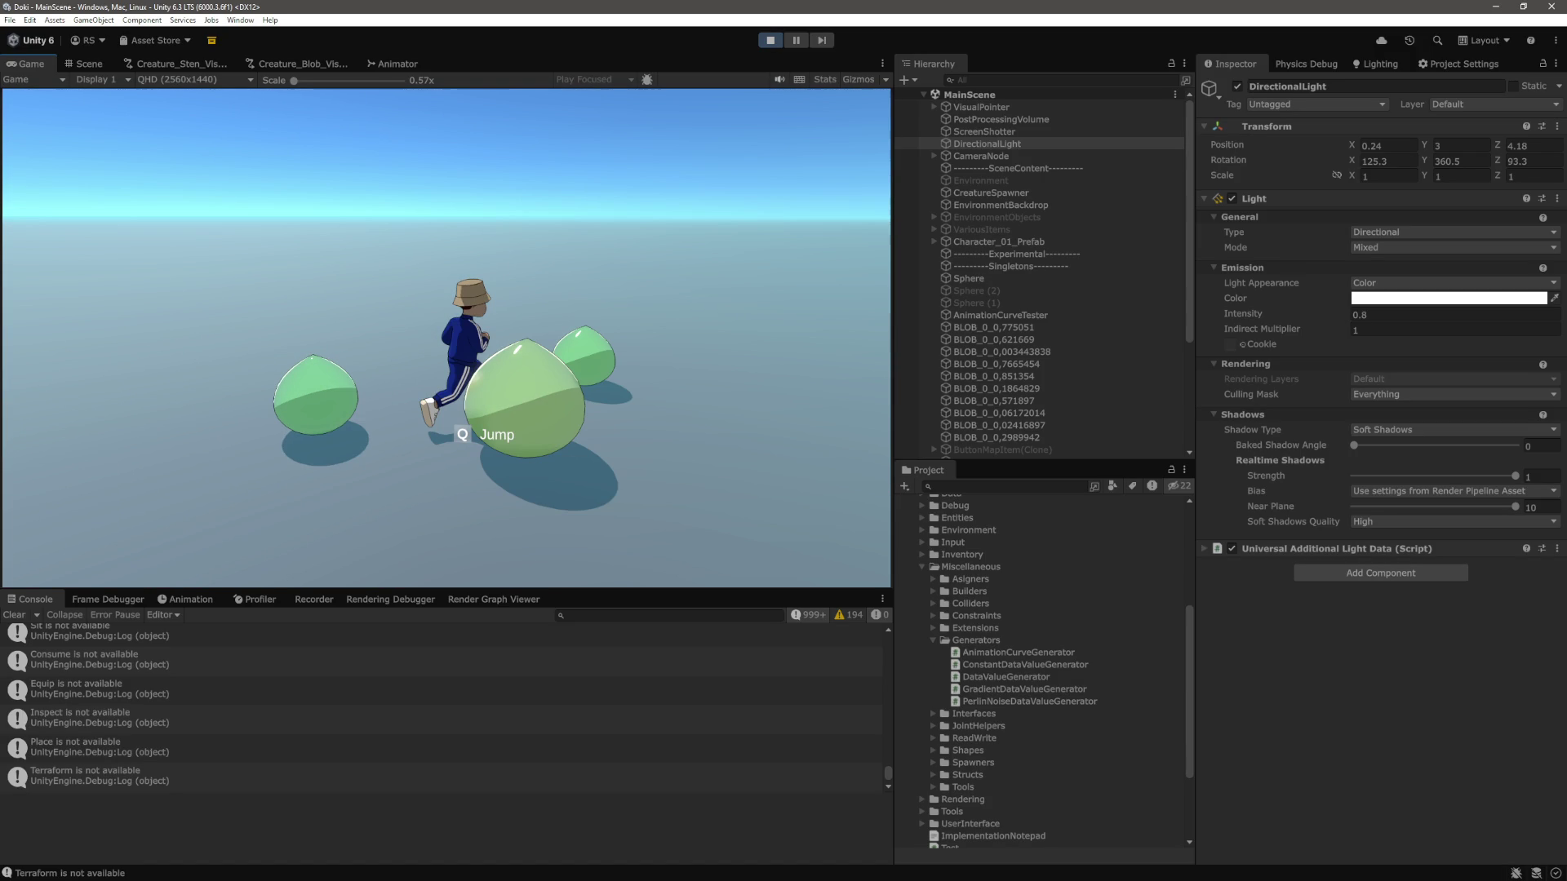
pyautogui.press('s')
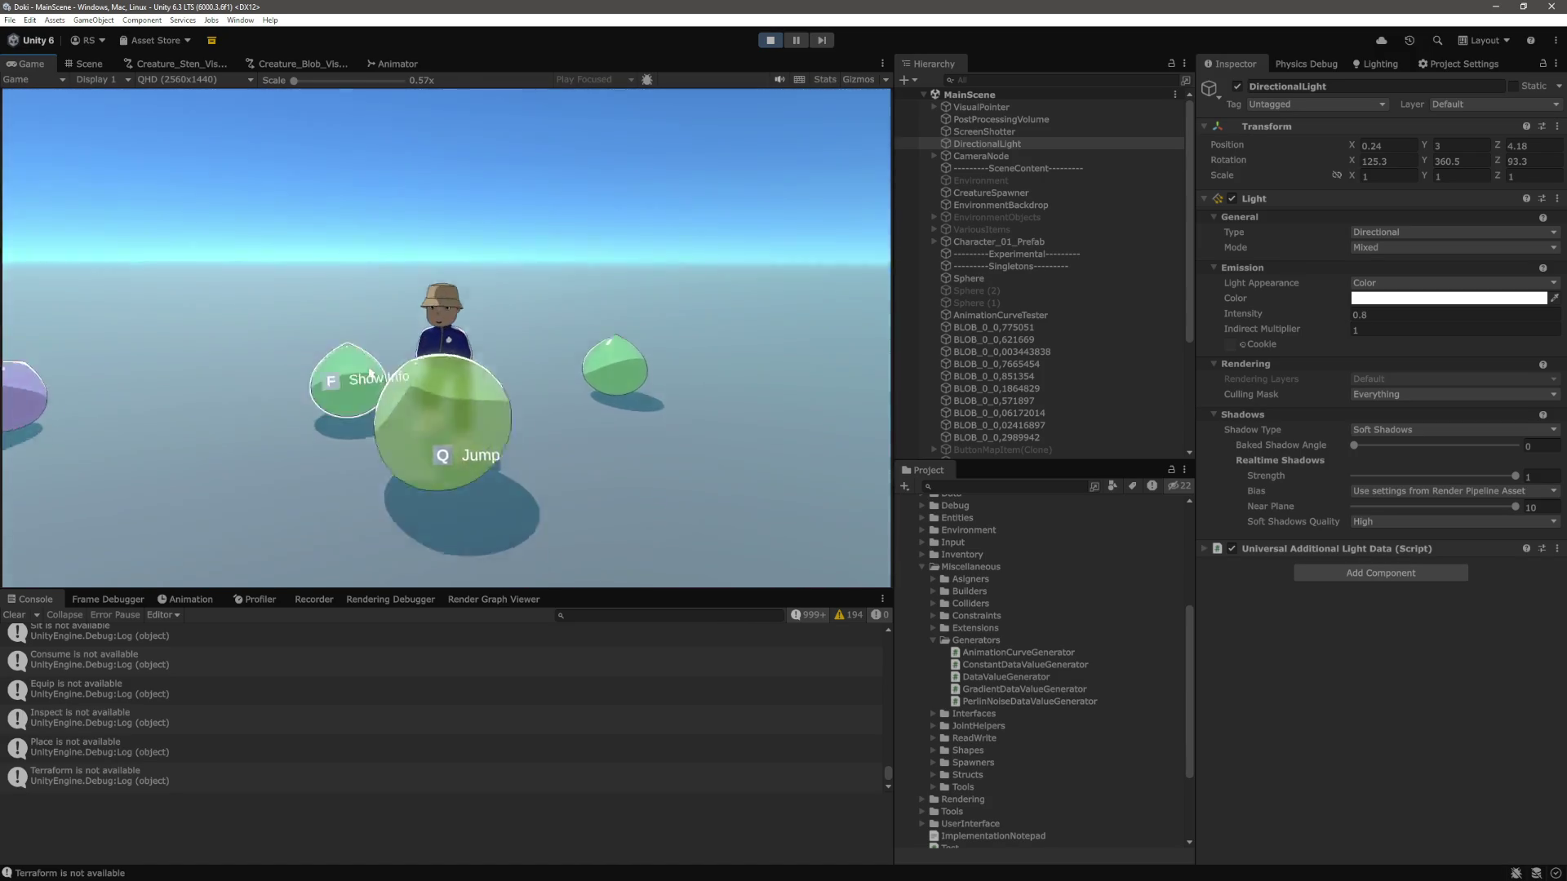
pyautogui.press('a')
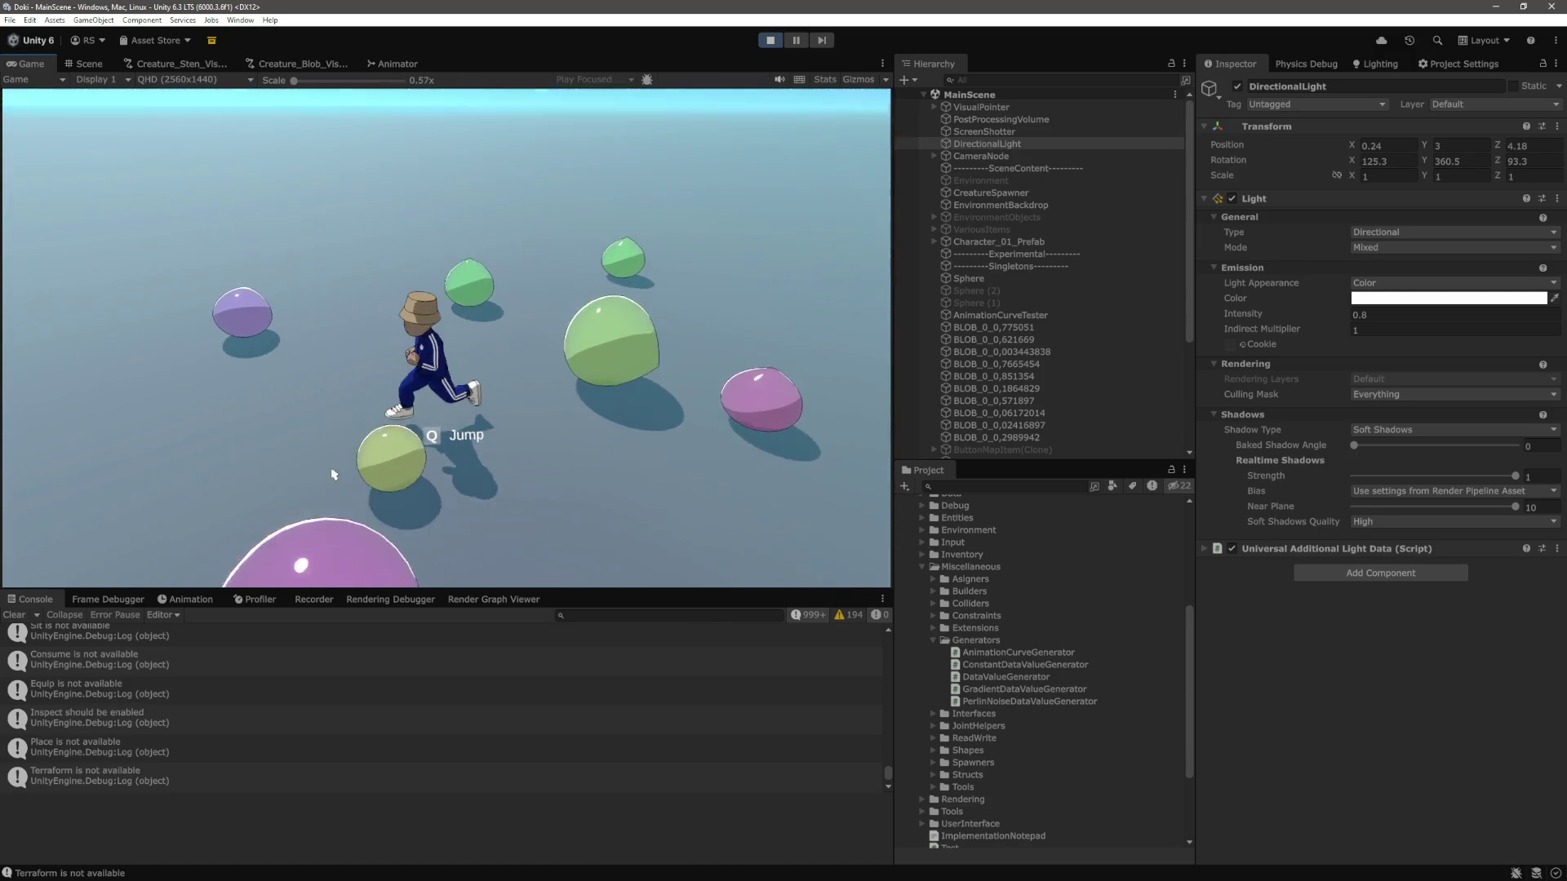
pyautogui.press('f')
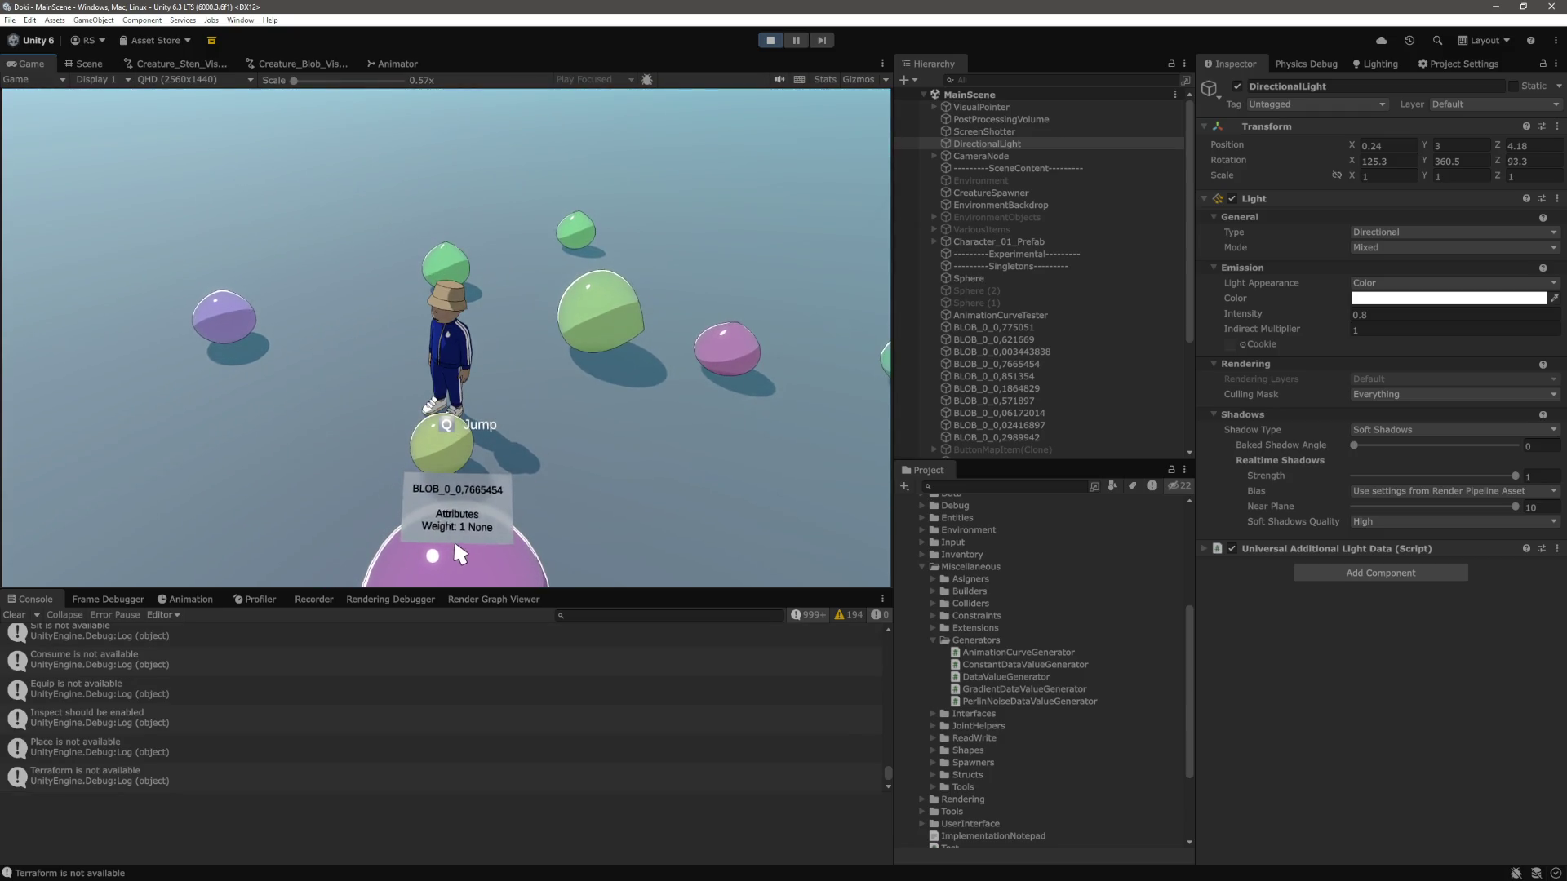
pyautogui.press('d')
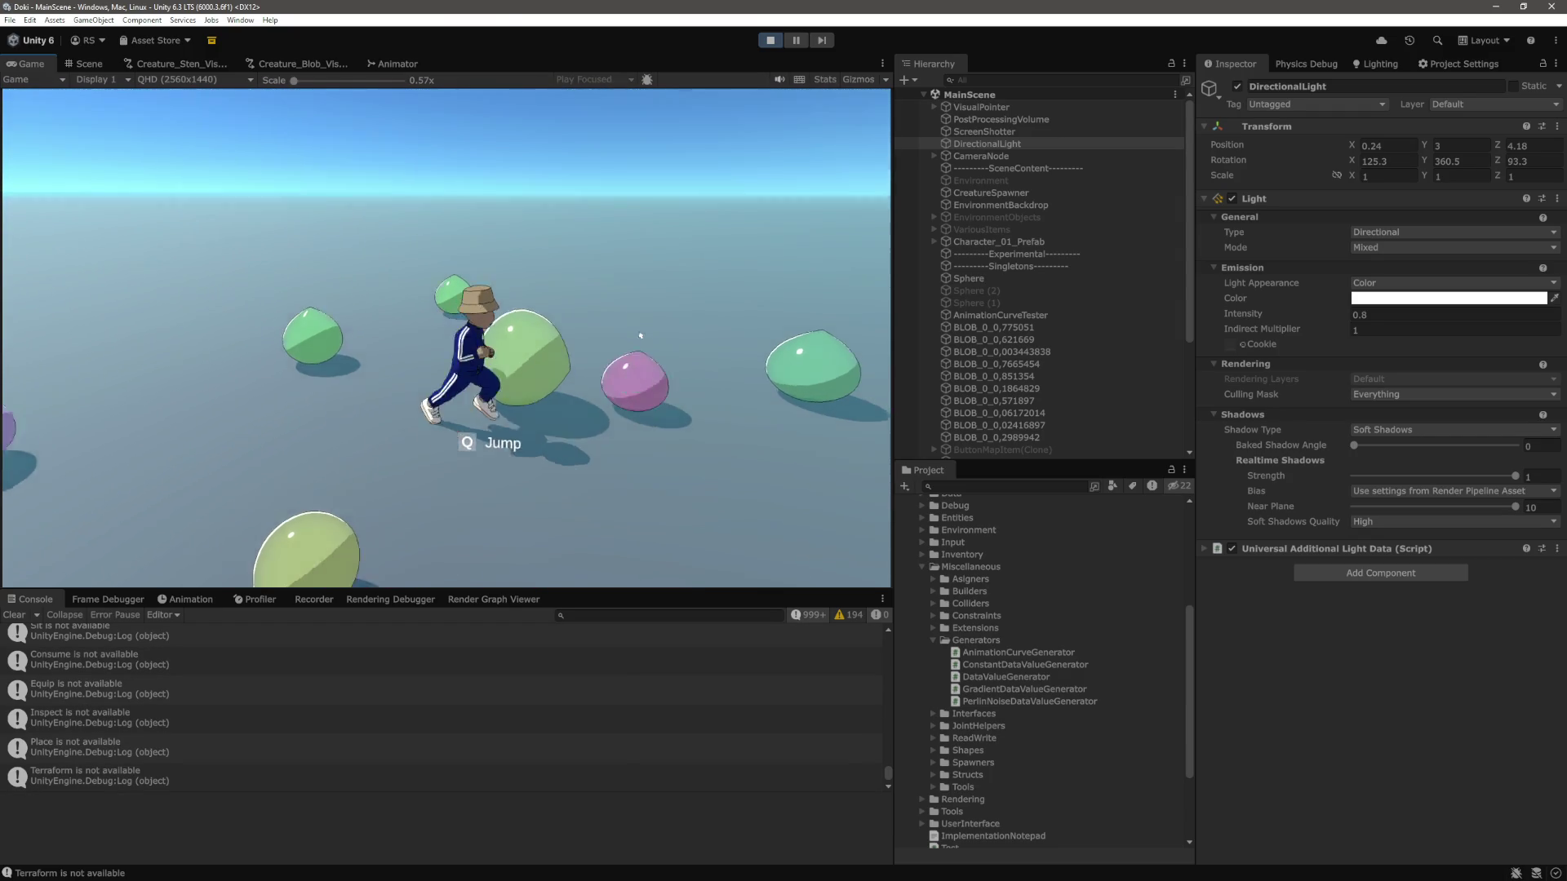
pyautogui.press('w')
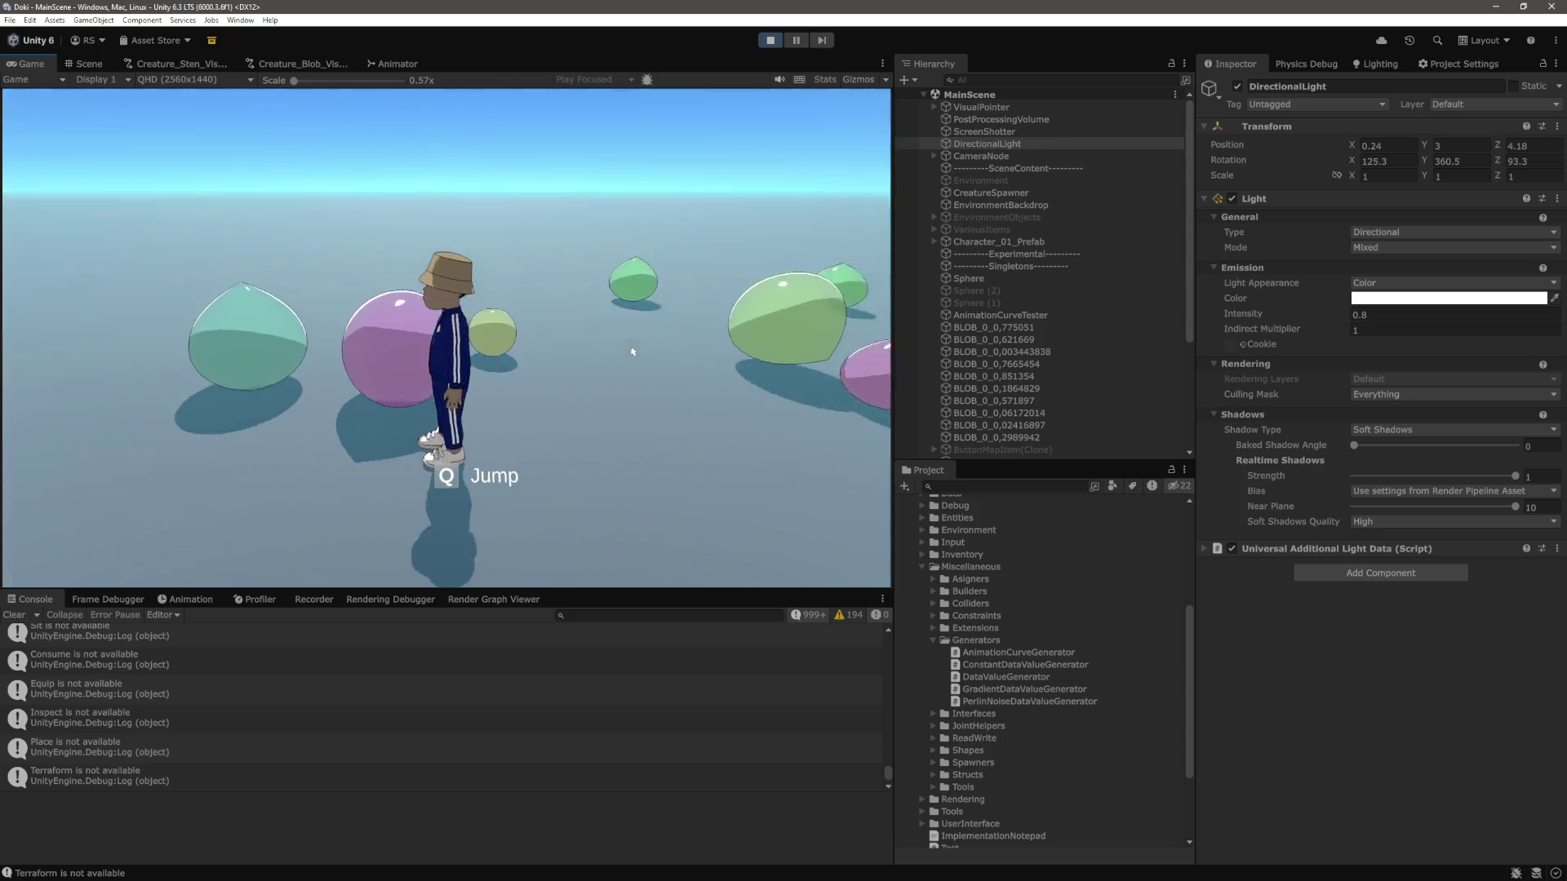
pyautogui.hotkey('ctrl', 'p')
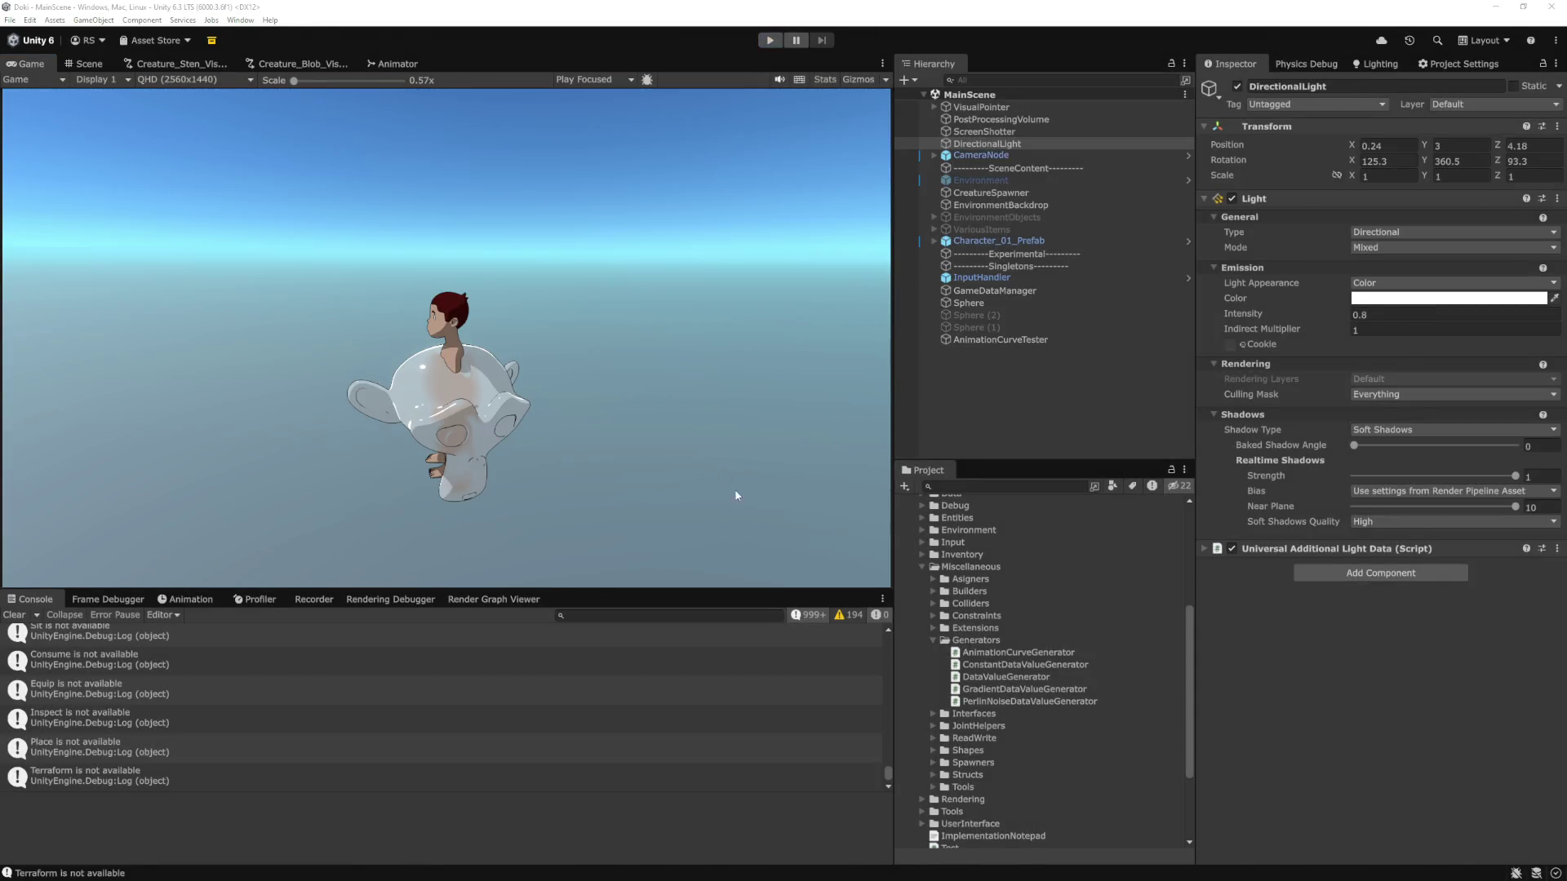
# Glance over the code in Visual Studio Code, then return to Unity.
pyautogui.hotkey('alt', 'Tab')
pyautogui.scroll(3, 918, 449)
pyautogui.scroll(-1, 912, 453)
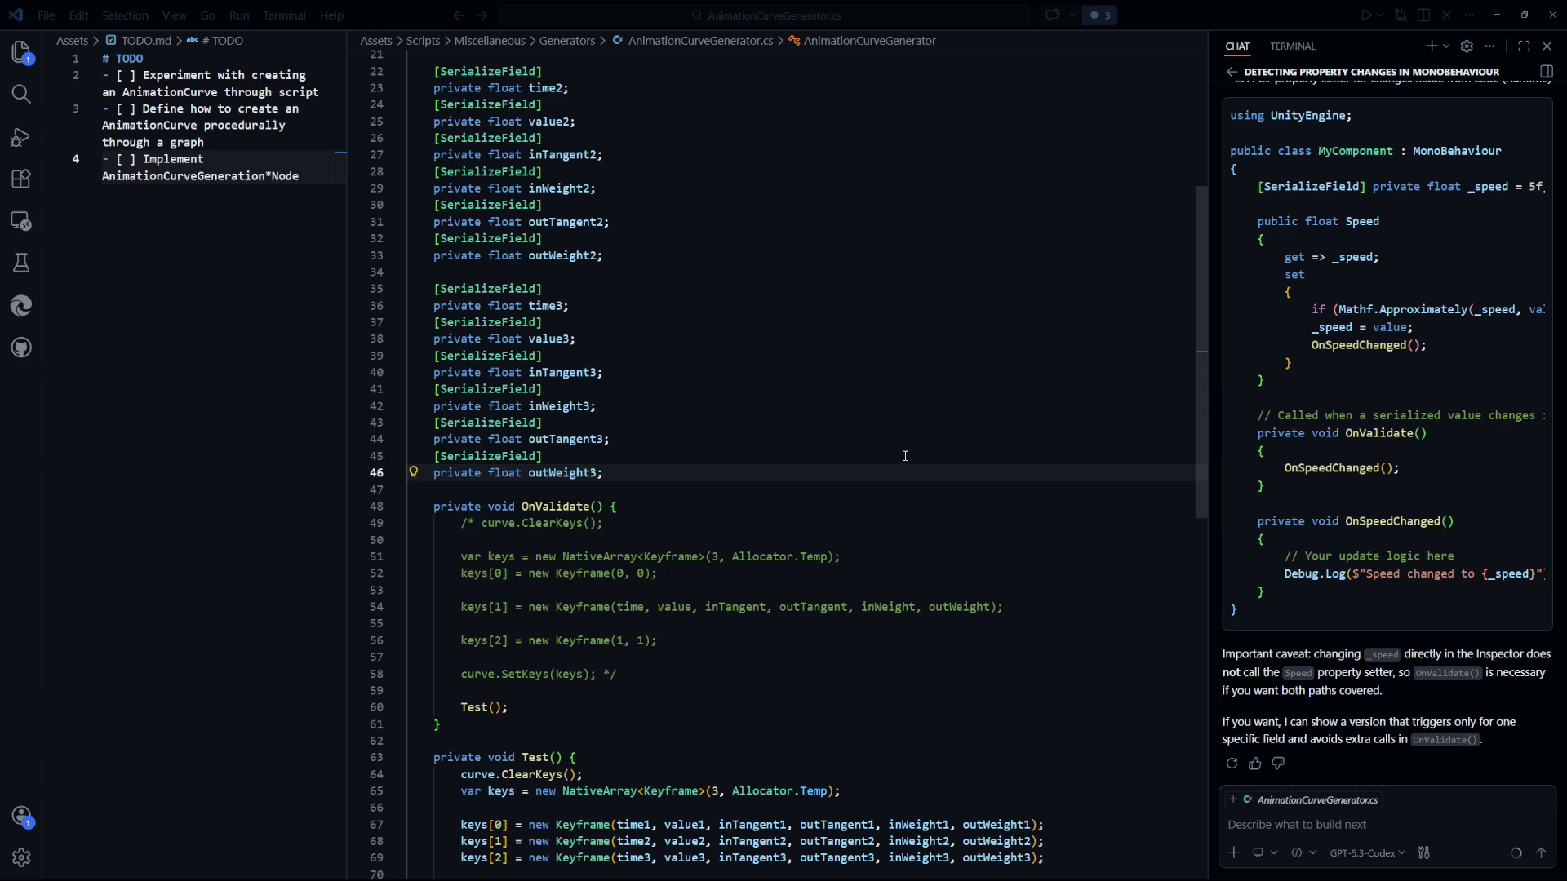
pyautogui.hotkey('alt', 'Tab')
# Check the mesh generator node's arch-shaped width curve, browse the graph, then switch to VS Code.
pyautogui.click(298, 64)
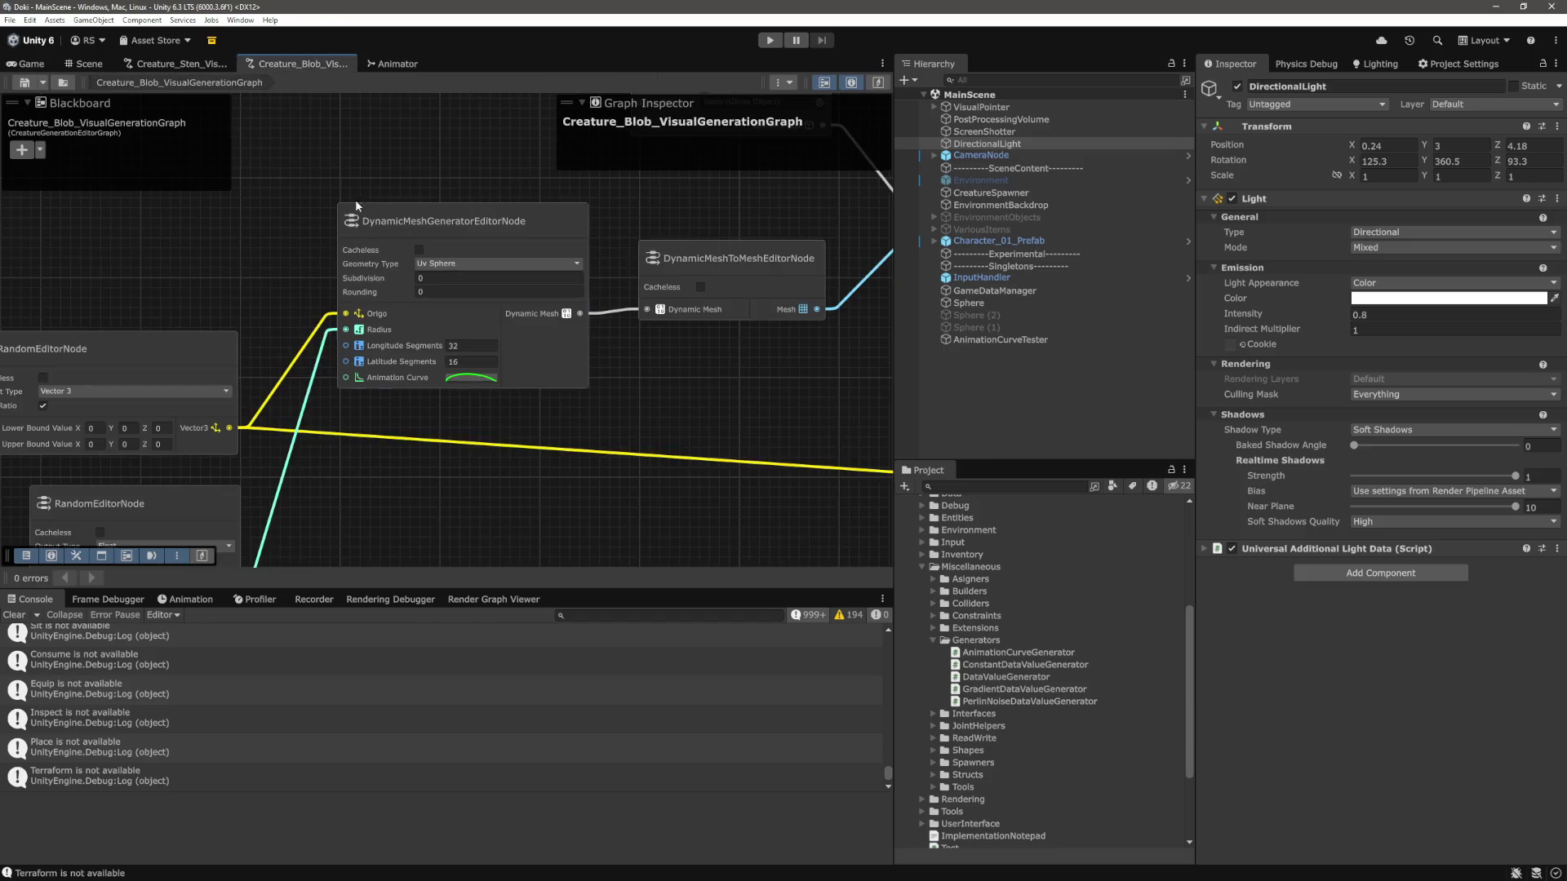
pyautogui.click(480, 381)
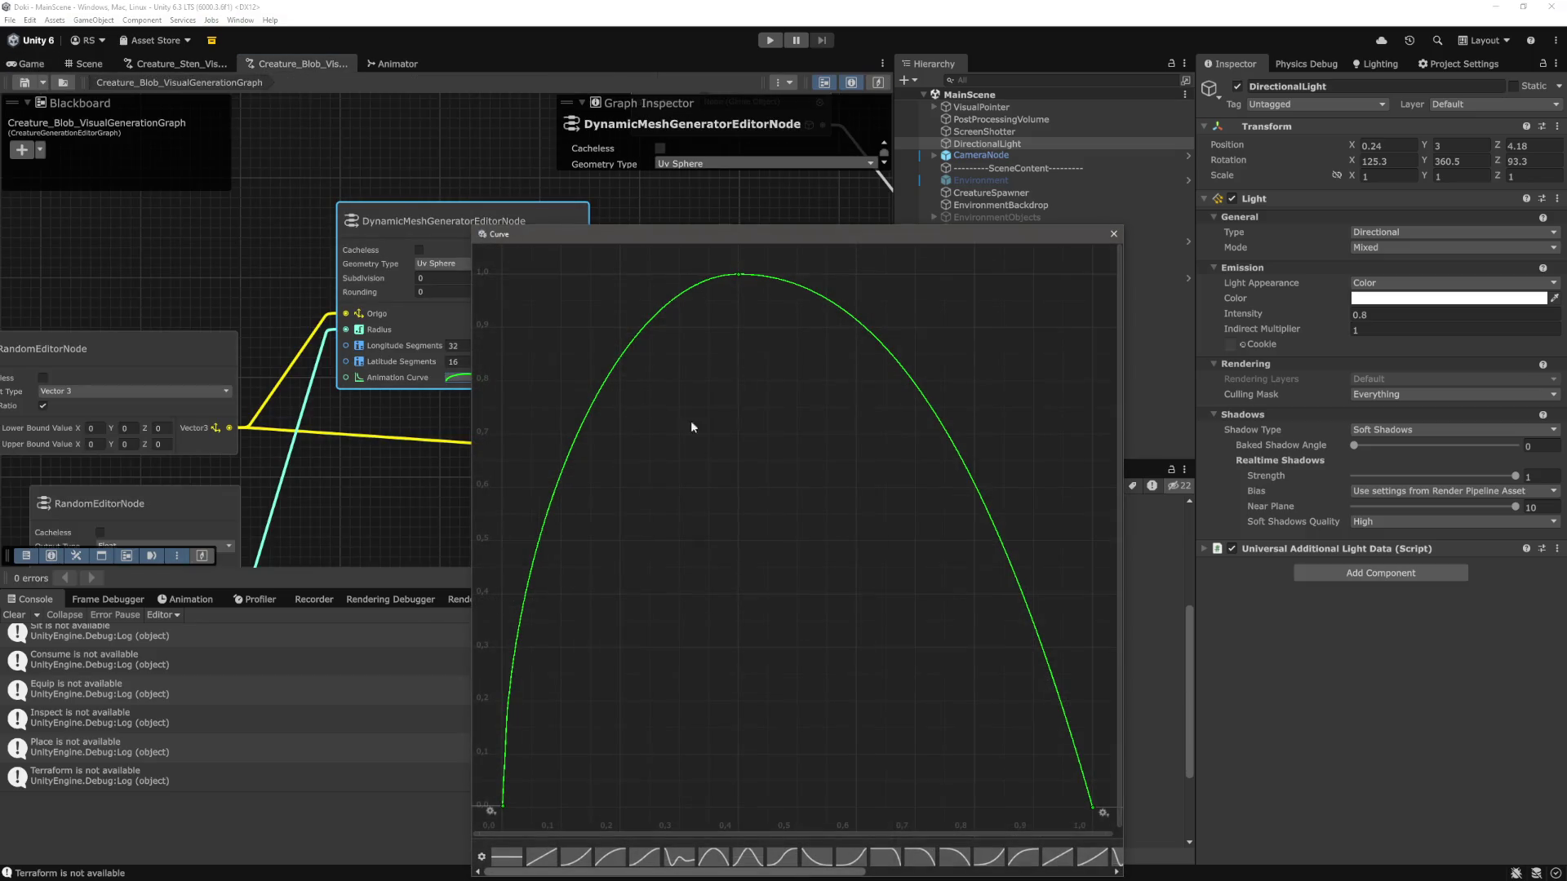
pyautogui.click(1113, 235)
pyautogui.scroll(5, 384, 415)
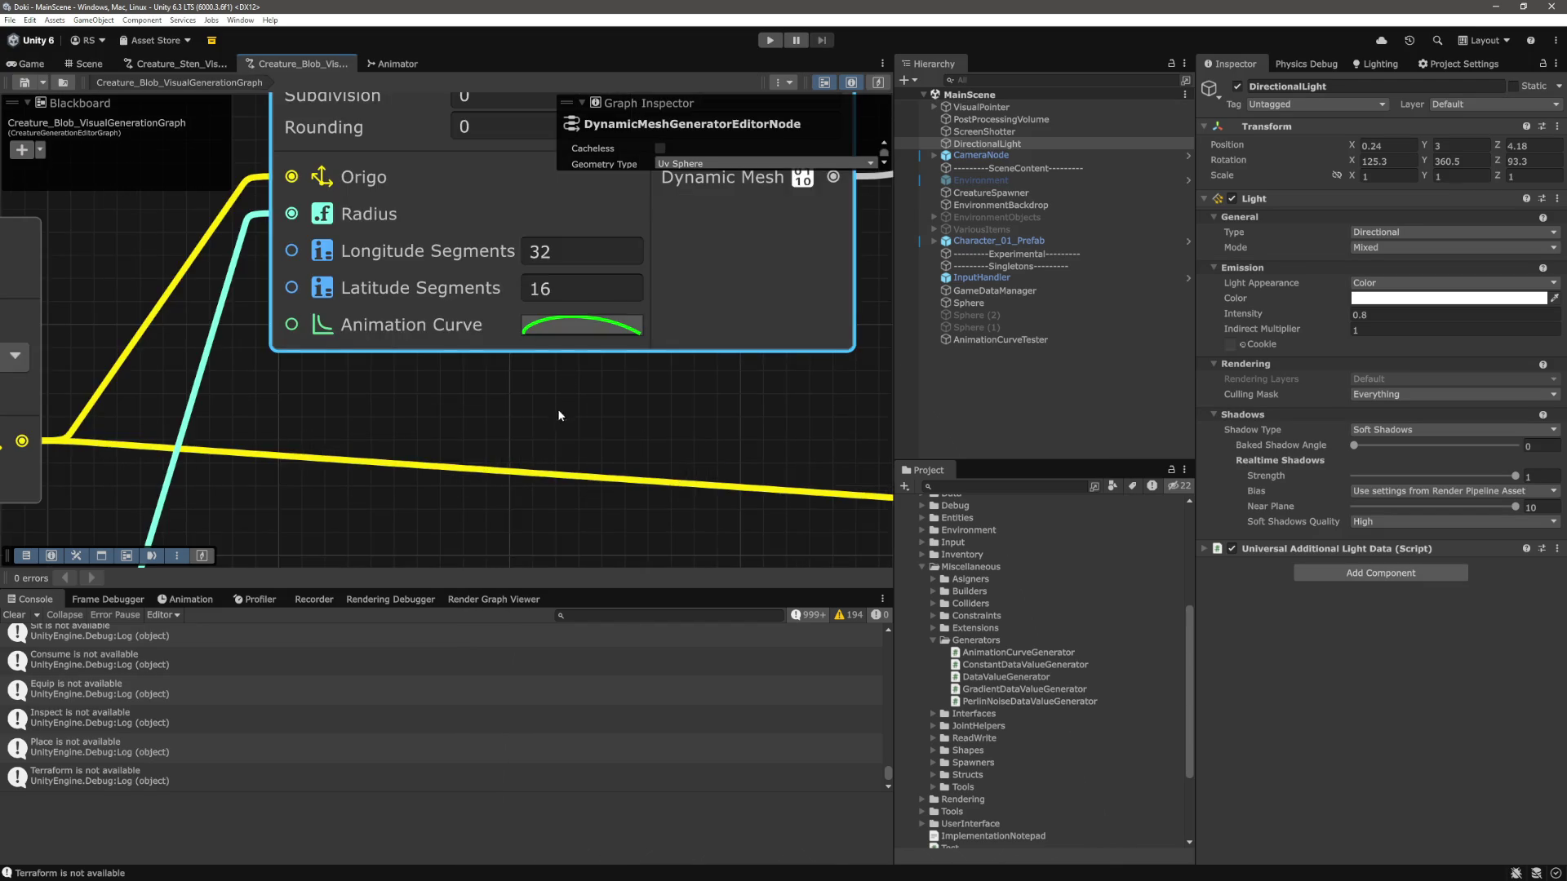
pyautogui.scroll(-2, 541, 422)
pyautogui.scroll(-3, 529, 420)
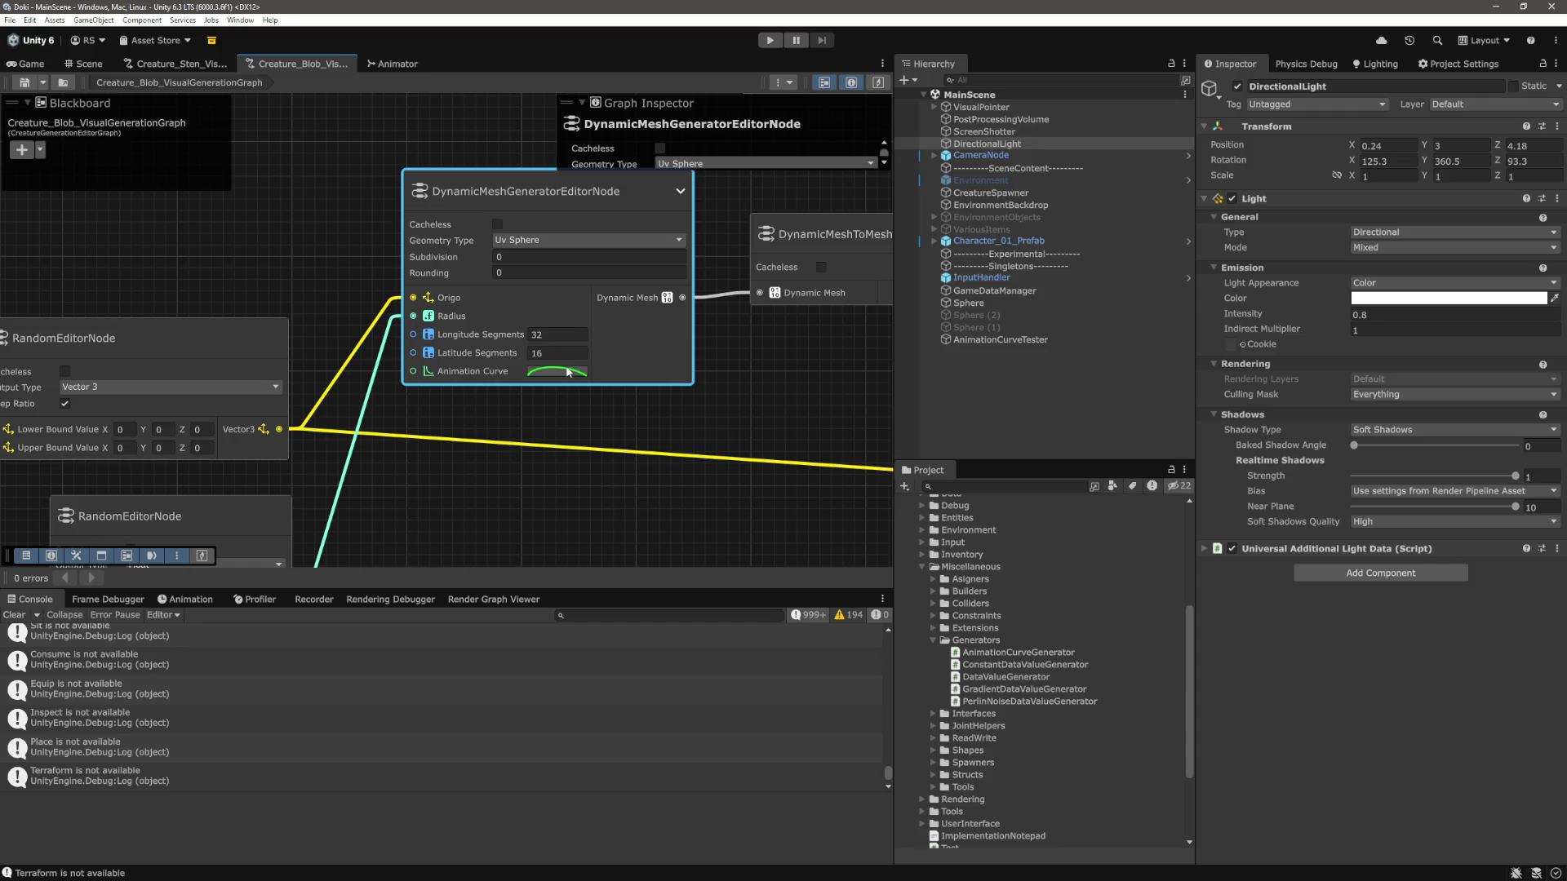
pyautogui.scroll(-5, 611, 344)
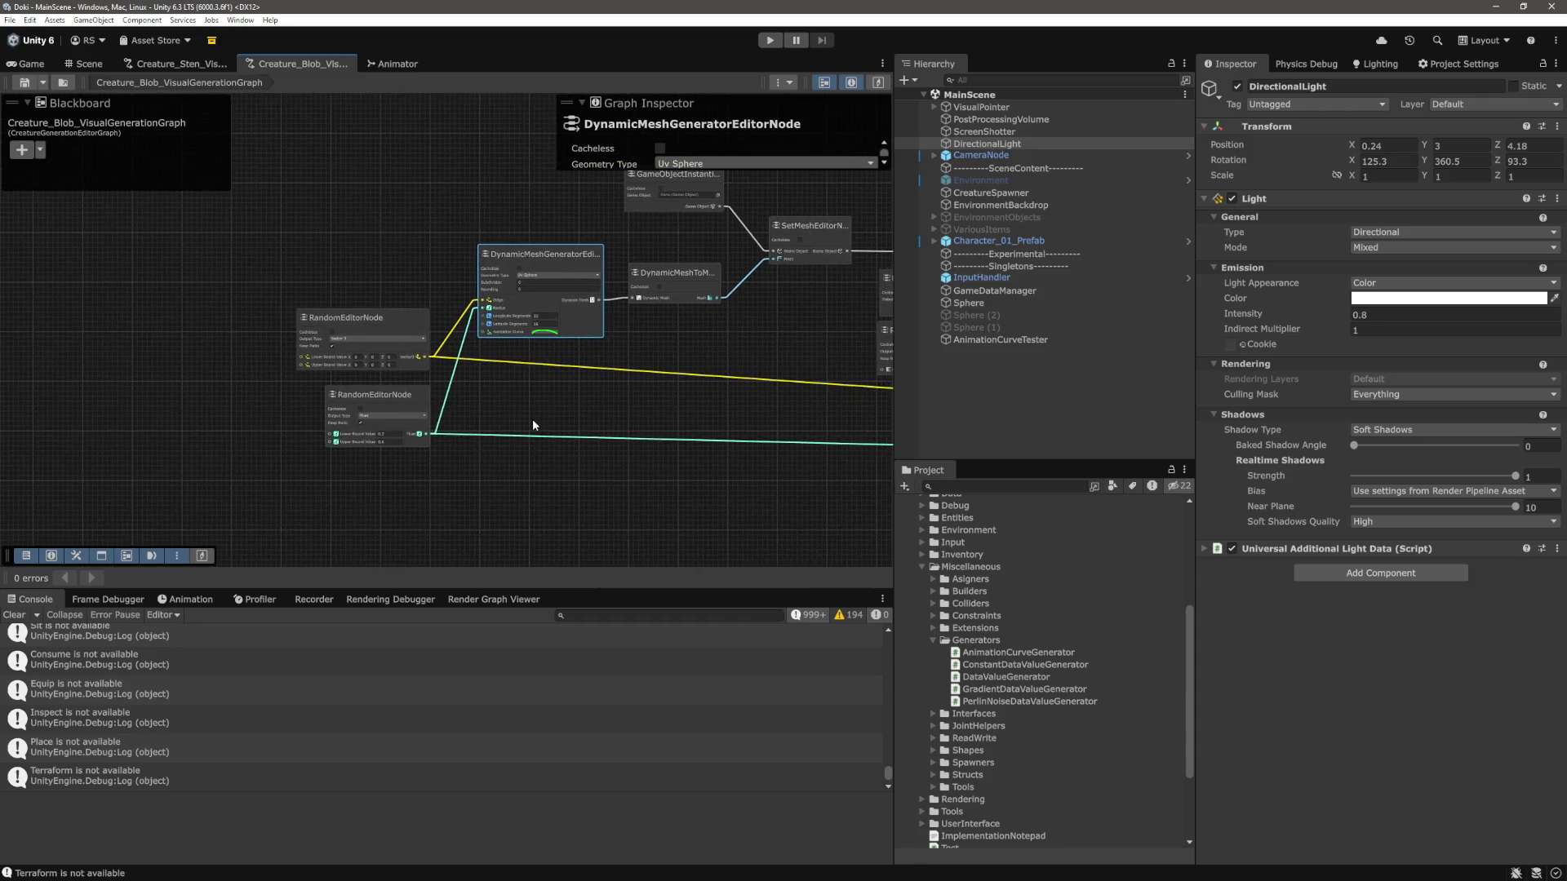
pyautogui.scroll(4, 533, 414)
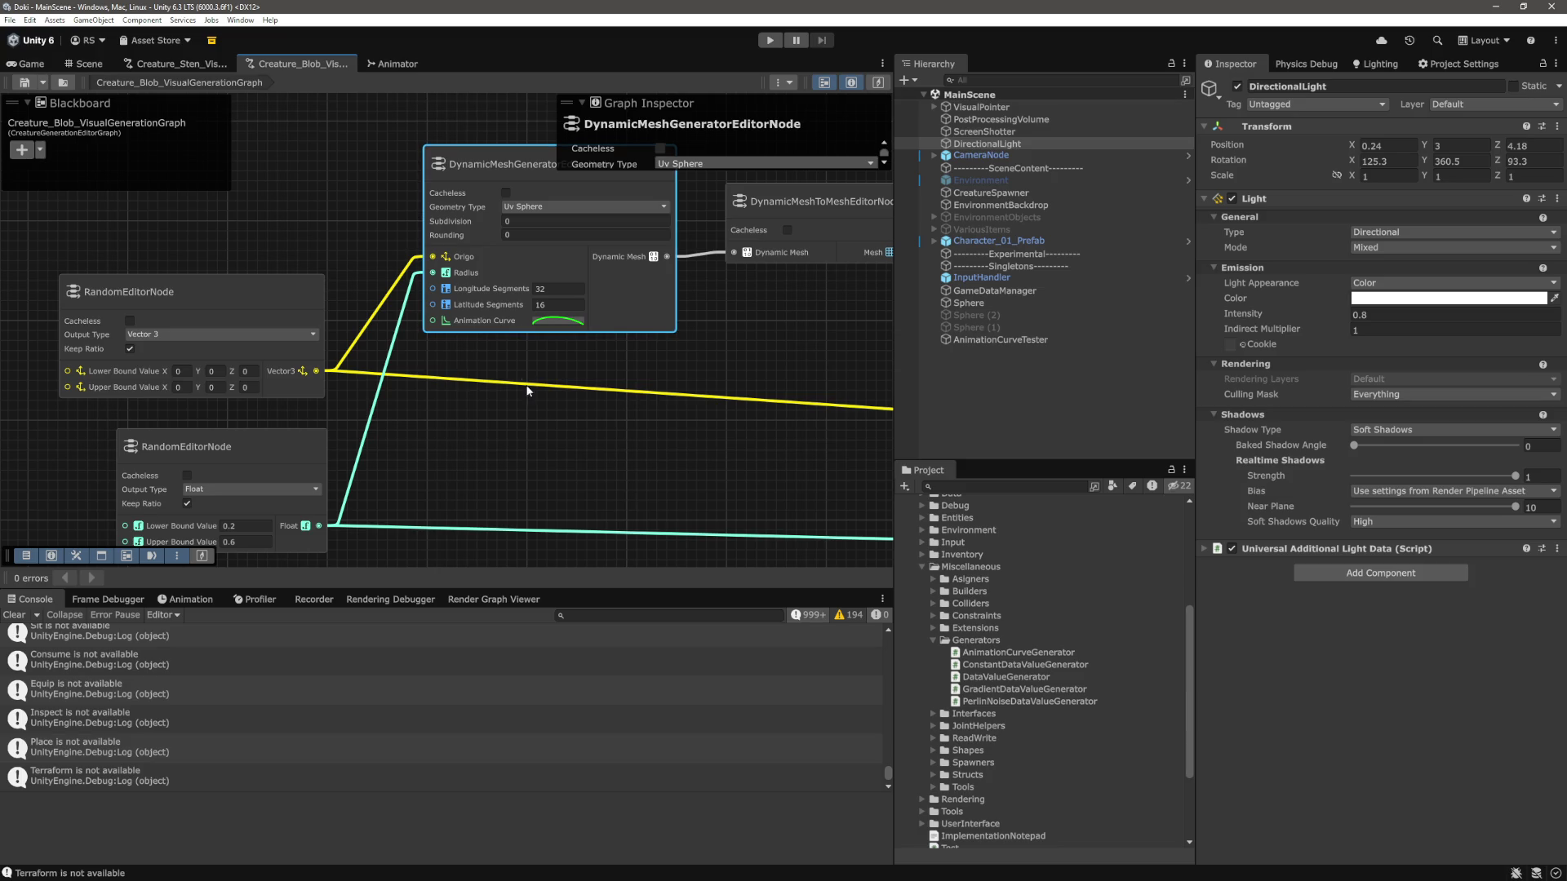
pyautogui.click(534, 439)
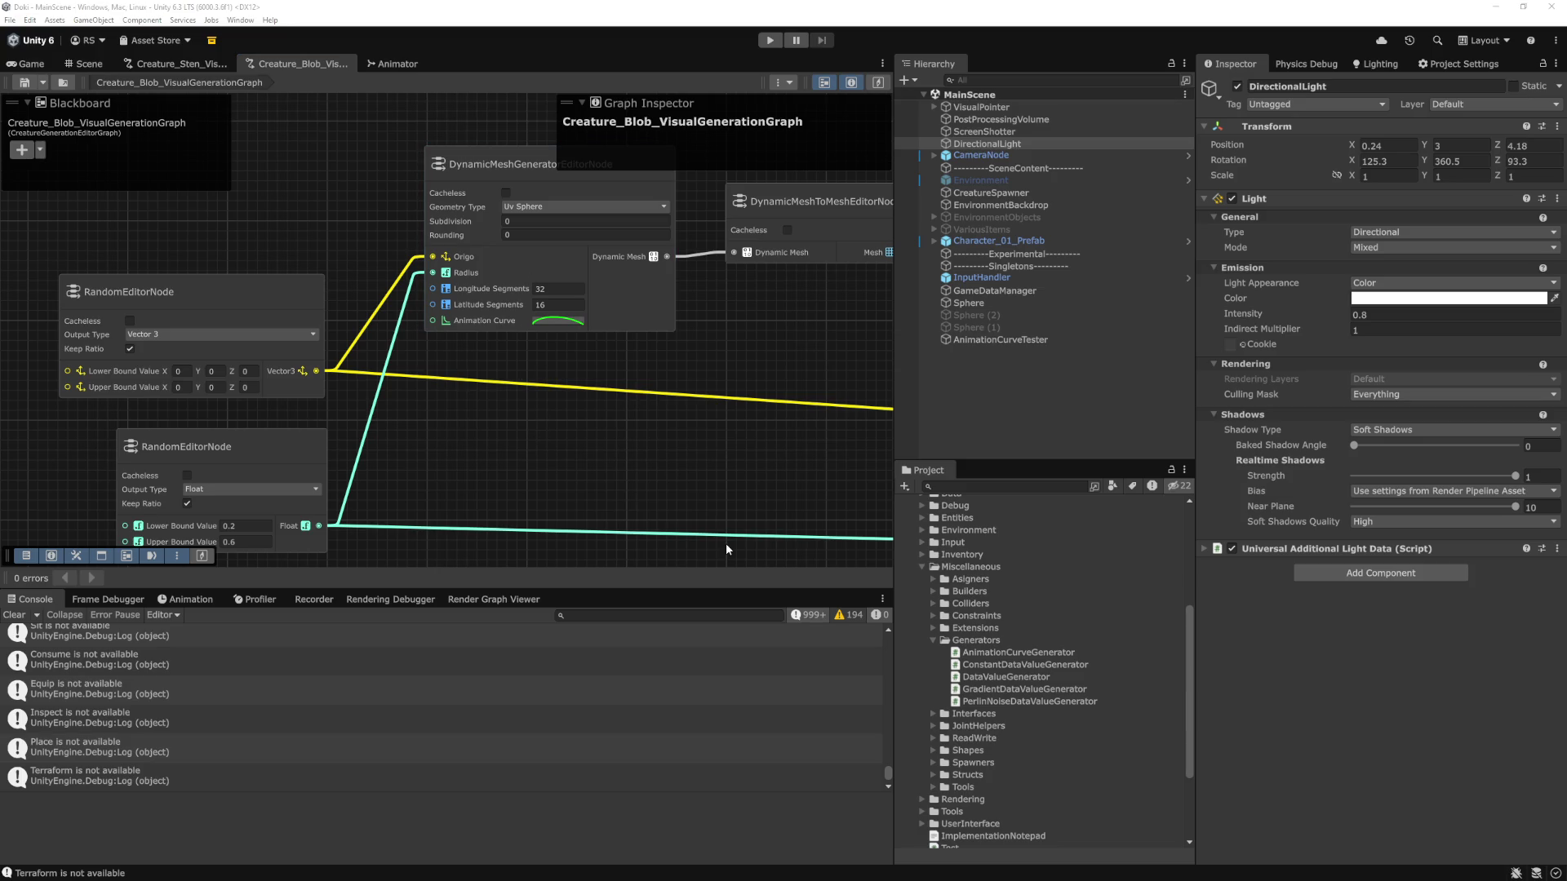
pyautogui.hotkey('alt', 'Tab')
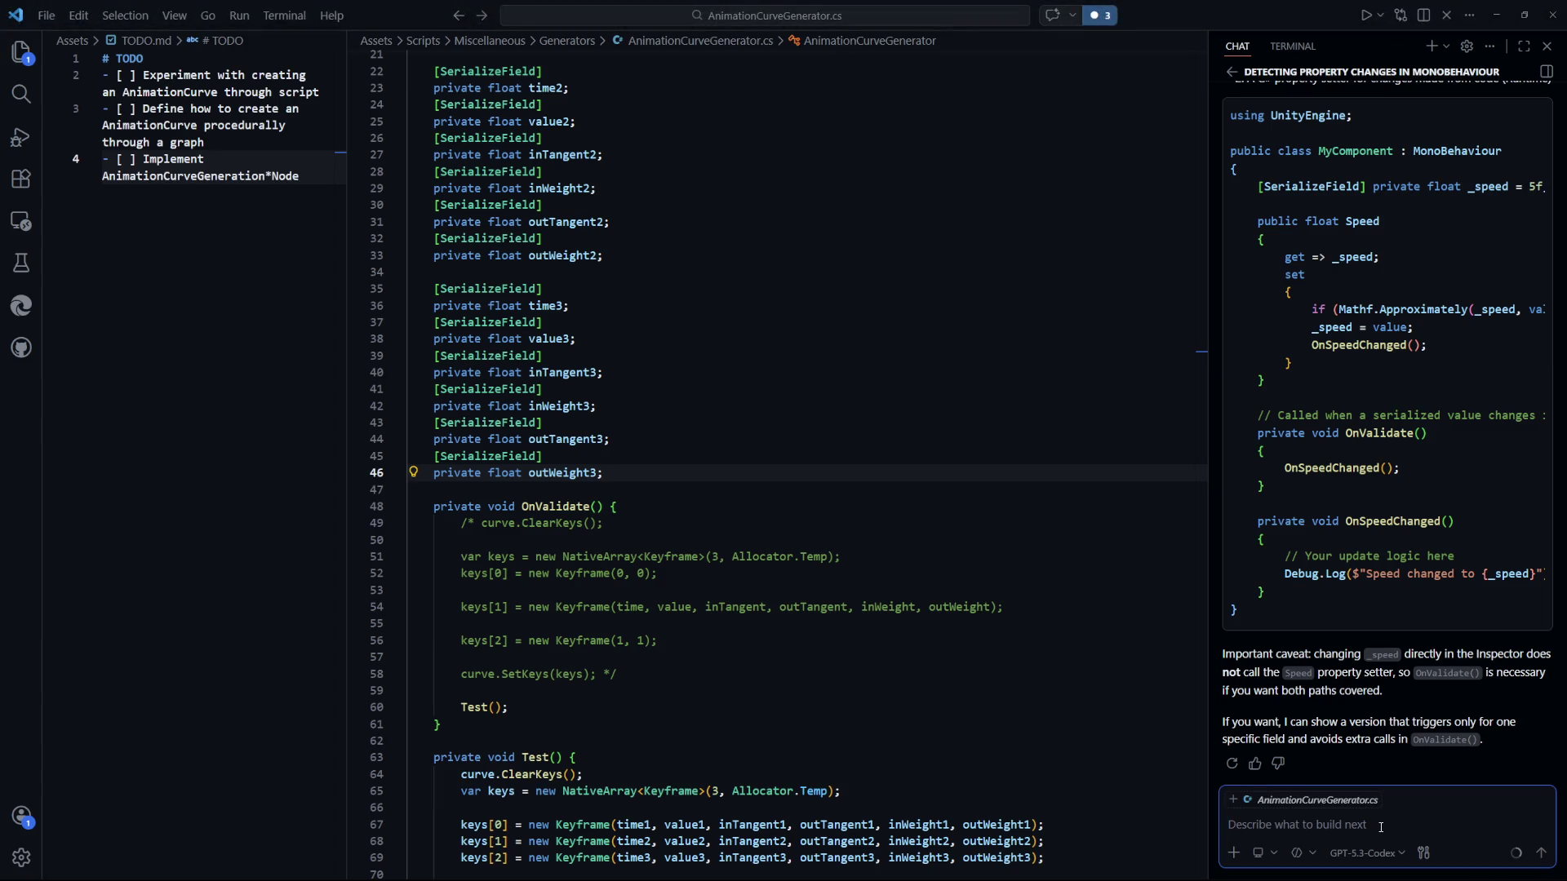
# Ask the chat 'Does OnValidate work on nodes defined with the Unity Graph Toolkit'.
pyautogui.write('Does OnValidat')
pyautogui.write('e work with the')
pyautogui.write(' Unity Graph T')
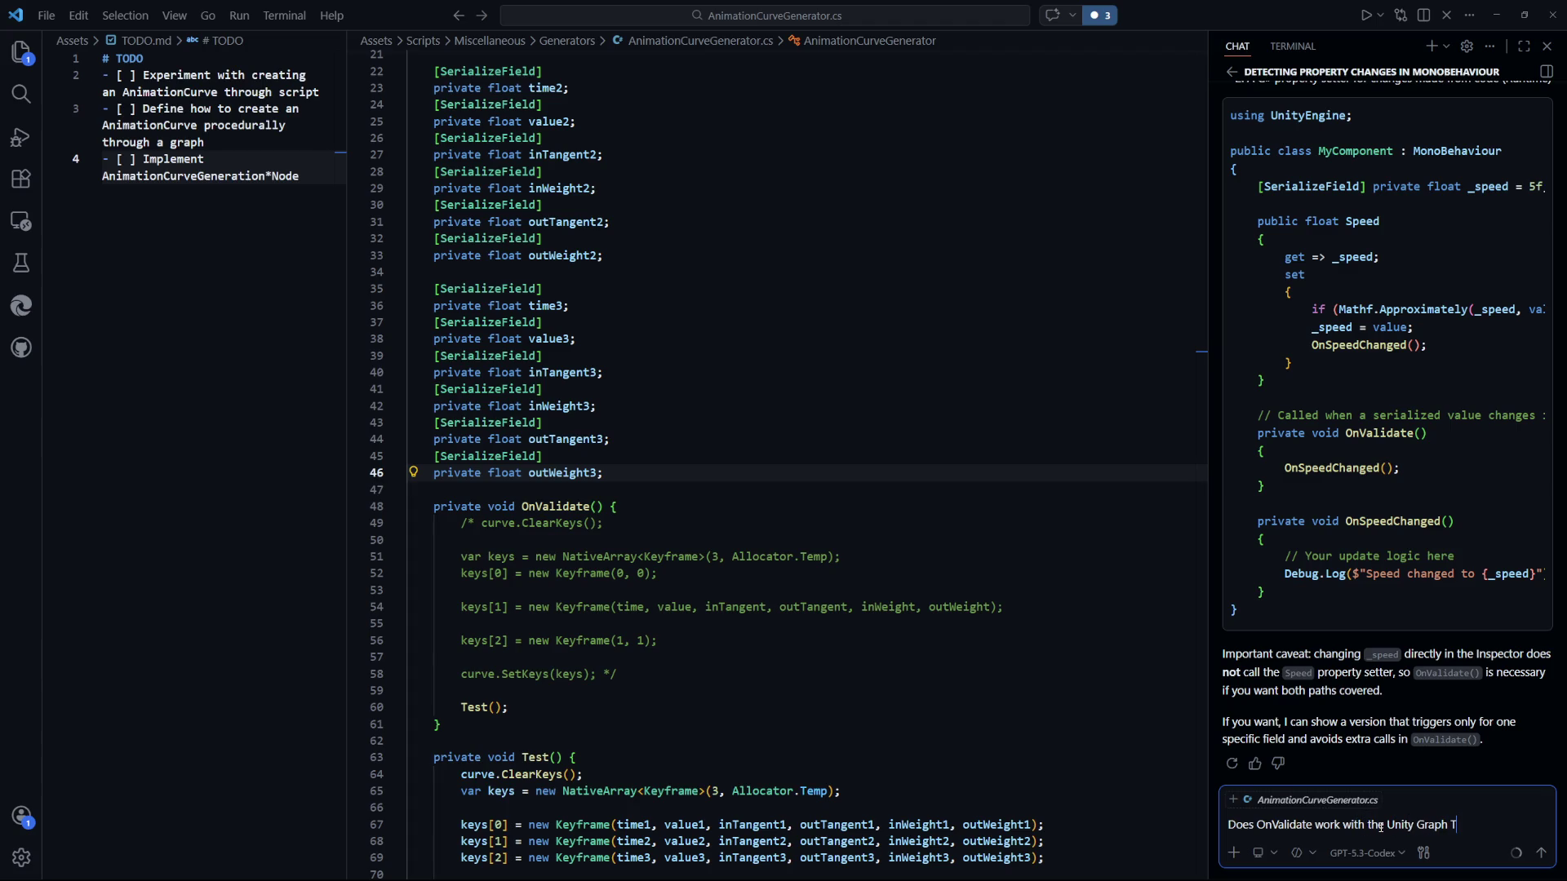
pyautogui.write('oolkit')
pyautogui.doubleClick(1352, 825)
pyautogui.press('BackSpace')
pyautogui.write('on nodes defined')
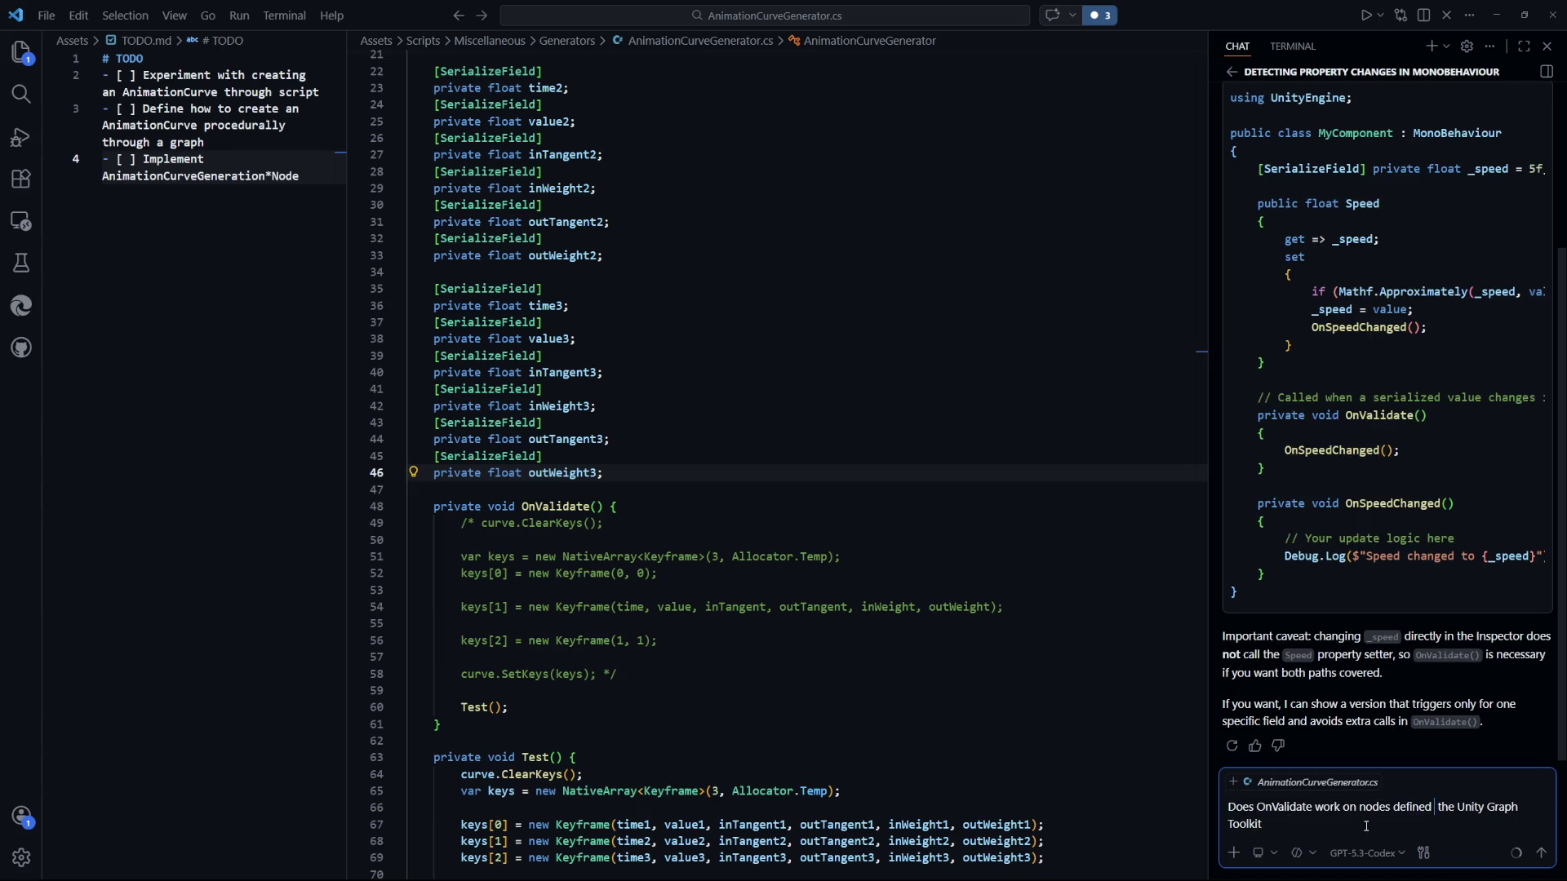
pyautogui.write(' with')
pyautogui.press('Return')
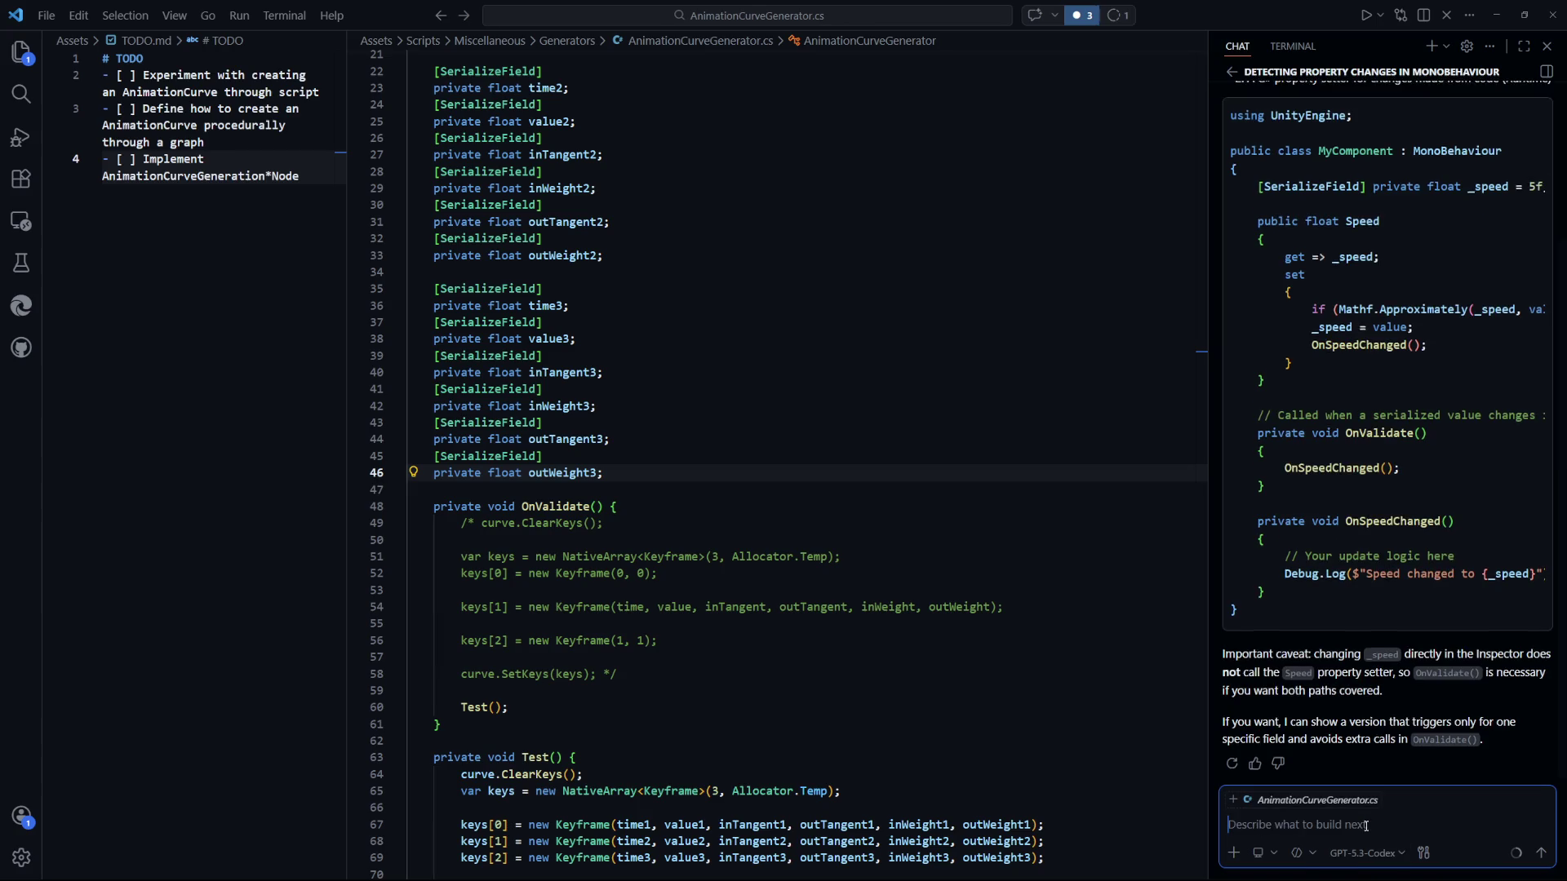
# Focus the code near the outWeight3 declarations, then return to the Unity Editor.
pyautogui.click(955, 674)
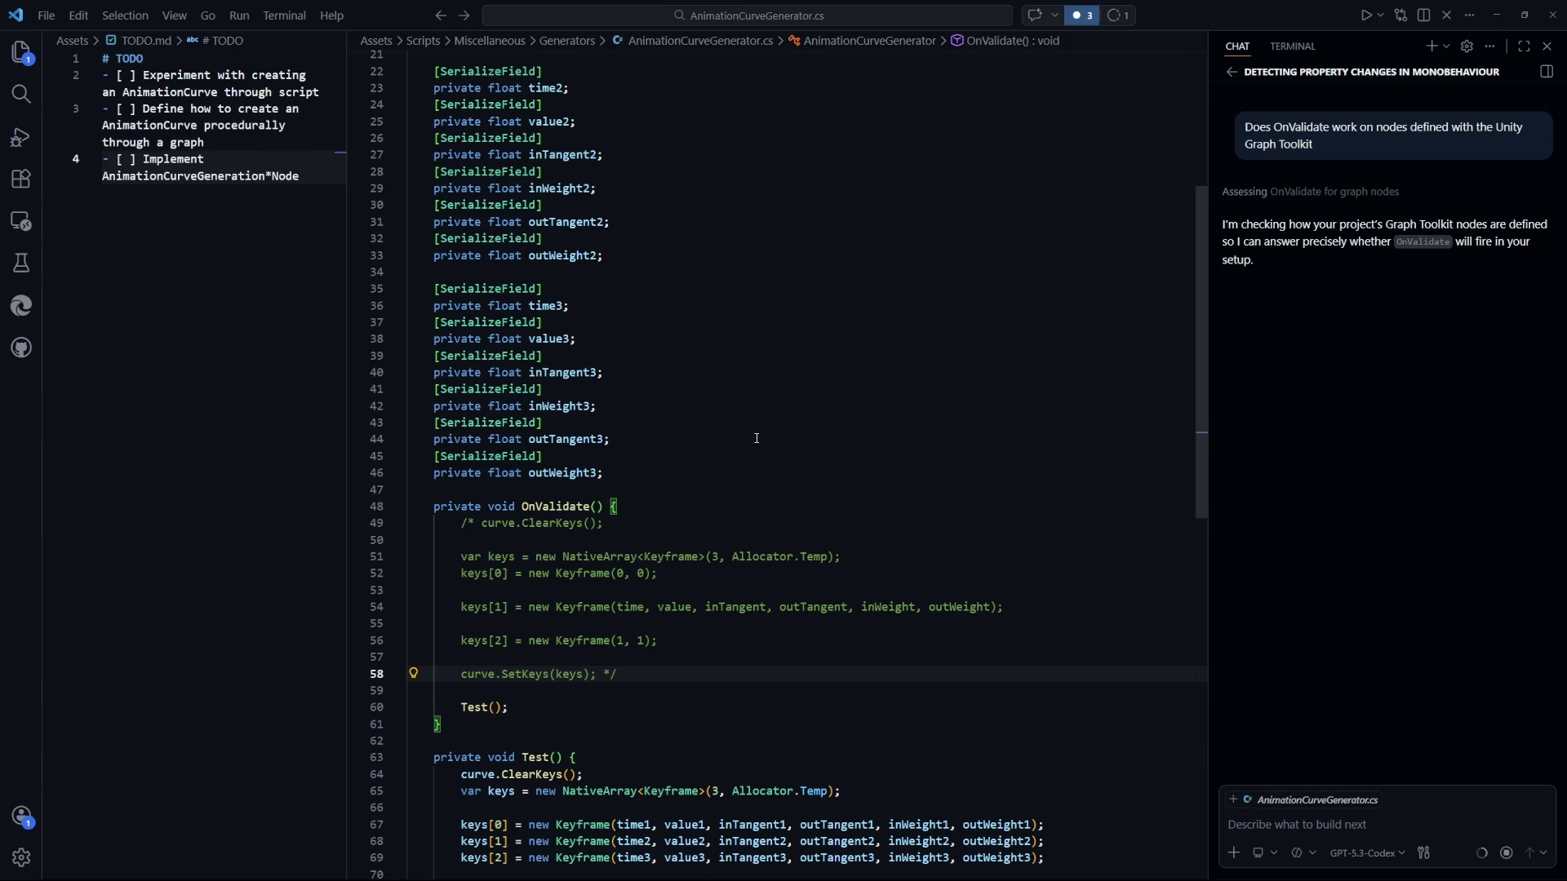
pyautogui.click(773, 451)
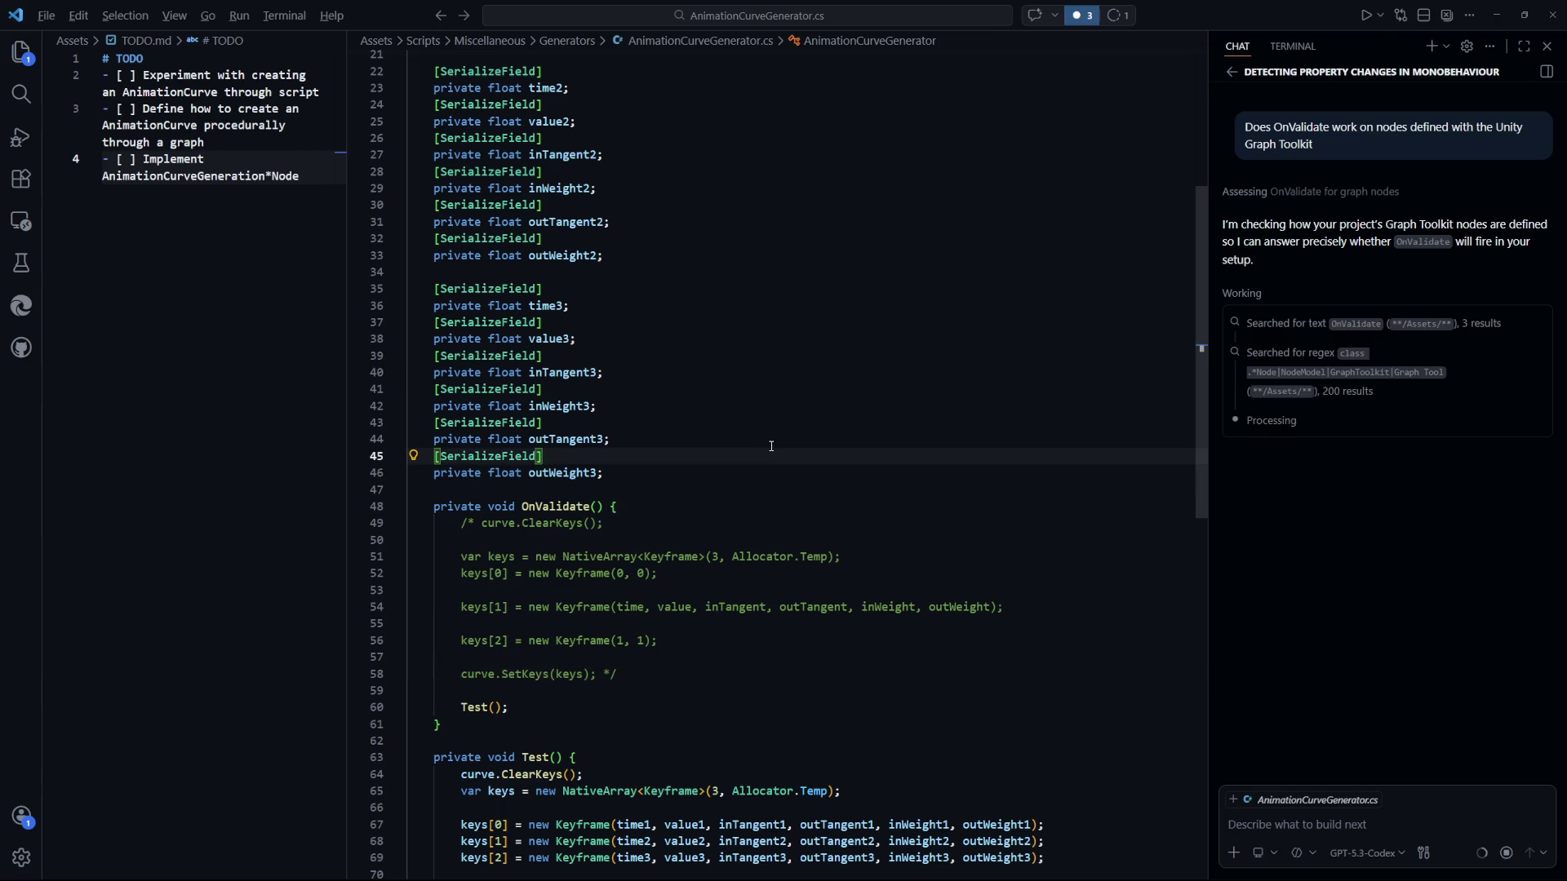
pyautogui.hotkey('alt', 'Tab')
# Pan and zoom the graph canvas past the DynamicMeshGenerator and RandomEditor nodes to empty space.
pyautogui.click(1074, 416)
pyautogui.scroll(-5, 699, 349)
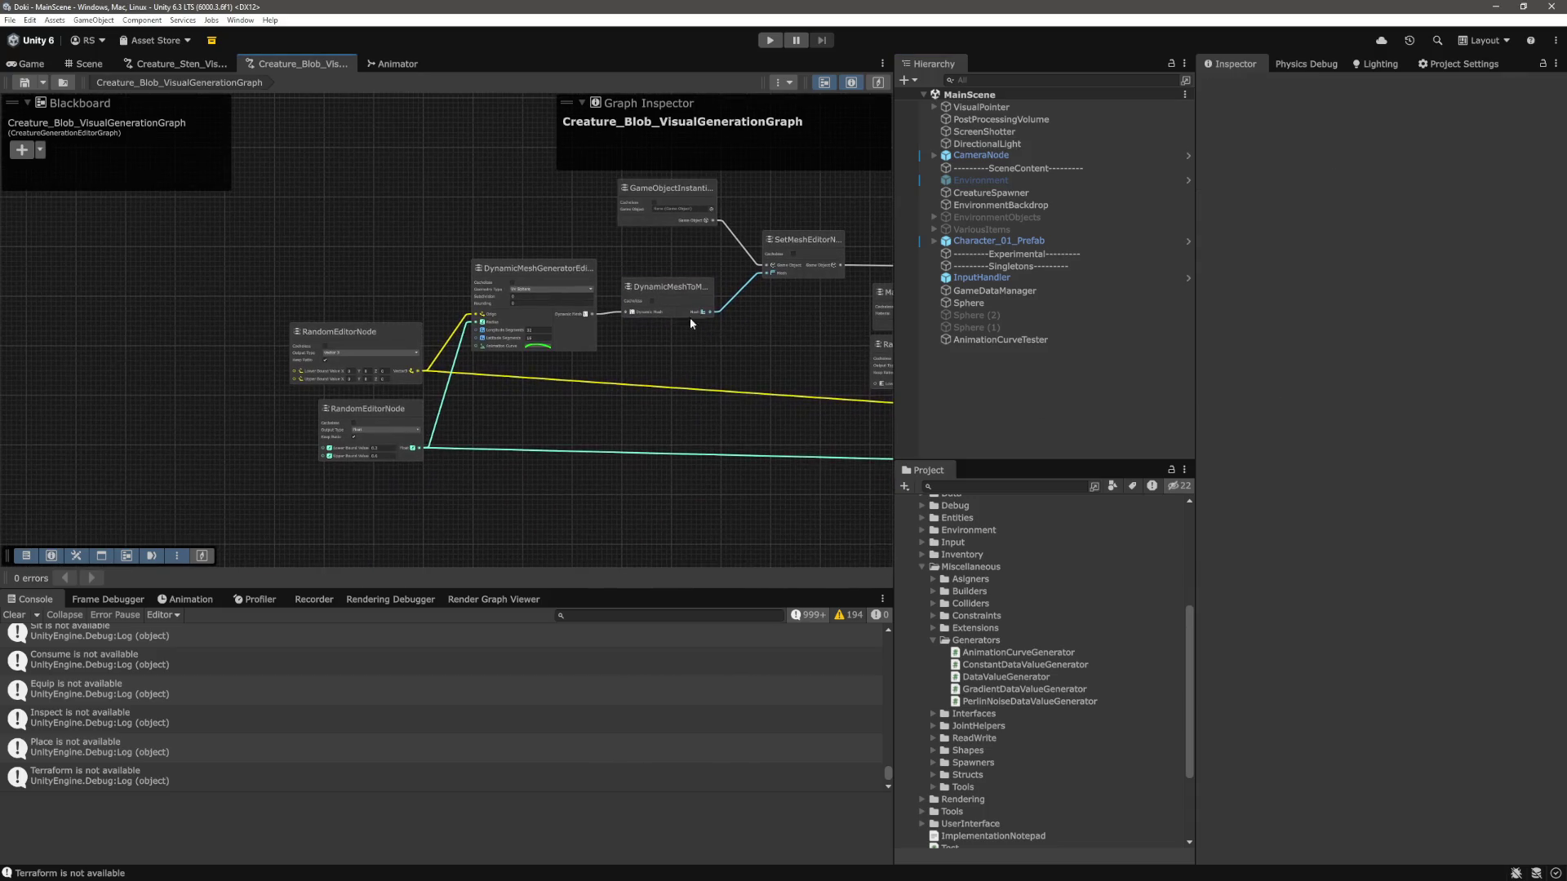
pyautogui.moveTo(865, 290)
pyautogui.mouseDown()
pyautogui.moveTo(701, 245)
pyautogui.moveTo(467, 250)
pyautogui.mouseUp()
pyautogui.scroll(2, 351, 334)
pyautogui.moveTo(350, 335)
pyautogui.mouseDown()
pyautogui.moveTo(521, 364)
pyautogui.moveTo(822, 375)
pyautogui.mouseUp()
pyautogui.scroll(1, 823, 375)
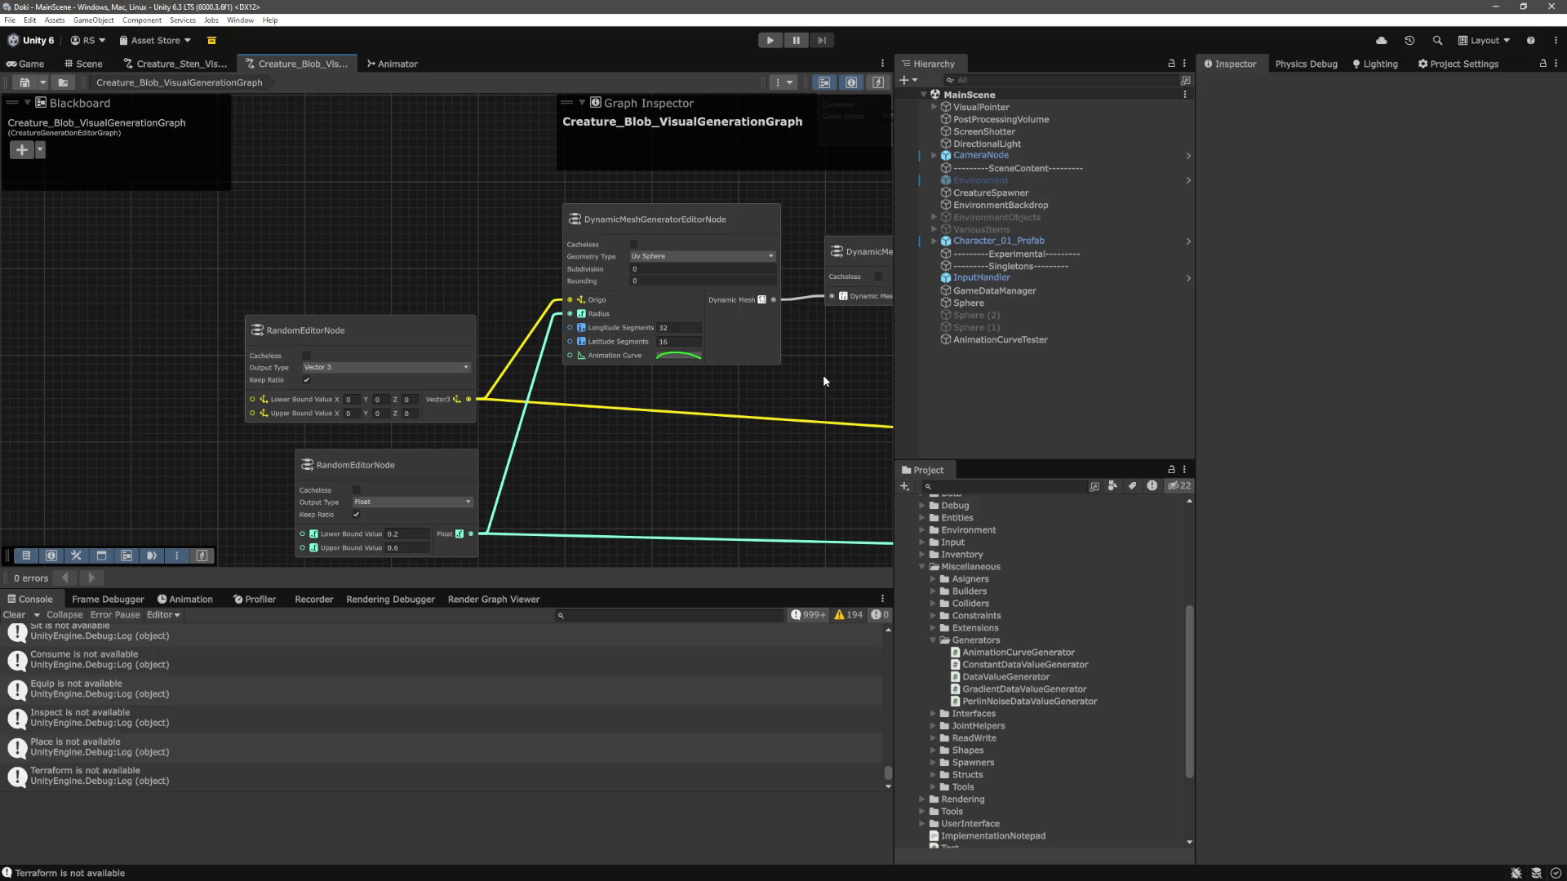
pyautogui.scroll(-5, 501, 351)
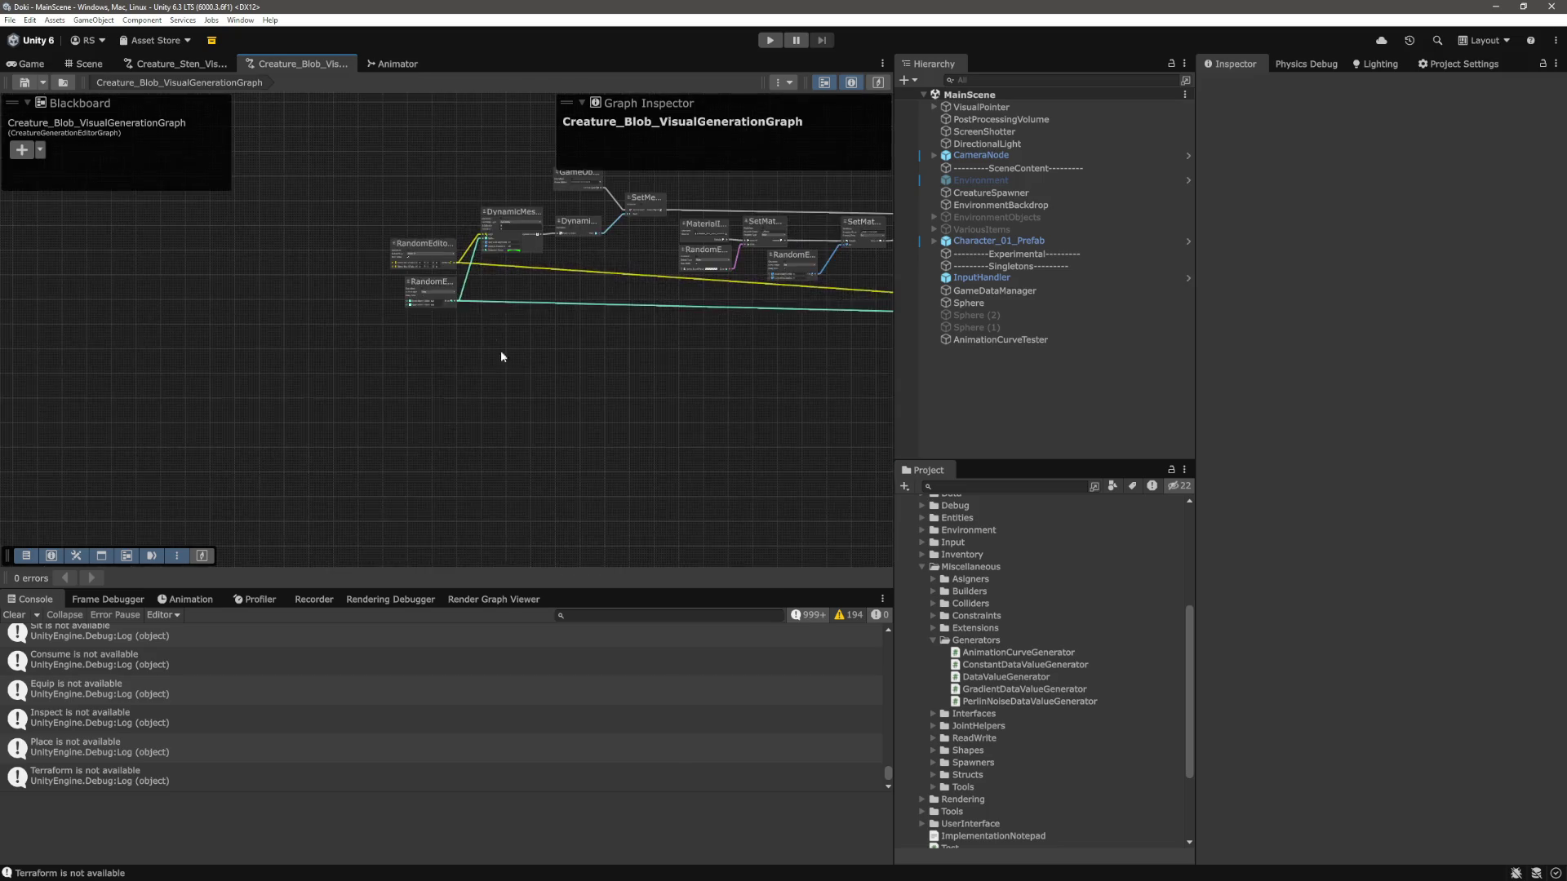
pyautogui.scroll(3, 530, 359)
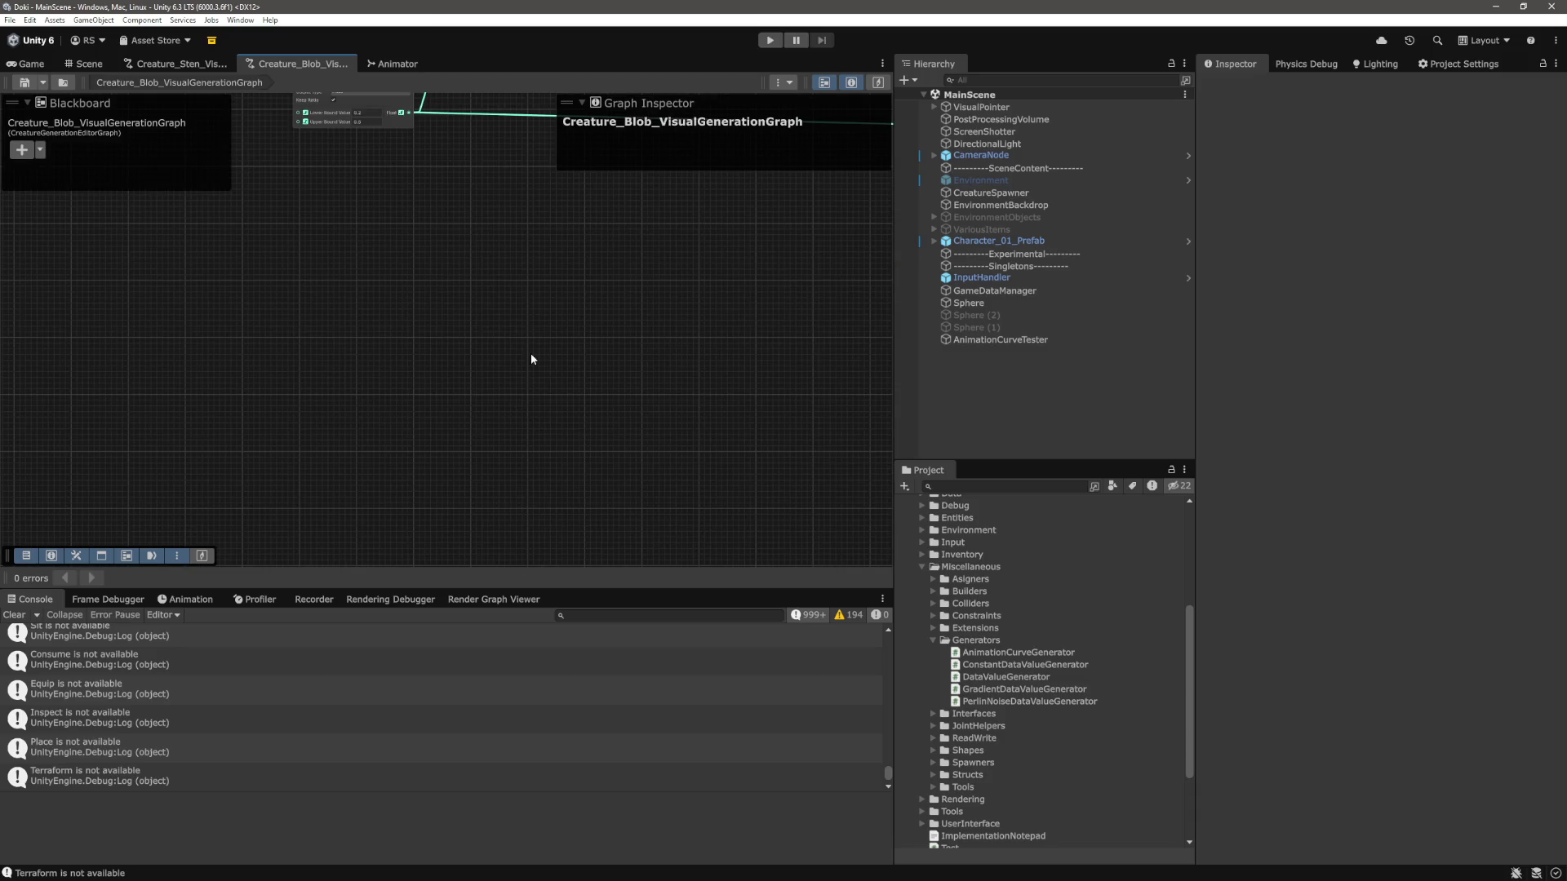
pyautogui.scroll(1, 573, 359)
# Add a Float Constant node to the canvas and duplicate it just below.
pyautogui.rightClick(580, 359)
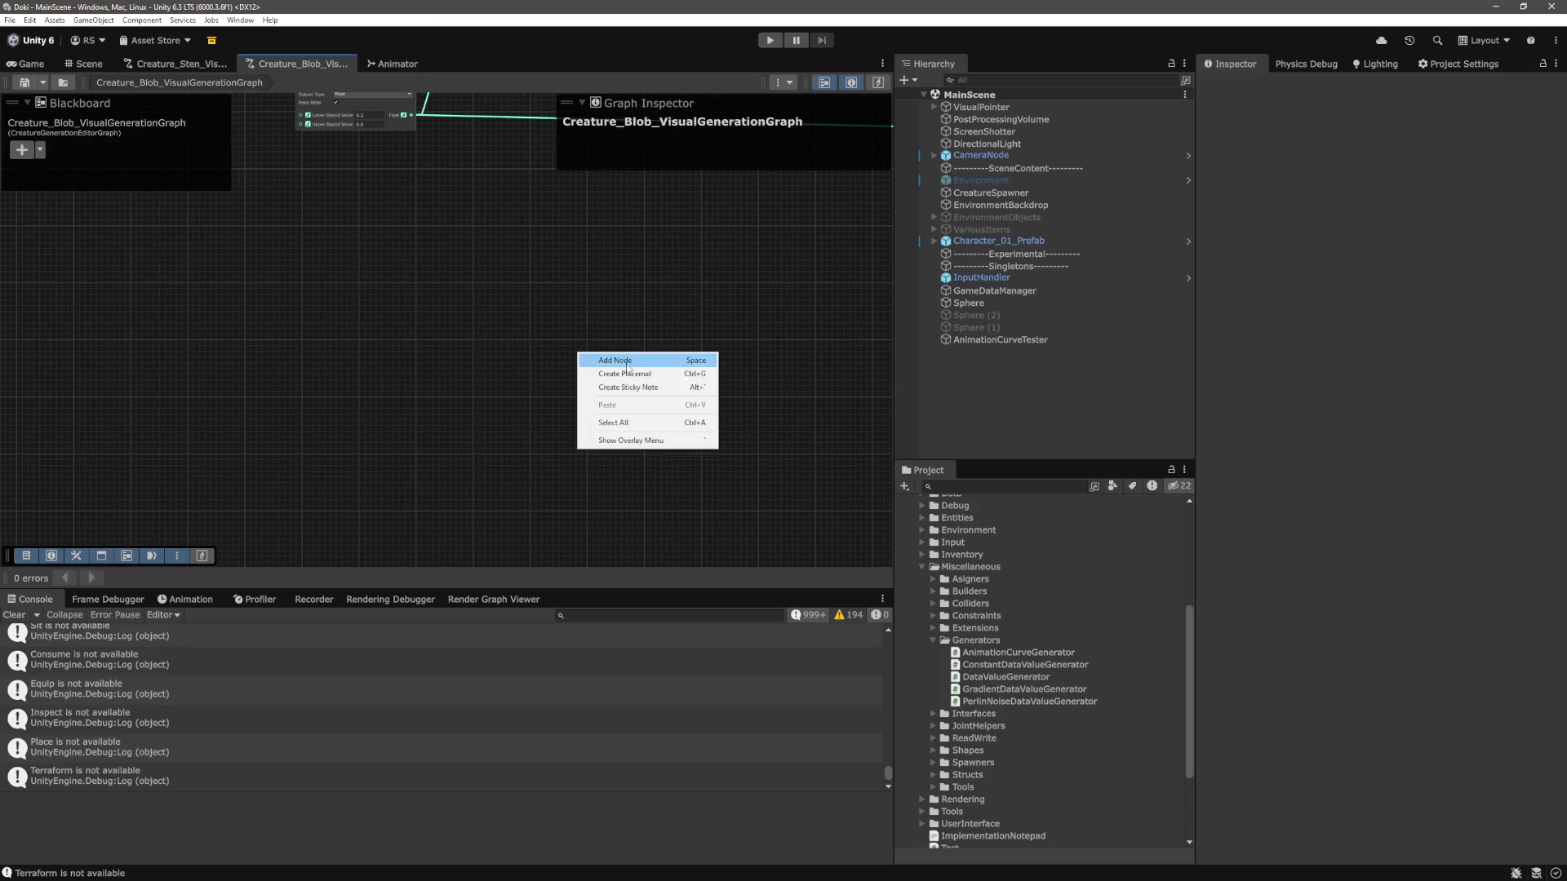
pyautogui.click(627, 365)
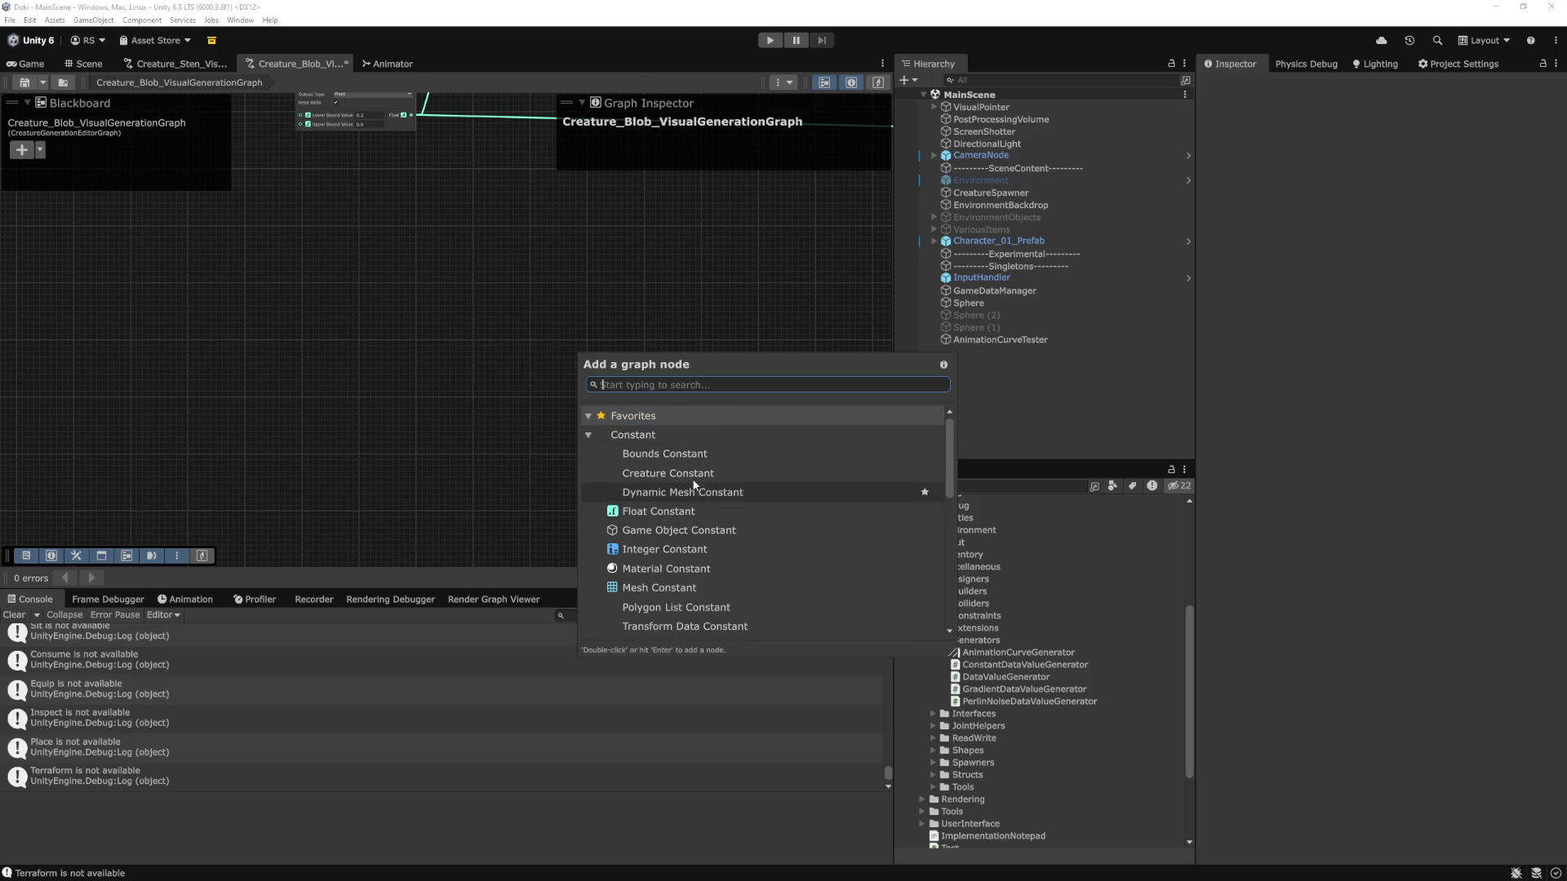
pyautogui.doubleClick(707, 513)
pyautogui.scroll(5, 698, 406)
pyautogui.scroll(-5, 590, 413)
pyautogui.hotkey('ctrl', 'd')
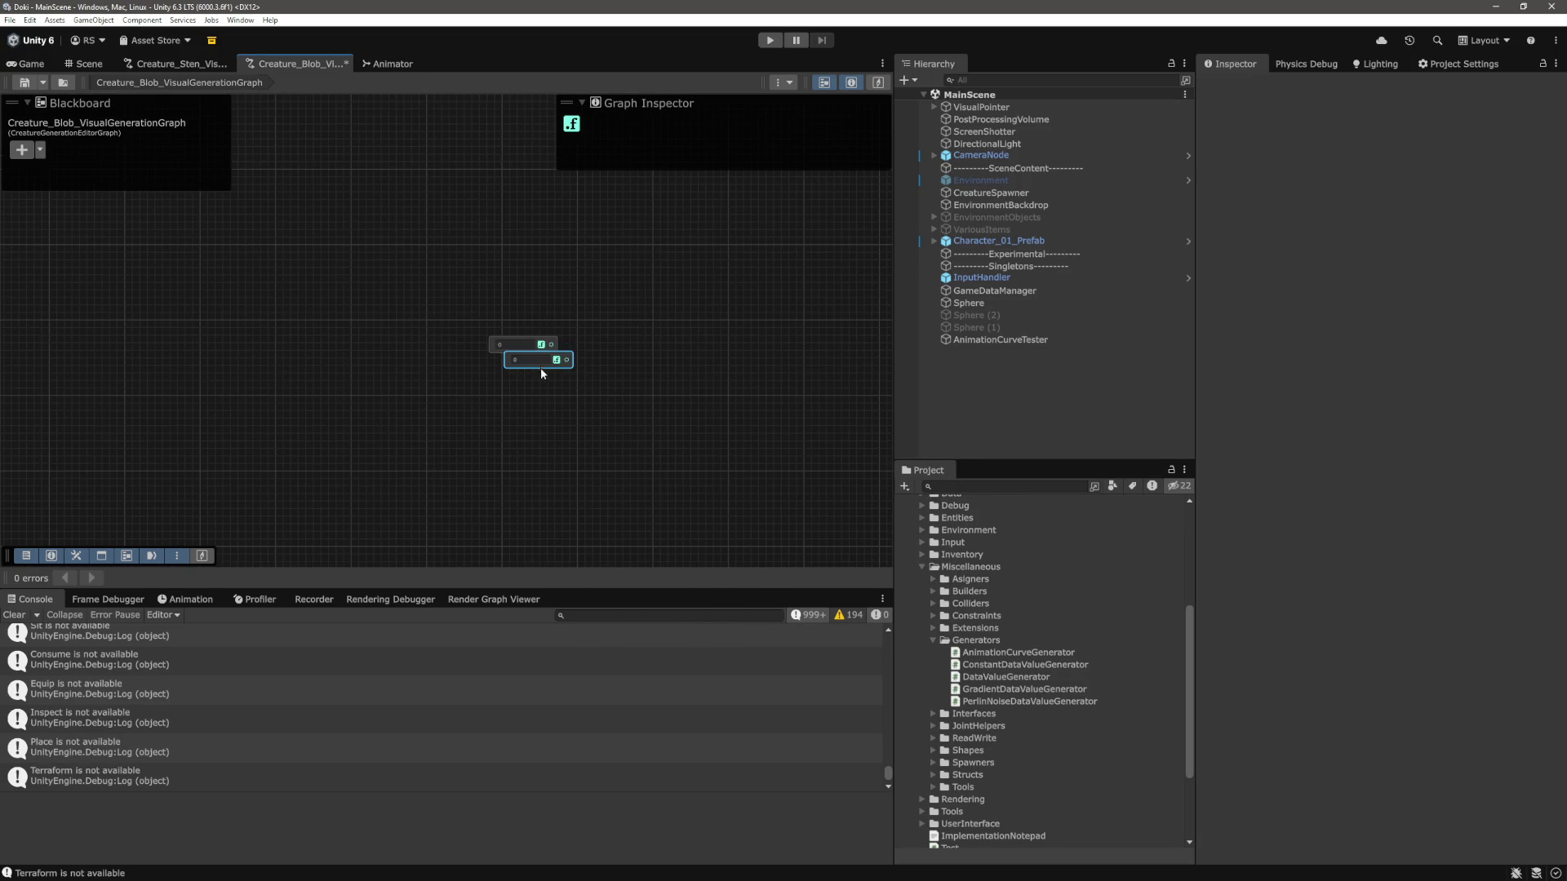
pyautogui.moveTo(537, 378); pyautogui.dragTo(526, 407)
# Move the upper Float node up and to the left and reposition the view.
pyautogui.click(626, 301)
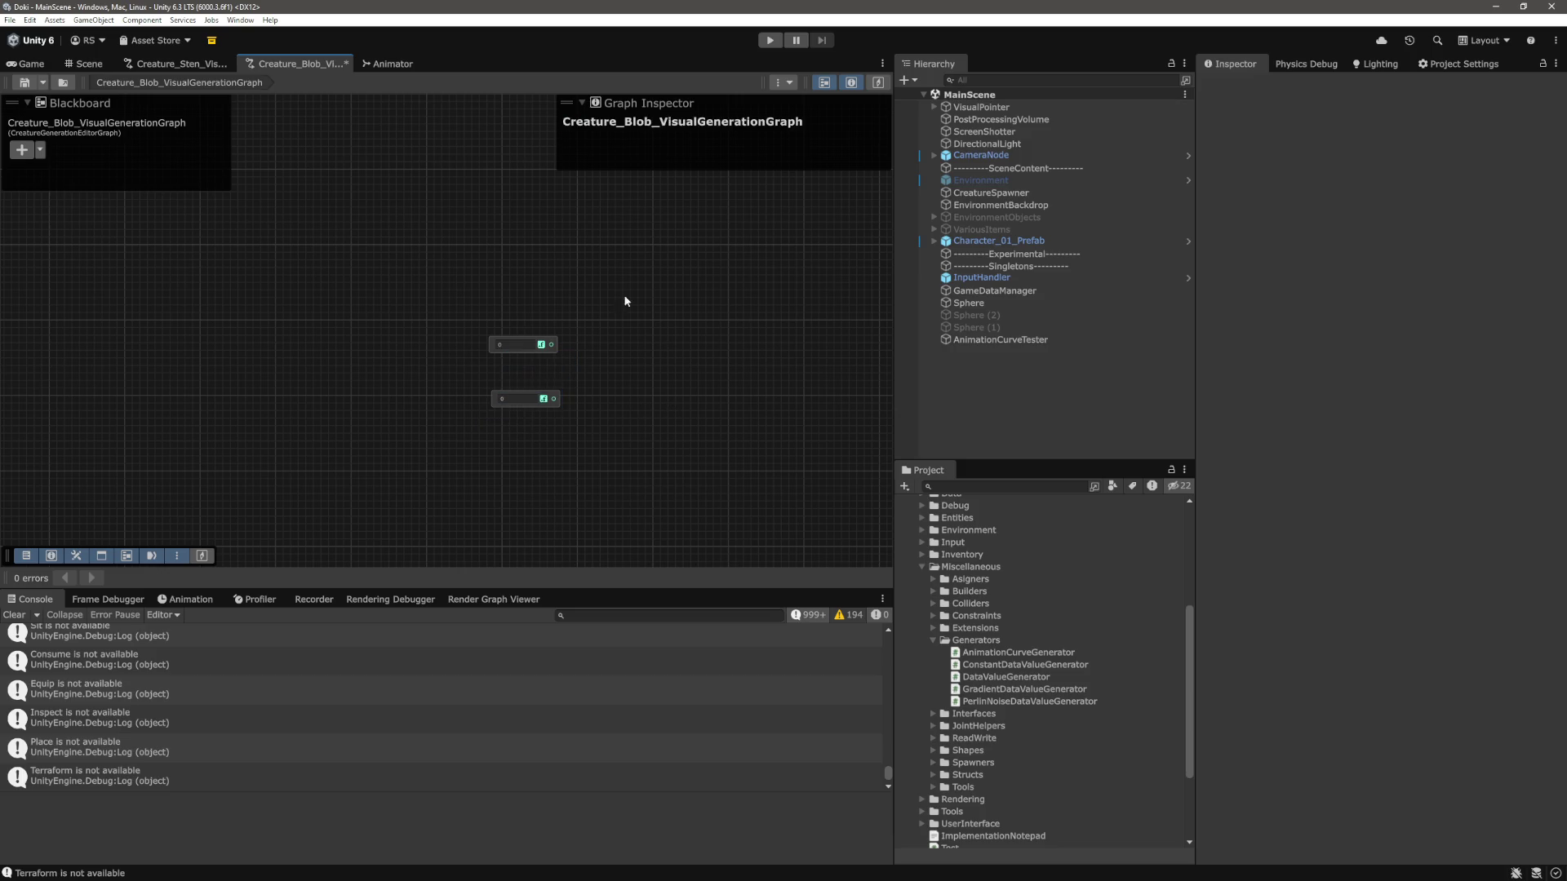
pyautogui.click(514, 344)
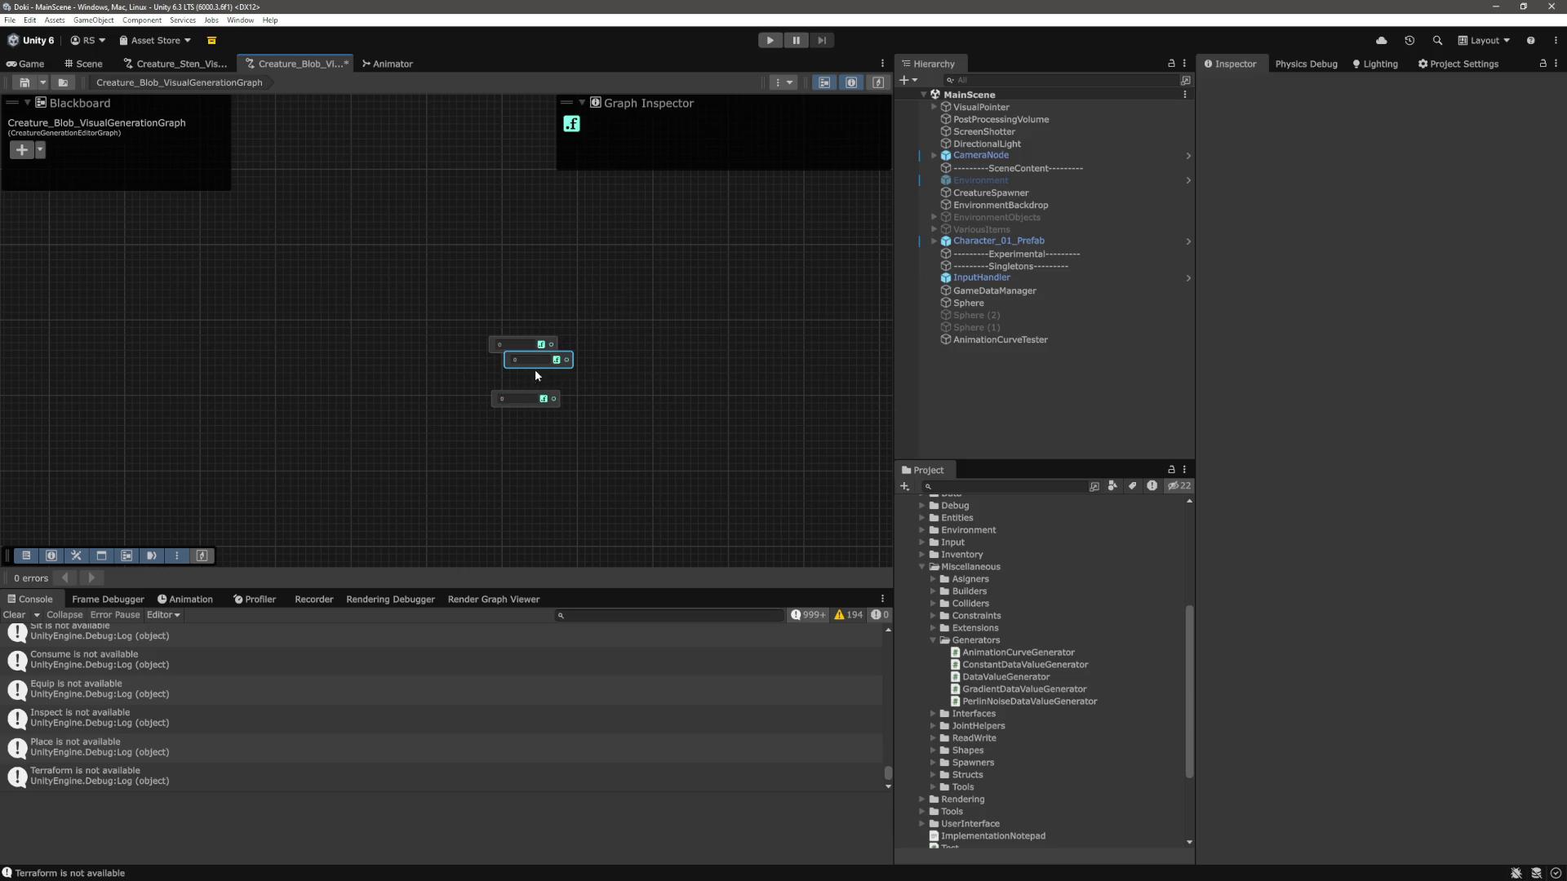
pyautogui.moveTo(537, 364)
pyautogui.mouseDown()
pyautogui.moveTo(413, 291)
pyautogui.moveTo(413, 309)
pyautogui.mouseUp()
pyautogui.click(550, 311)
pyautogui.moveTo(461, 238); pyautogui.dragTo(313, 380)
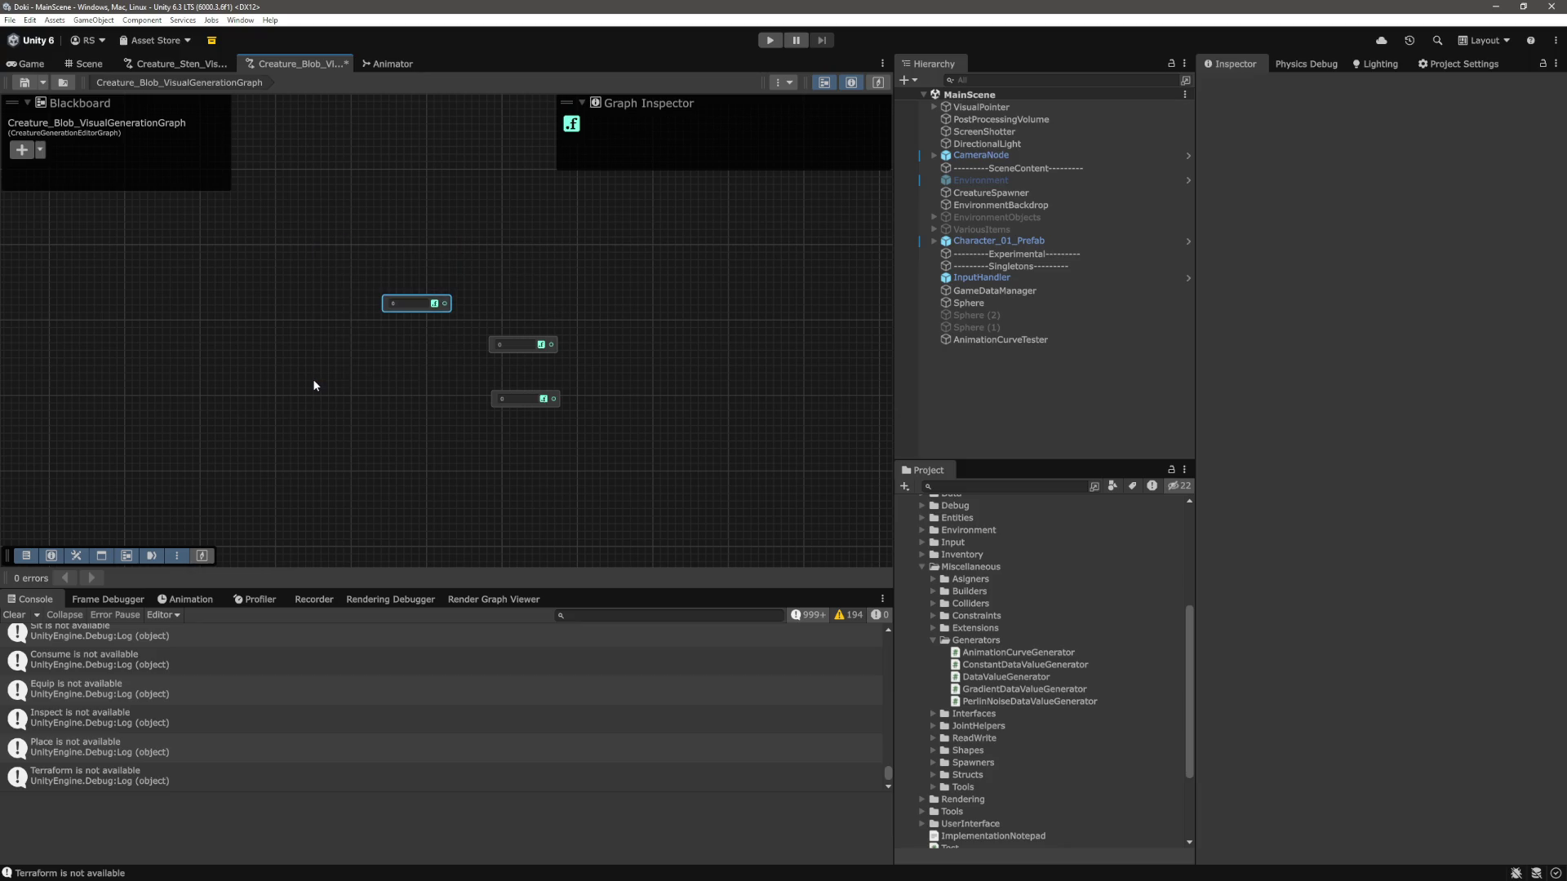
pyautogui.click(655, 301)
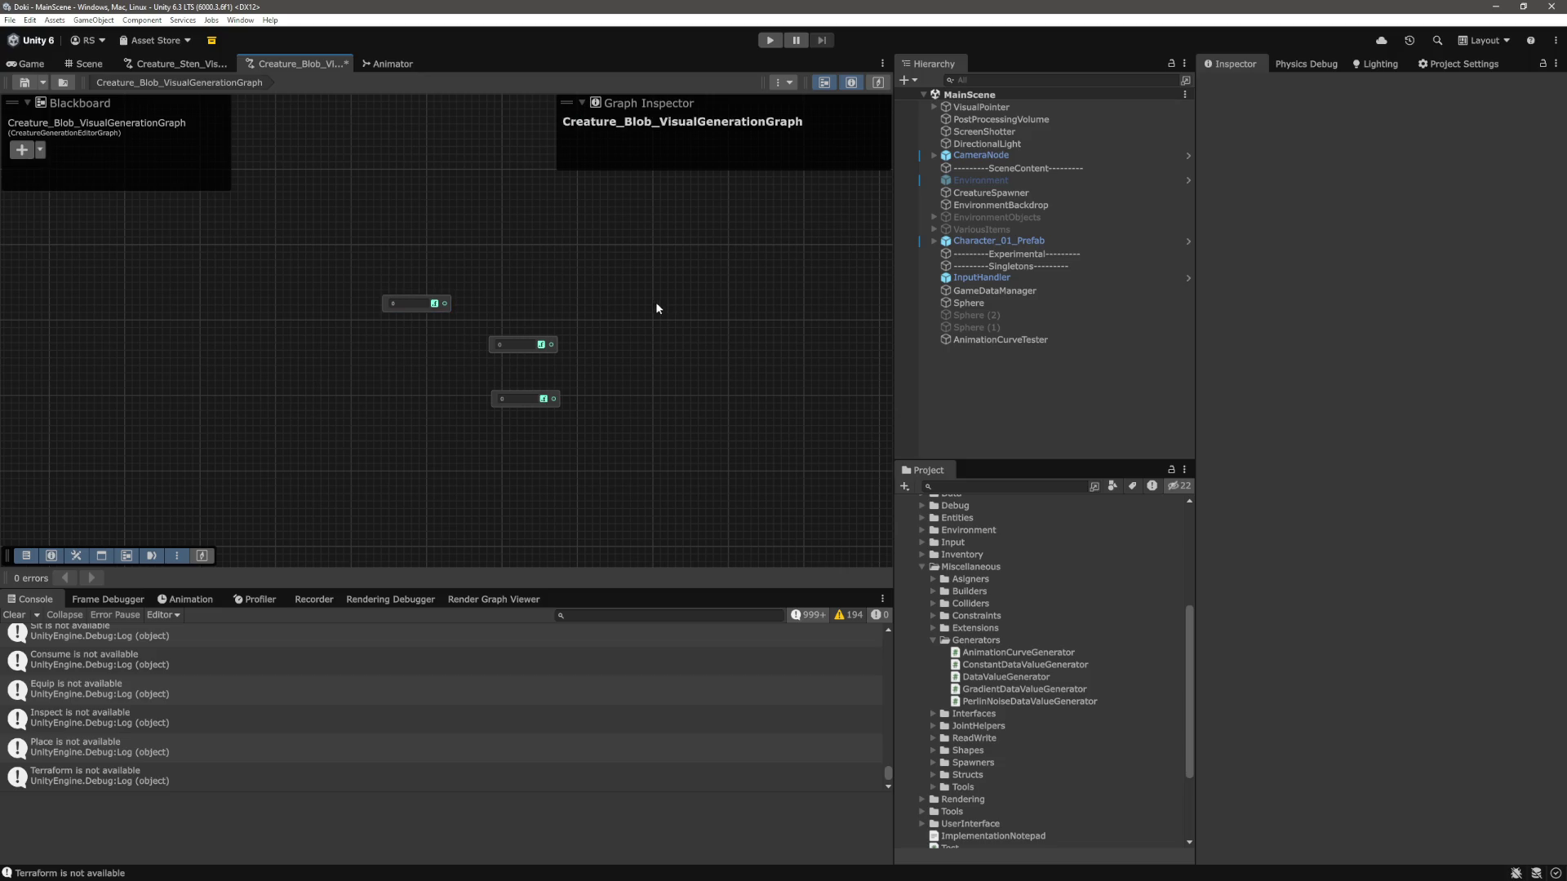
# Add a third Float Constant node into the top row and adjust the nodes' positions.
pyautogui.rightClick(645, 298)
pyautogui.click(671, 302)
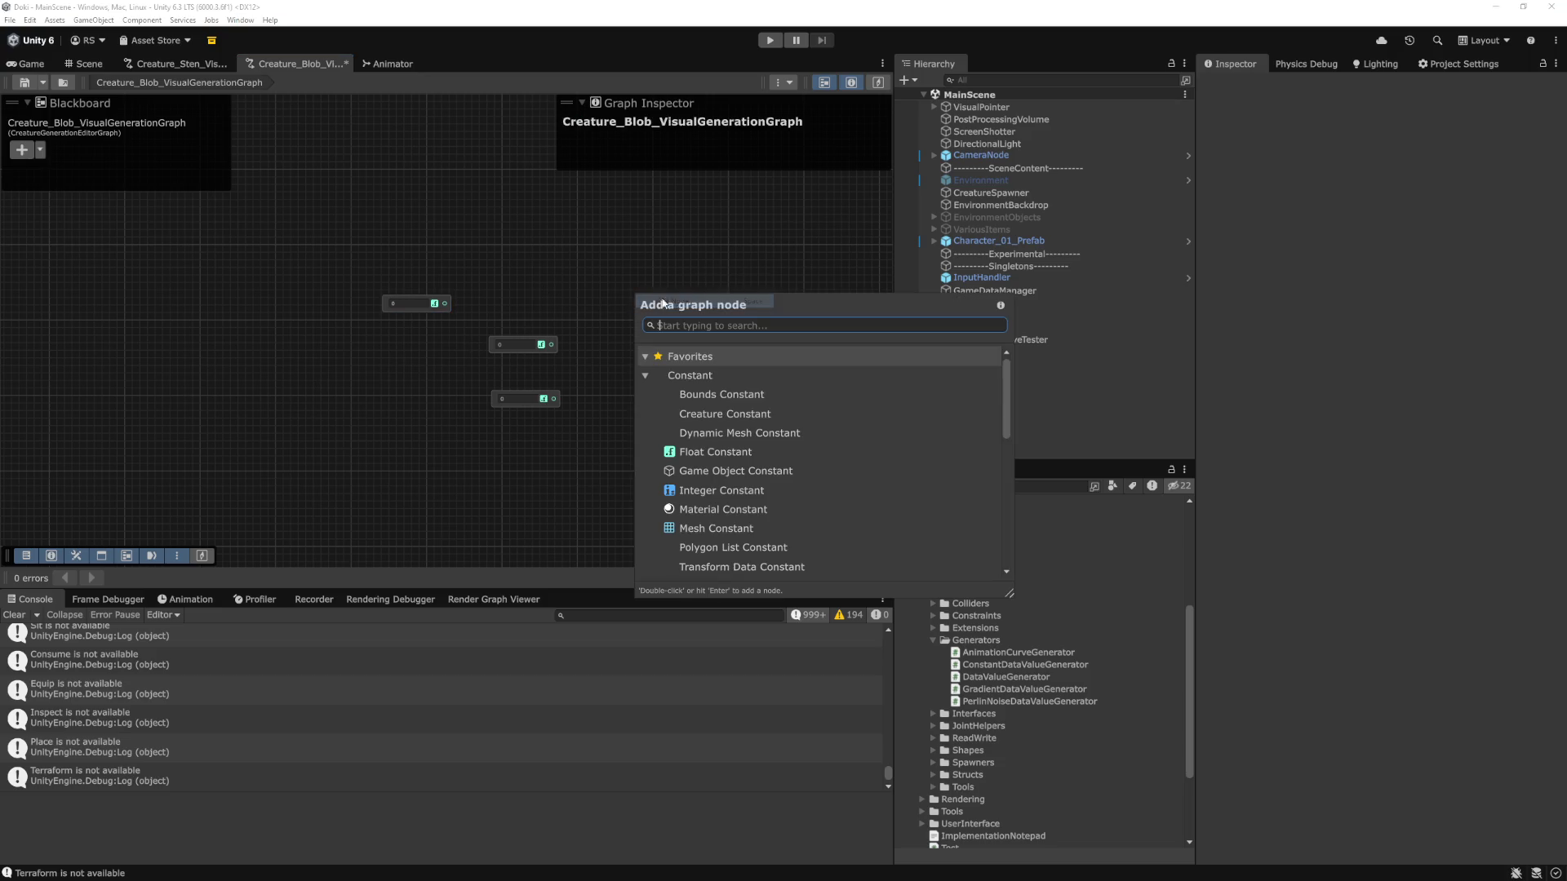
pyautogui.click(739, 451)
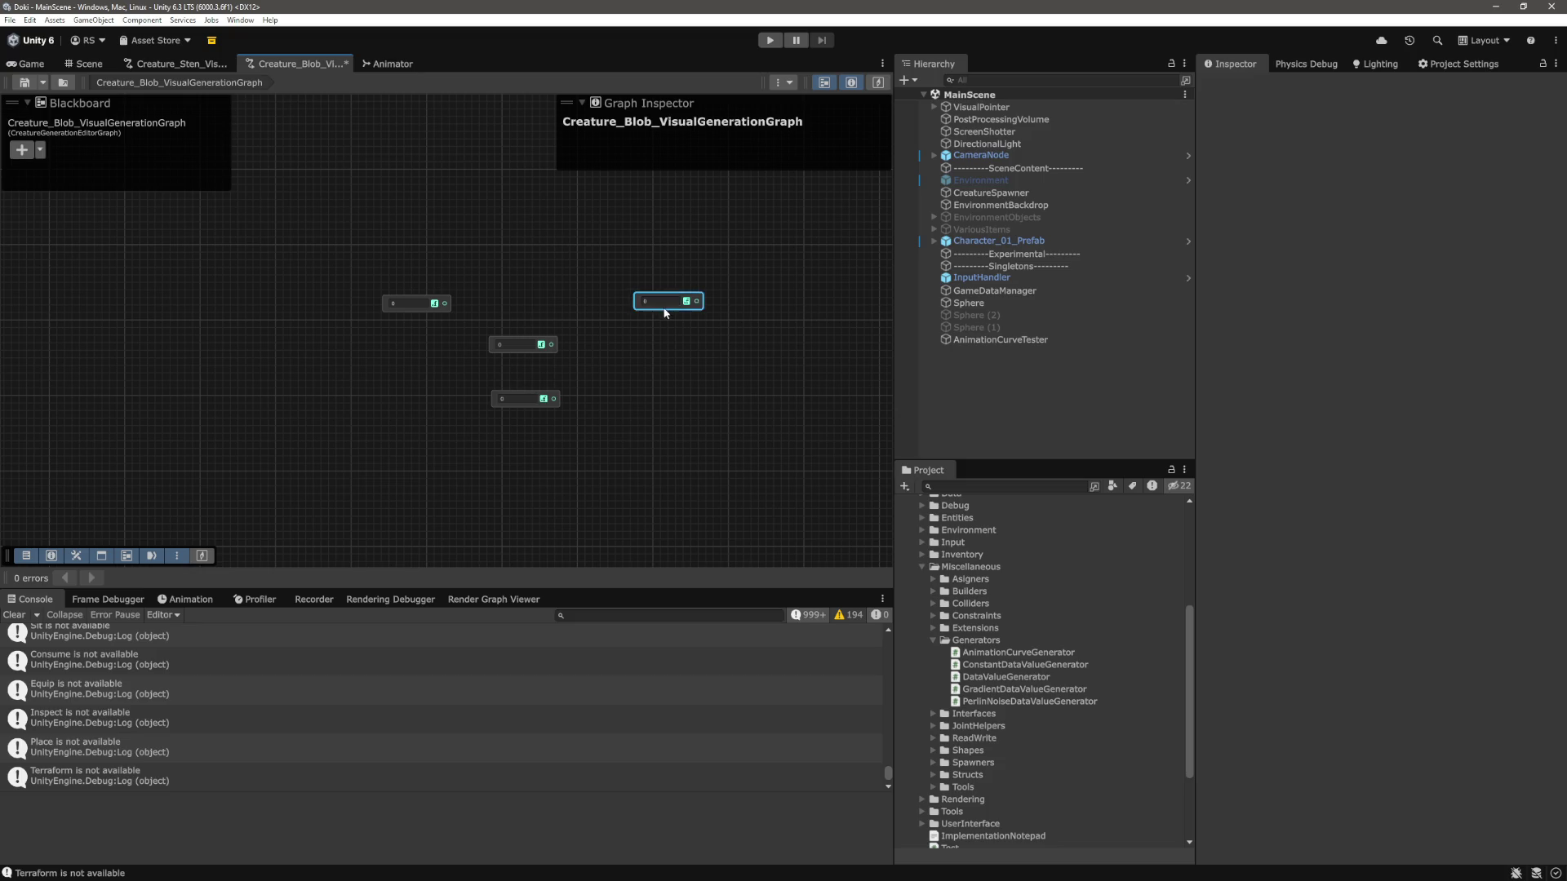
pyautogui.moveTo(665, 313); pyautogui.dragTo(547, 311)
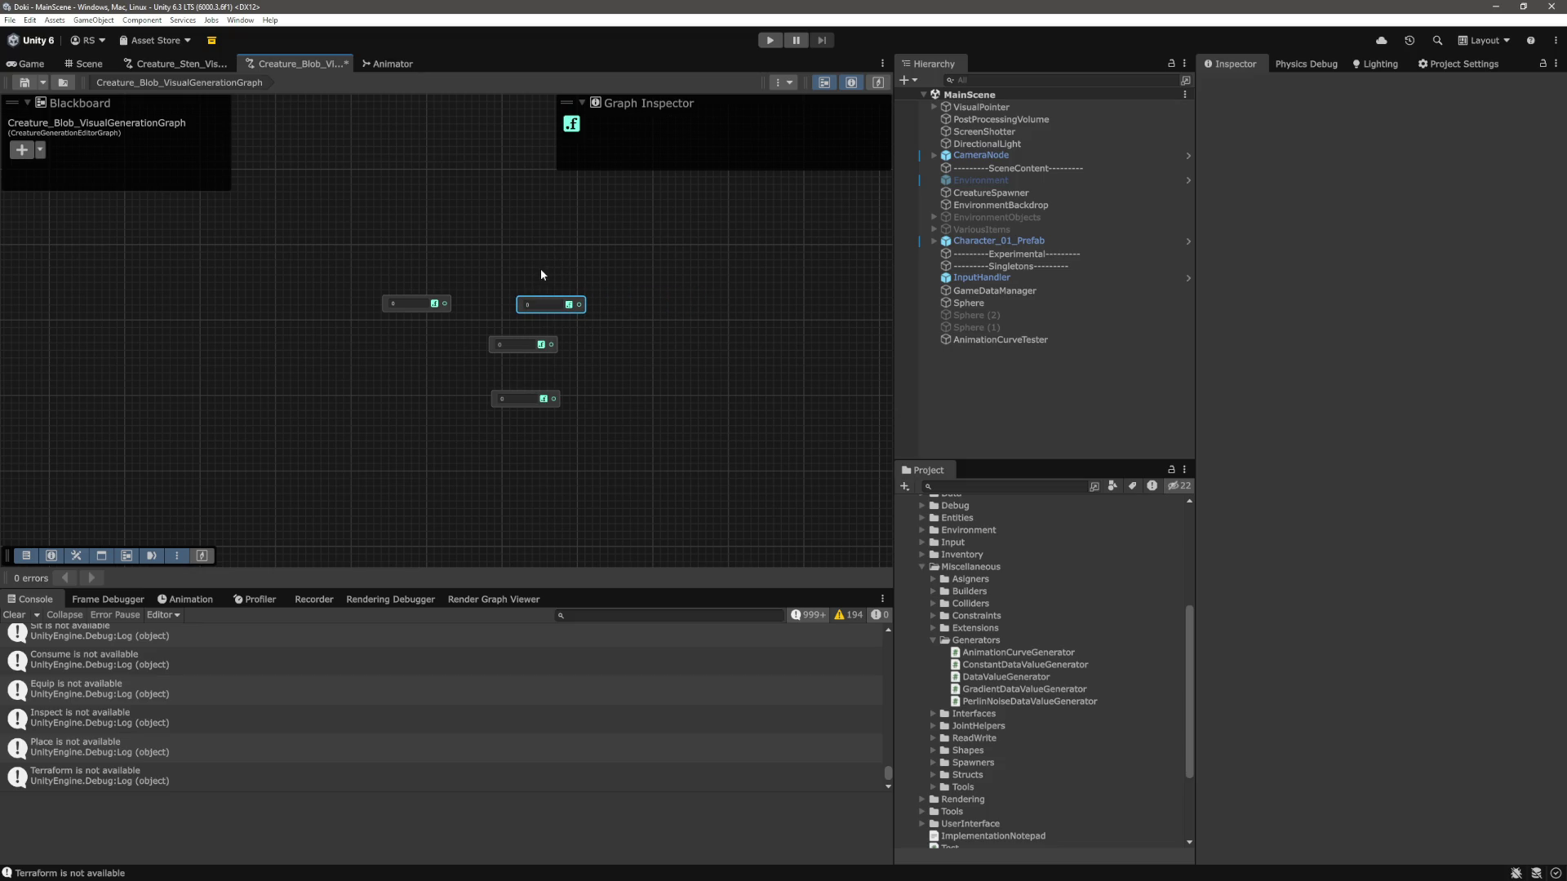
pyautogui.click(450, 261)
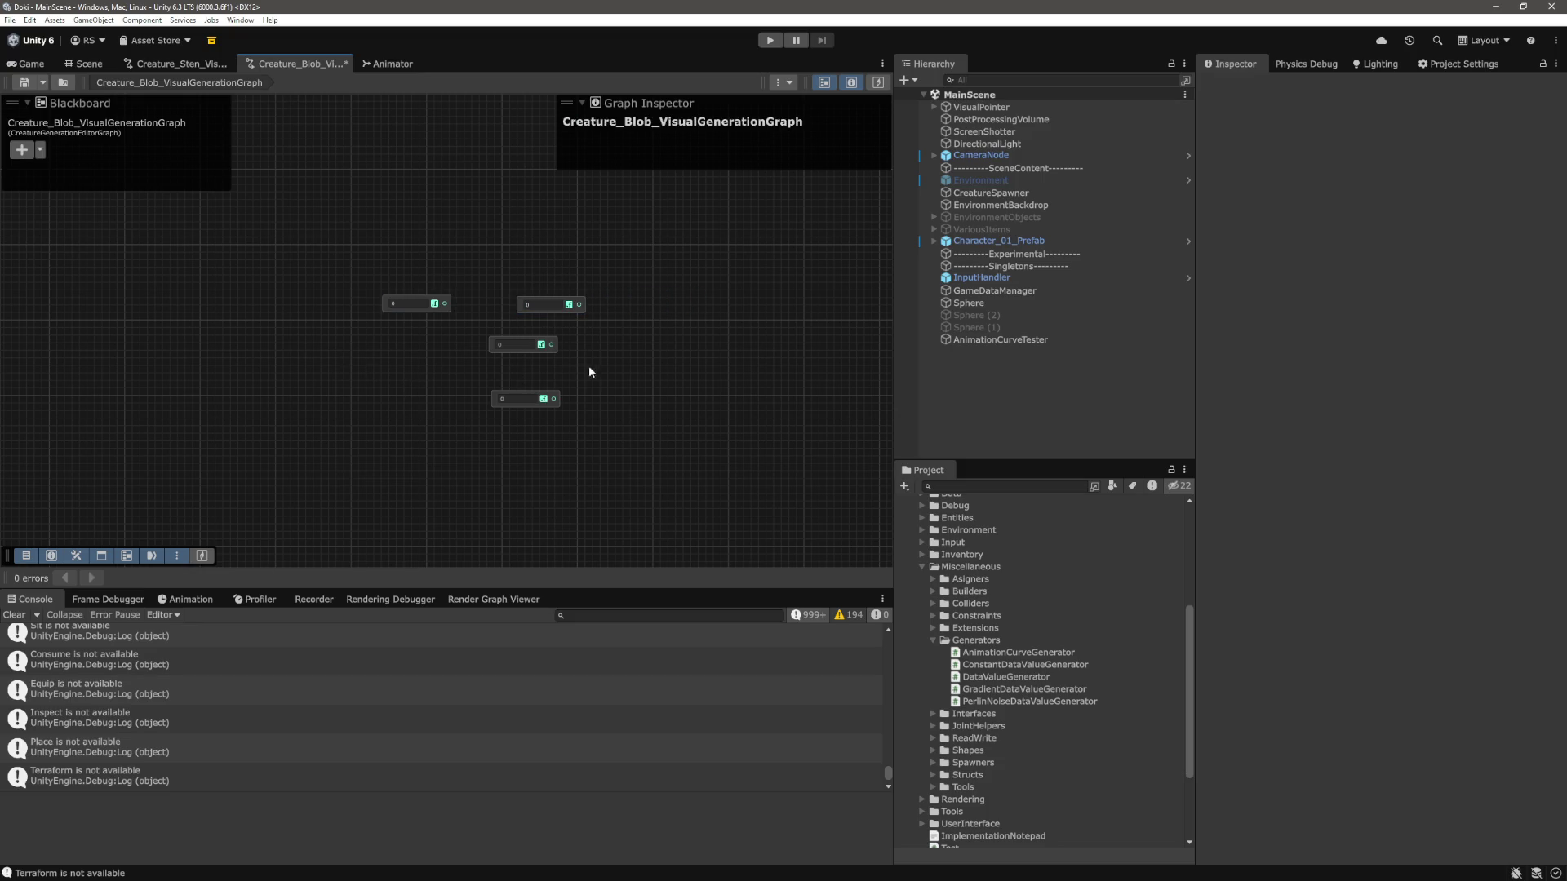
pyautogui.click(511, 347)
pyautogui.moveTo(552, 345); pyautogui.dragTo(545, 352)
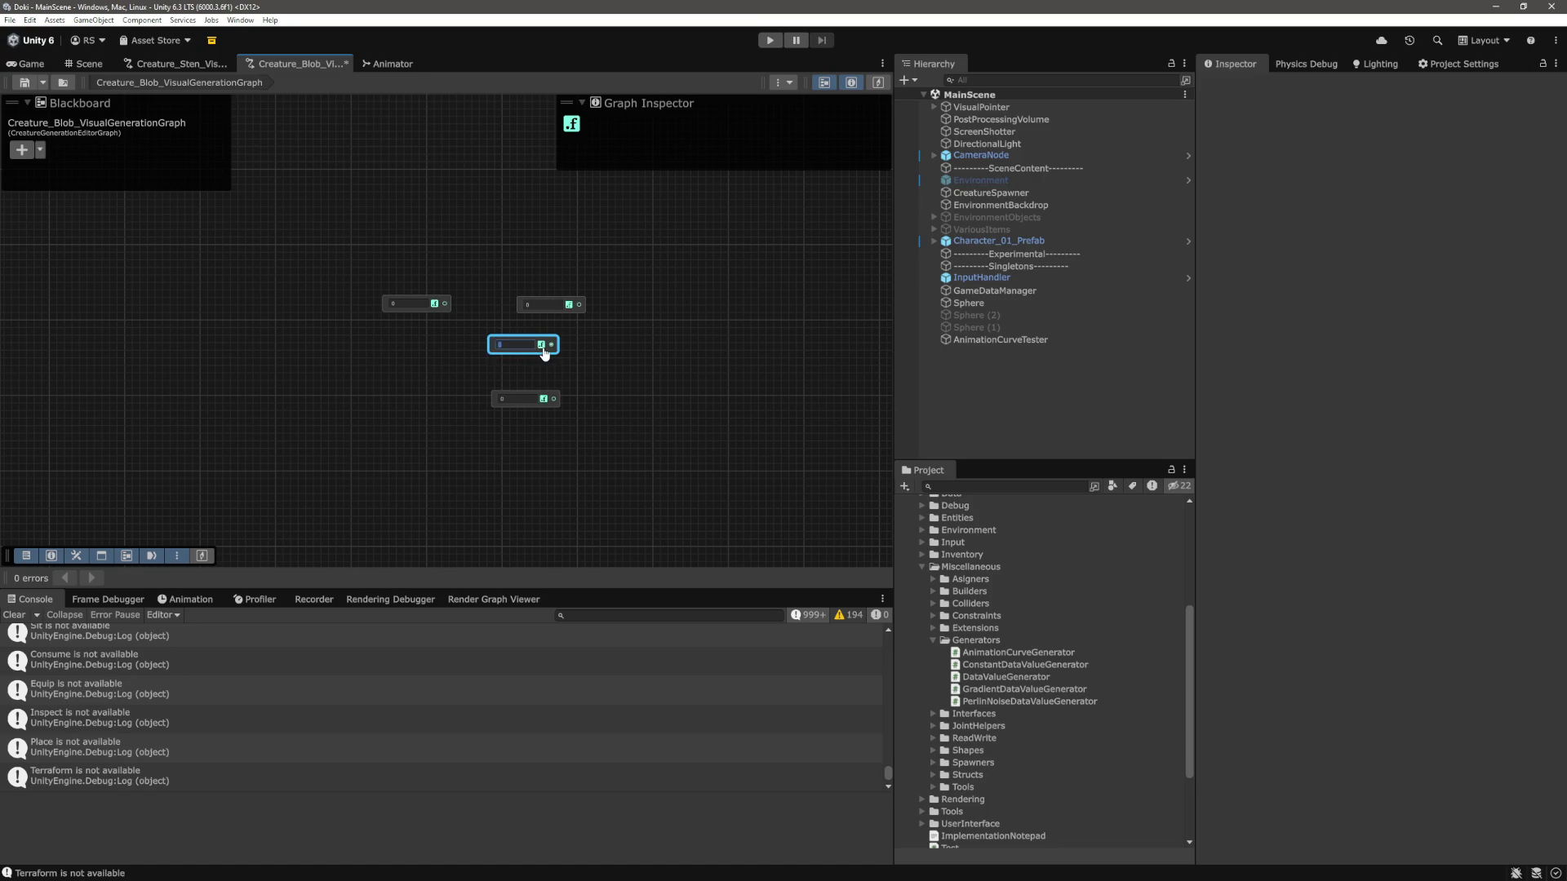
pyautogui.moveTo(473, 310)
pyautogui.mouseDown()
pyautogui.moveTo(531, 359)
pyautogui.moveTo(395, 333)
pyautogui.moveTo(390, 349)
pyautogui.mouseUp()
# Align the middle and bottom Float nodes, then duplicate the right pair into a third column.
pyautogui.click(490, 344)
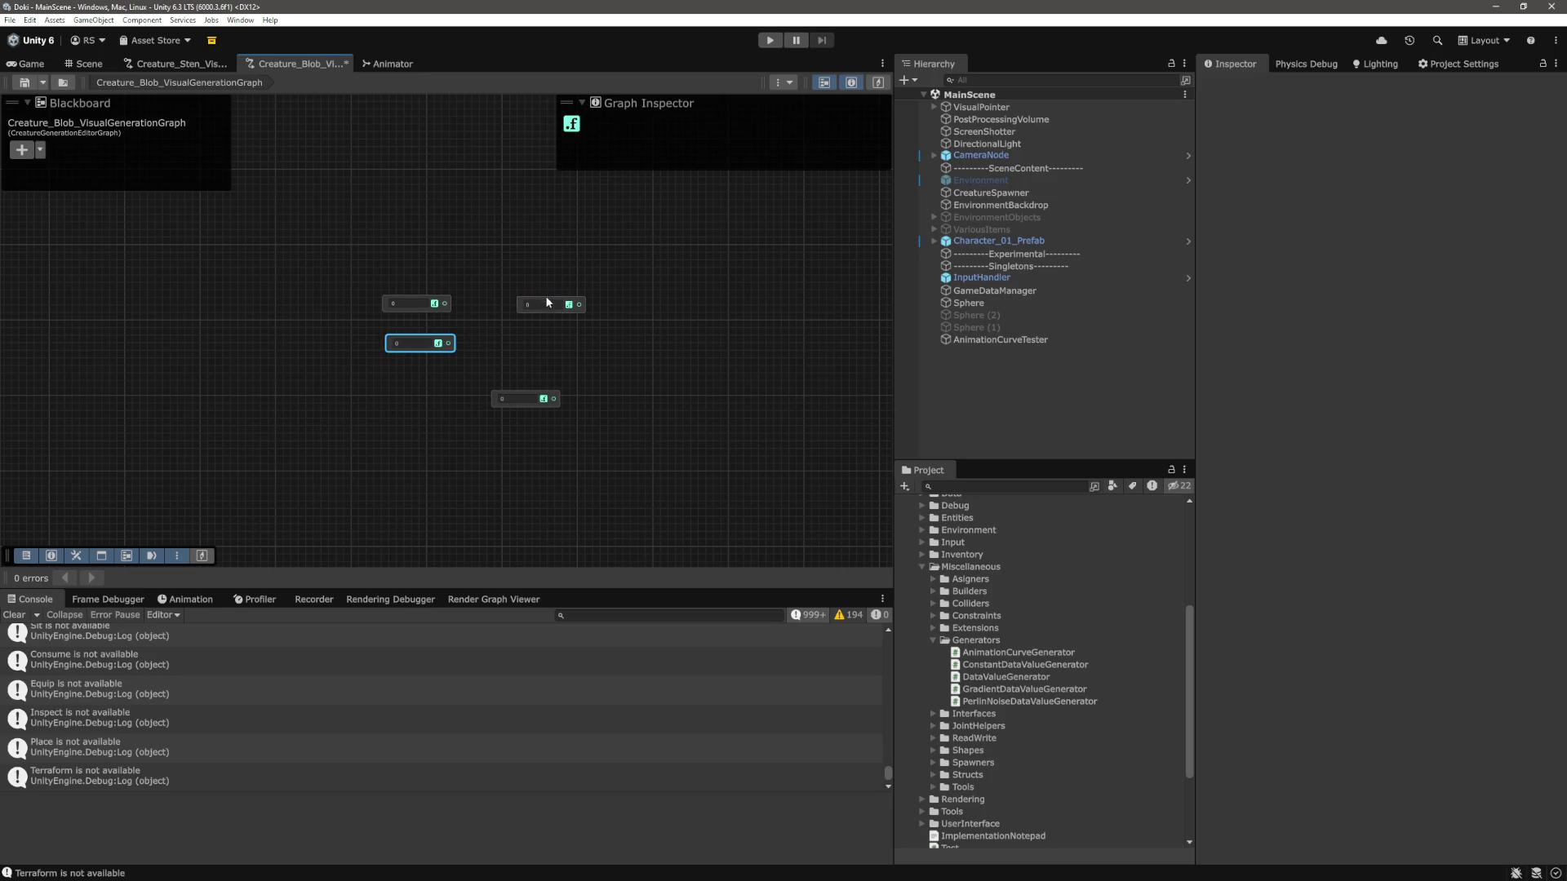
pyautogui.click(618, 378)
pyautogui.click(498, 400)
pyautogui.moveTo(497, 402); pyautogui.dragTo(527, 341)
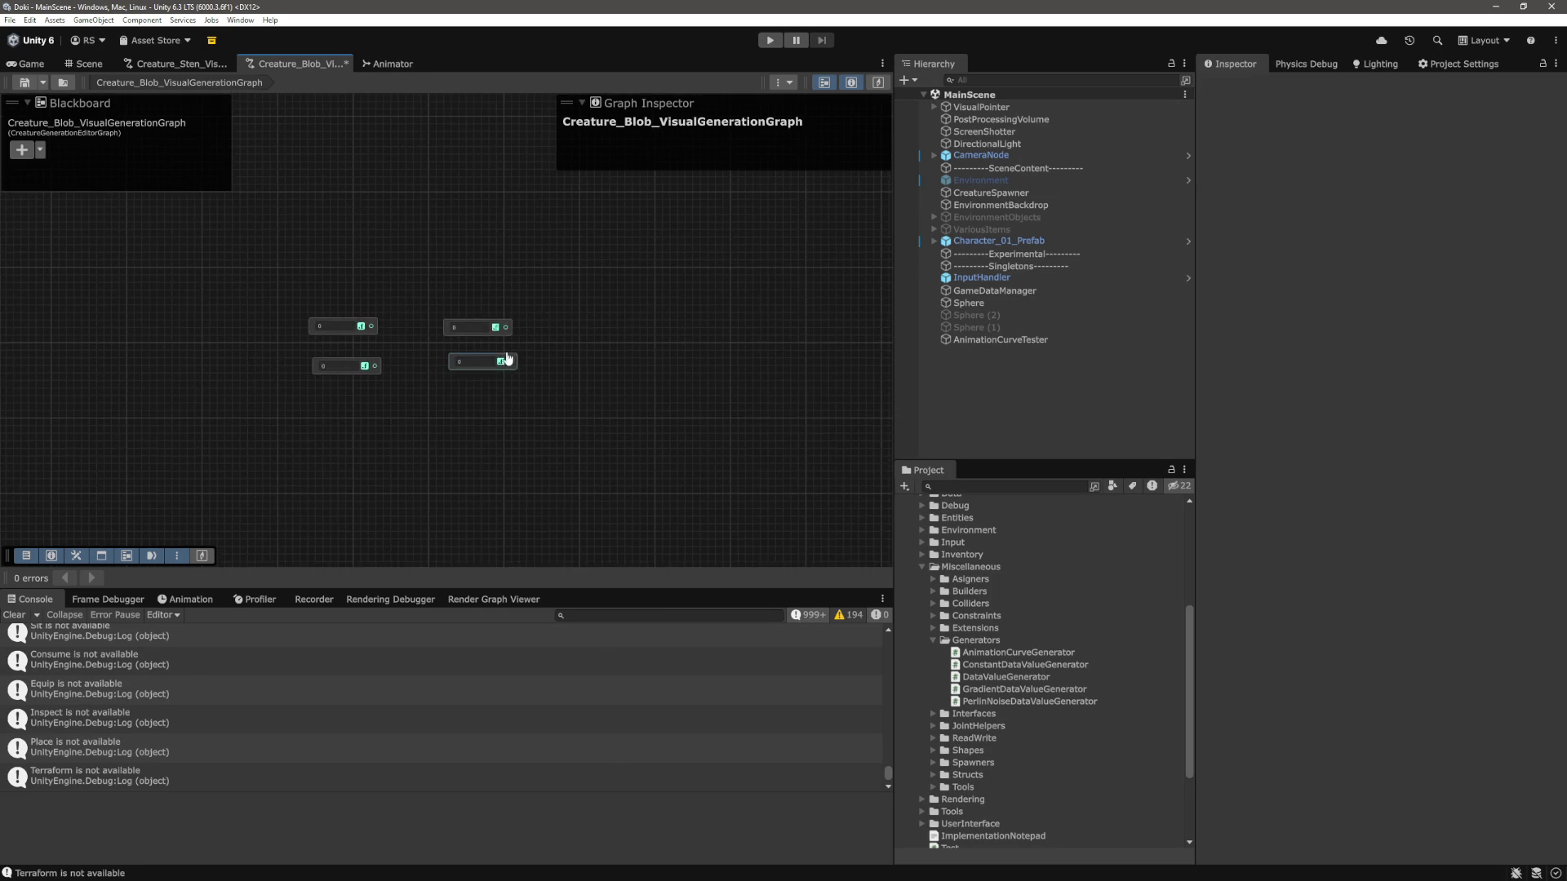
pyautogui.keyDown('shift'); pyautogui.click(400, 333); pyautogui.keyUp('shift')
pyautogui.hotkey('ctrl', 'd')
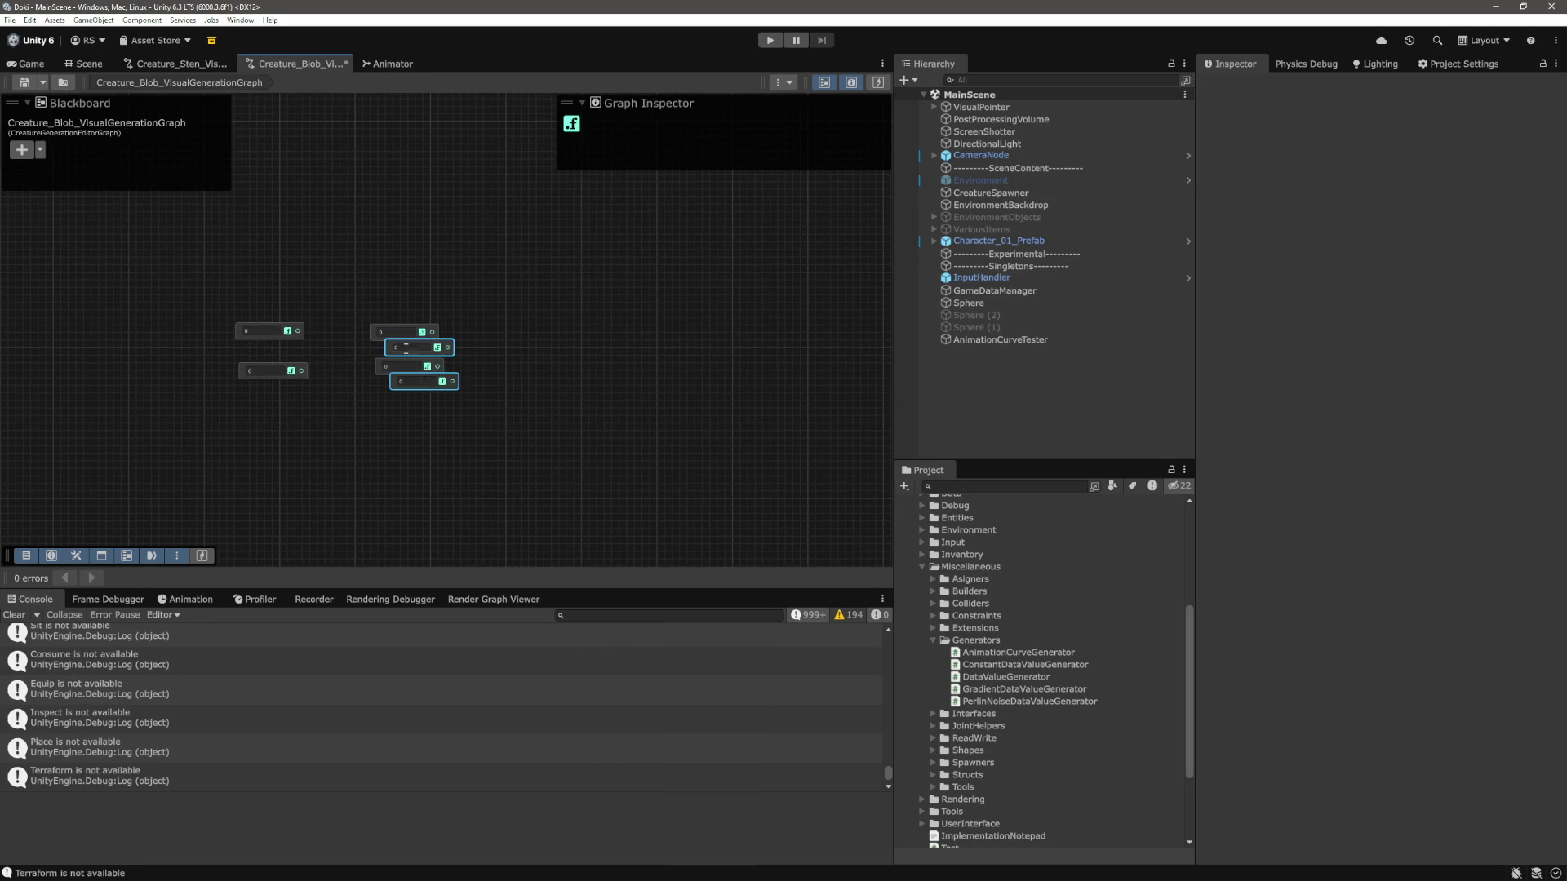
pyautogui.moveTo(391, 352); pyautogui.dragTo(493, 352)
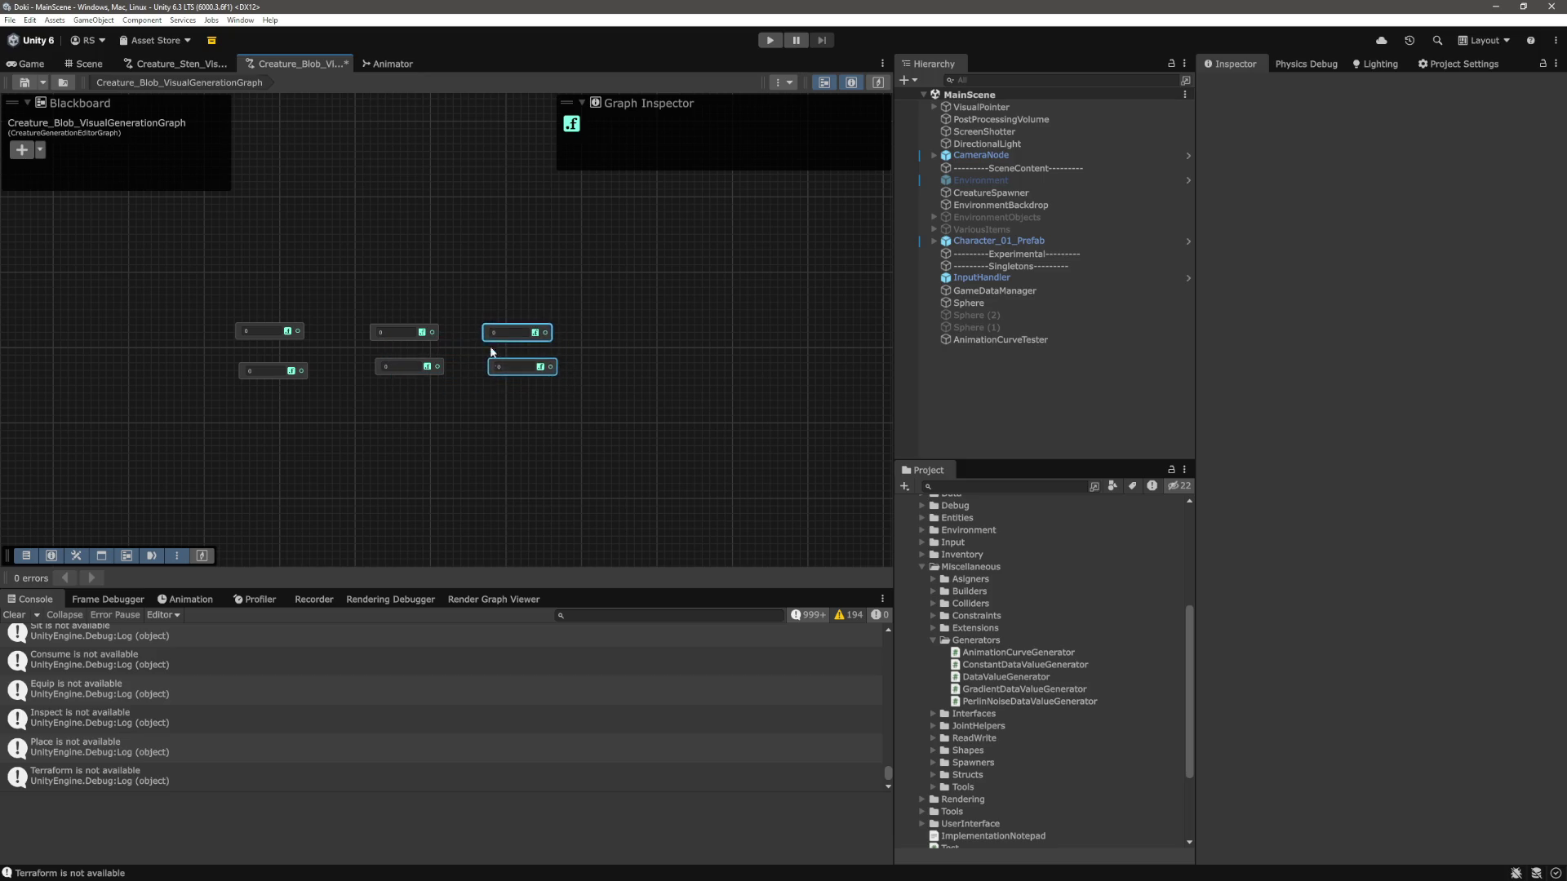
pyautogui.click(693, 365)
# Frame the whole graph and box-select the six Float Constant nodes together.
pyautogui.press('a')
pyautogui.scroll(5, 724, 391)
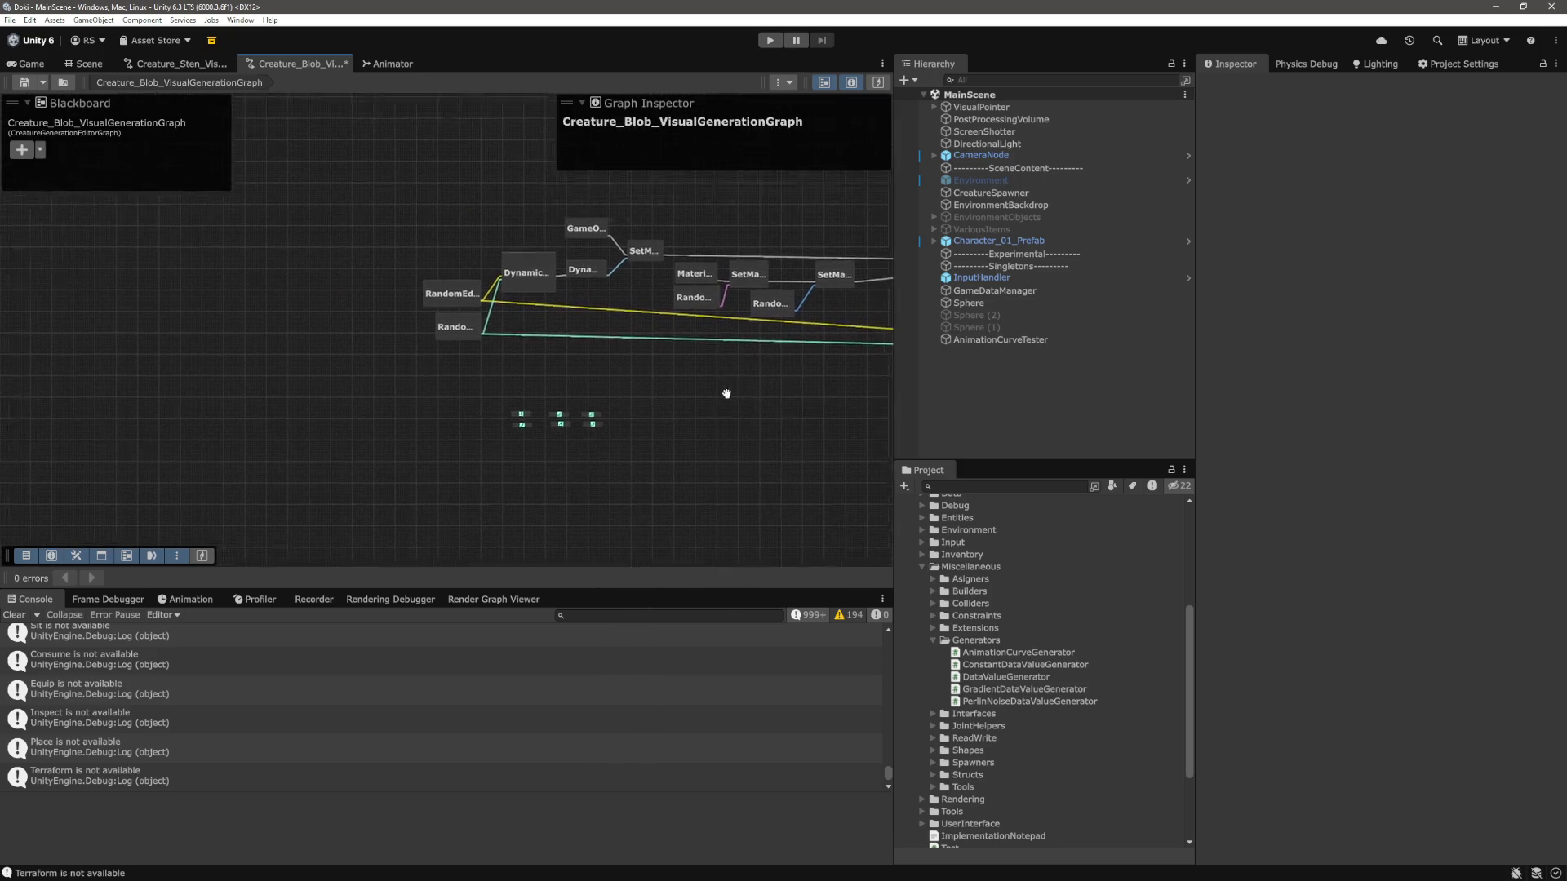
pyautogui.scroll(3, 692, 383)
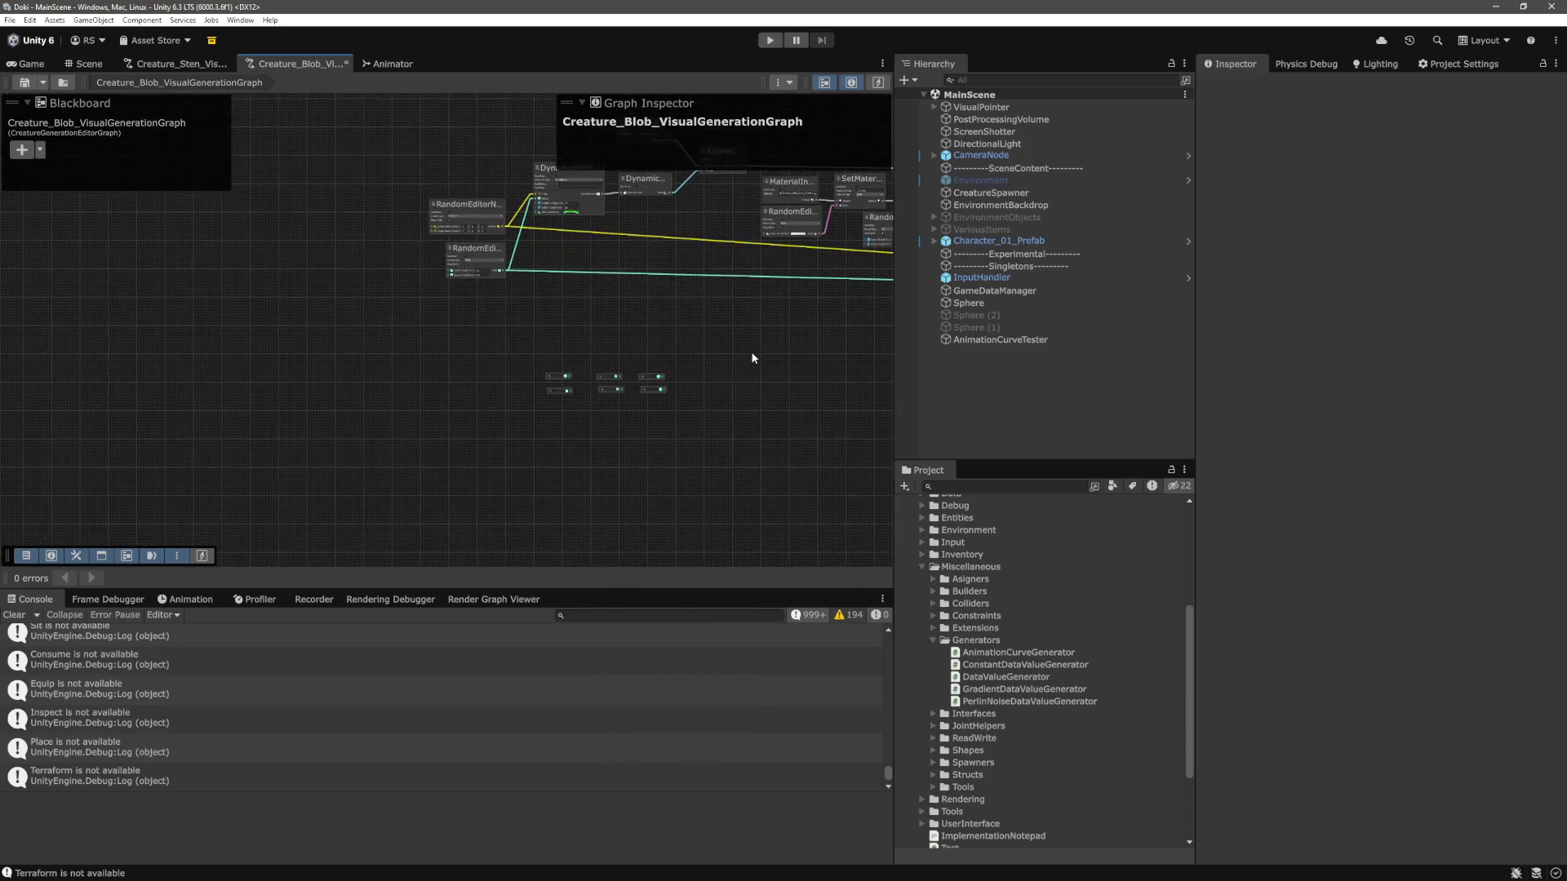
pyautogui.moveTo(615, 364)
pyautogui.mouseDown()
pyautogui.moveTo(655, 467)
pyautogui.moveTo(647, 514)
pyautogui.moveTo(563, 288)
pyautogui.mouseUp()
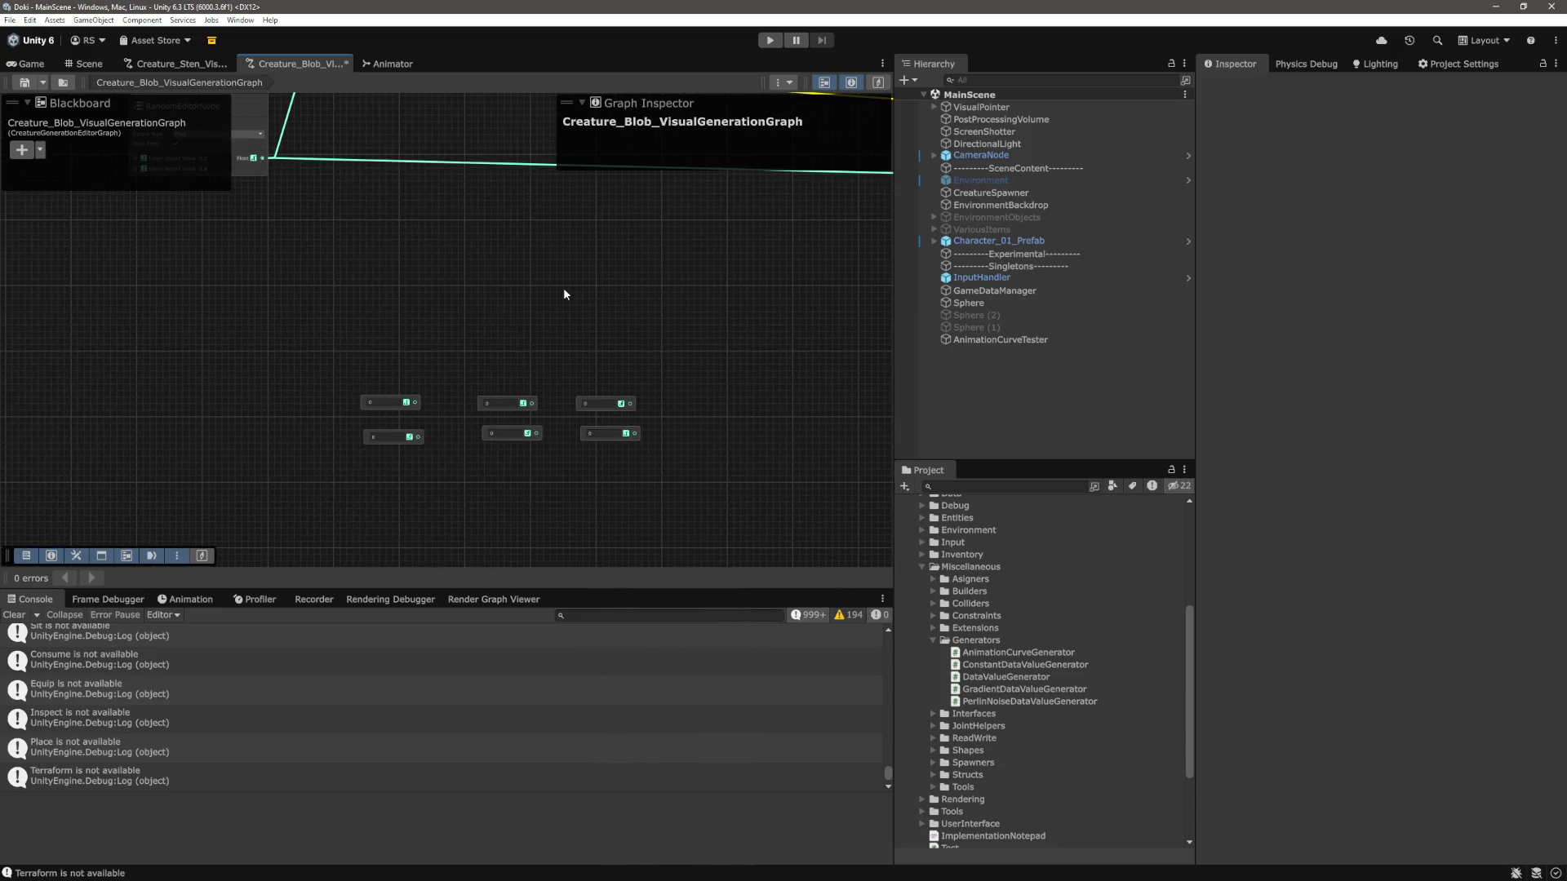
pyautogui.moveTo(803, 339)
pyautogui.mouseDown()
pyautogui.moveTo(299, 467)
pyautogui.moveTo(290, 485)
pyautogui.mouseUp()
pyautogui.click(720, 346)
pyautogui.moveTo(720, 346); pyautogui.dragTo(307, 483)
# Zoom and pan to center the DynamicMeshGeneratorEditorNode and its two RandomEditorNode inputs.
pyautogui.scroll(-2, 604, 365)
pyautogui.scroll(5, 604, 373)
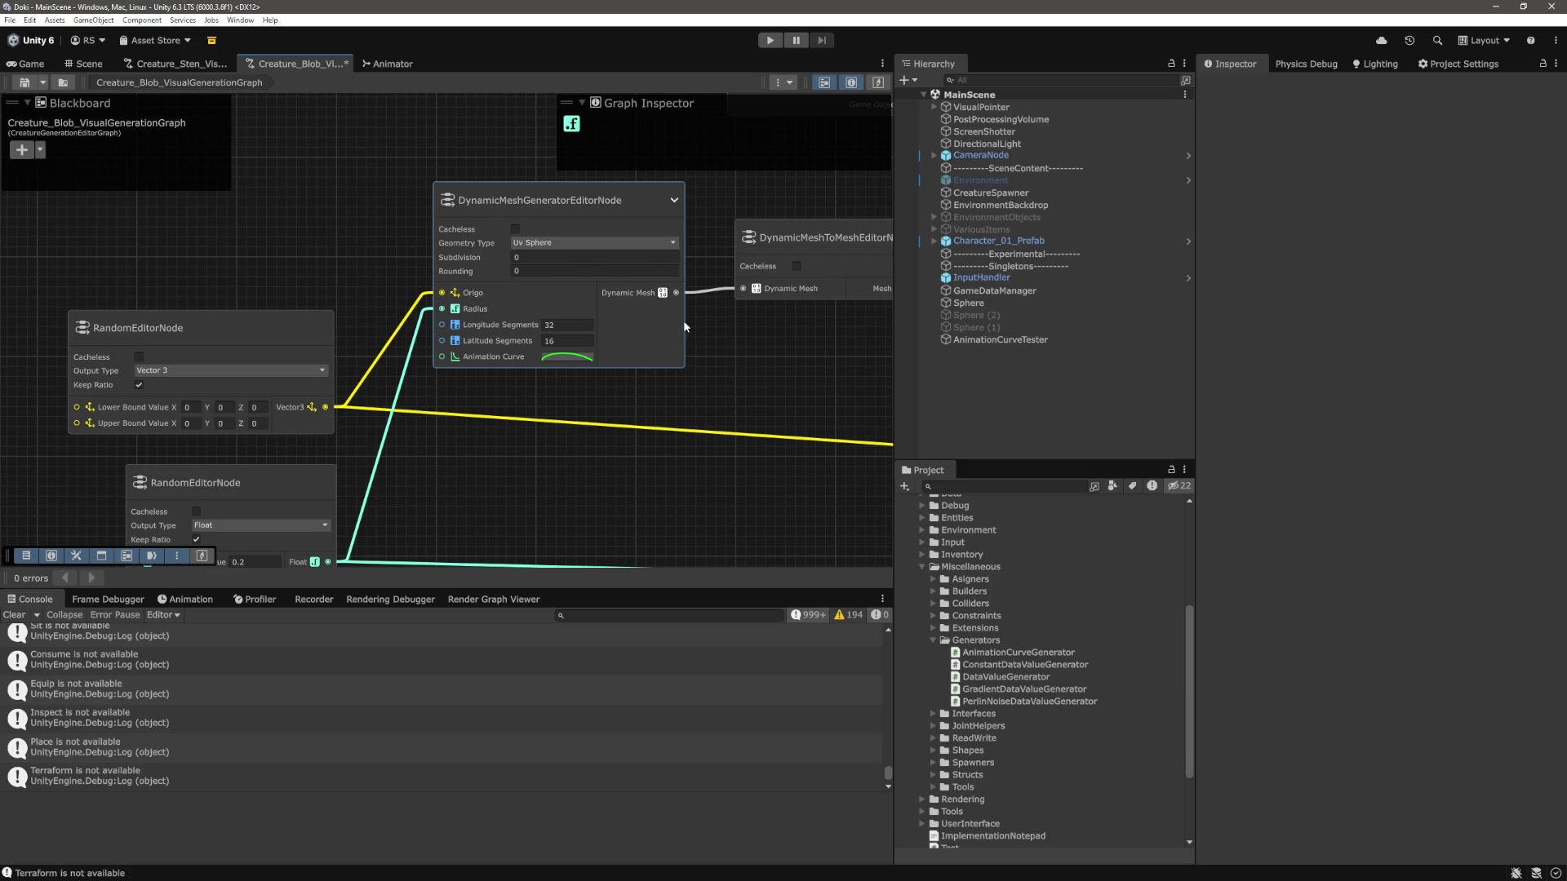
pyautogui.moveTo(771, 346); pyautogui.dragTo(736, 325)
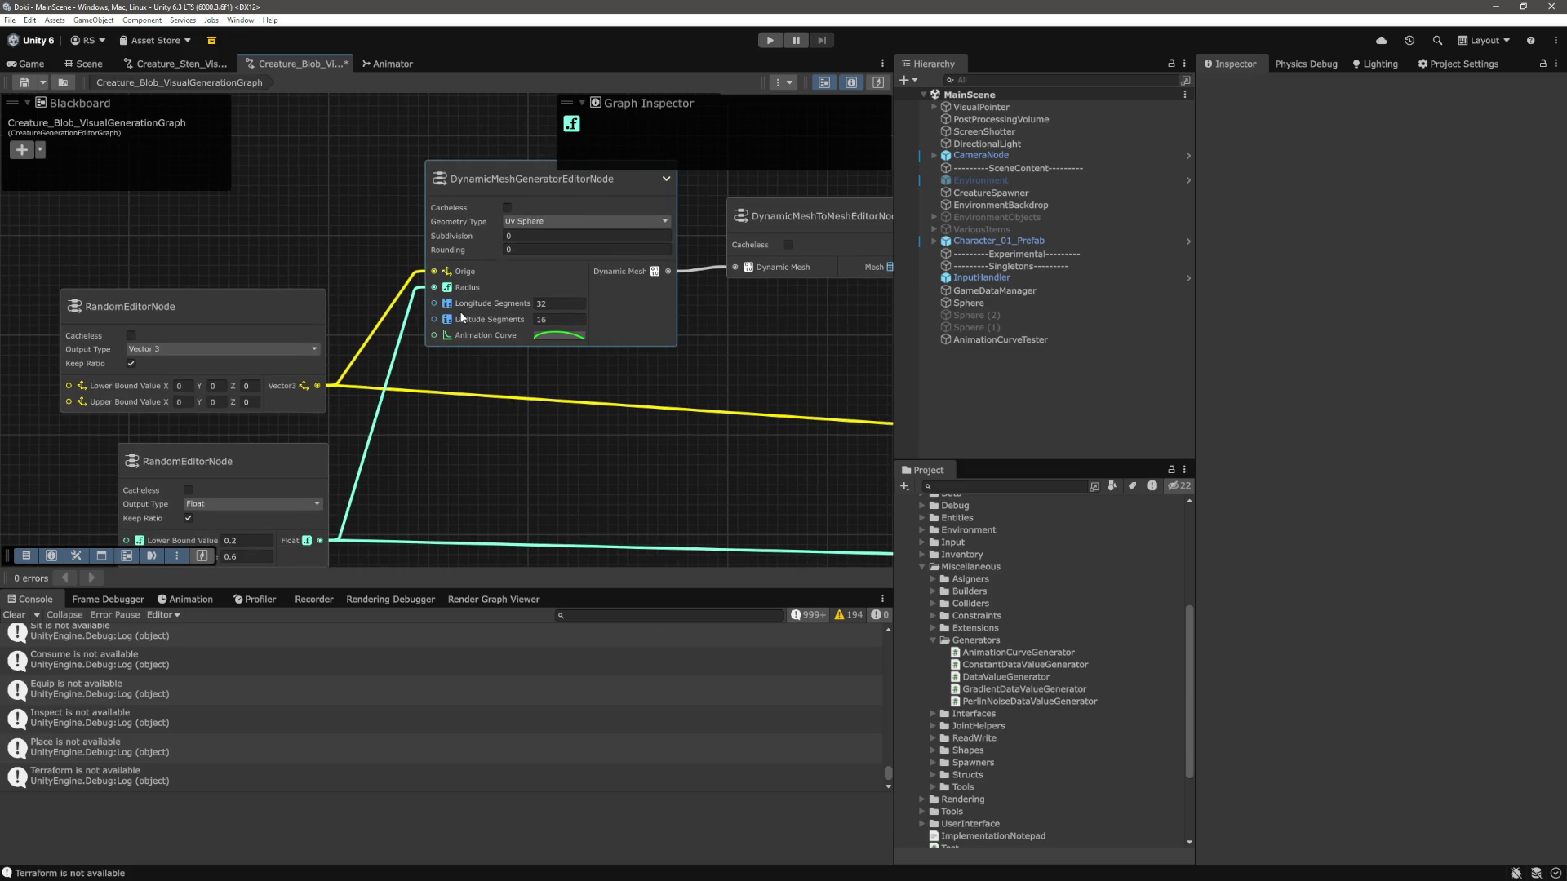
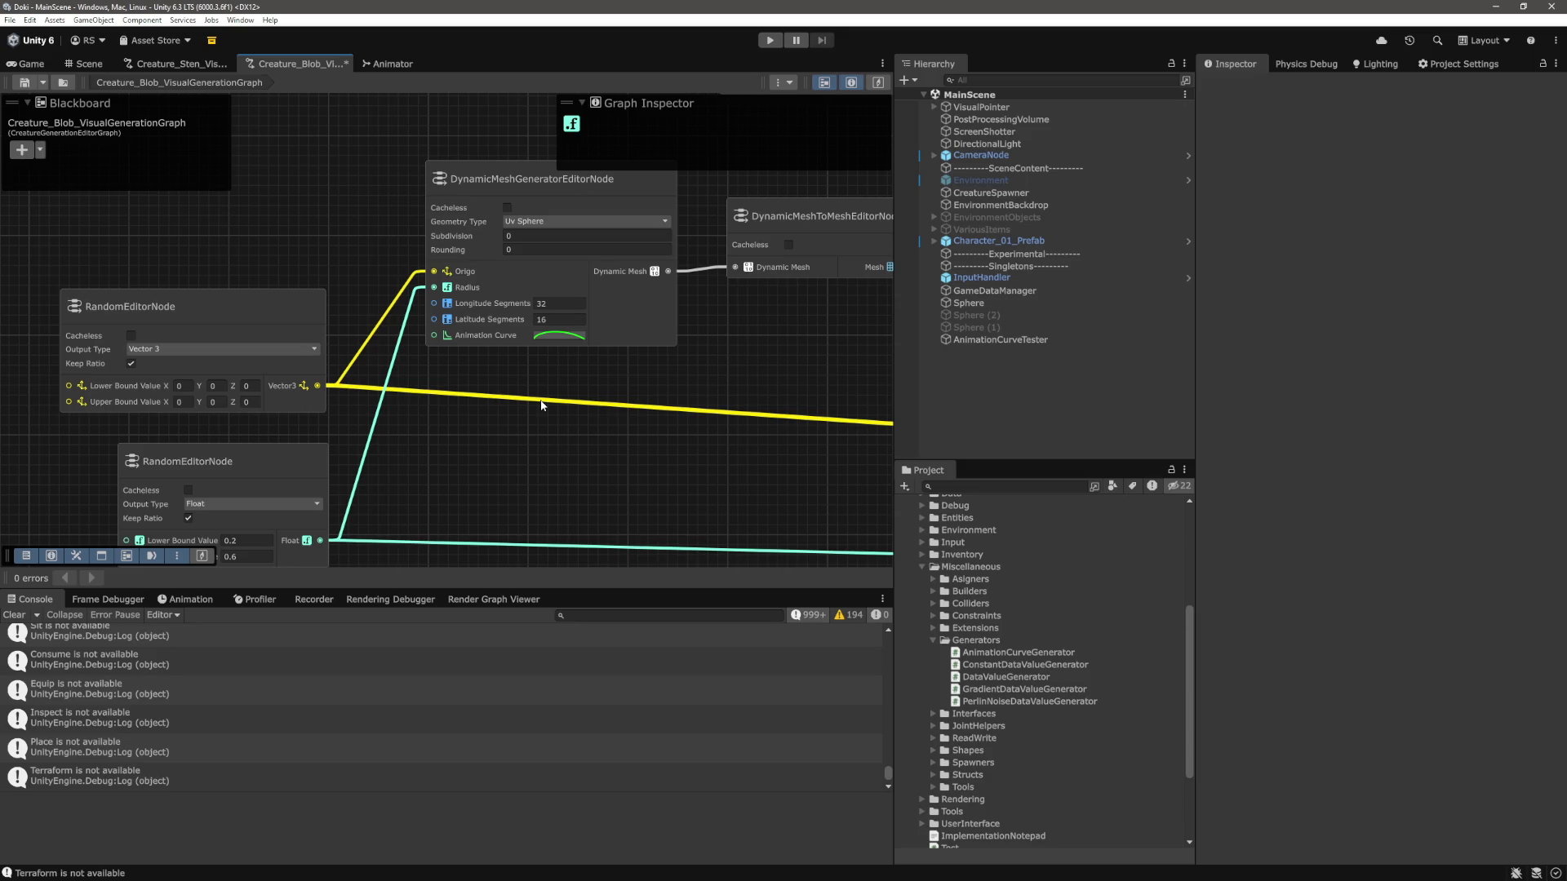
# Pan and scroll around the Unity graph to survey the other nodes.
pyautogui.scroll(-6, 541, 404)
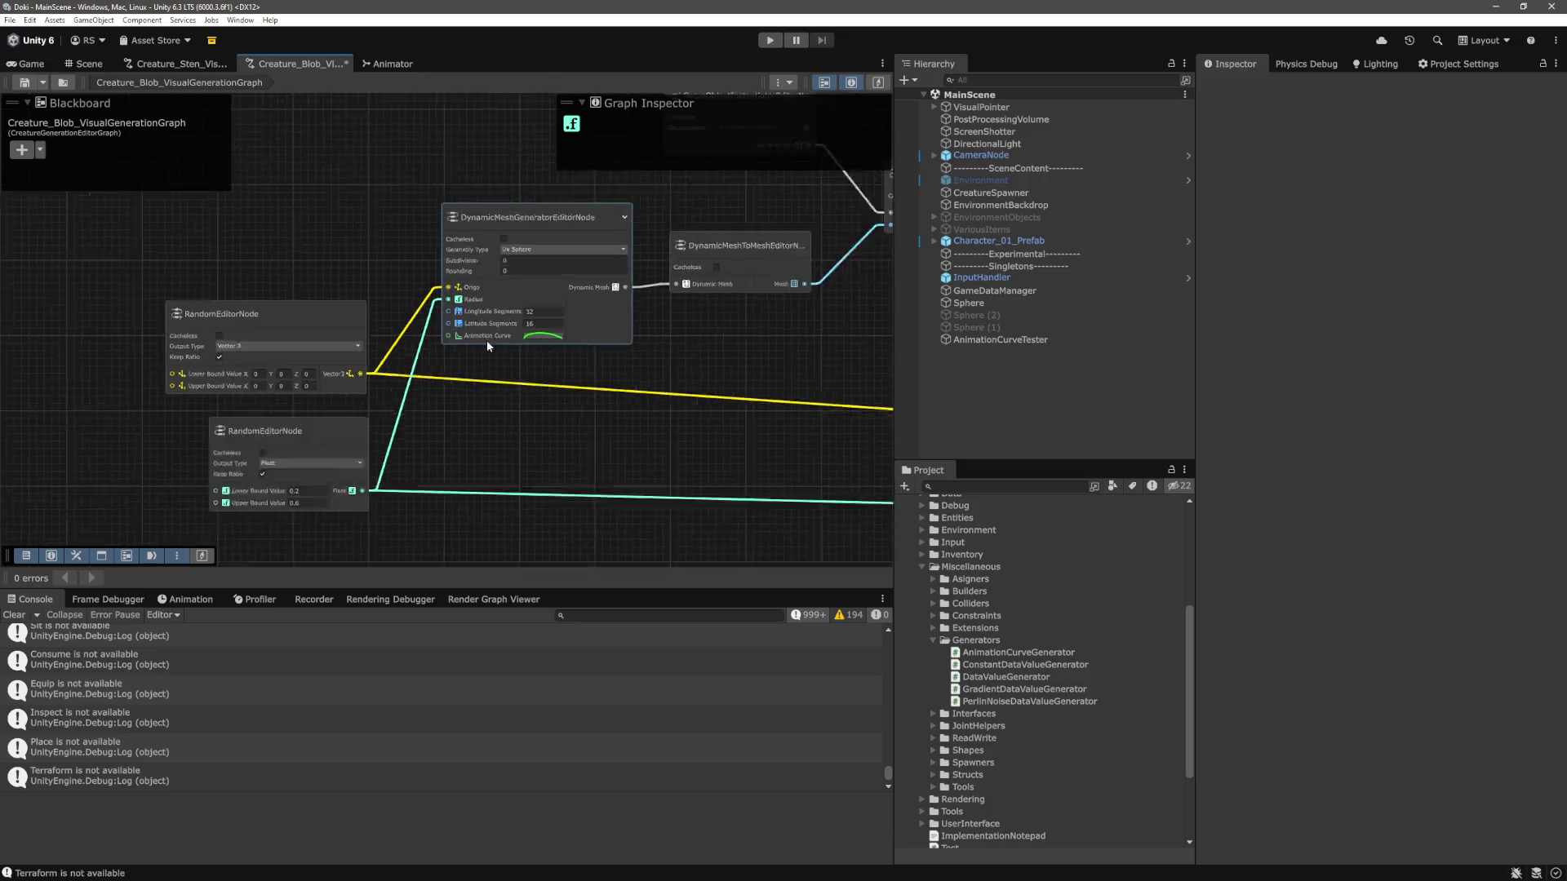
pyautogui.moveTo(535, 447); pyautogui.dragTo(569, 369)
pyautogui.scroll(10, 469, 308)
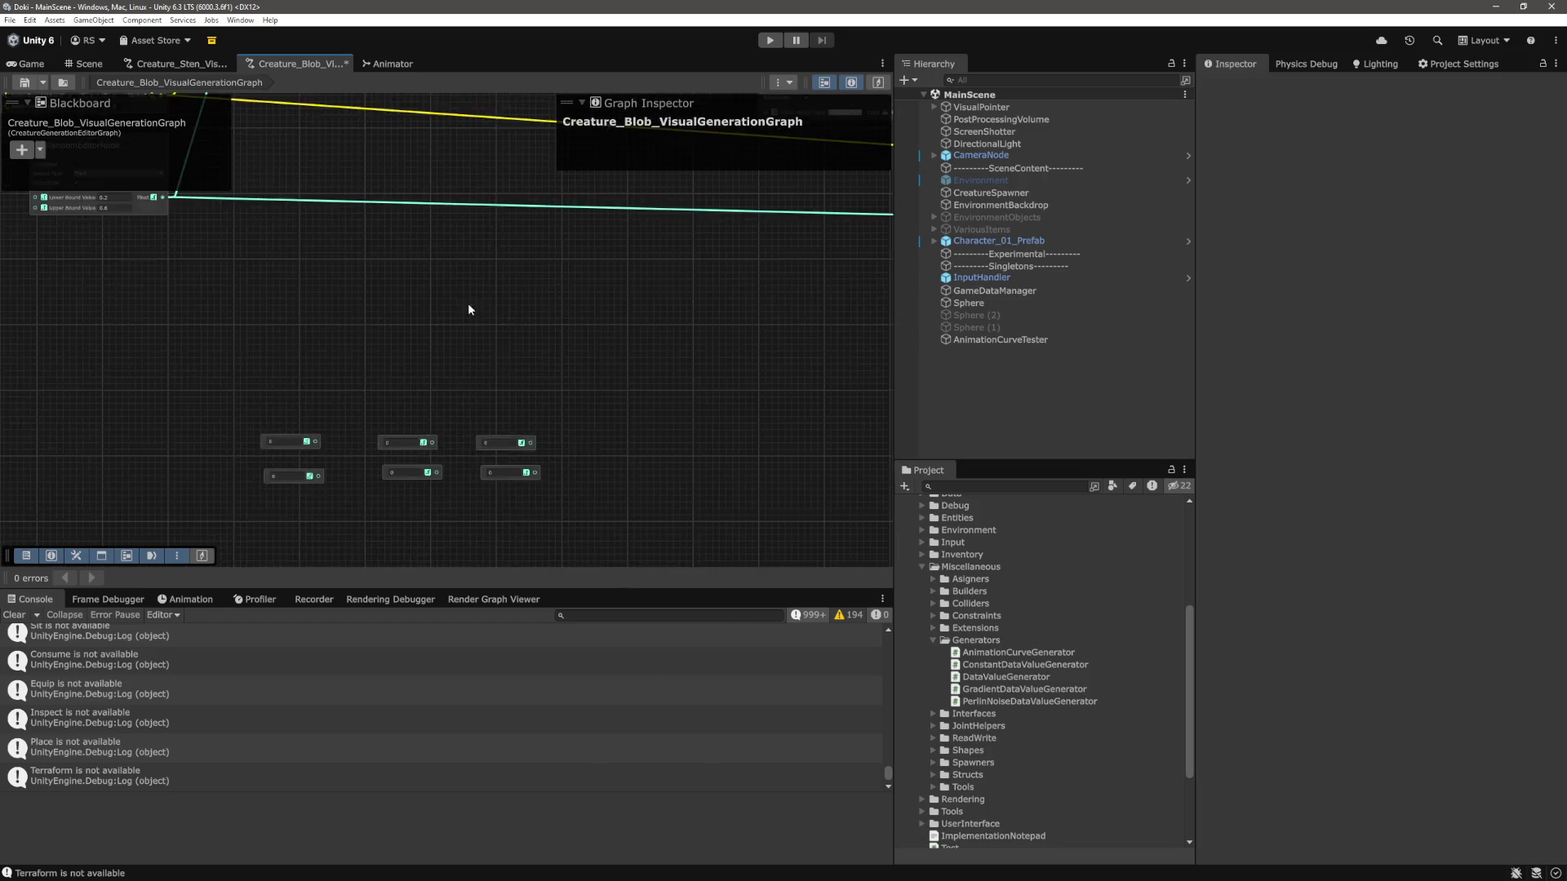
pyautogui.scroll(-3, 531, 391)
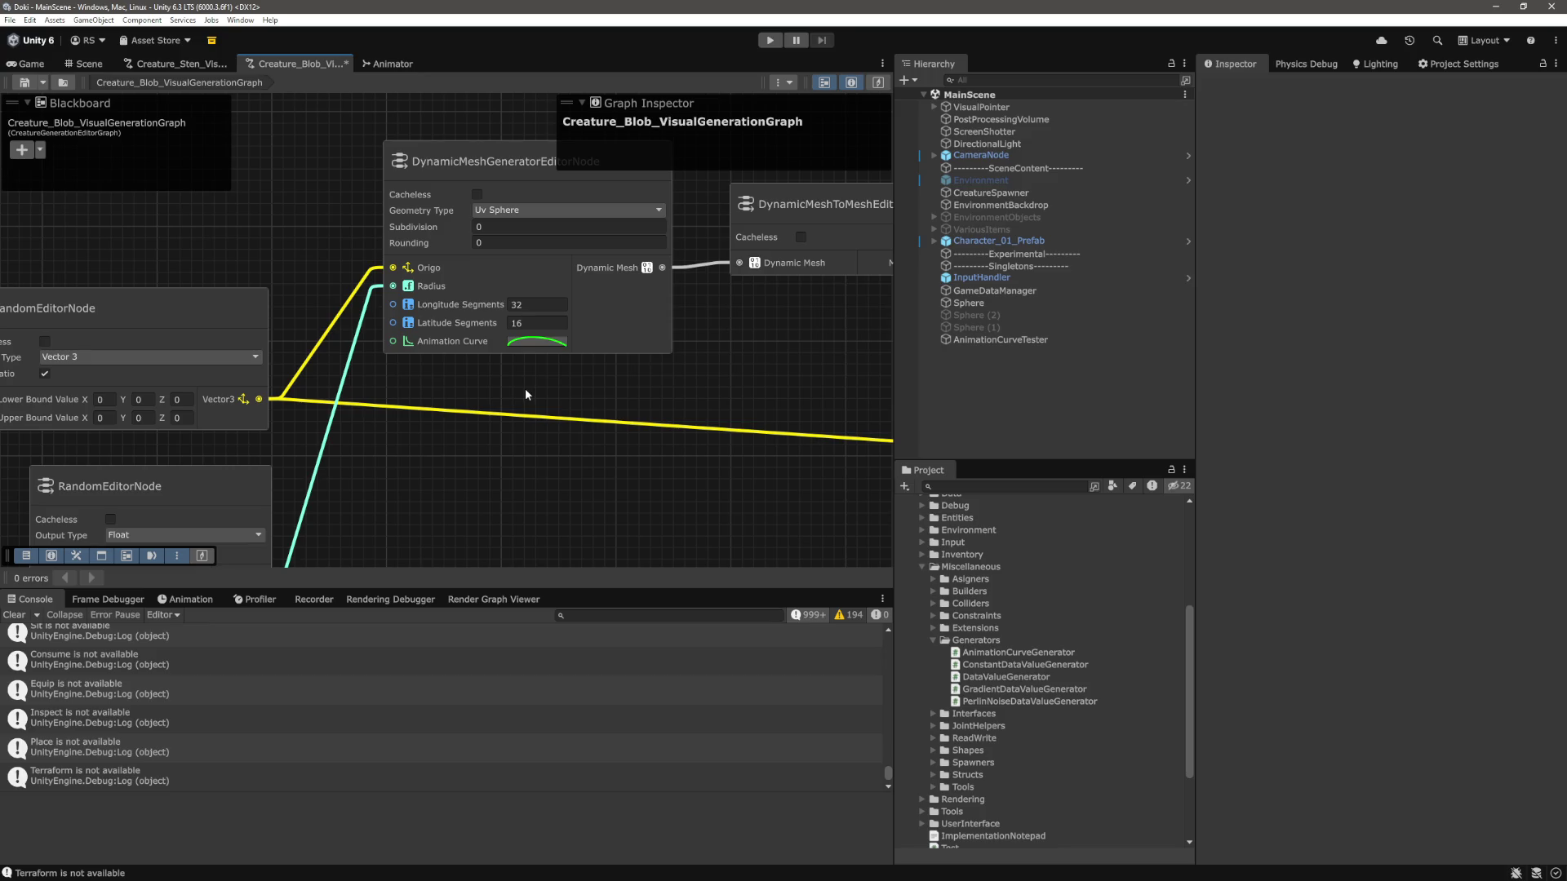
pyautogui.scroll(-5, 525, 395)
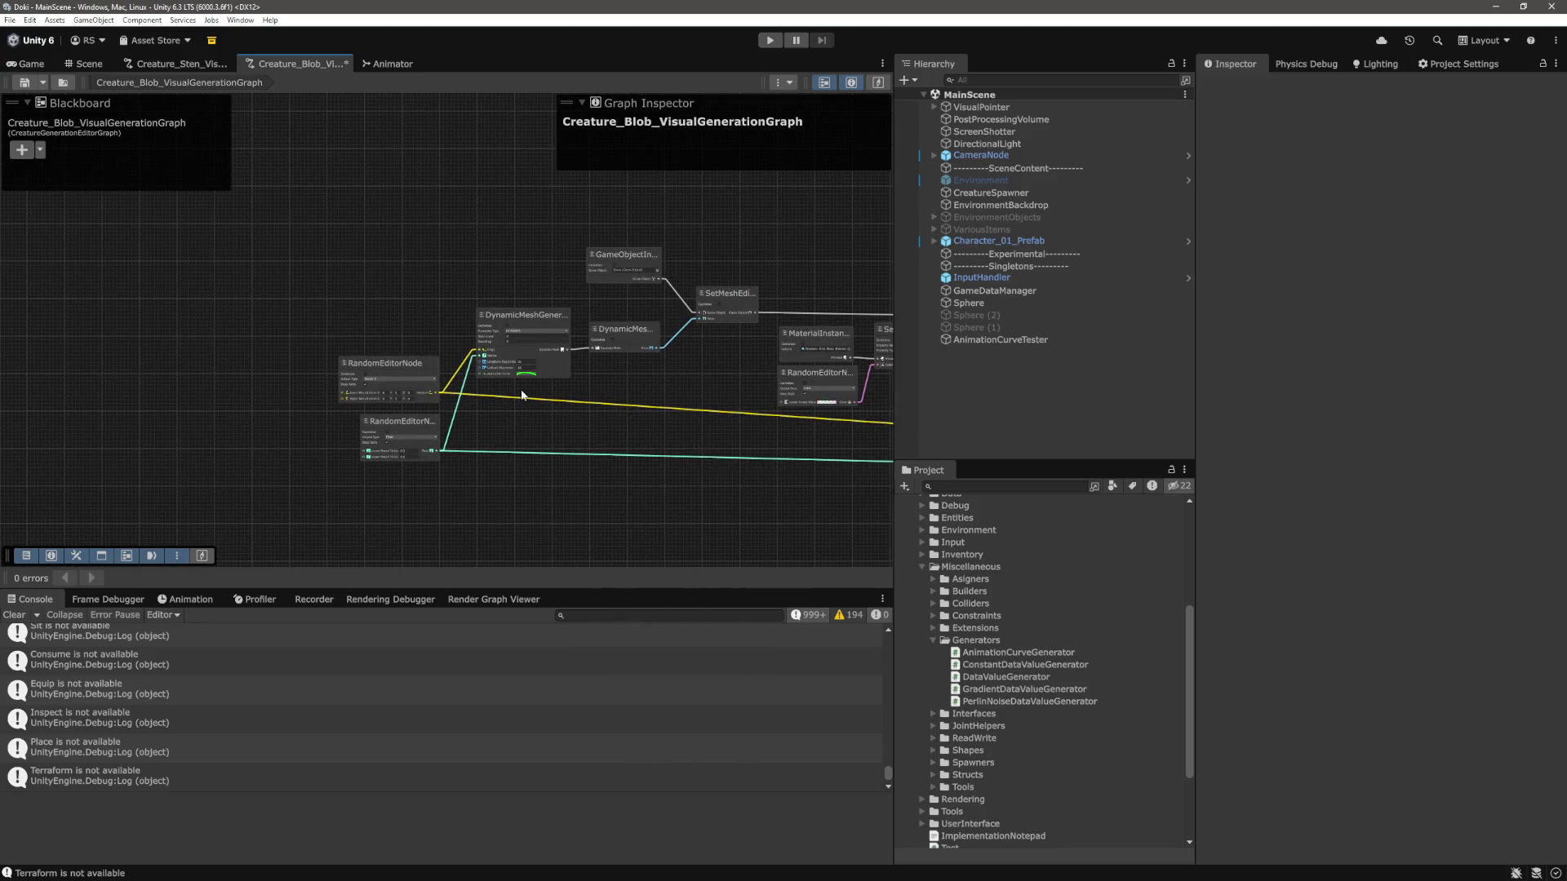
pyautogui.scroll(5, 523, 396)
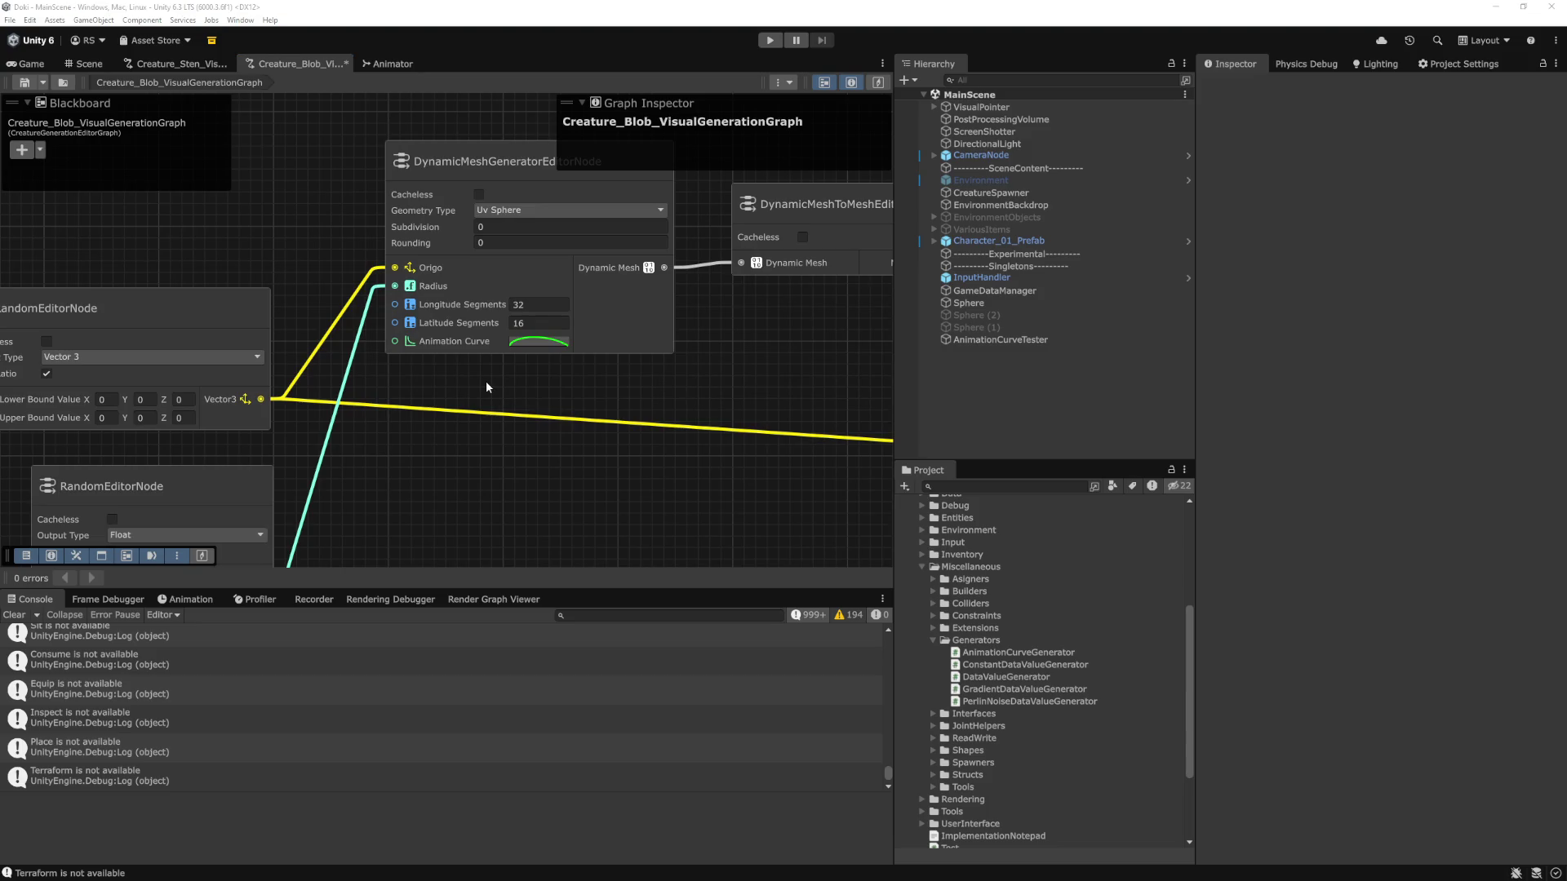
# Review the OnValidate method of the AnimationCurveGenerator script.
pyautogui.hotkey('alt', 'Tab')
pyautogui.scroll(10, 1388, 484)
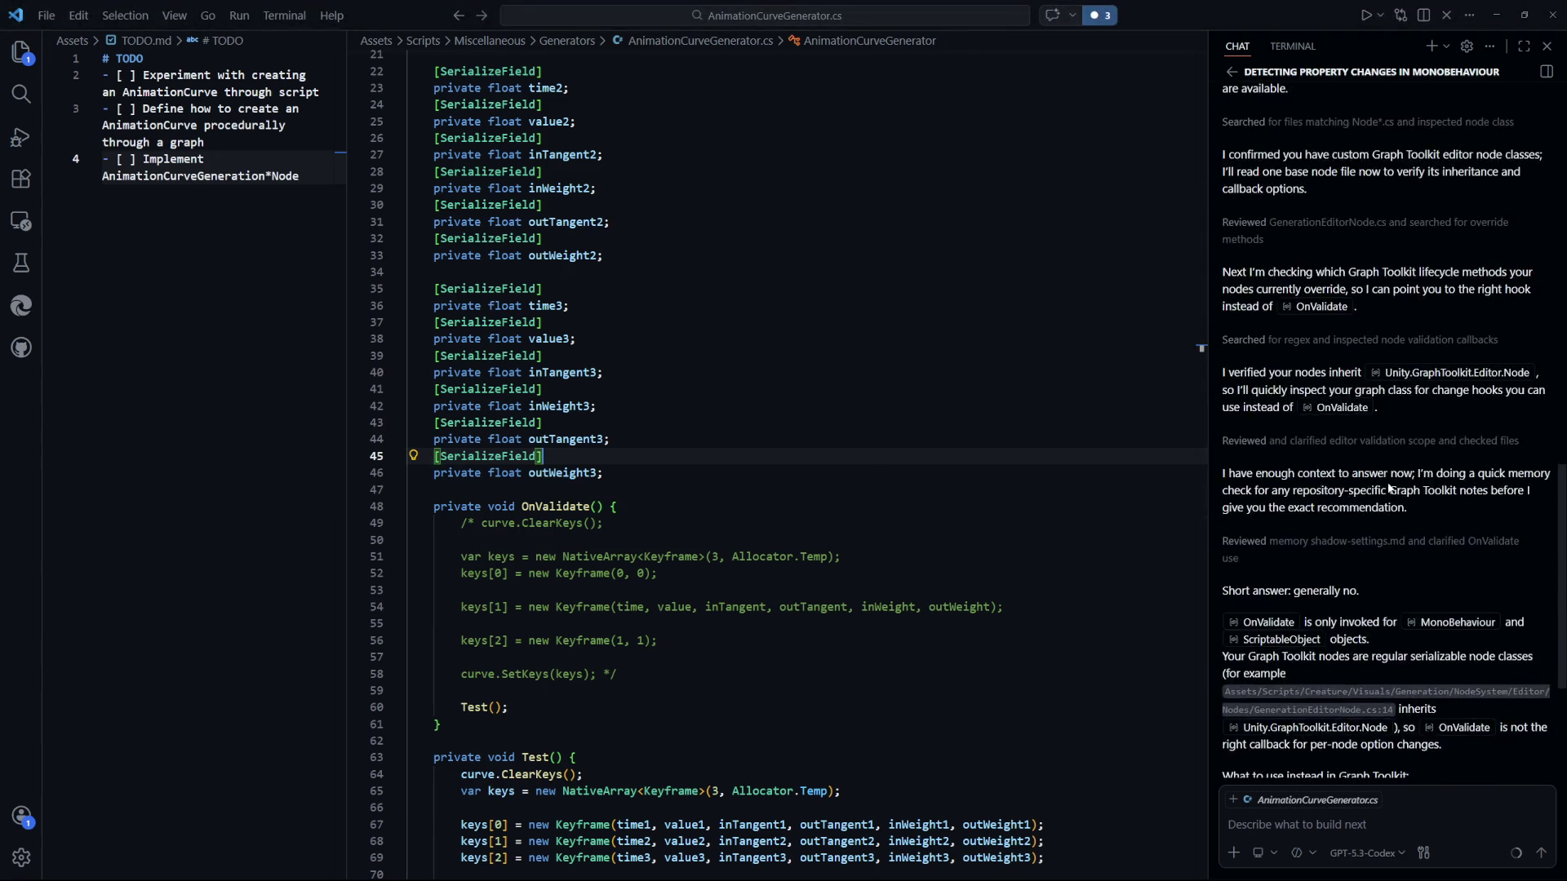
pyautogui.scroll(-2, 1295, 357)
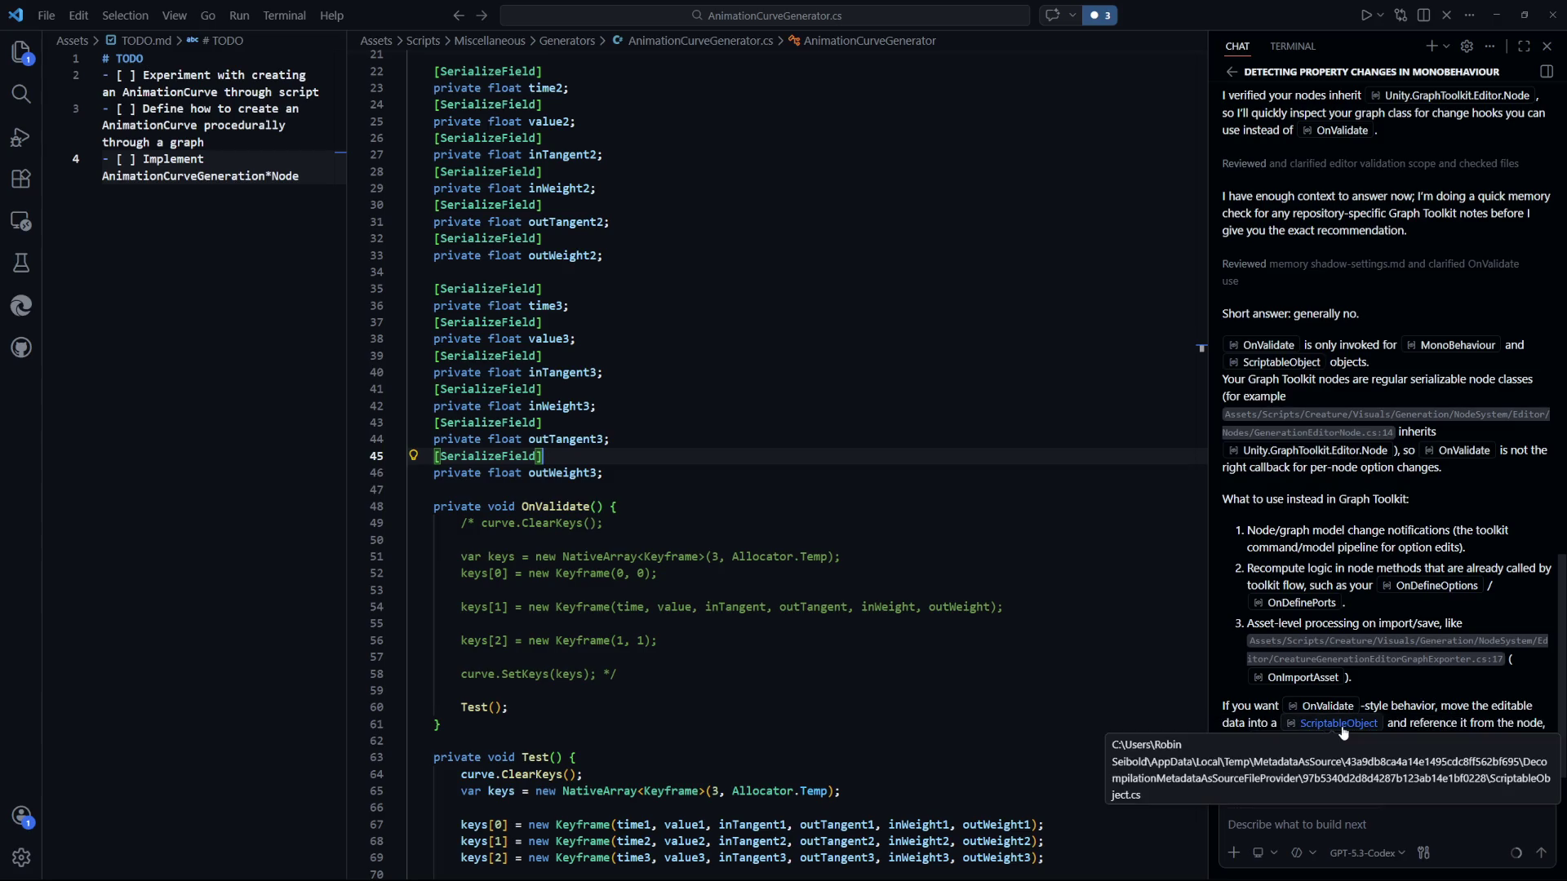
pyautogui.click(1027, 556)
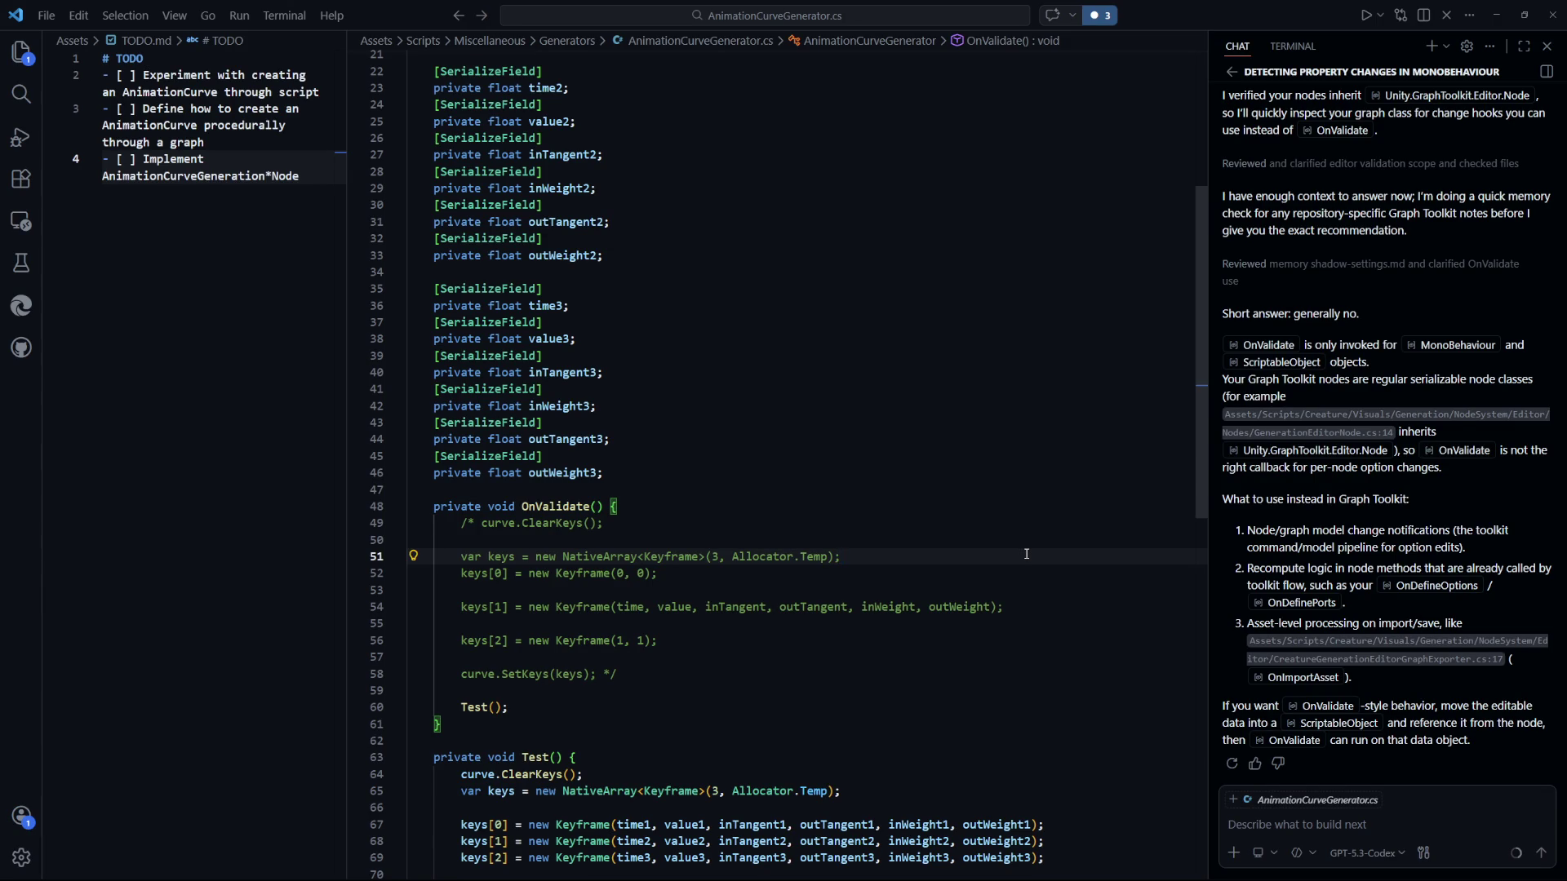
pyautogui.click(938, 473)
pyautogui.hotkey('alt', 'Tab')
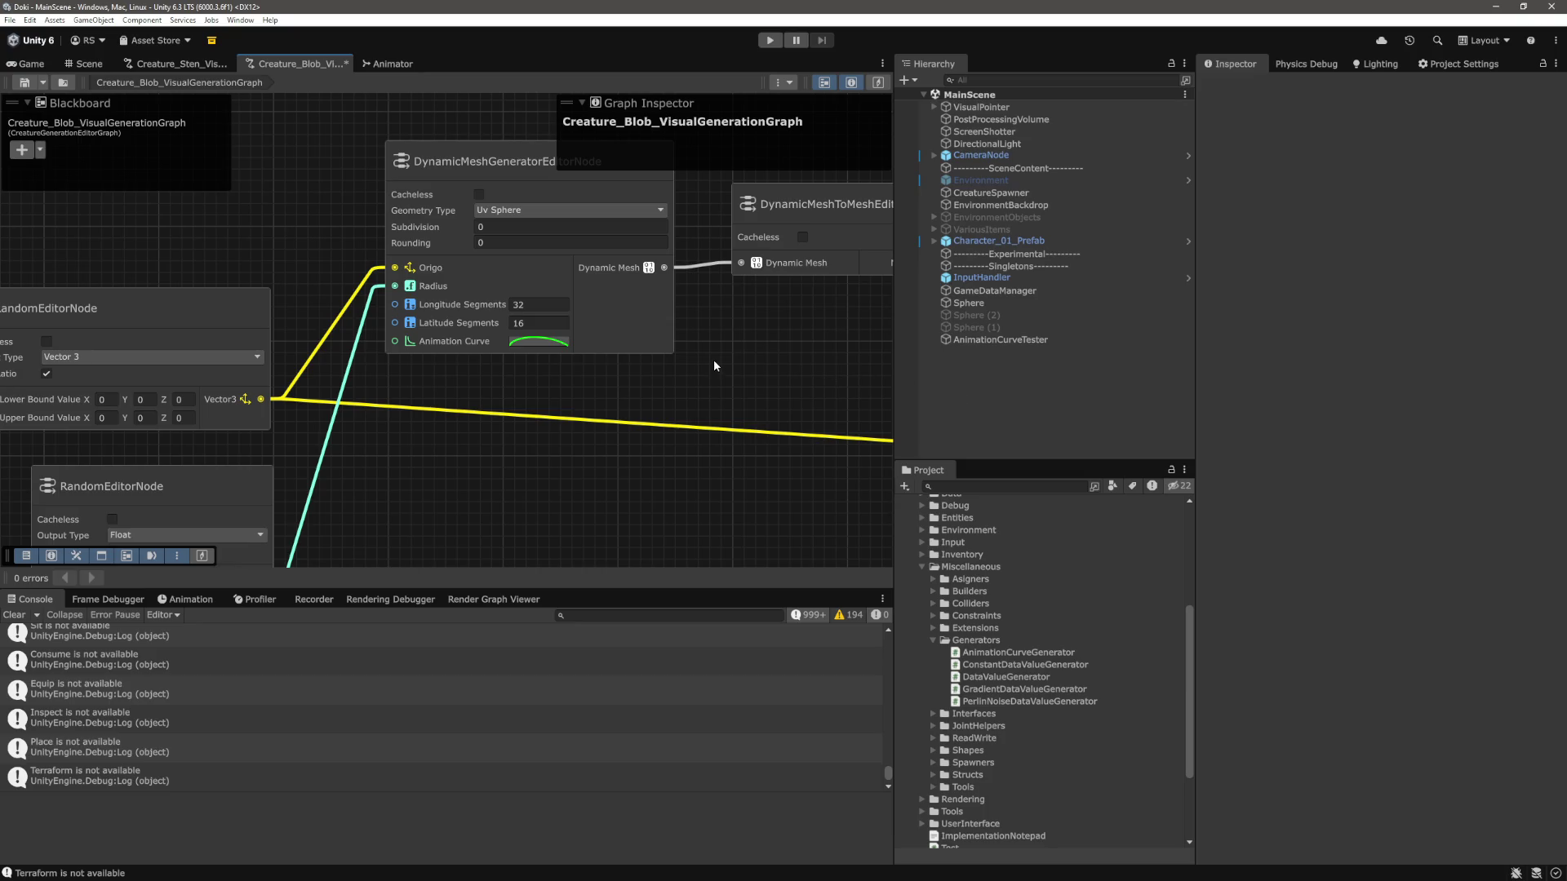
pyautogui.hotkey('alt', 'Tab')
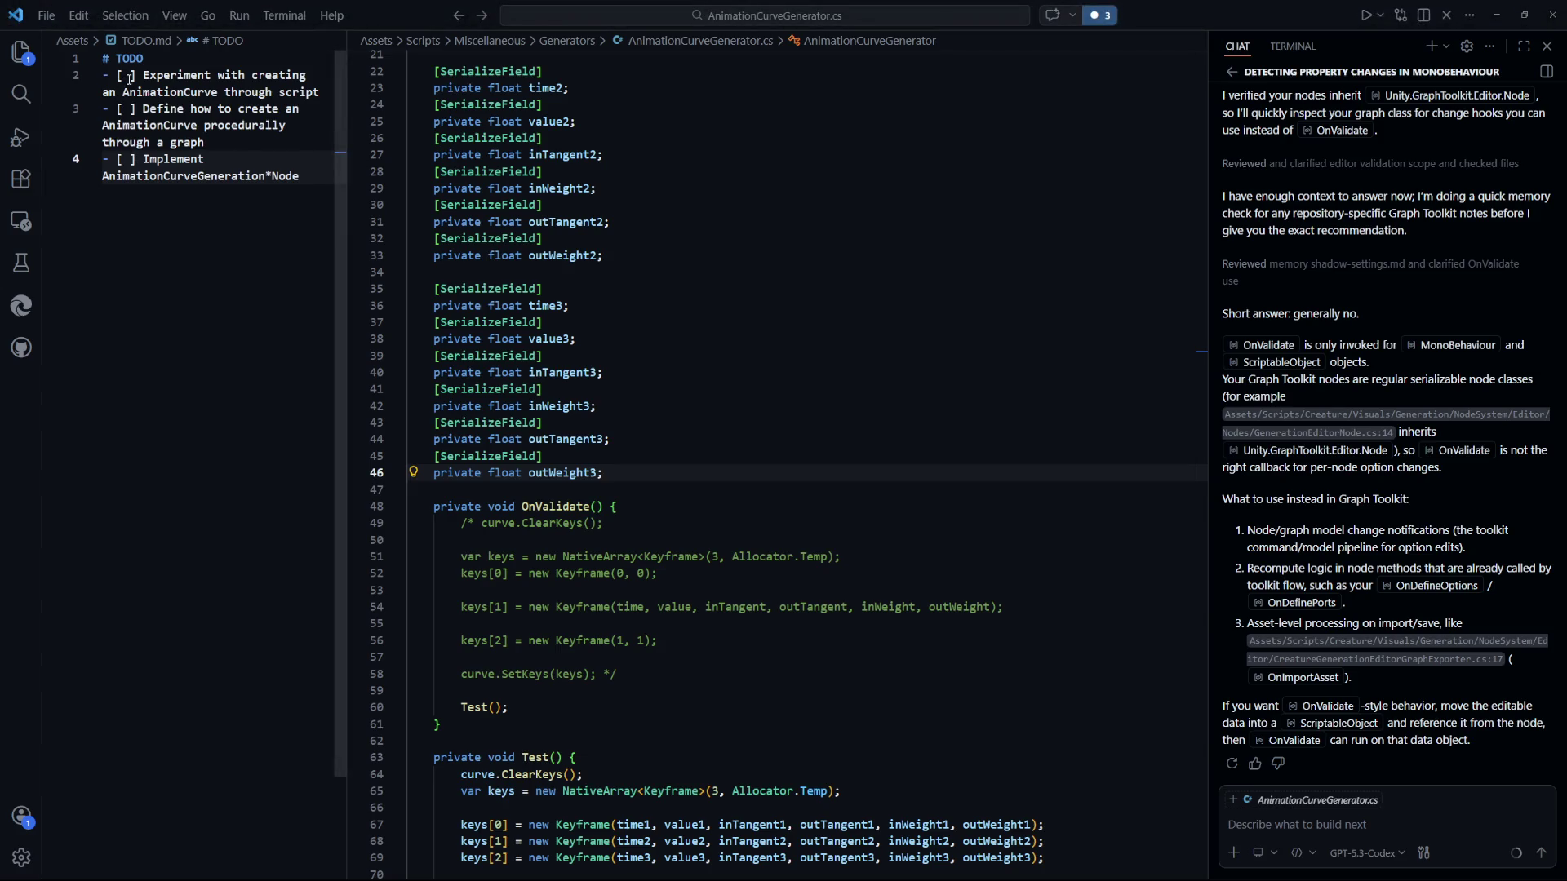
# Mark the first TODO.md checkbox with an x and select AnimationCurveTester in Unity.
pyautogui.click(131, 78)
pyautogui.hotkey('shift', 'Right')
pyautogui.write('x')
pyautogui.click(808, 422)
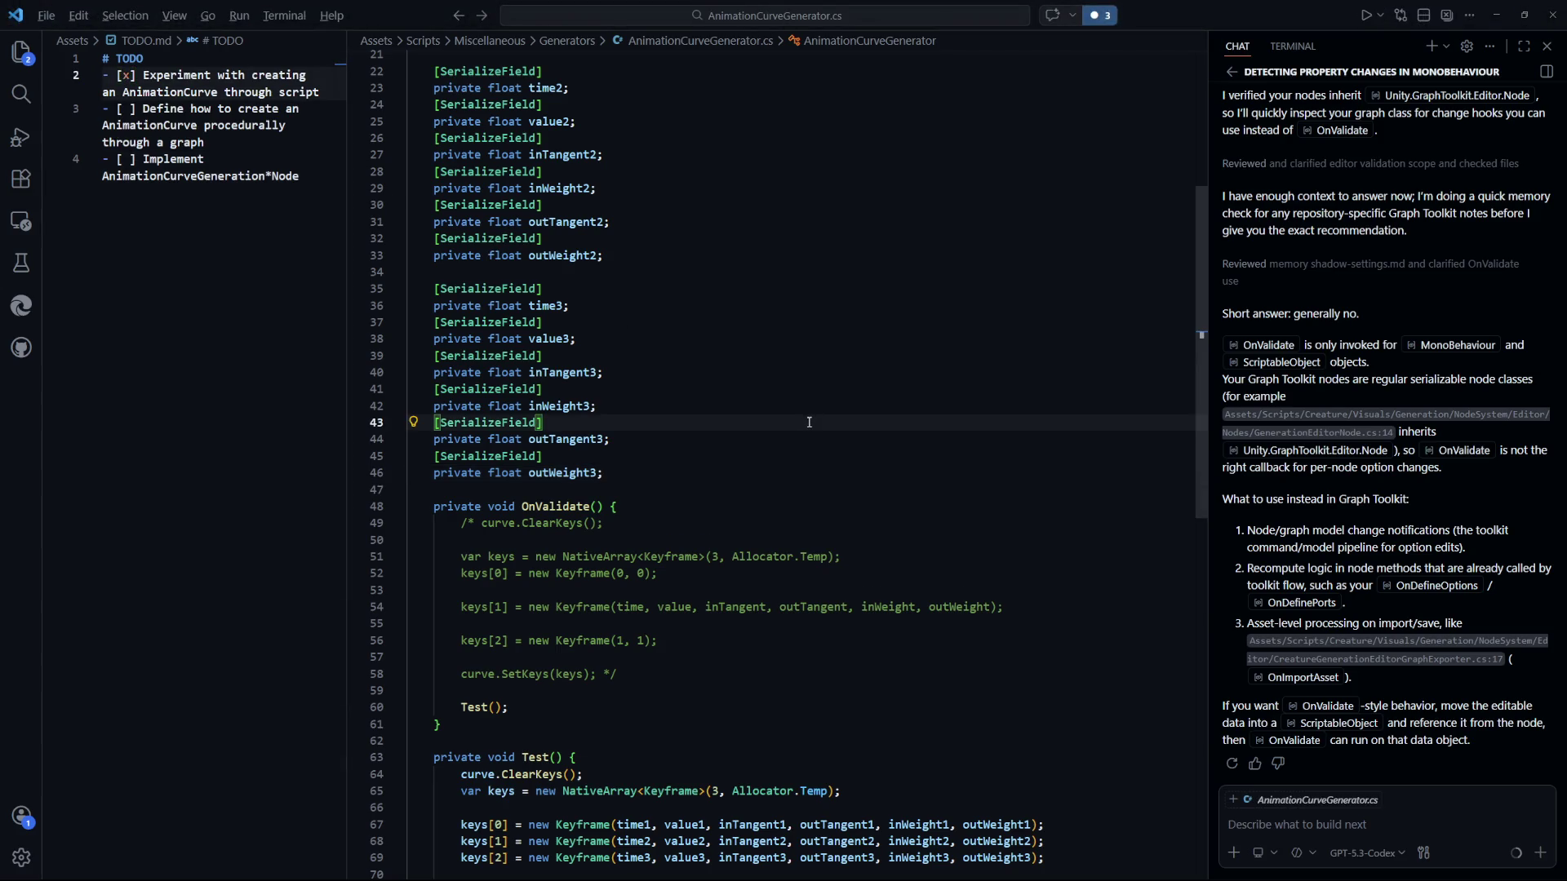
pyautogui.hotkey('alt', 'Tab')
pyautogui.click(1013, 340)
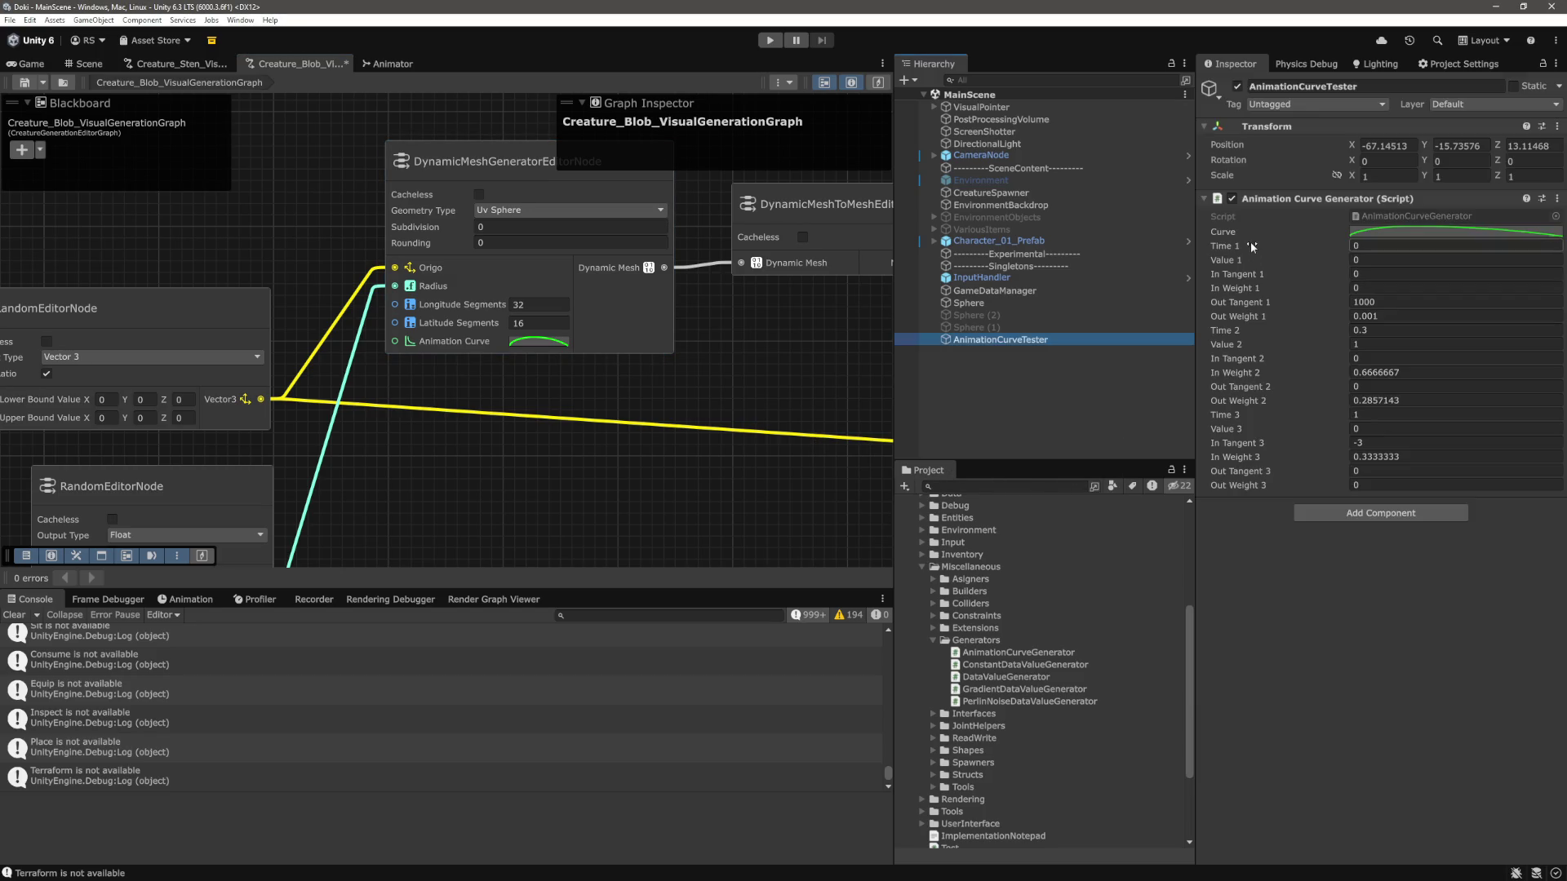
pyautogui.click(1253, 347)
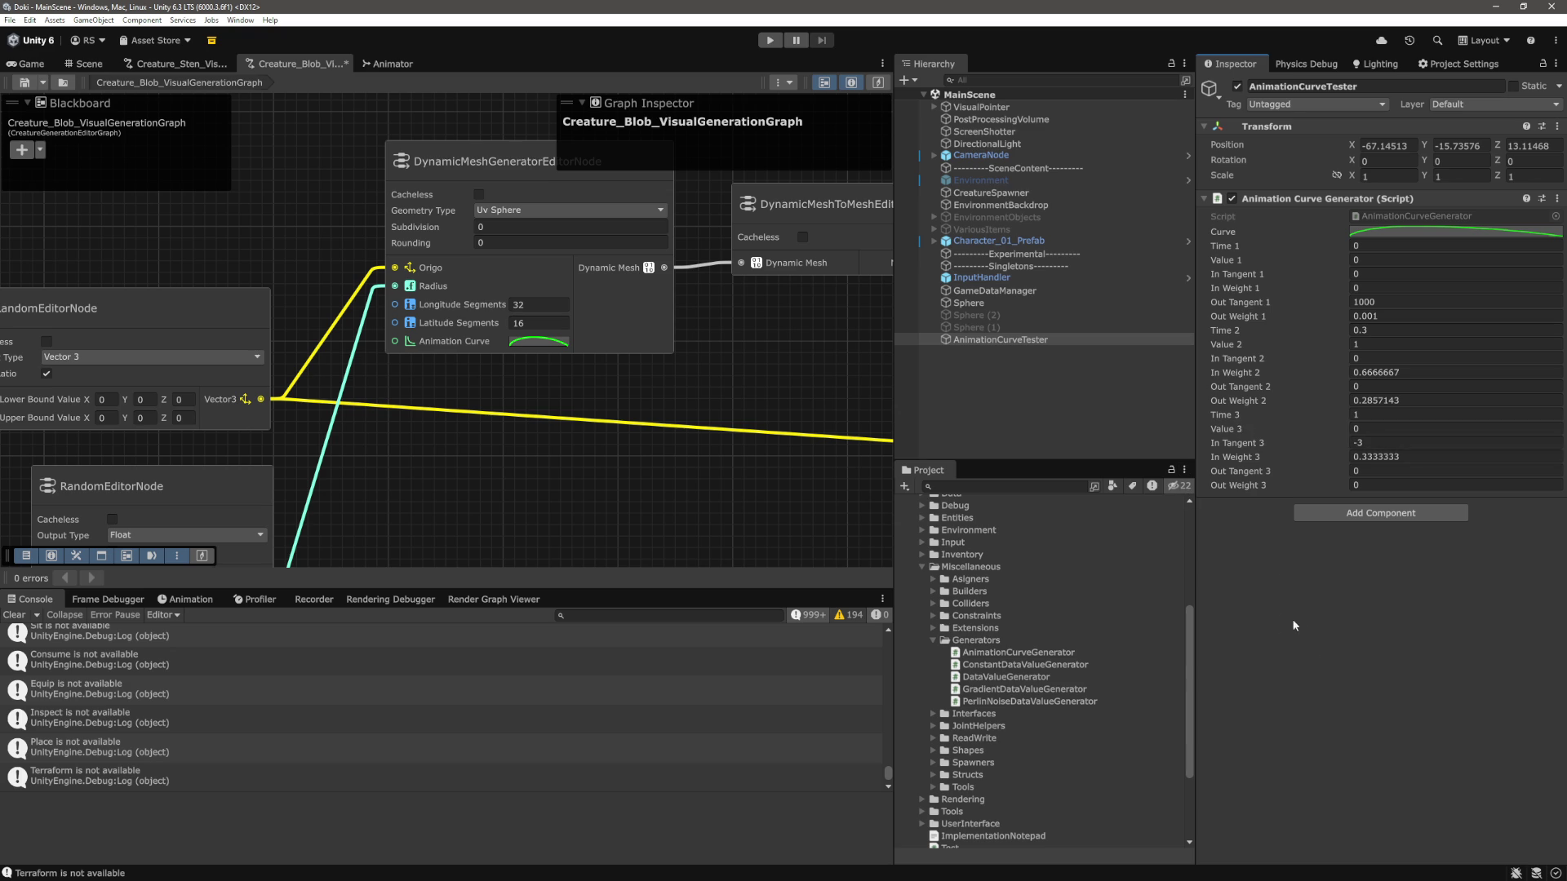
pyautogui.moveTo(576, 493)
pyautogui.mouseDown()
pyautogui.moveTo(526, 497)
pyautogui.moveTo(602, 502)
pyautogui.moveTo(532, 500)
pyautogui.mouseUp()
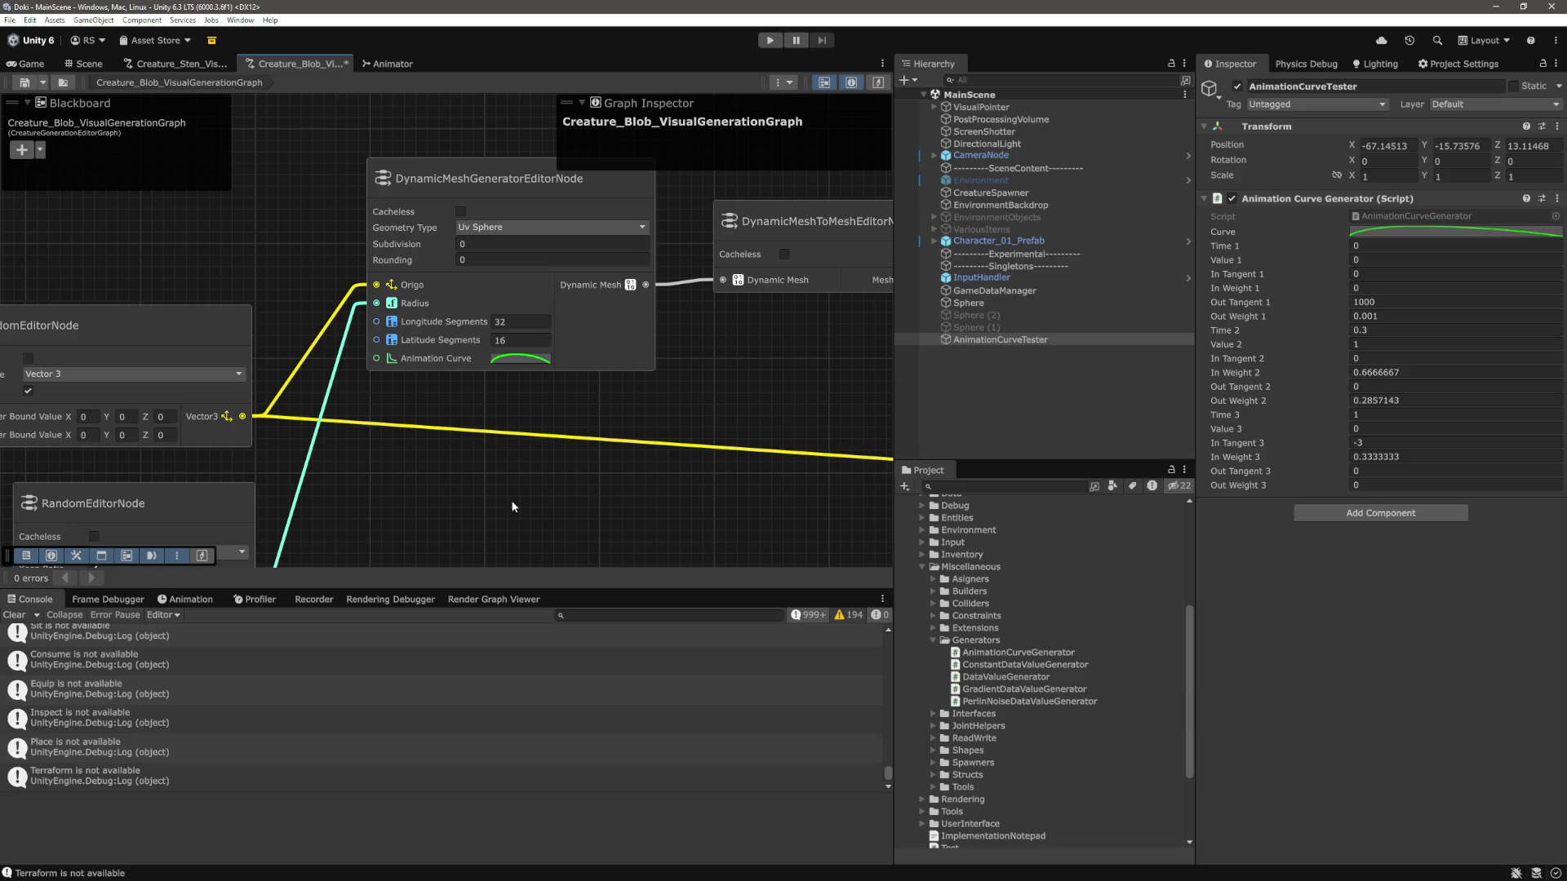
pyautogui.moveTo(513, 507)
pyautogui.mouseDown()
pyautogui.moveTo(499, 487)
pyautogui.moveTo(678, 455)
pyautogui.mouseUp()
pyautogui.scroll(-3, 677, 455)
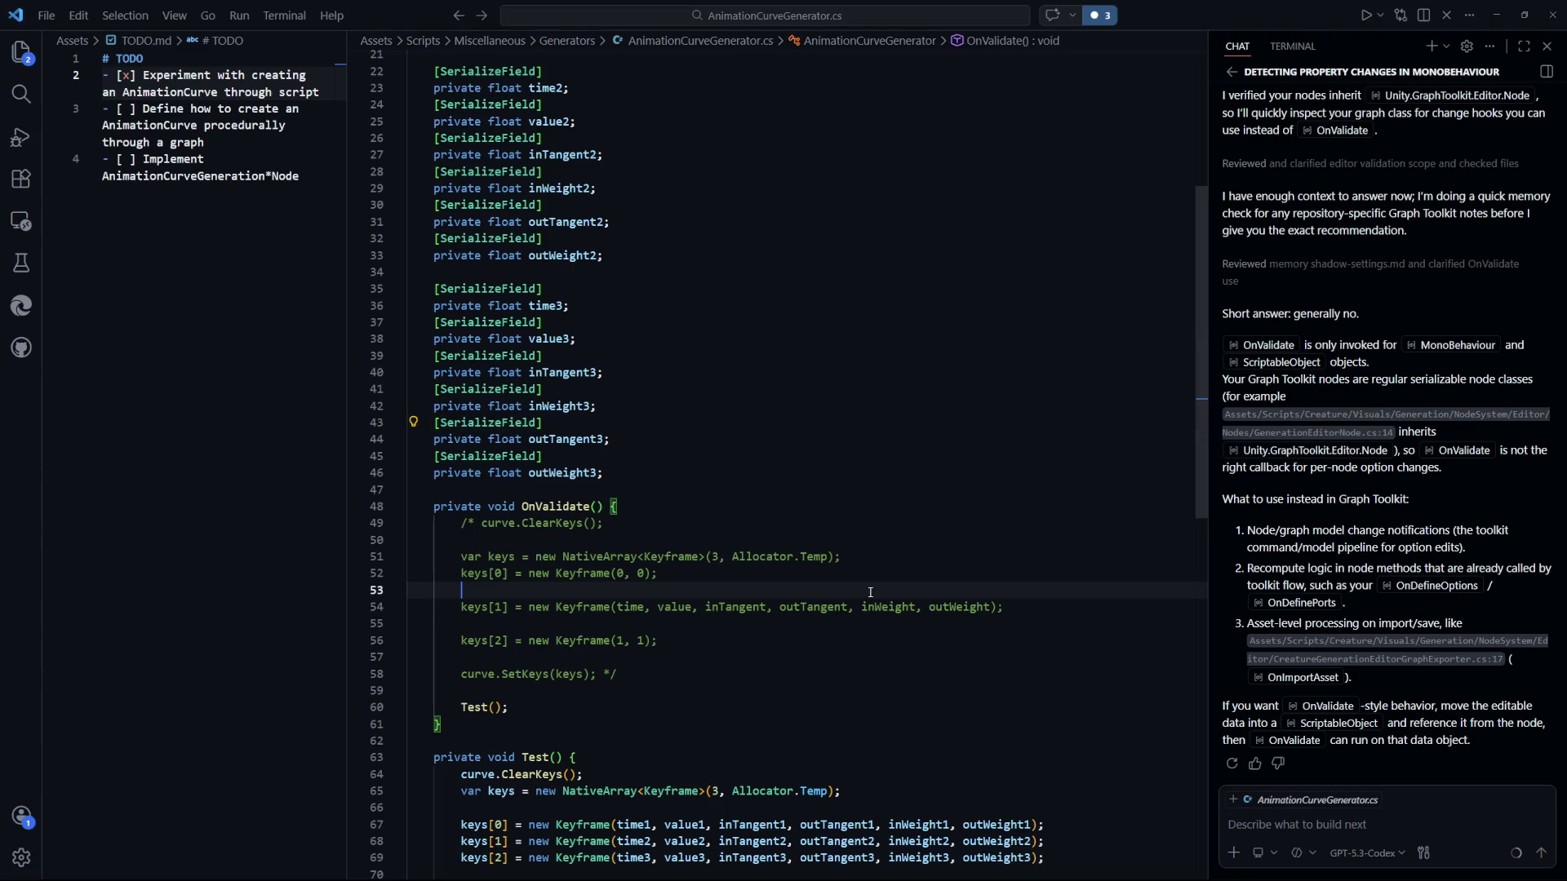
# Open RandomRuntimeNode.cs via a 'random' file search.
pyautogui.hotkey('ctrl', 'p')
pyautogui.write('ru')
pyautogui.press('BackSpace')
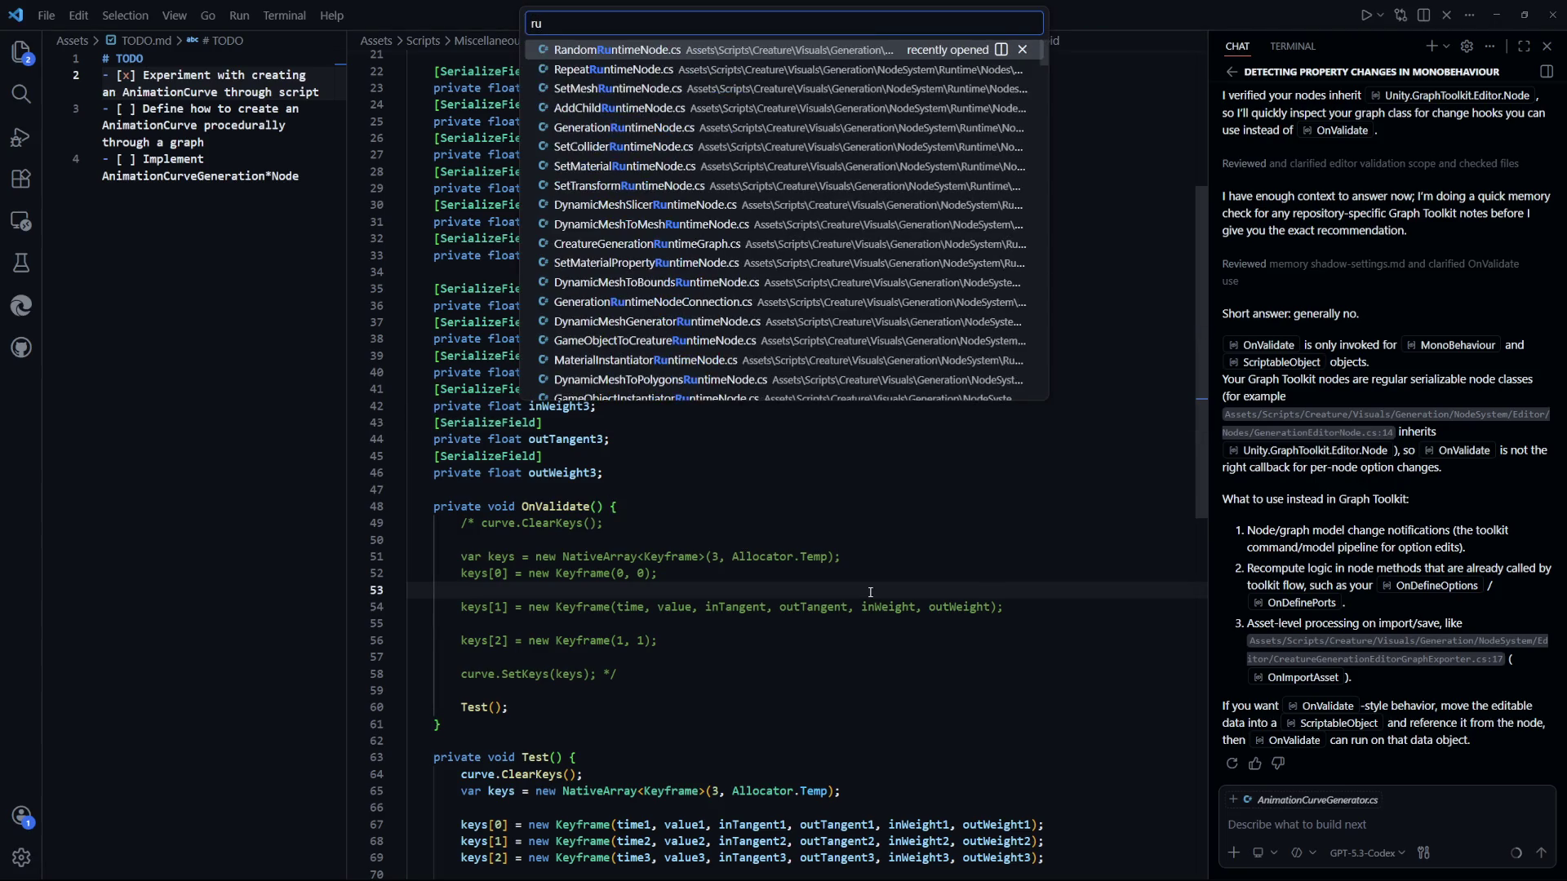
pyautogui.write('random')
pyautogui.press('Return')
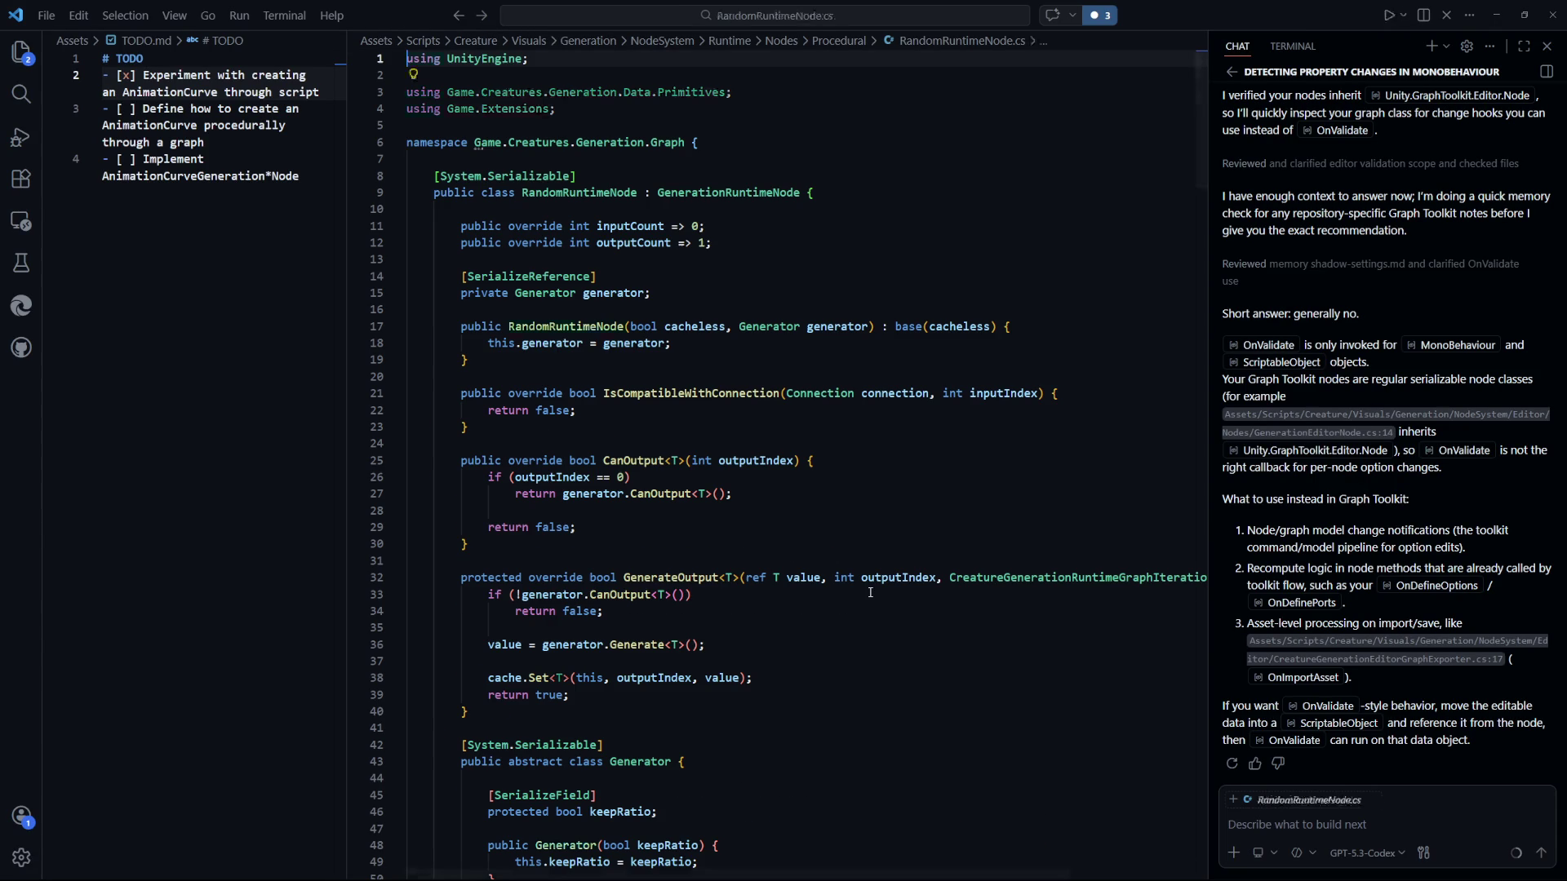
# Review the inputCount and outputCount declarations on lines 11–12, then return to Unity.
pyautogui.click(724, 459)
pyautogui.scroll(-1, 724, 456)
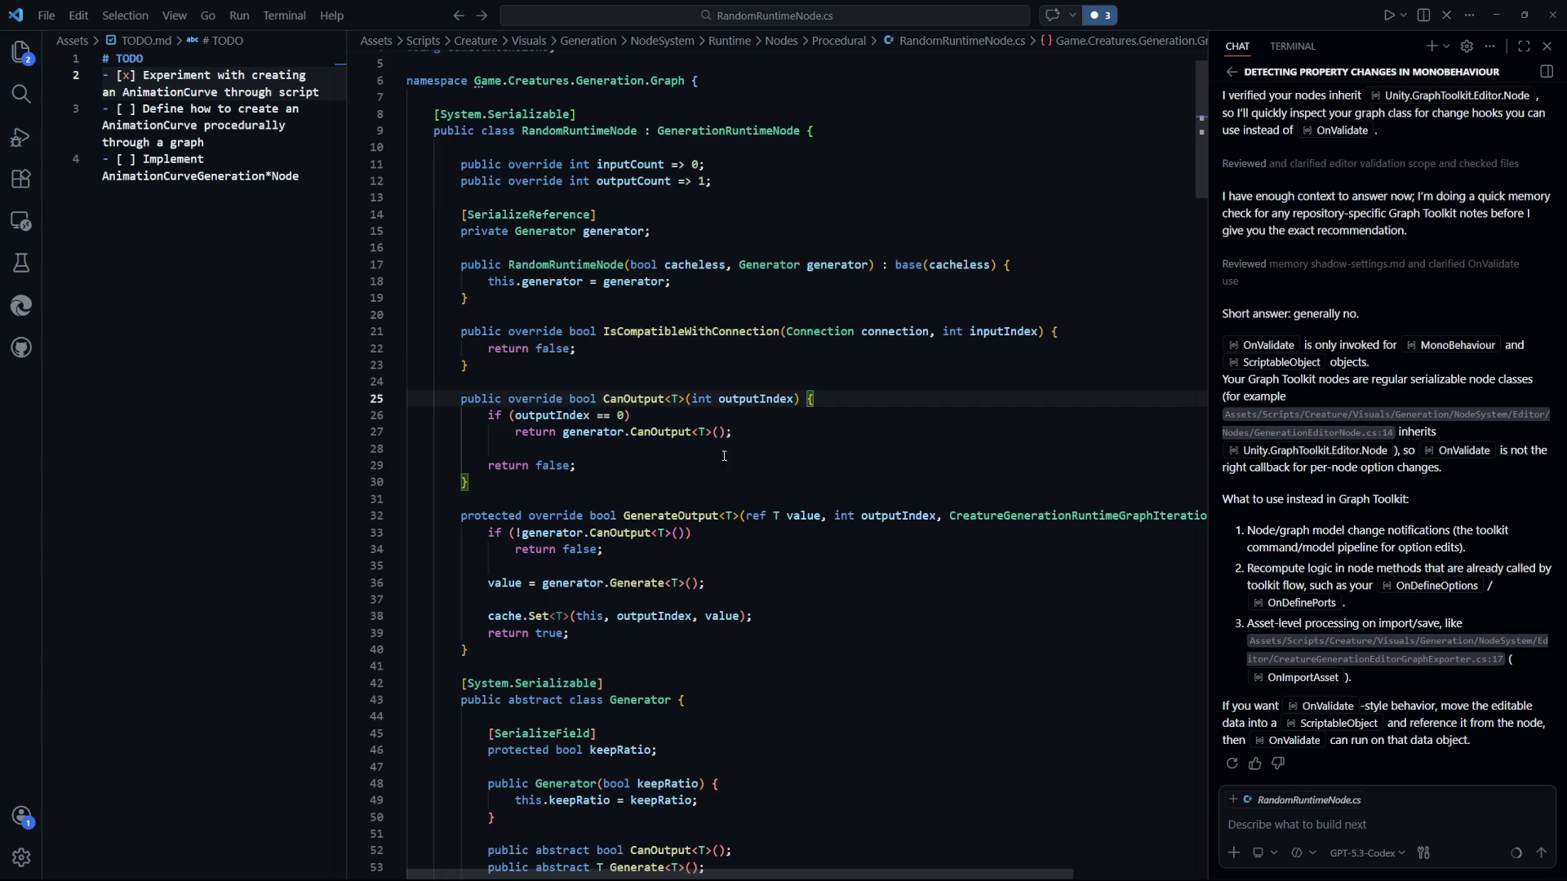
pyautogui.scroll(1, 614, 336)
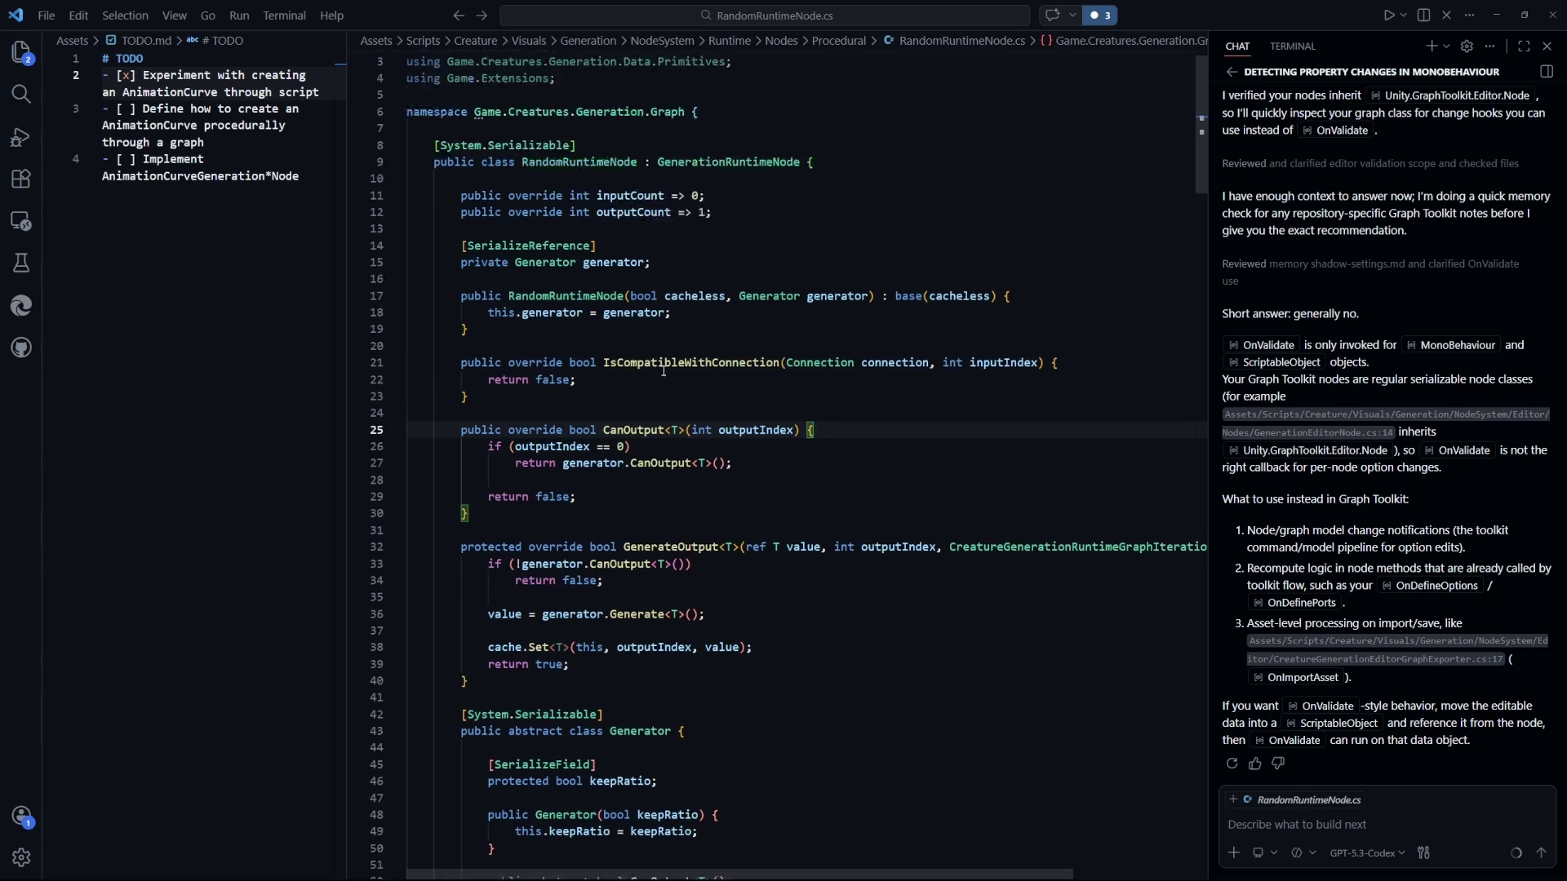
pyautogui.moveTo(753, 247); pyautogui.dragTo(463, 238)
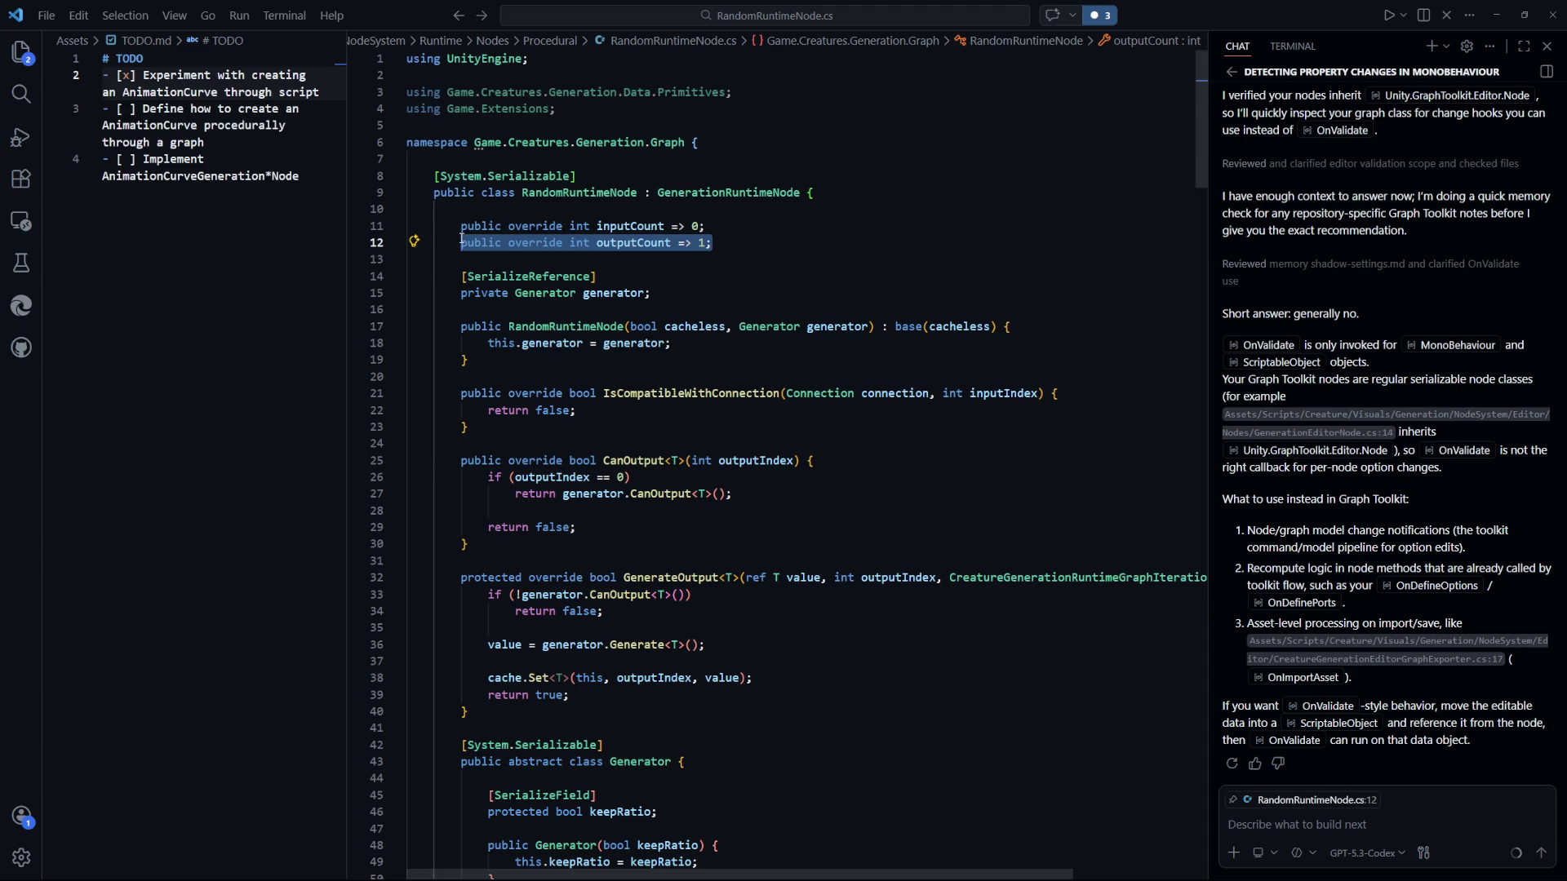
pyautogui.click(677, 292)
pyautogui.moveTo(717, 243); pyautogui.dragTo(462, 243)
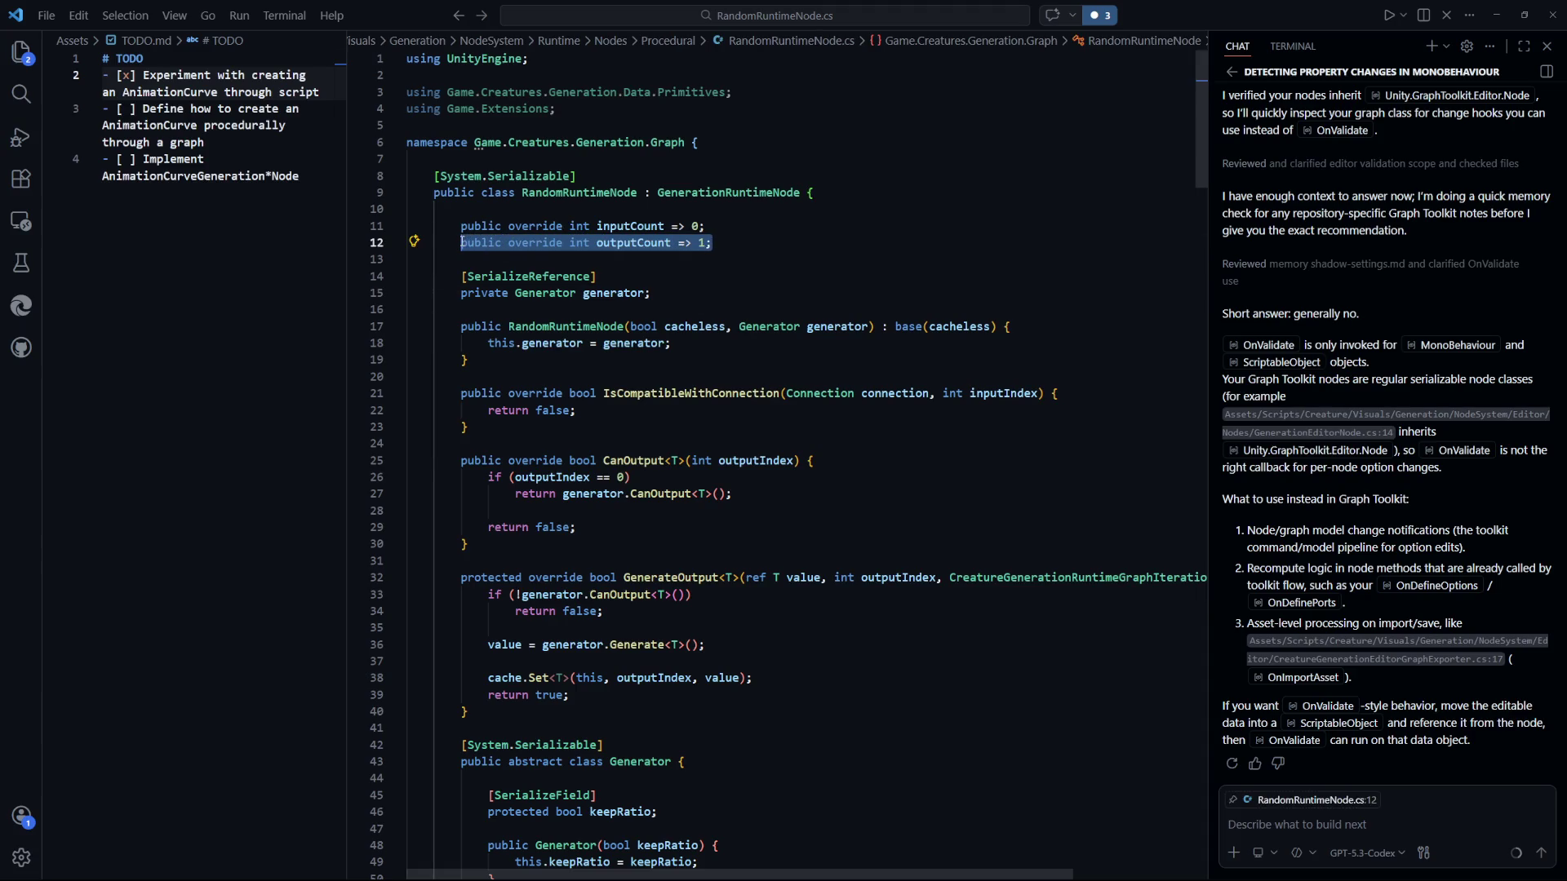
pyautogui.click(616, 290)
pyautogui.moveTo(707, 226); pyautogui.dragTo(461, 228)
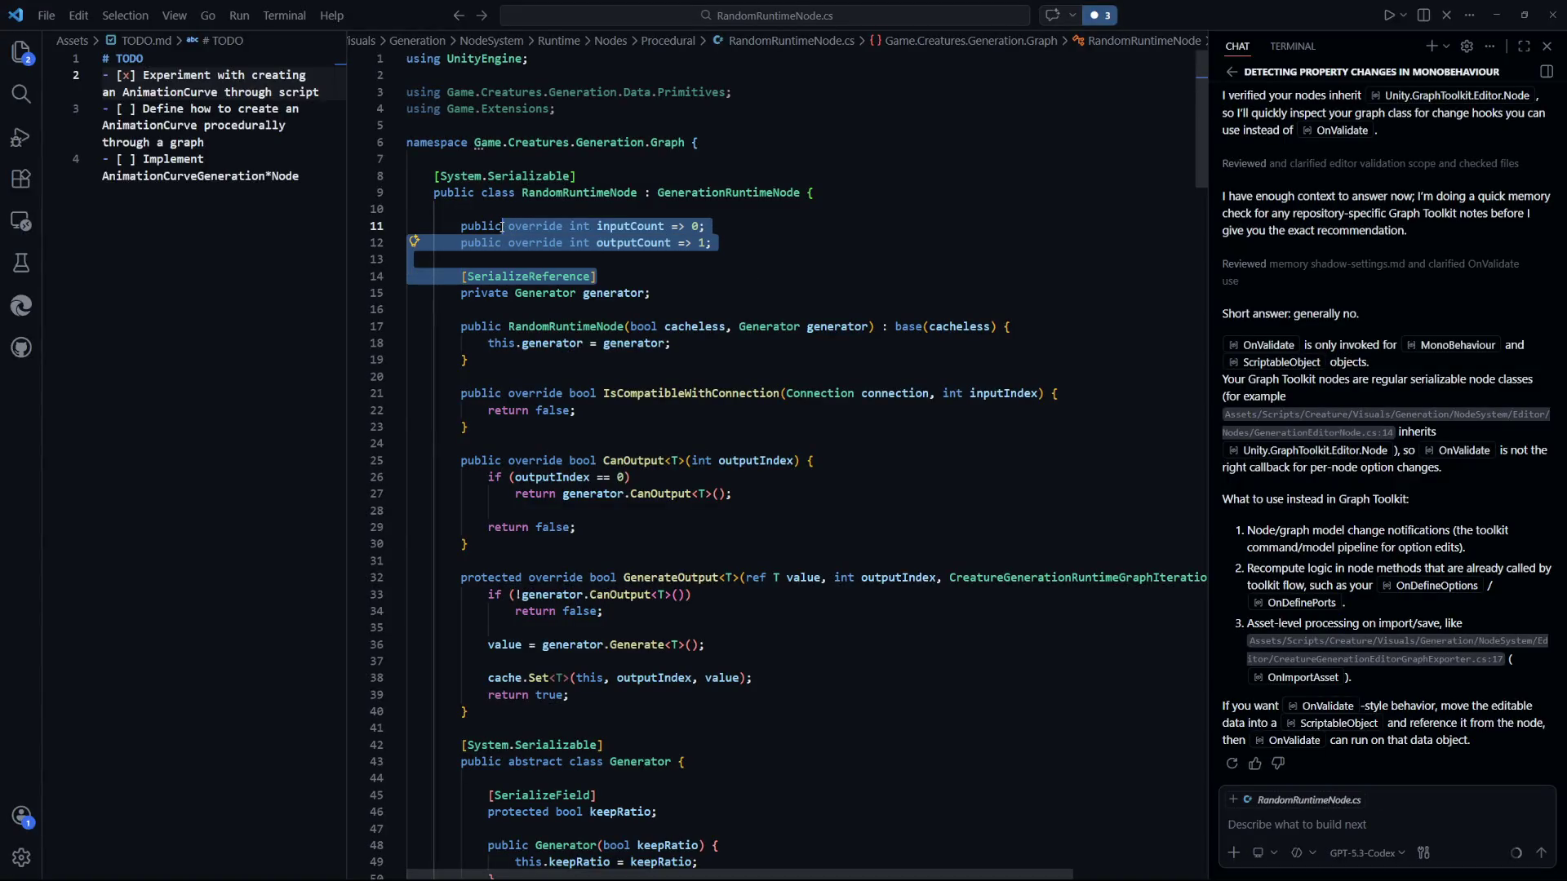
pyautogui.click(880, 253)
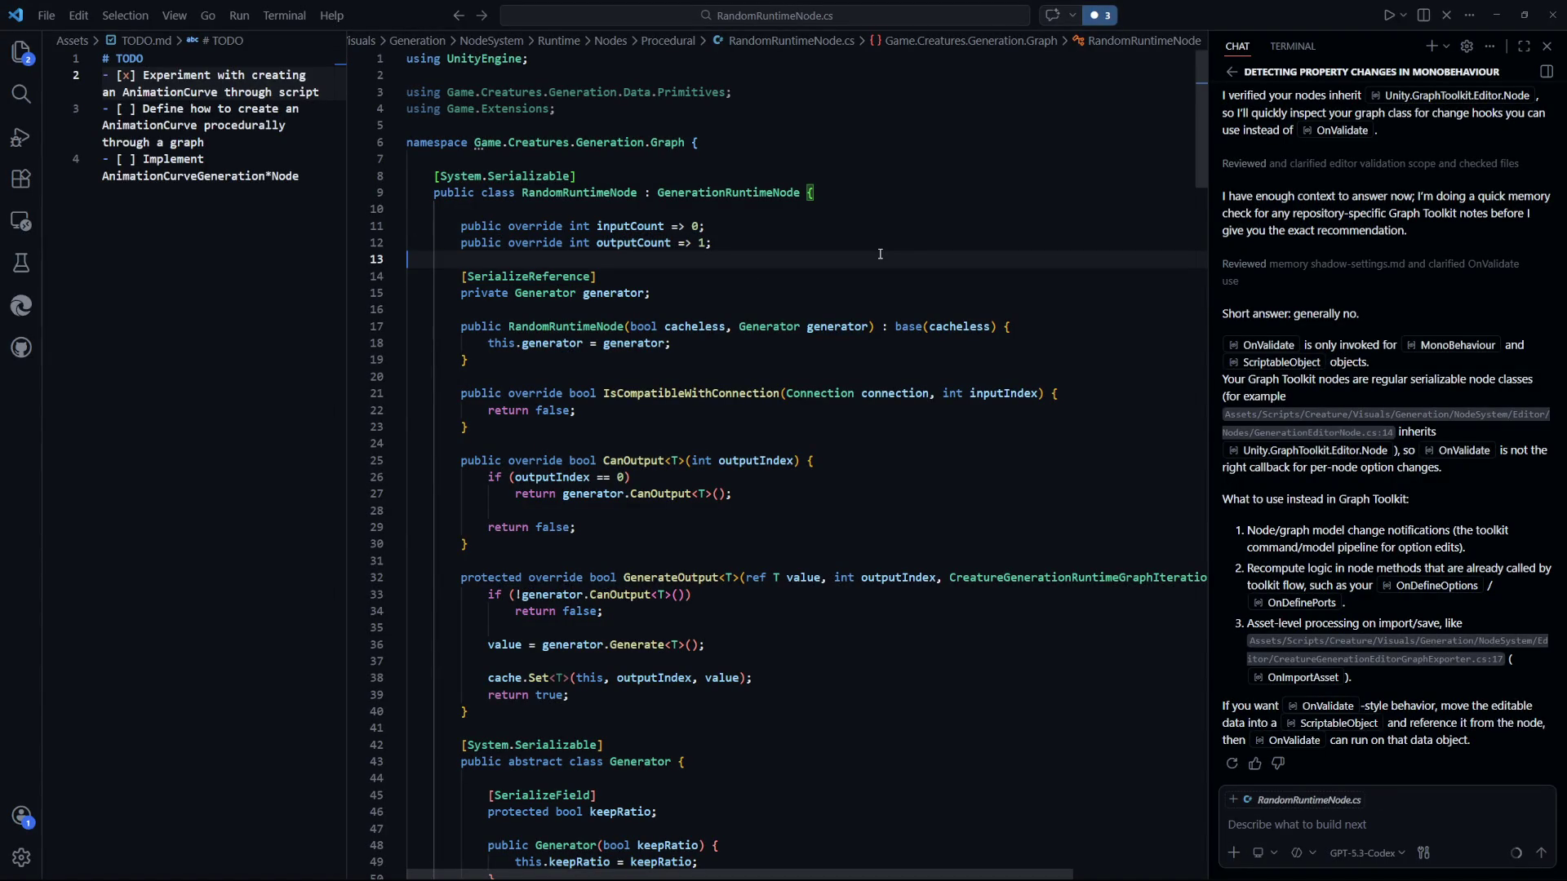
pyautogui.hotkey('alt', 'Tab')
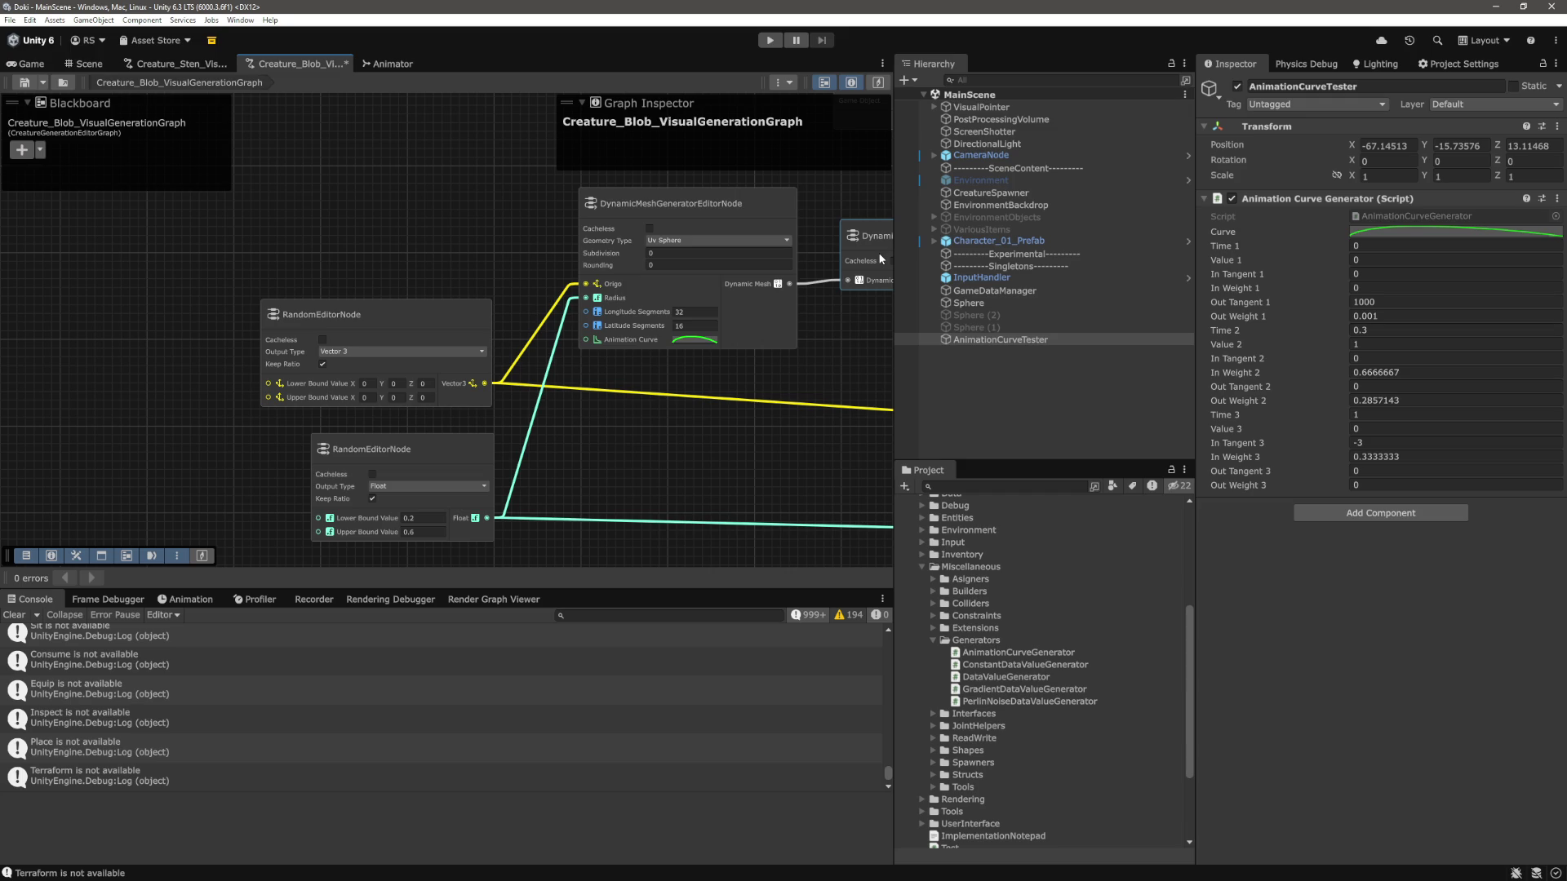
# Inspect the tester's curve keys at 0,0, peak 0.3,1.0 and end 1.0,0.
pyautogui.click(1415, 235)
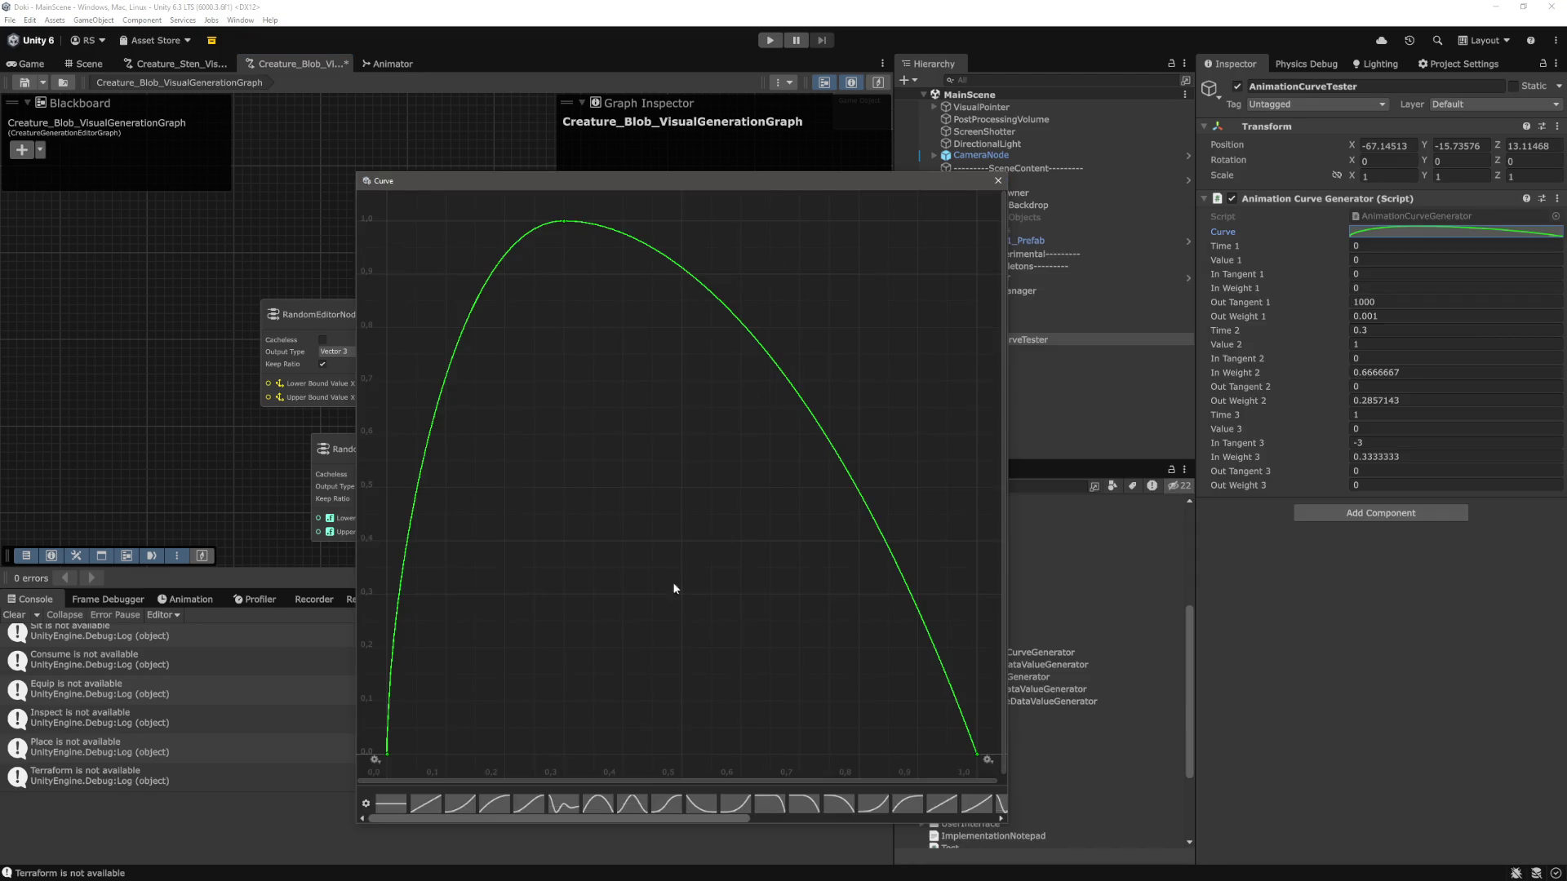
pyautogui.click(387, 756)
pyautogui.click(563, 221)
pyautogui.click(565, 223)
pyautogui.click(977, 753)
pyautogui.click(411, 758)
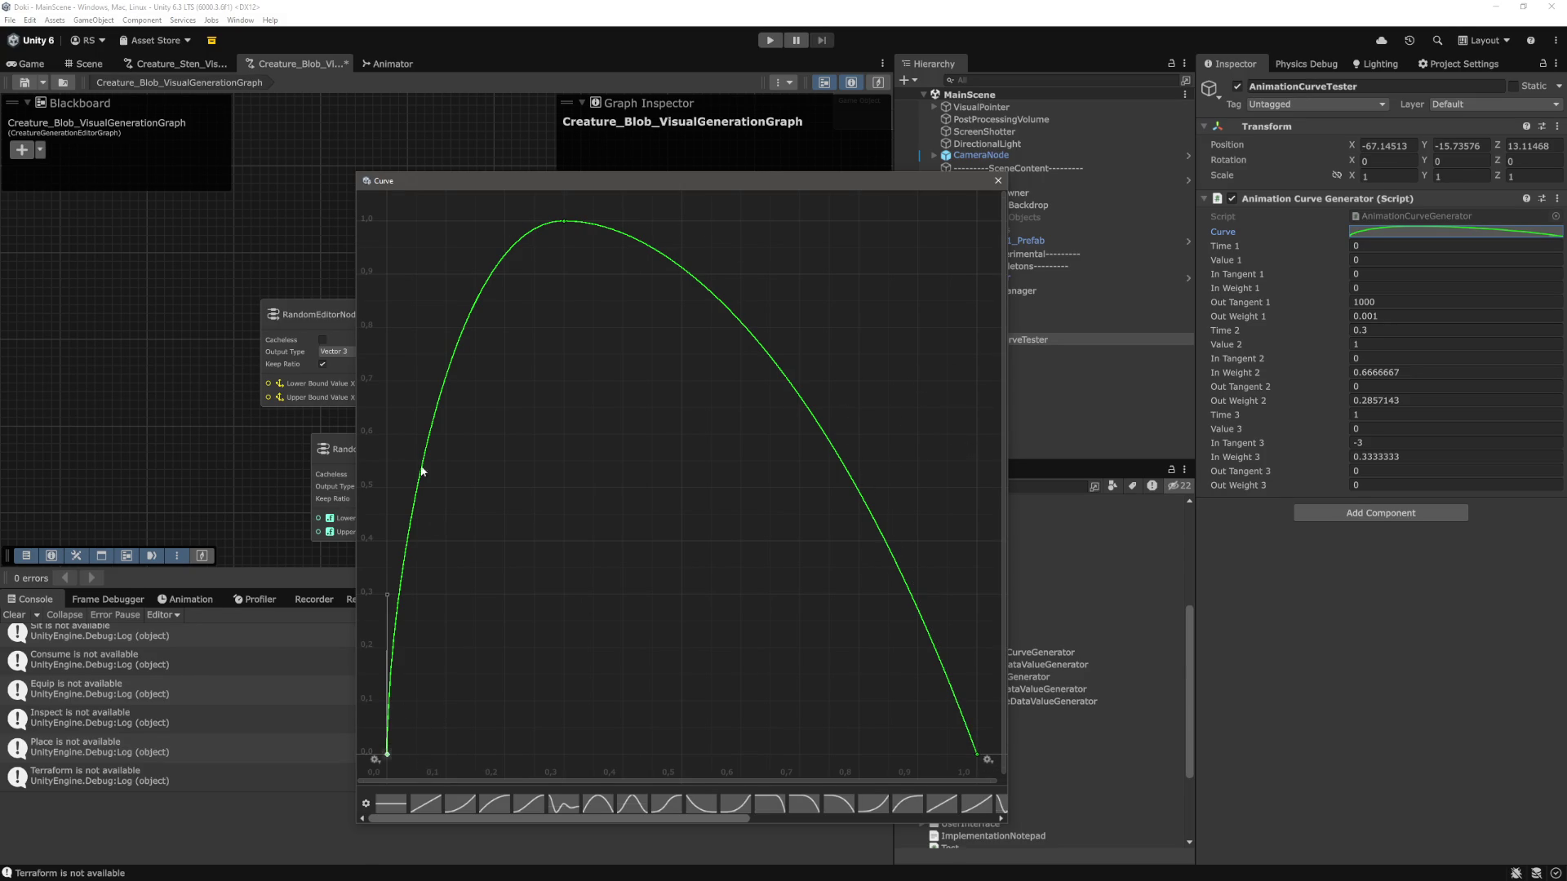
pyautogui.click(998, 180)
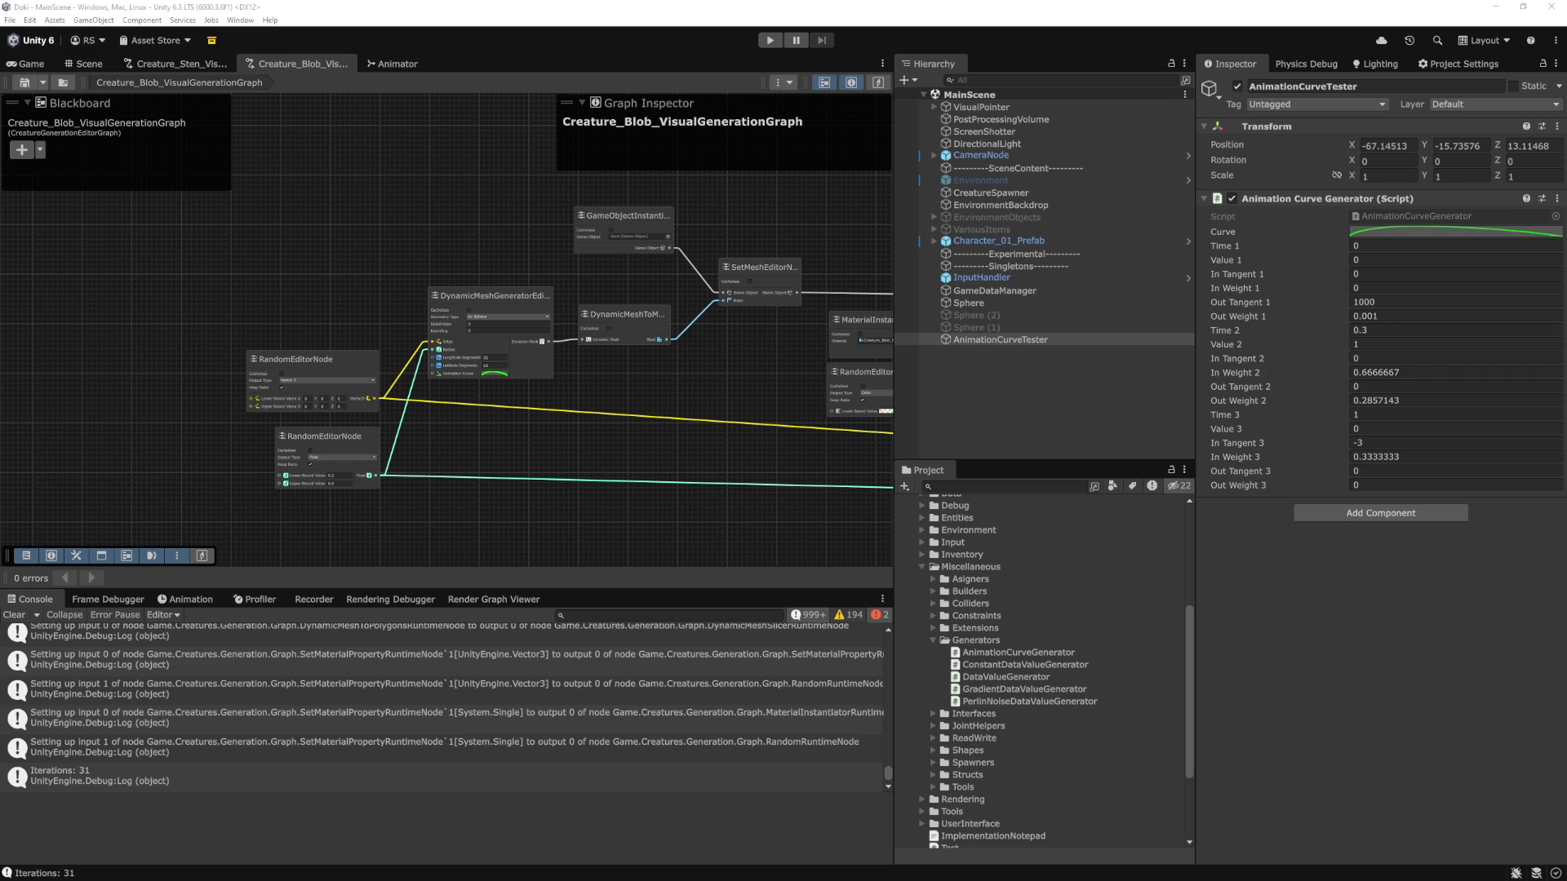
# Filter the Console to errors and open the script throwing the NullReferenceException.
pyautogui.click(985, 387)
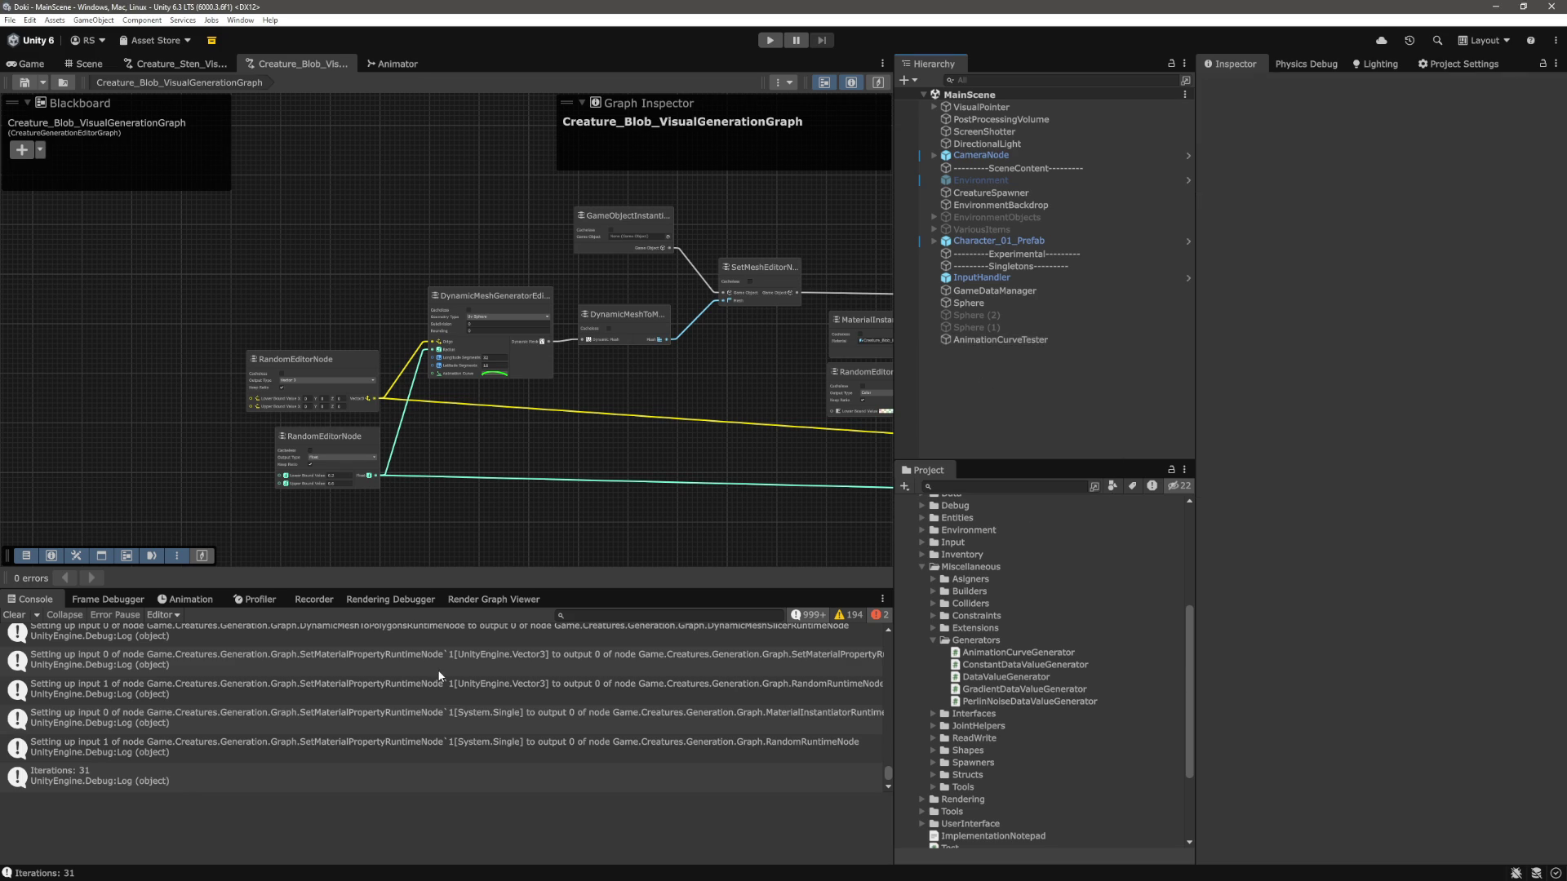
pyautogui.click(815, 617)
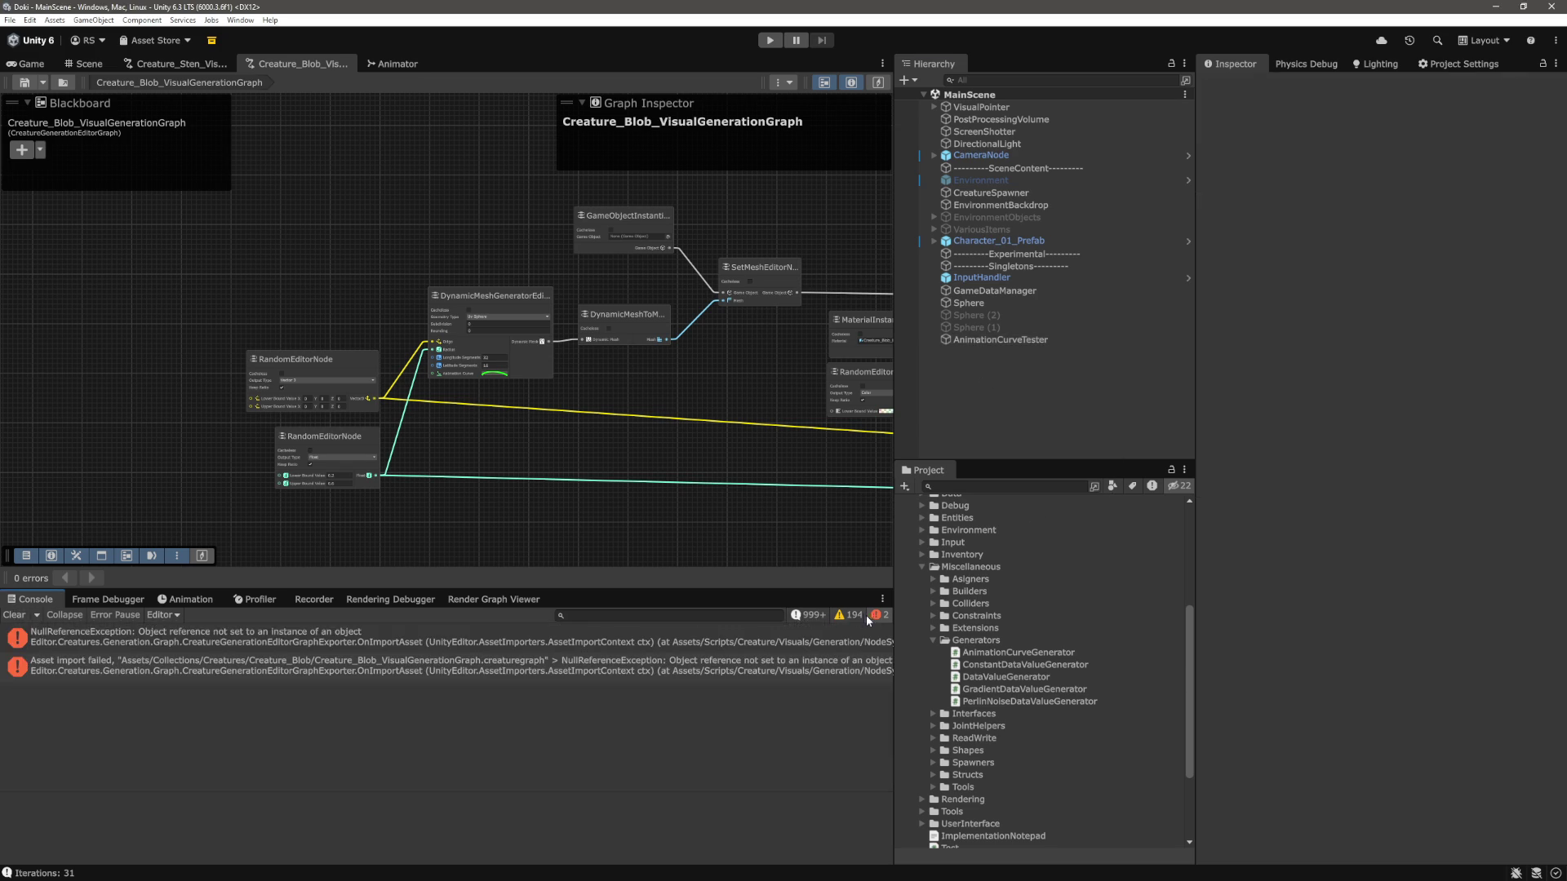
pyautogui.click(252, 640)
pyautogui.doubleClick(251, 640)
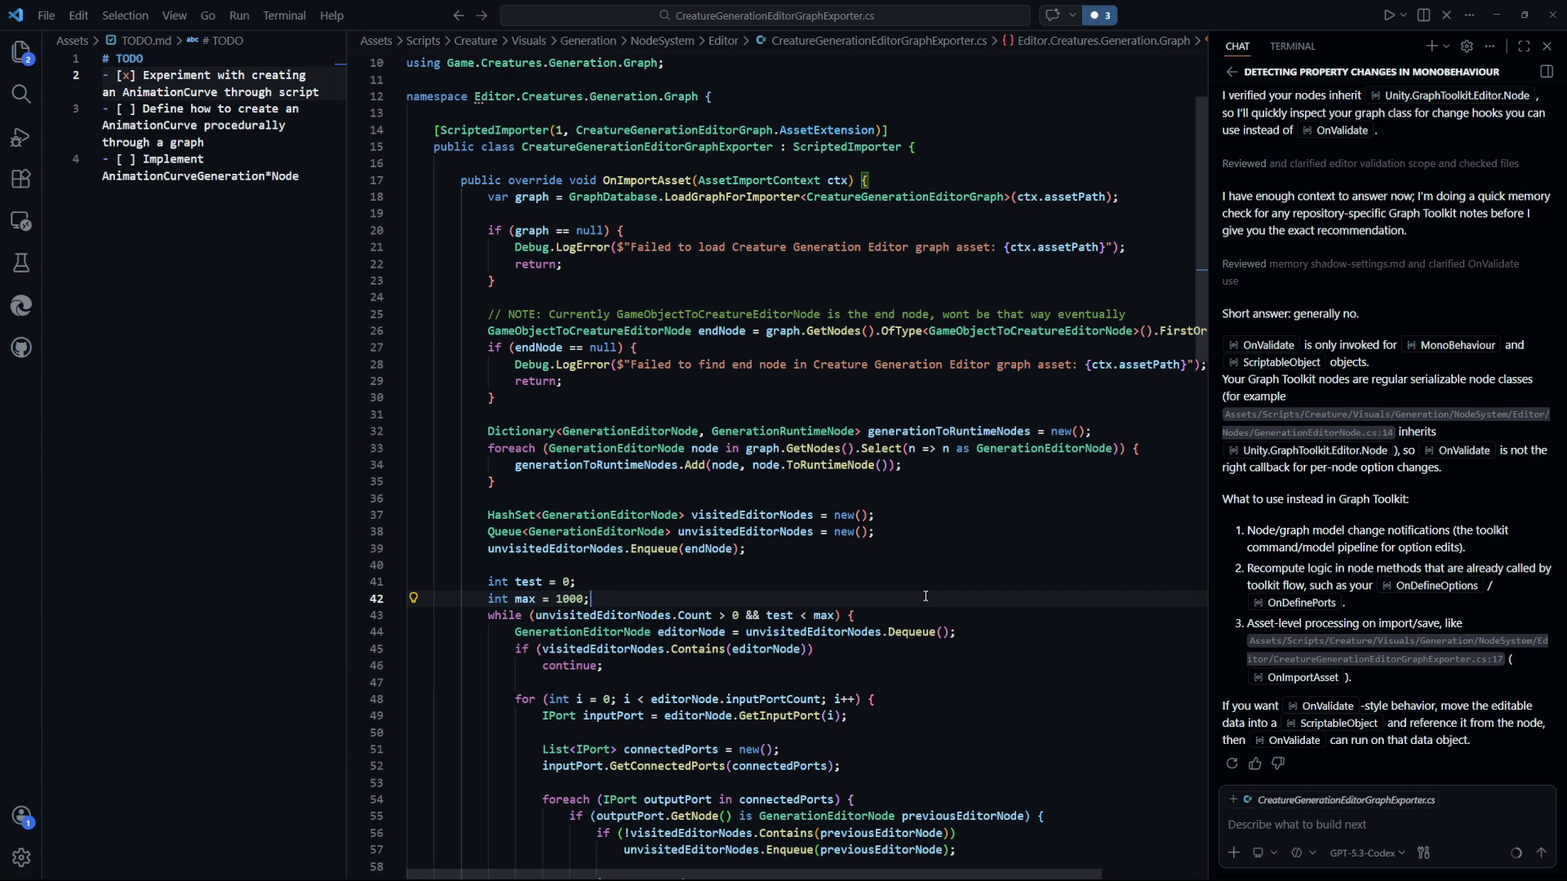
# Switch to RandomRuntimeNode.cs, then return to Unity with zero console errors.
pyautogui.hotkey('ctrl', 'Tab')
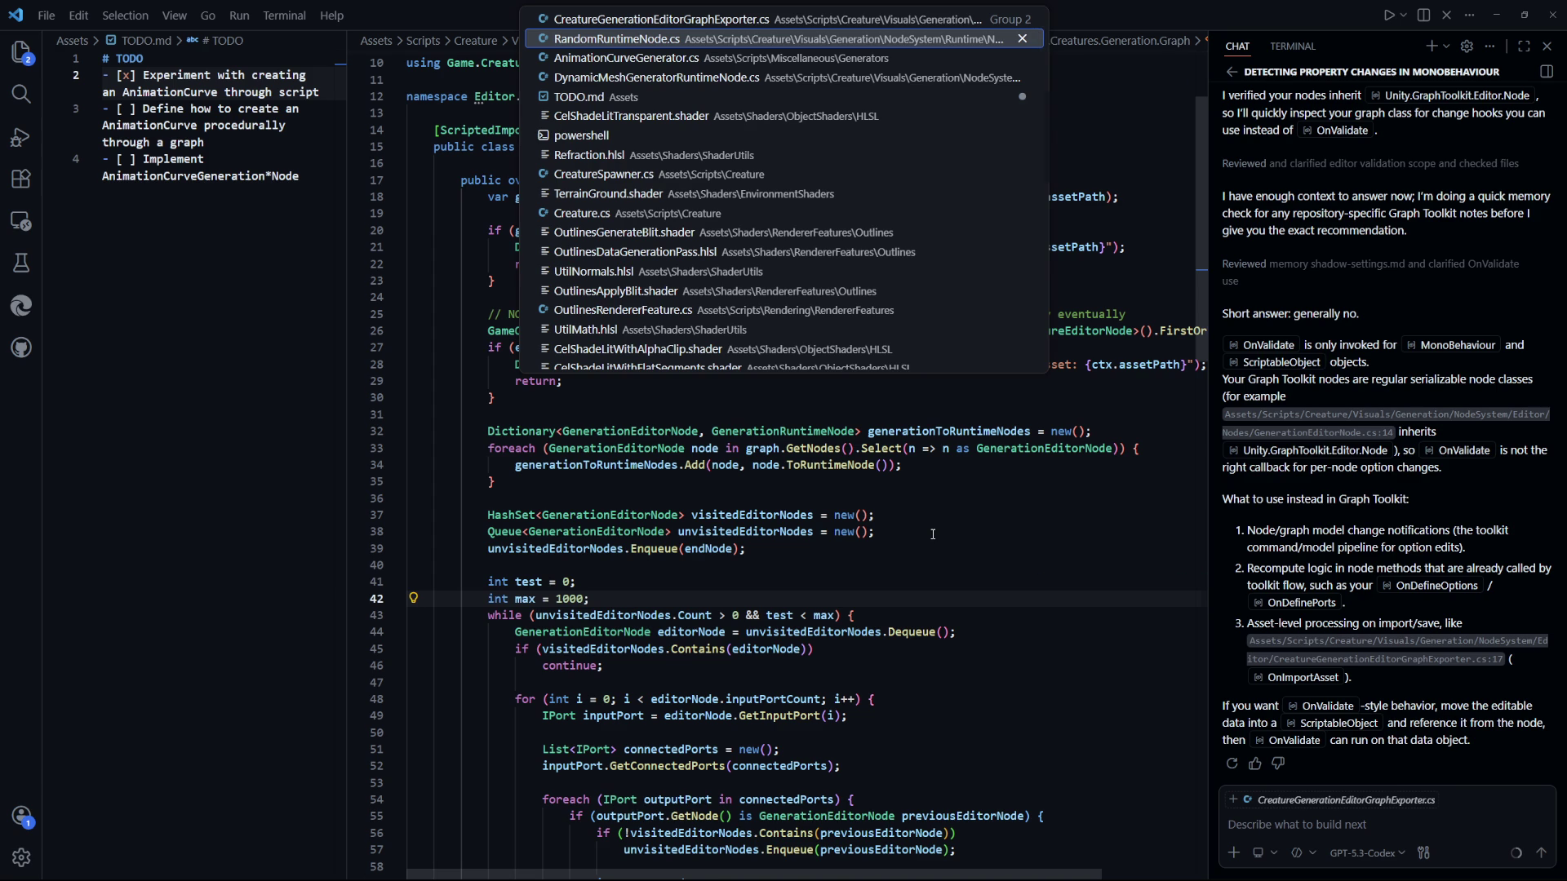
pyautogui.hotkey('alt', 'Tab')
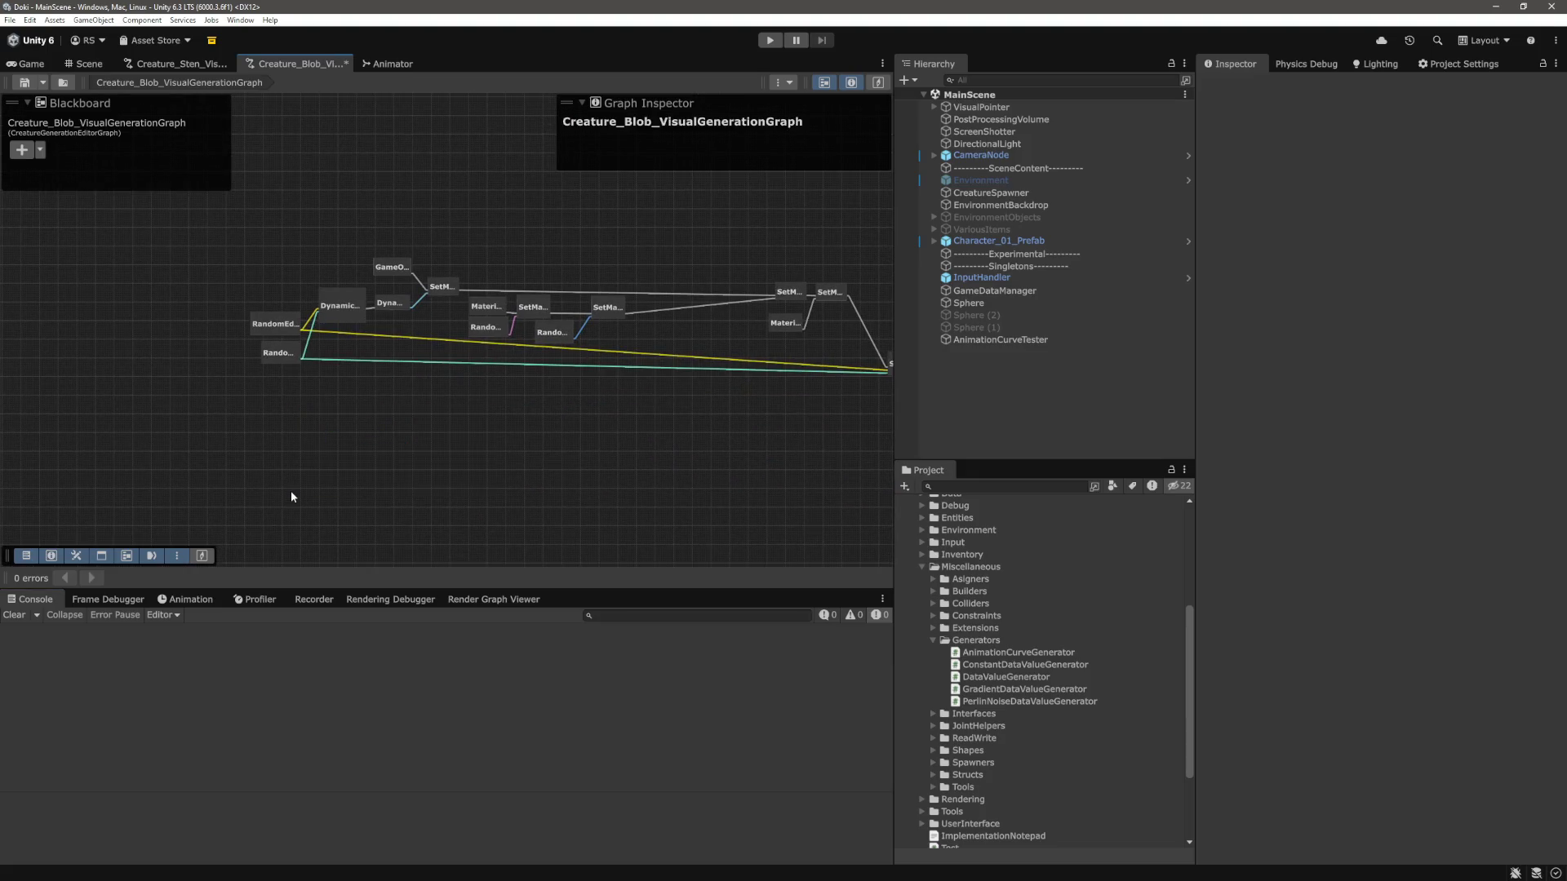
# Expand Creature/Visuals/Generation/NodeSystem/Editor/Nodes/Generators to reveal DynamicMeshGeneratorEditorNode.
pyautogui.scroll(8, 516, 494)
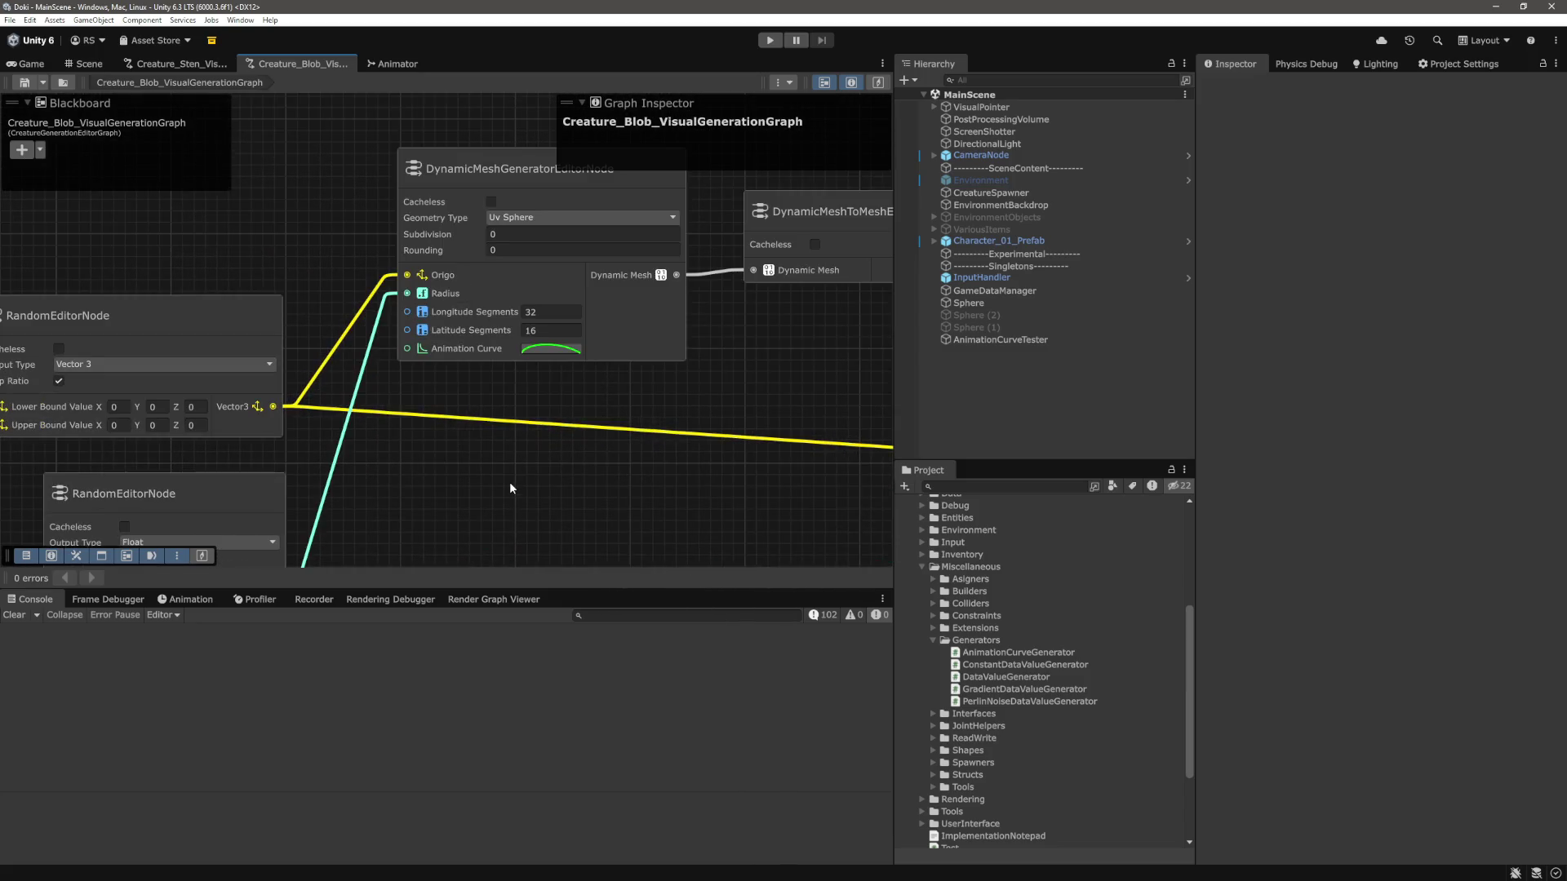
pyautogui.scroll(1, 506, 464)
pyautogui.scroll(2, 556, 506)
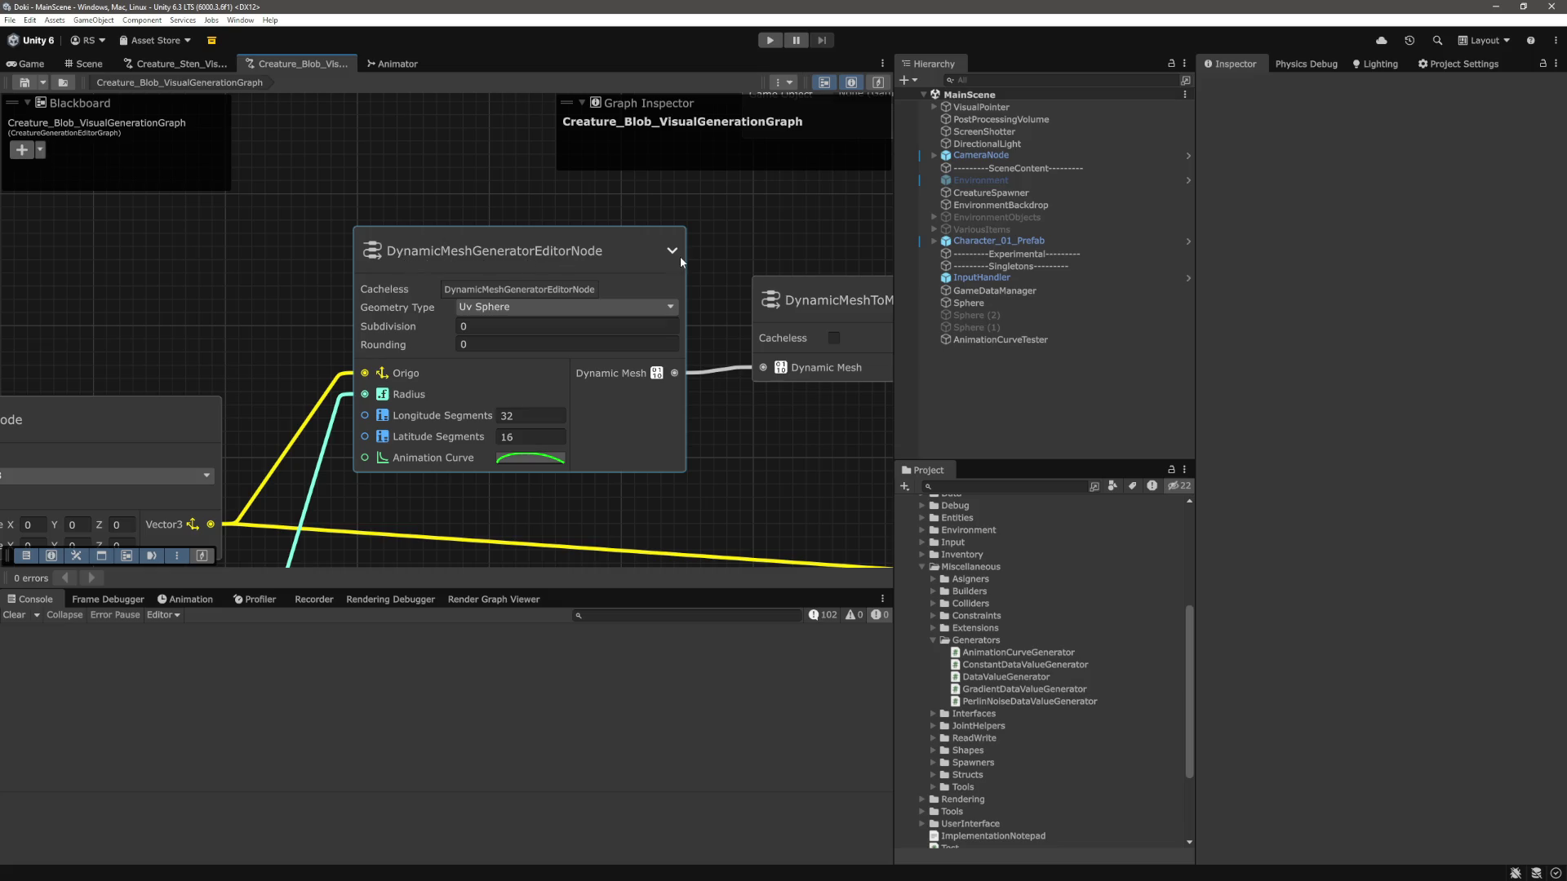
pyautogui.scroll(-5, 408, 326)
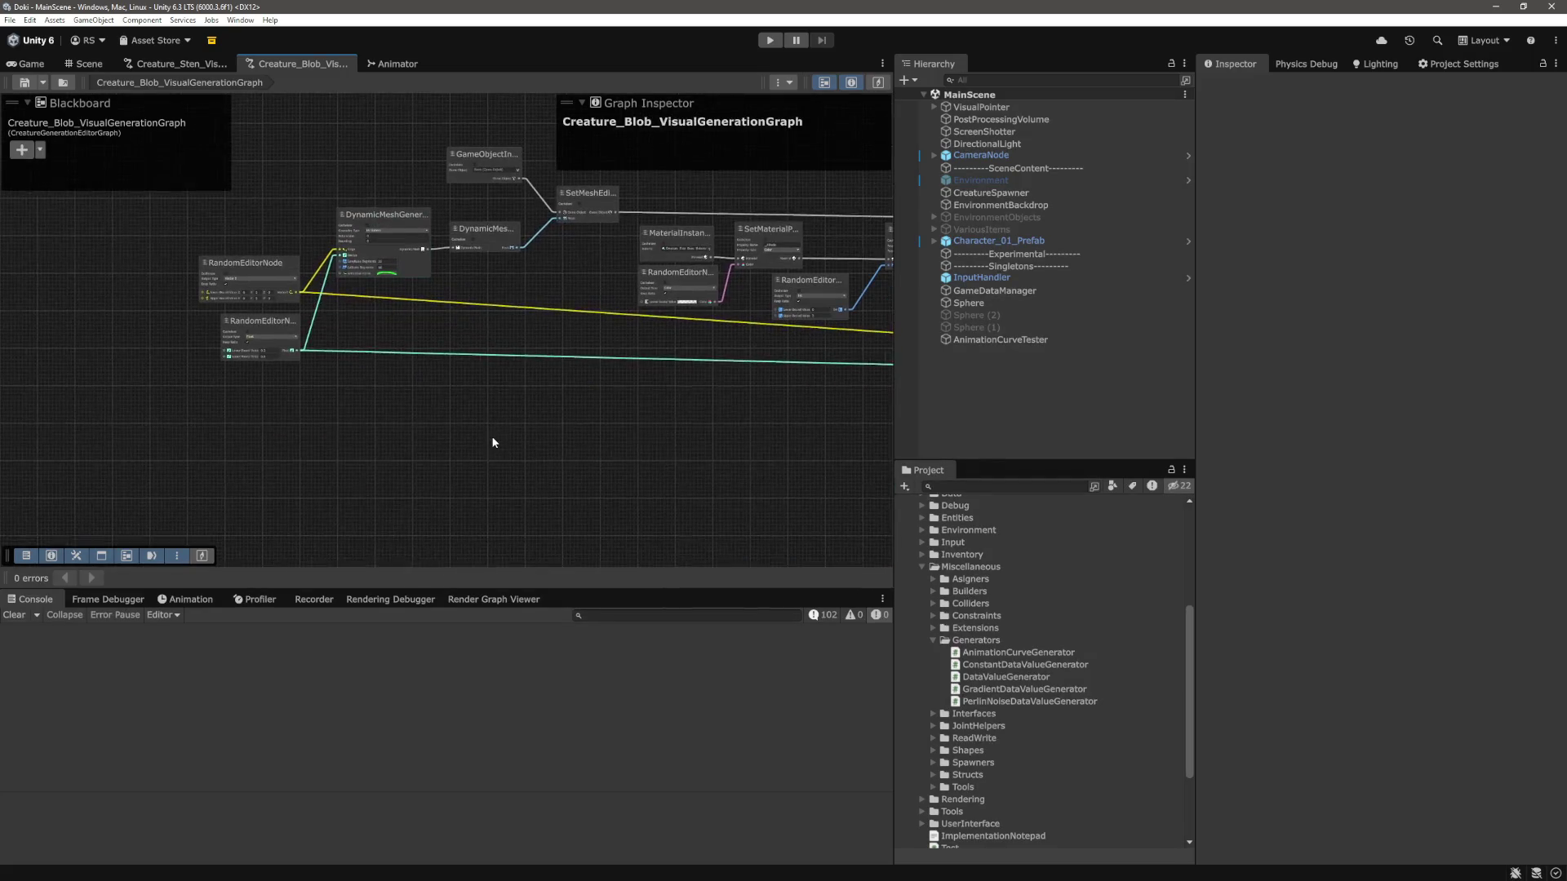
pyautogui.scroll(-3, 1061, 694)
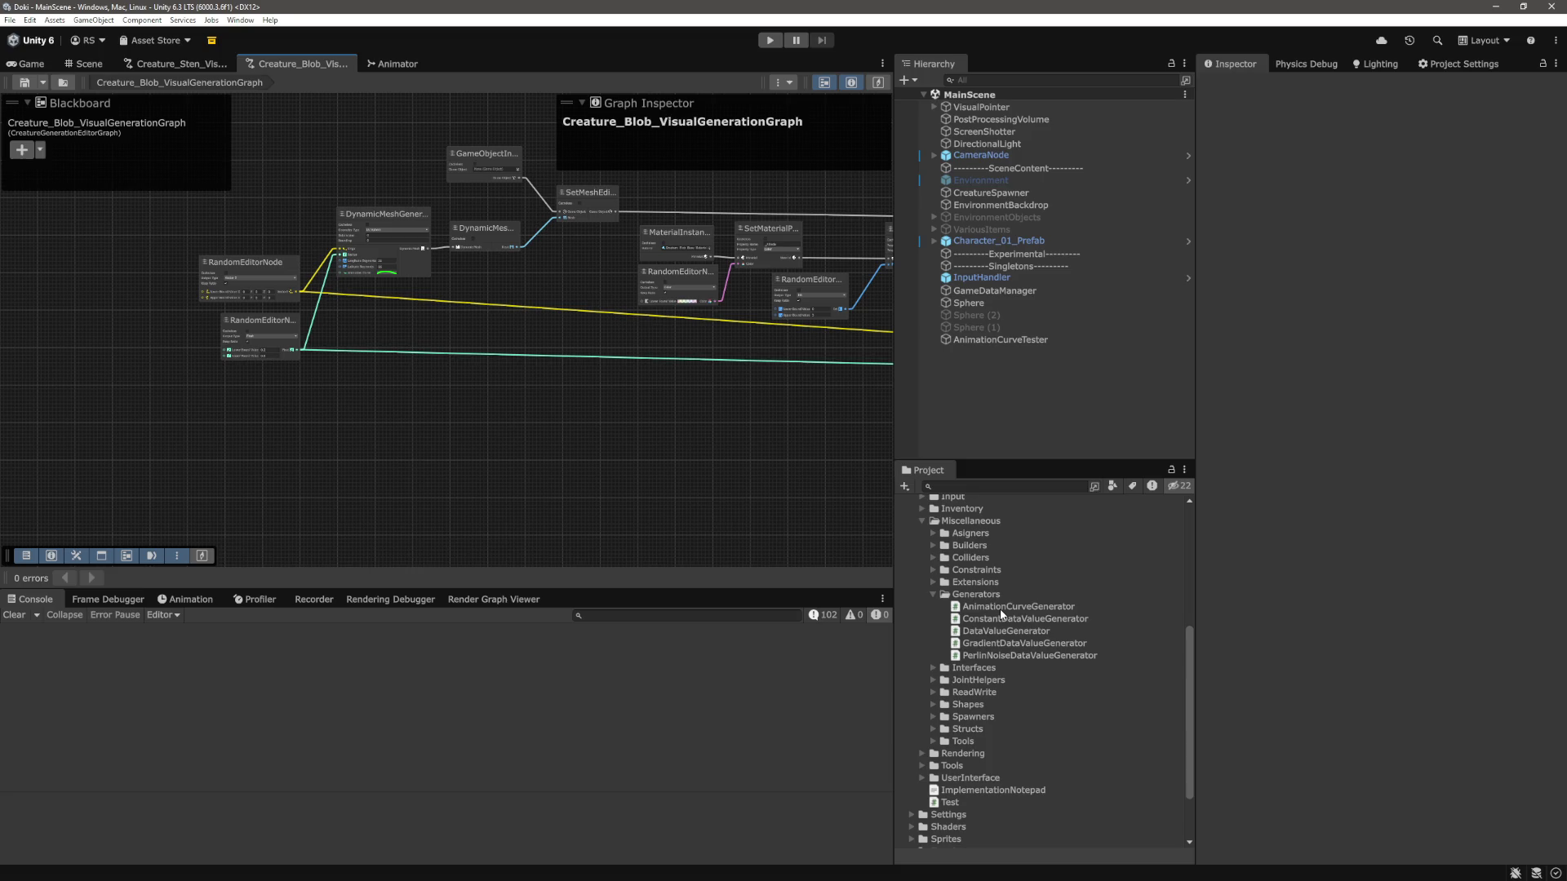
pyautogui.scroll(6, 1000, 609)
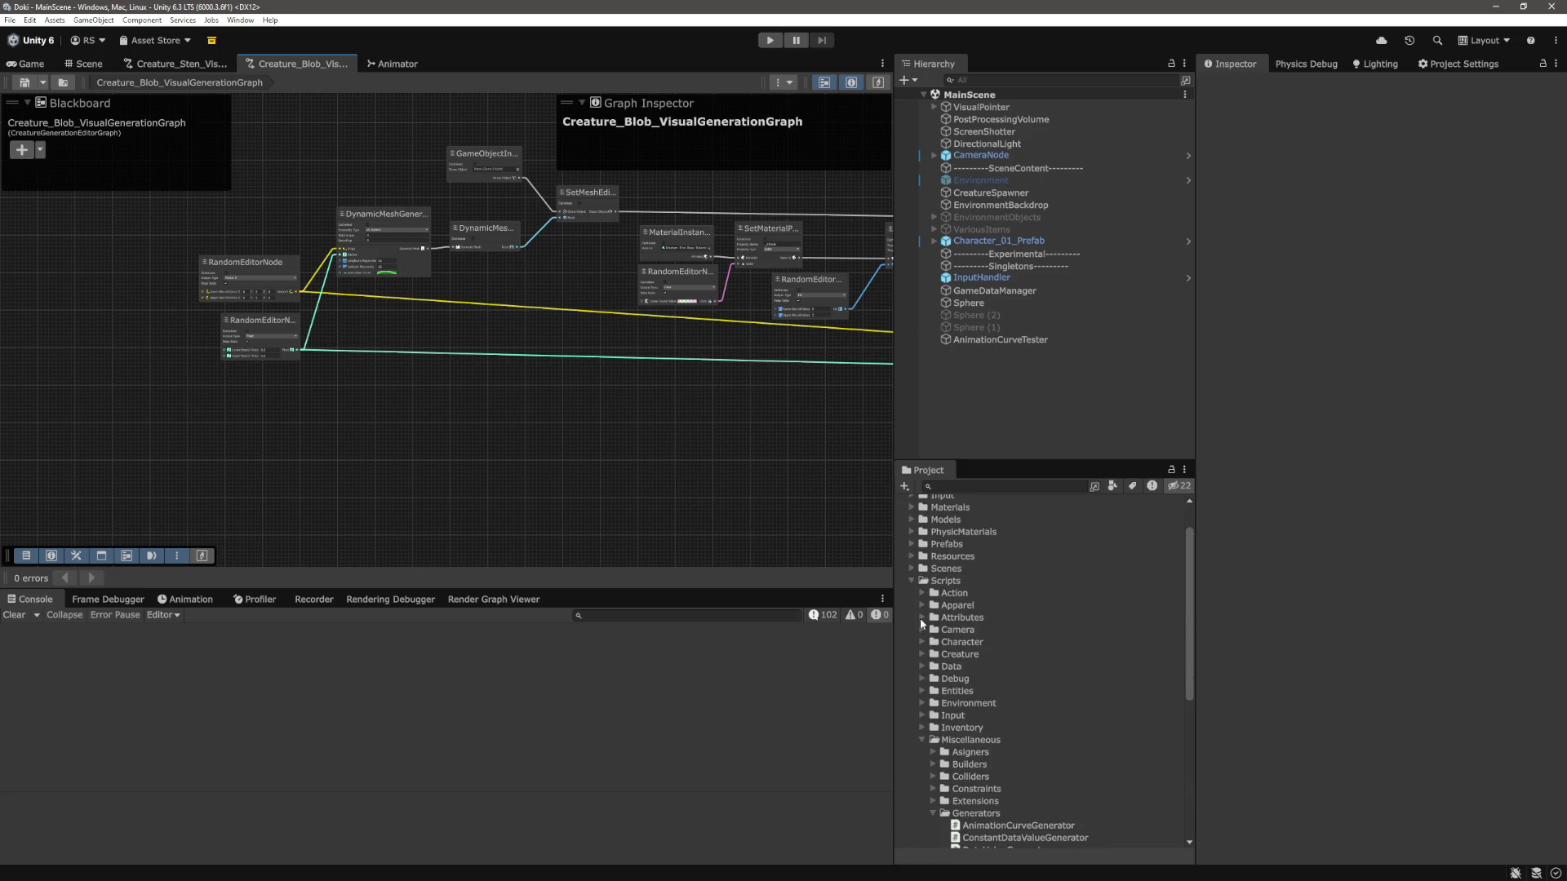
pyautogui.click(921, 655)
pyautogui.scroll(-1, 923, 620)
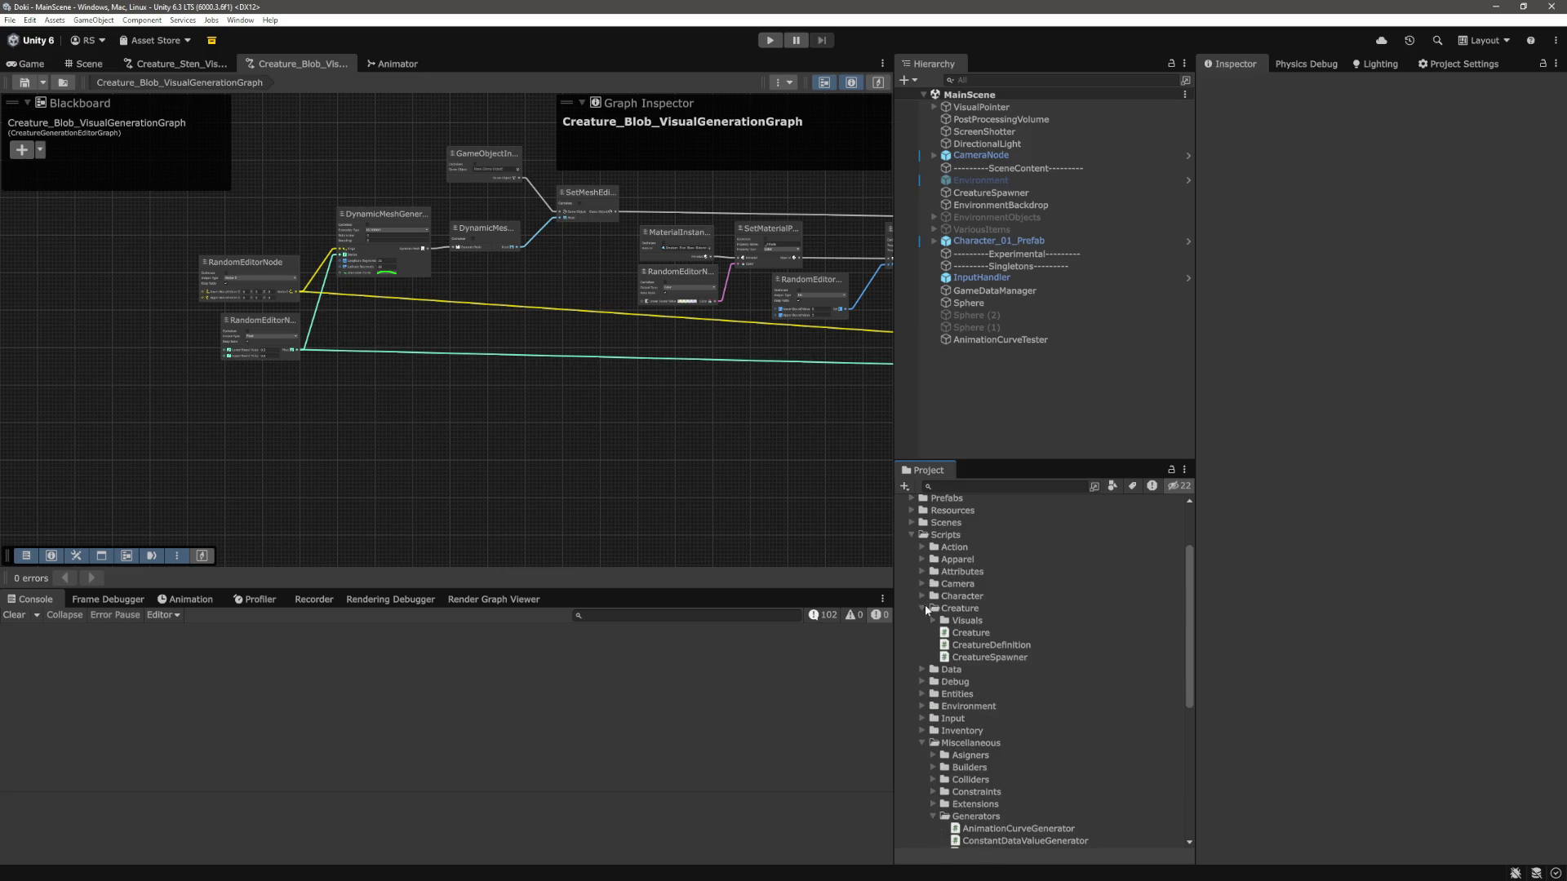
pyautogui.click(935, 620)
pyautogui.click(944, 634)
pyautogui.scroll(-2, 947, 633)
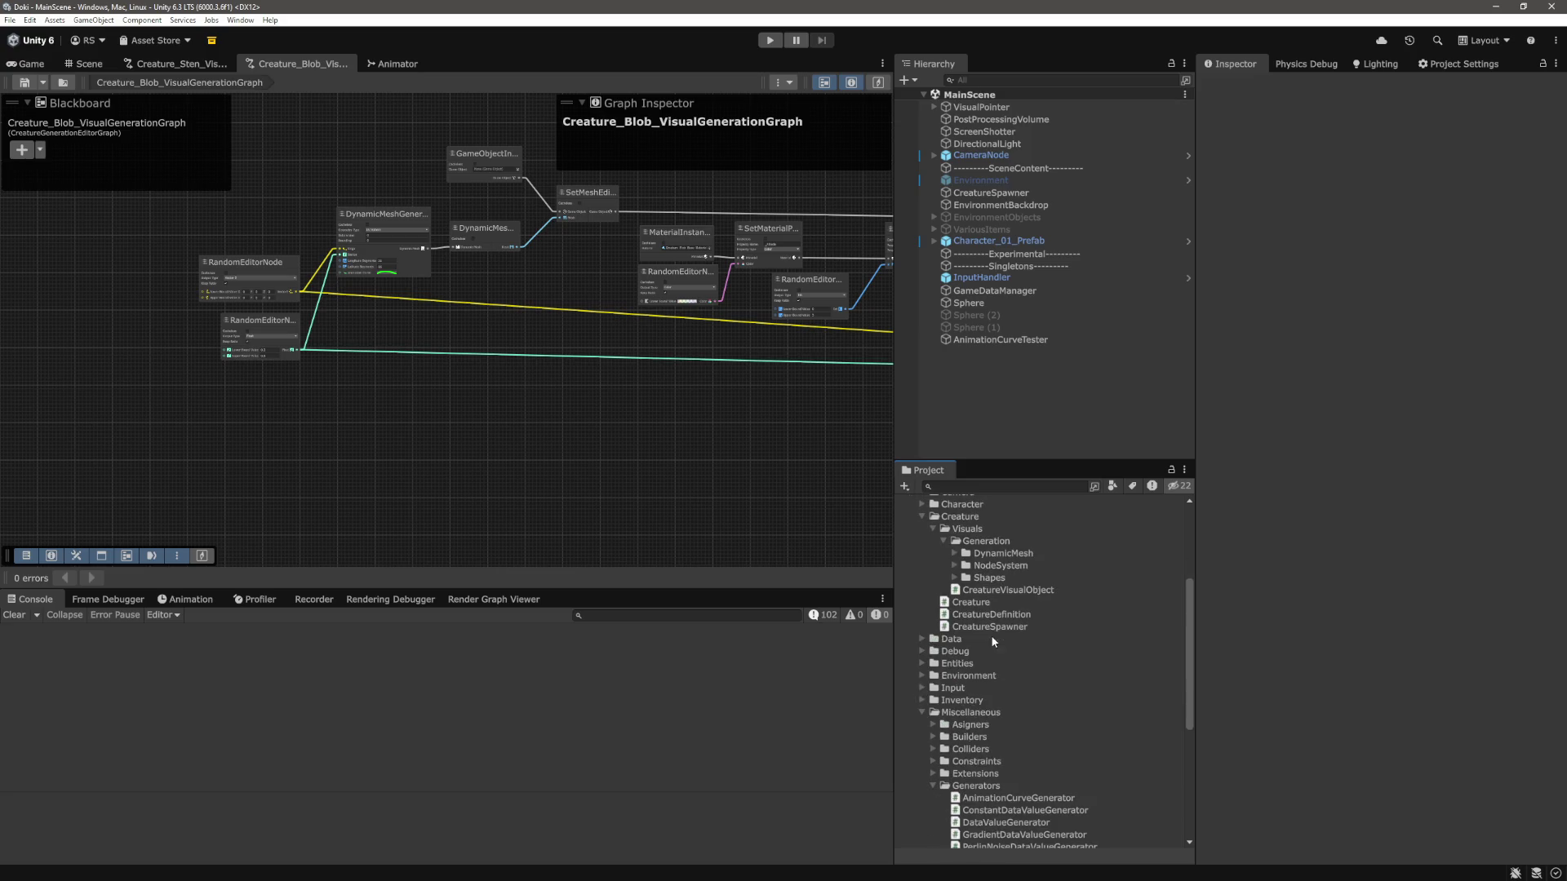
pyautogui.click(955, 565)
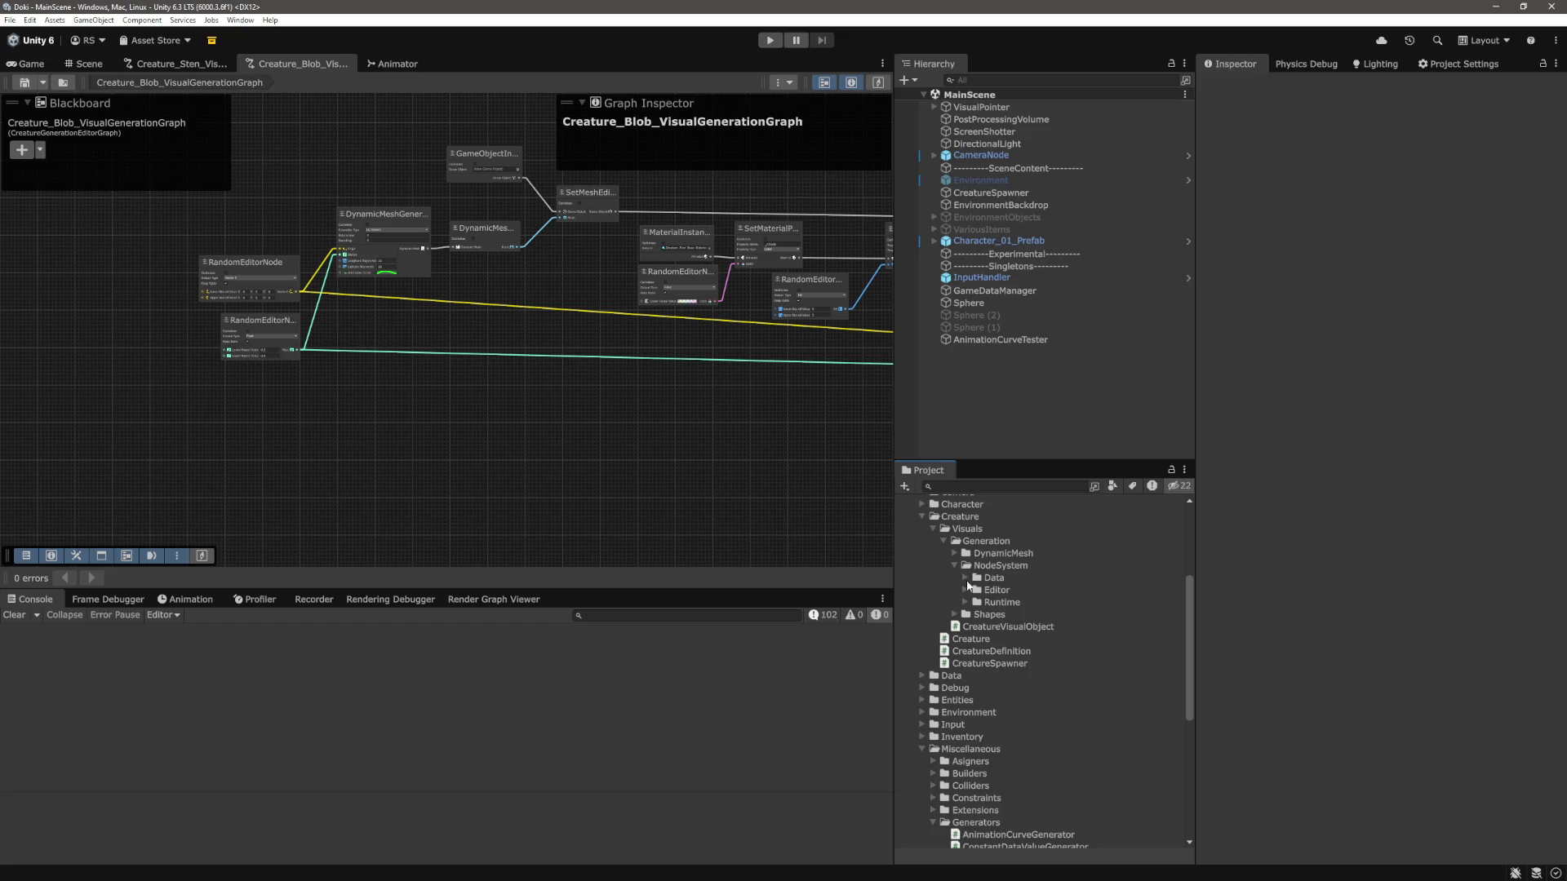
pyautogui.click(967, 590)
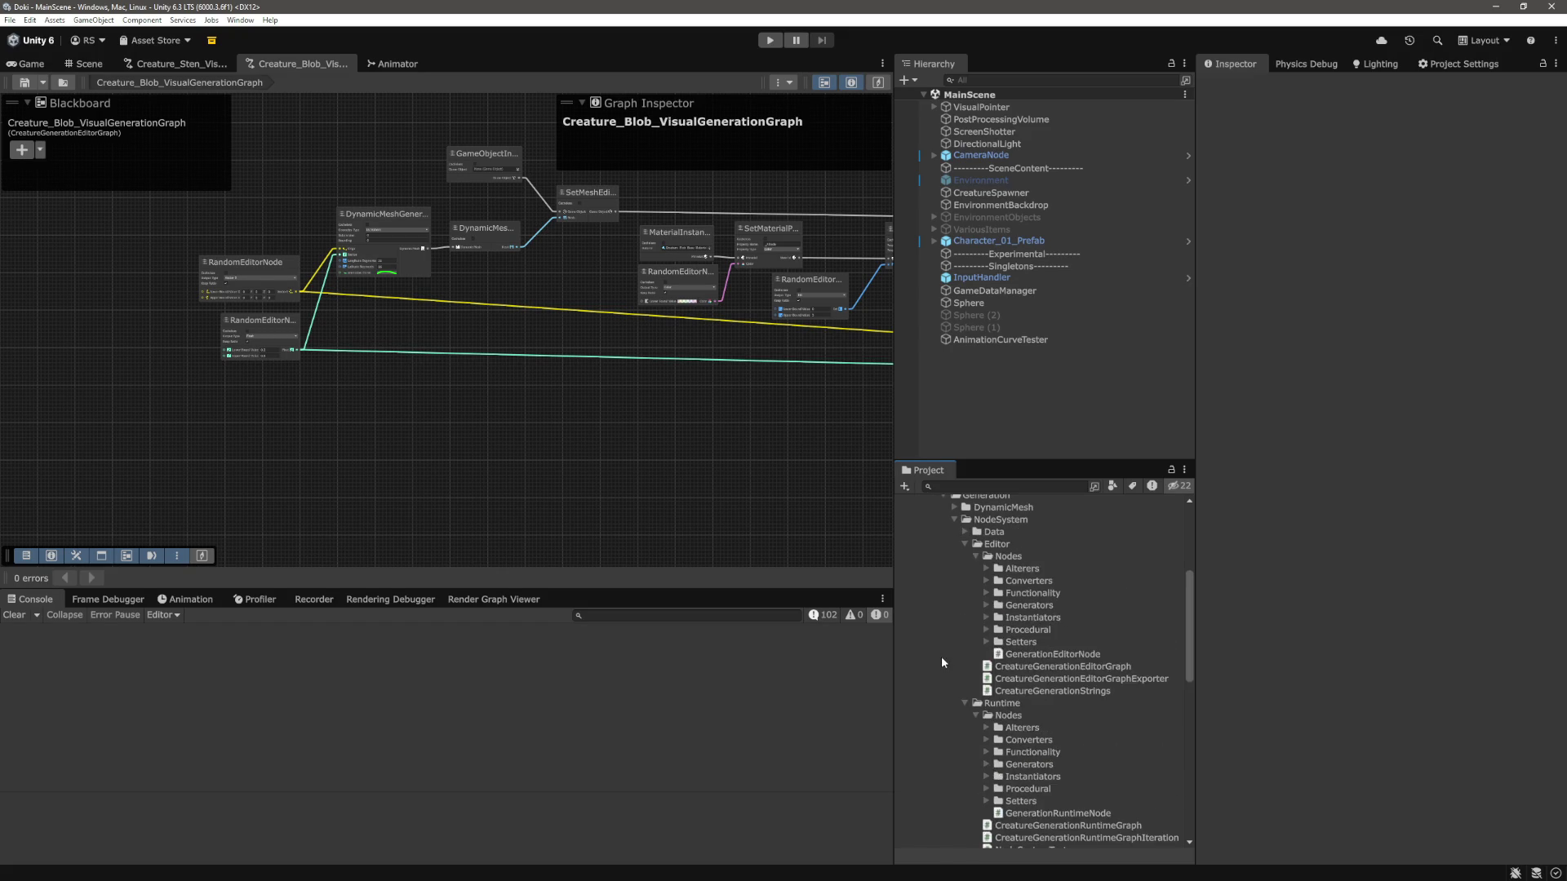
pyautogui.scroll(-3, 942, 656)
pyautogui.click(986, 560)
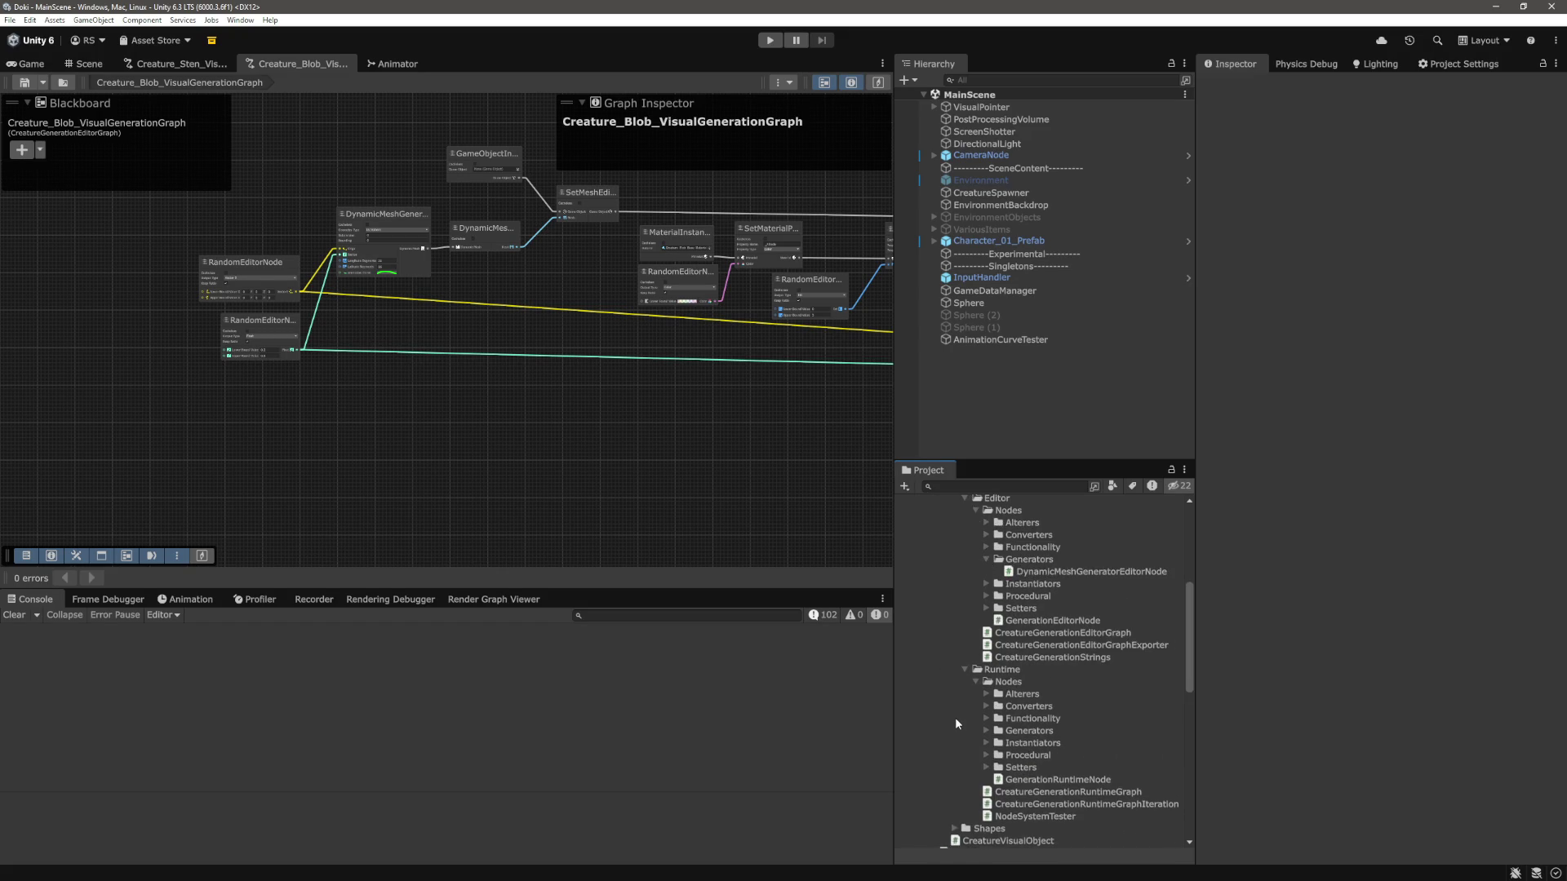
# Duplicate DynamicMeshGeneratorEditorNode as AnimationCurveGeneratorEditorNode and open it in VS Code.
pyautogui.click(986, 730)
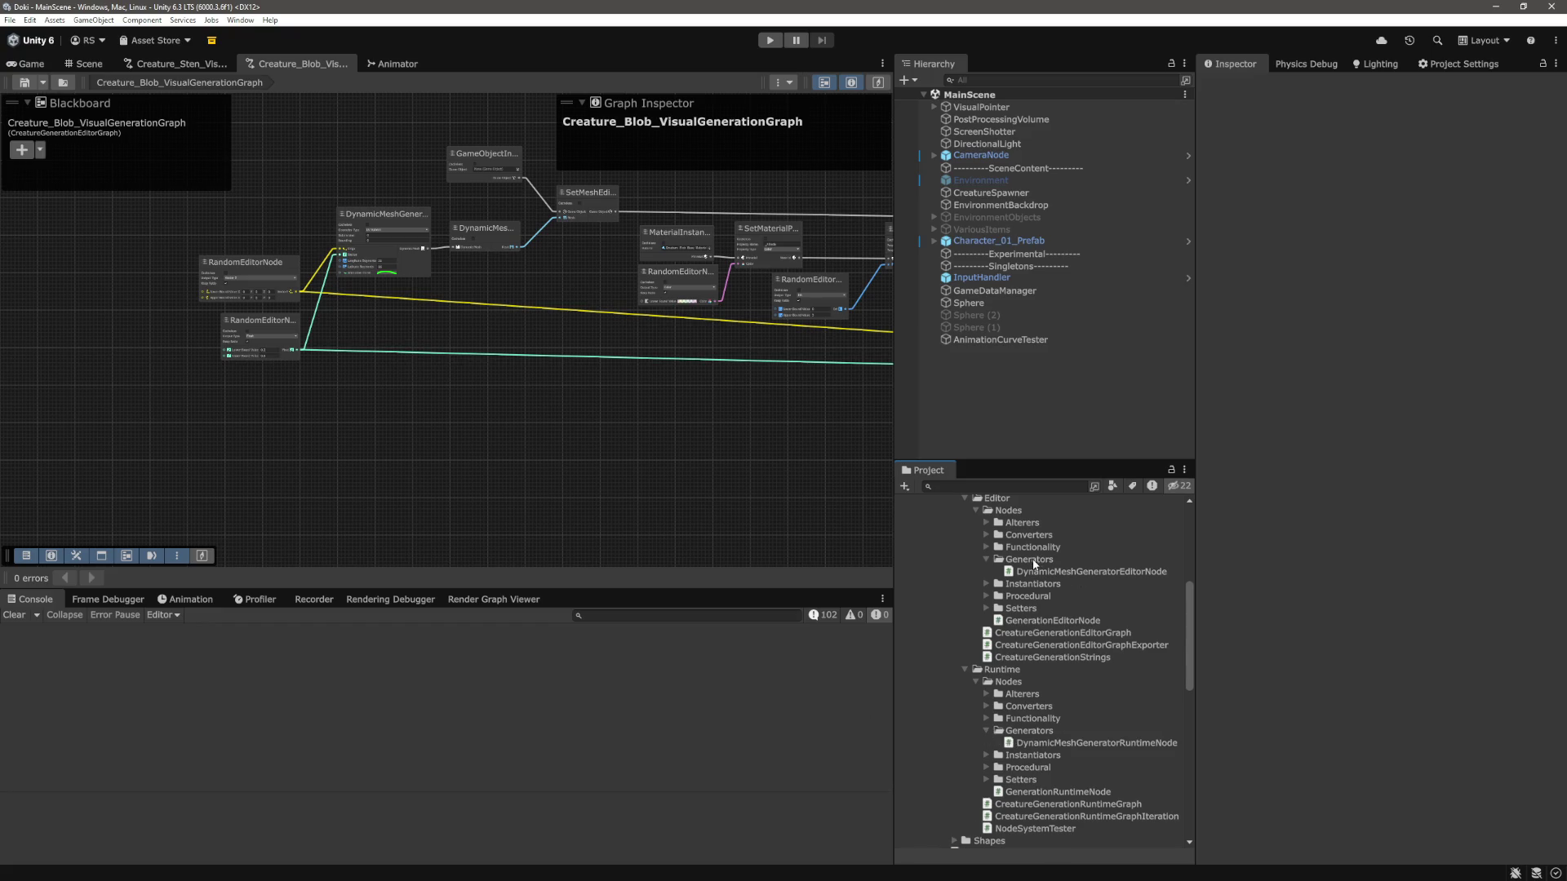
pyautogui.scroll(2, 1034, 563)
pyautogui.rightClick(1025, 605)
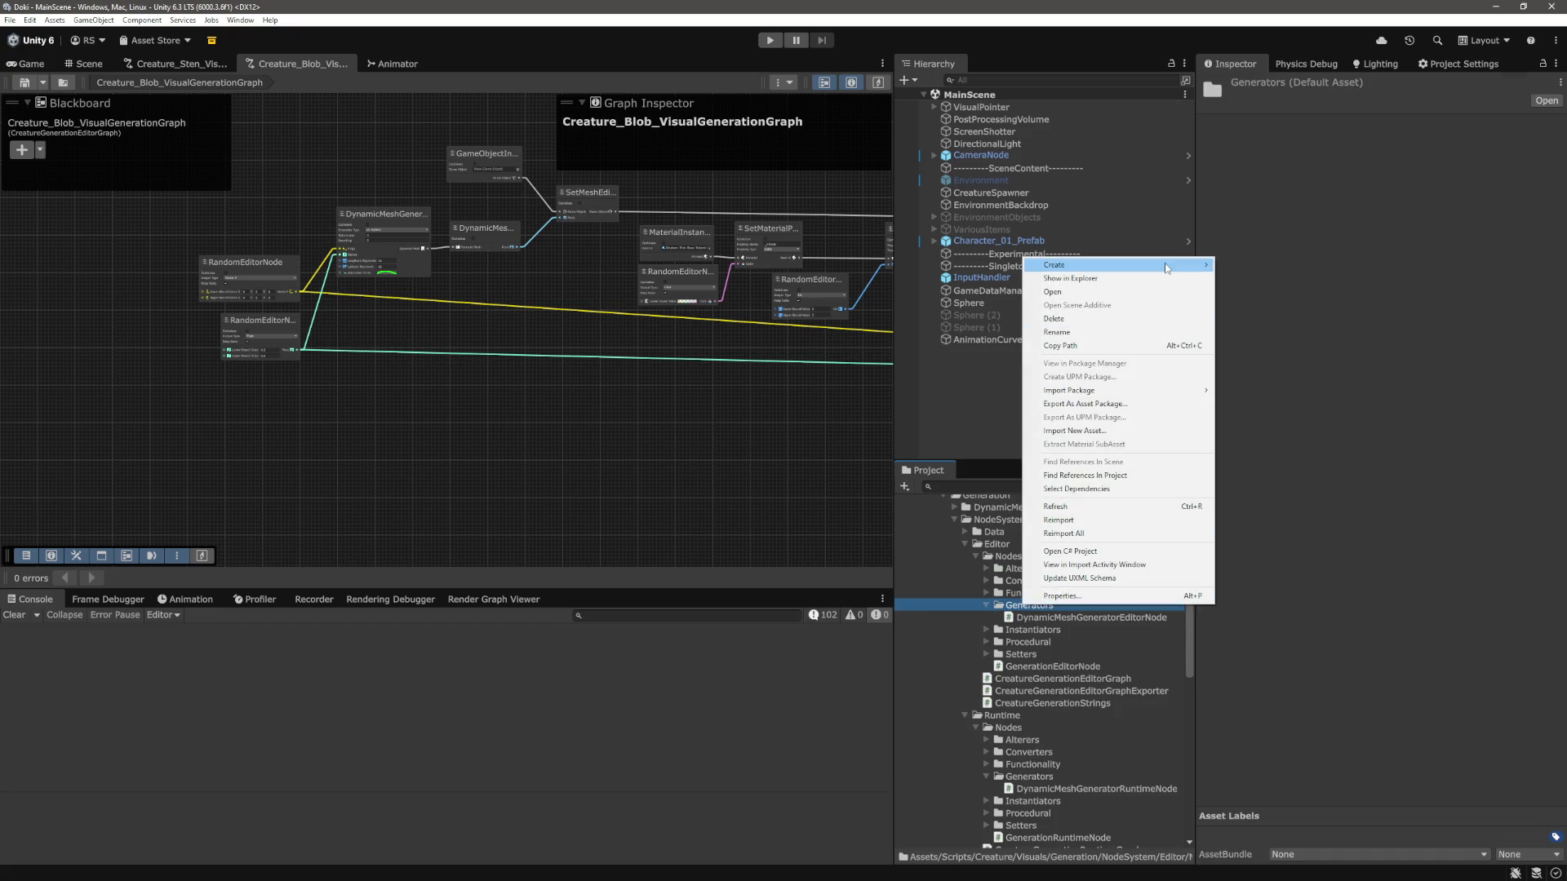
pyautogui.click(1133, 639)
pyautogui.click(1115, 618)
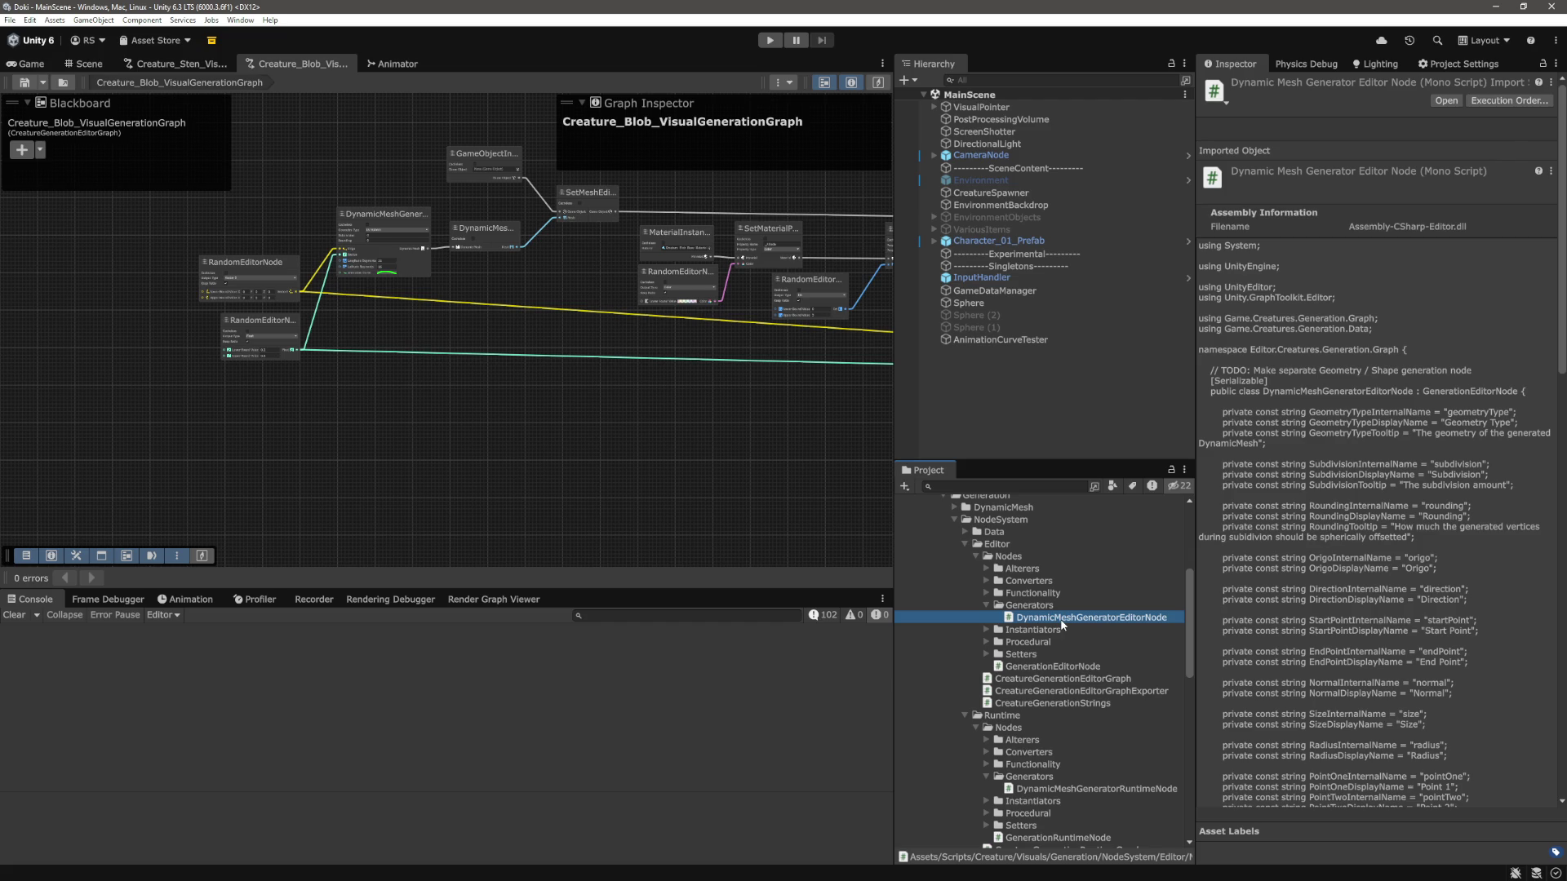
pyautogui.hotkey('ctrl', 'd')
pyautogui.press('F2')
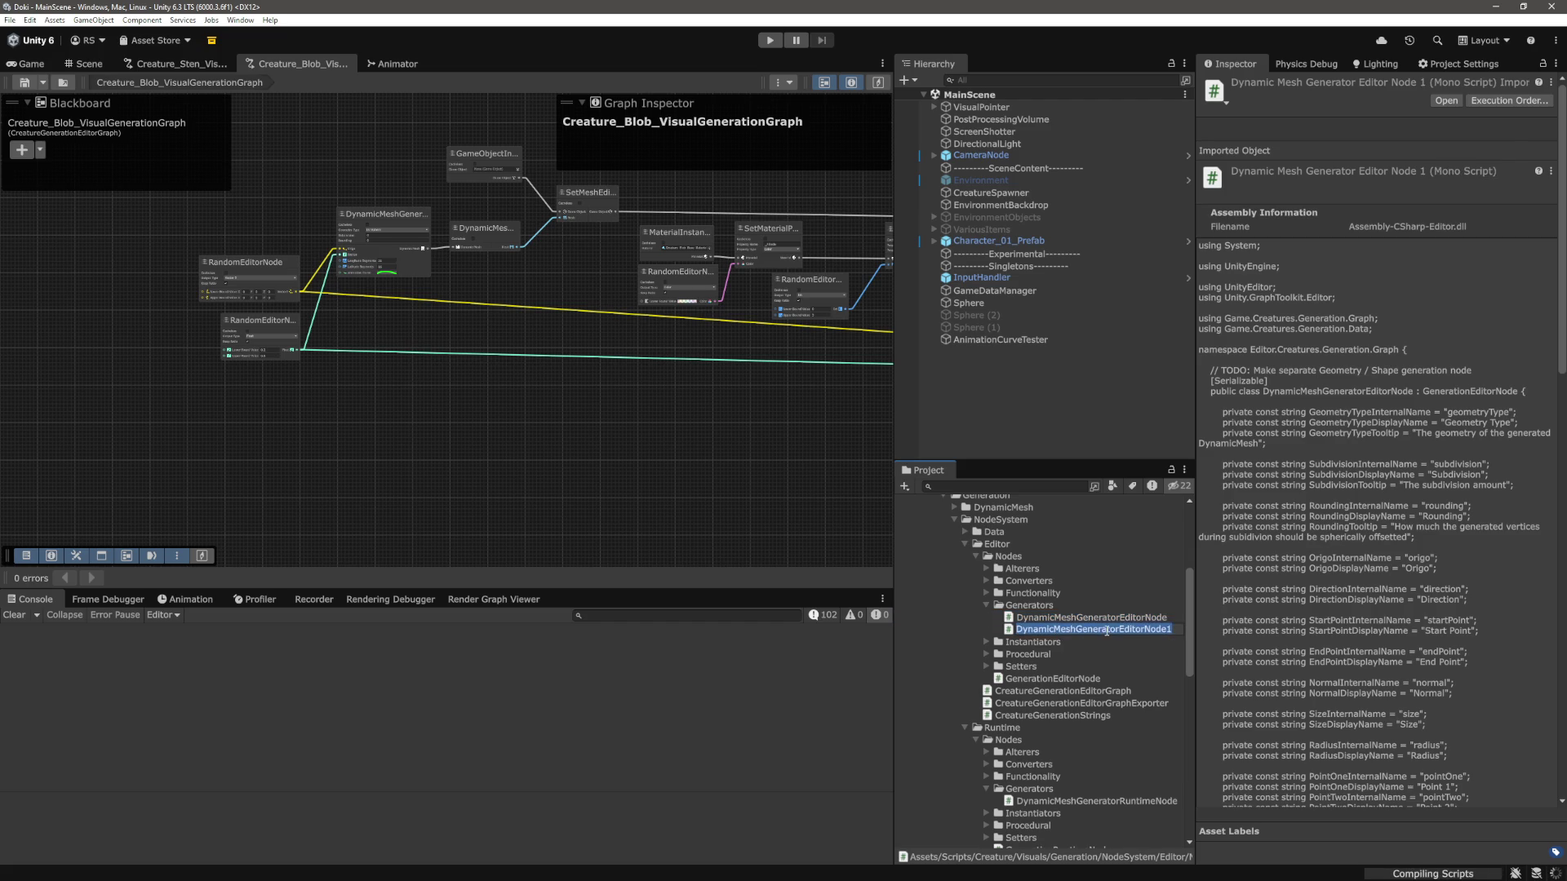
pyautogui.write('AnimationCurv')
pyautogui.write('eGeneratorEditorNode')
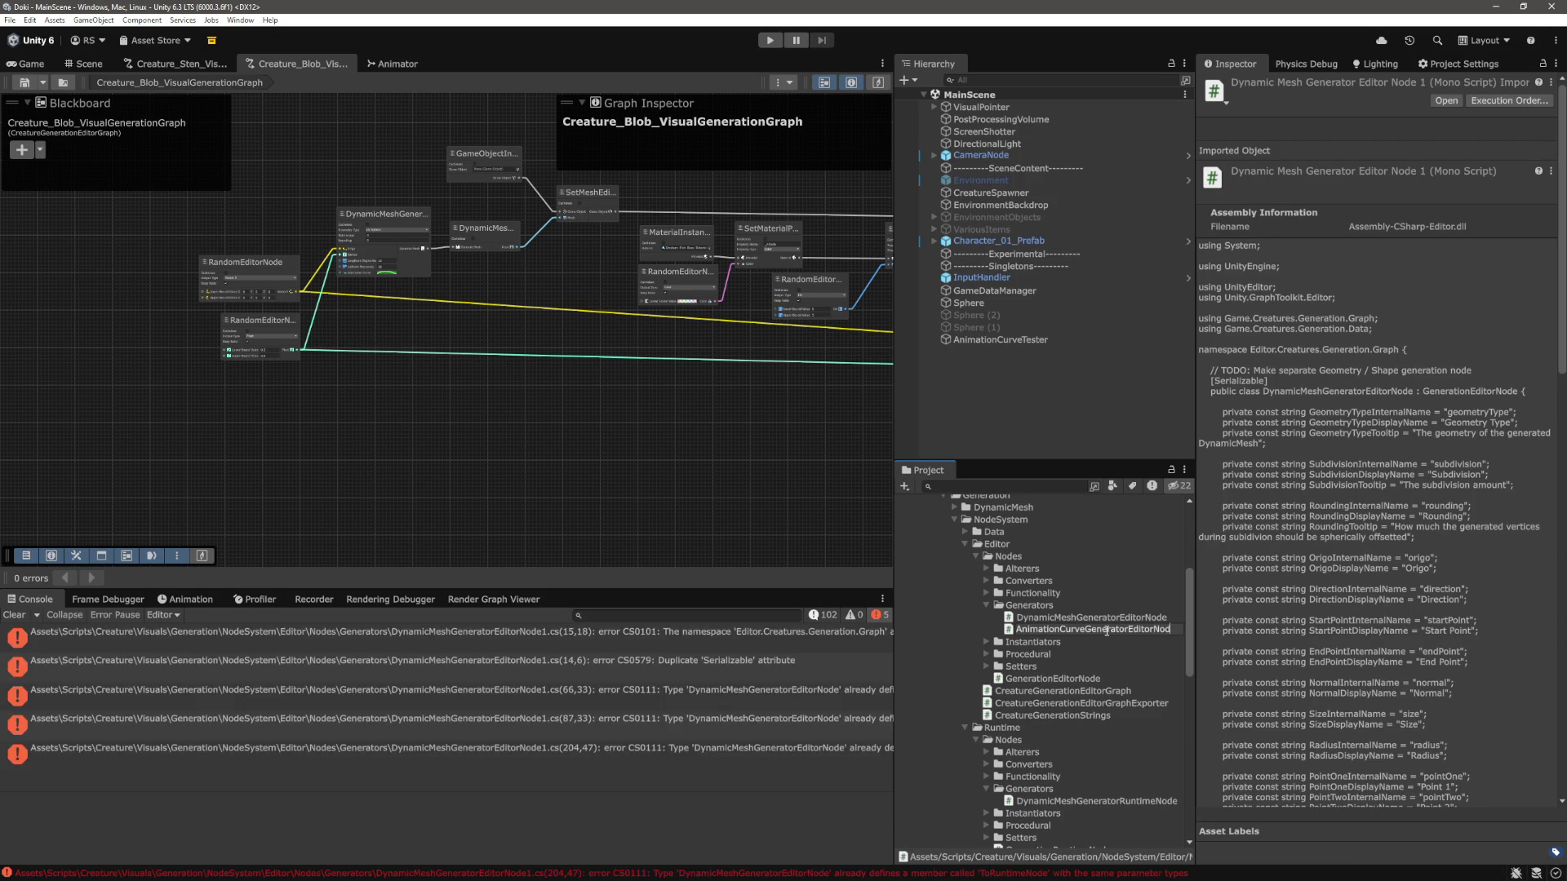
pyautogui.press('Return')
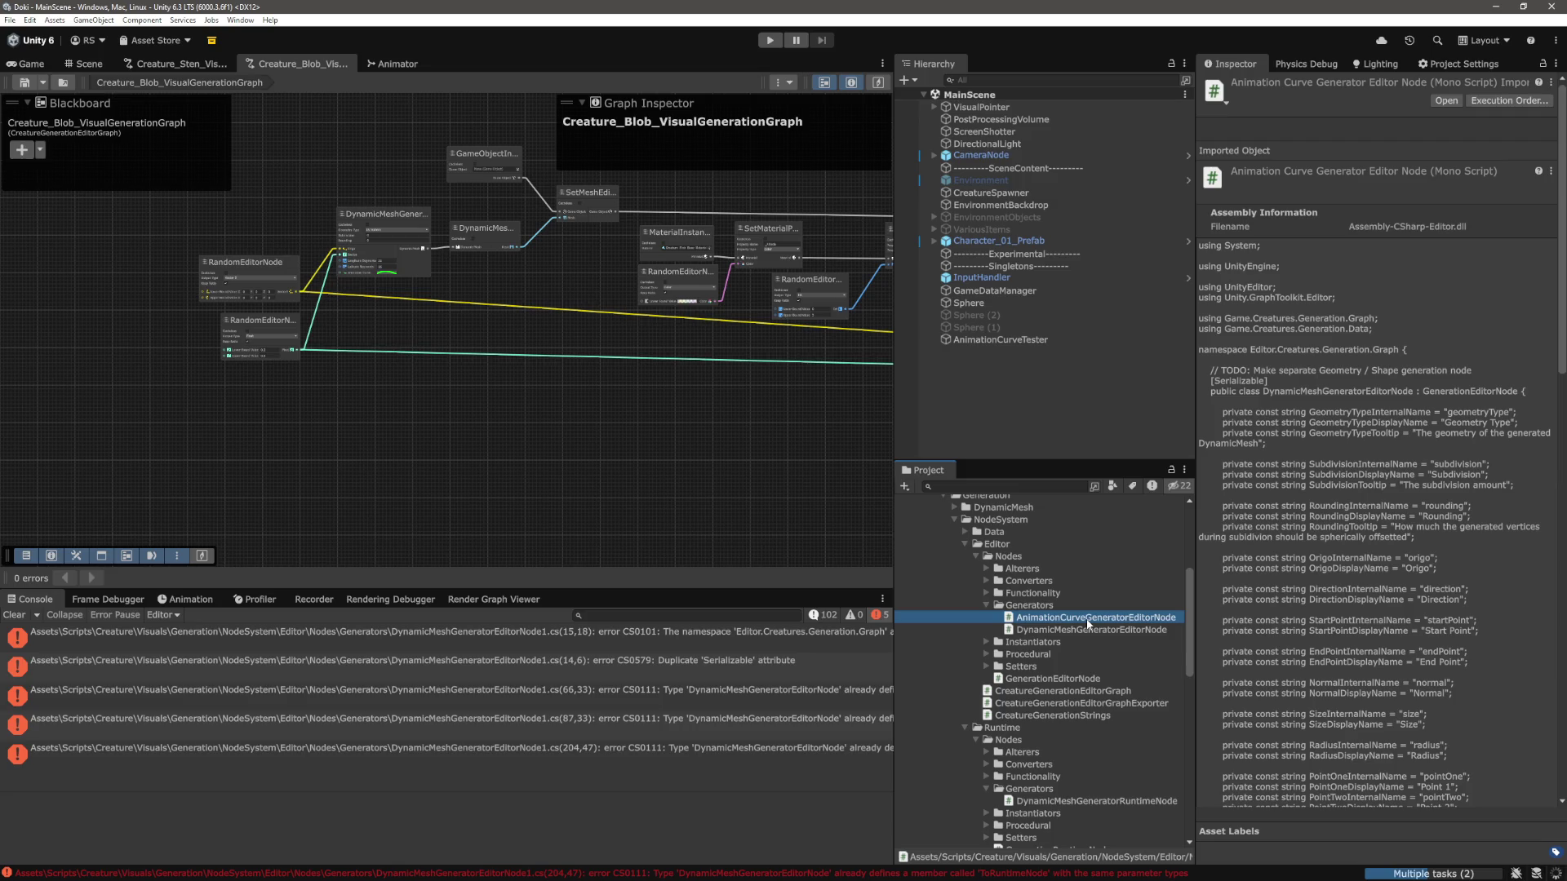
pyautogui.doubleClick(1088, 619)
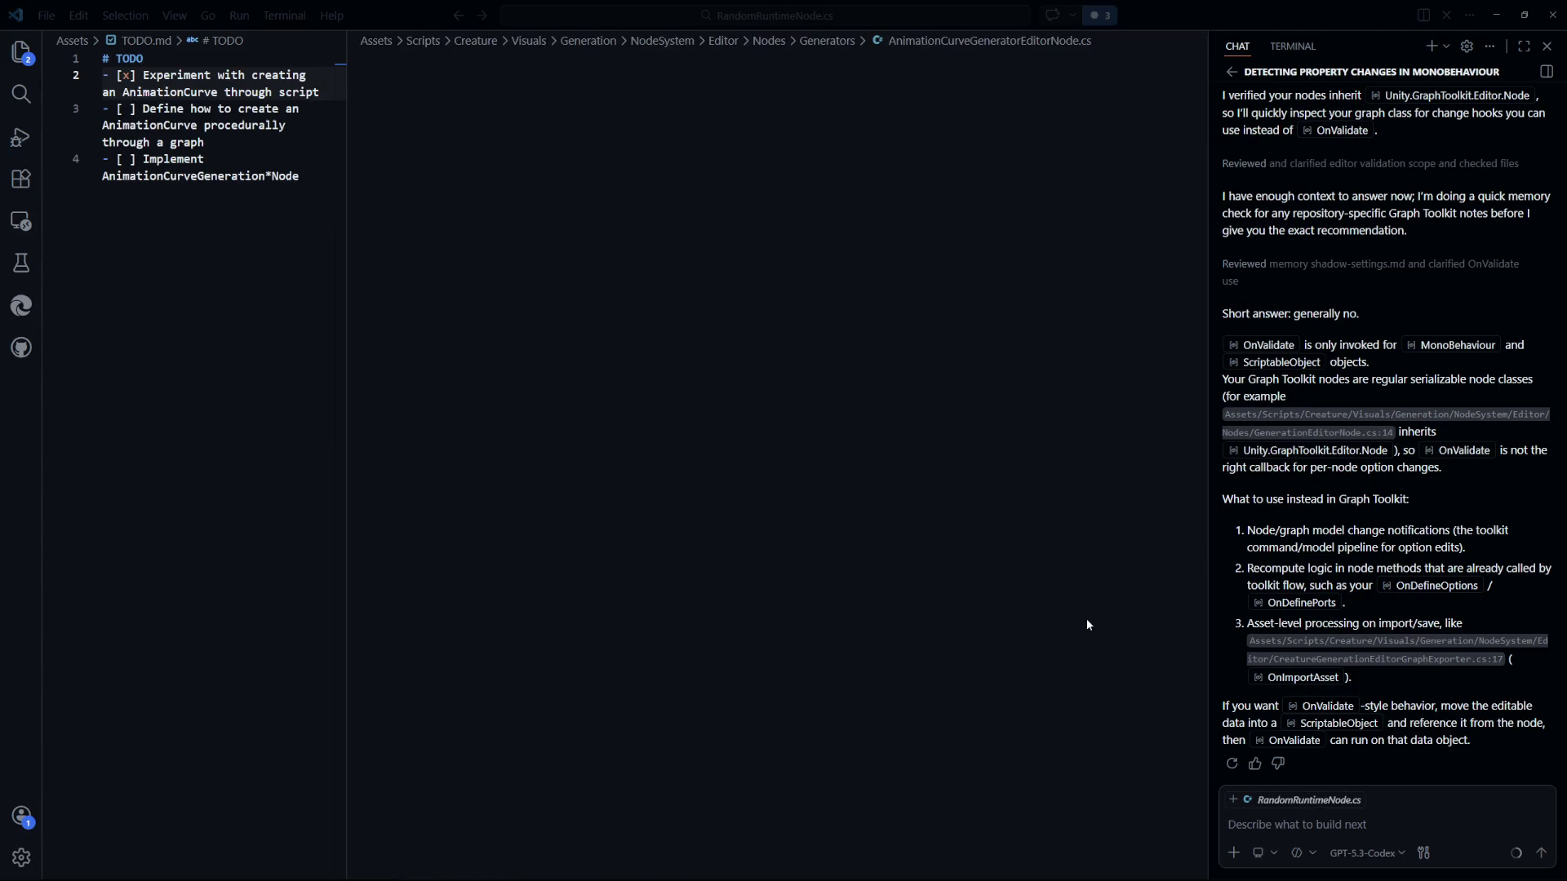
# Rename the class to AnimationCurveGeneratorEditorNode and save.
pyautogui.click(930, 552)
pyautogui.scroll(-15, 931, 552)
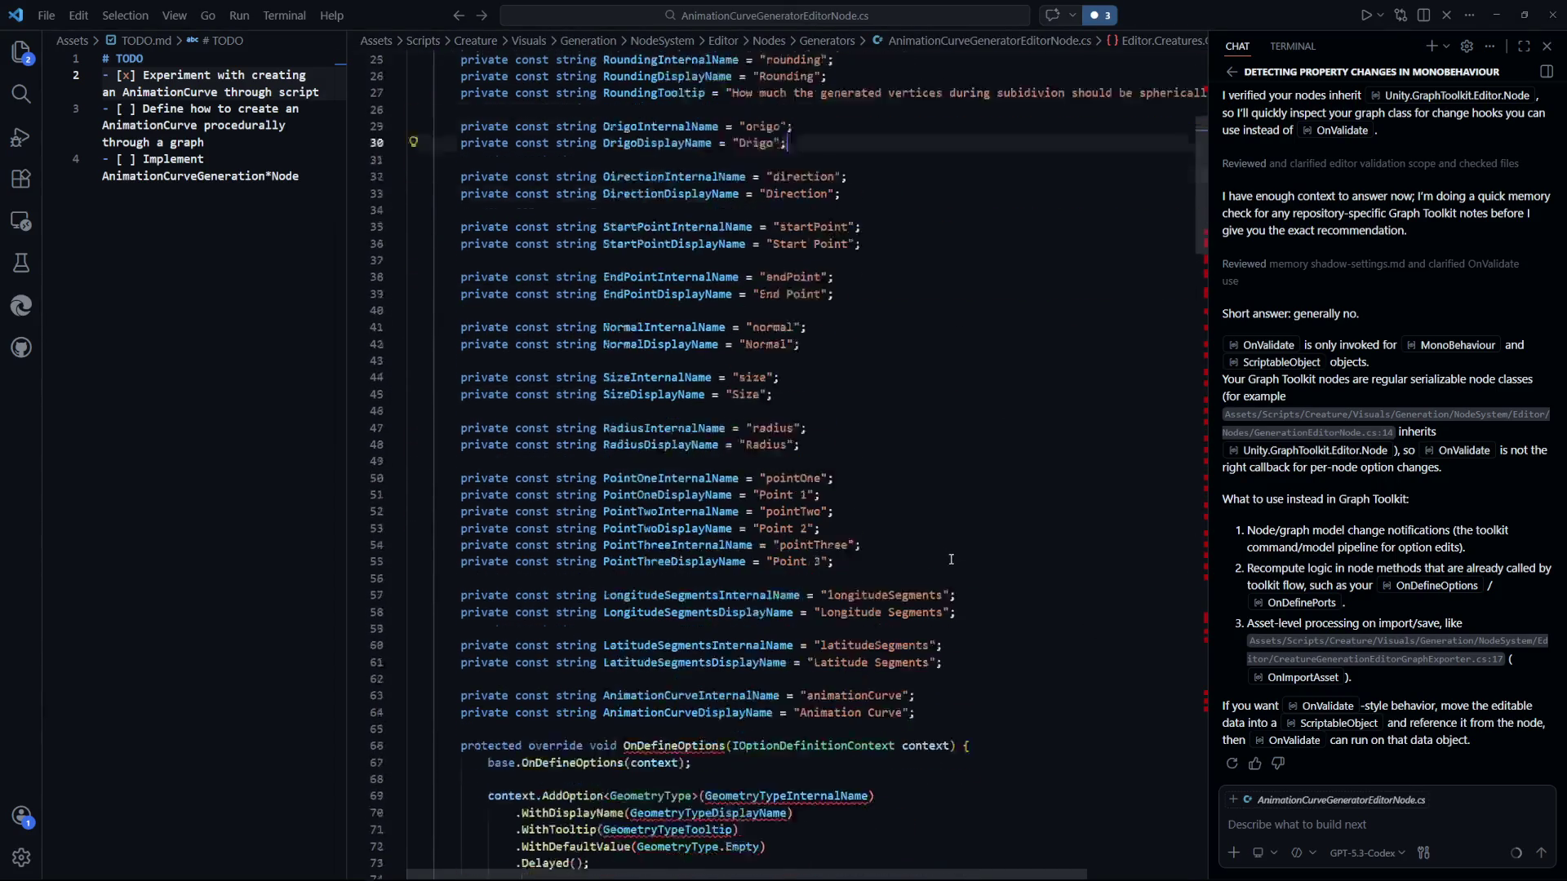
pyautogui.scroll(15, 951, 559)
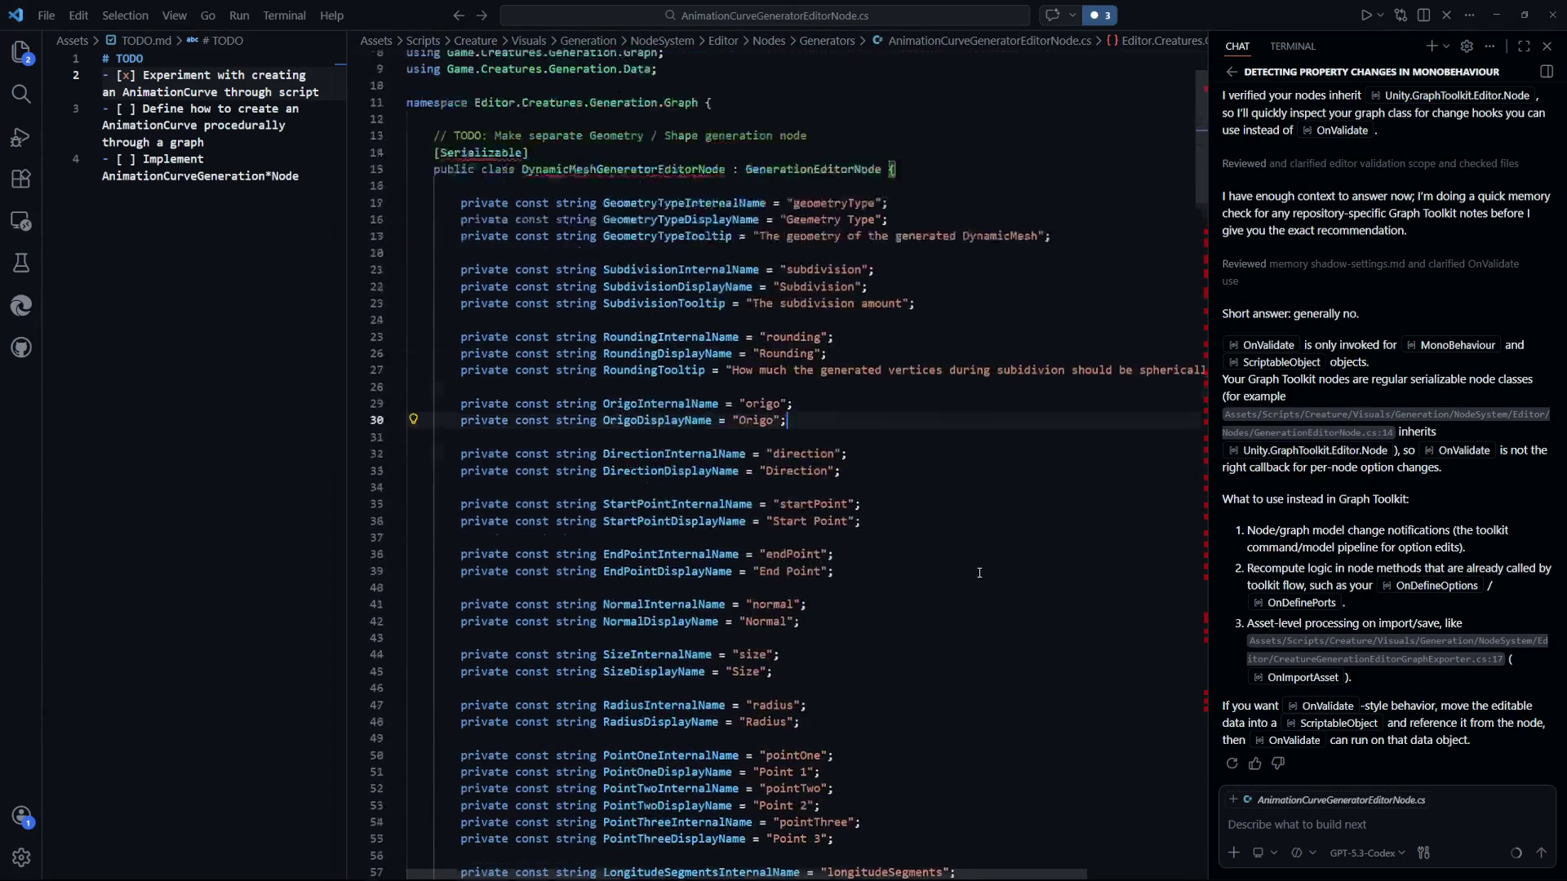
pyautogui.doubleClick(652, 294)
pyautogui.write('Animatio')
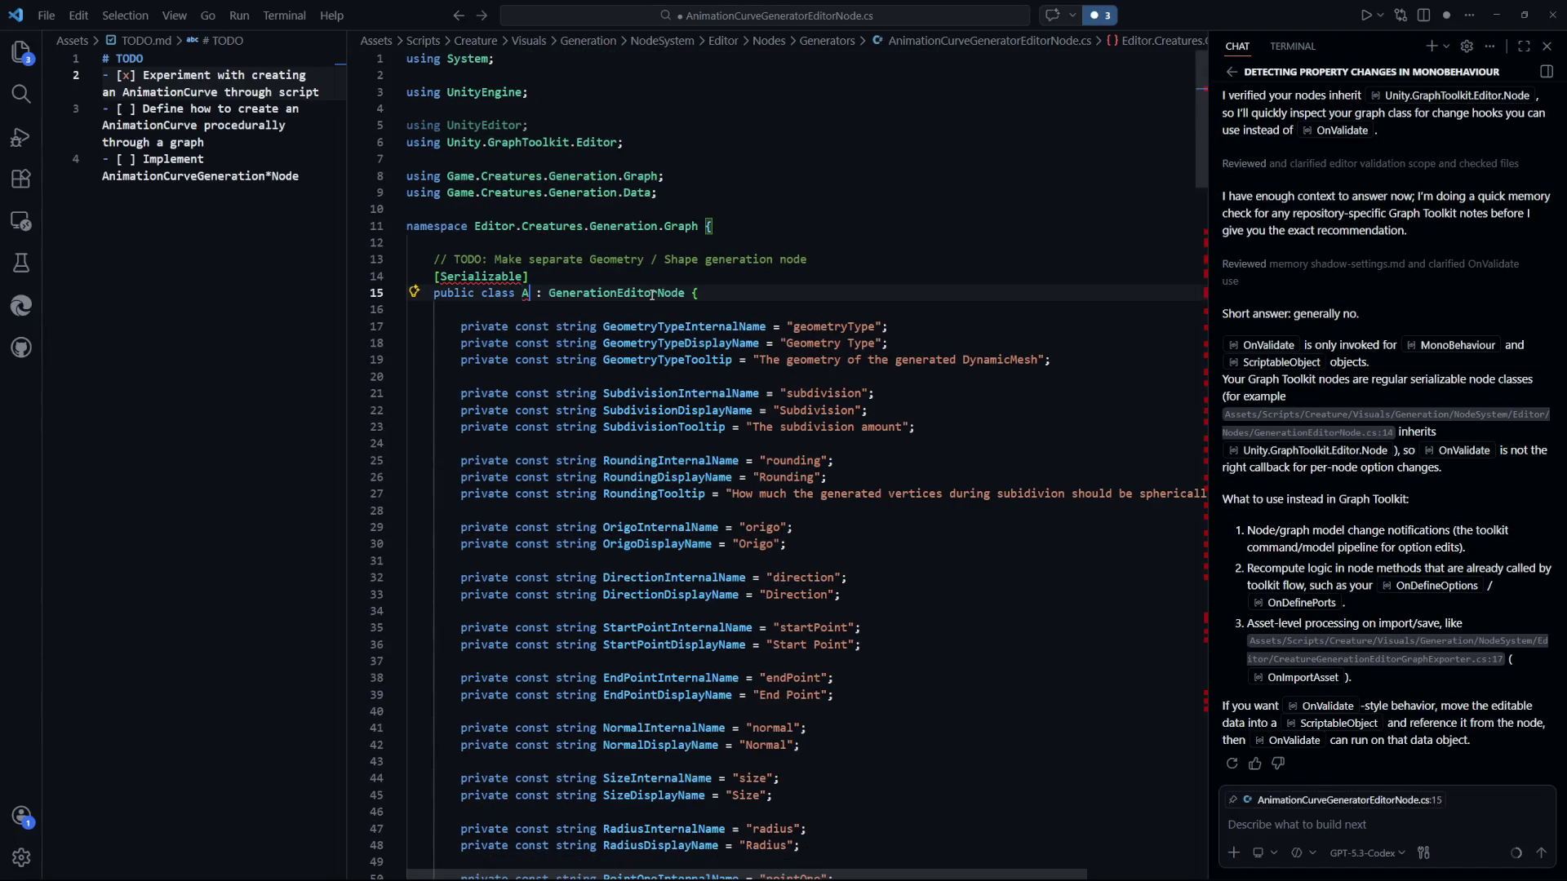
pyautogui.write('nCu')
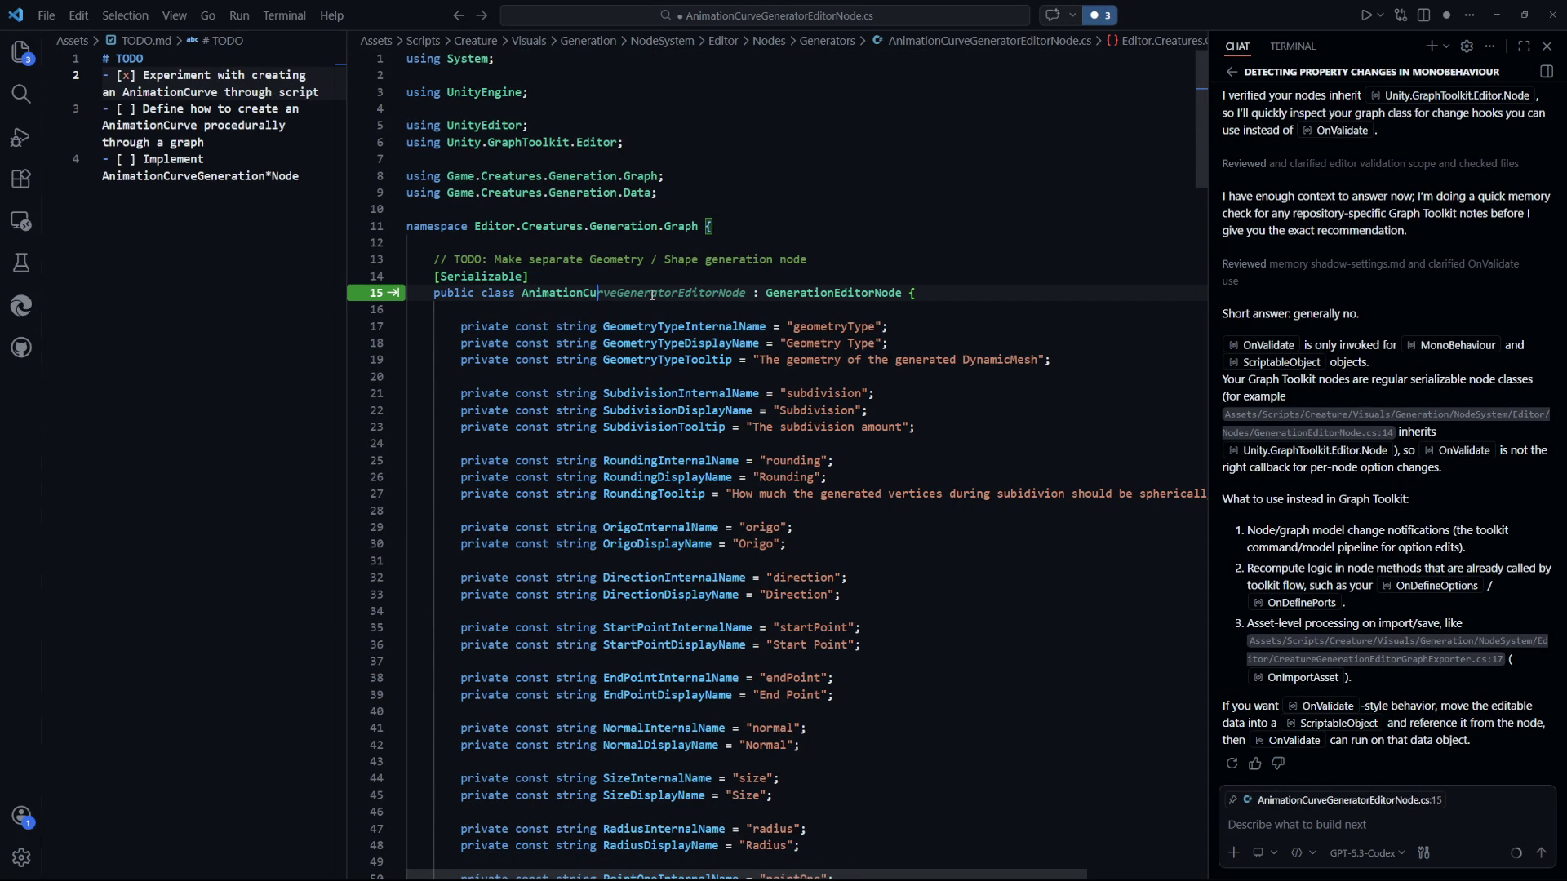
pyautogui.press('Tab')
pyautogui.hotkey('ctrl', 's')
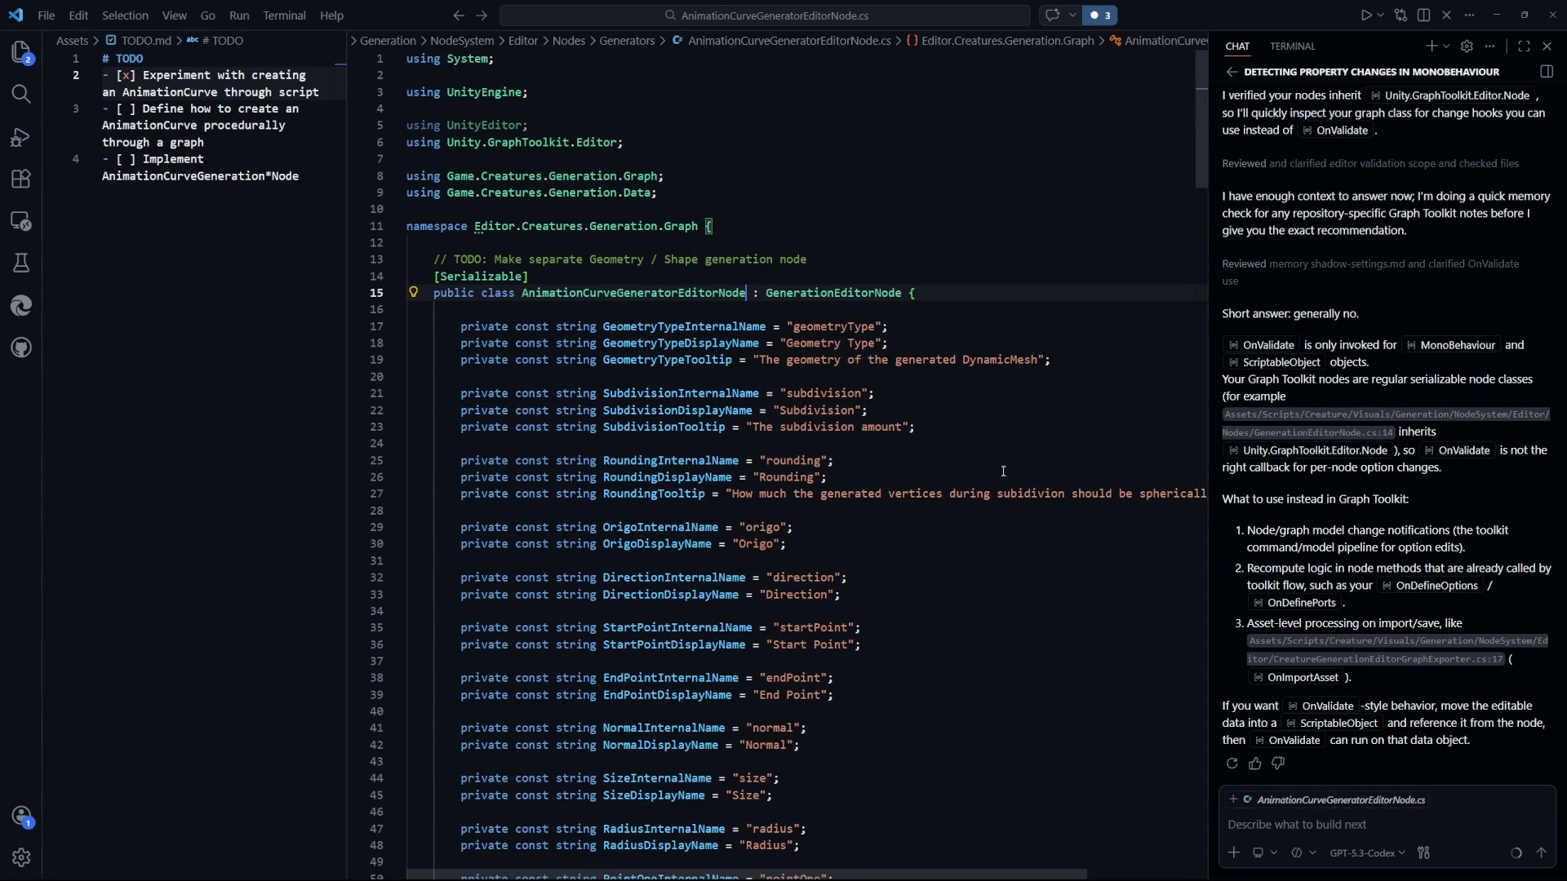
# Delete the TODO comment and the Direction through AnimationCurve string constants.
pyautogui.click(881, 478)
pyautogui.tripleClick(817, 262)
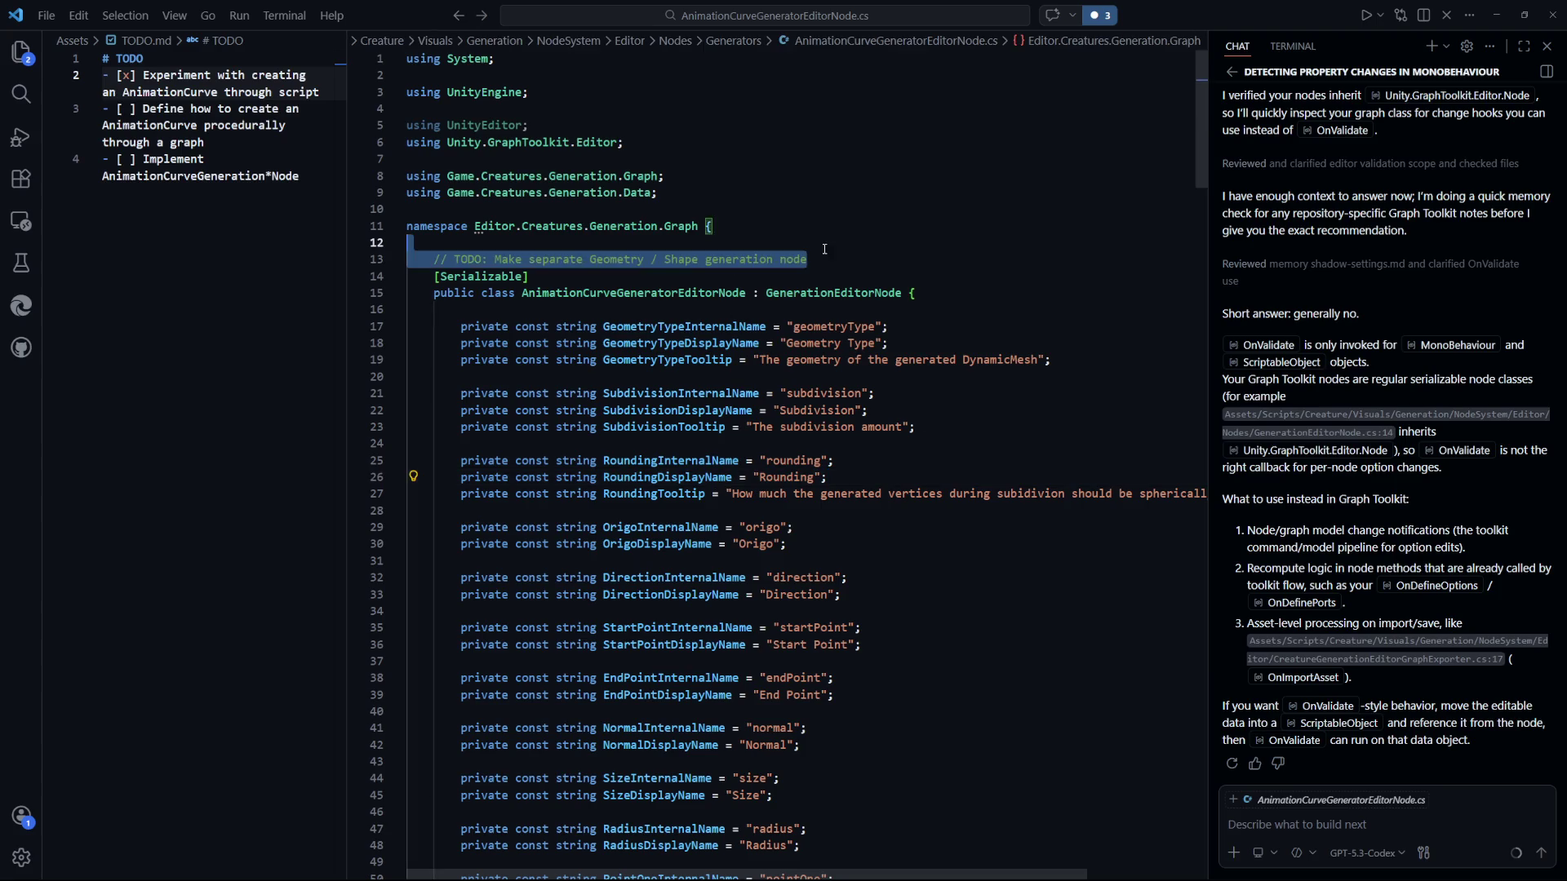
pyautogui.press('BackSpace')
pyautogui.click(882, 577)
pyautogui.scroll(-3, 882, 501)
pyautogui.moveTo(412, 444); pyautogui.dragTo(412, 799)
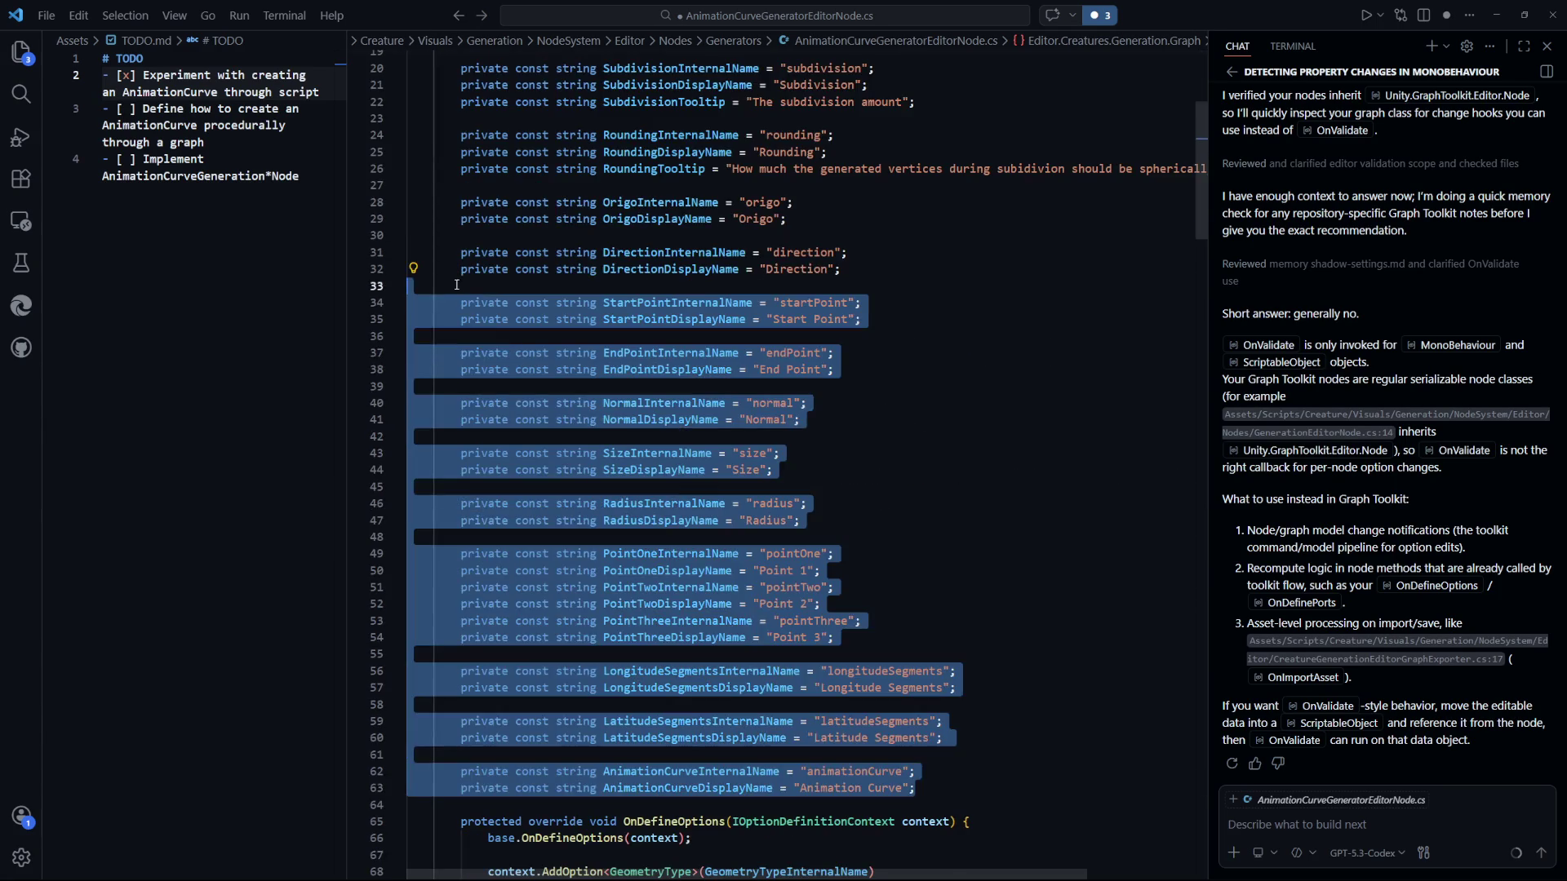
pyautogui.press('Delete')
pyautogui.press('BackSpace')
pyautogui.scroll(3, 928, 420)
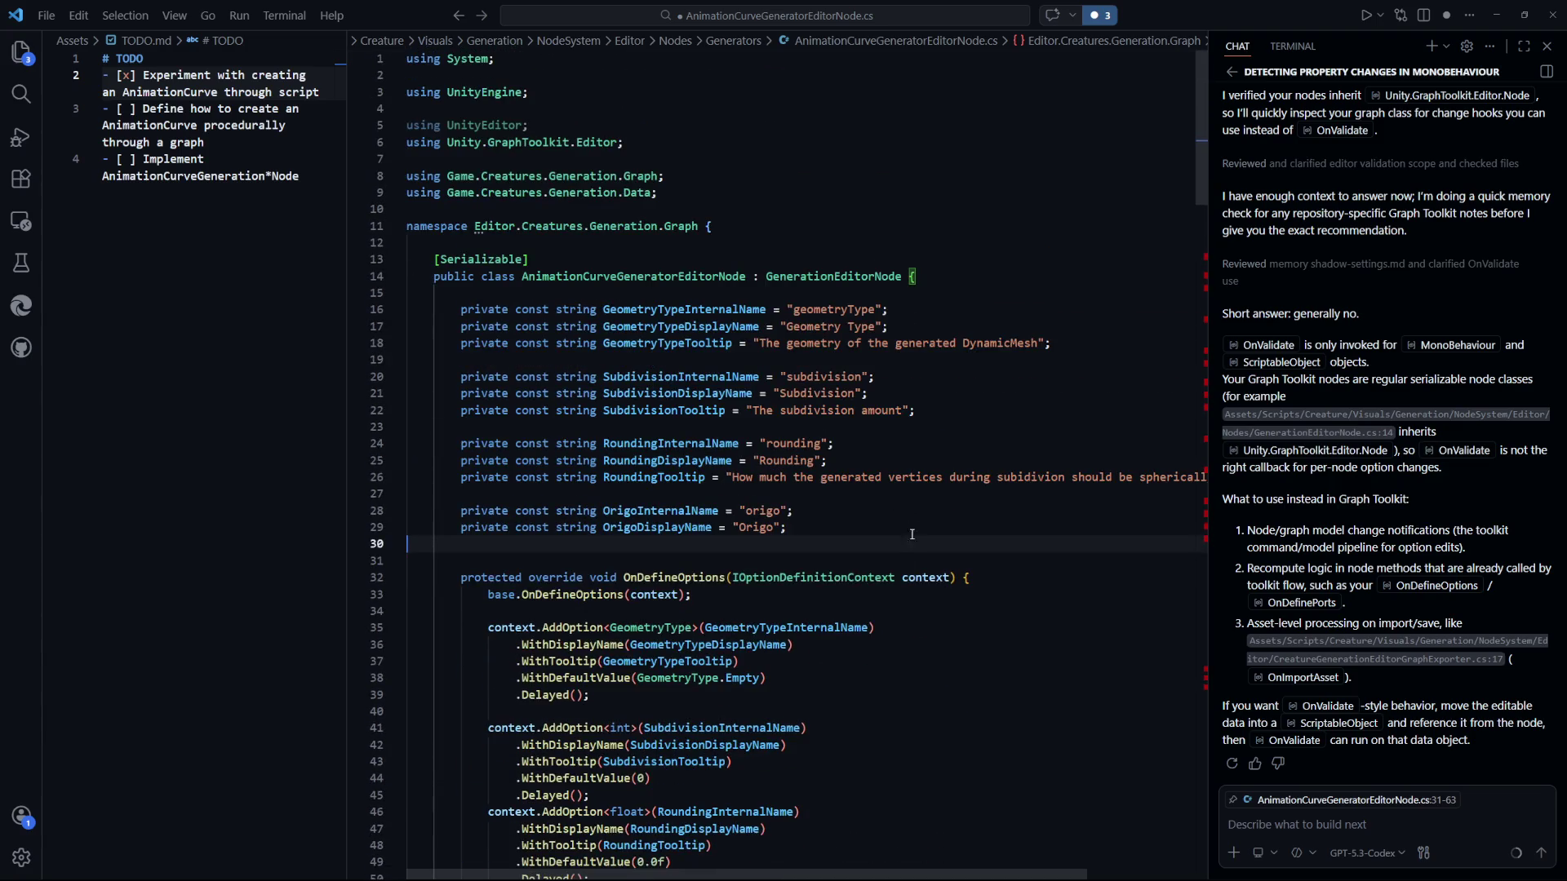
pyautogui.click(865, 532)
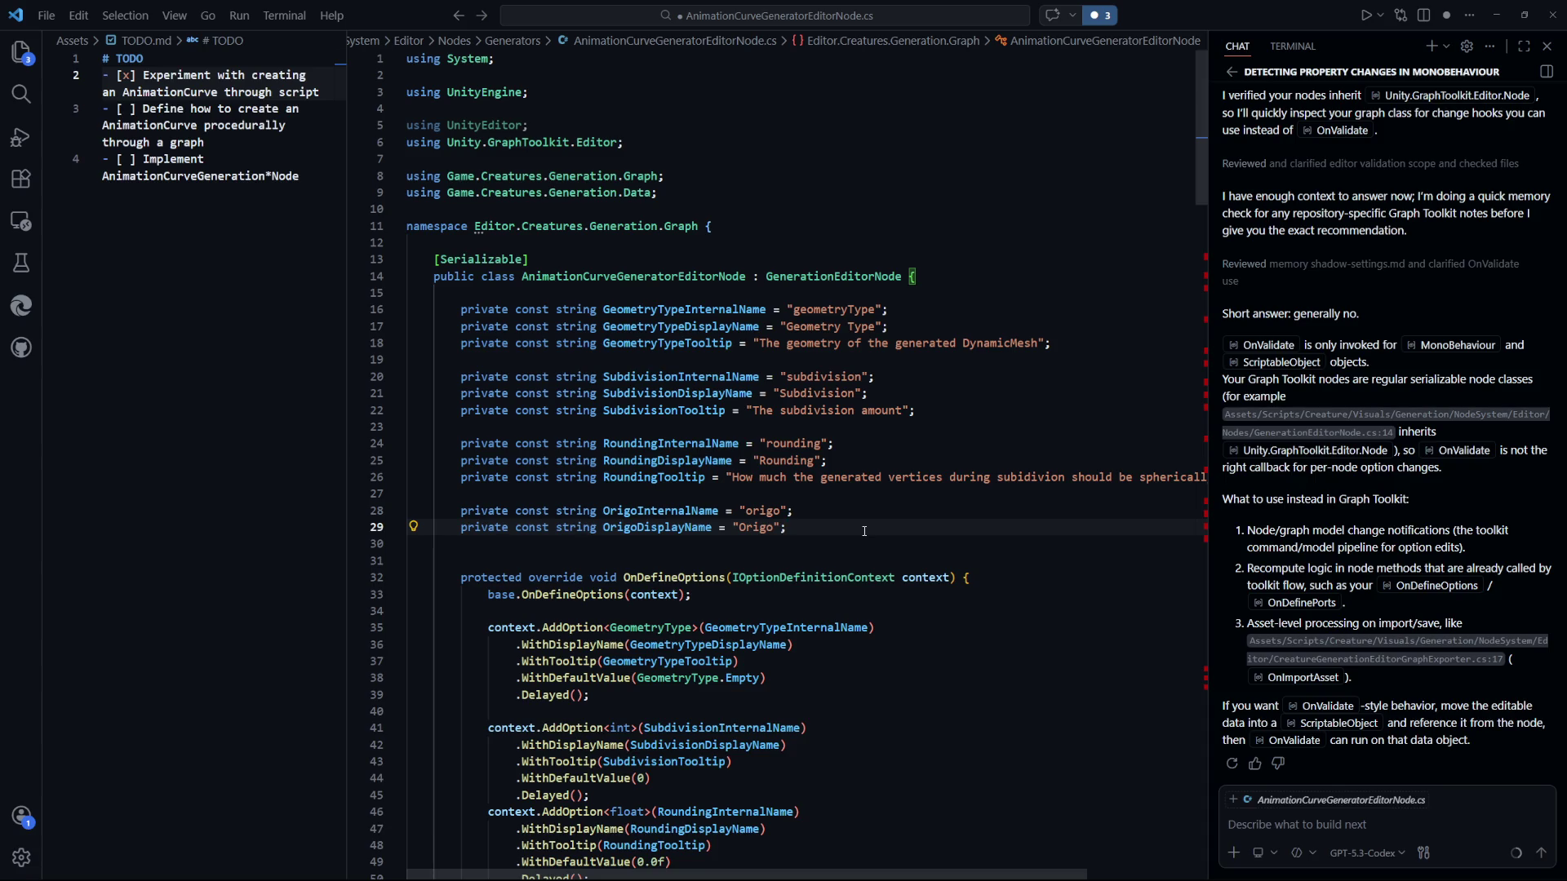
pyautogui.moveTo(806, 521); pyautogui.dragTo(424, 311)
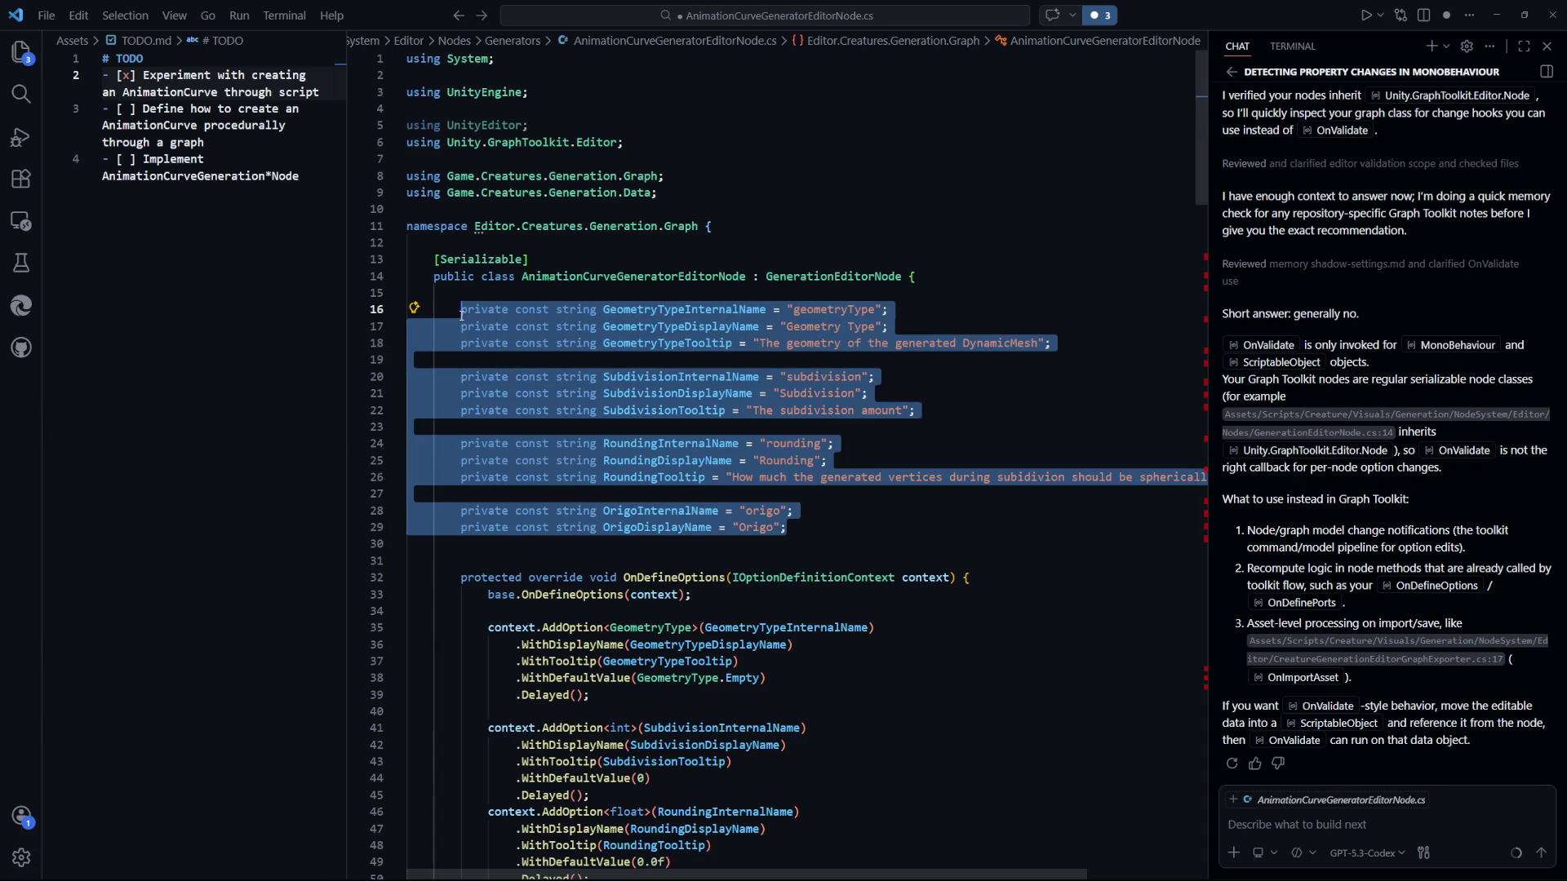
# Replace the old constants with NumberOfKeyframesInternalName = "numberOfKeyframes" and save.
pyautogui.press('BackSpace')
pyautogui.write('privat')
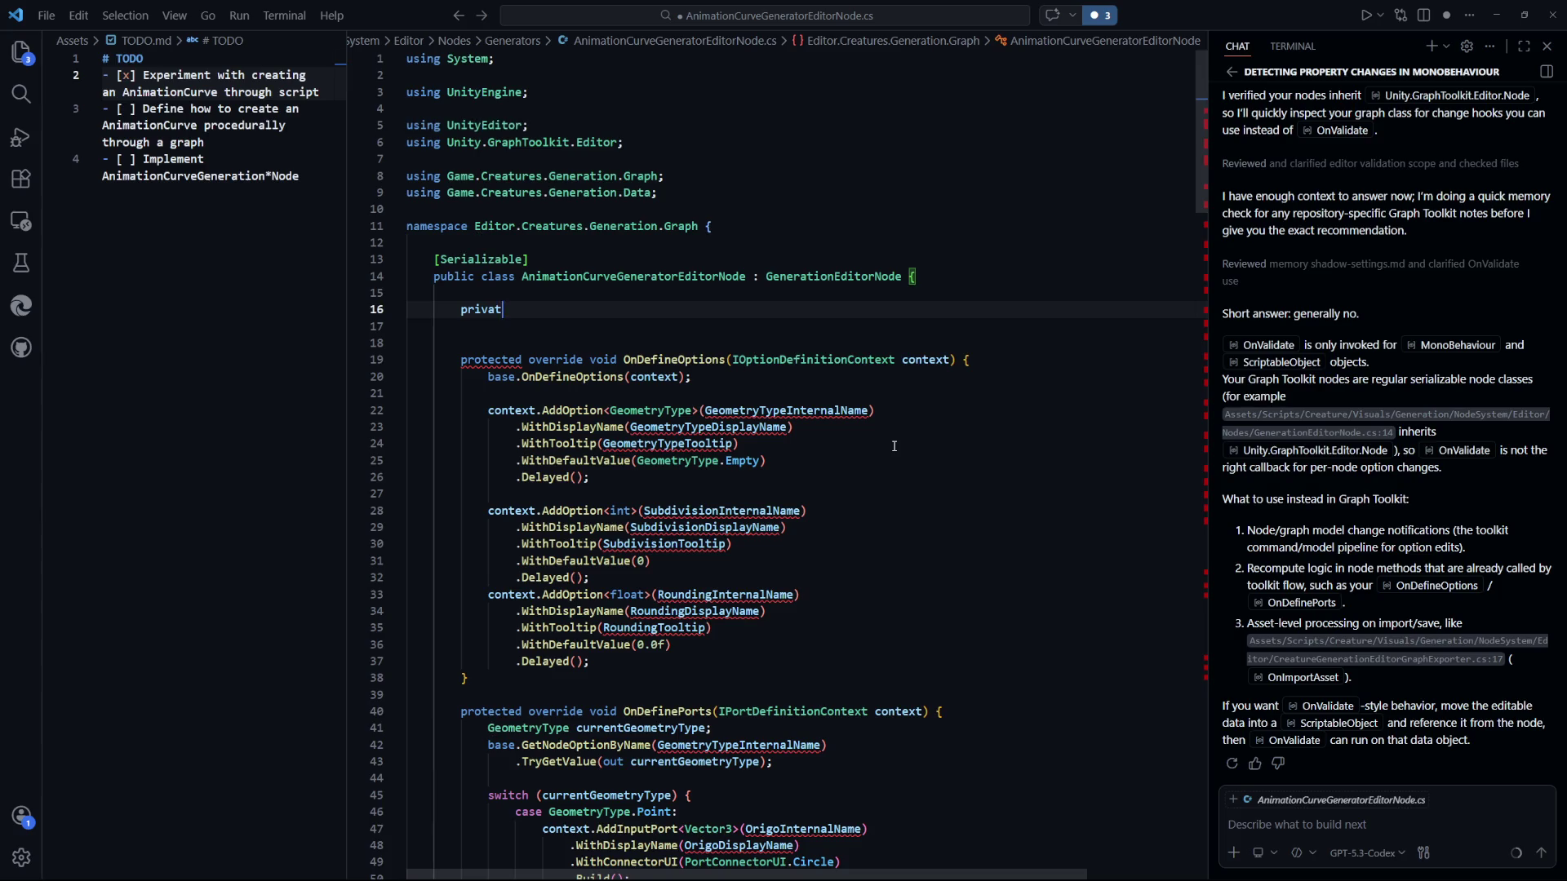
pyautogui.write('e const string')
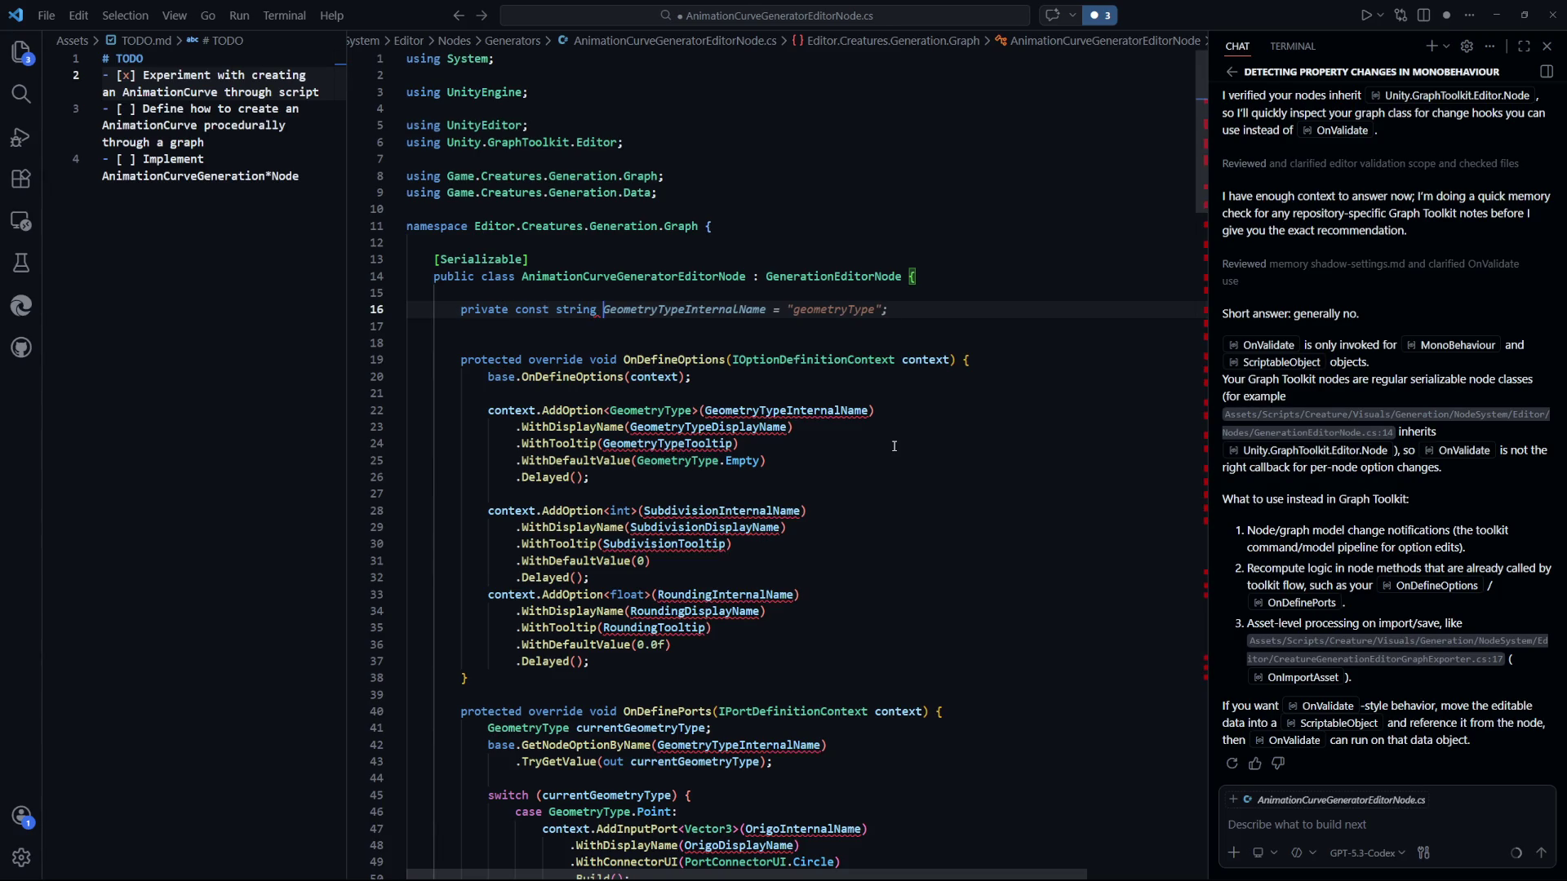
pyautogui.write('NumberOfKe')
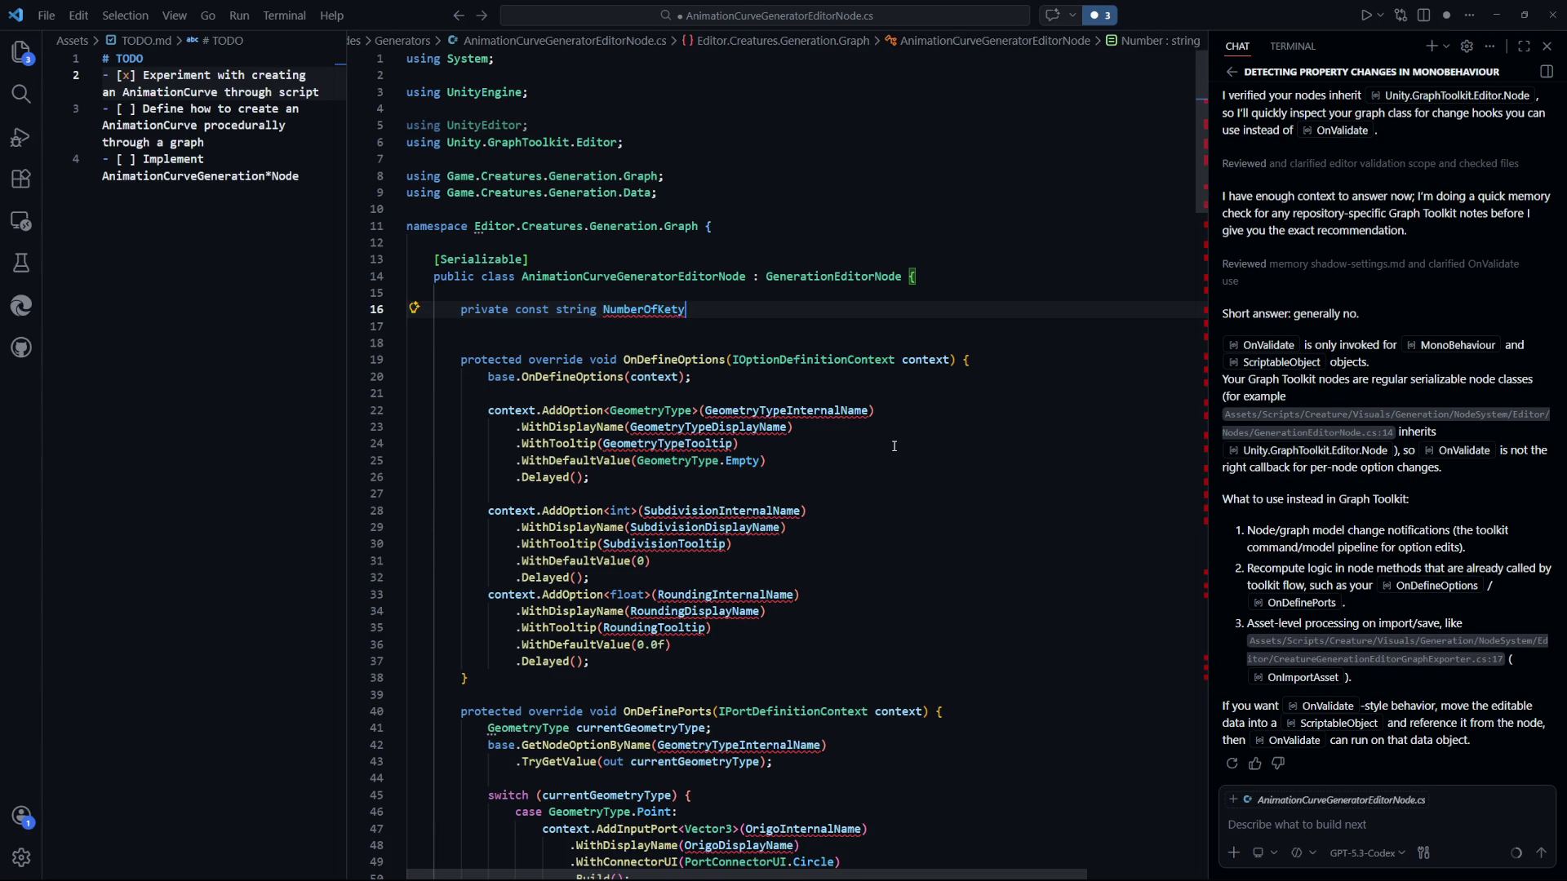
pyautogui.write('yfra')
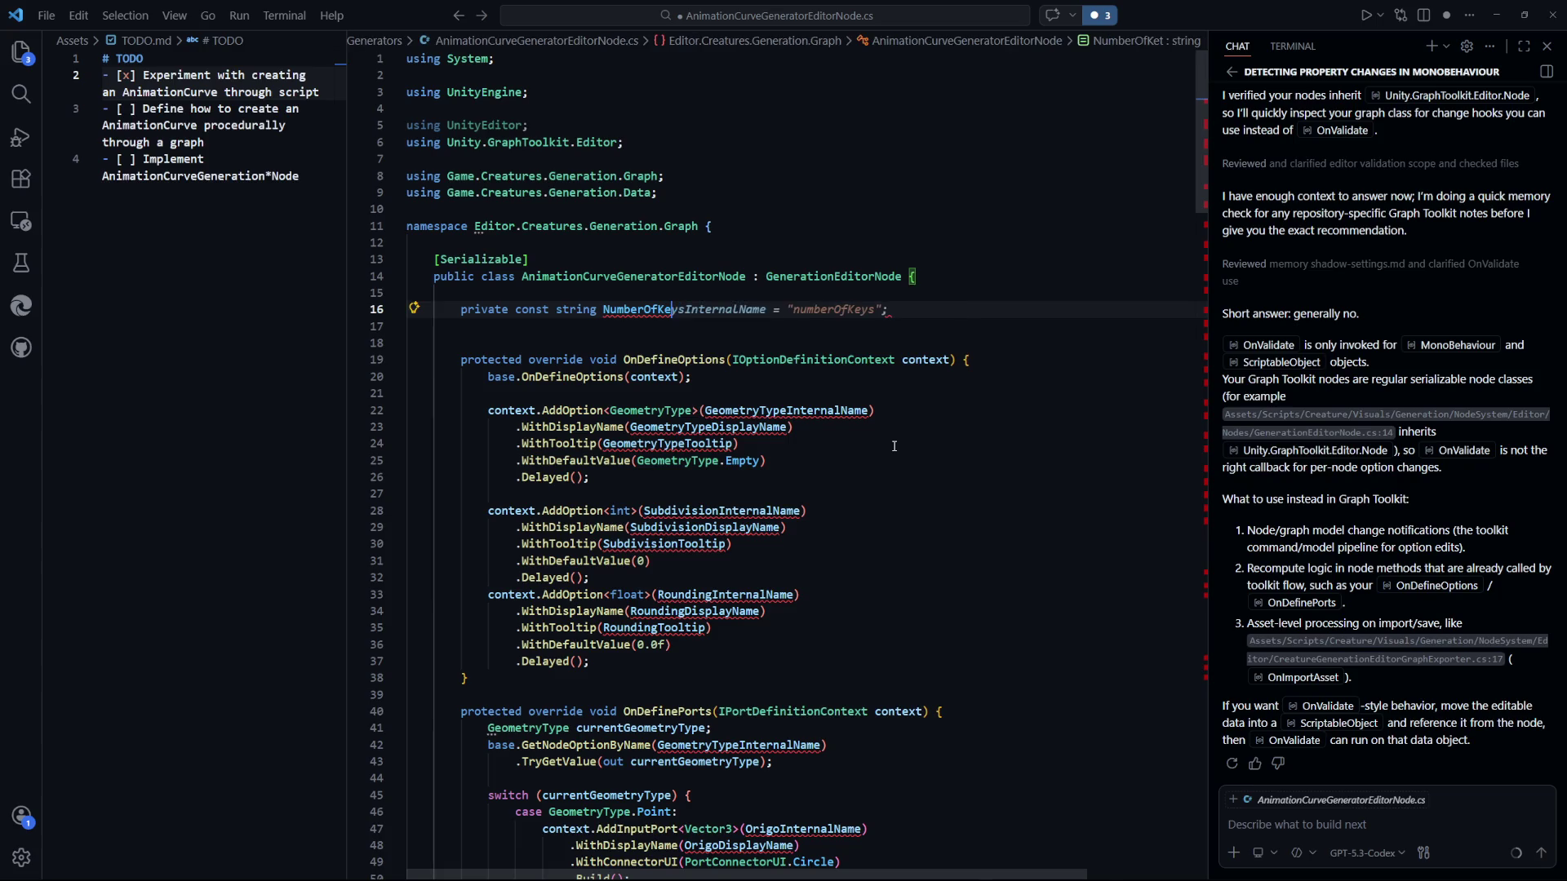
pyautogui.write('mesInter')
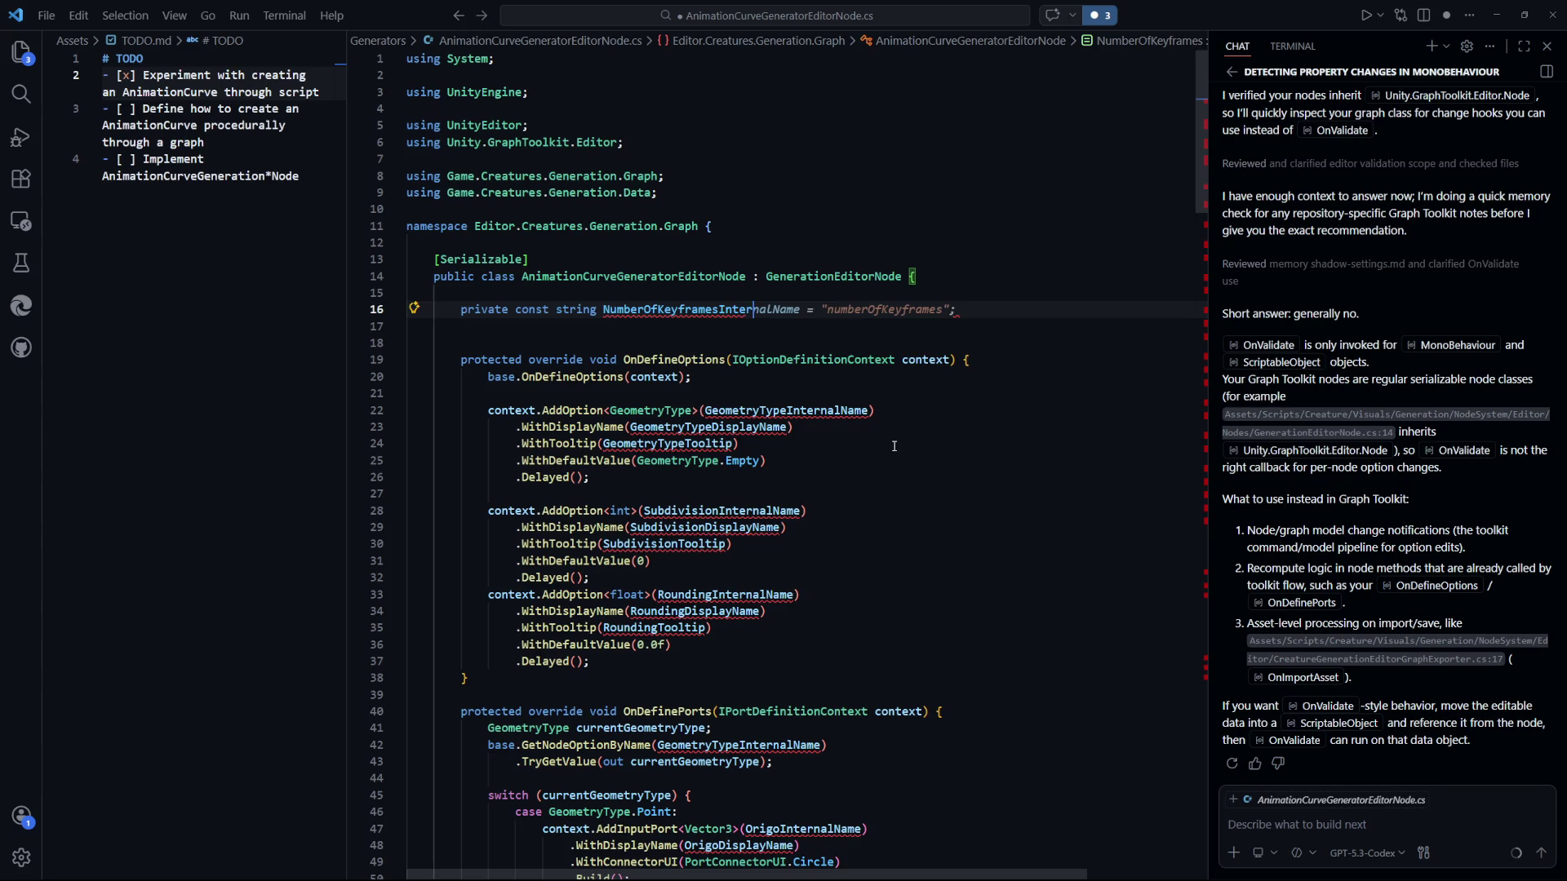
pyautogui.press('Tab')
pyautogui.hotkey('ctrl', 's')
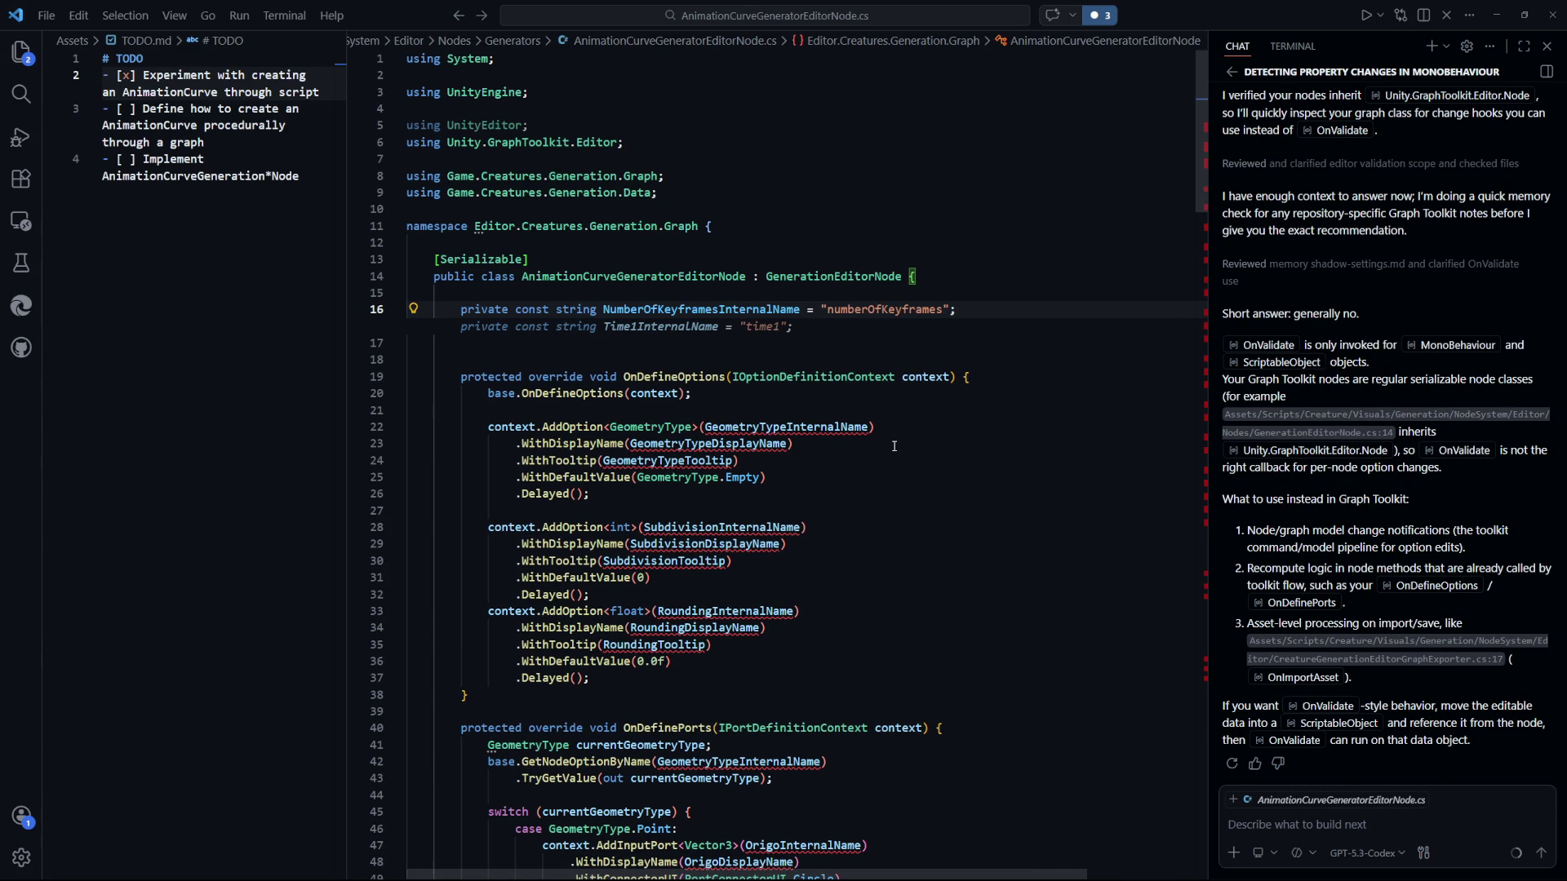
# Add NumberOfKeyframesDisplayName = "Number of Keyframes" and save.
pyautogui.press('Tab')
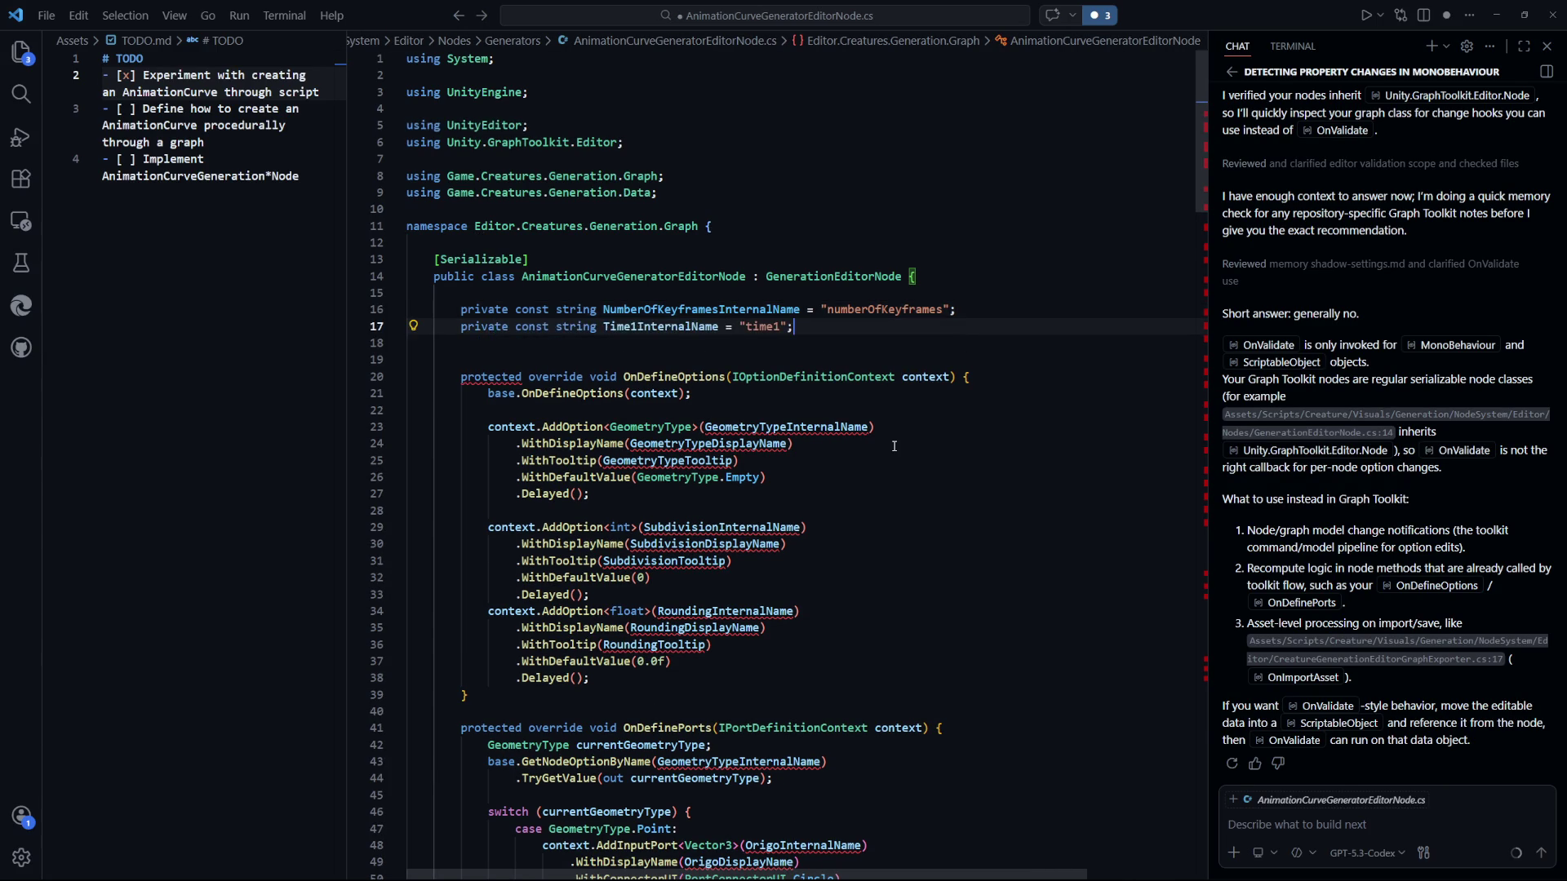
pyautogui.hotkey('shift', 'End')
pyautogui.hotkey('ctrl', 'BackSpace')
pyautogui.hotkey('ctrl', 'BackSpace')
pyautogui.hotkey('ctrl', 'BackSpace')
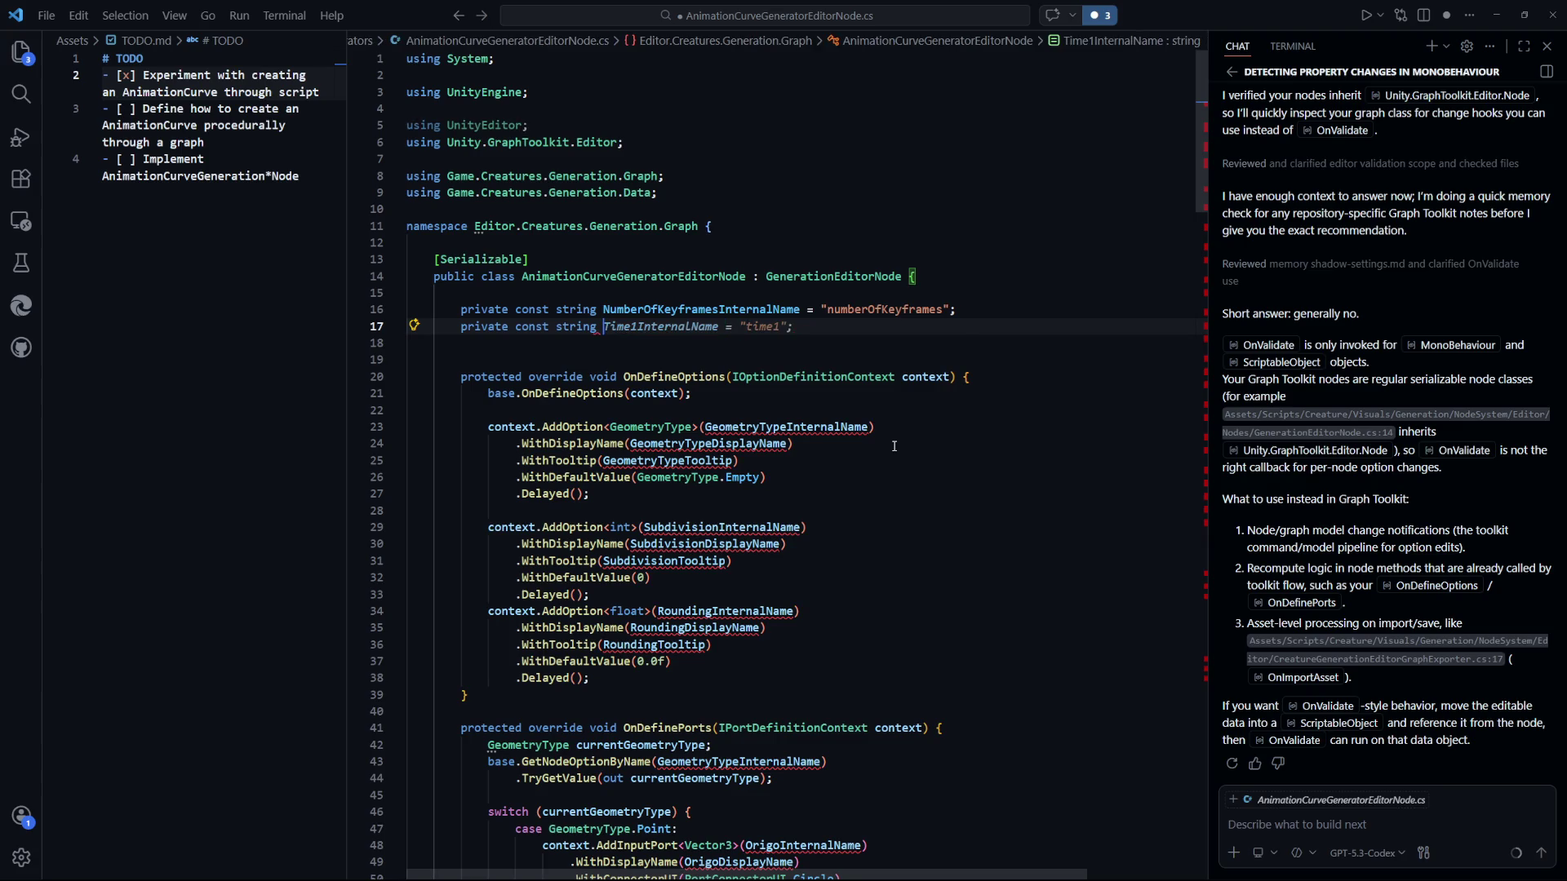
pyautogui.write('NumberOf')
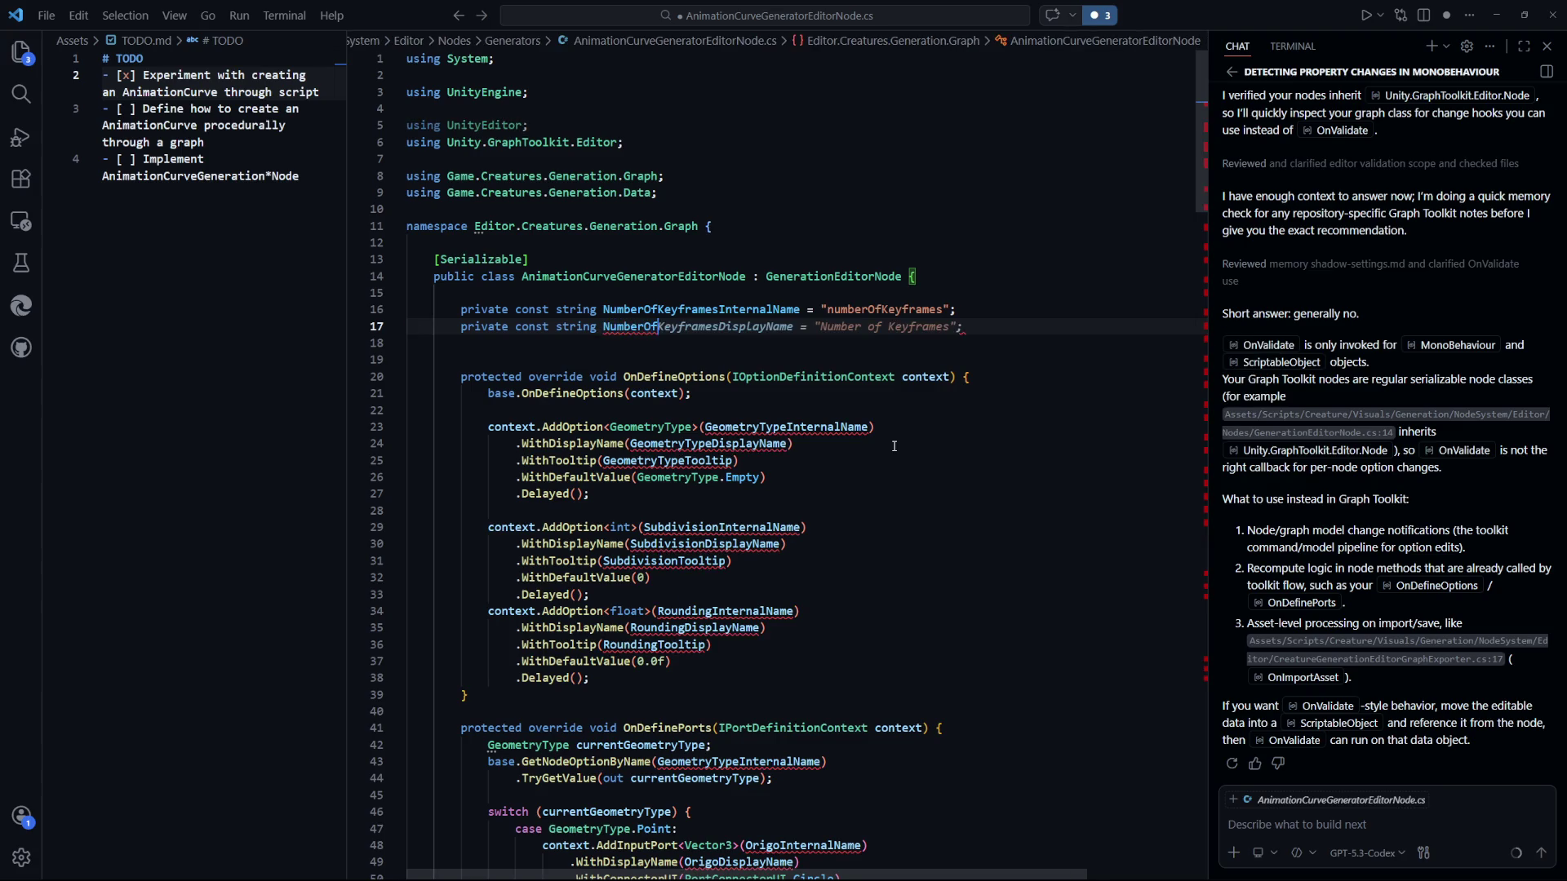
pyautogui.press('Tab')
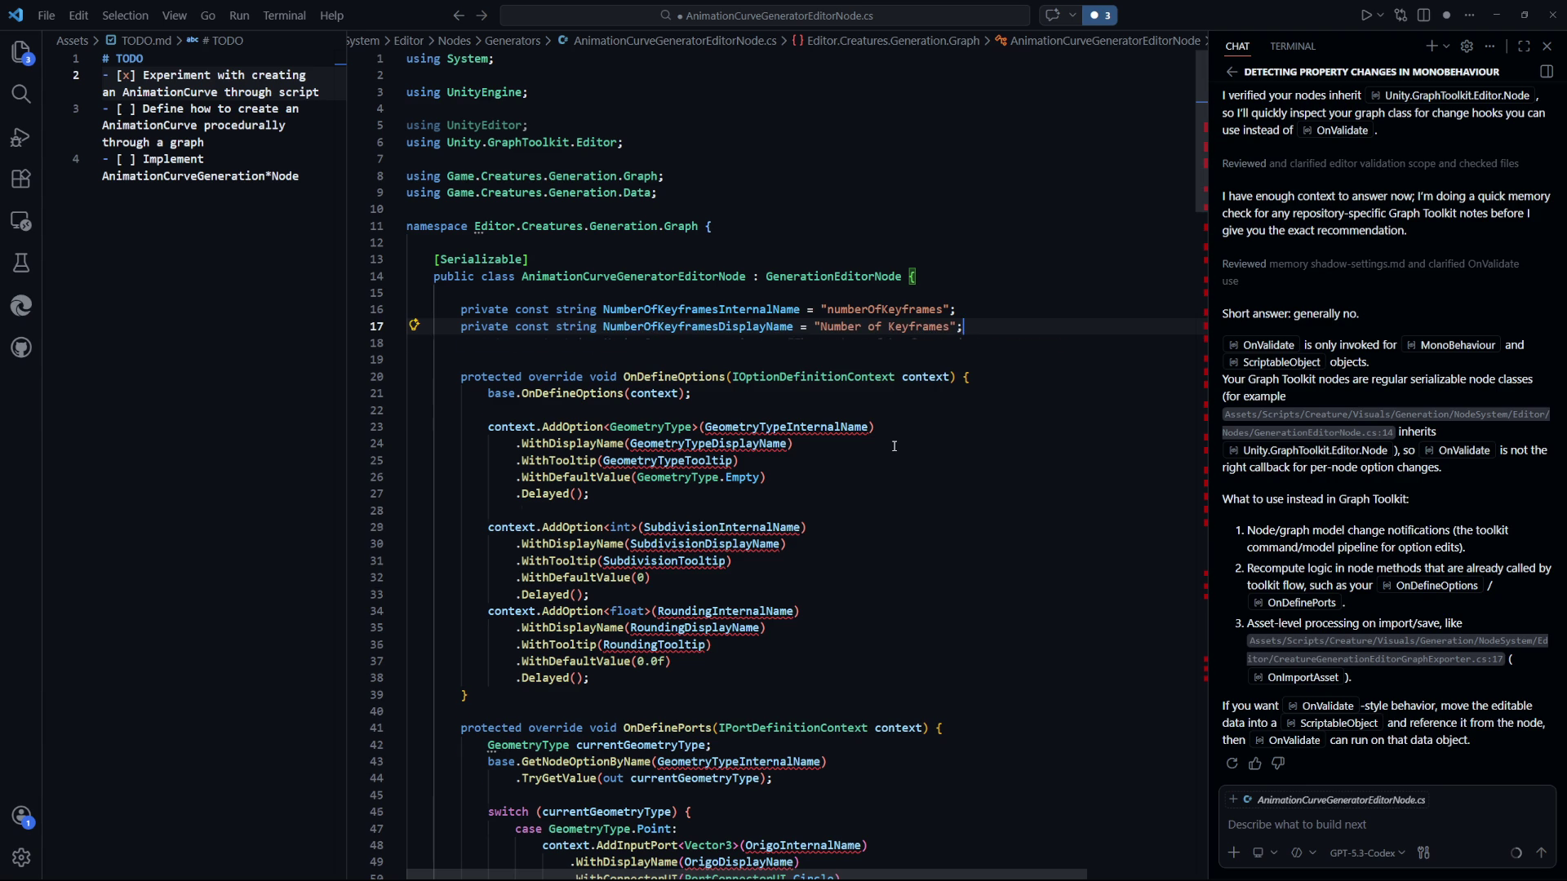
pyautogui.press('Escape')
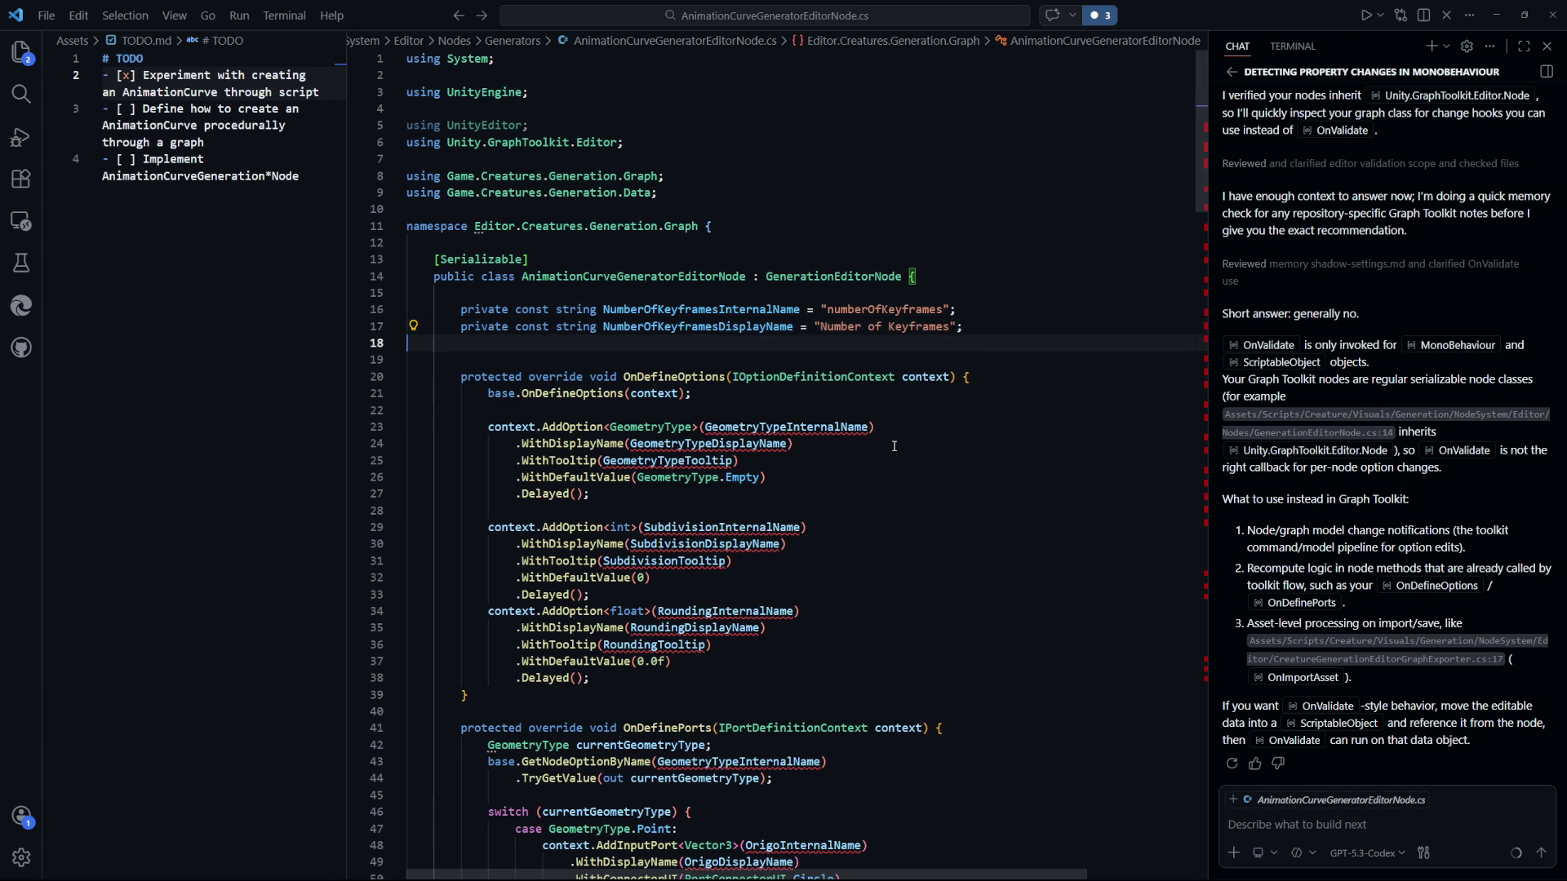
pyautogui.hotkey('ctrl', 's')
pyautogui.click(625, 527)
pyautogui.scroll(-1, 621, 490)
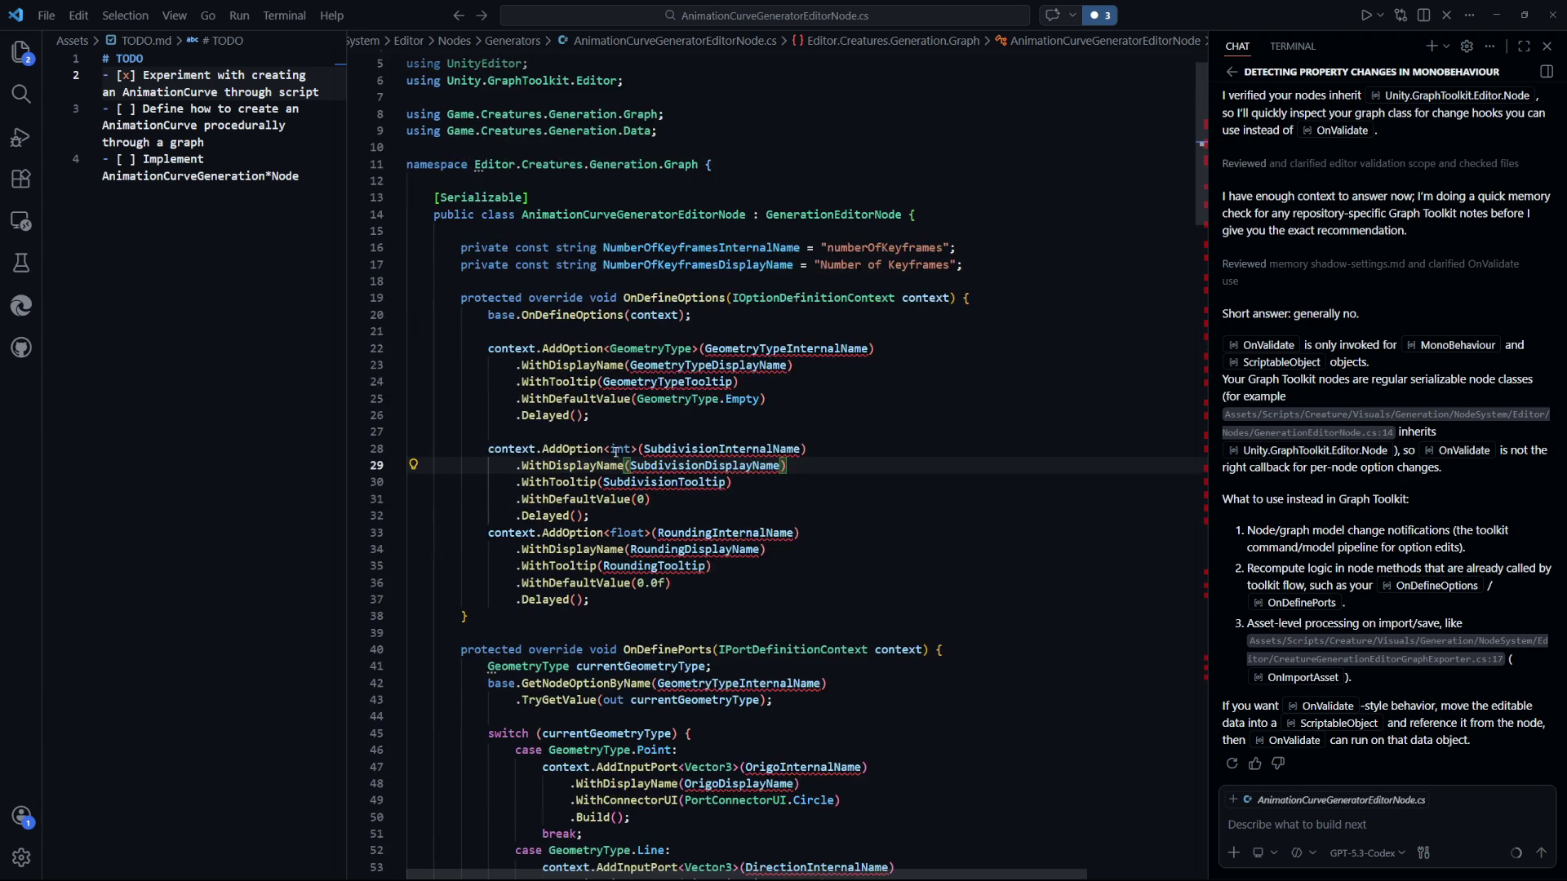
# Remove the Subdivision and Rounding option blocks.
pyautogui.moveTo(647, 608)
pyautogui.mouseDown()
pyautogui.moveTo(417, 453)
pyautogui.moveTo(620, 416)
pyautogui.mouseUp()
pyautogui.press('Delete')
pyautogui.hotkey('ctrl', 'z')
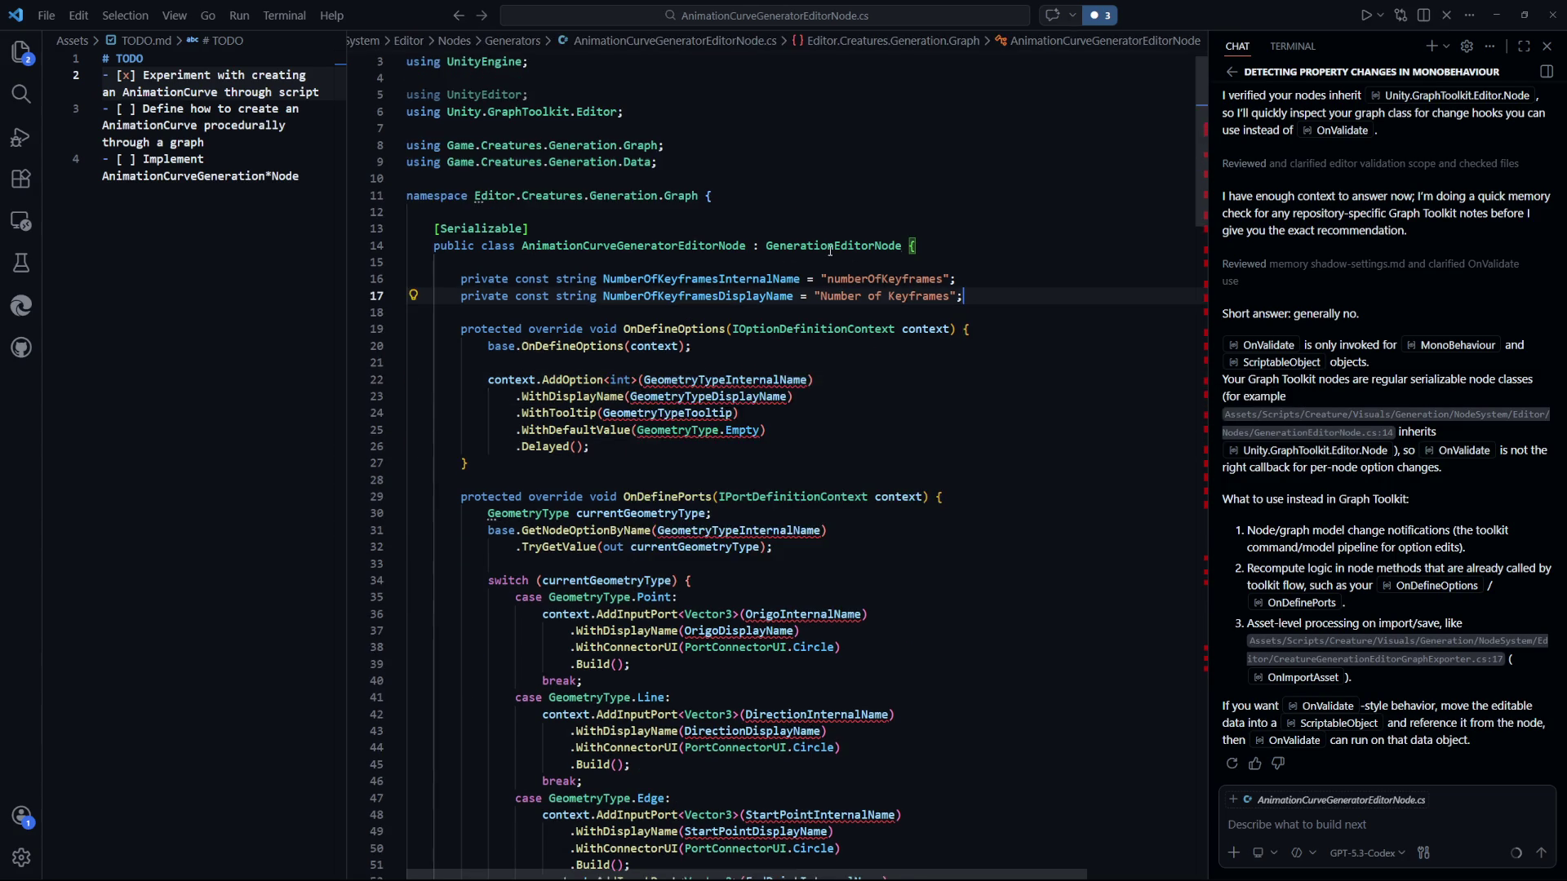
# Switch the remaining option to NumberOfKeyframes names, drop the tooltip, default it to 0.
pyautogui.doubleClick(700, 279)
pyautogui.hotkey('ctrl', 'c')
pyautogui.doubleClick(748, 380)
pyautogui.hotkey('ctrl', 'v')
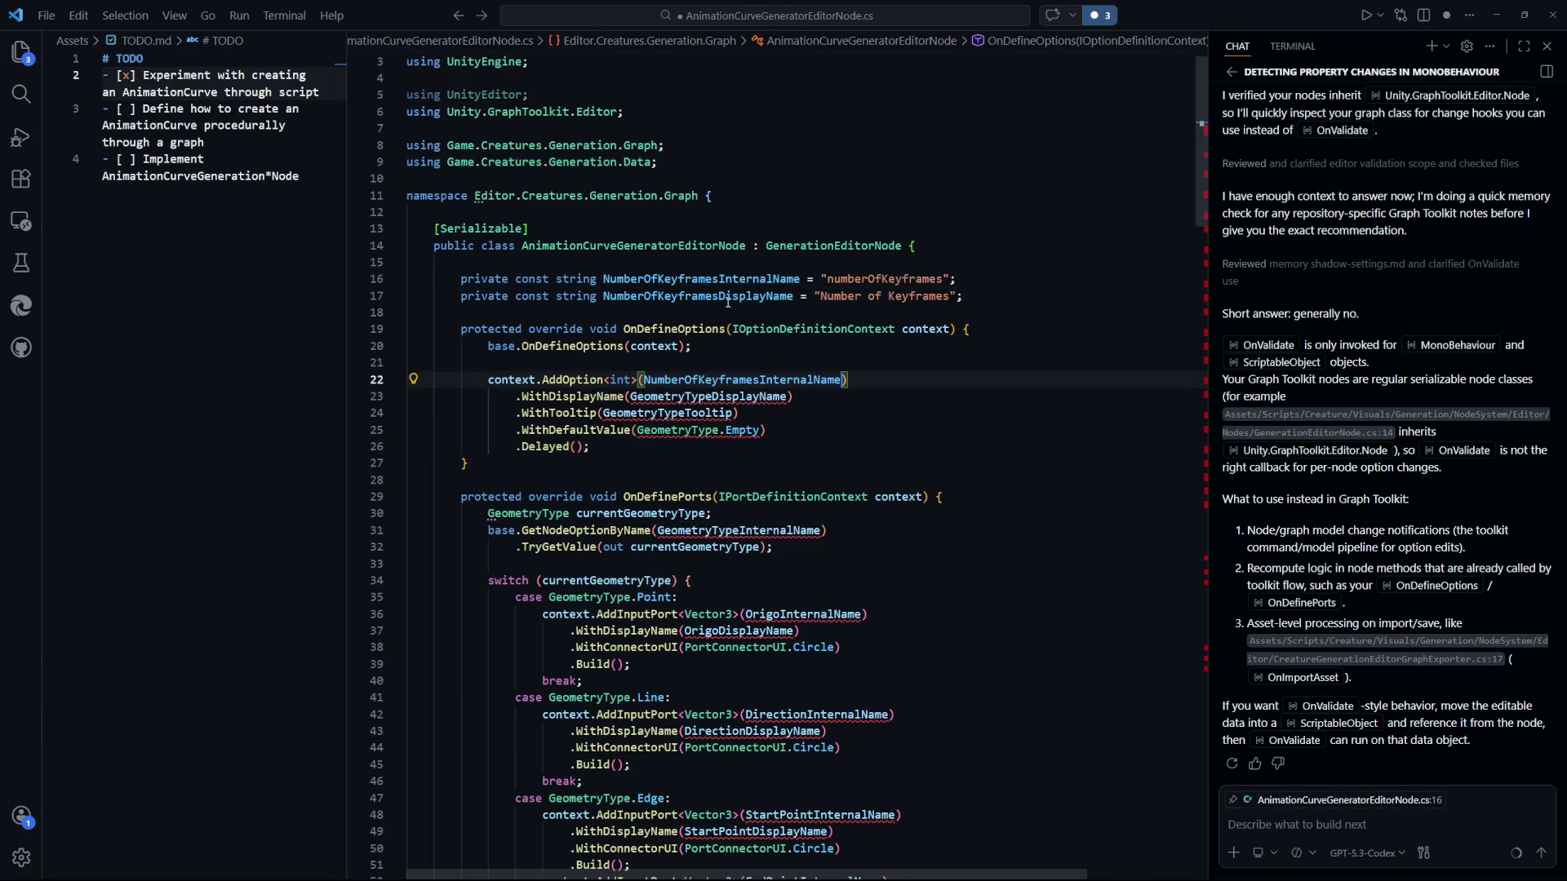
pyautogui.press('Tab')
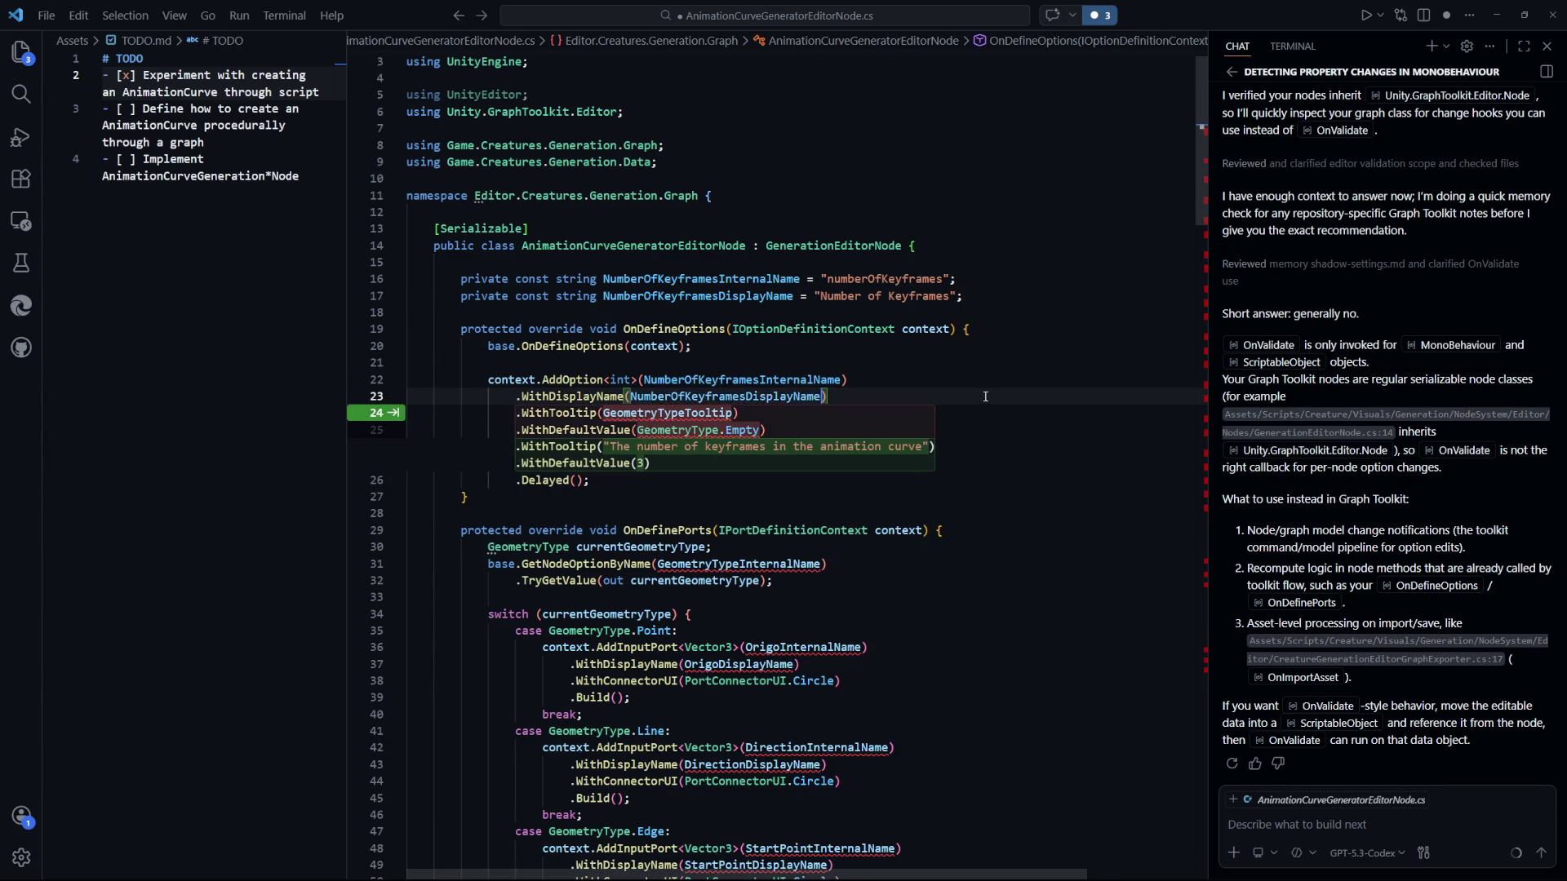
pyautogui.hotkey('ctrl', 's')
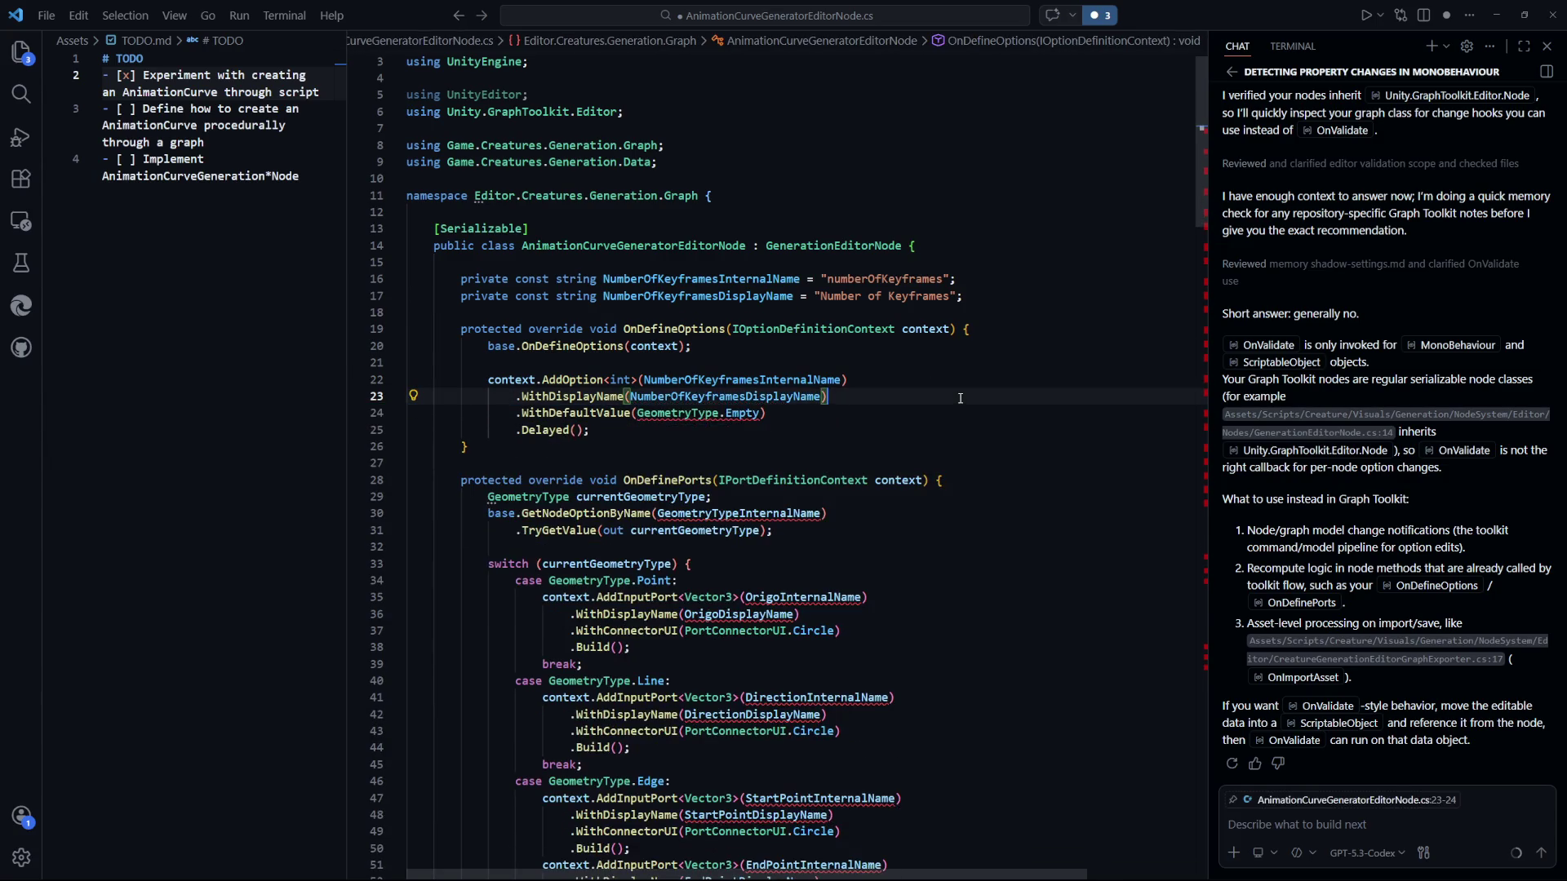
pyautogui.moveTo(759, 414); pyautogui.dragTo(638, 414)
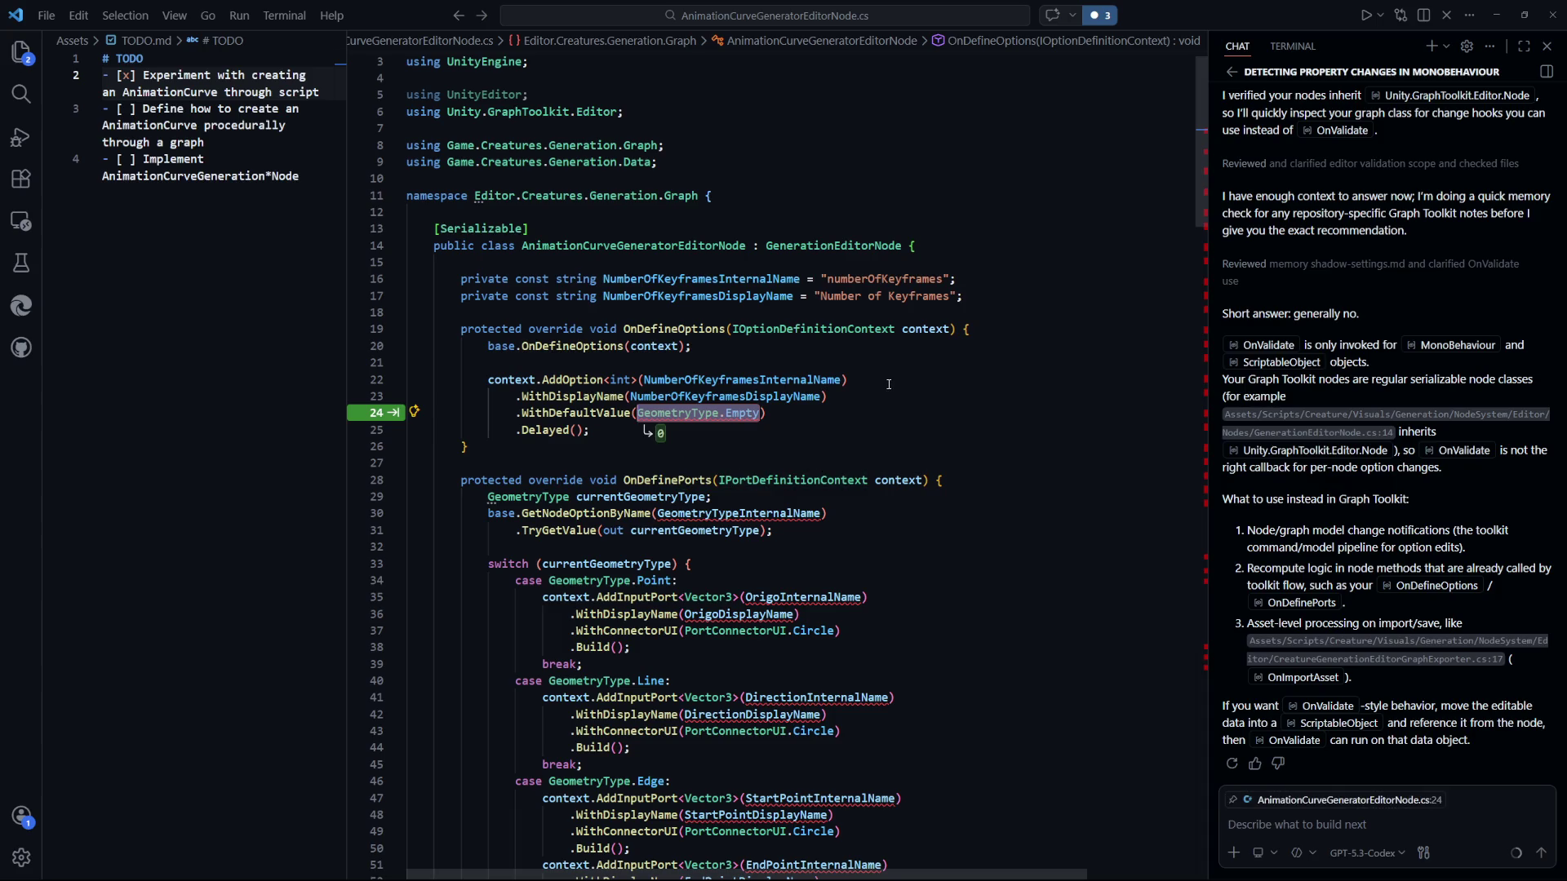
pyautogui.press('Tab')
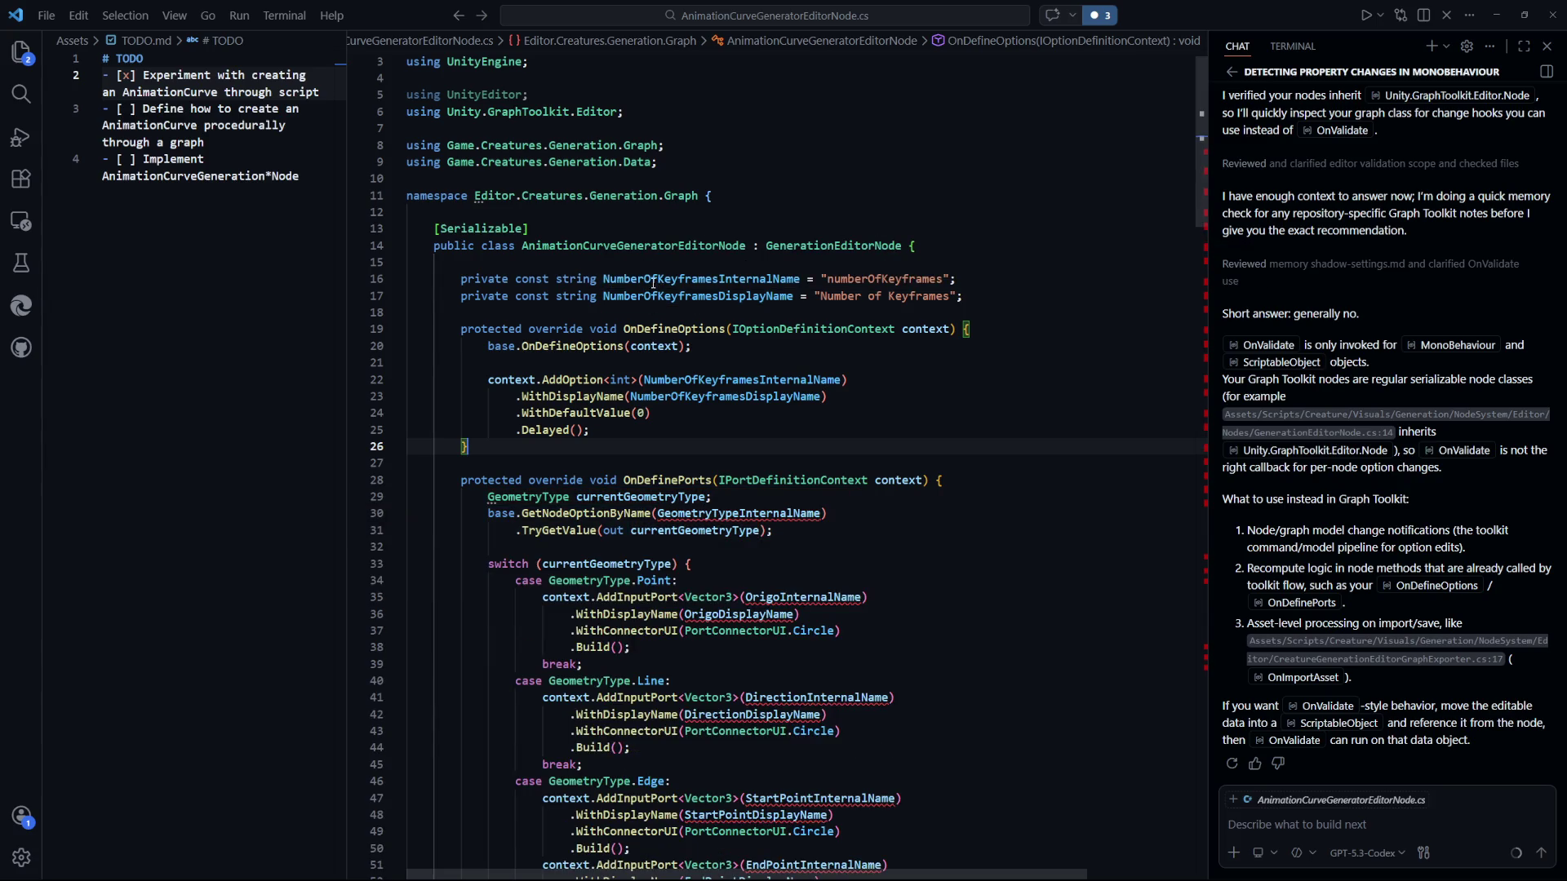
pyautogui.click(656, 281)
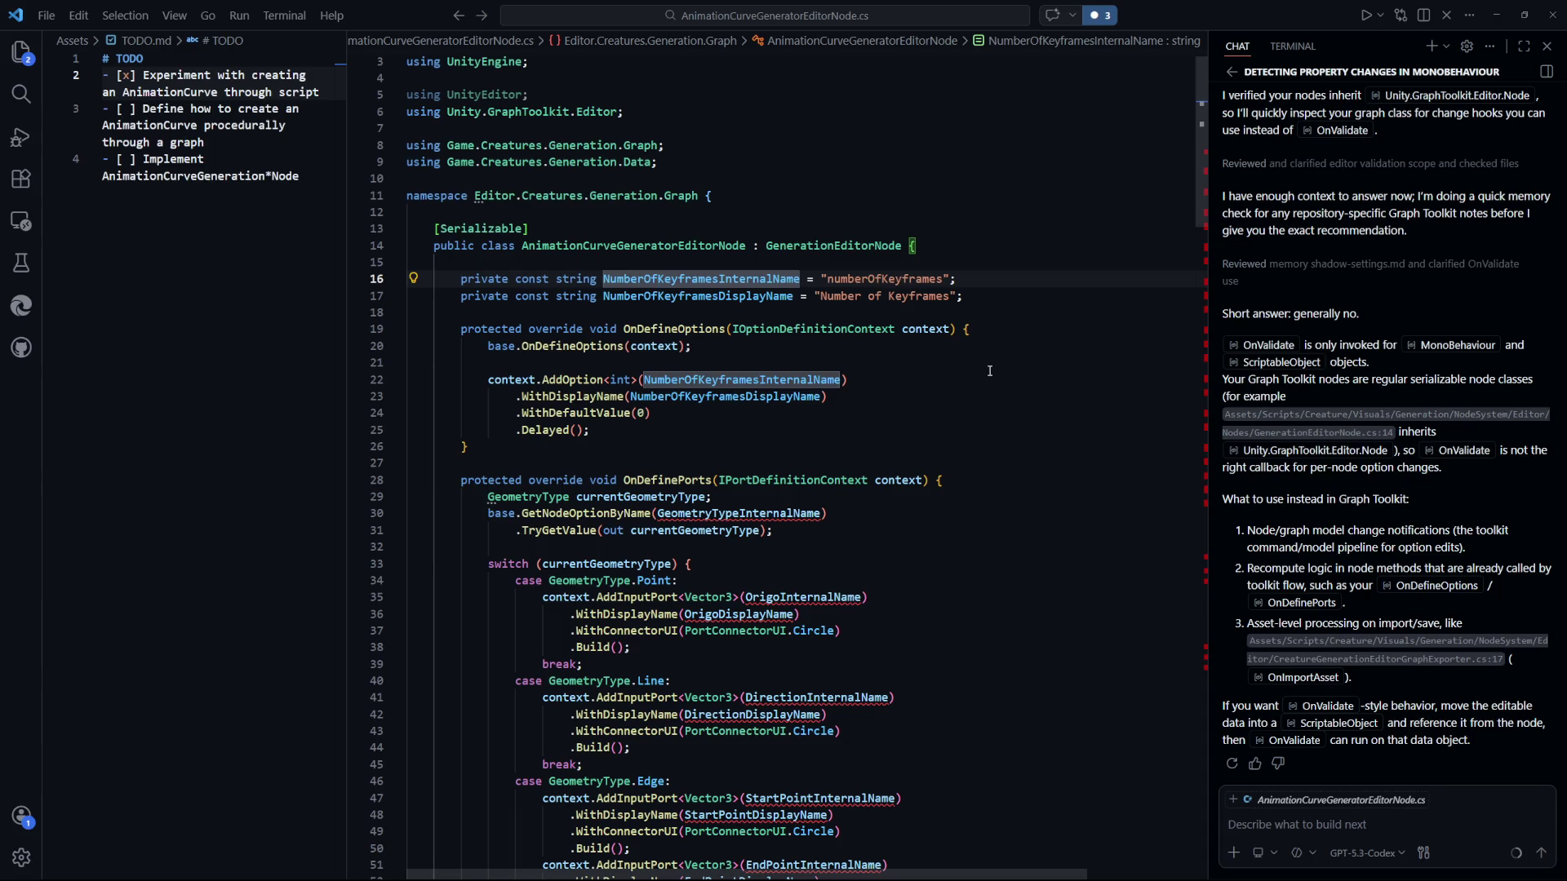
pyautogui.click(897, 396)
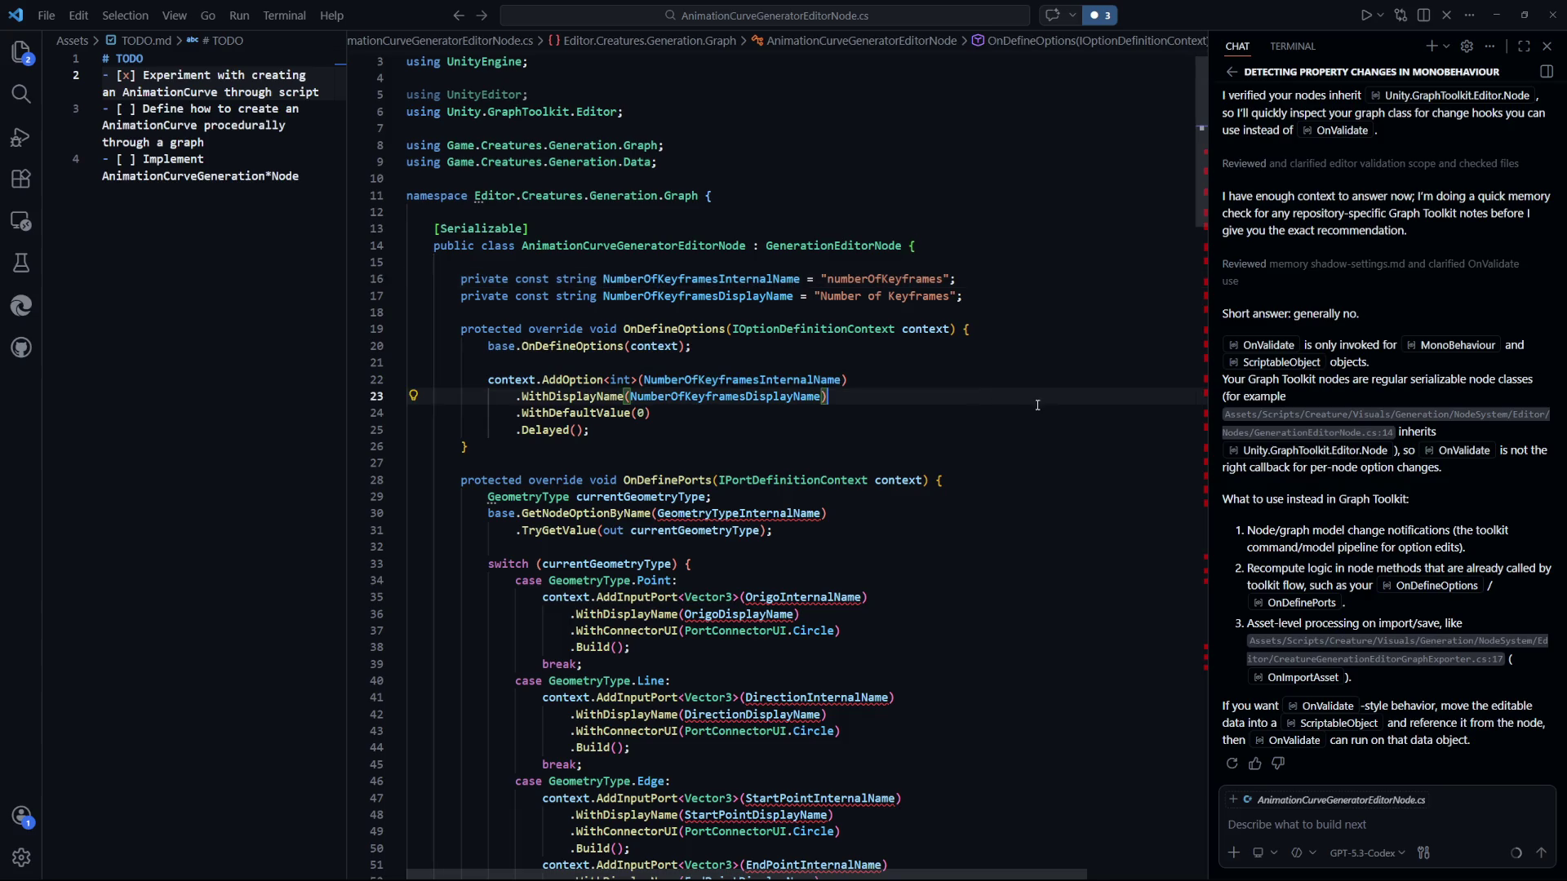
pyautogui.scroll(-2, 853, 365)
pyautogui.scroll(-1, 889, 233)
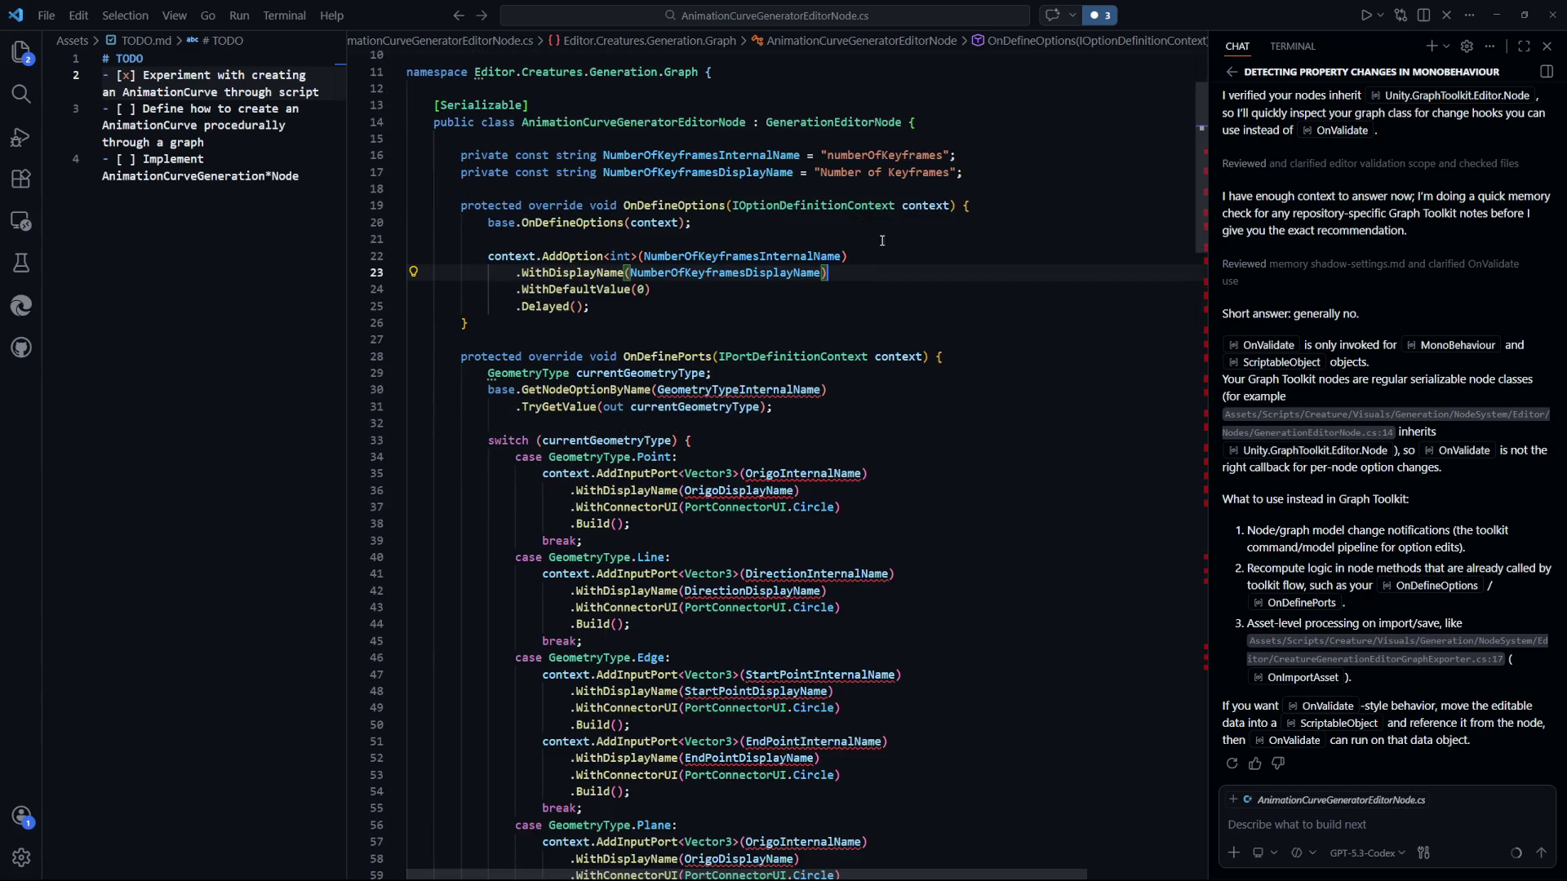
pyautogui.moveTo(658, 290); pyautogui.dragTo(564, 290)
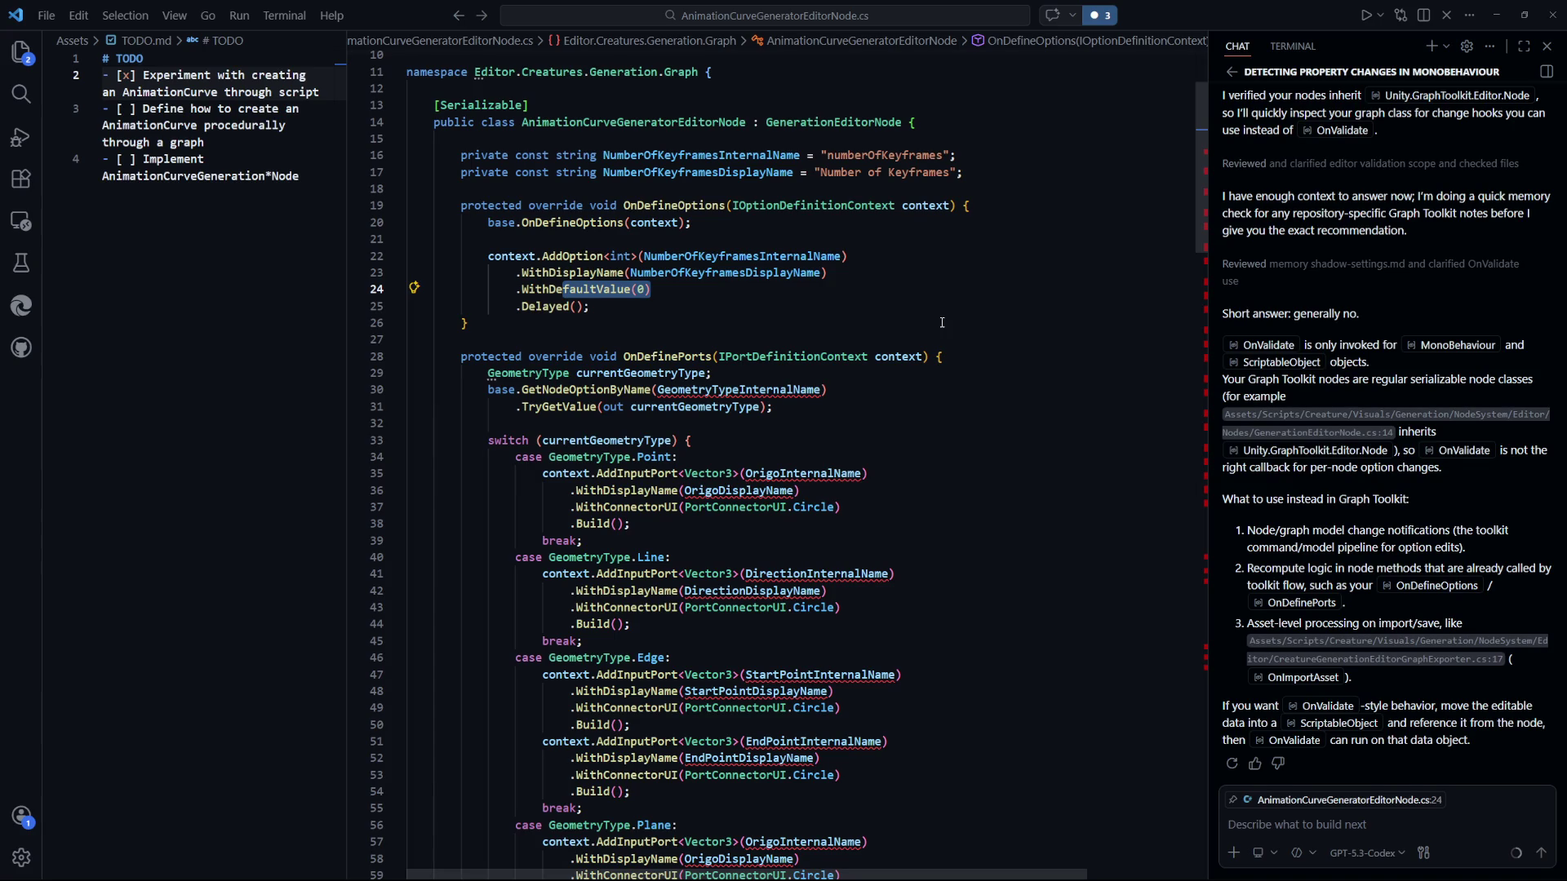
pyautogui.hotkey('alt', 'Tab')
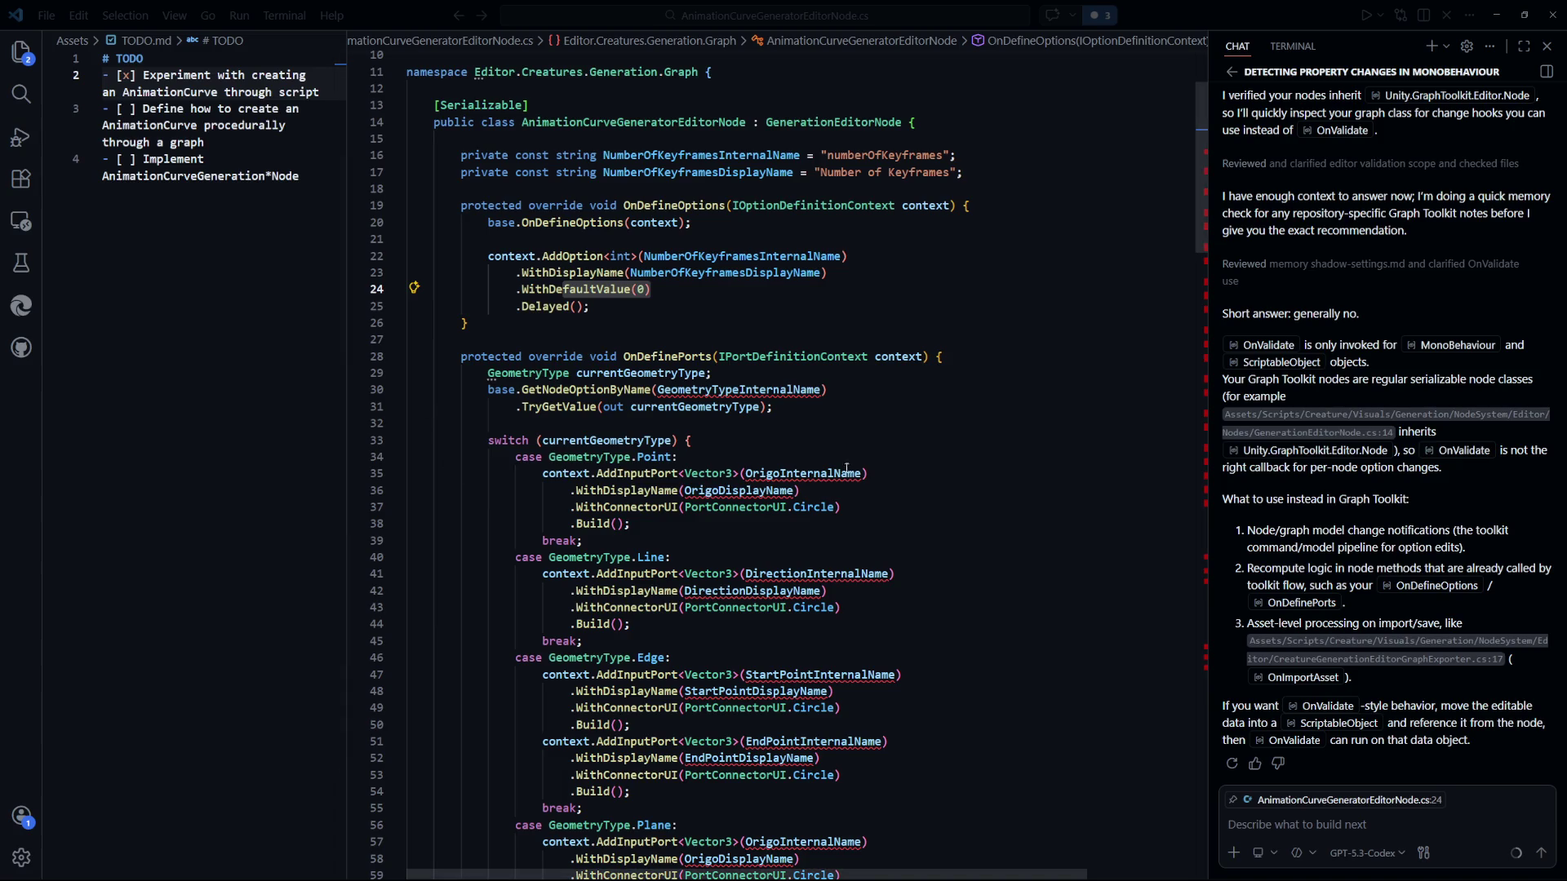
pyautogui.click(711, 300)
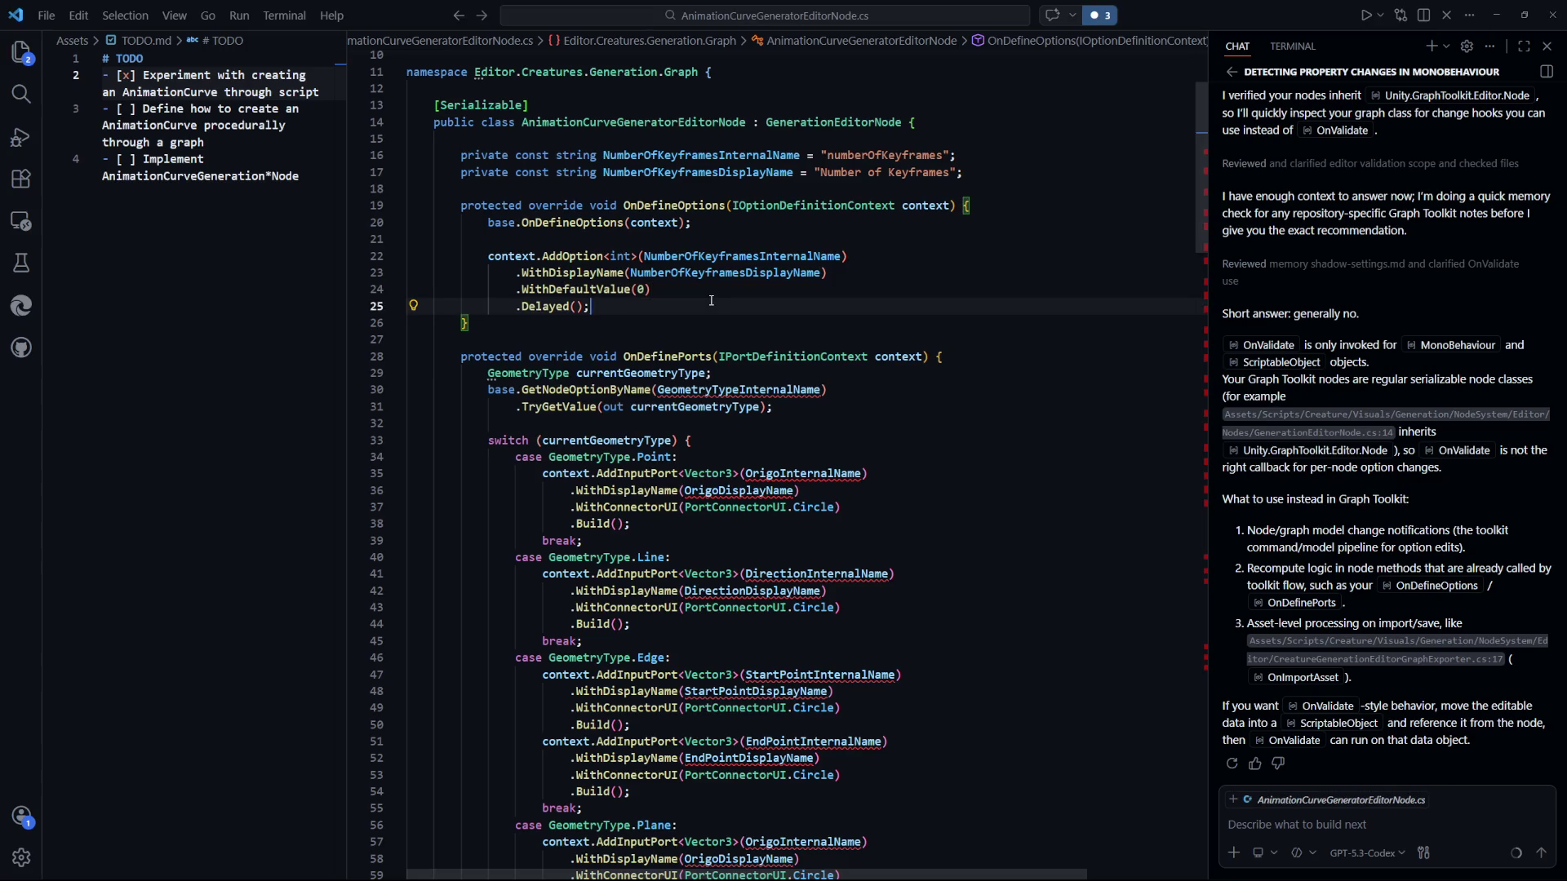
pyautogui.scroll(-2, 708, 341)
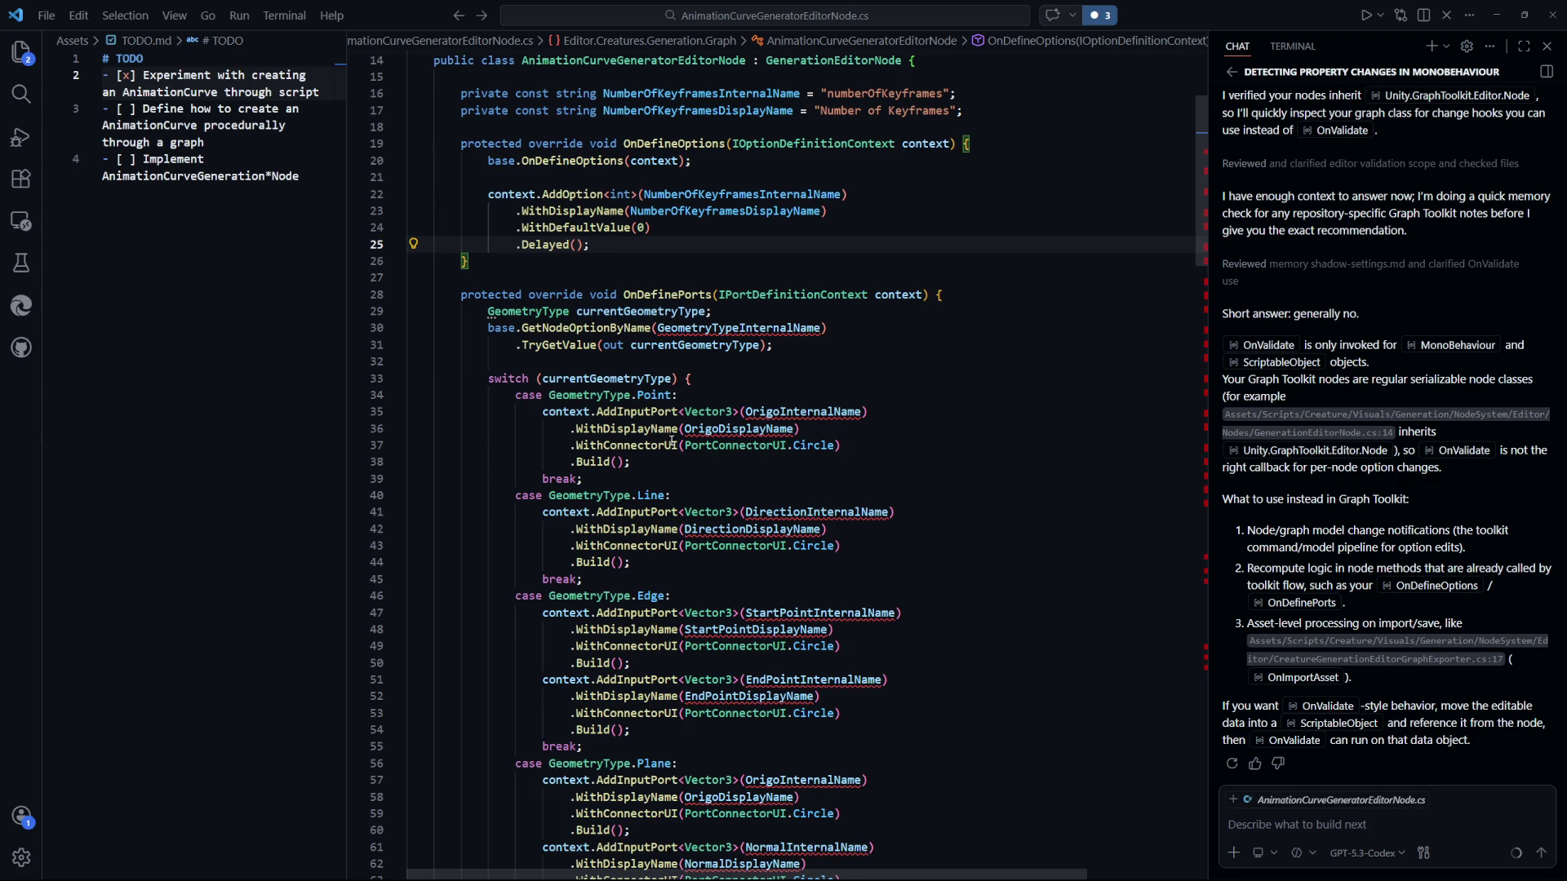
pyautogui.scroll(3, 681, 416)
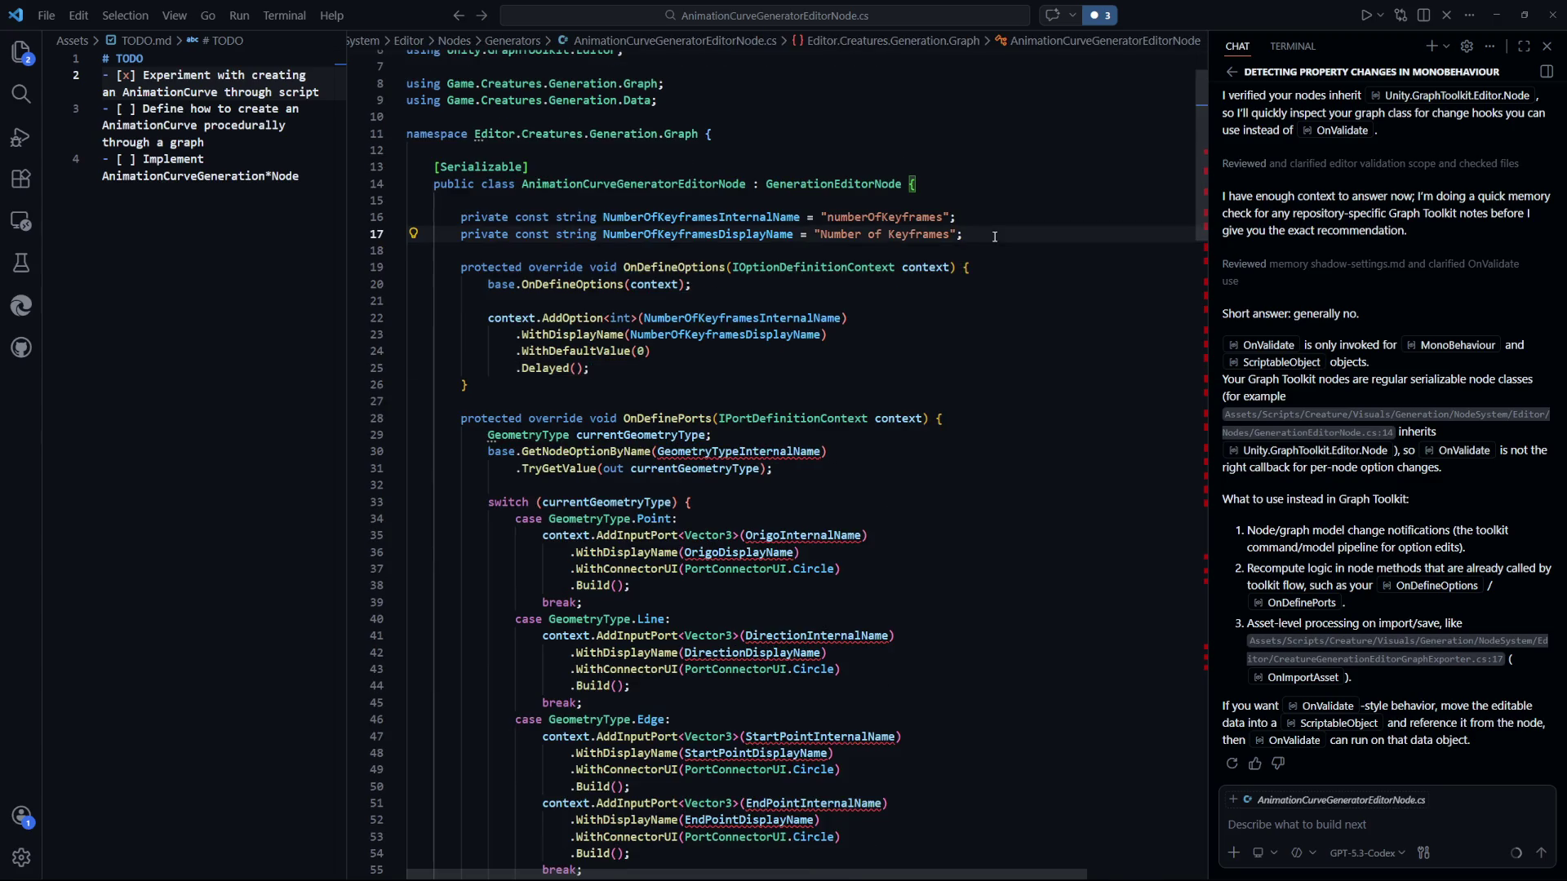
pyautogui.click(954, 234)
# Add TimeInternalName and TimeDisplayName constants.
pyautogui.press('Return')
pyautogui.press('Return')
pyautogui.write('private const sttrr')
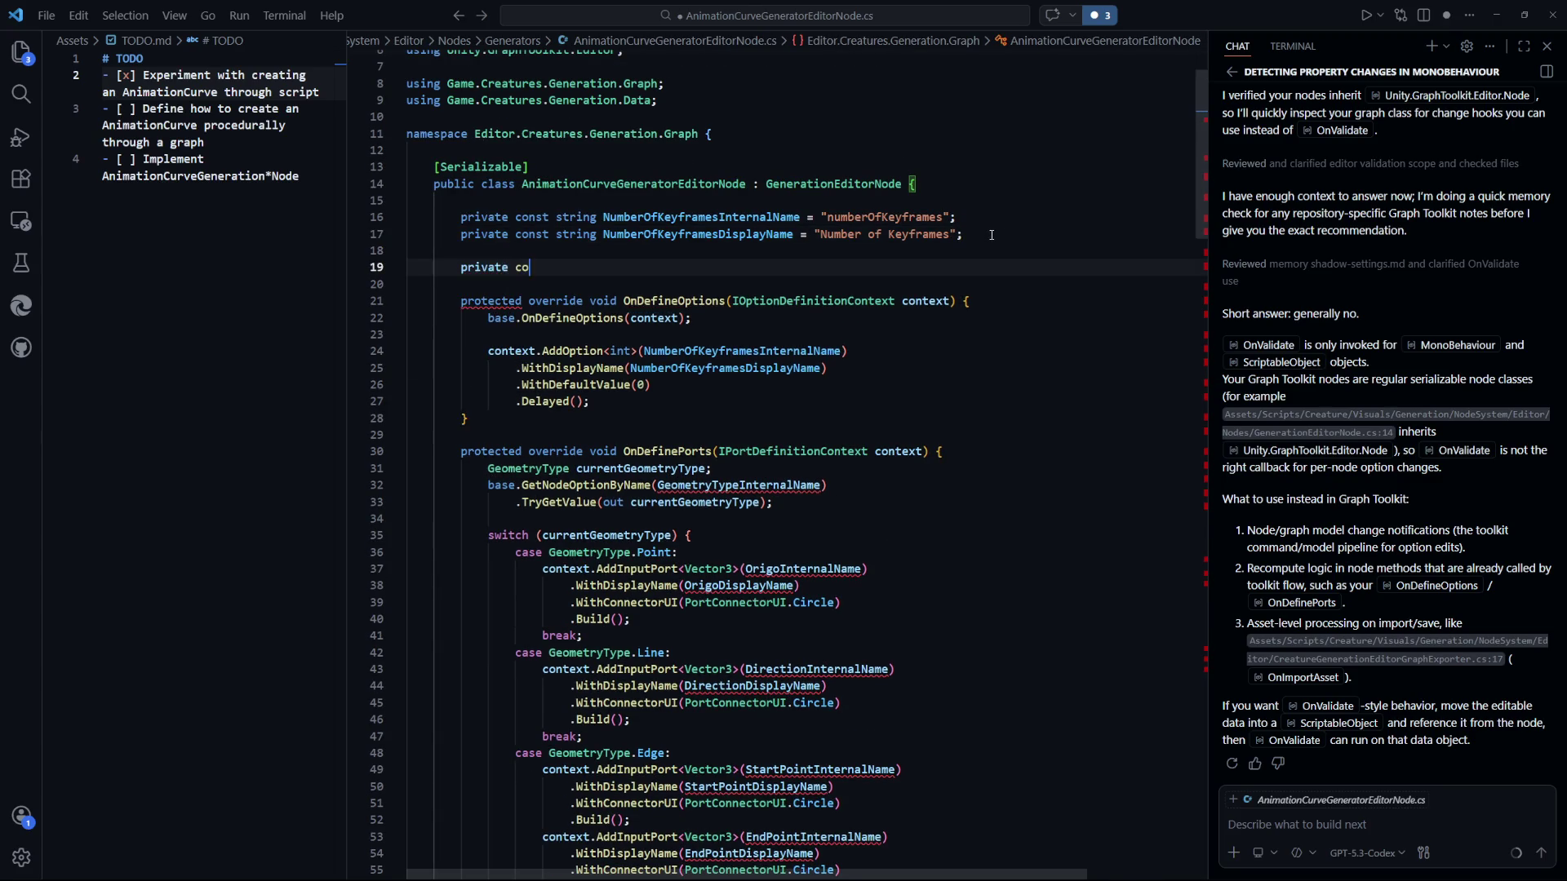
pyautogui.press('BackSpace')
pyautogui.press('BackSpace')
pyautogui.press('BackSpace')
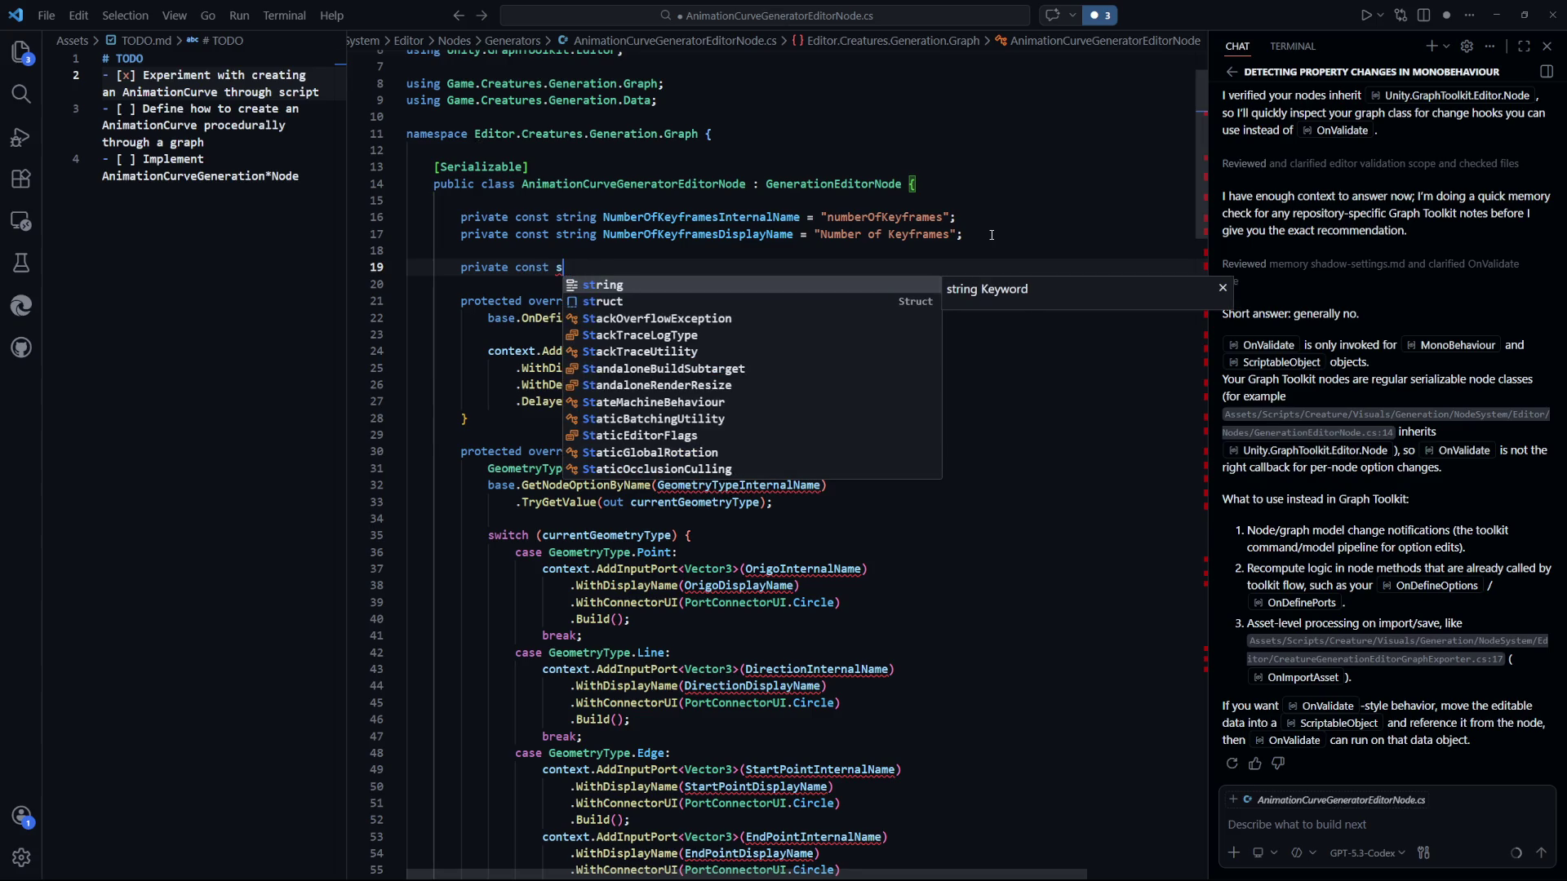
pyautogui.write('tring InTangentr')
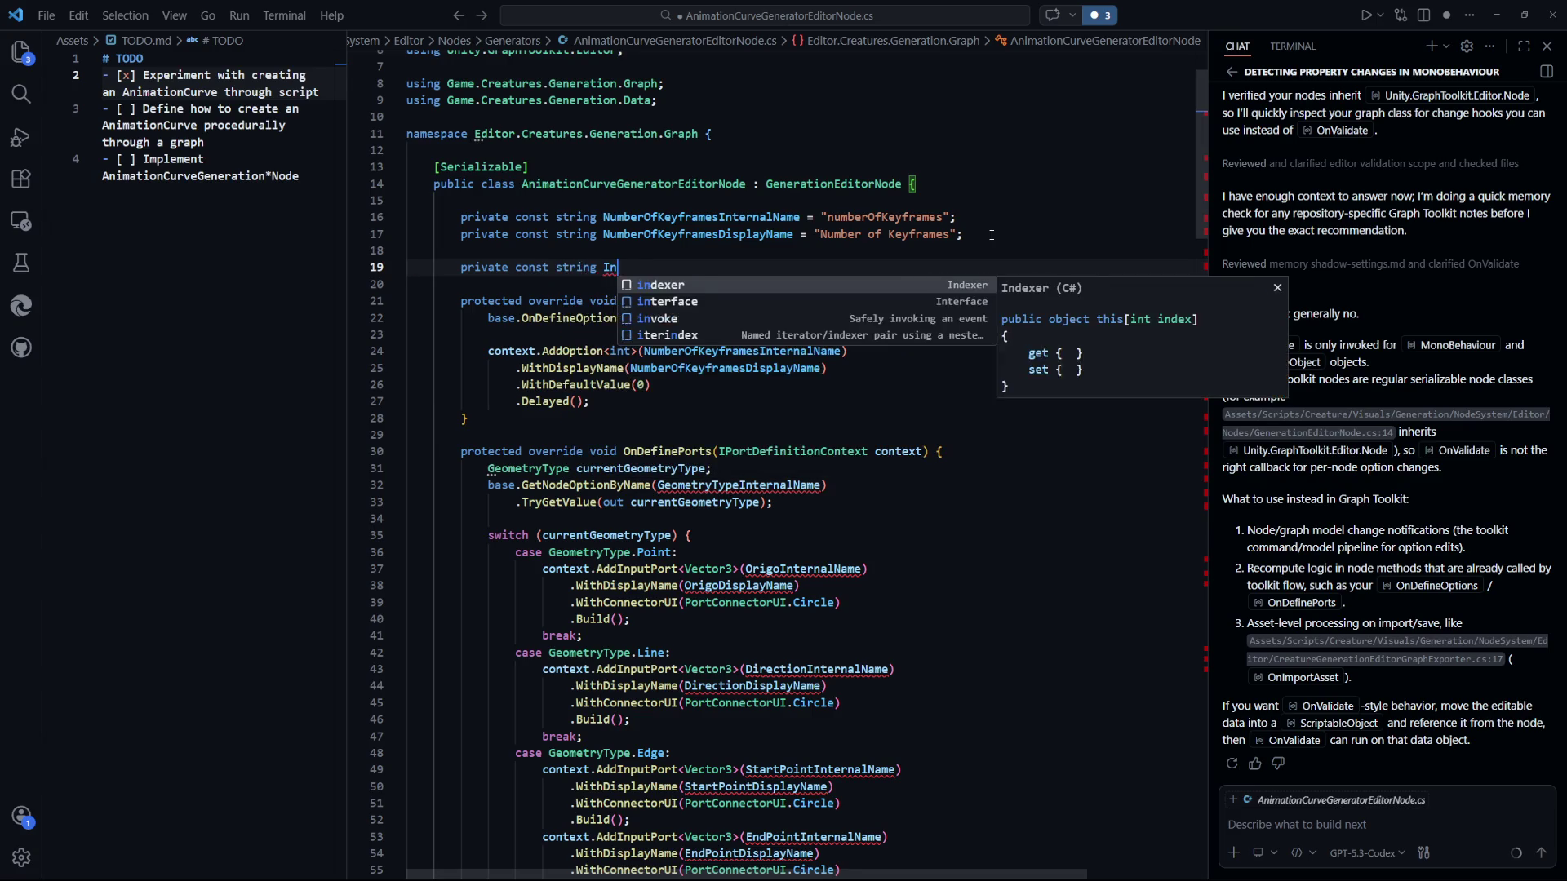
pyautogui.press('BackSpace')
pyautogui.press('BackSpace')
pyautogui.press('BackSpace')
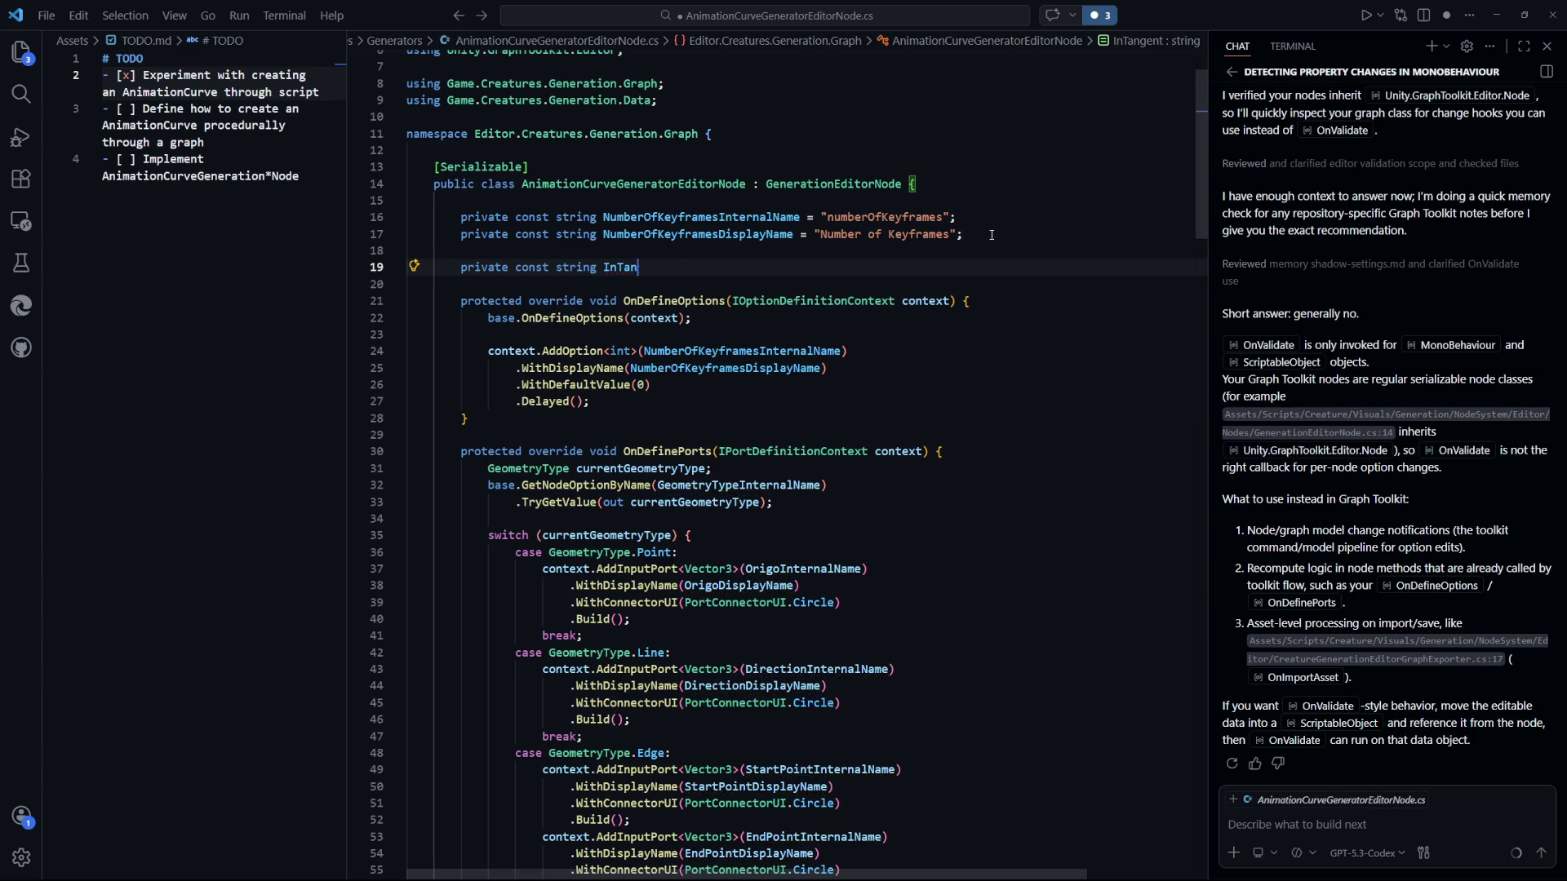
pyautogui.write('Time')
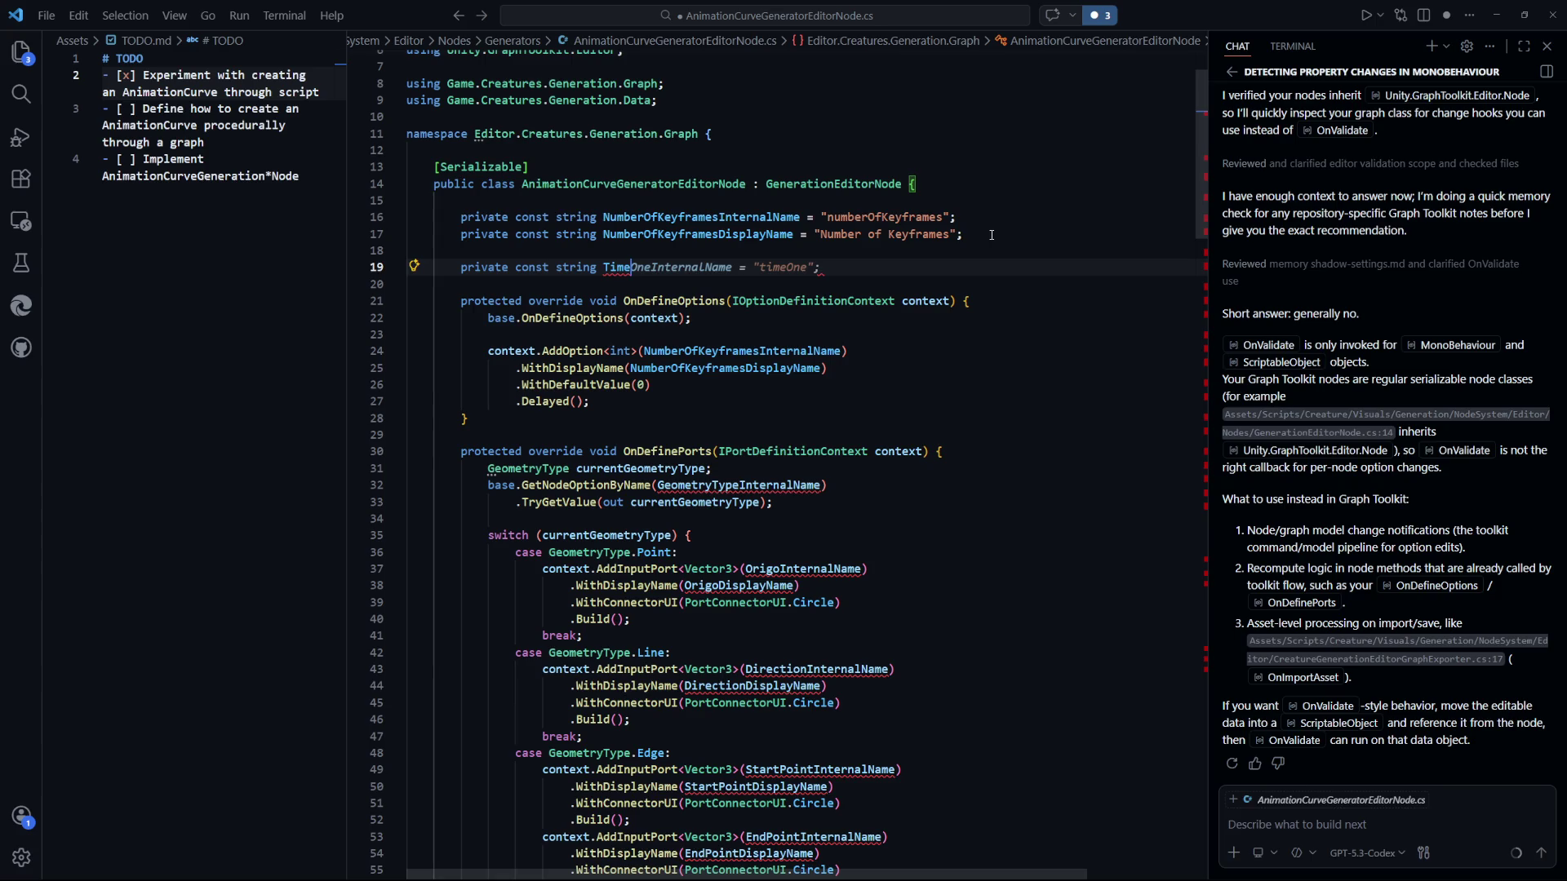
pyautogui.write('Internal')
pyautogui.press('Tab')
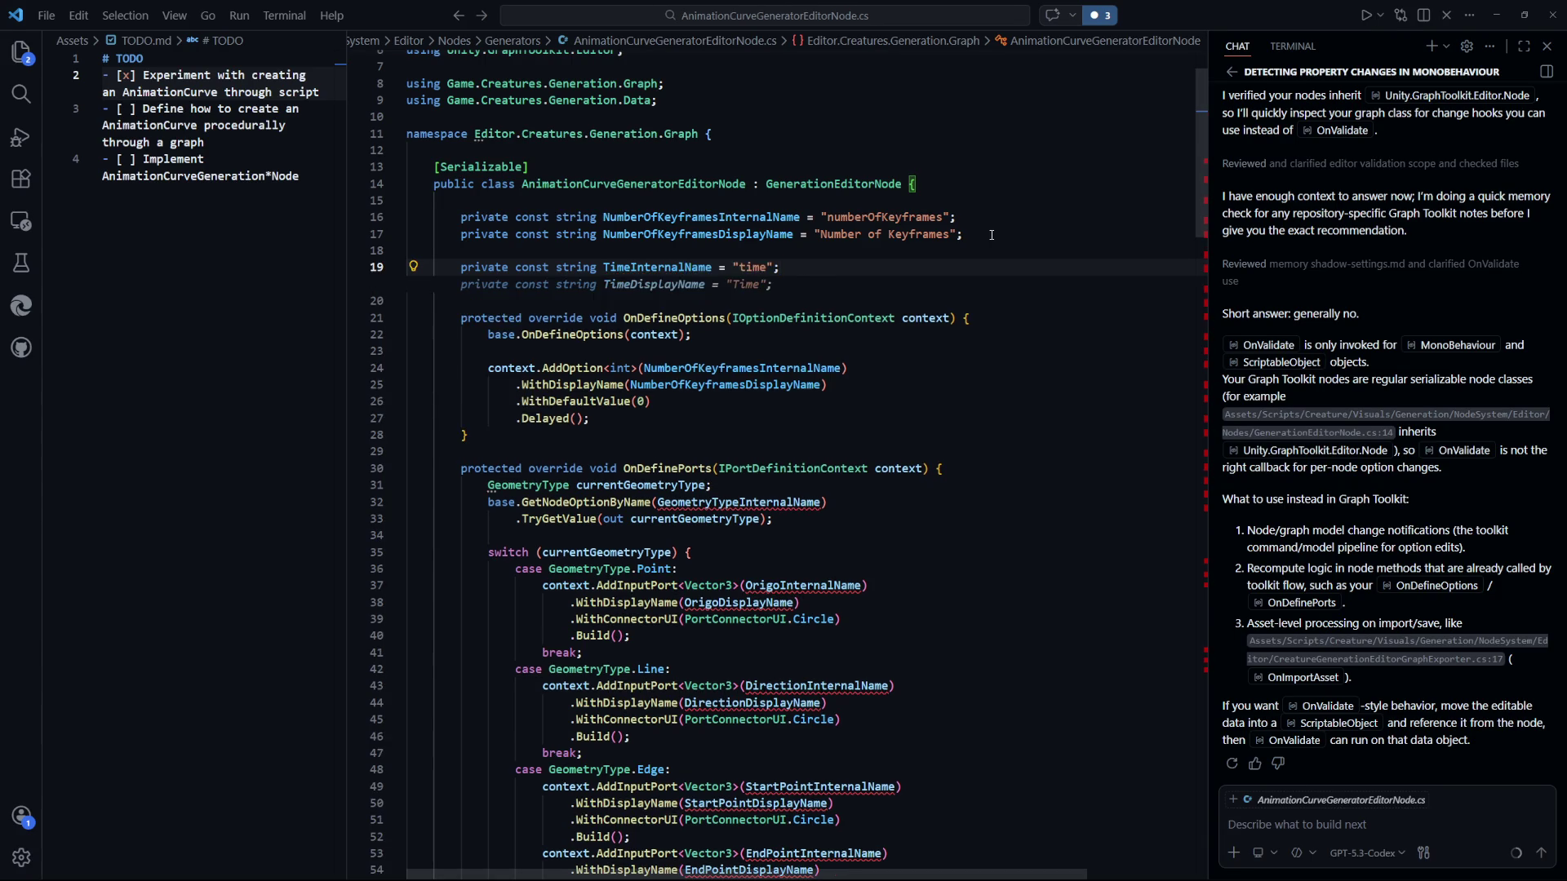
pyautogui.press('Tab')
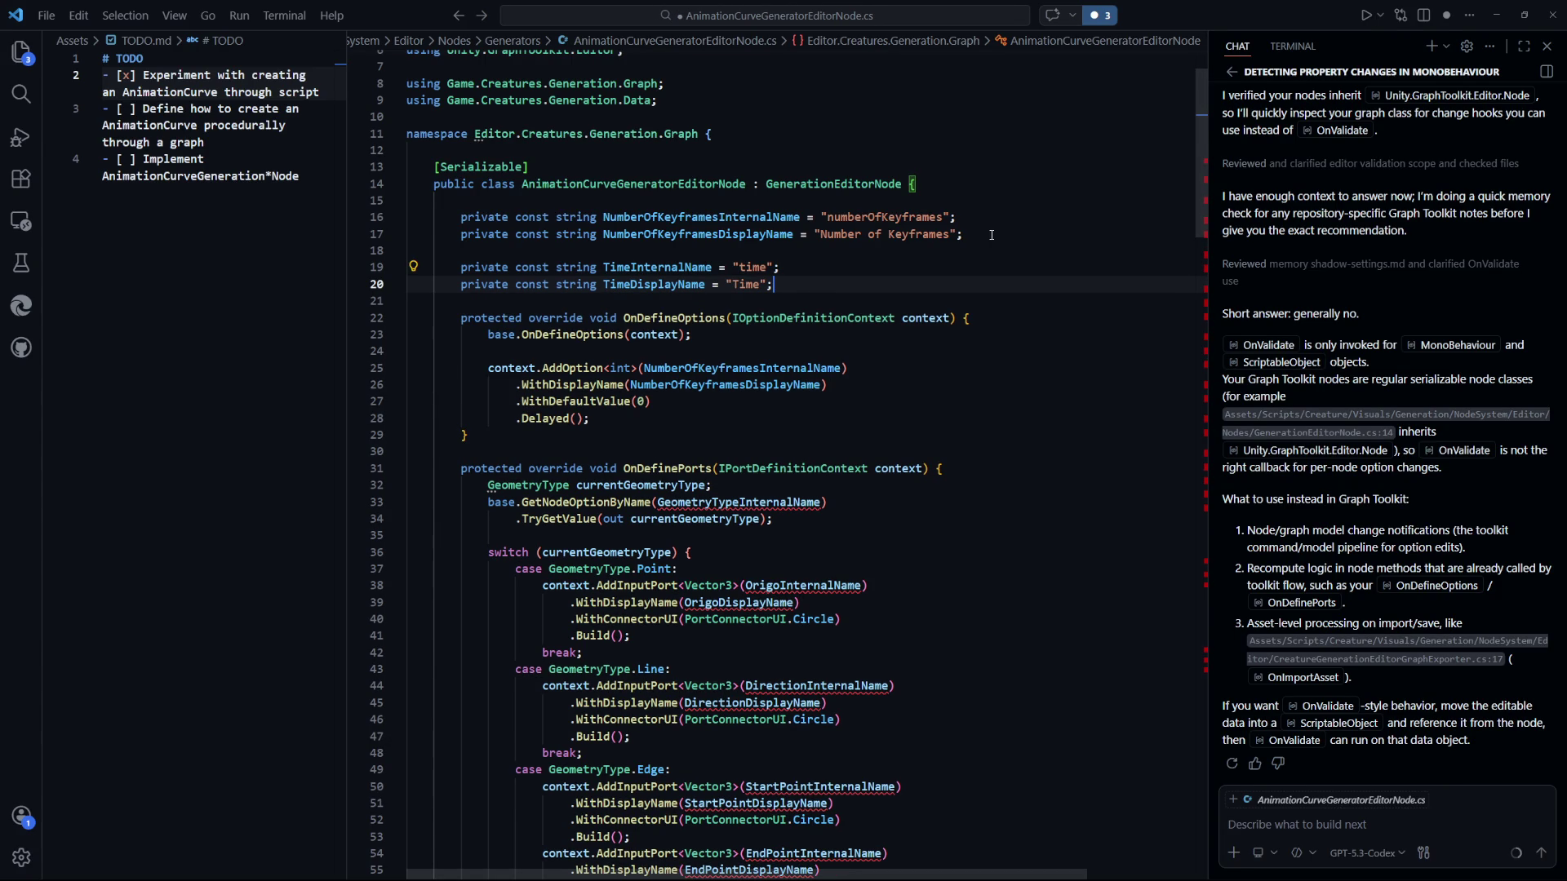
pyautogui.press('Return')
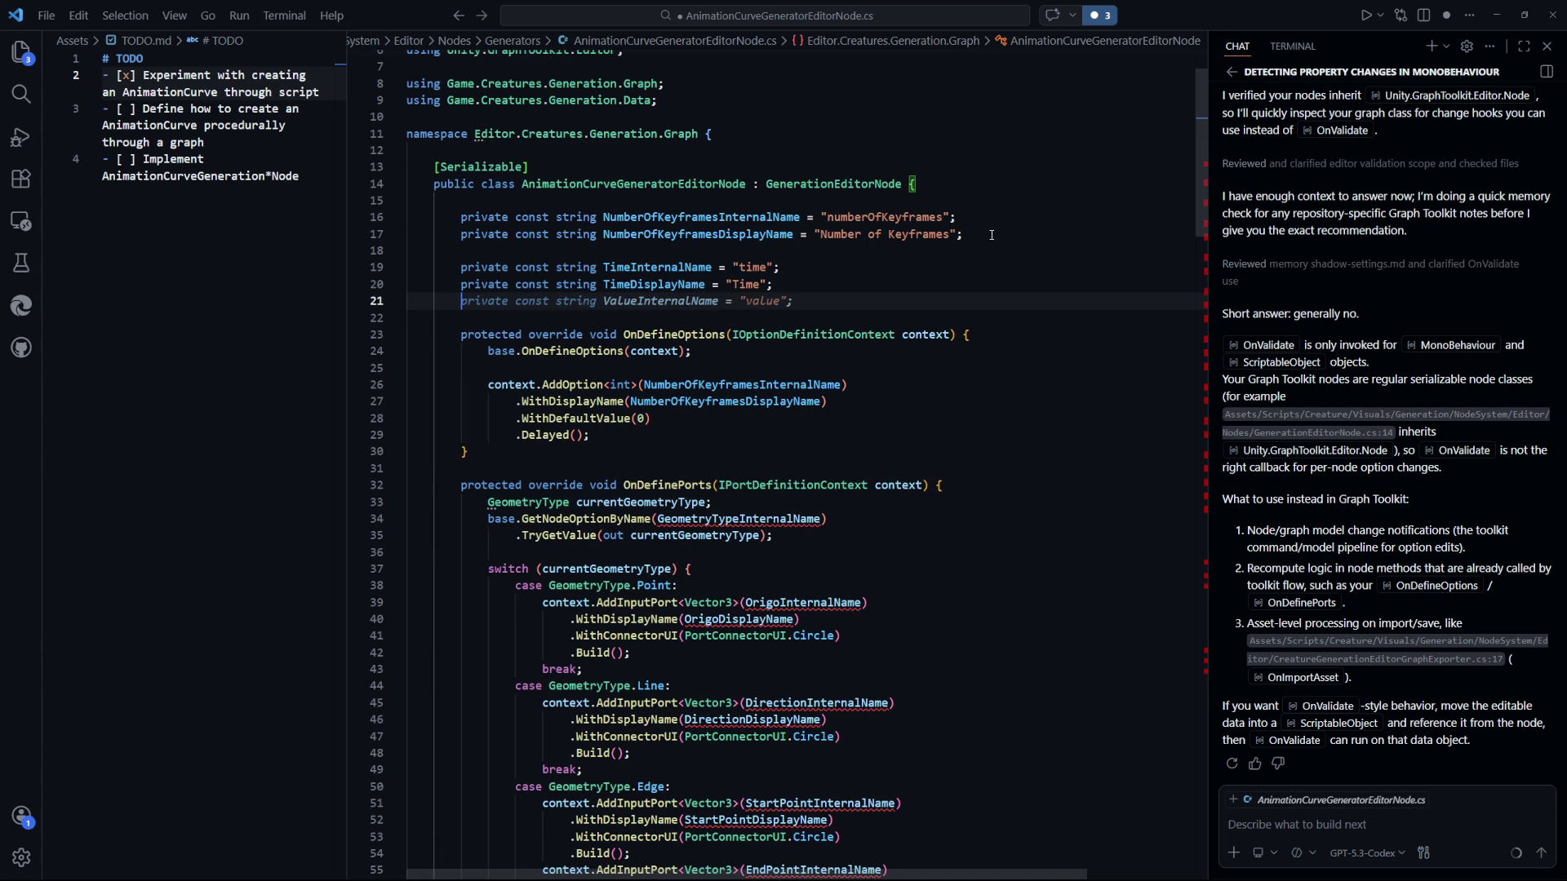
# Add internal and display name constants for Value, InTangent, OutTangent, InWeight and OutWeight.
pyautogui.press('Tab')
pyautogui.press('Return')
pyautogui.press('Tab')
pyautogui.press('Return')
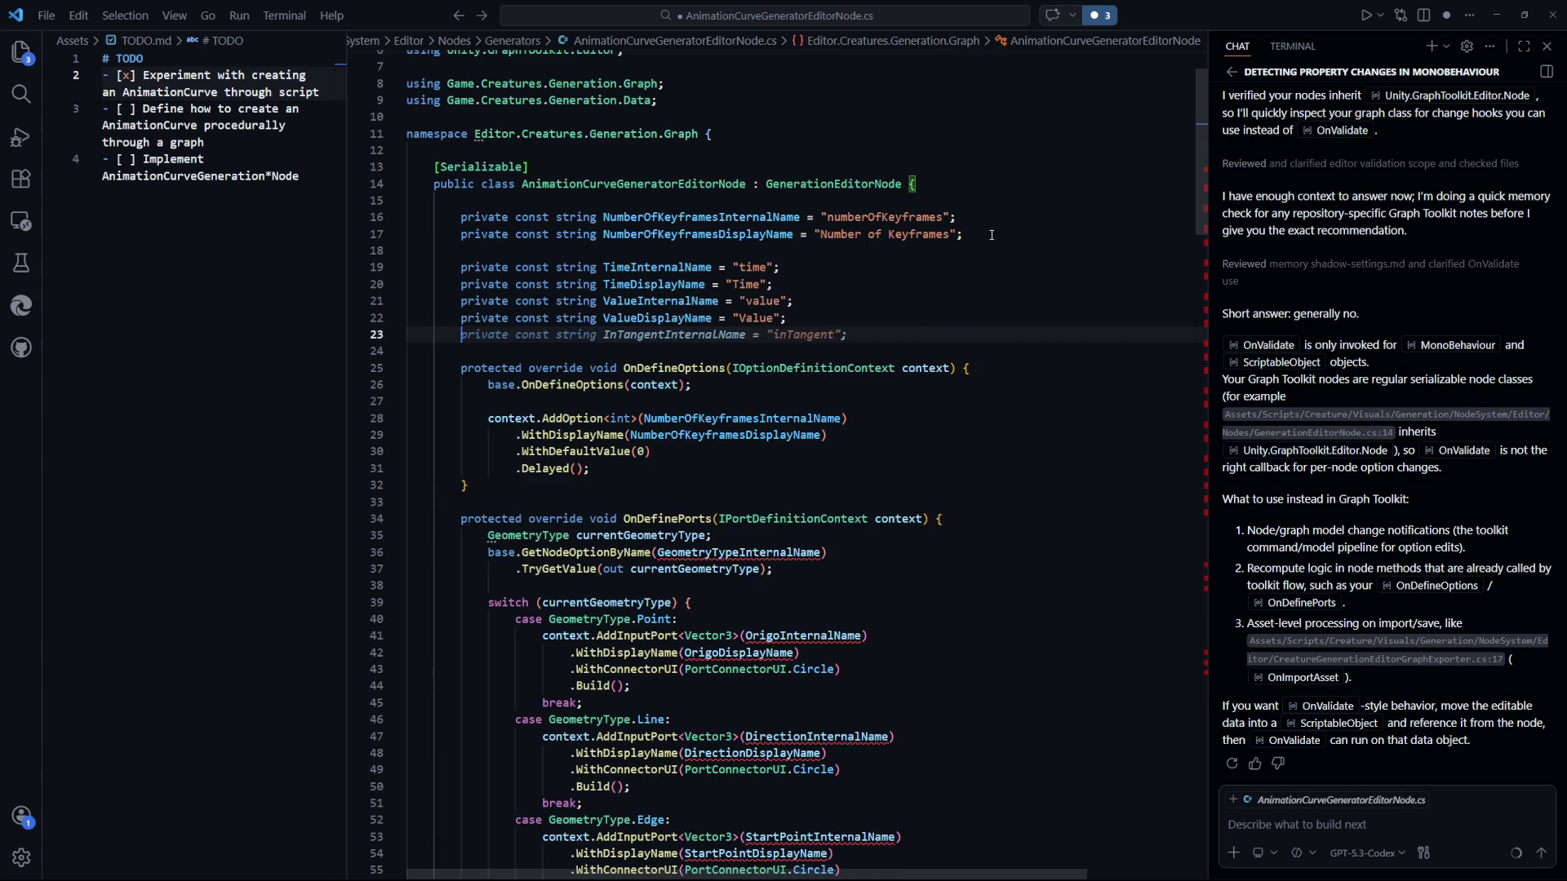
pyautogui.press('Tab')
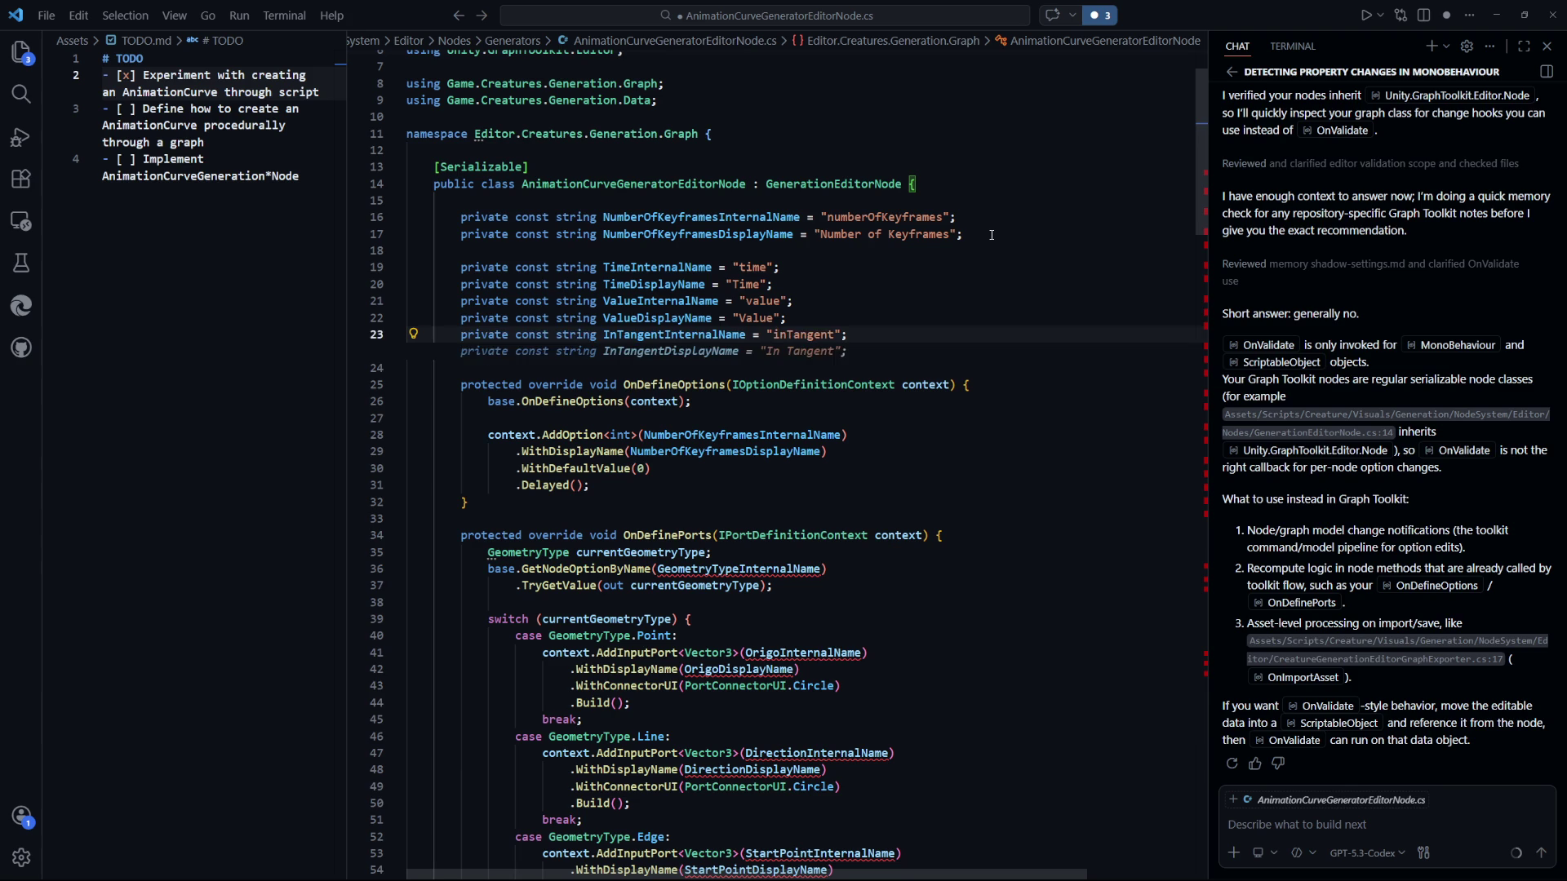
pyautogui.press('Tab')
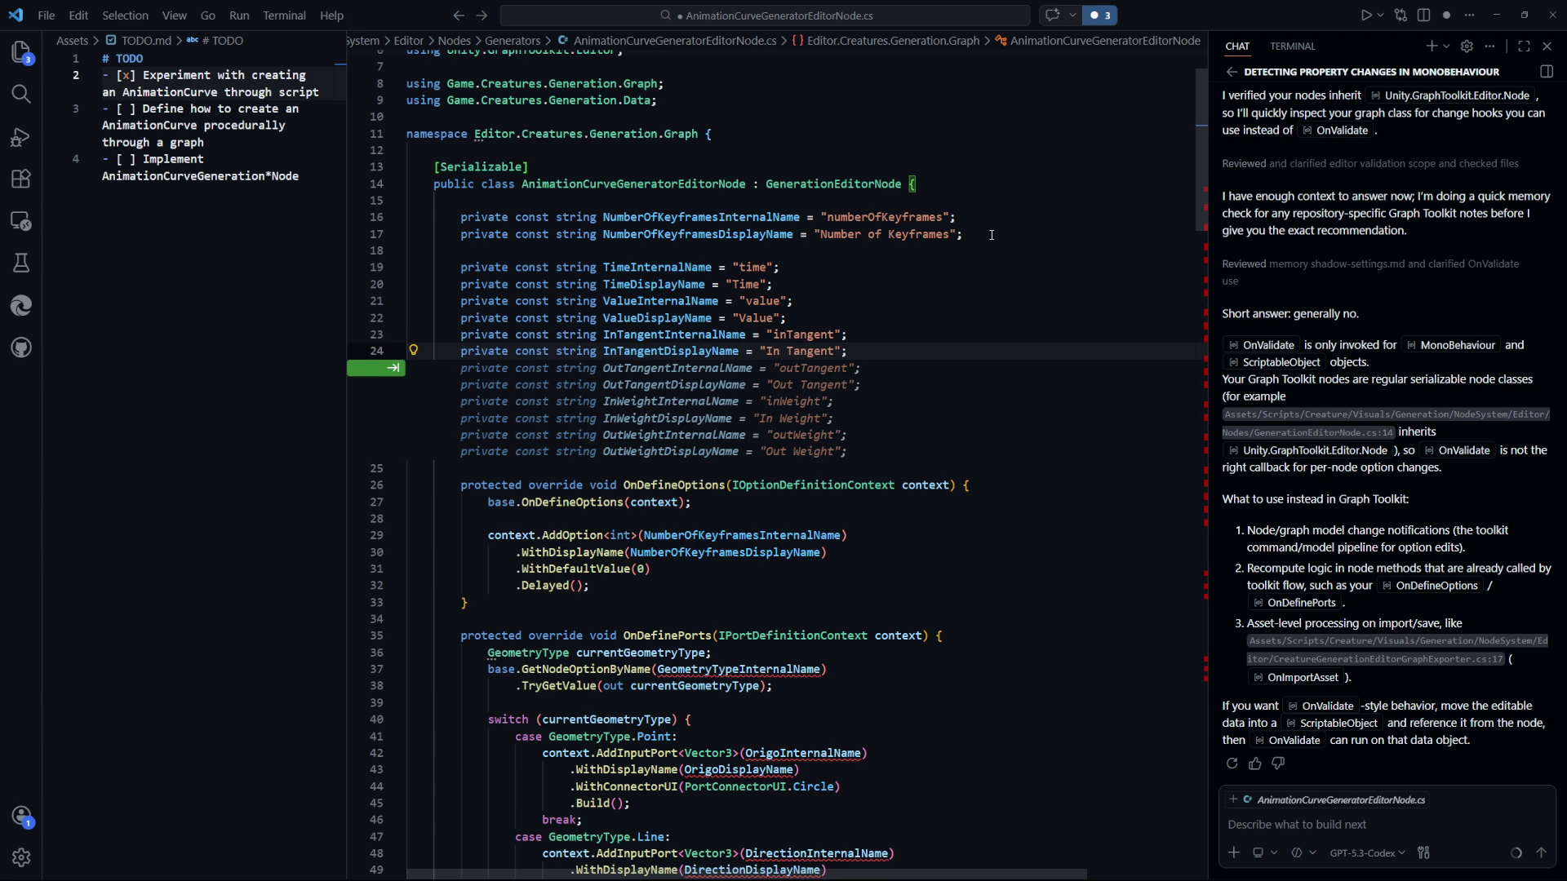
pyautogui.press('Tab')
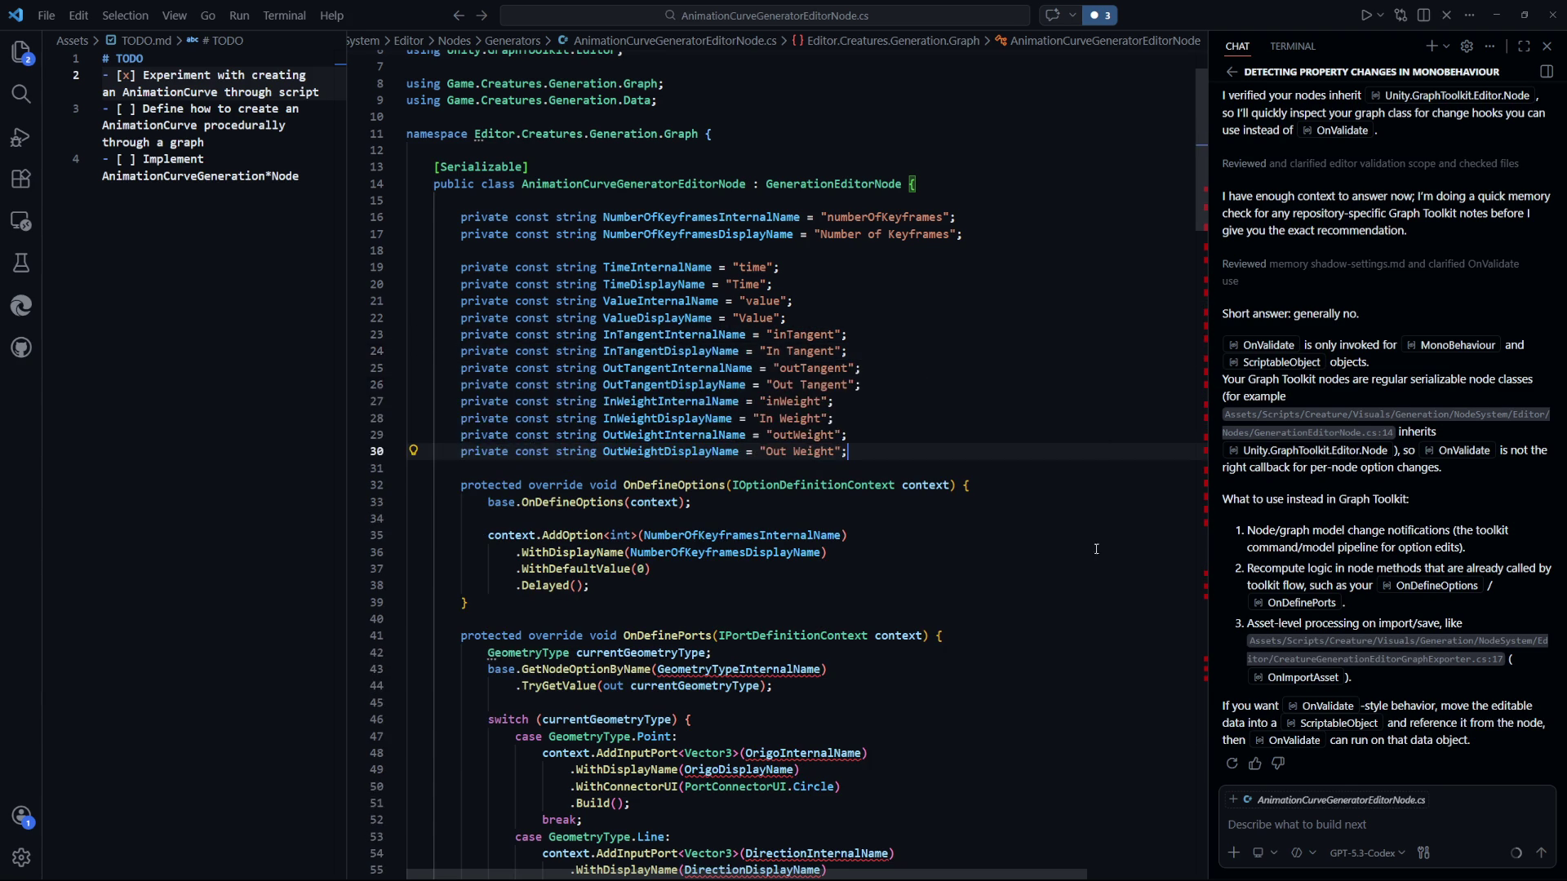
pyautogui.press('Down')
pyautogui.press('Down')
pyautogui.press('Down')
pyautogui.scroll(-2, 969, 449)
pyautogui.press('Up')
pyautogui.press('Up')
pyautogui.press('Up')
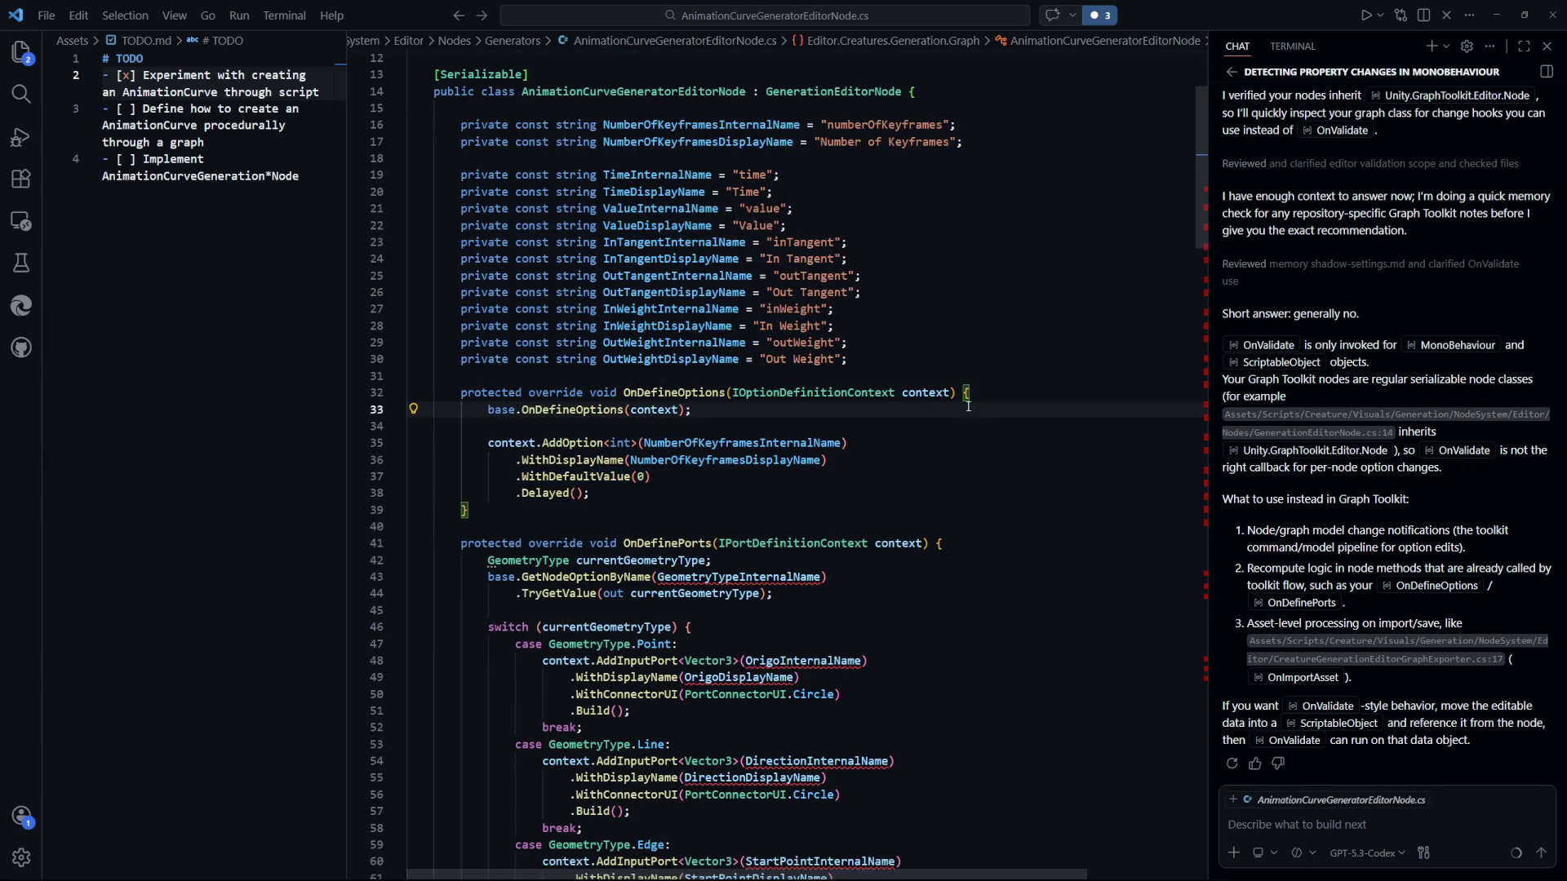
# Delete the geometry-type switch and its input ports from OnDefinePorts, keeping the DynamicMesh output.
pyautogui.scroll(-6, 968, 406)
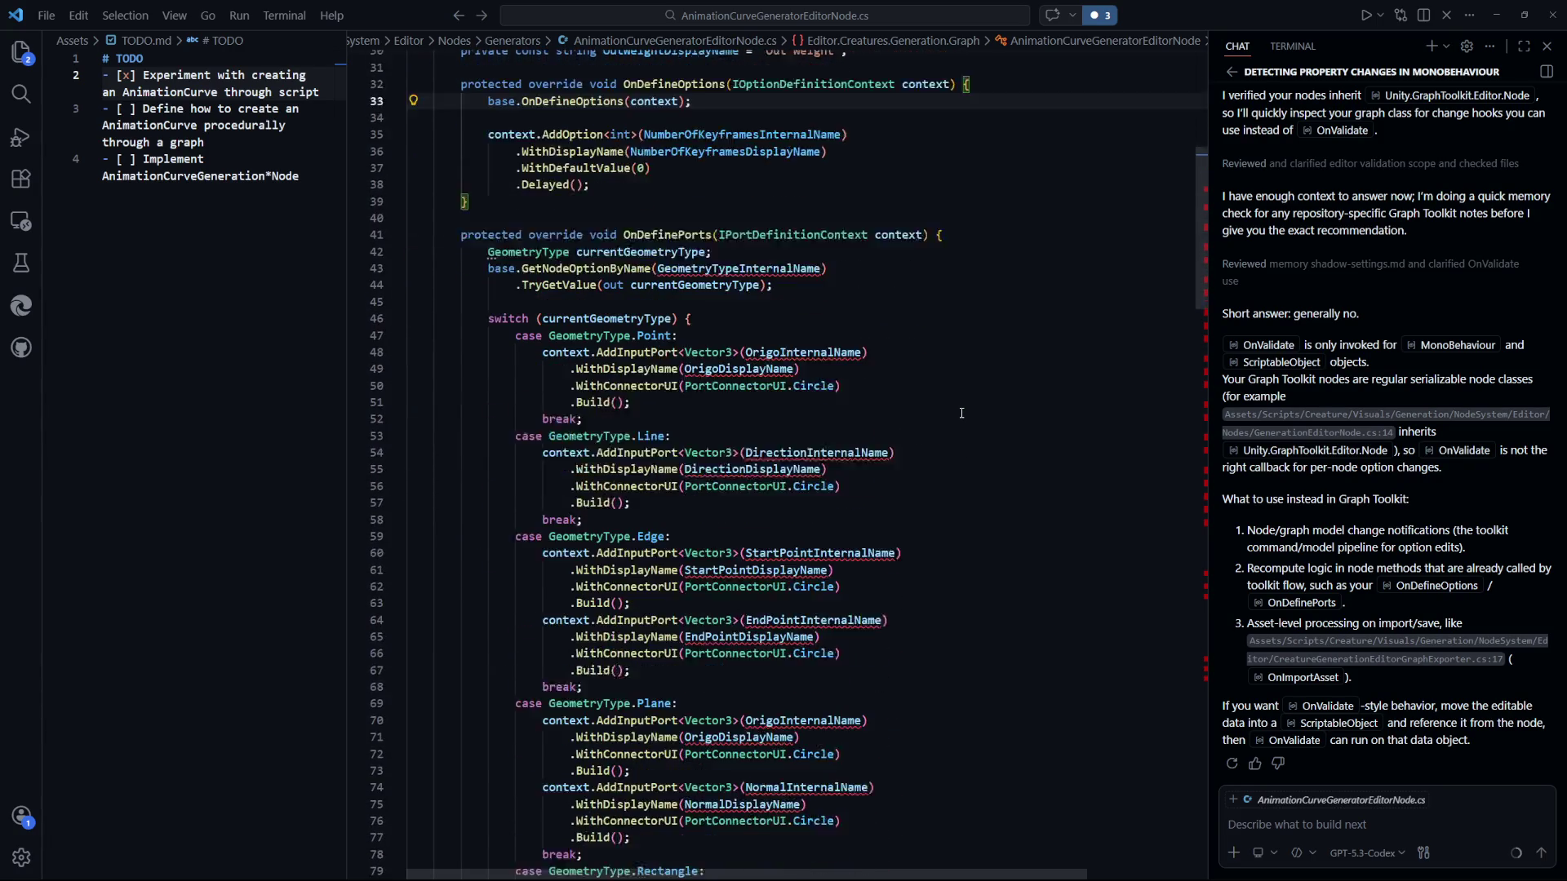
pyautogui.scroll(-1, 962, 413)
pyautogui.scroll(-20, 962, 413)
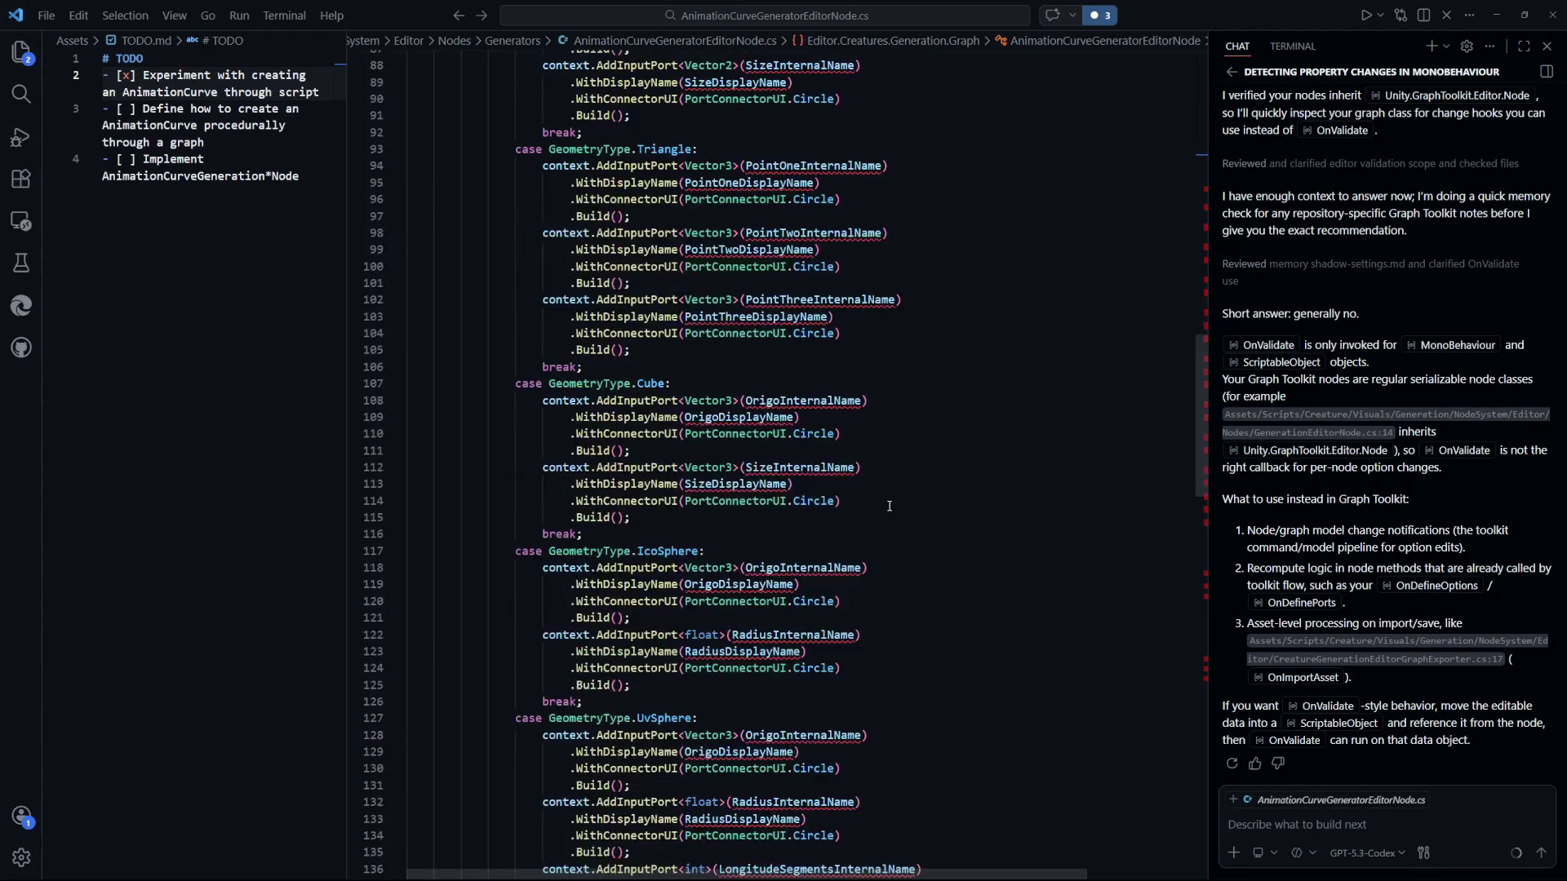
pyautogui.scroll(2, 625, 632)
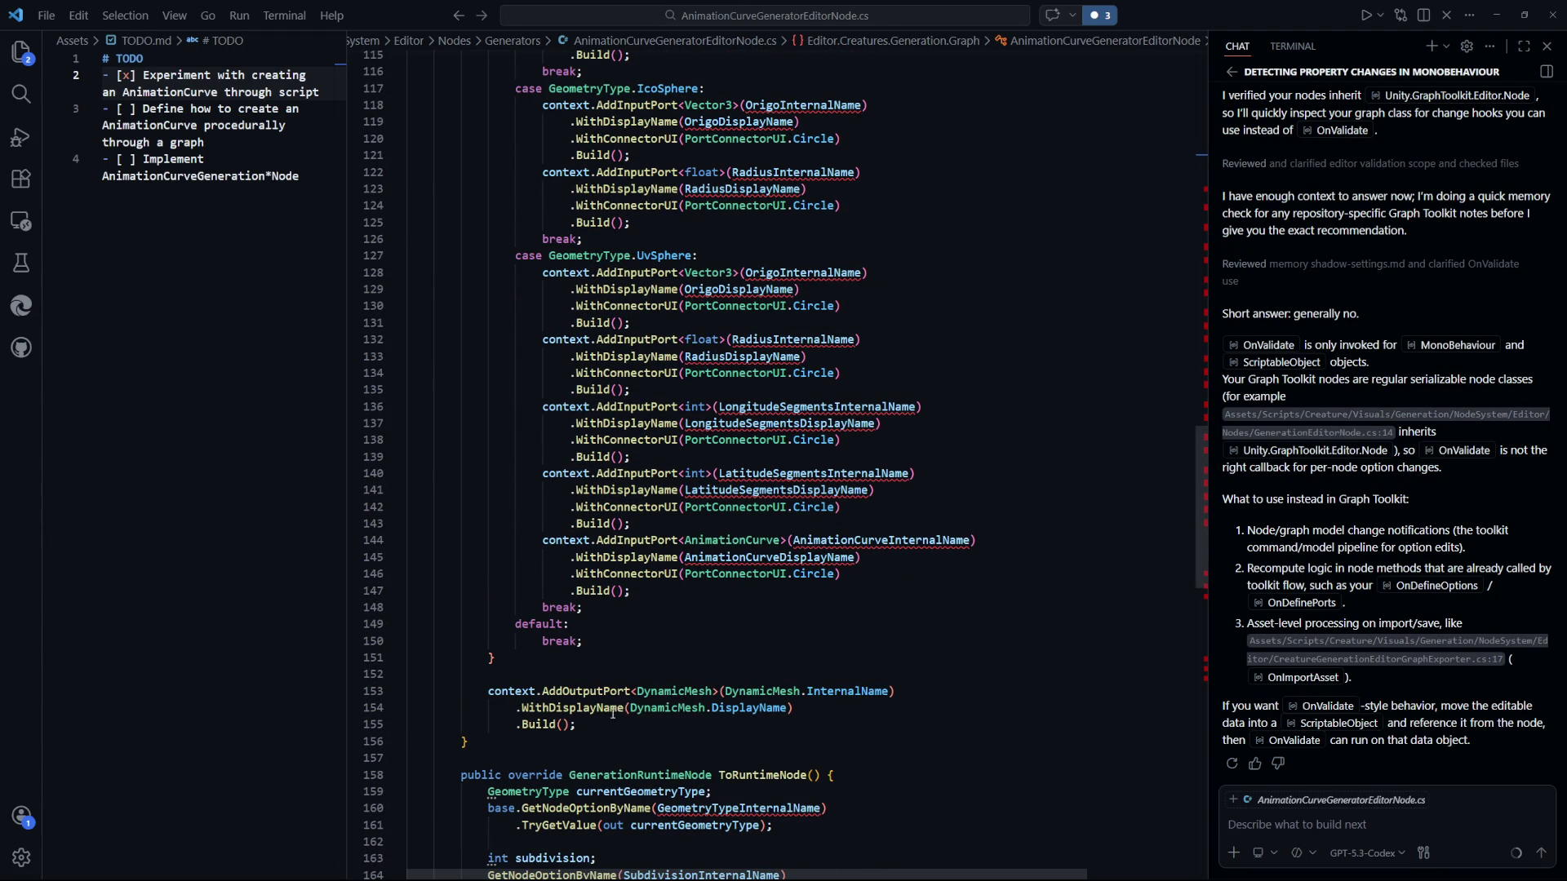
pyautogui.moveTo(587, 724); pyautogui.dragTo(487, 519)
pyautogui.scroll(-15, 900, 588)
pyautogui.scroll(20, 1034, 449)
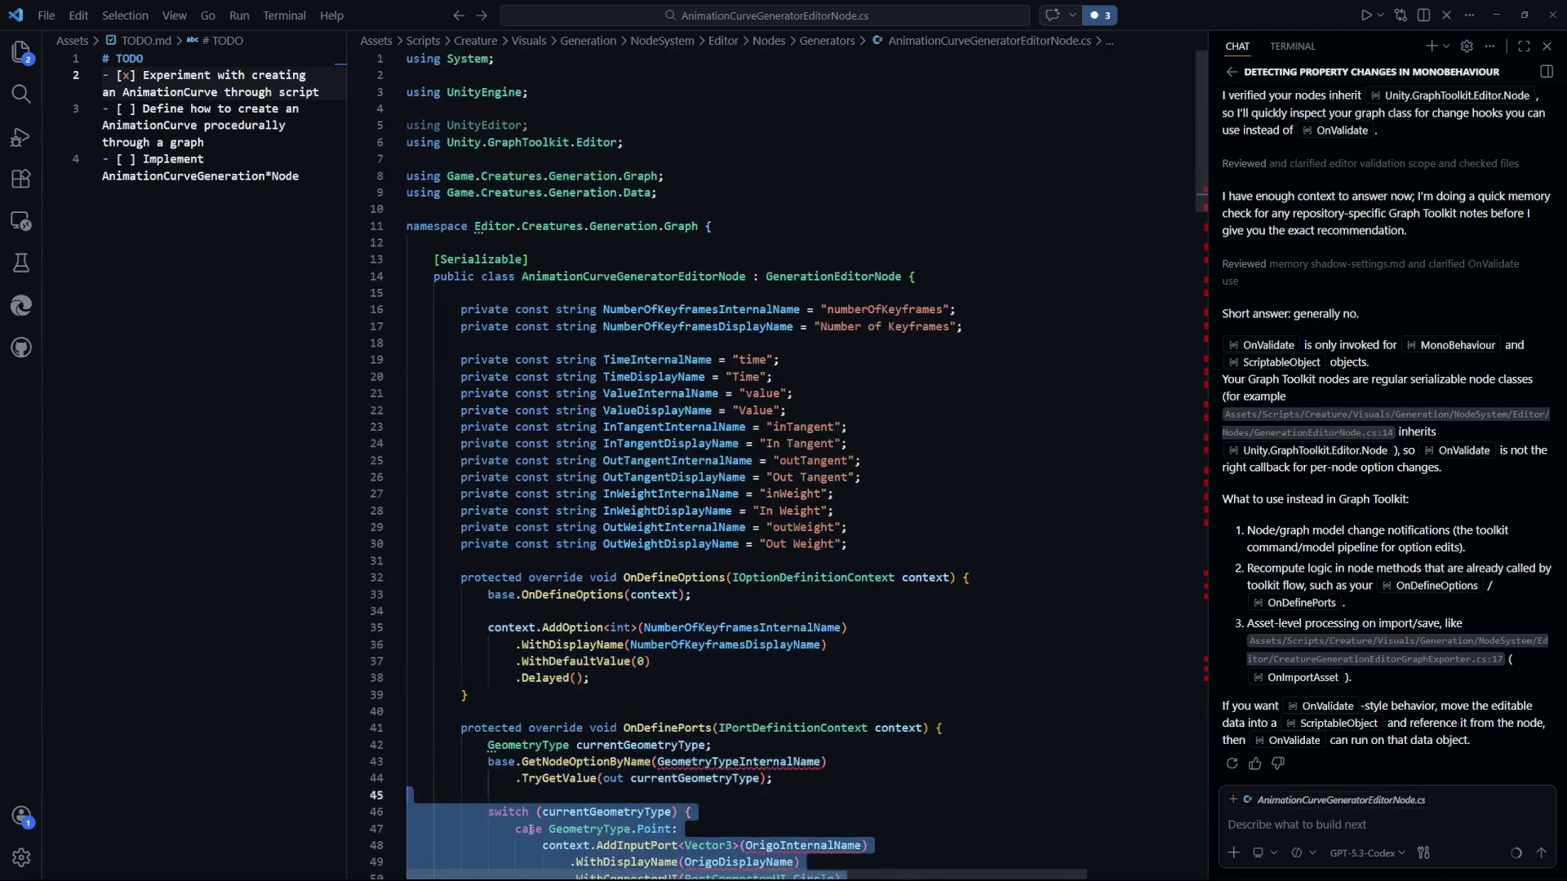
pyautogui.scroll(-3, 491, 600)
pyautogui.keyDown('shift'); pyautogui.click(490, 600); pyautogui.keyUp('shift')
pyautogui.keyDown('shift'); pyautogui.click(489, 592); pyautogui.keyUp('shift')
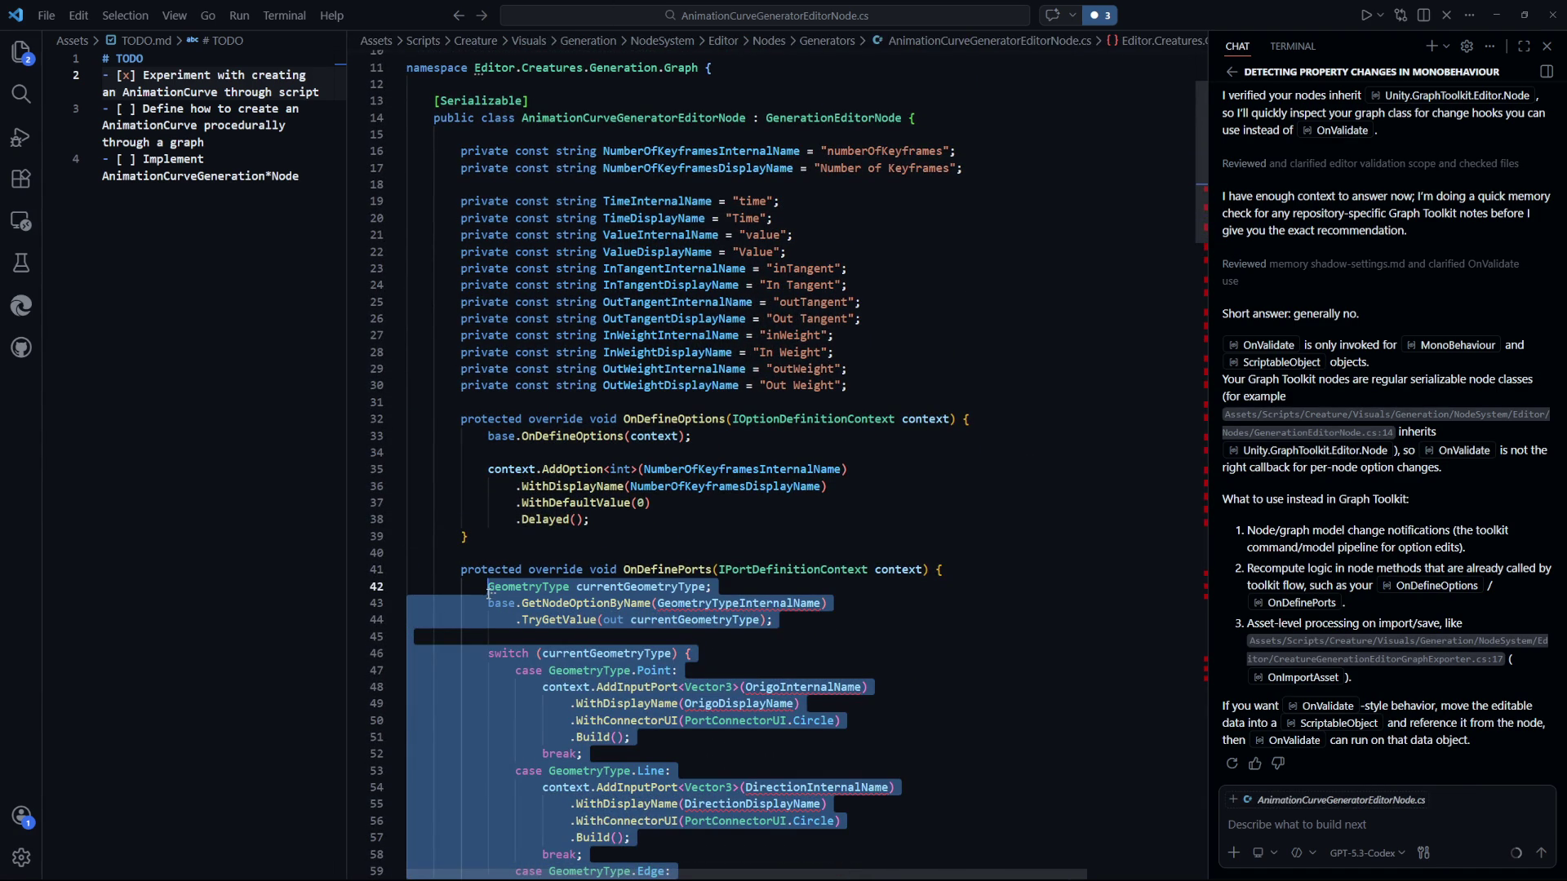
pyautogui.press('Delete')
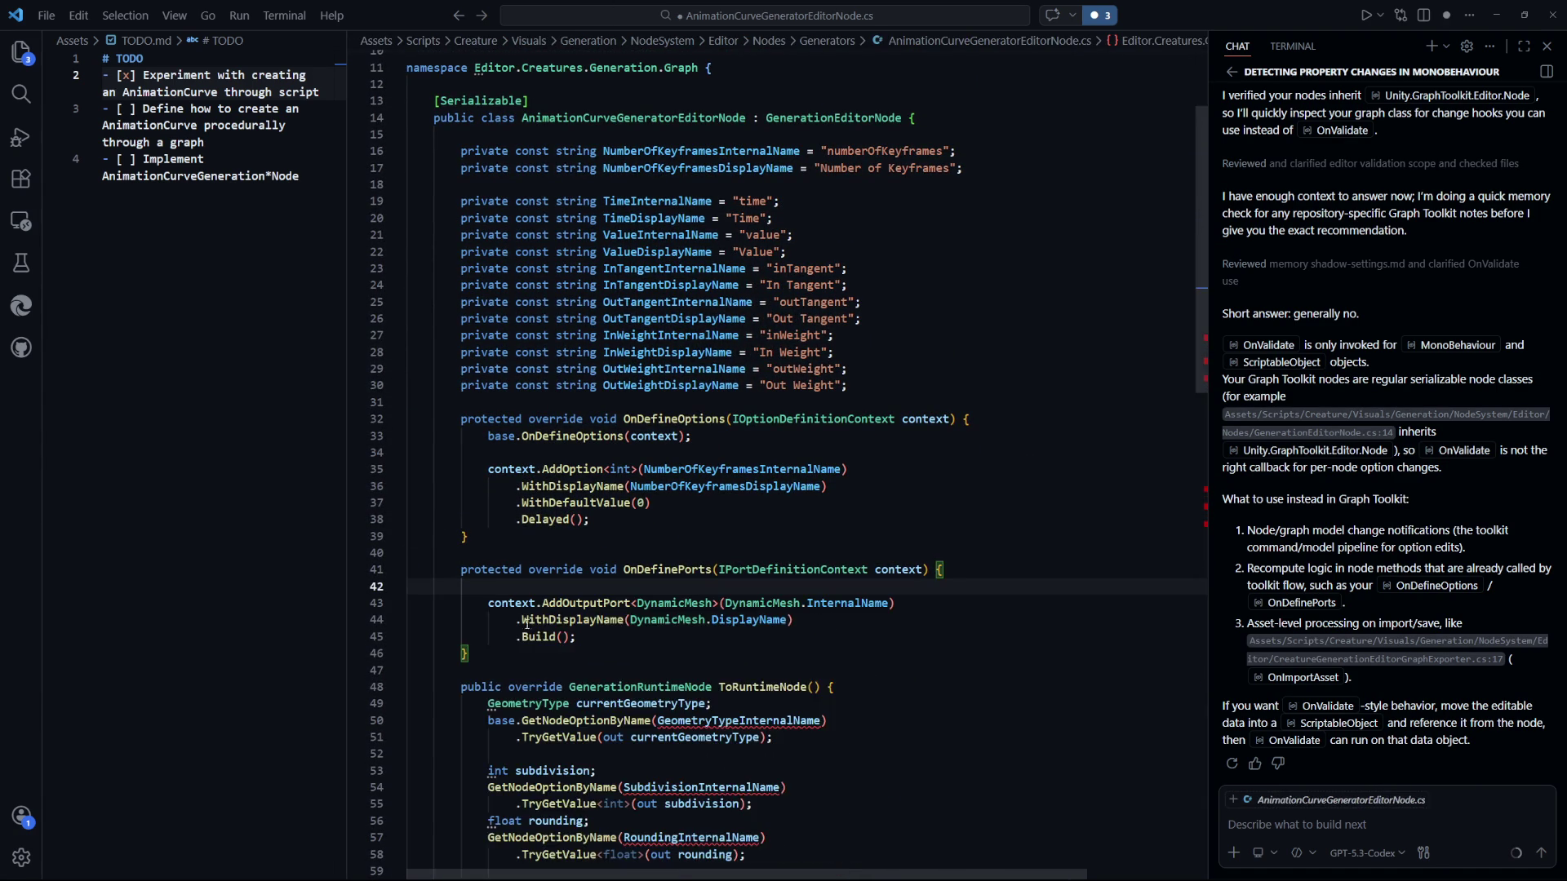
# Leave blank lines inside OnDefinePorts, then bring up the recently used files list.
pyautogui.press('Return')
pyautogui.press('Return')
pyautogui.press('Up')
pyautogui.scroll(-2, 1019, 606)
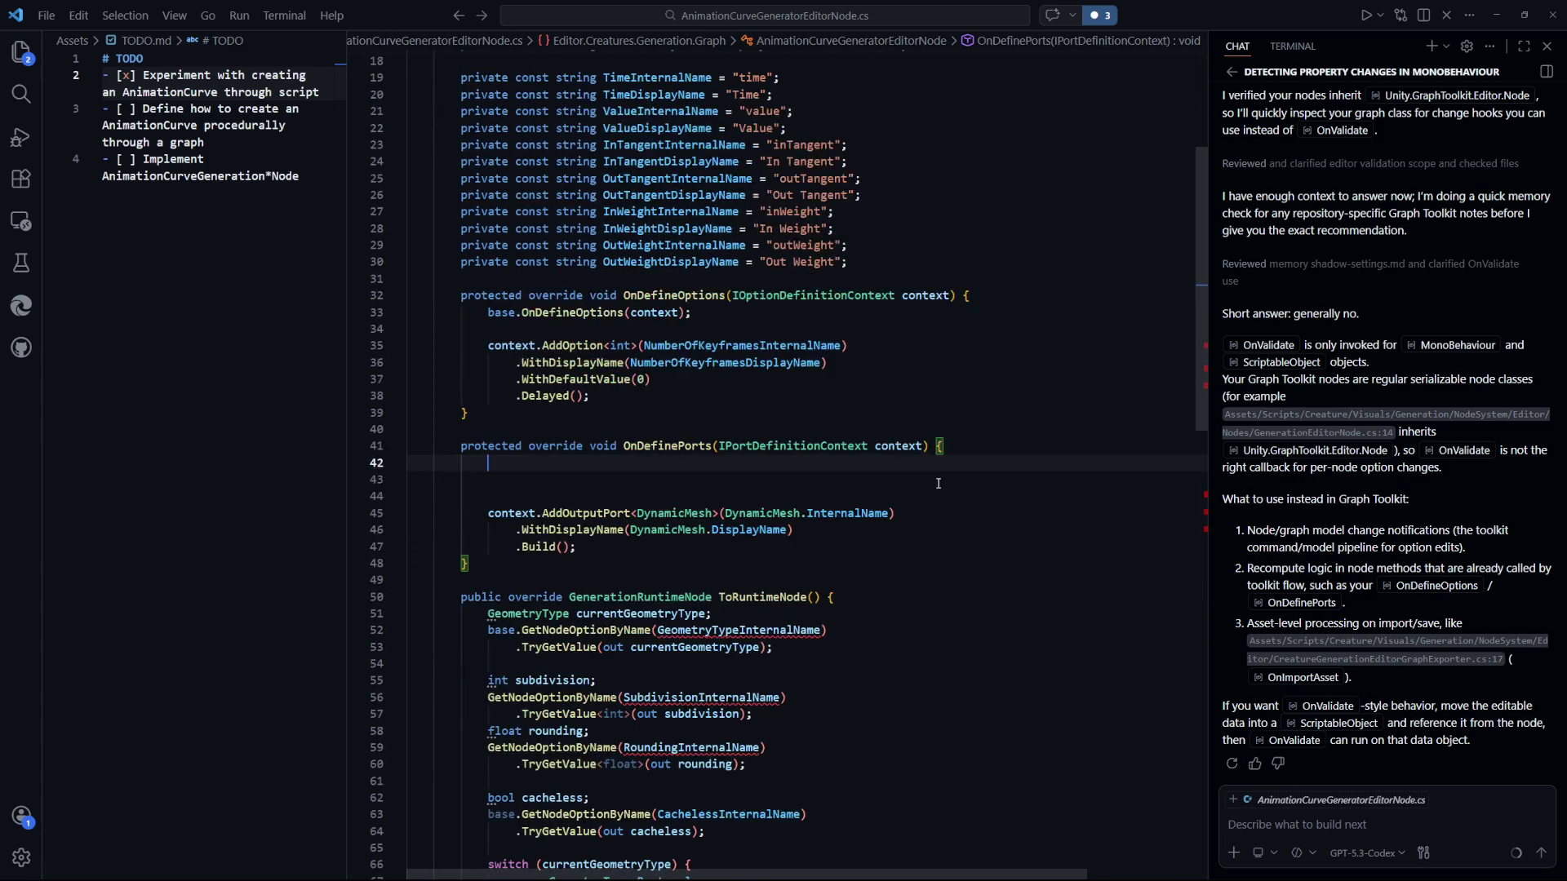
pyautogui.hotkey('ctrl', 'Tab')
pyautogui.hotkey('ctrl', 'Tab')
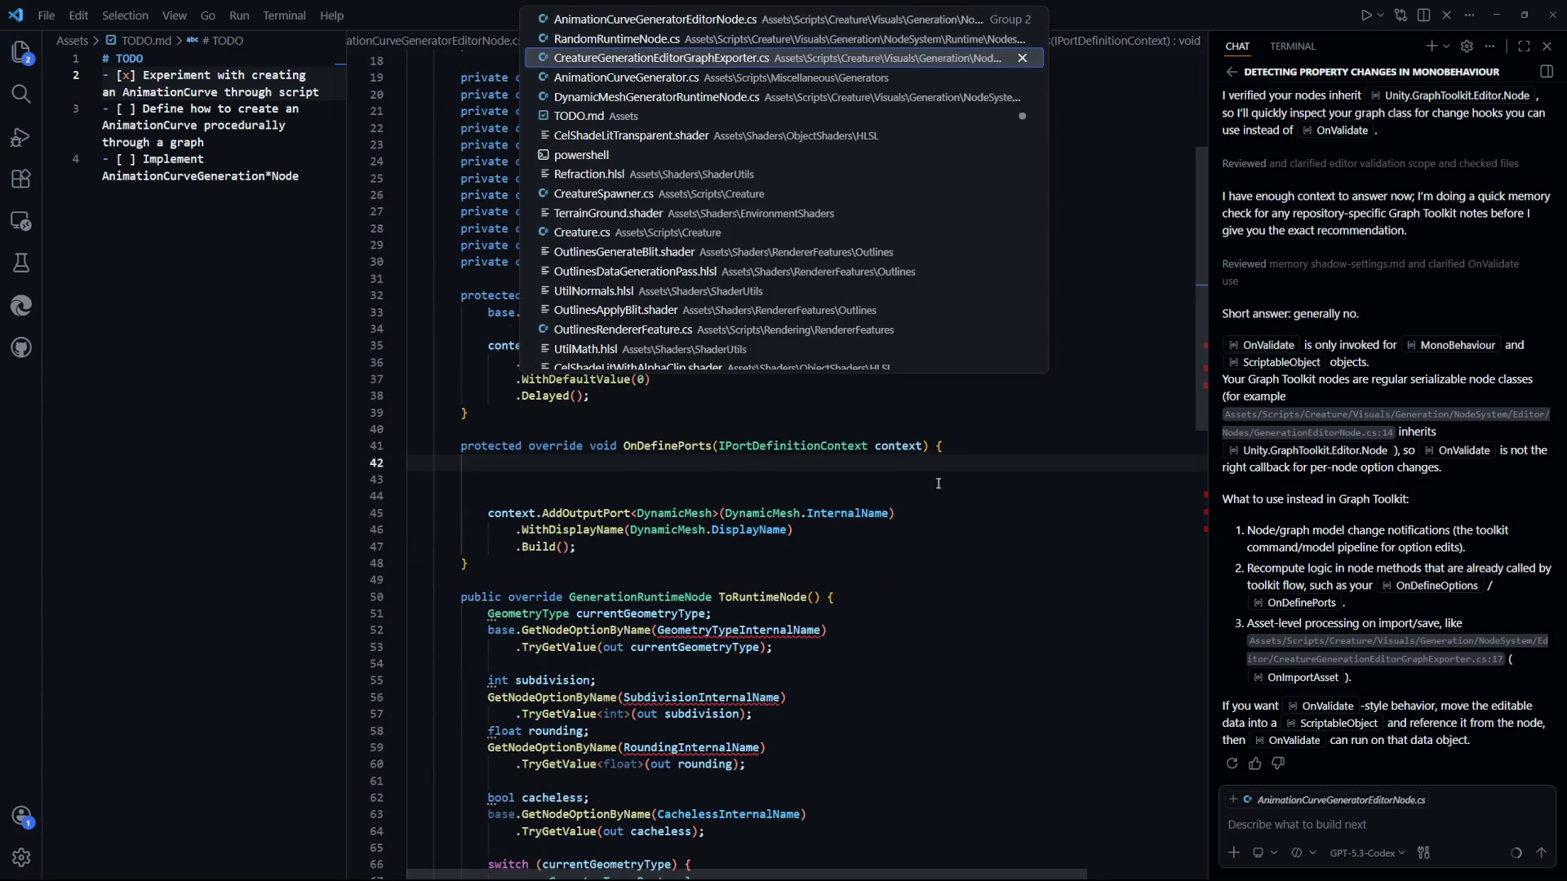
pyautogui.click(945, 520)
pyautogui.hotkey('ctrl', 'p')
pyautogui.write('dyu')
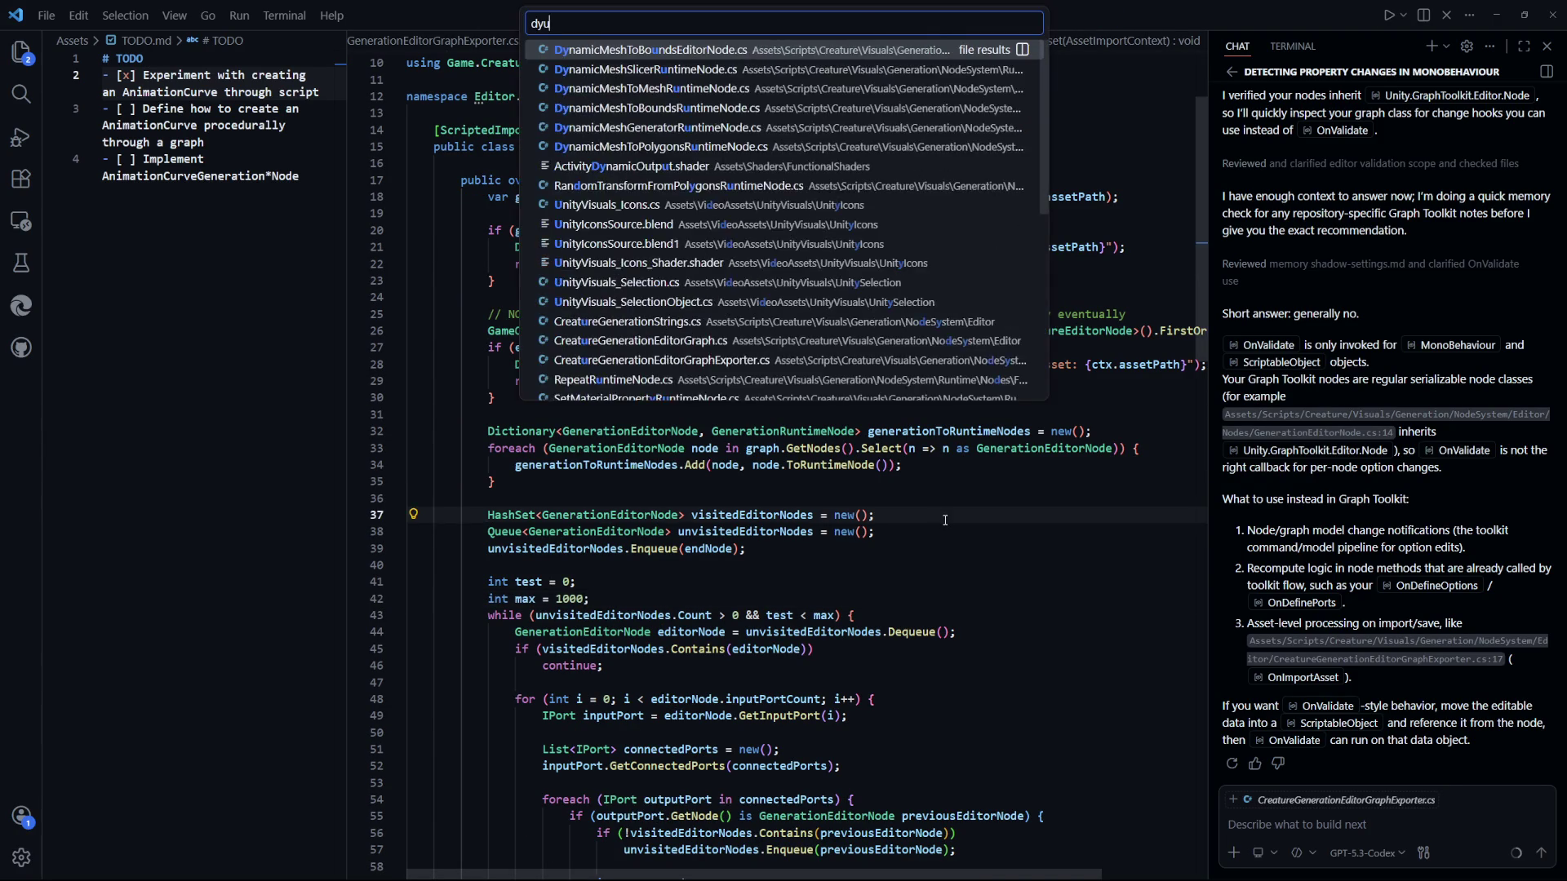
pyautogui.write('namicmesh')
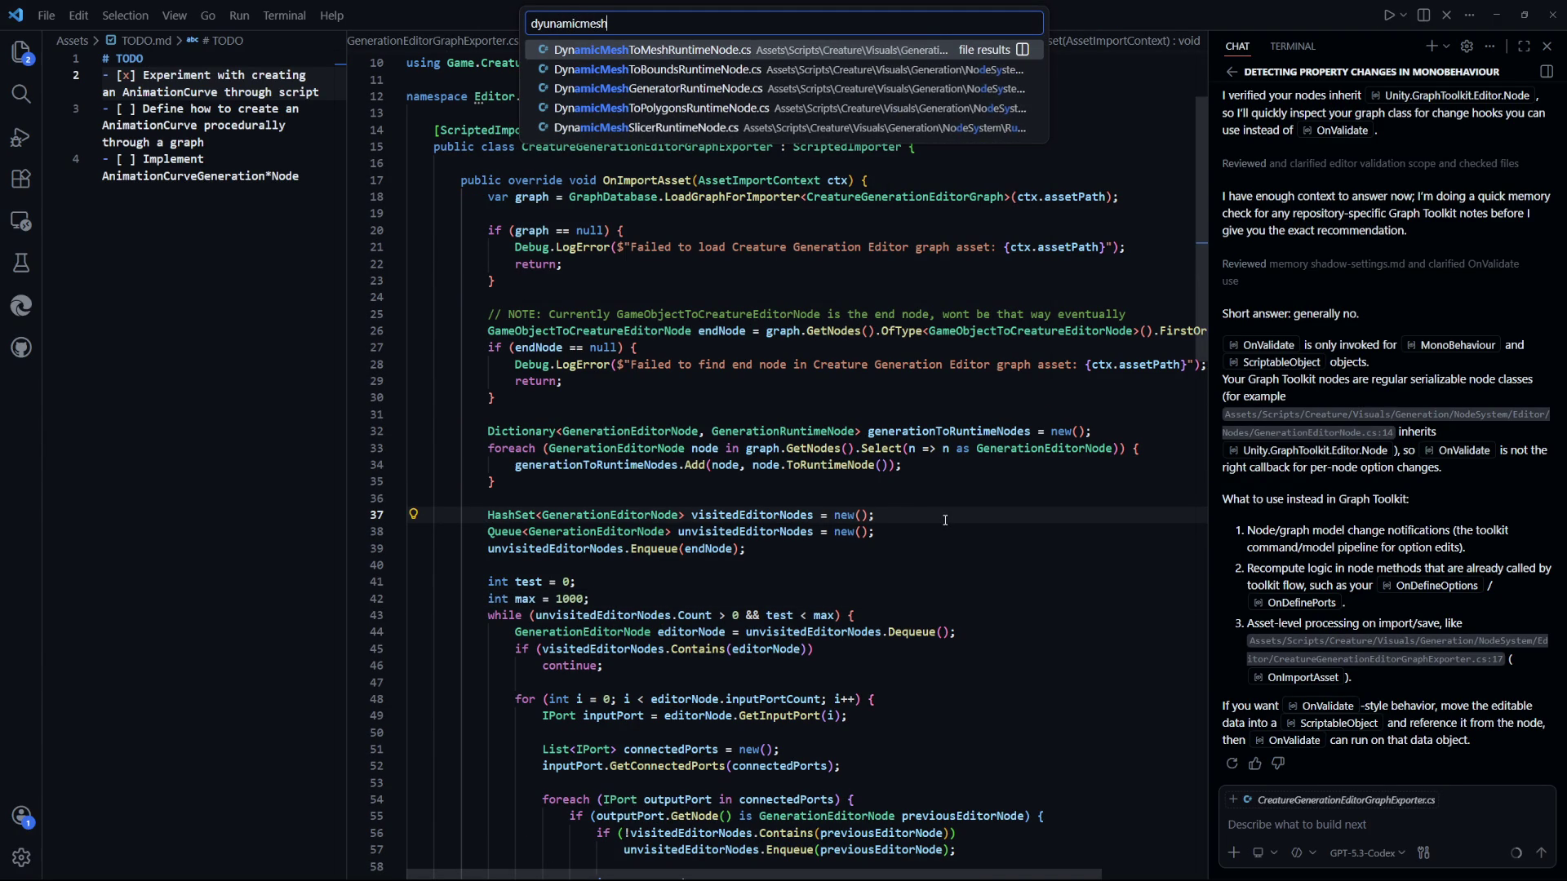
pyautogui.write('ge')
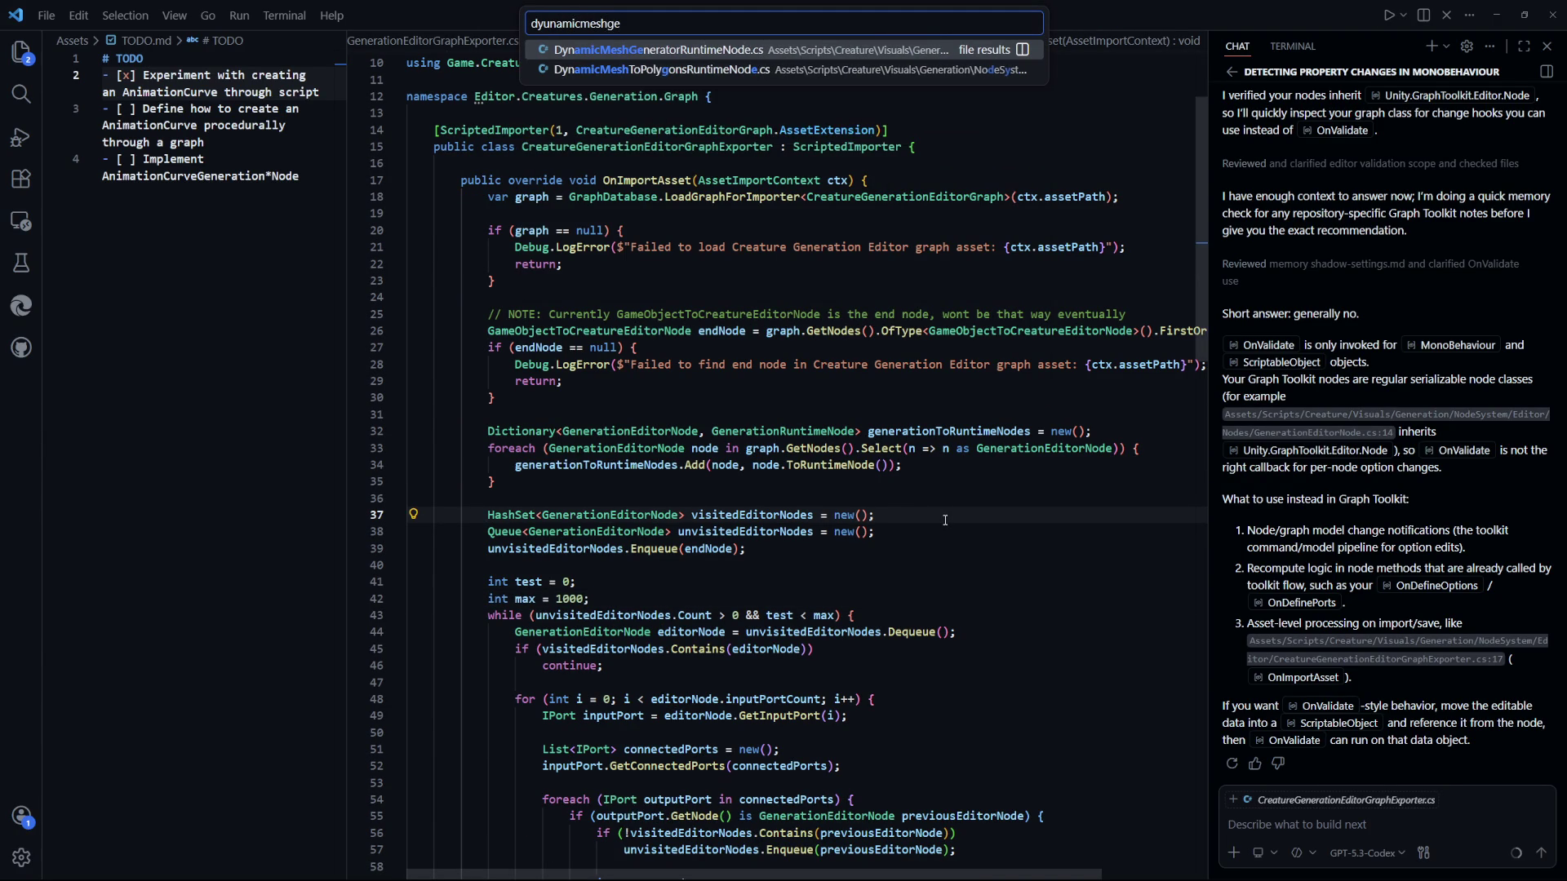
pyautogui.press('BackSpace')
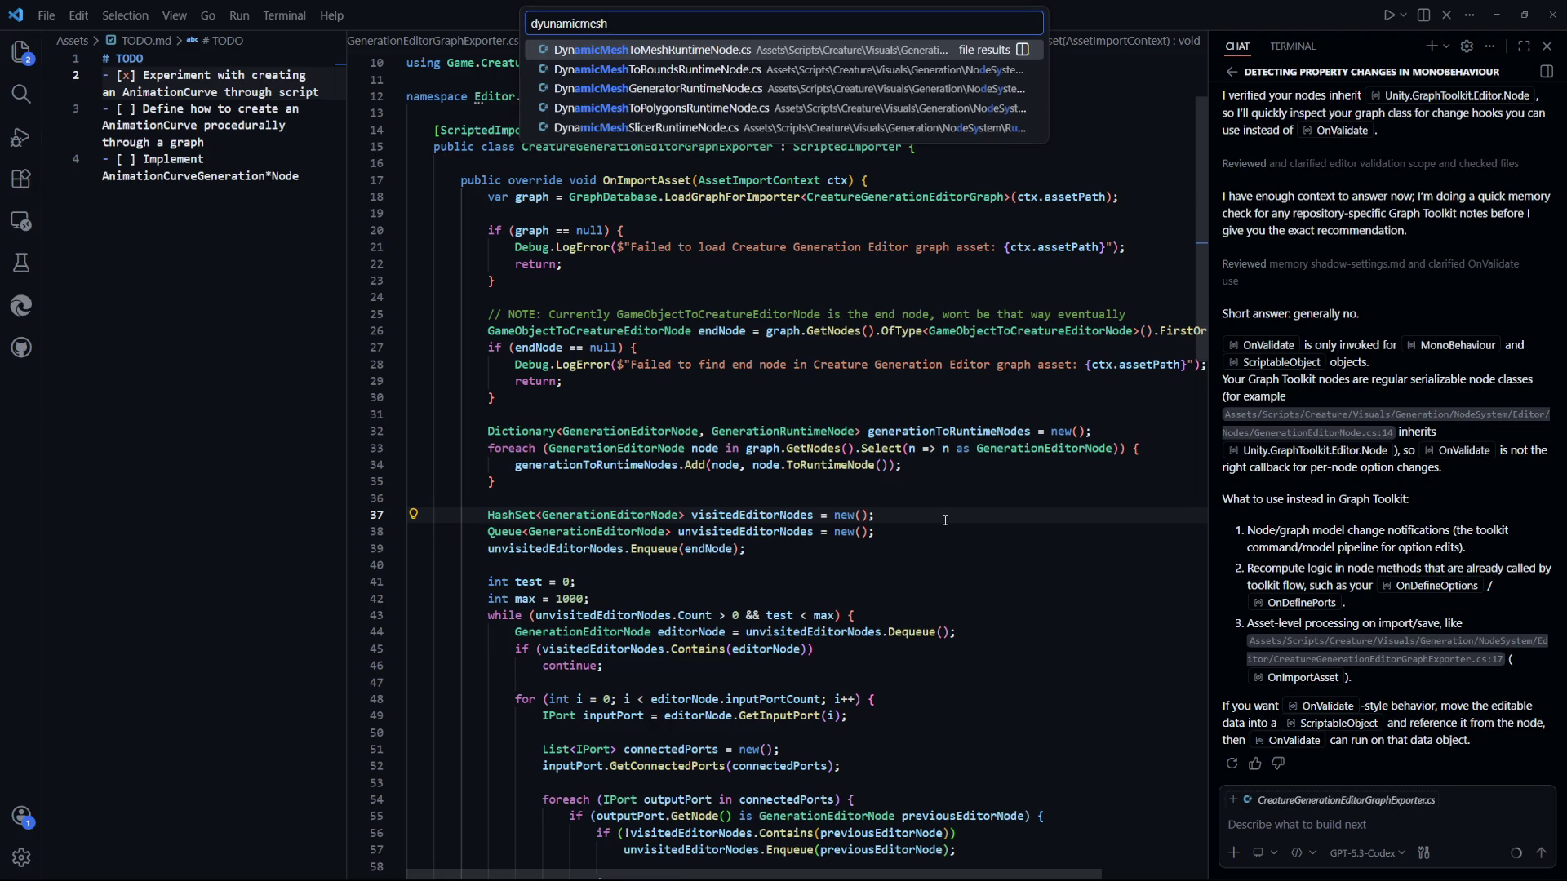
pyautogui.press('BackSpace')
pyautogui.press('BackSpace')
pyautogui.press('BackSpace')
pyautogui.press('BackSpace')
pyautogui.press('BackSpace')
pyautogui.press('BackSpace')
pyautogui.write('namicme')
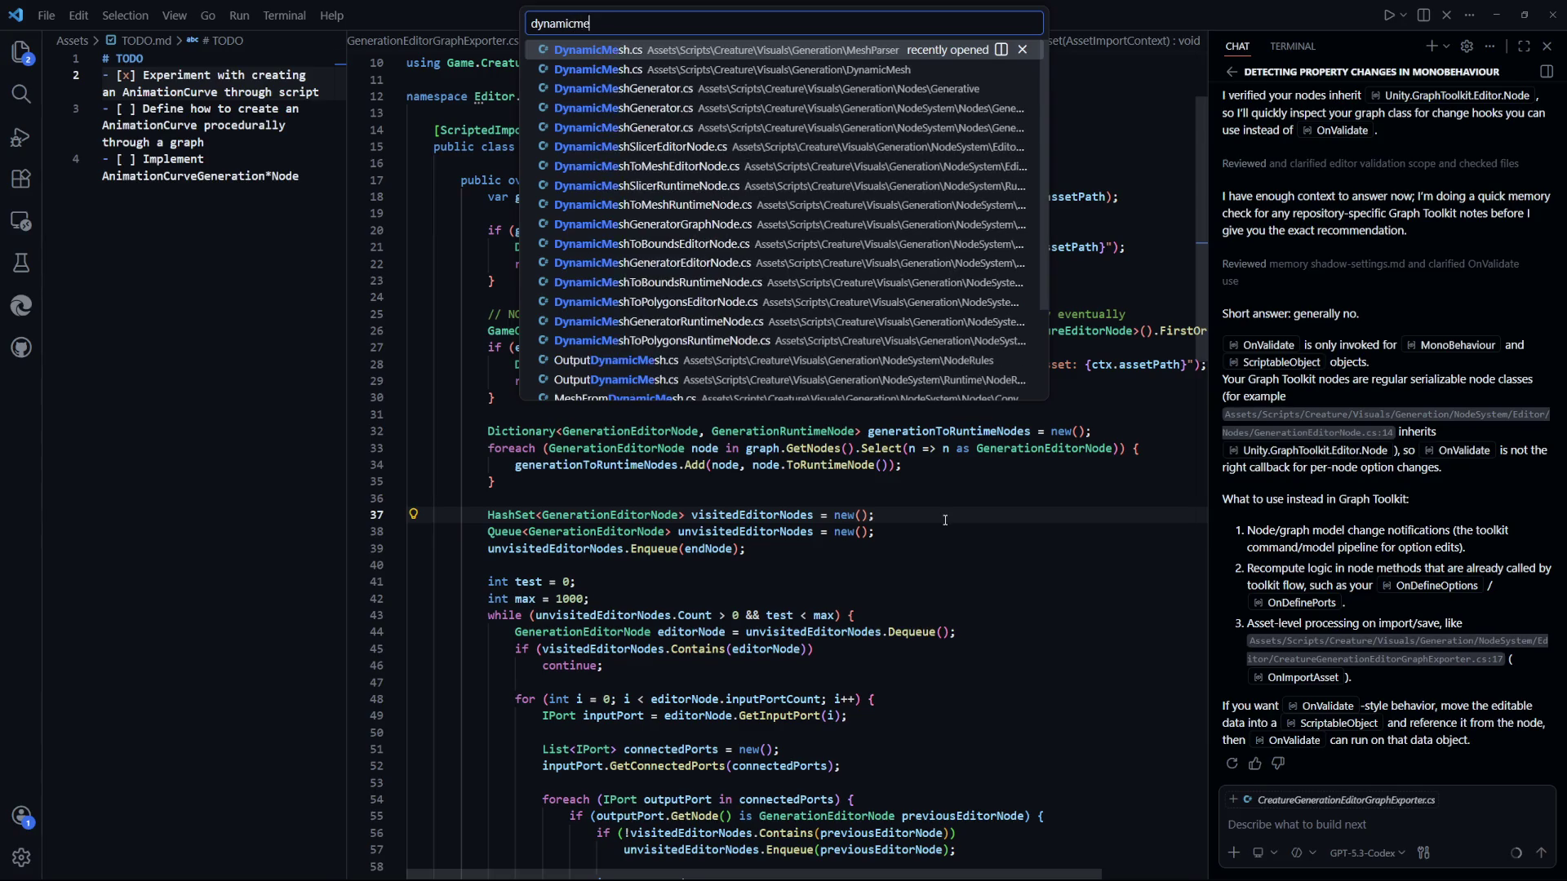
pyautogui.write('shedi')
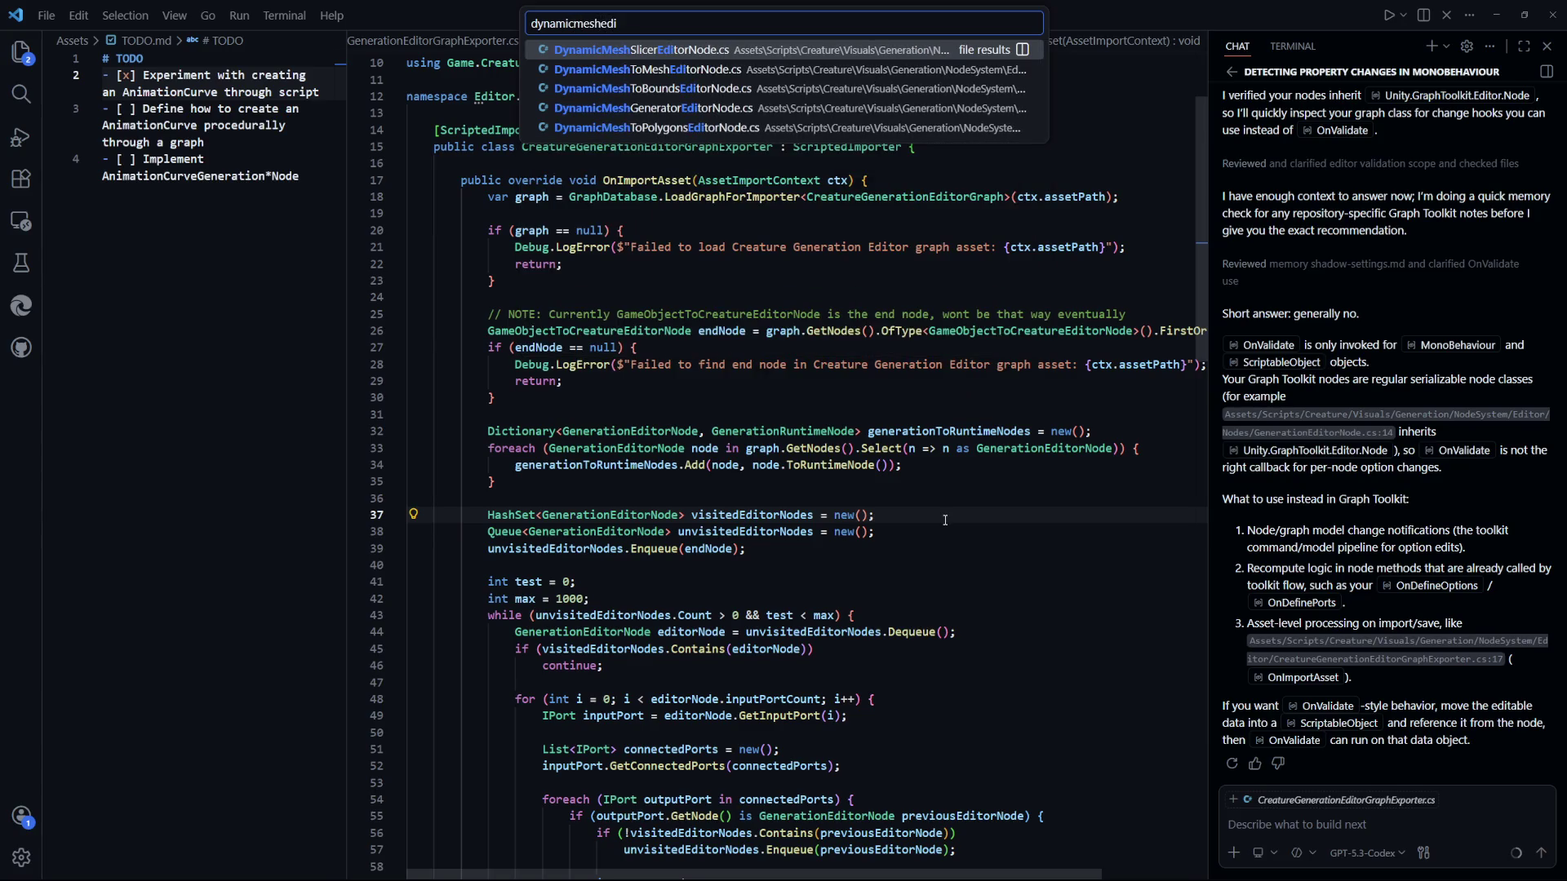
pyautogui.press('Down')
pyautogui.press('Down')
pyautogui.press('Down')
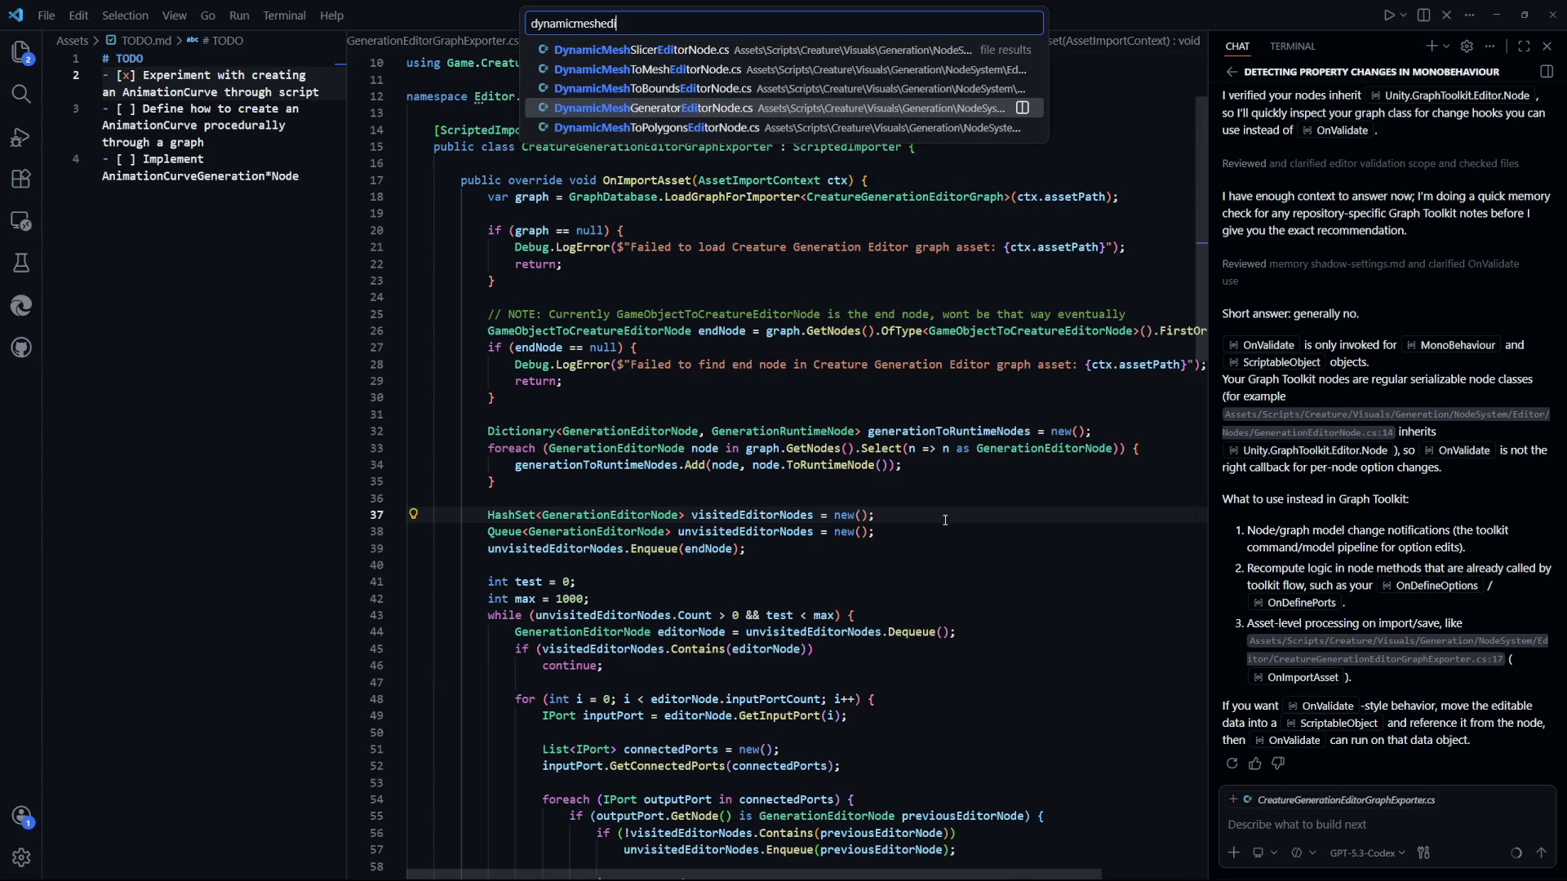
pyautogui.press('Return')
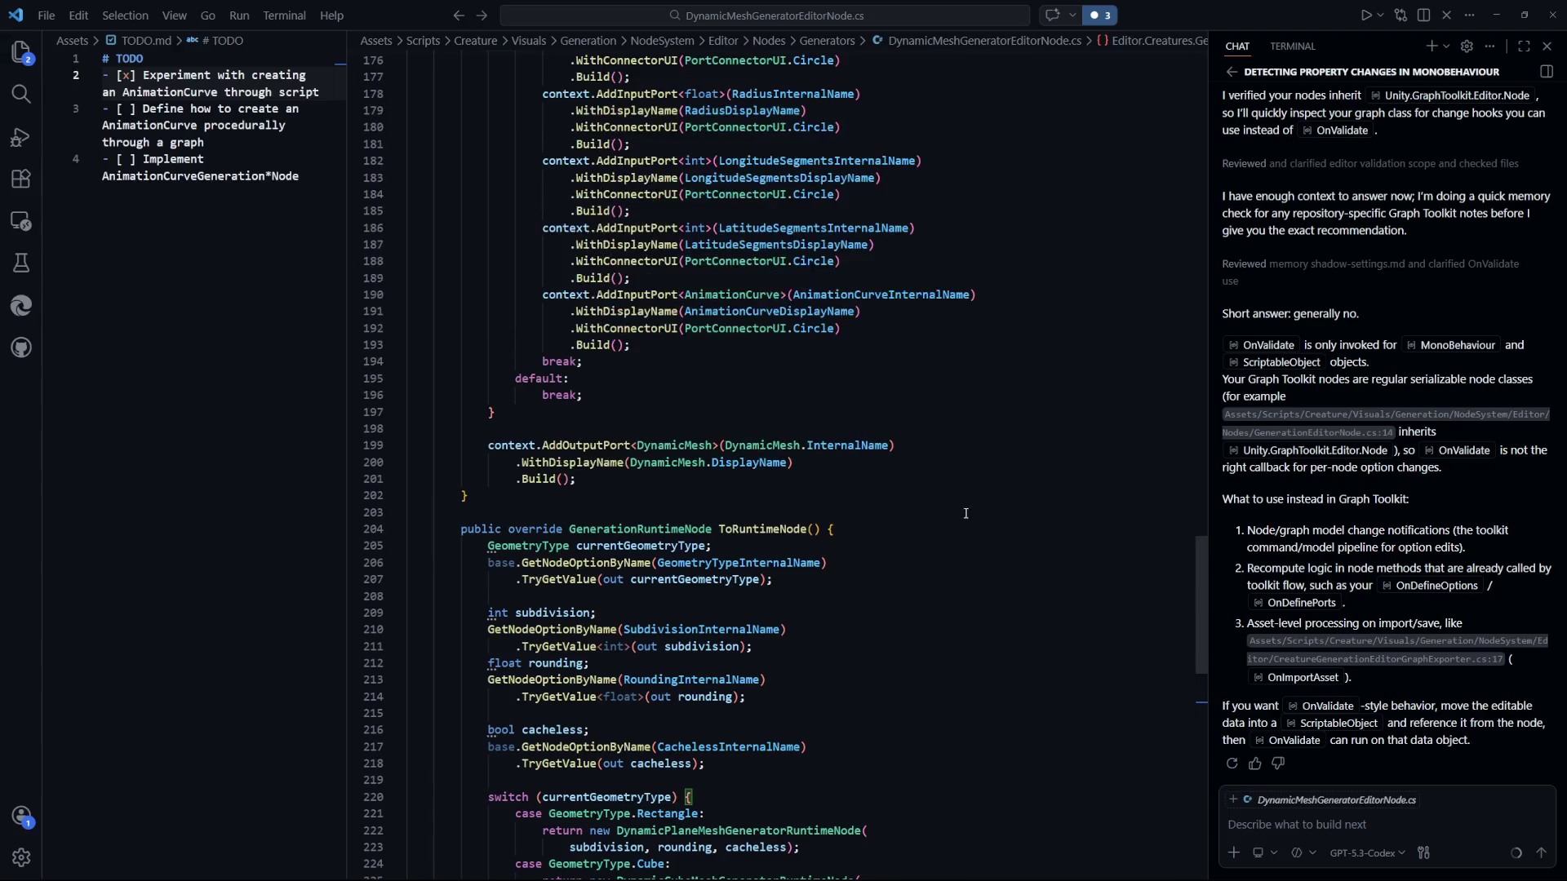
pyautogui.scroll(8, 688, 501)
pyautogui.scroll(-1, 688, 501)
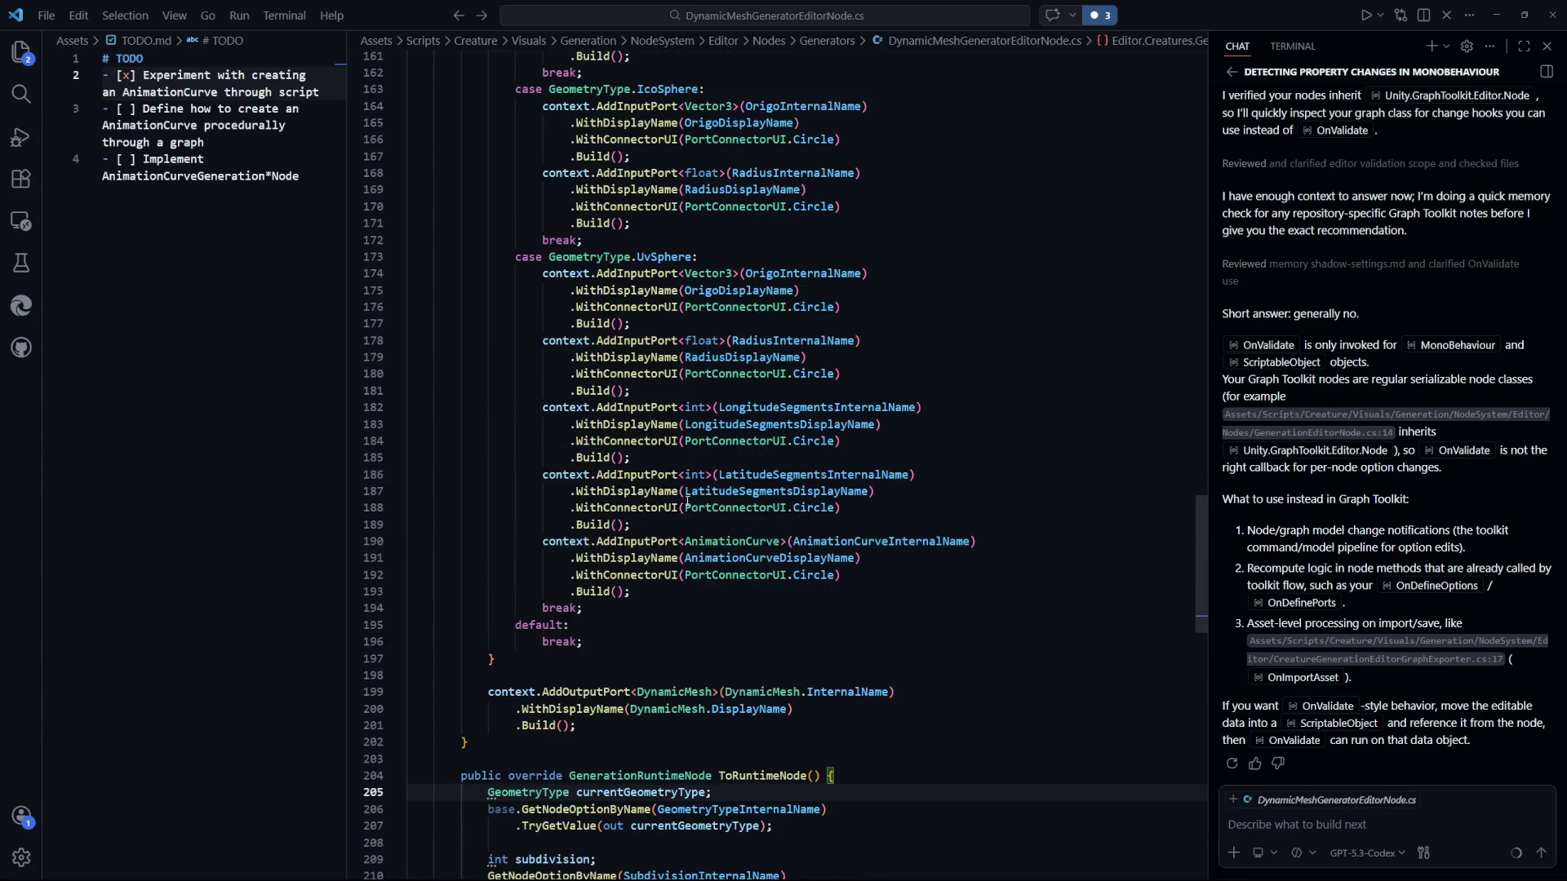
pyautogui.scroll(20, 781, 571)
pyautogui.scroll(8, 781, 571)
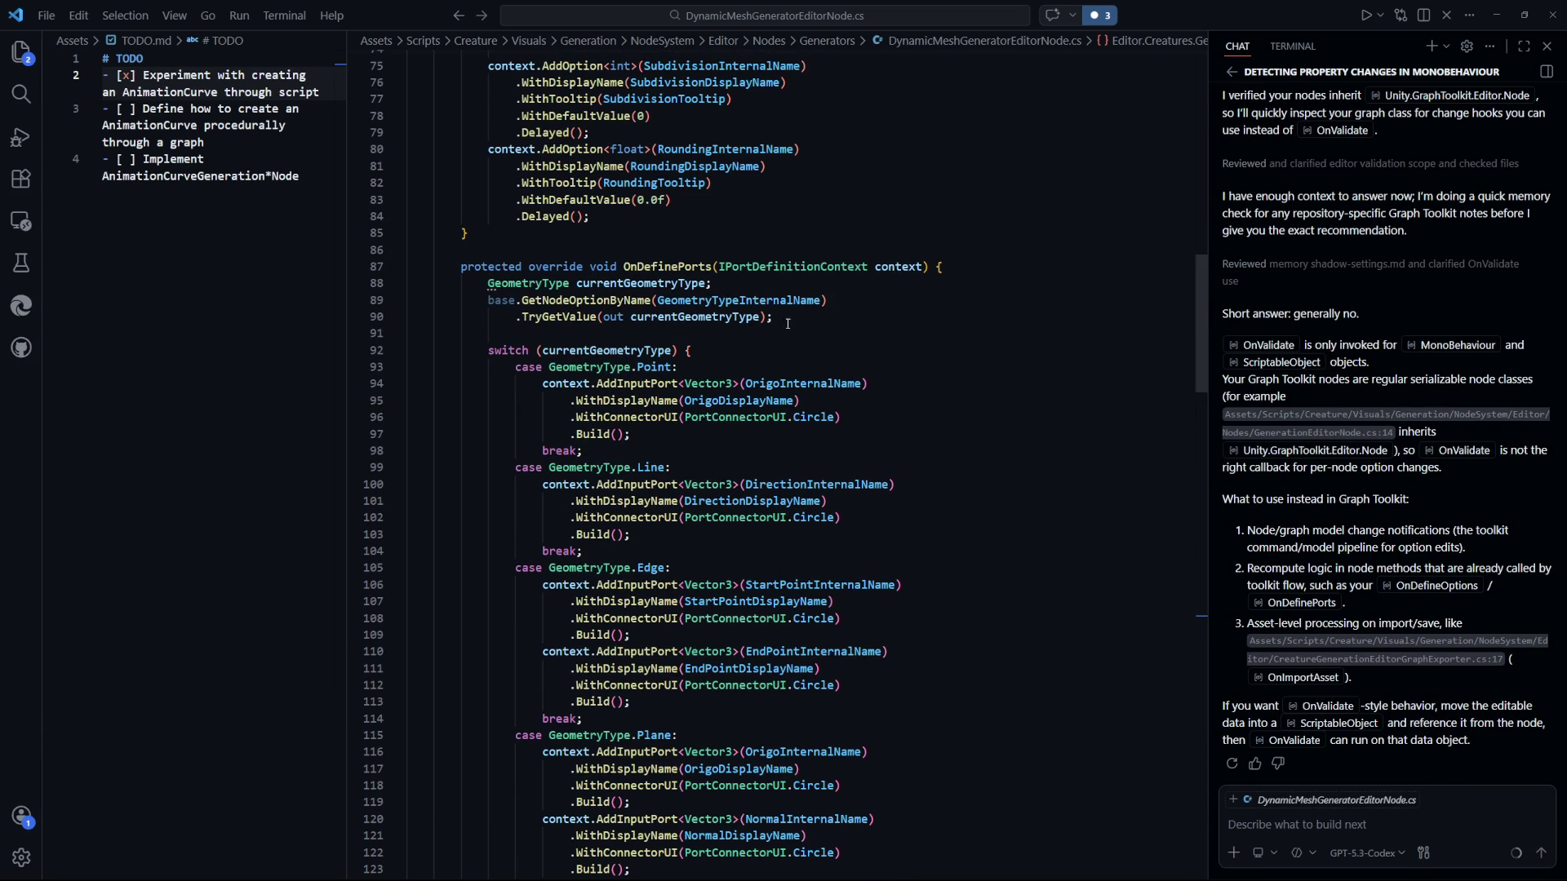
pyautogui.click(939, 387)
pyautogui.hotkey('ctrl', 'Tab')
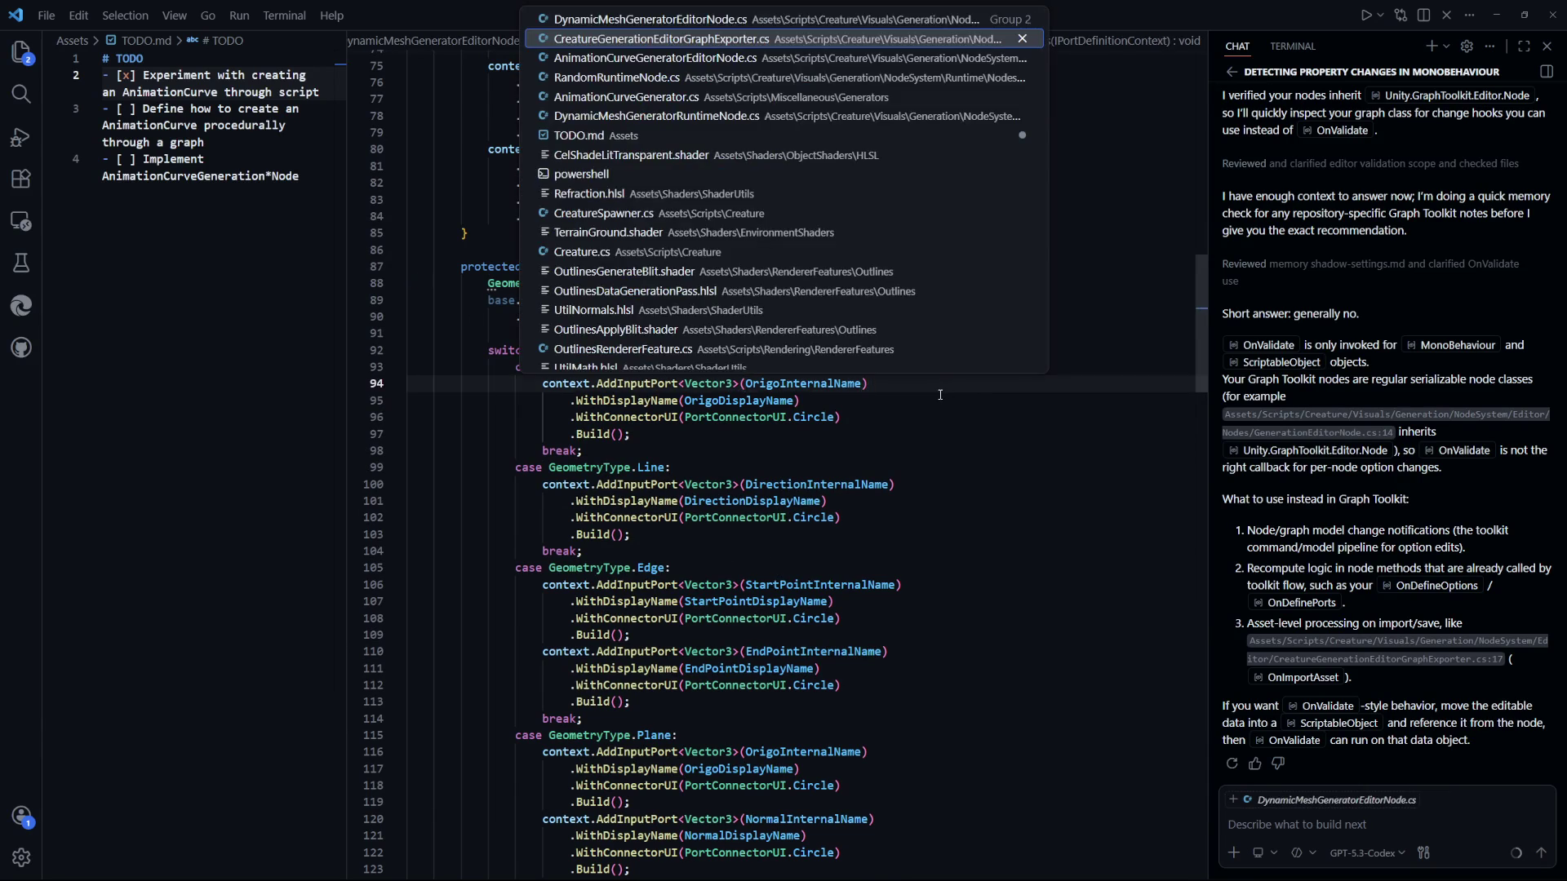
pyautogui.hotkey('ctrl', 'Tab')
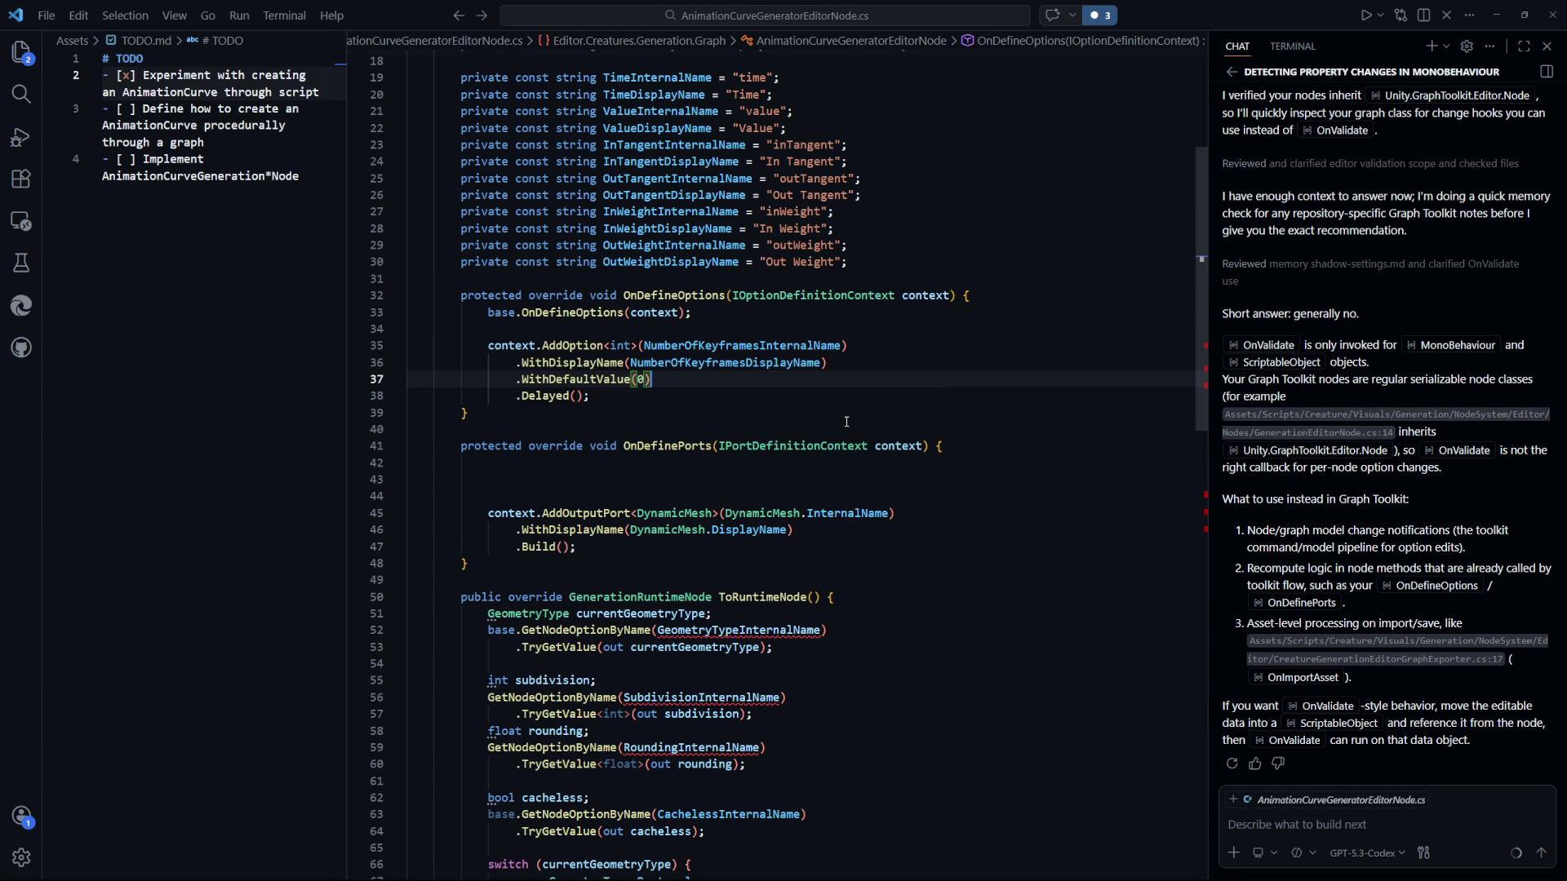
# Paste the option-reading lines and make them an int numberOfKeyframes read from NumberOfKeyframesInternalName.
pyautogui.scroll(-3, 847, 421)
pyautogui.click(644, 344)
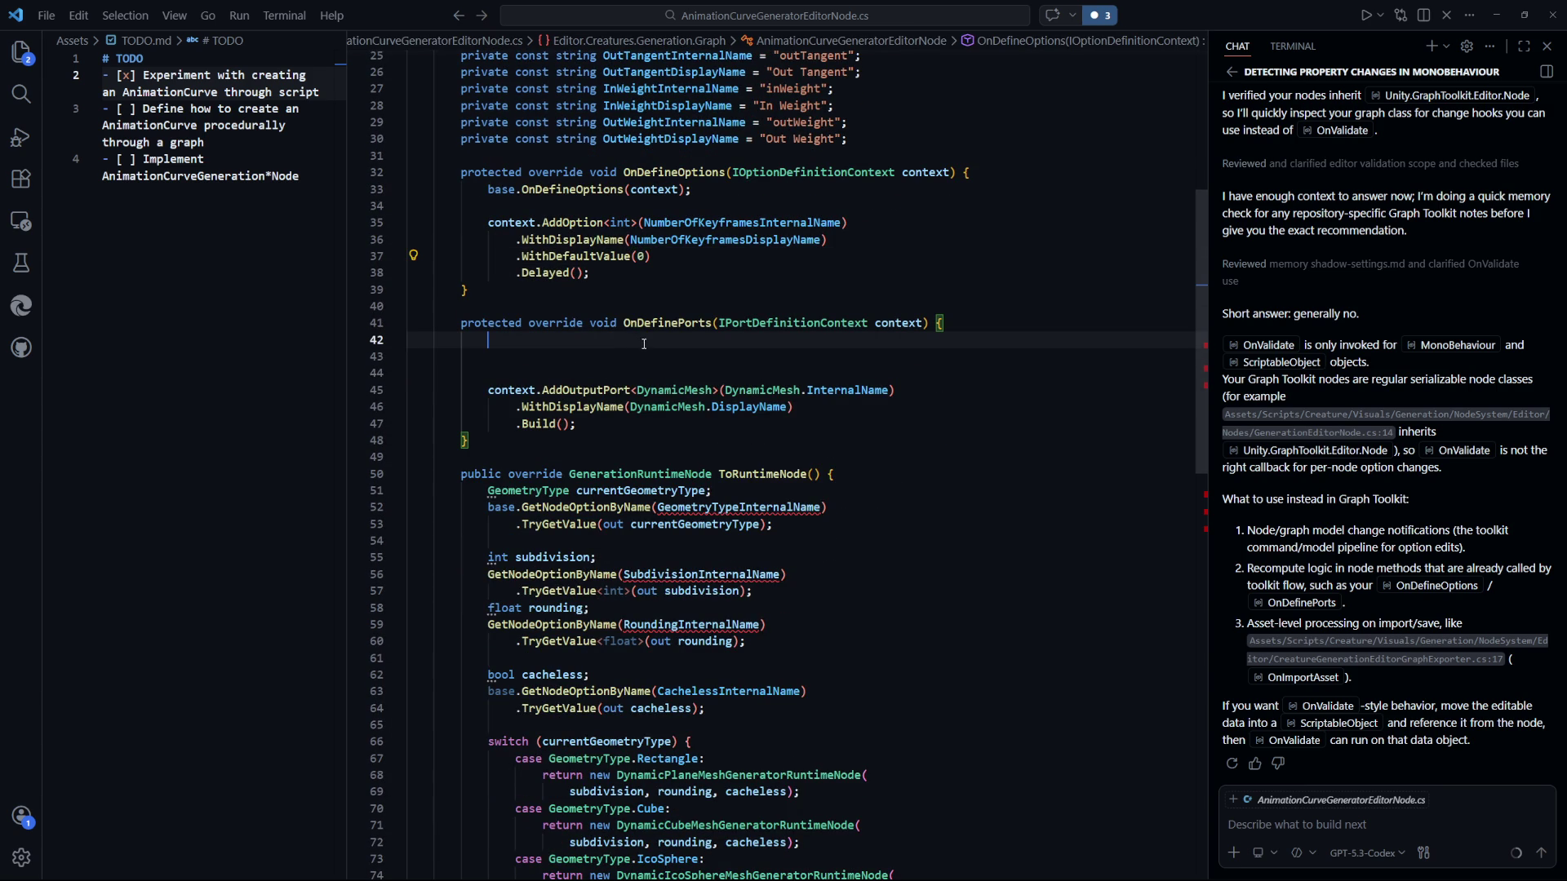
pyautogui.write('GeometryType currentGeometryType;         base.GetNodeOptionByName(GeometryTypeInternalName)             .TryGetValue(out currentGeometryType);')
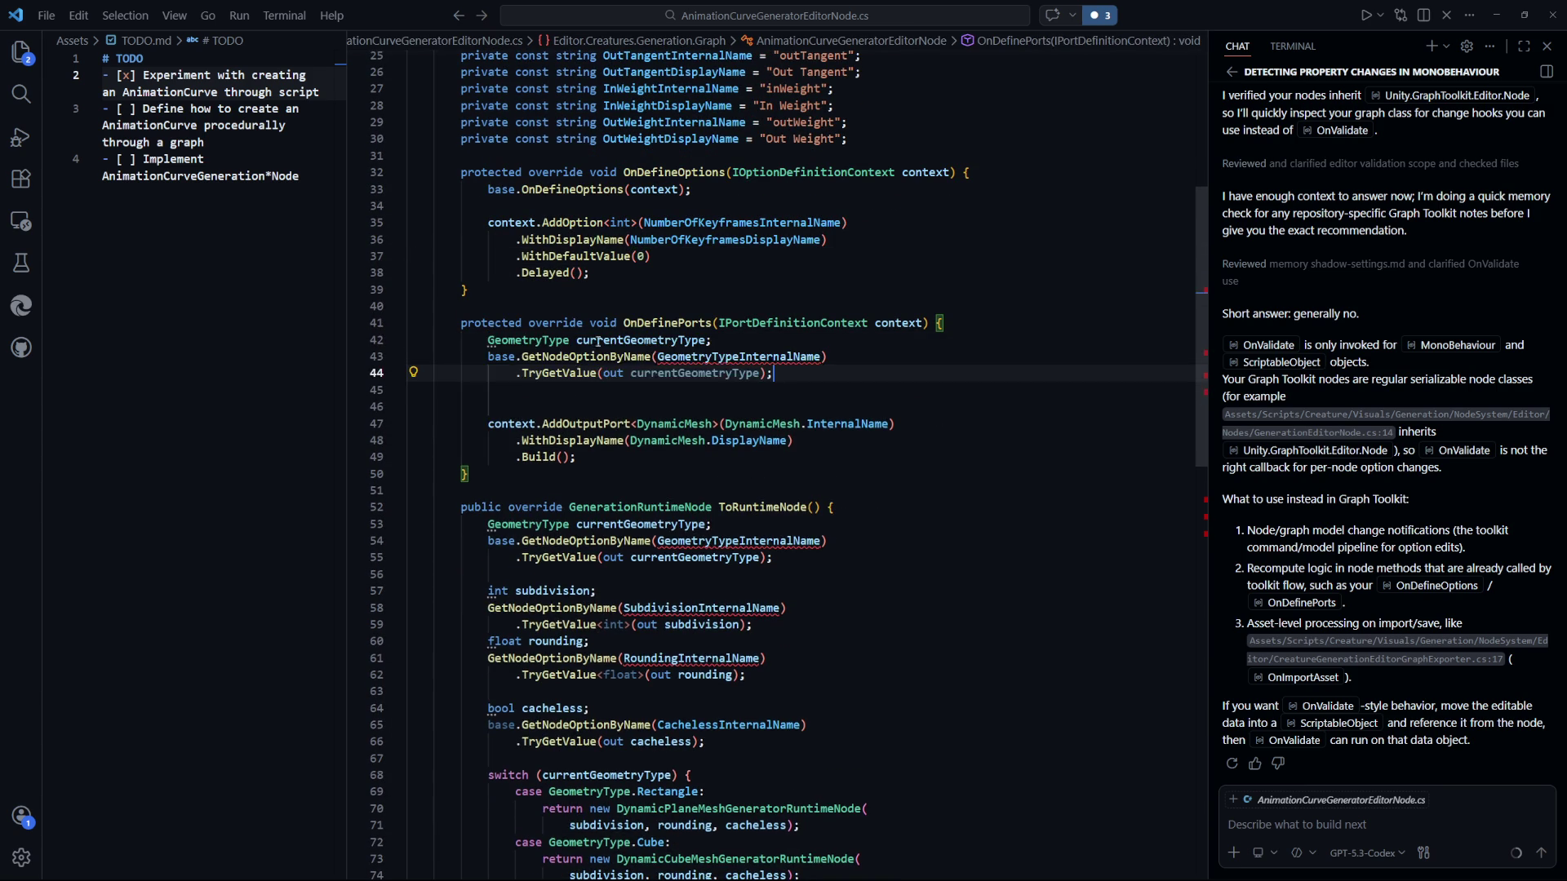
pyautogui.write('int')
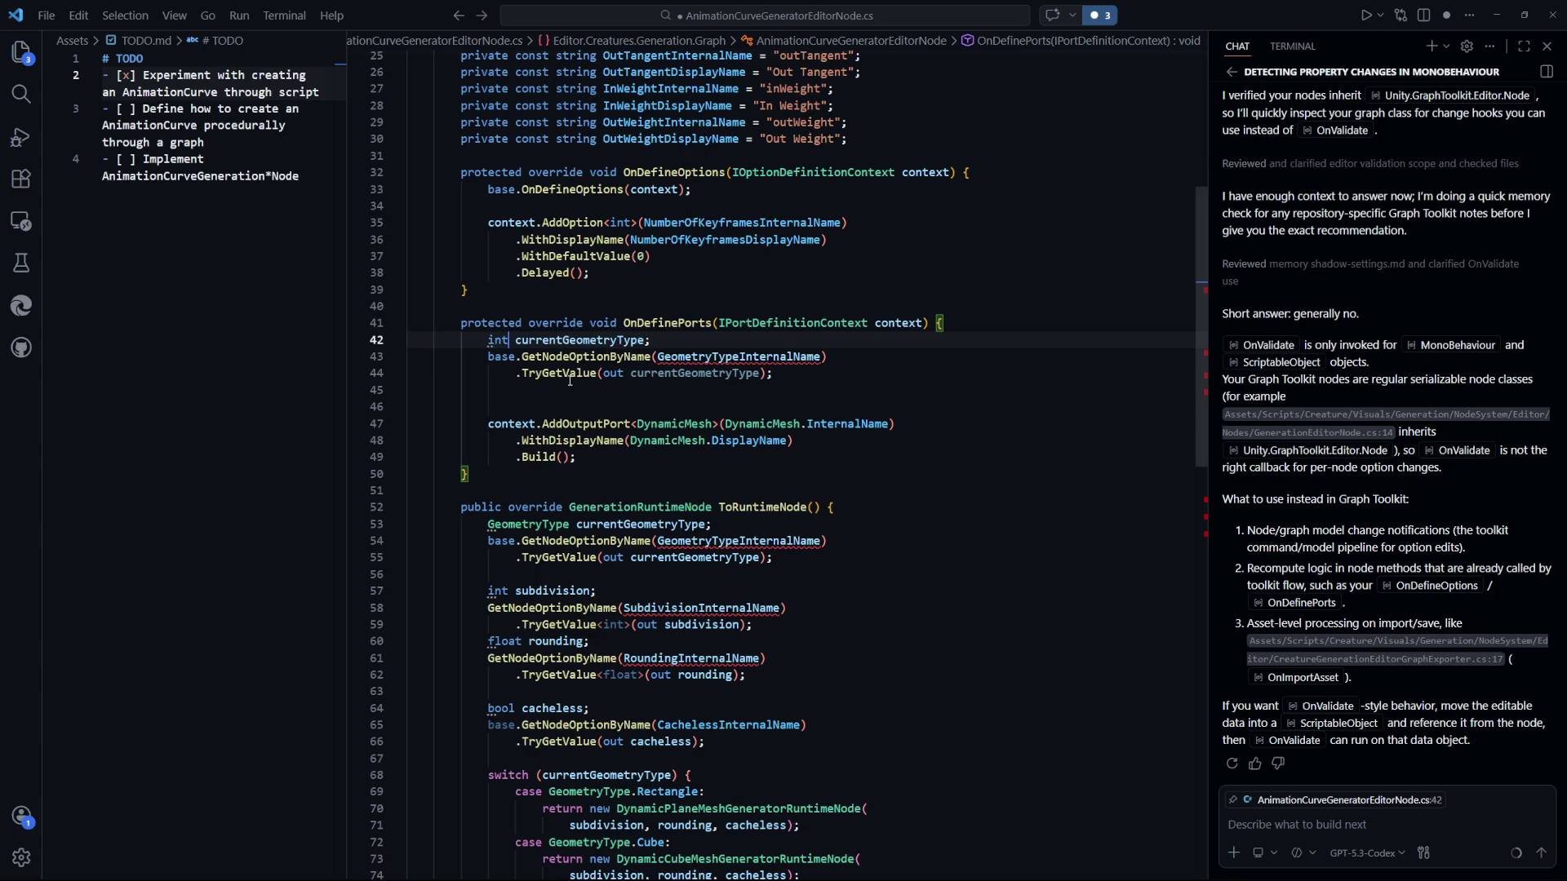
pyautogui.doubleClick(613, 343)
pyautogui.hotkey('ctrl', 's')
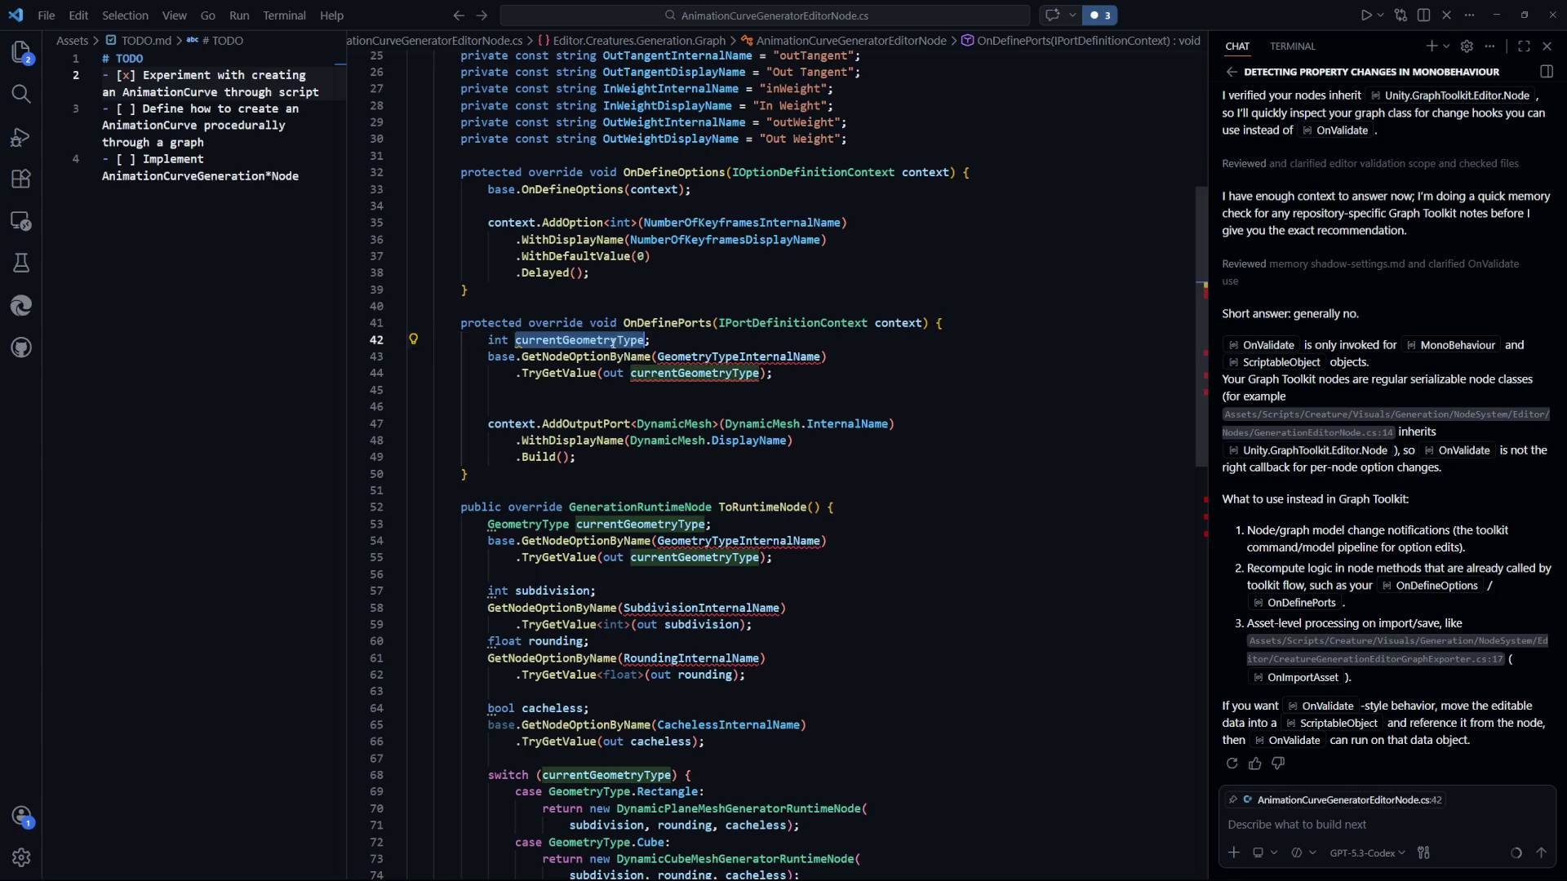
pyautogui.press('F2')
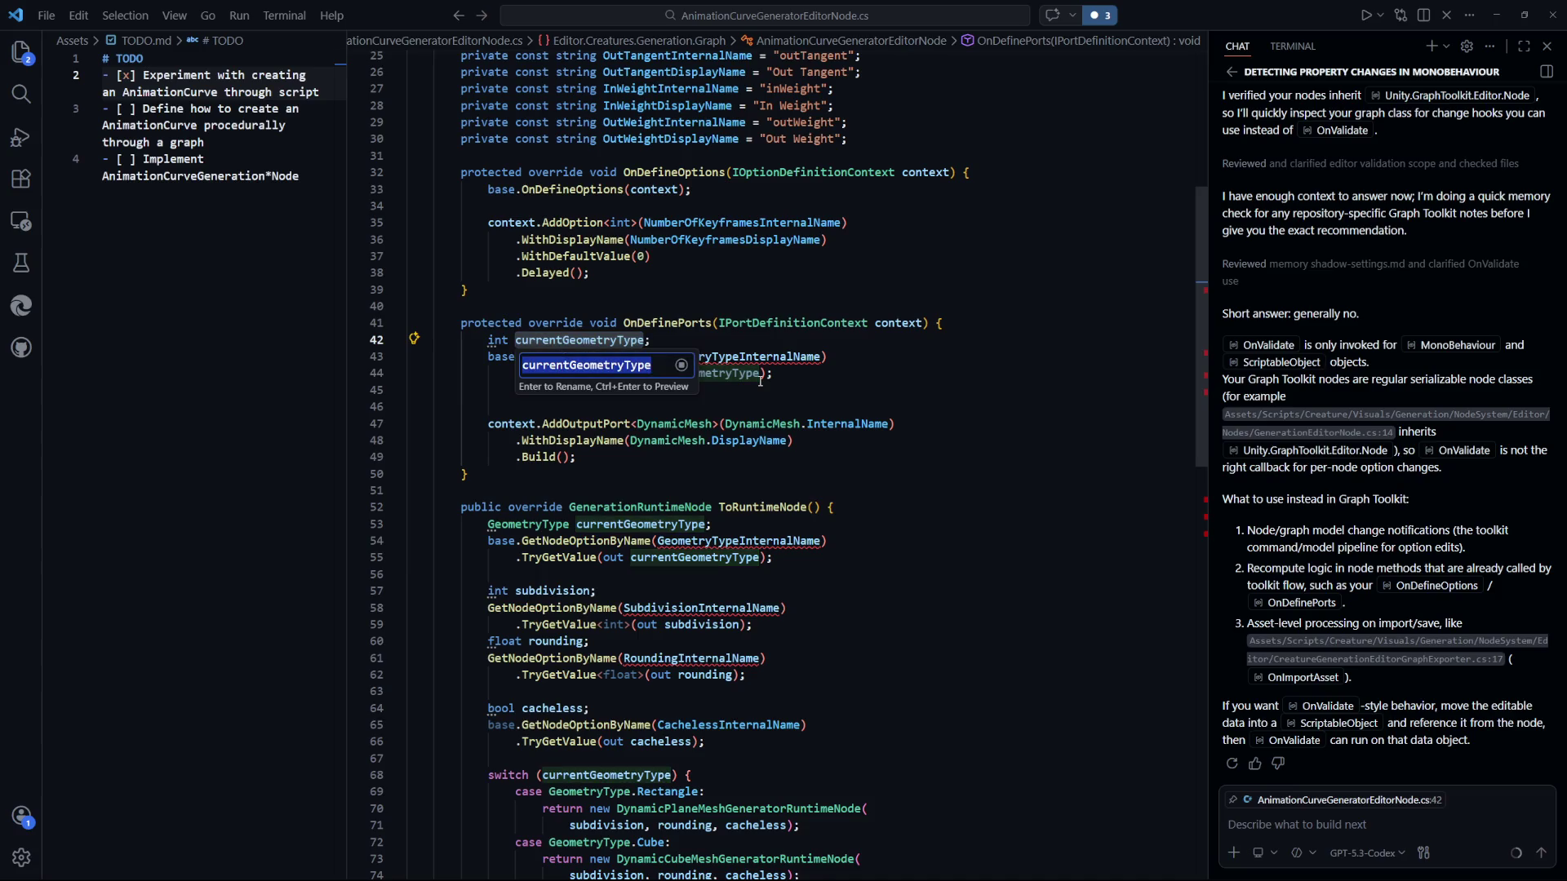
pyautogui.write('numberO')
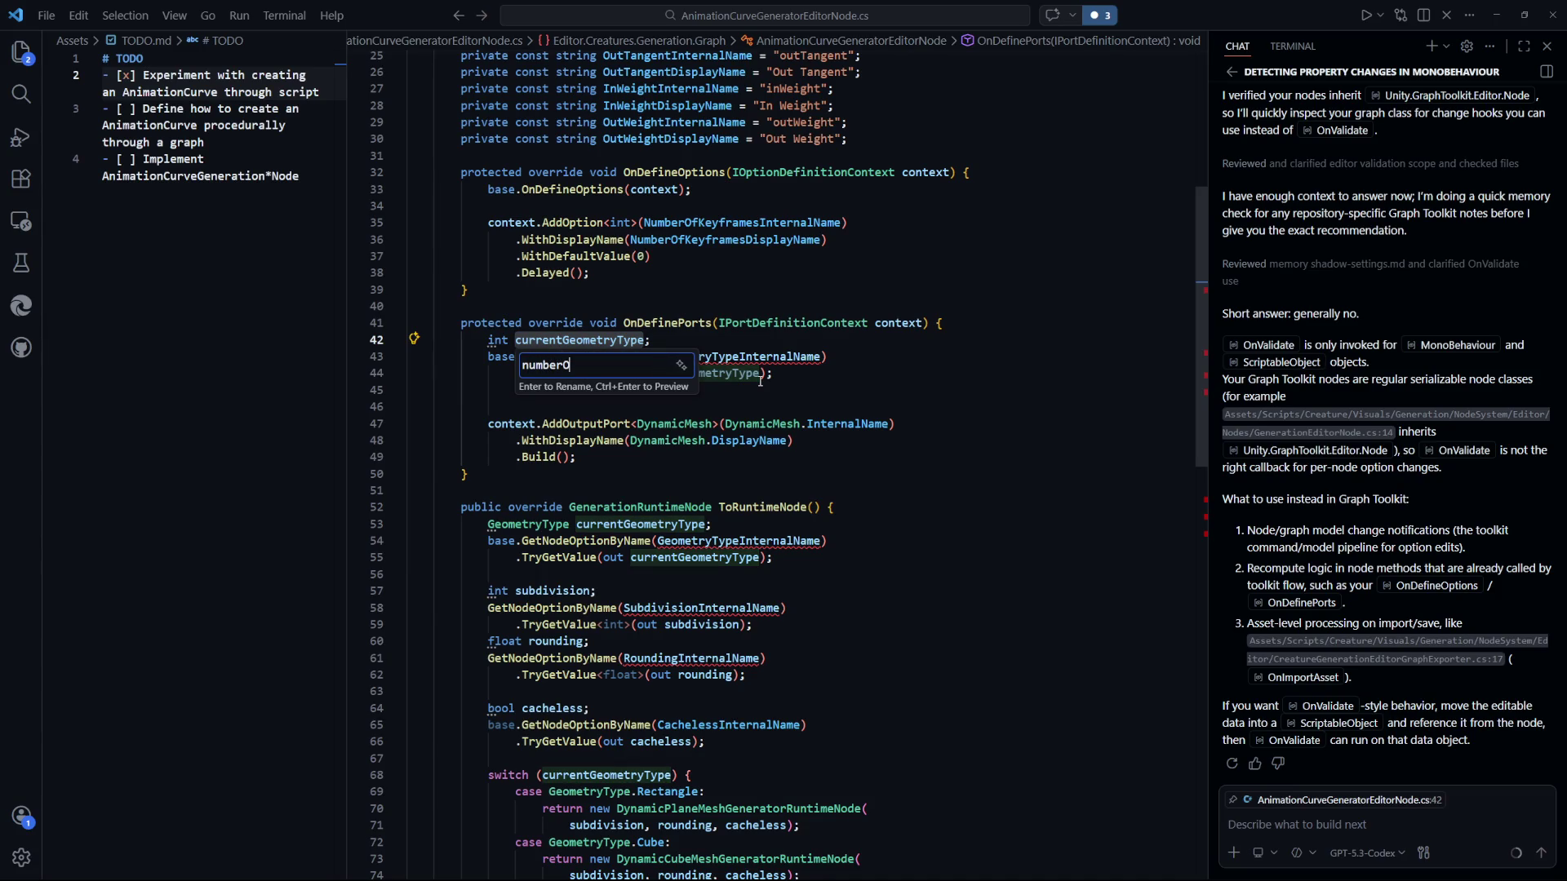
pyautogui.write('fKeyframes')
pyautogui.press('Return')
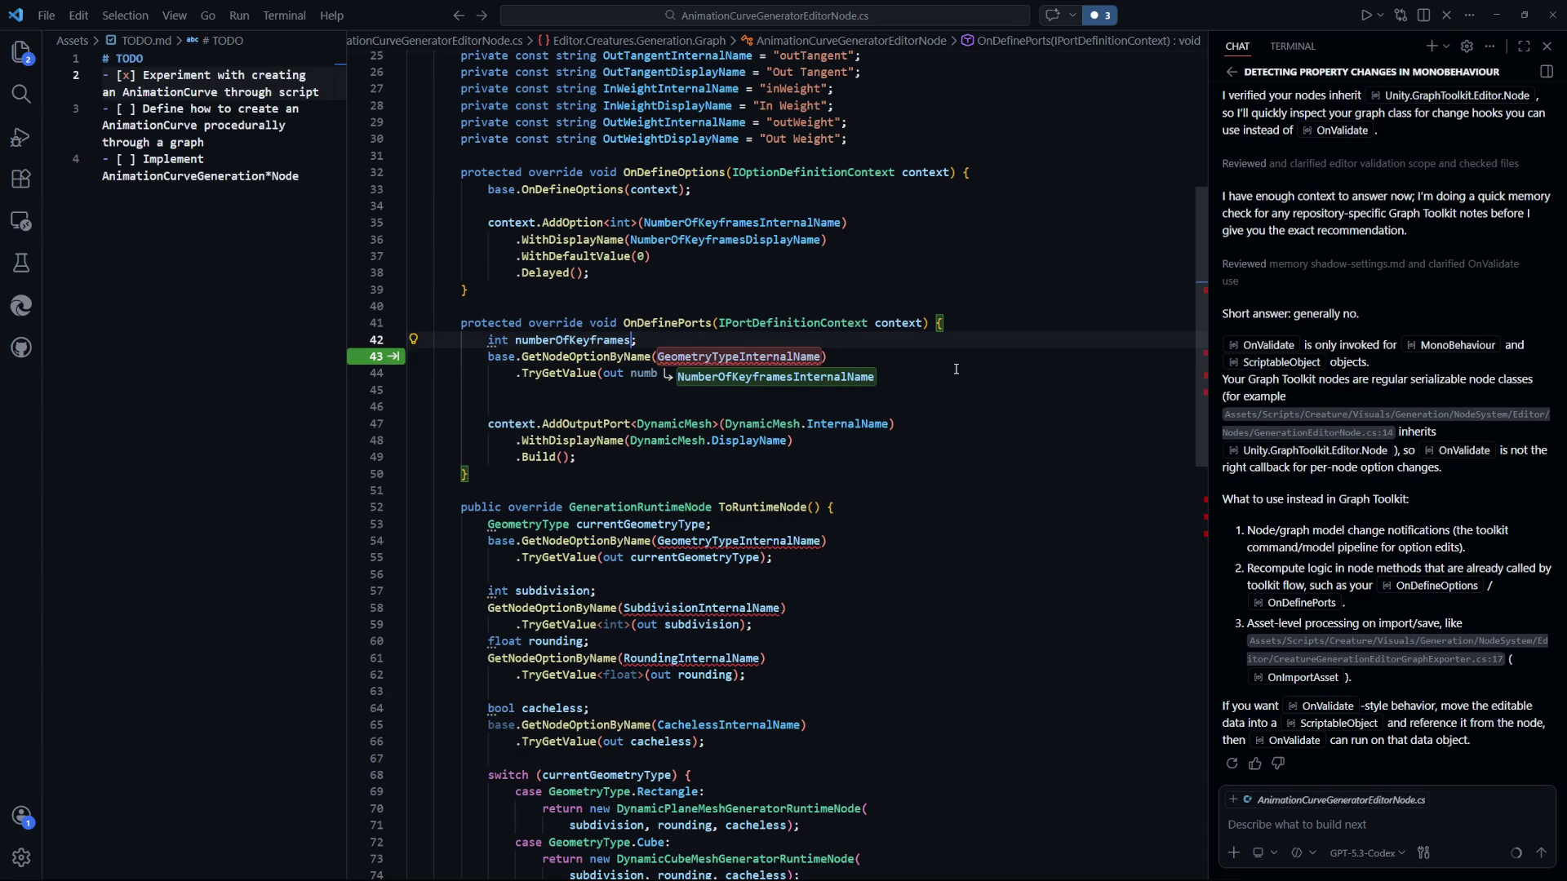
pyautogui.press('Tab')
# Add a for loop to numberOfKeyframes that creates Time, Value, tangent and weight input ports.
pyautogui.scroll(-1, 611, 336)
pyautogui.click(610, 338)
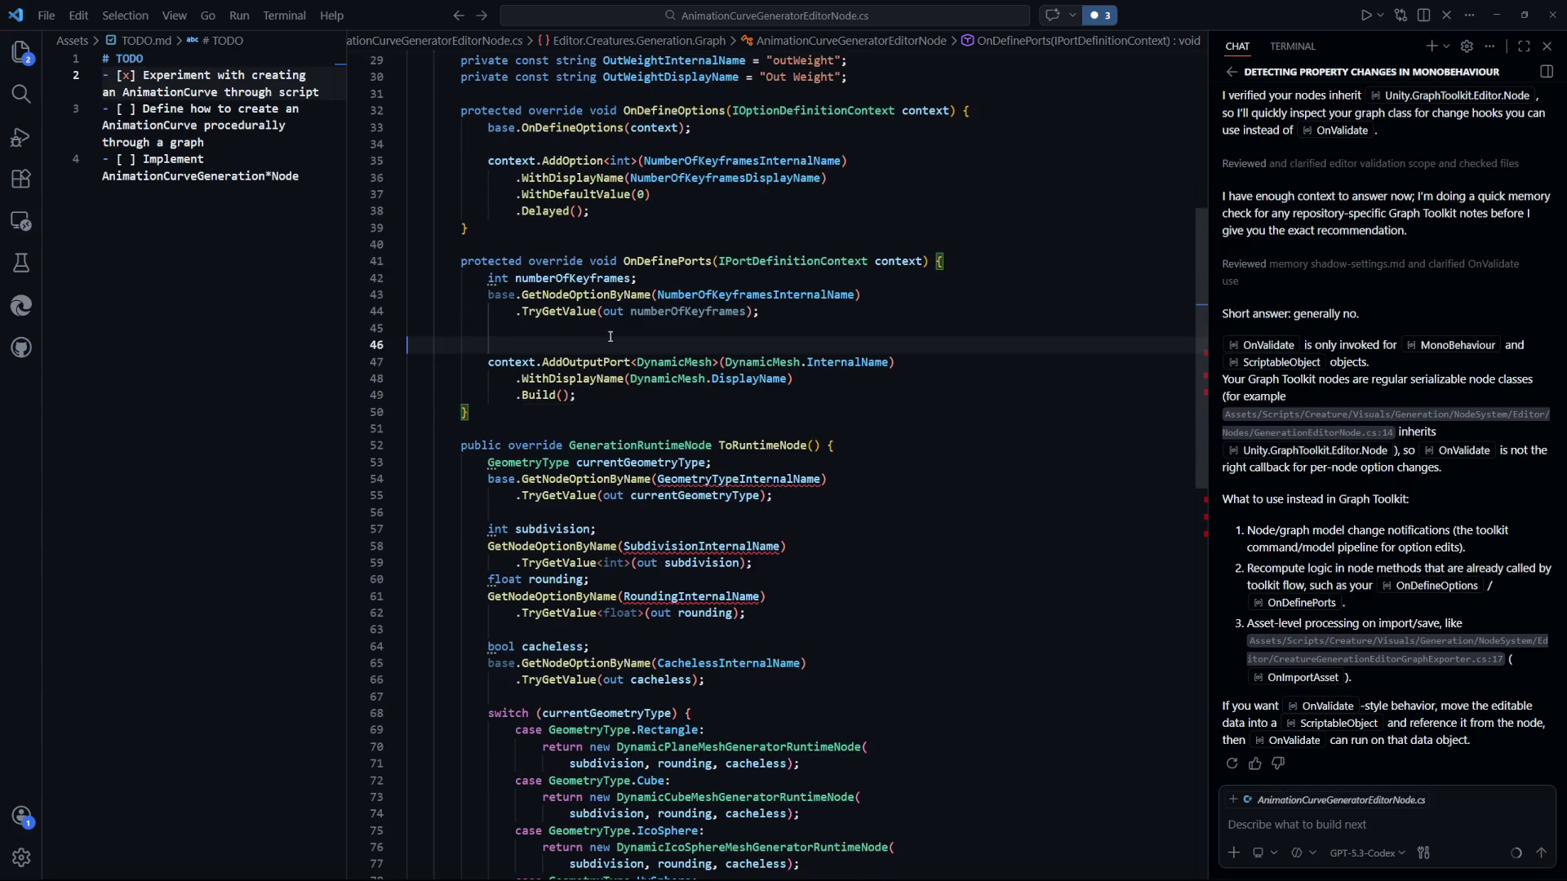
pyautogui.press('Up')
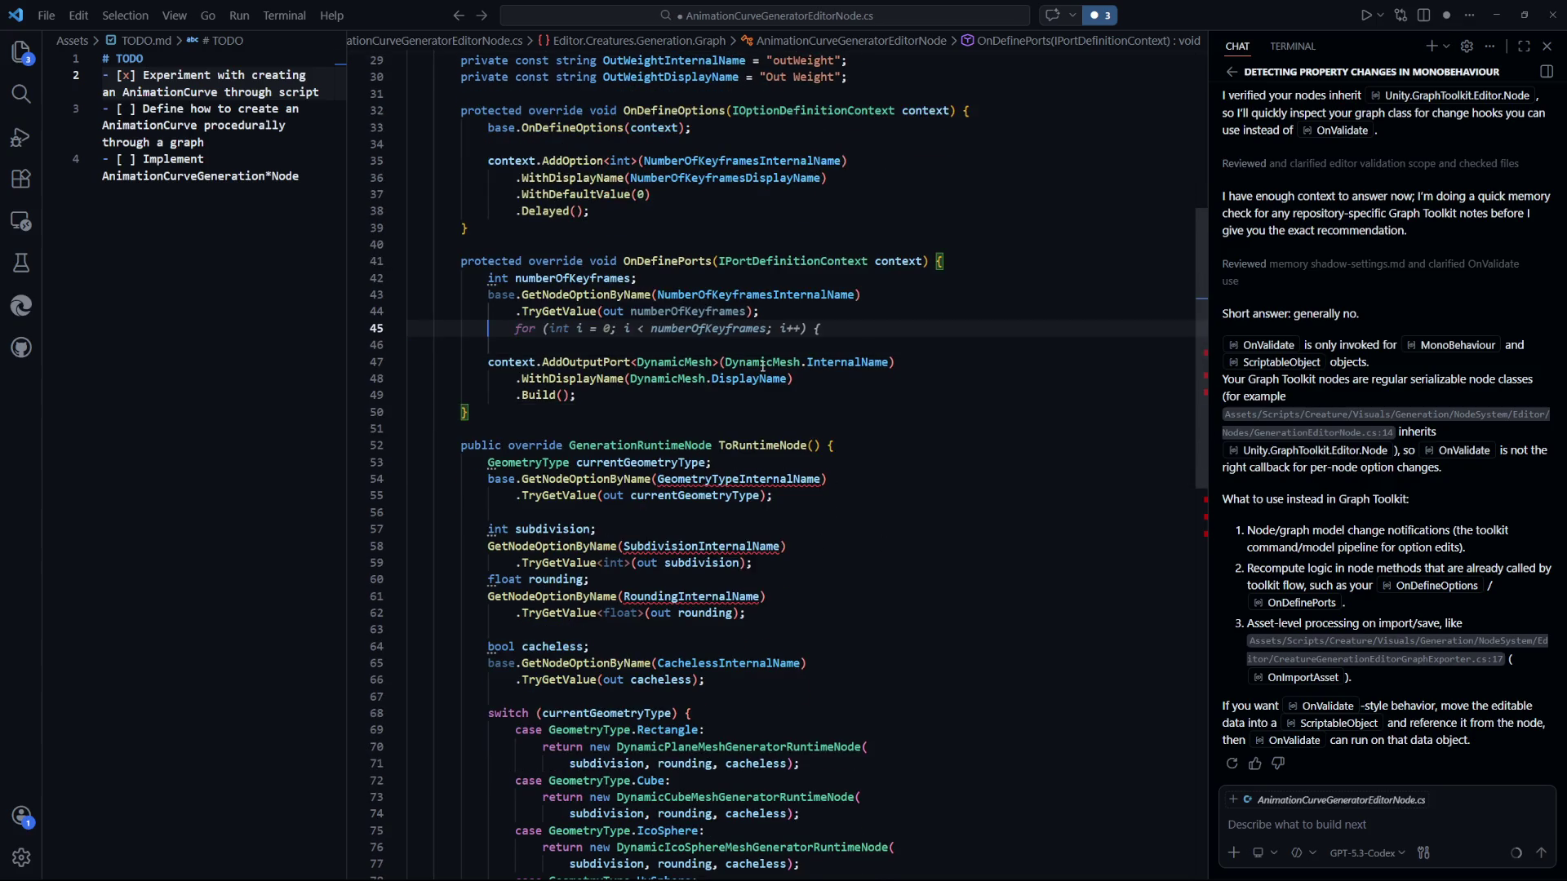
pyautogui.press('Return')
pyautogui.write('for (int ')
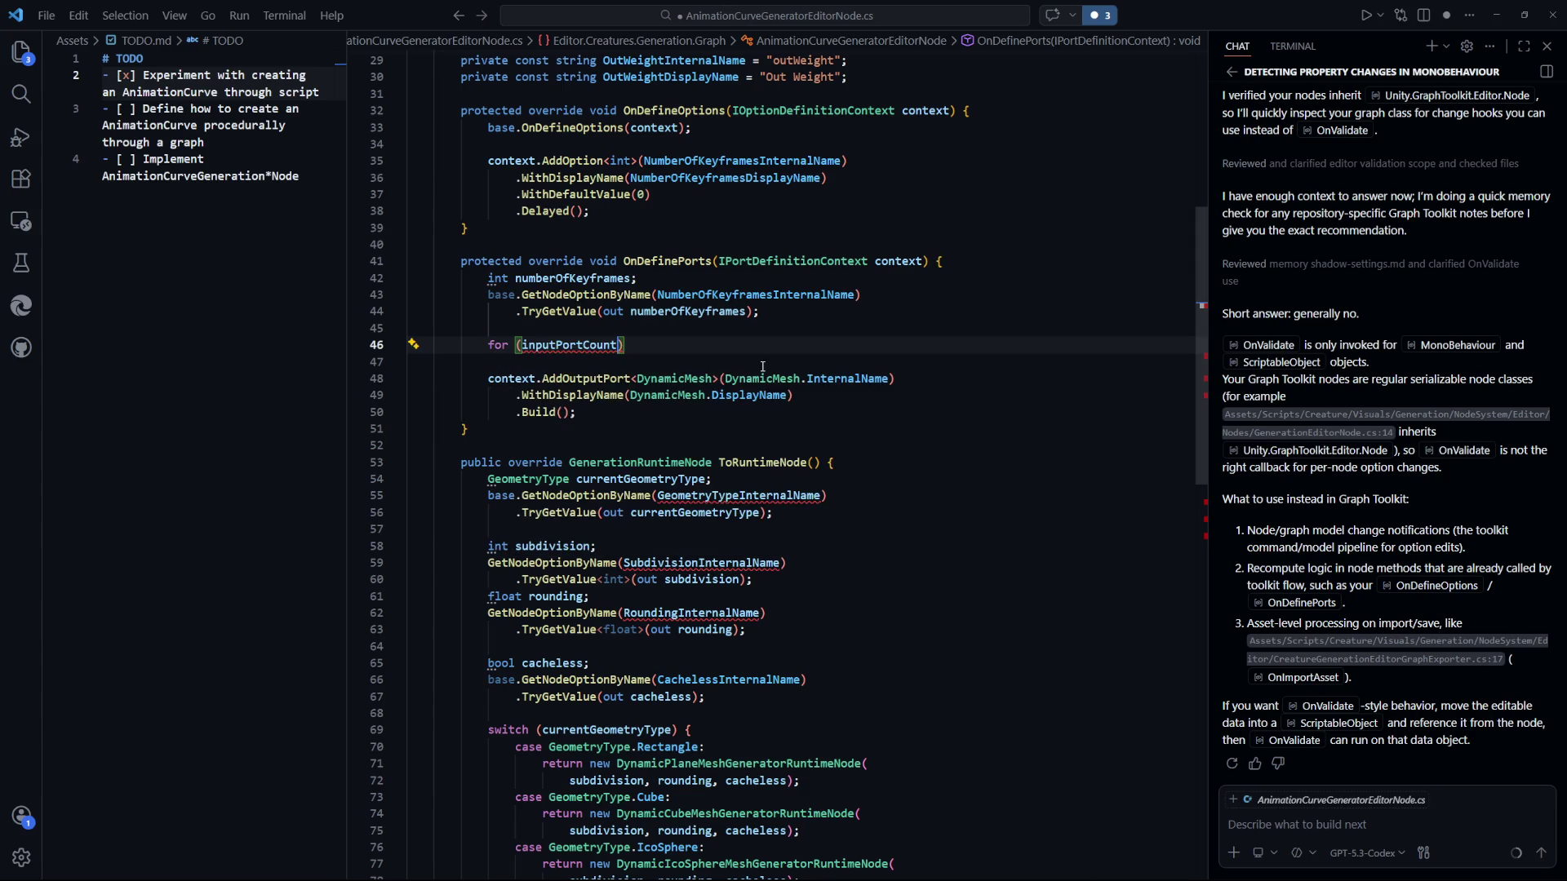
pyautogui.write('i = 0; i < ')
pyautogui.write('number')
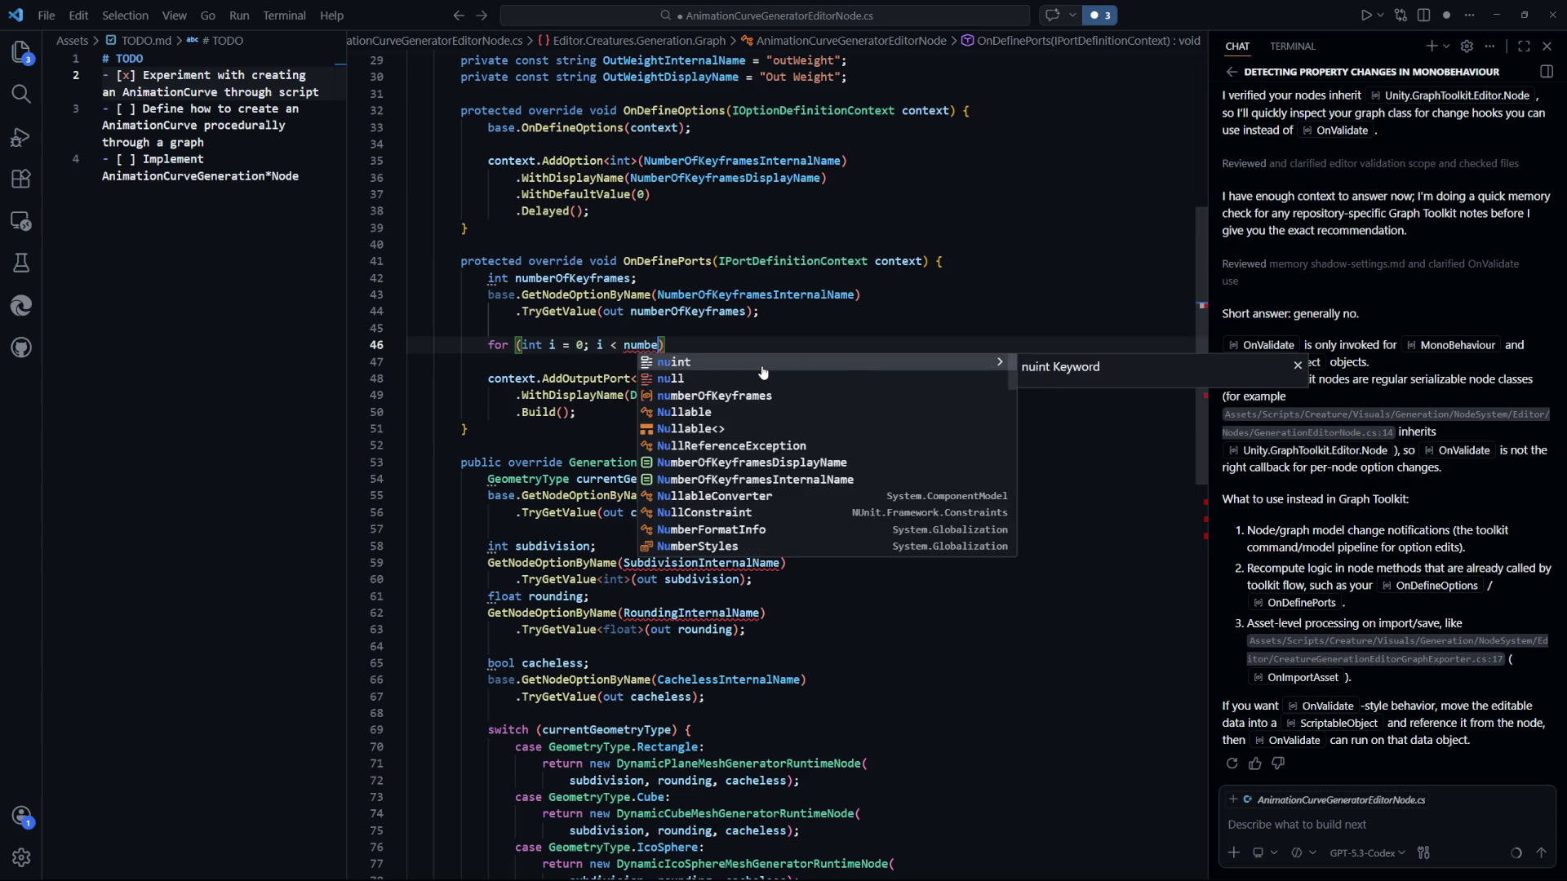
pyautogui.press('Return')
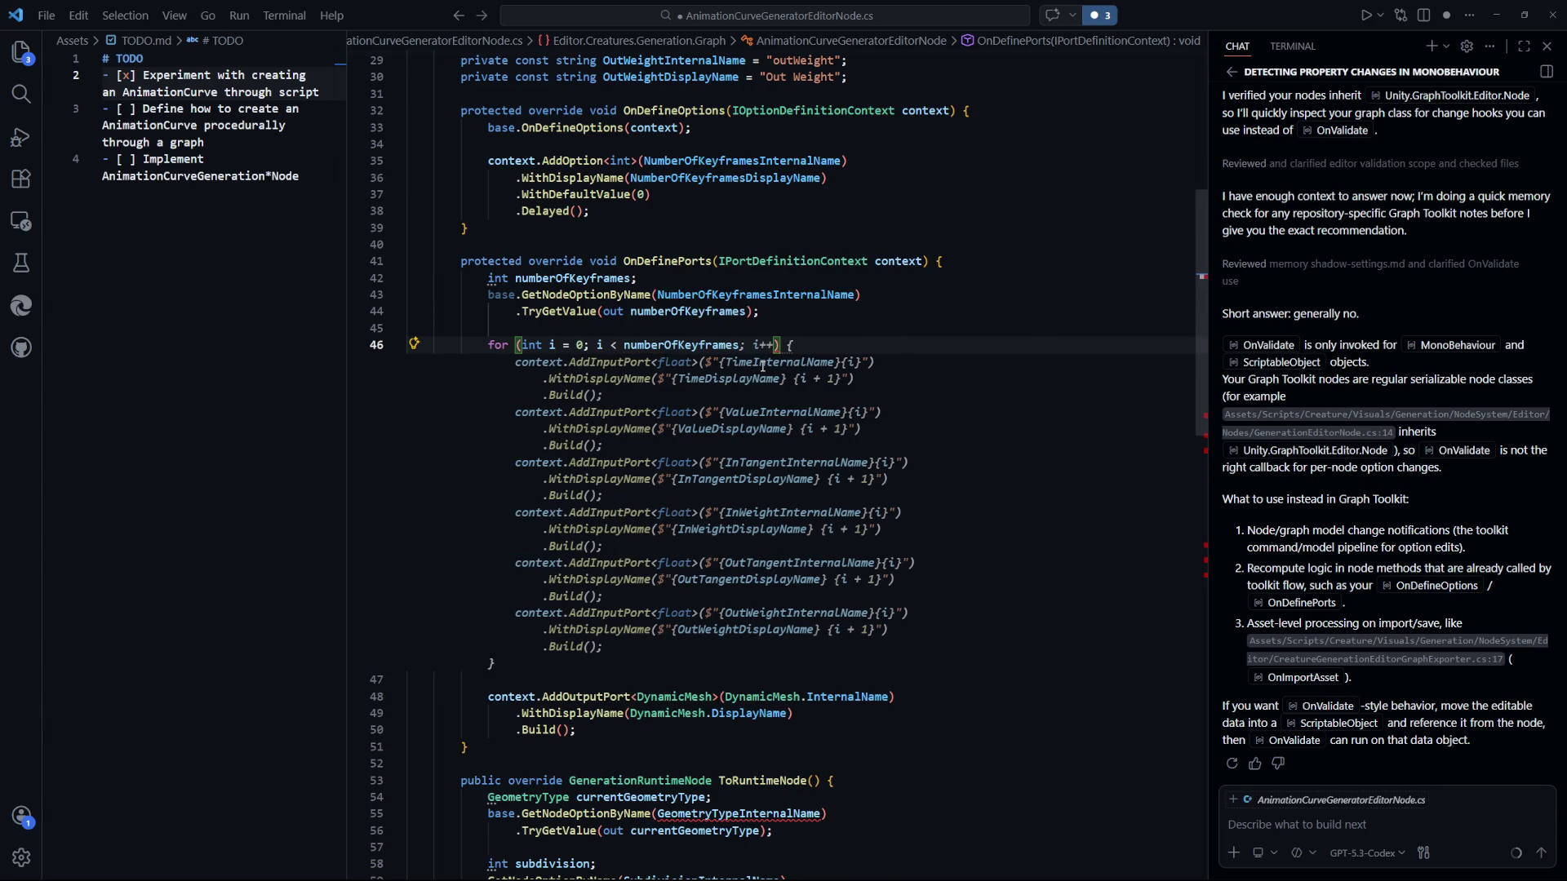
pyautogui.press('Tab')
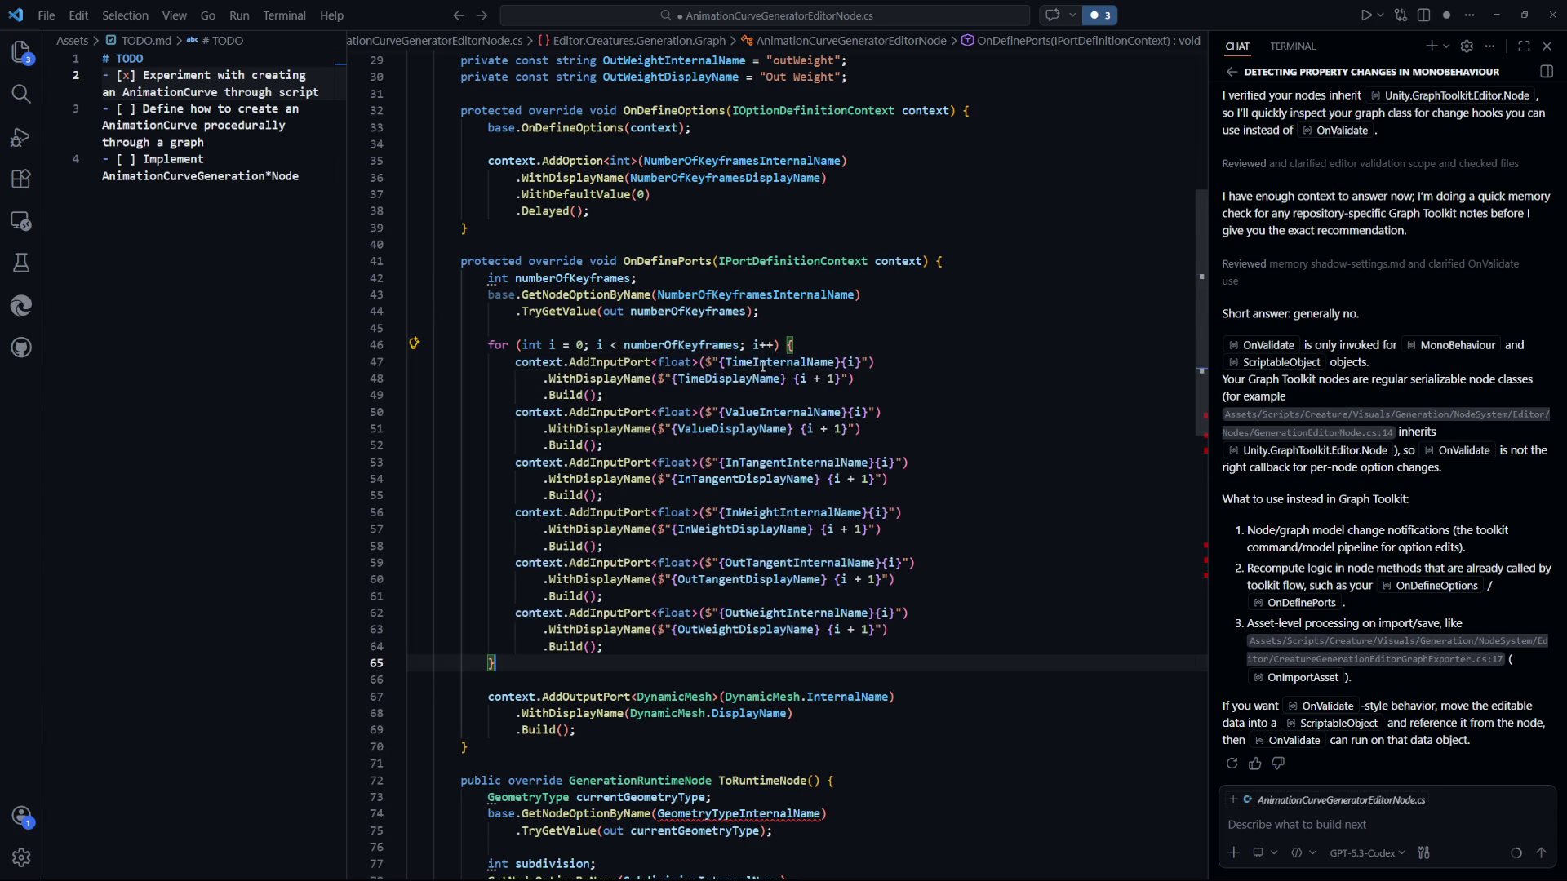
# Review the generated Value and Out Weight port definitions in the keyframe loop.
pyautogui.click(972, 563)
pyautogui.click(992, 433)
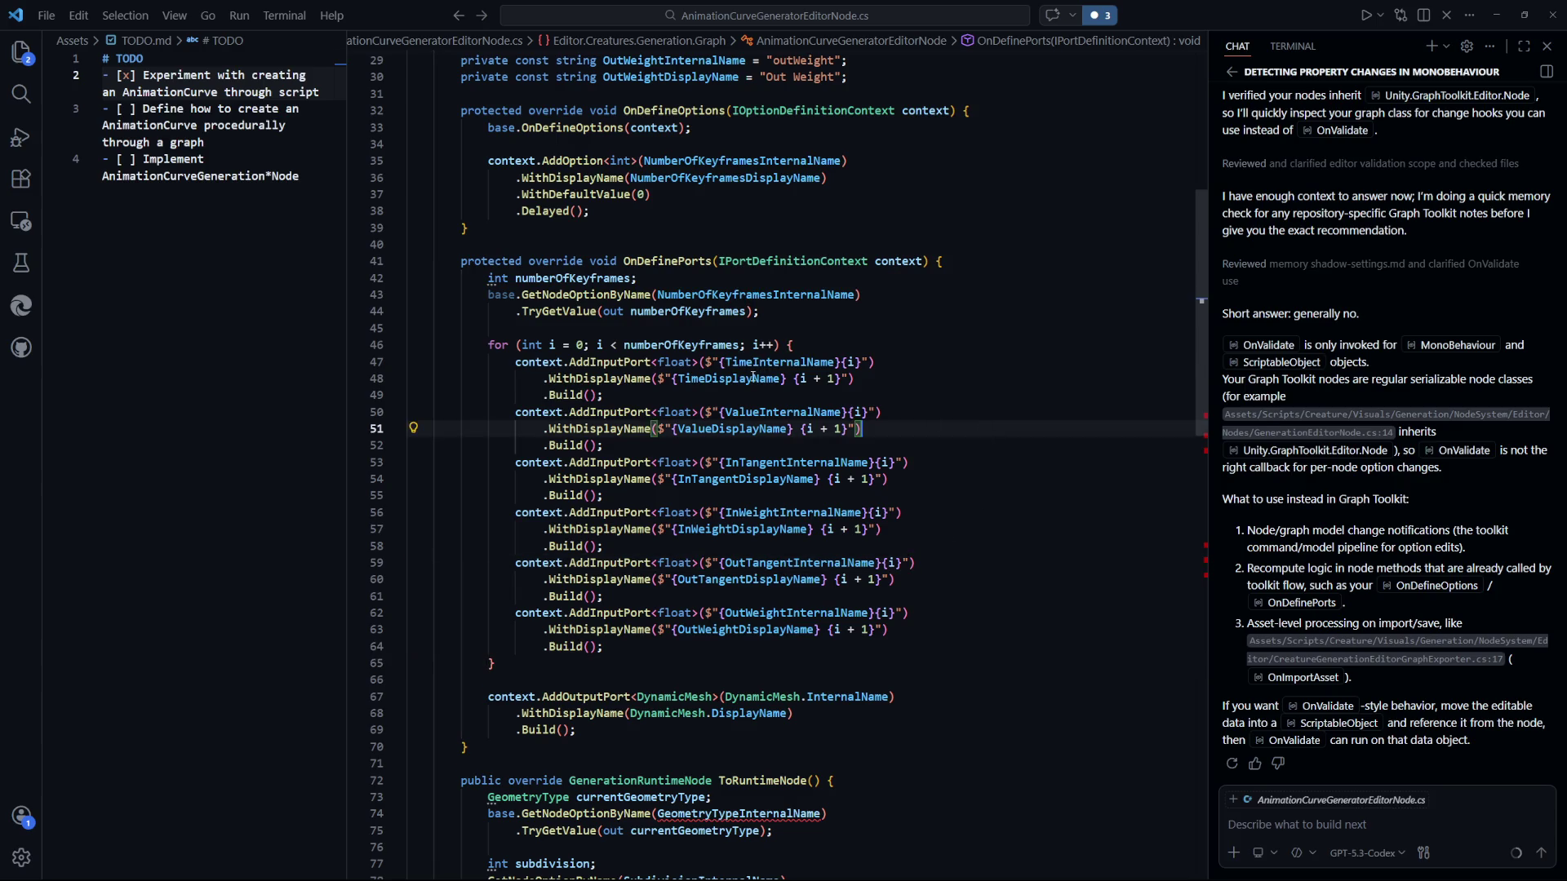
pyautogui.scroll(-1, 638, 301)
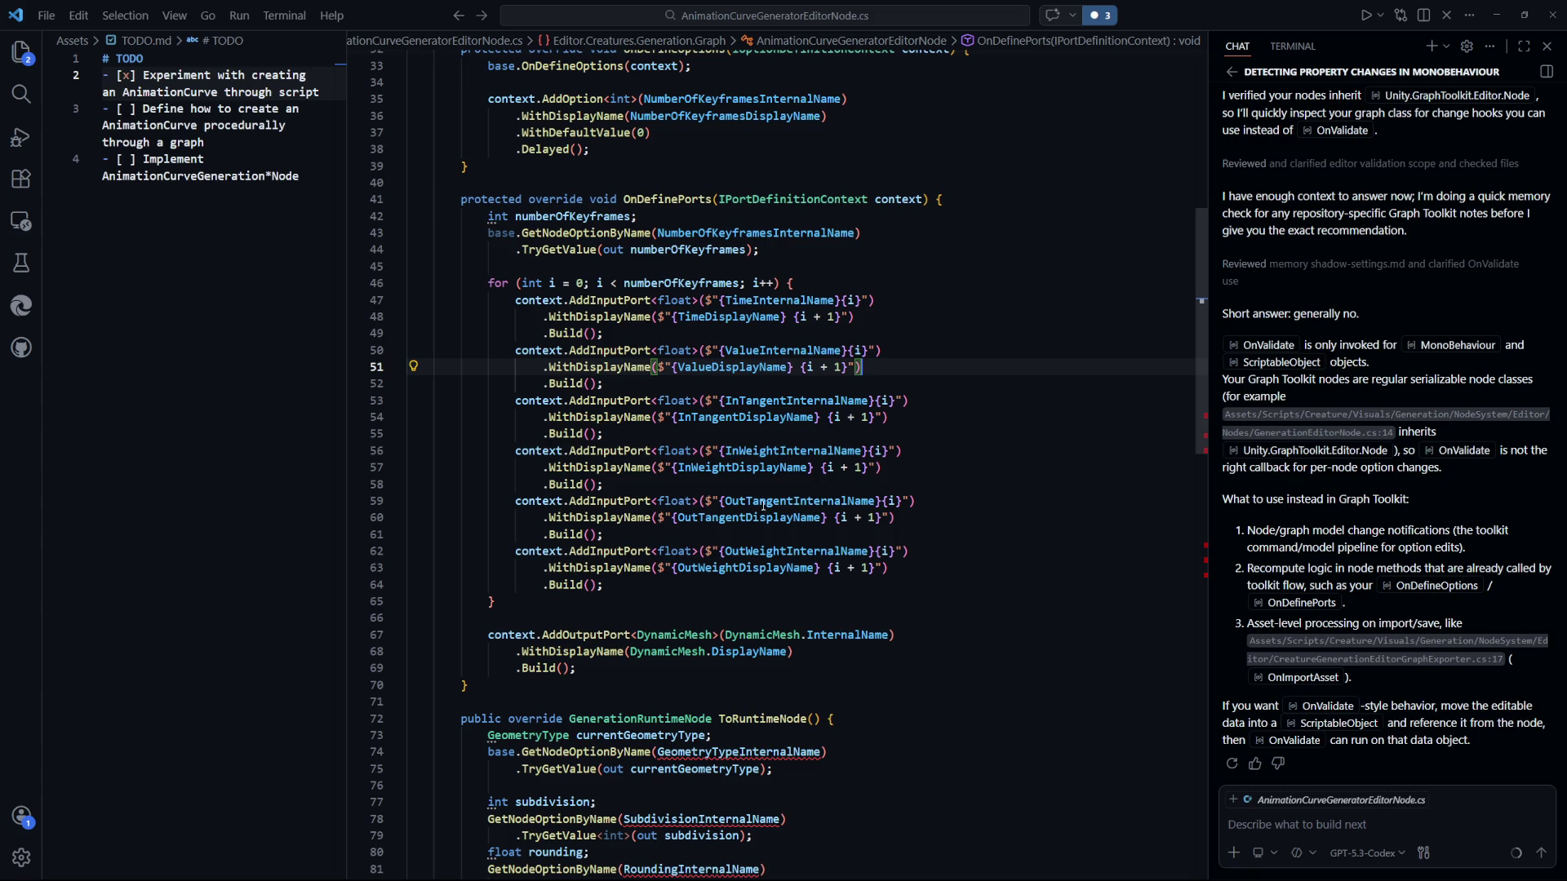
pyautogui.click(955, 570)
pyautogui.scroll(-2, 951, 588)
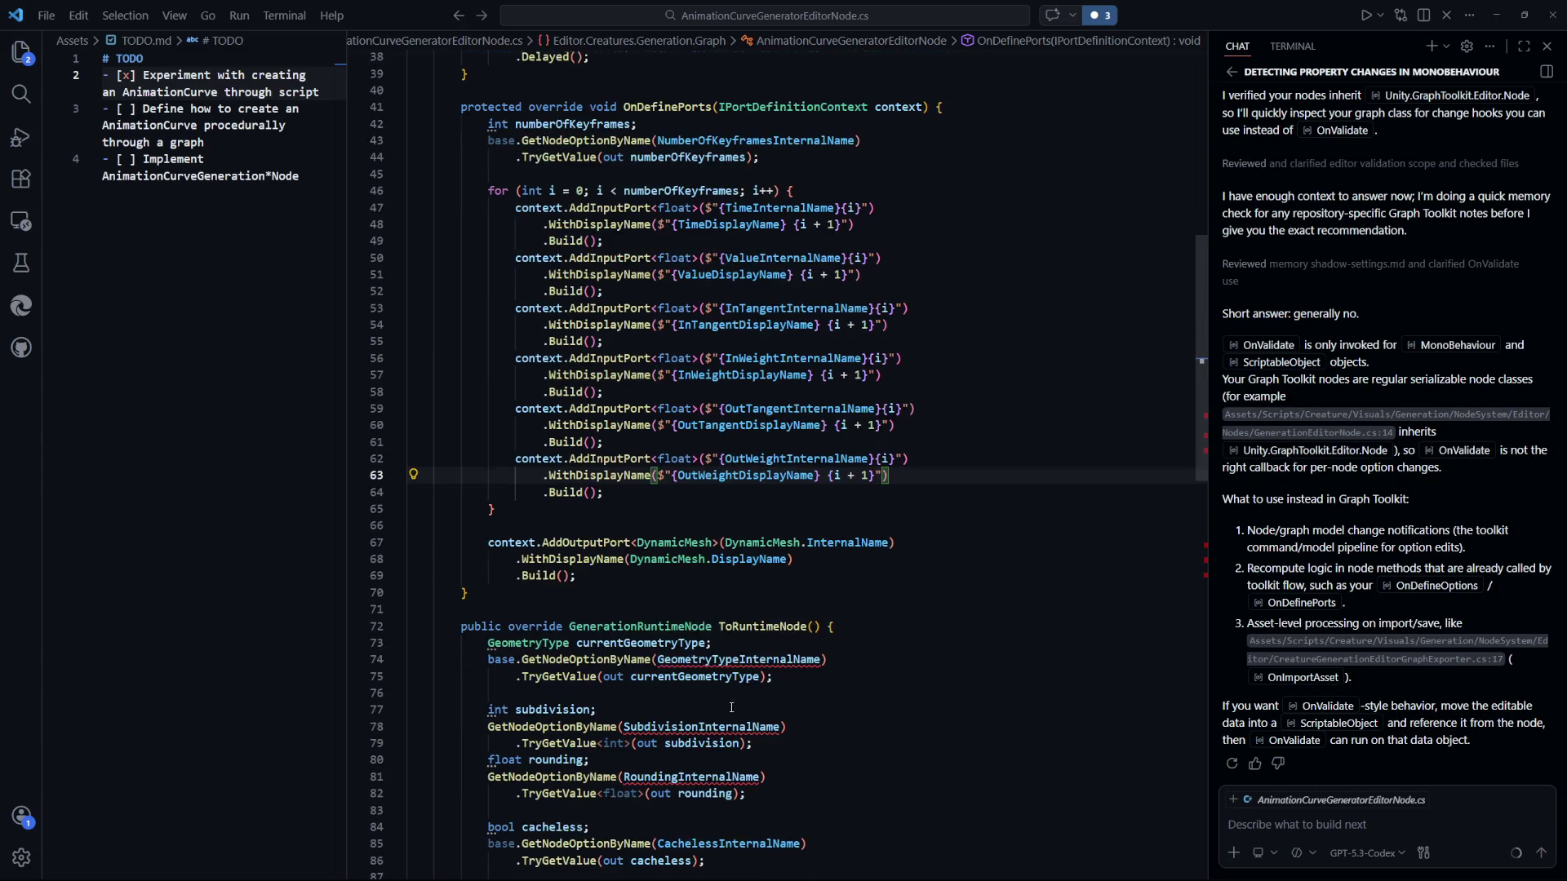
pyautogui.scroll(2, 944, 603)
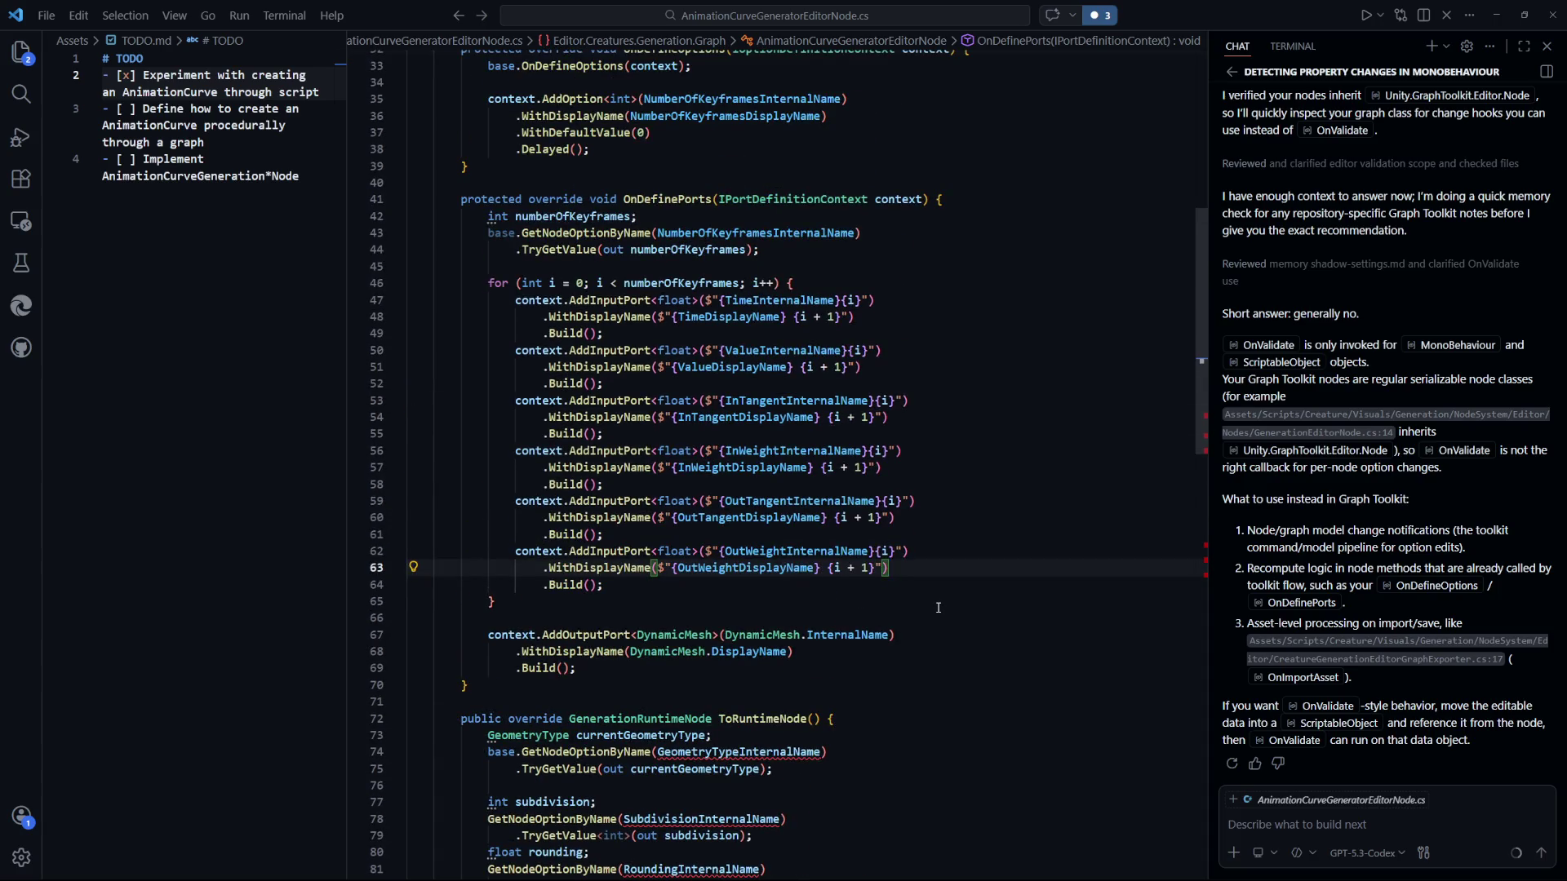
pyautogui.scroll(-5, 938, 608)
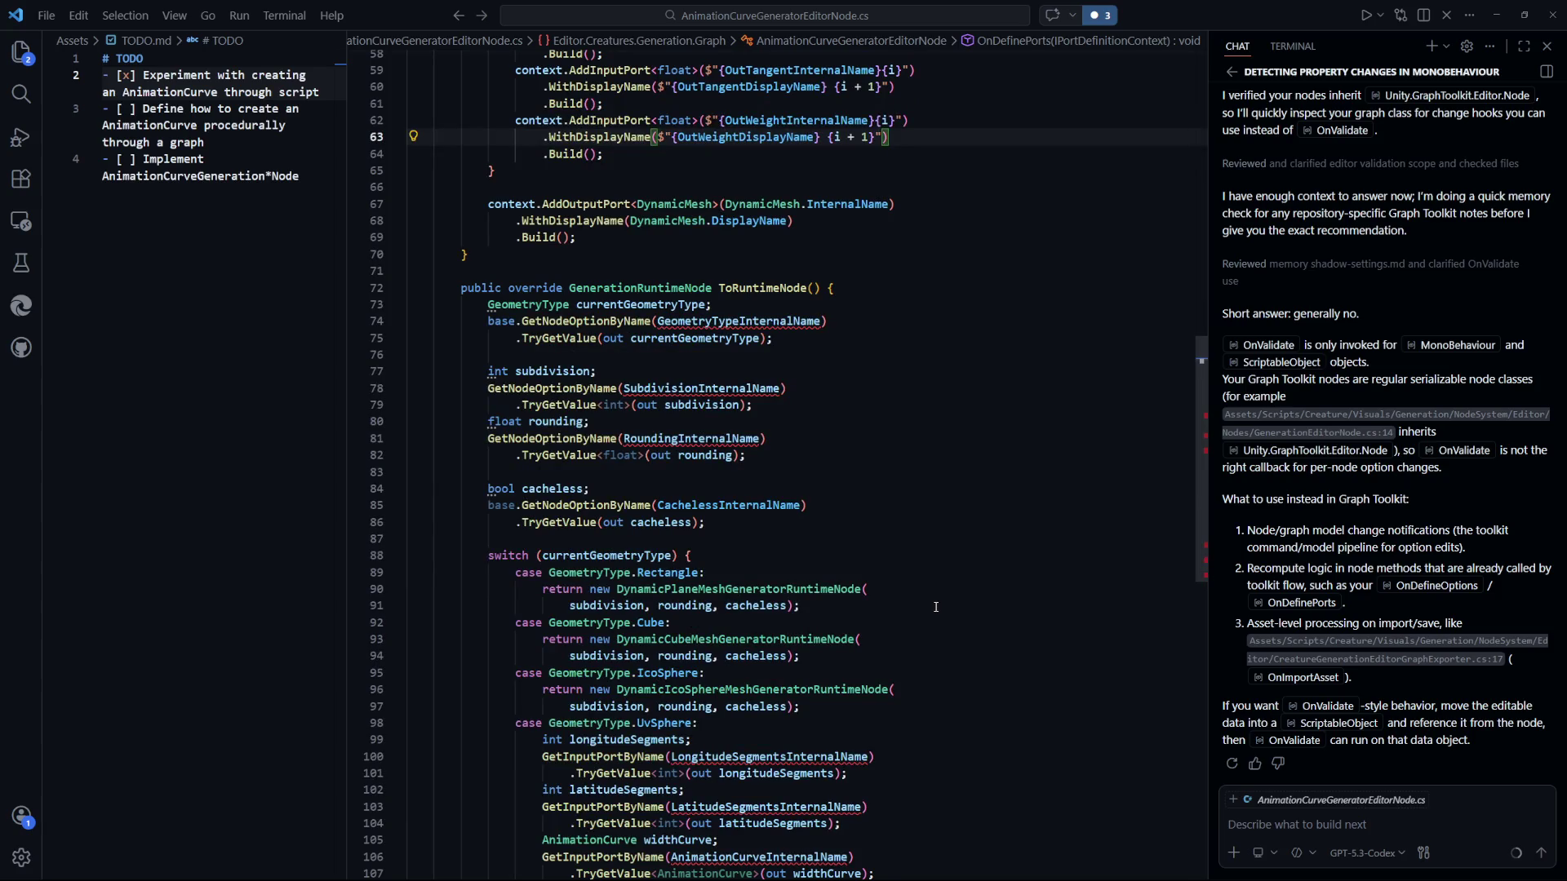
pyautogui.scroll(-3, 936, 607)
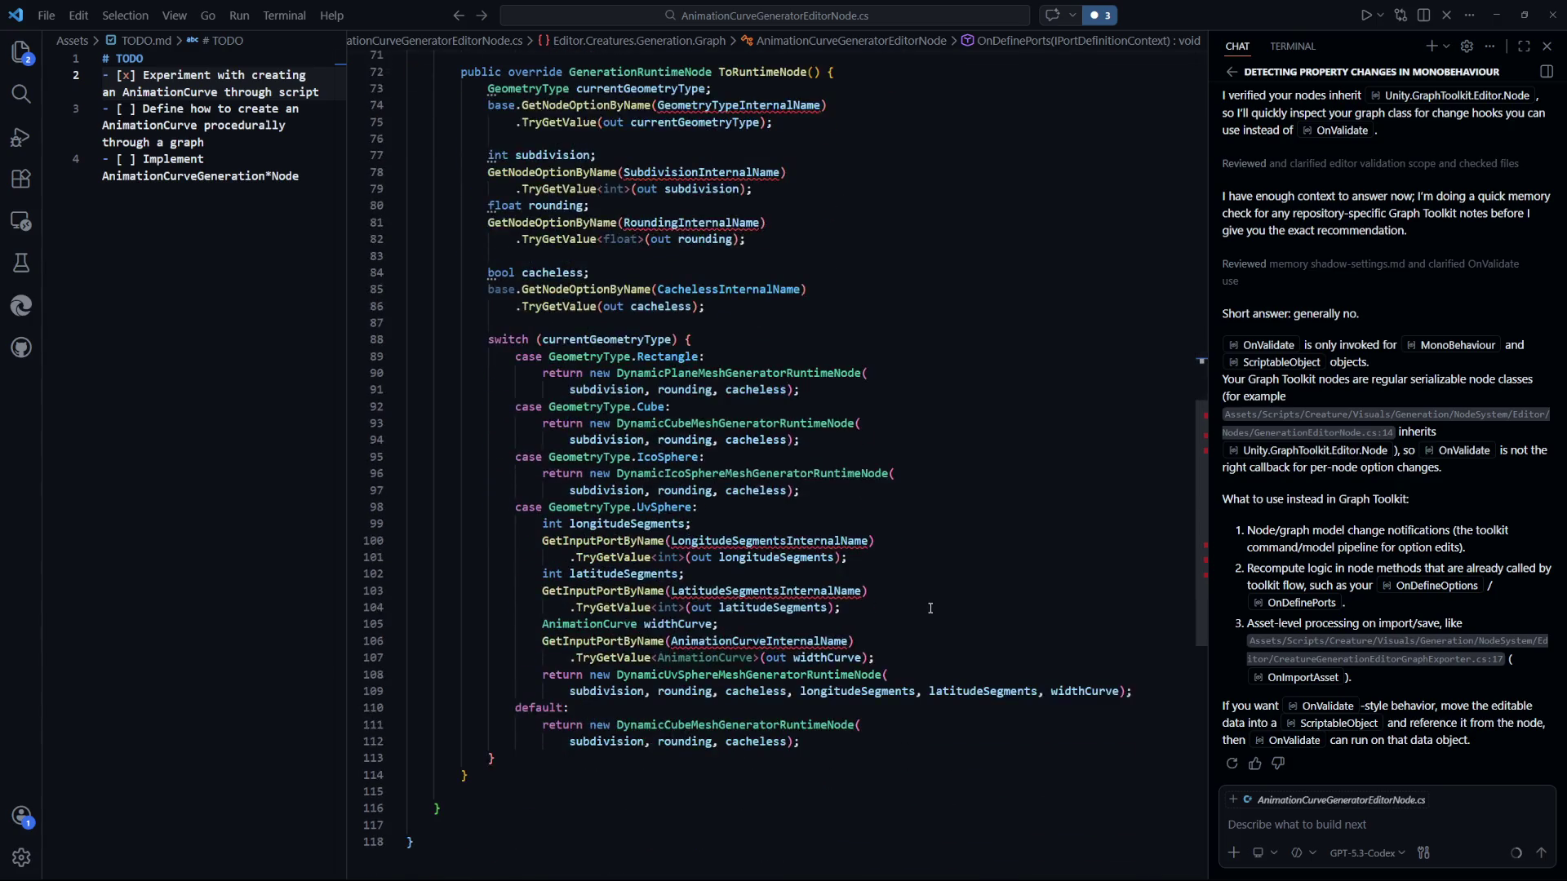
pyautogui.scroll(1, 930, 608)
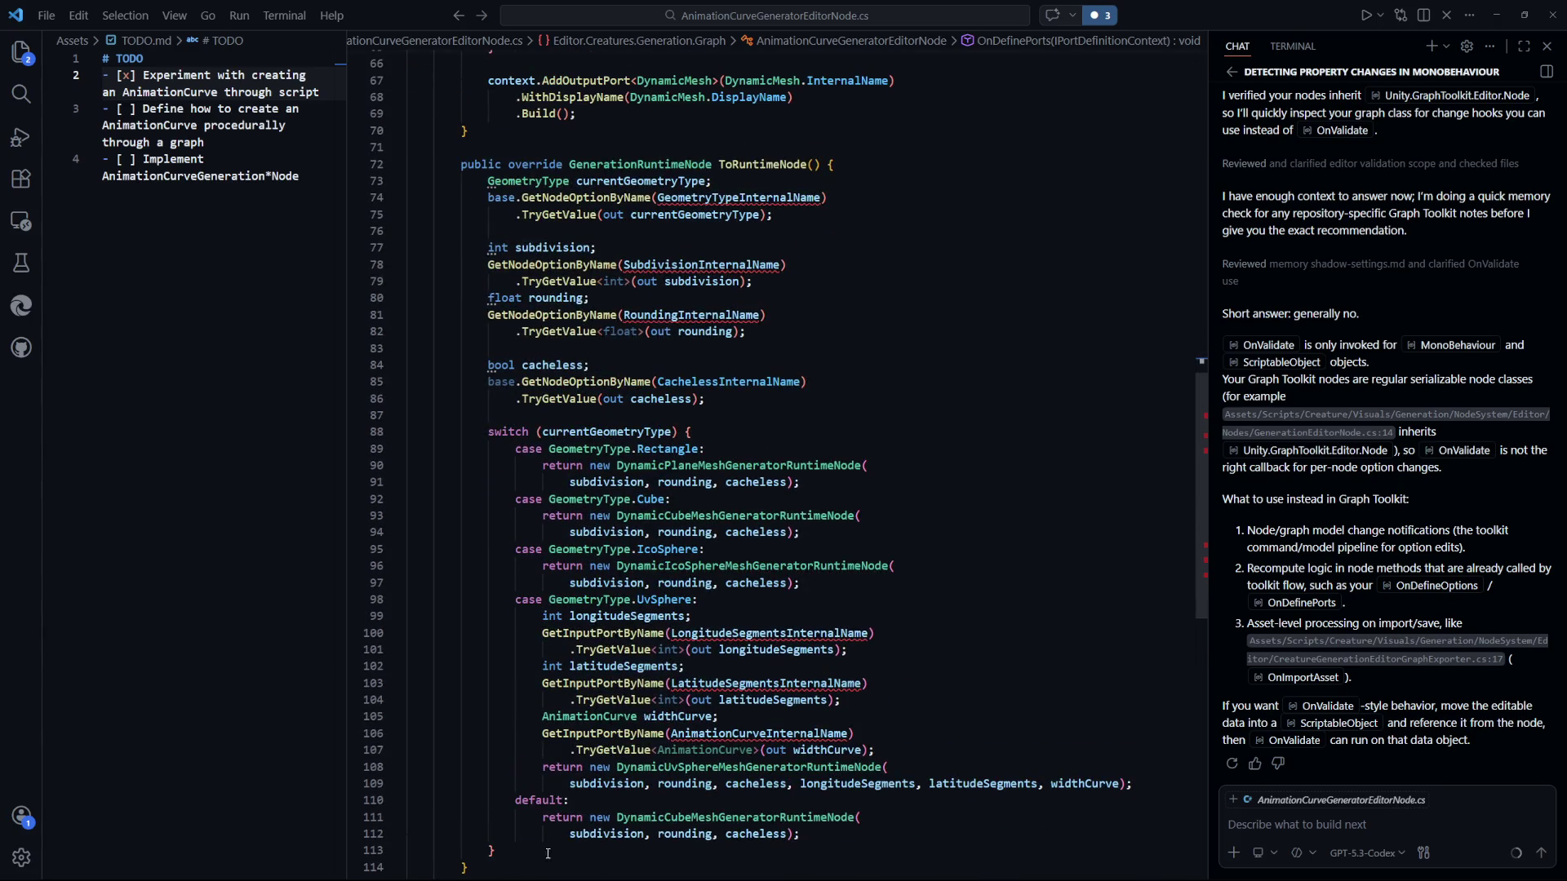
# Remove the old geometry-type switch logic from ToRuntimeNode and outdent the remaining return.
pyautogui.moveTo(548, 854)
pyautogui.mouseDown()
pyautogui.moveTo(506, 229)
pyautogui.moveTo(488, 181)
pyautogui.mouseUp()
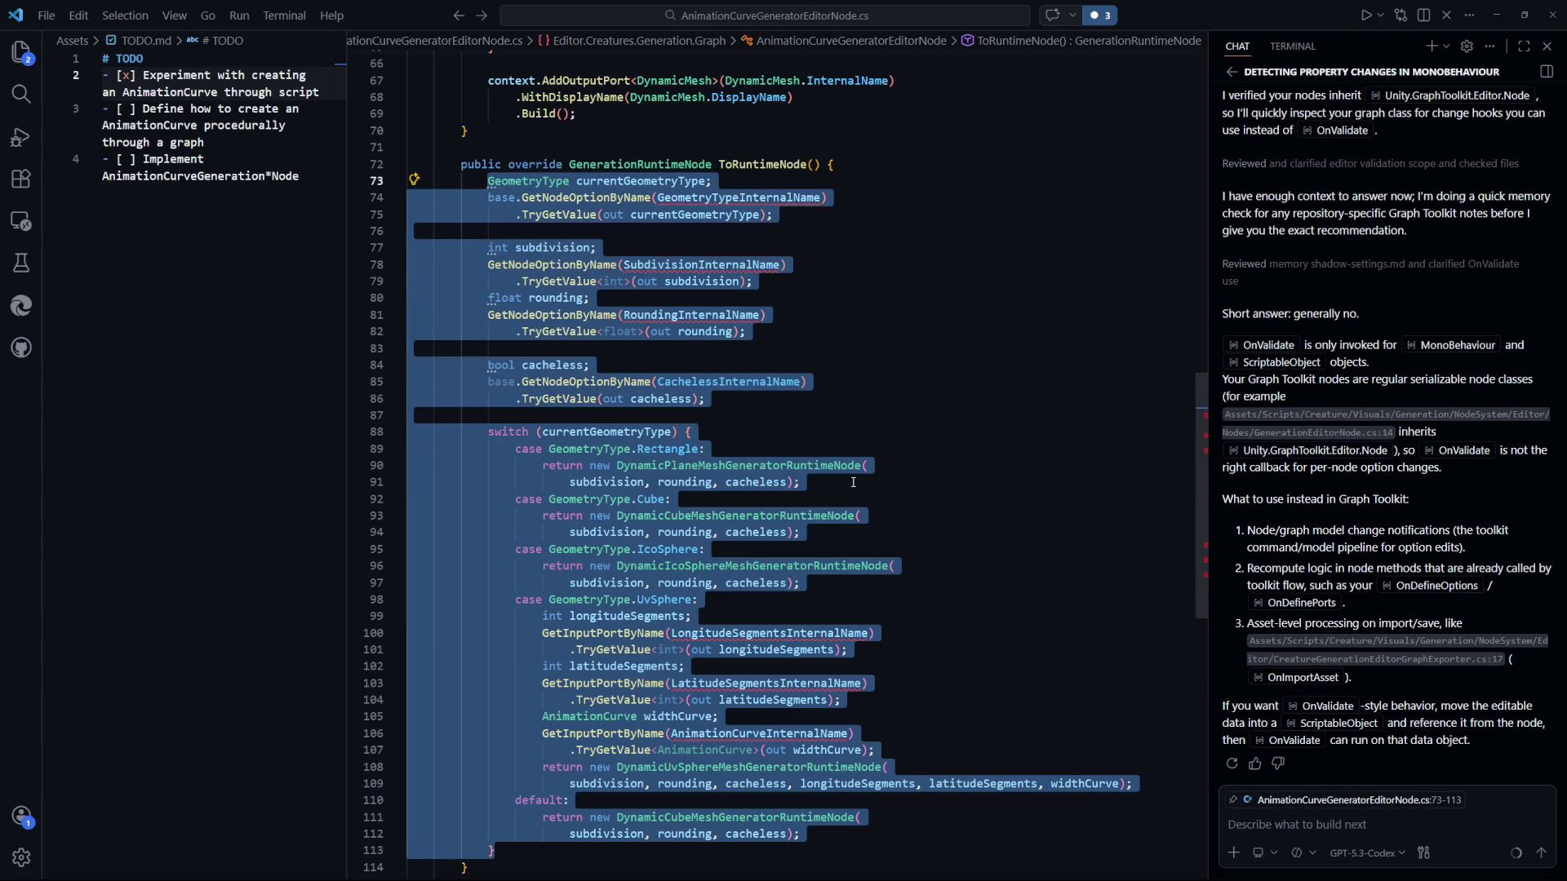
pyautogui.moveTo(935, 798)
pyautogui.mouseDown()
pyautogui.moveTo(914, 796)
pyautogui.moveTo(522, 197)
pyautogui.moveTo(488, 180)
pyautogui.moveTo(458, 231)
pyautogui.moveTo(409, 231)
pyautogui.mouseUp()
pyautogui.press('Delete')
pyautogui.press('BackSpace')
pyautogui.moveTo(800, 215); pyautogui.dragTo(543, 199)
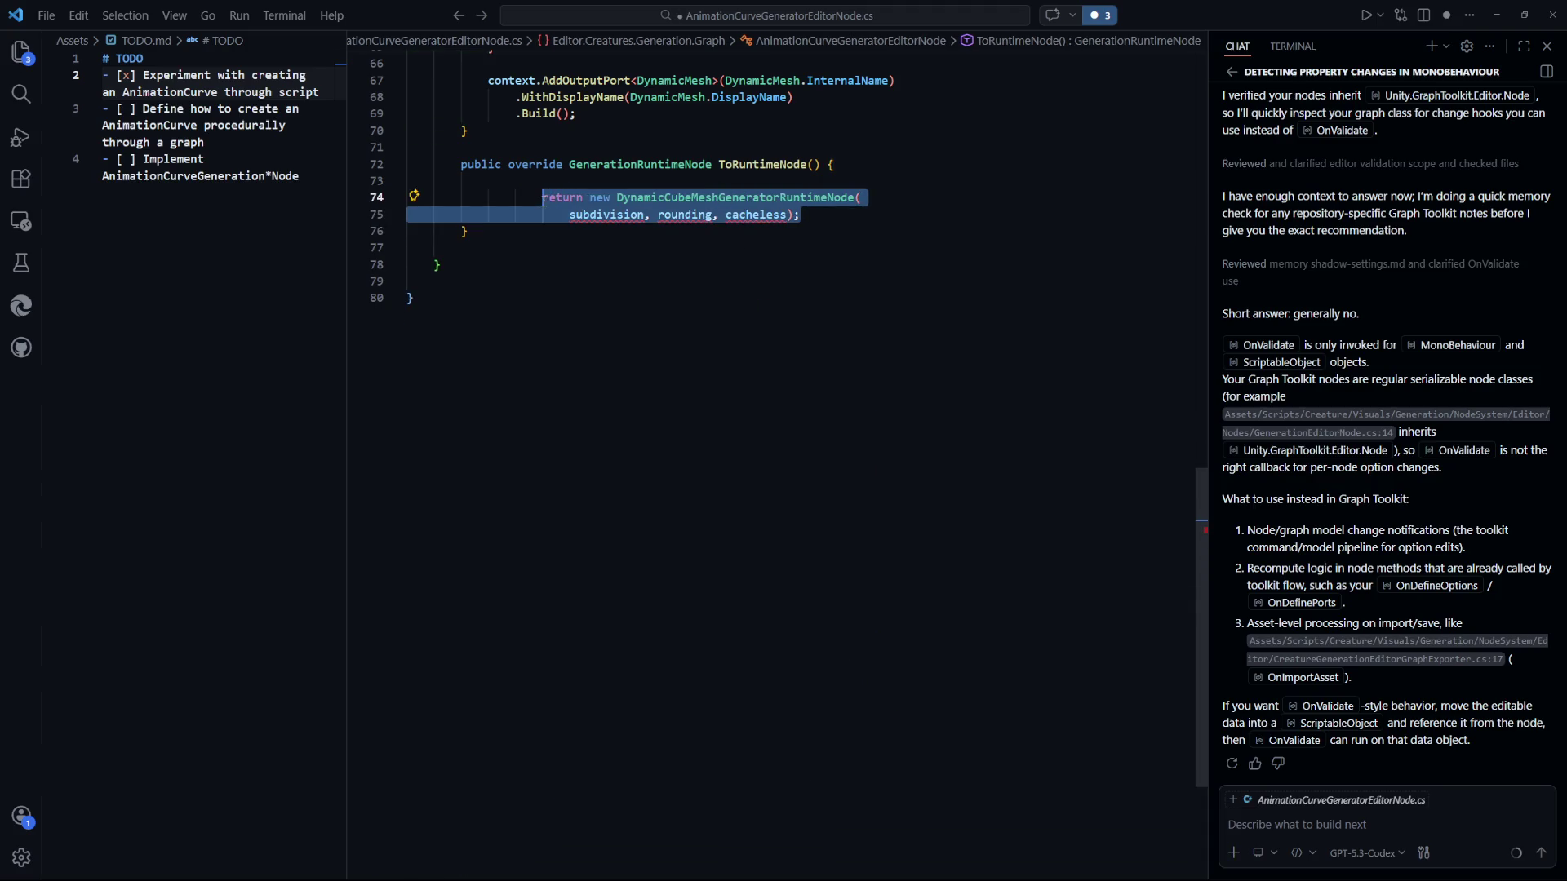
pyautogui.hotkey('shift', 'Tab')
pyautogui.hotkey('shift', 'Tab')
pyautogui.click(808, 368)
# Replace the cube-mesh return with 'return null;', save, and switch to Unity.
pyautogui.scroll(5, 808, 368)
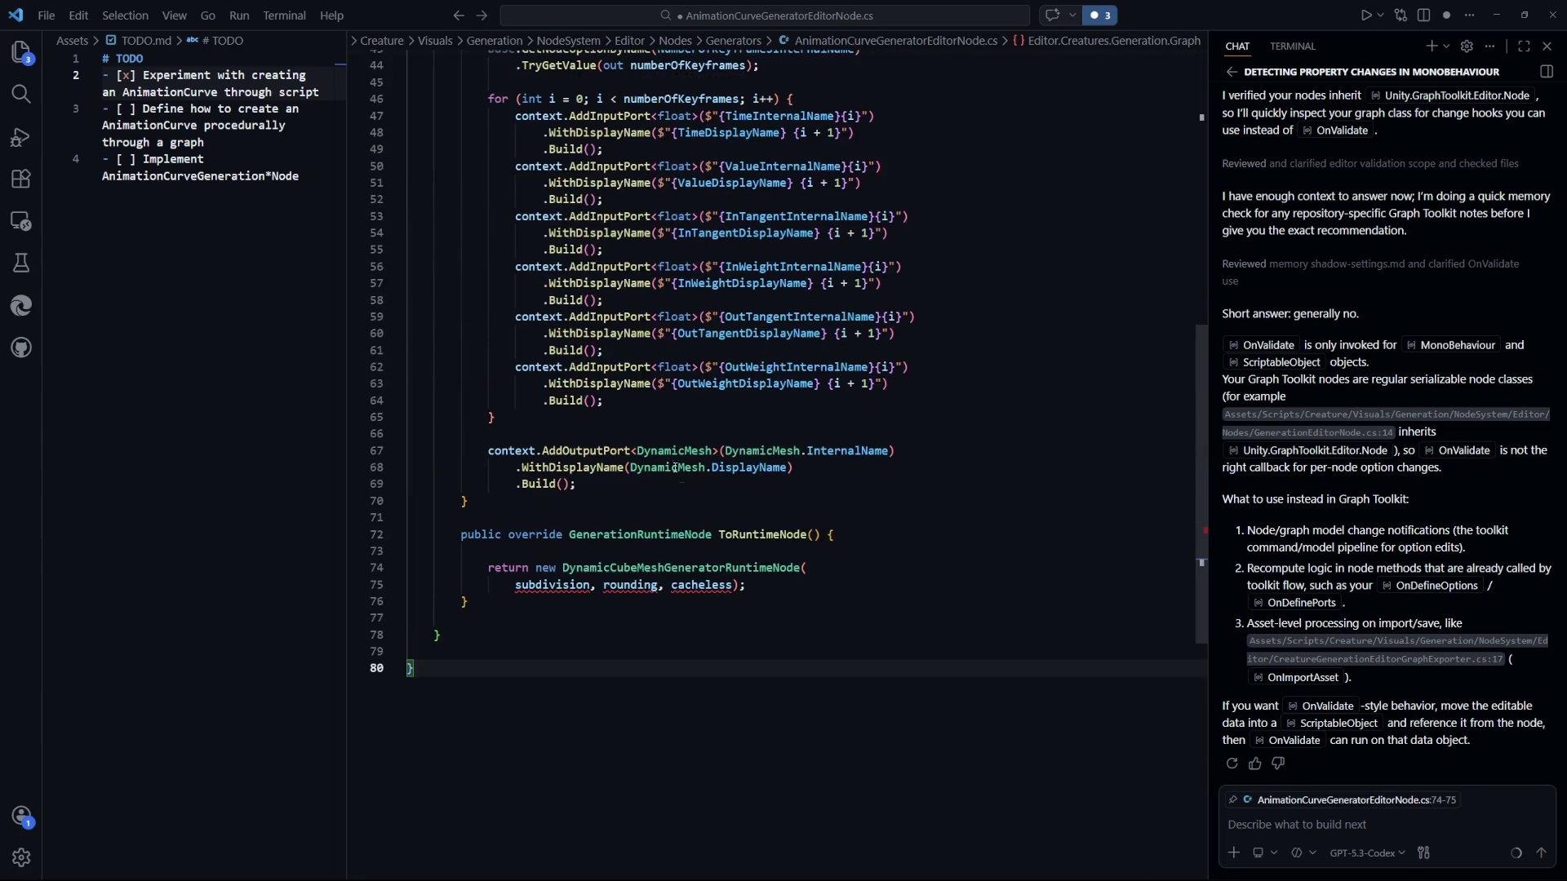
pyautogui.moveTo(746, 585); pyautogui.dragTo(569, 554)
pyautogui.press('BackSpace')
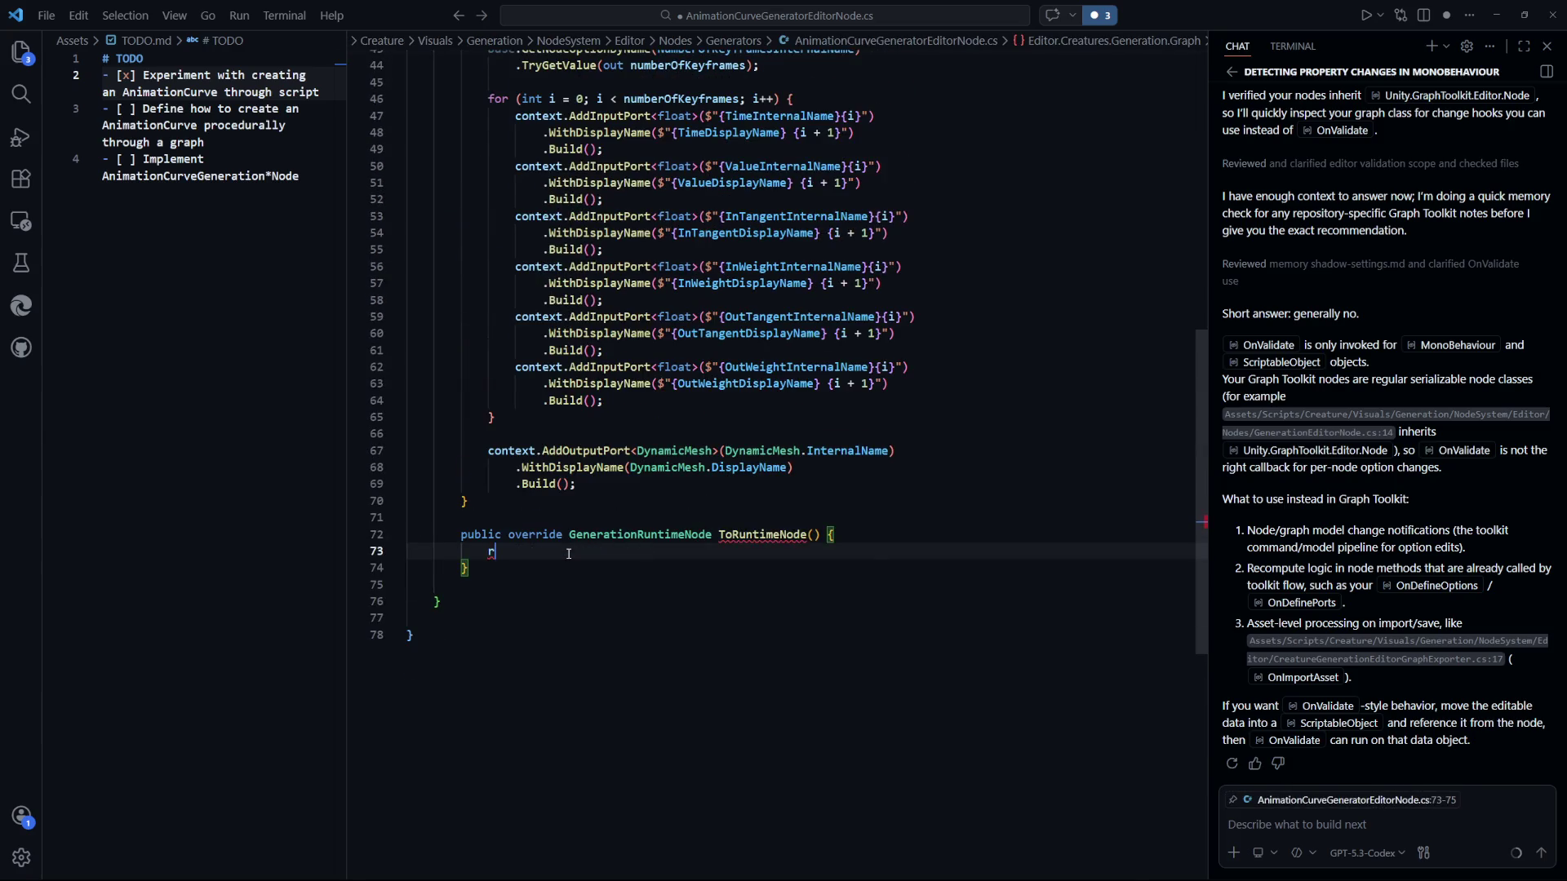
pyautogui.write('return null;')
pyautogui.hotkey('ctrl', 's')
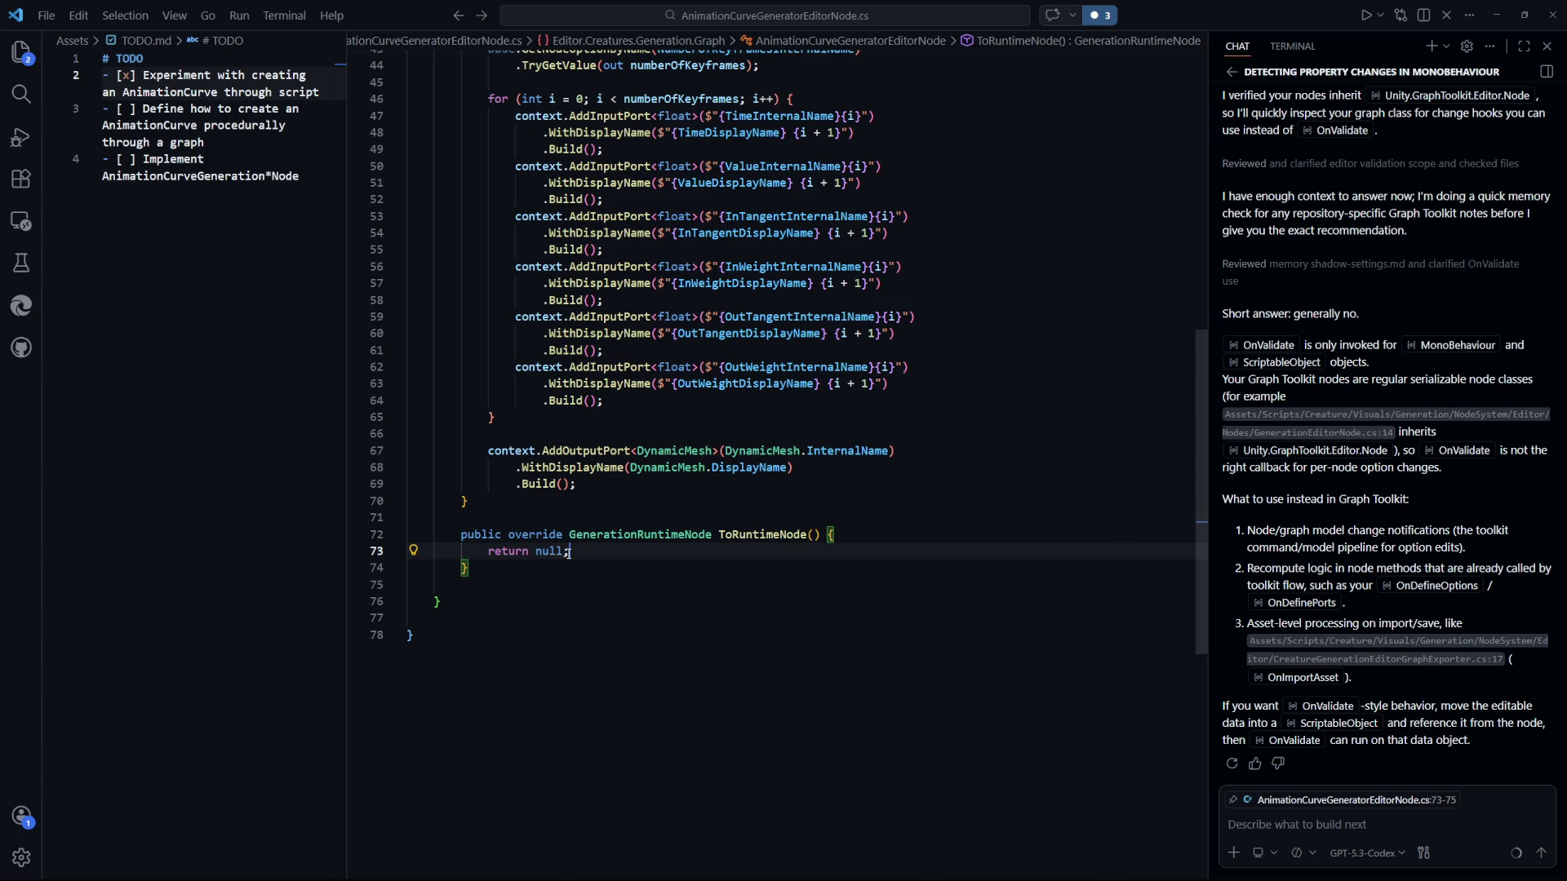
pyautogui.scroll(5, 830, 555)
pyautogui.hotkey('alt', 'Tab')
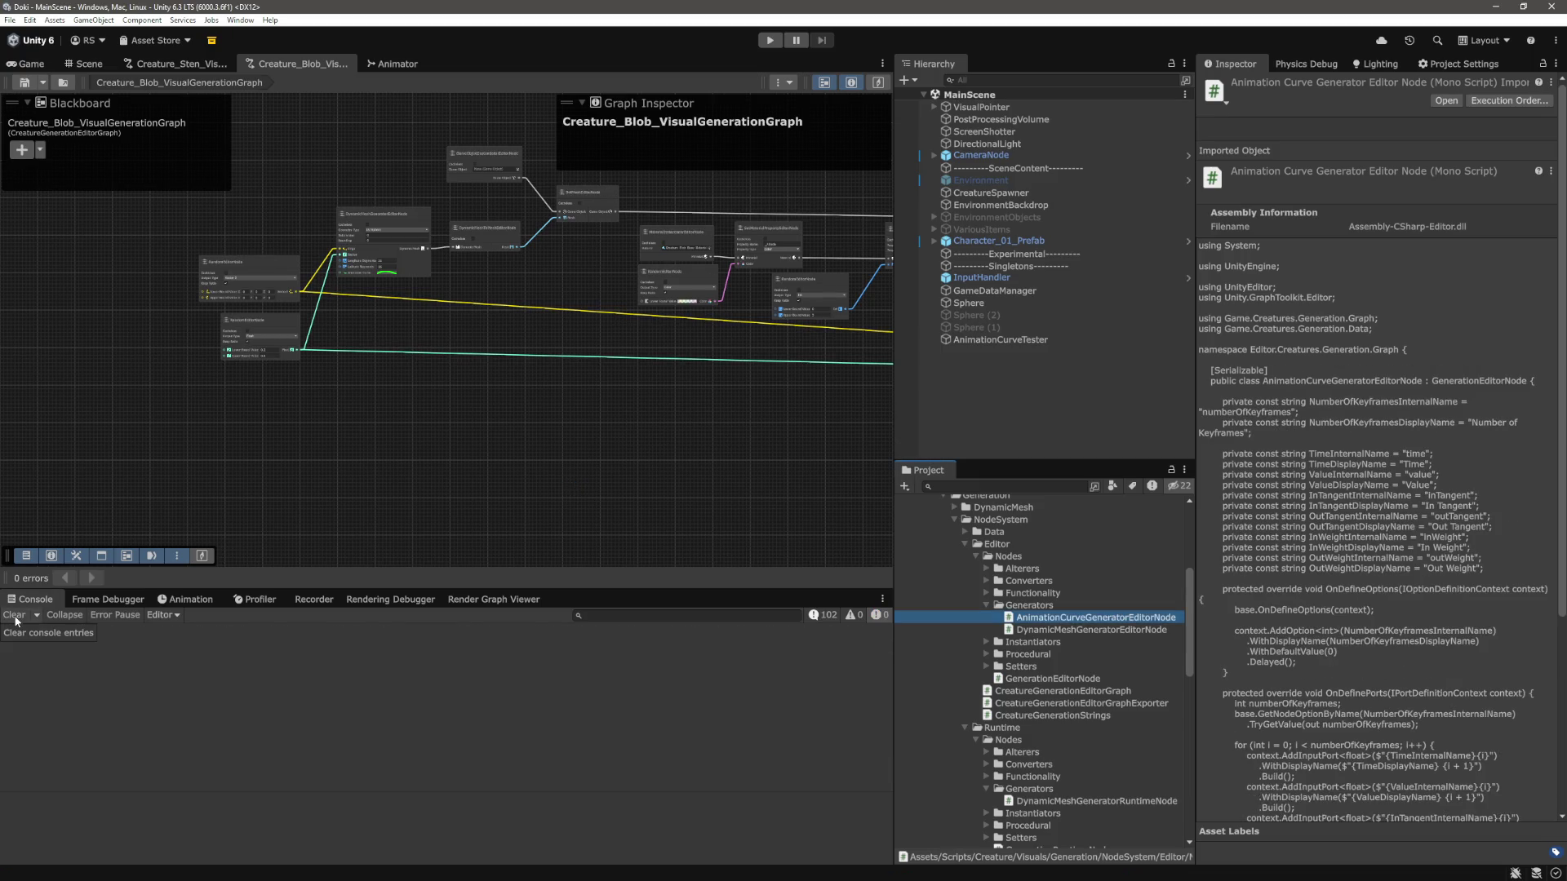
# Add an AnimationCurveGeneratorEditorNode to the graph by searching 'anima'.
pyautogui.scroll(4, 519, 460)
pyautogui.rightClick(519, 379)
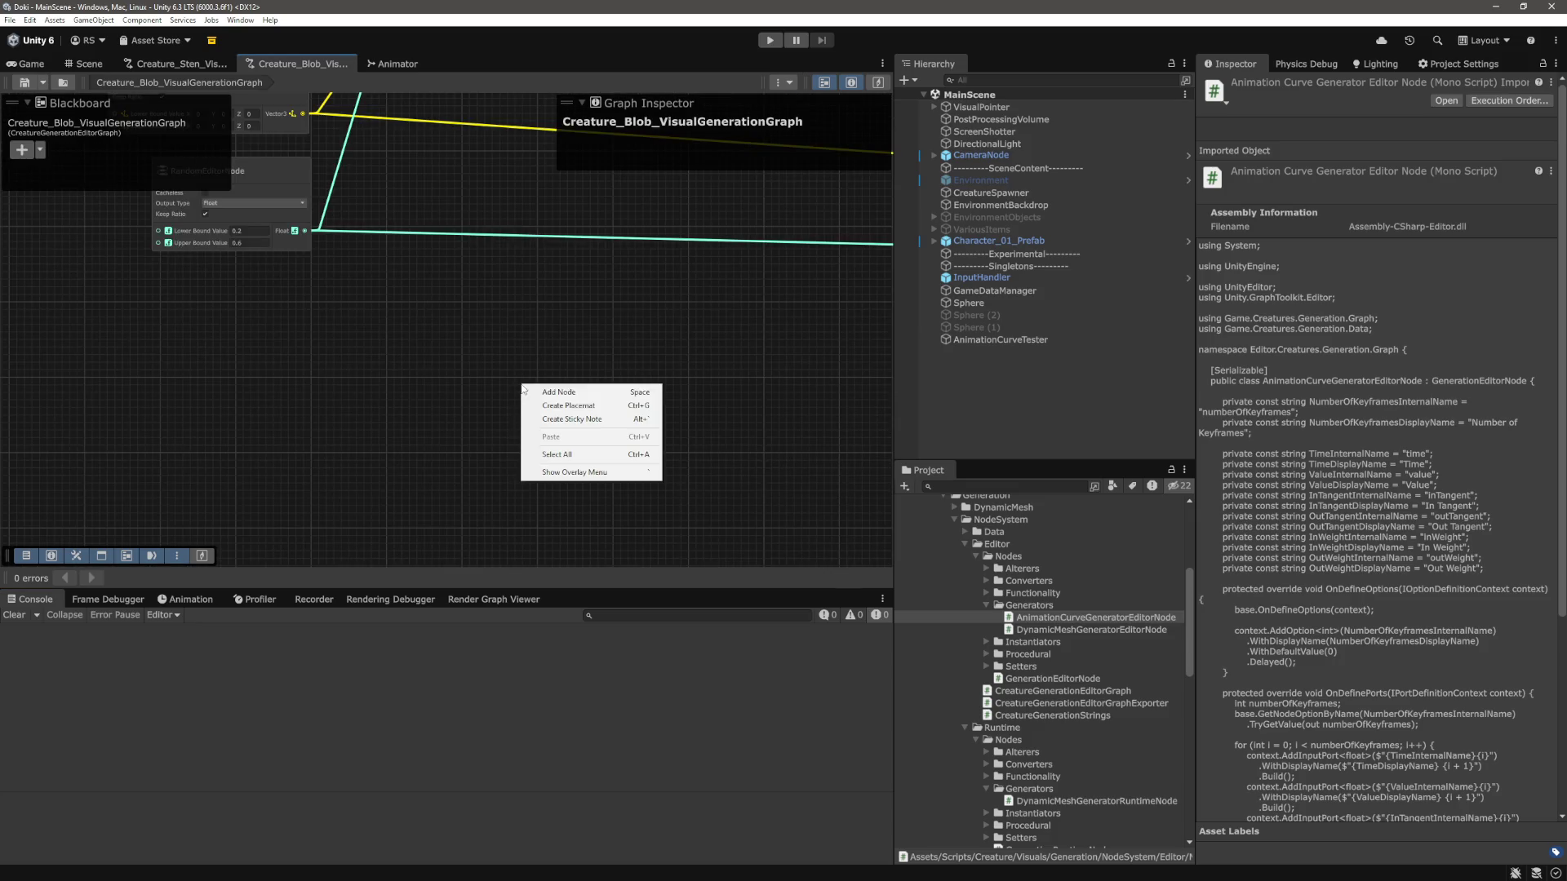
pyautogui.click(563, 392)
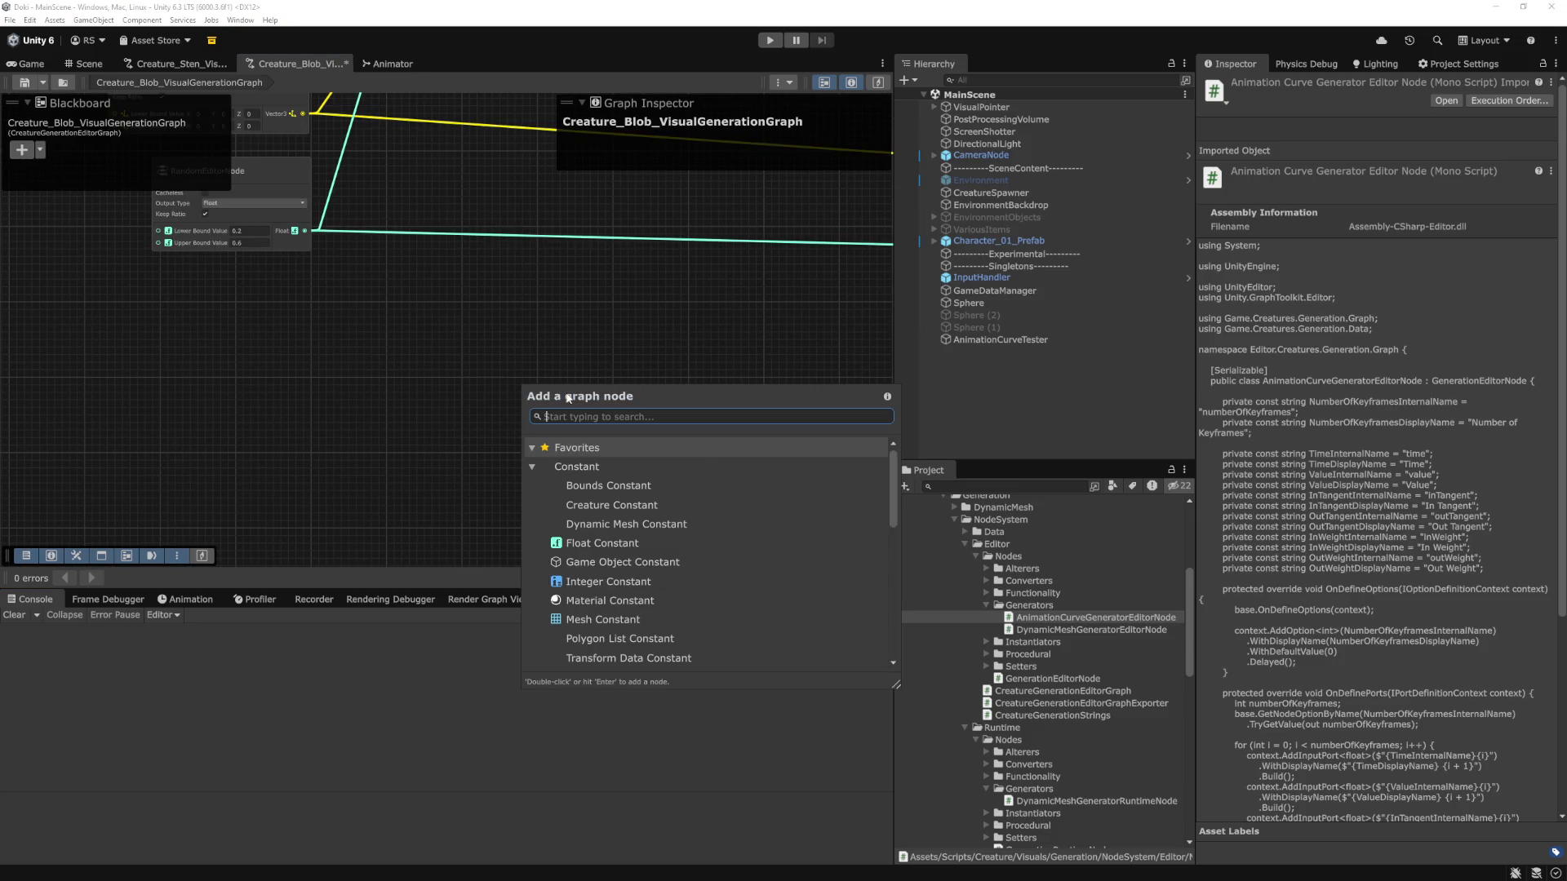
pyautogui.write('anima')
pyautogui.click(639, 449)
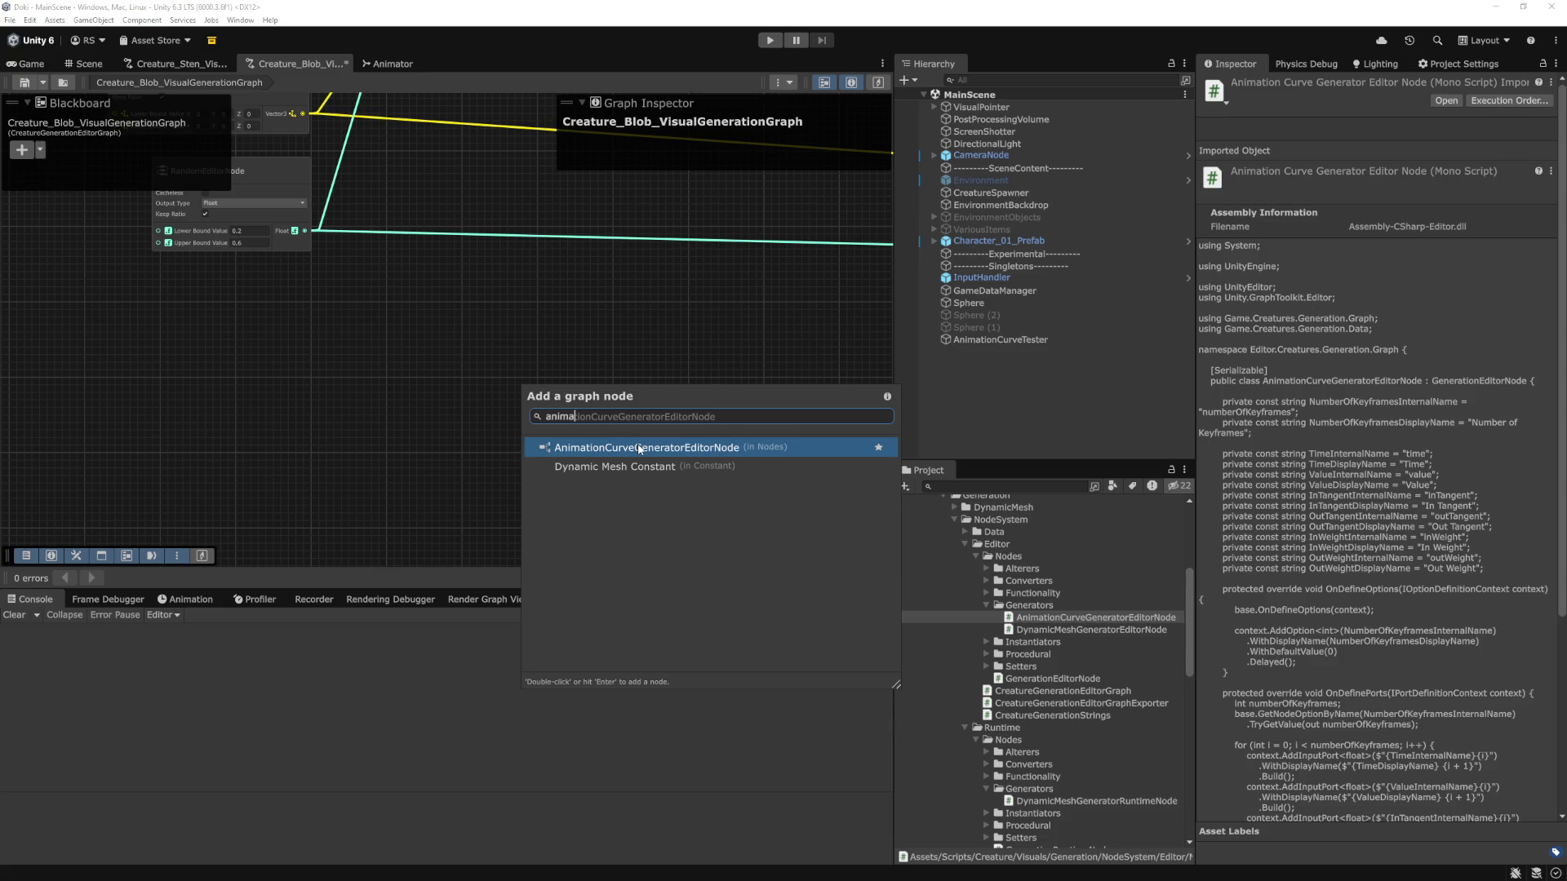
pyautogui.doubleClick(639, 449)
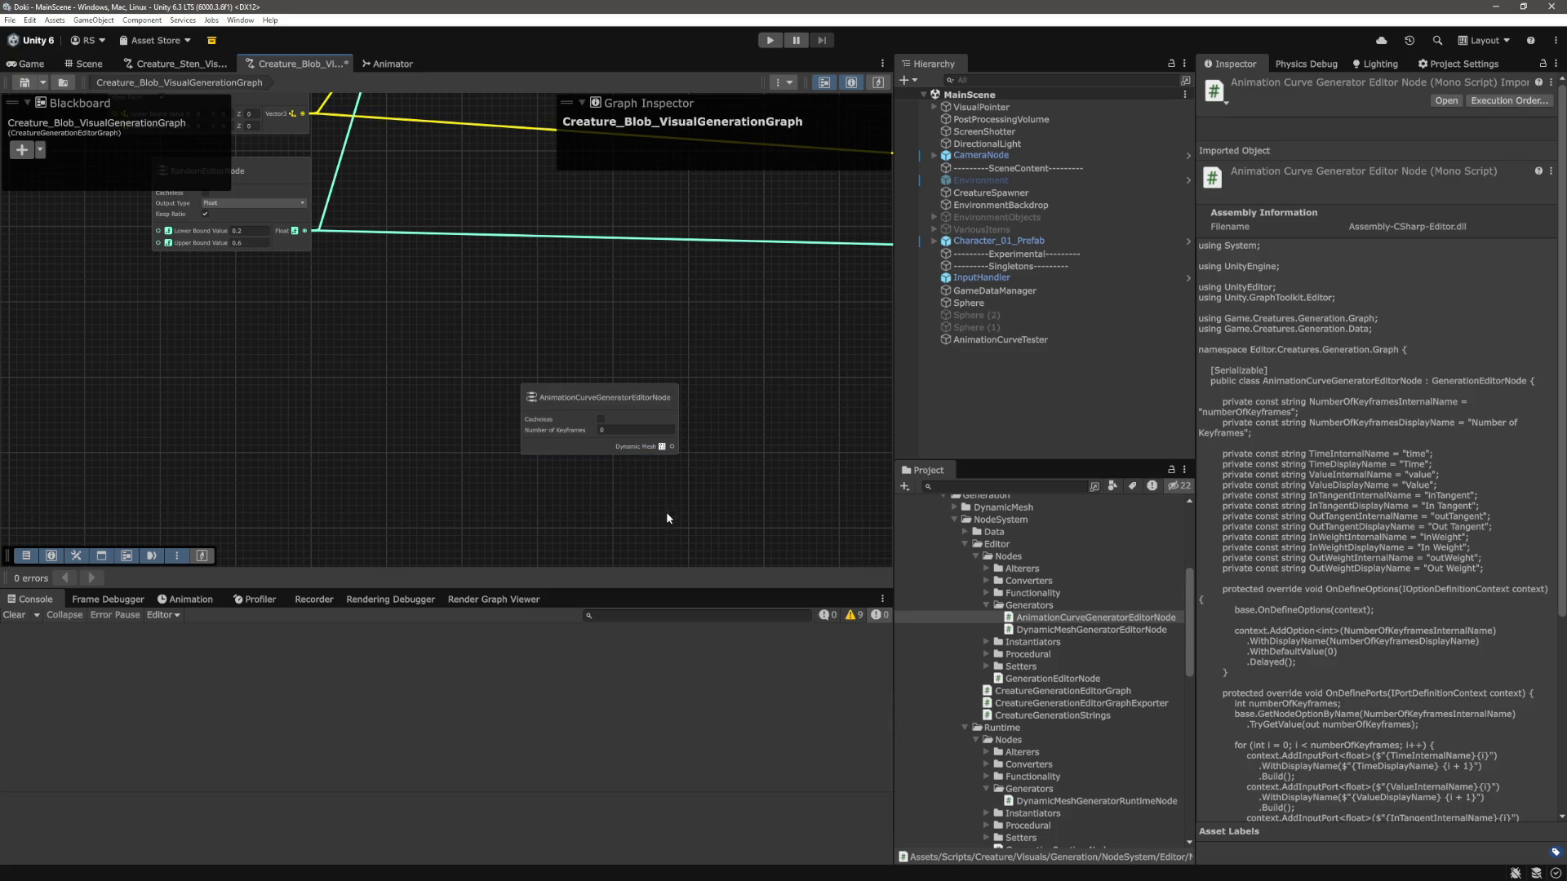
# Set Number of Keyframes to 1, then 2, then 3, watching the ports update.
pyautogui.scroll(5, 667, 465)
pyautogui.scroll(-2, 751, 445)
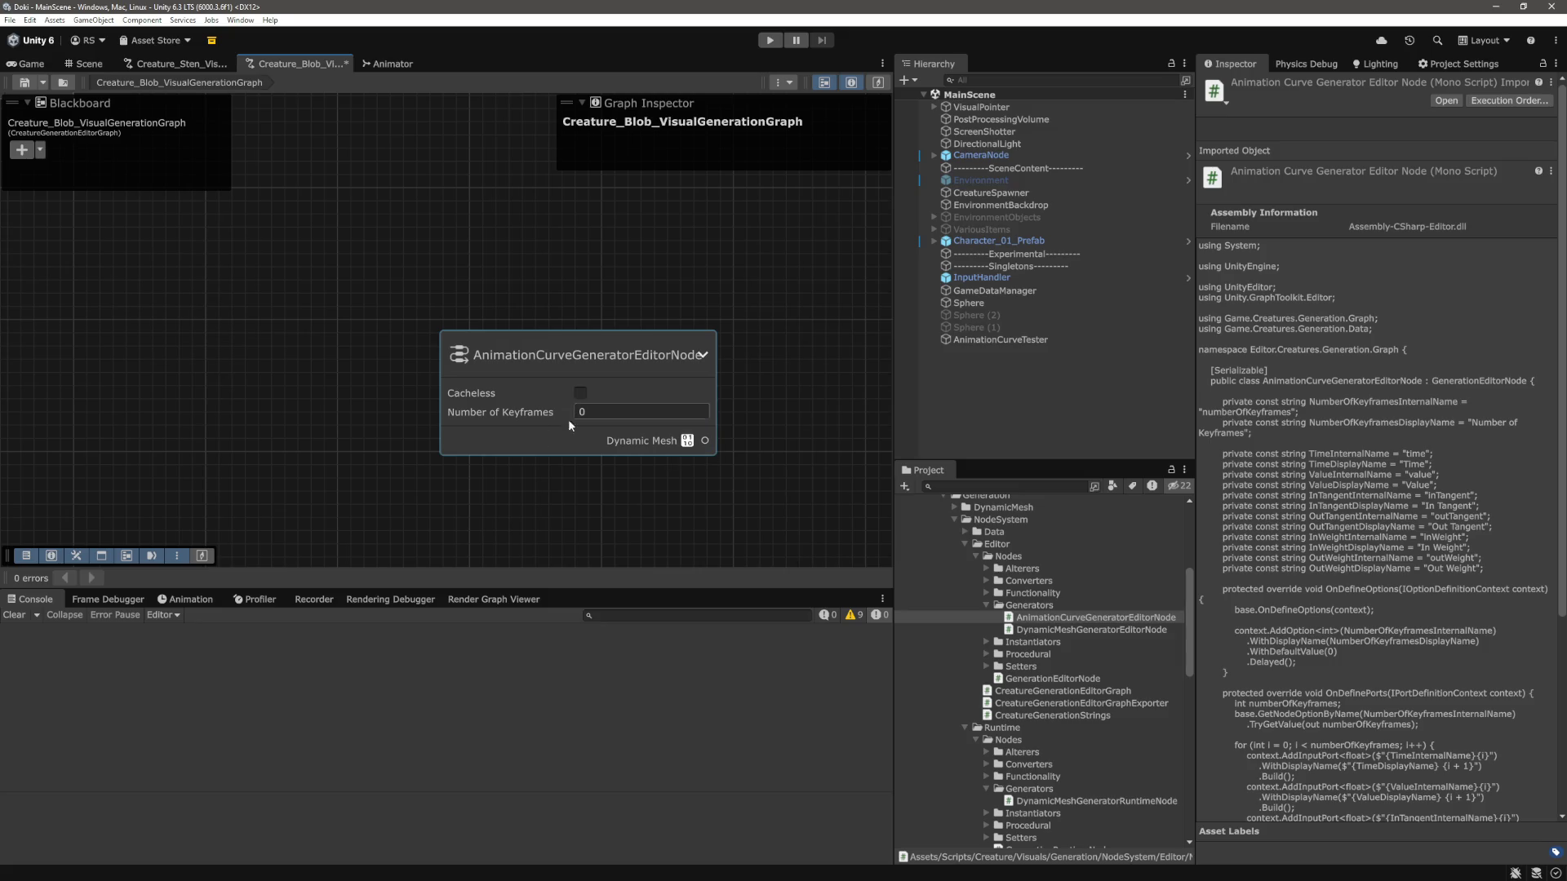
pyautogui.scroll(-1, 731, 474)
pyautogui.scroll(-2, 731, 477)
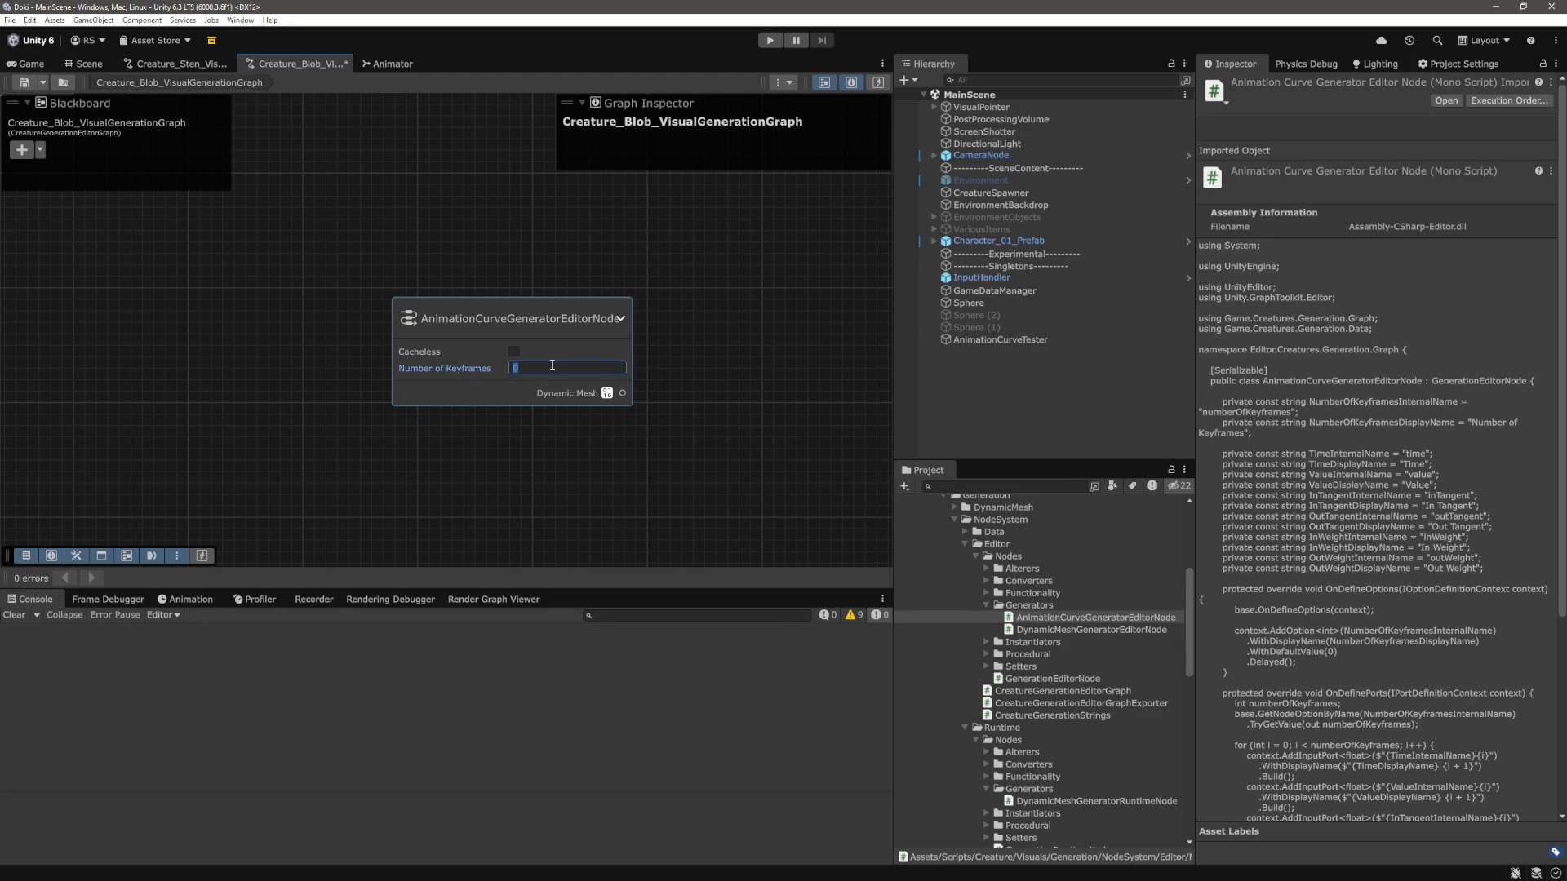
pyautogui.write('1')
pyautogui.press('Return')
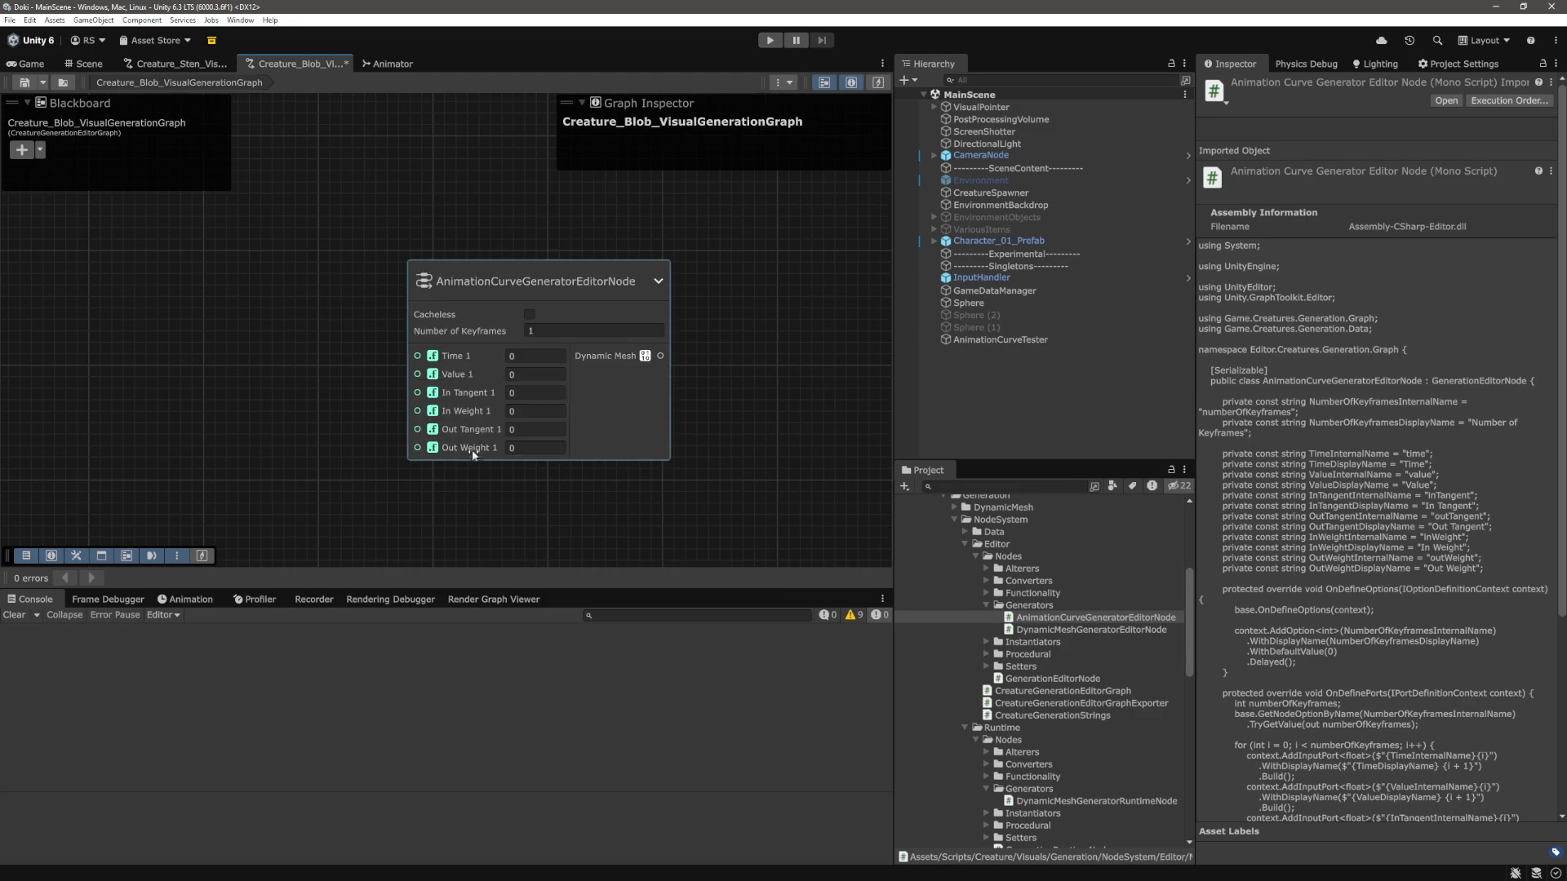
pyautogui.click(569, 331)
pyautogui.write('2')
pyautogui.press('Return')
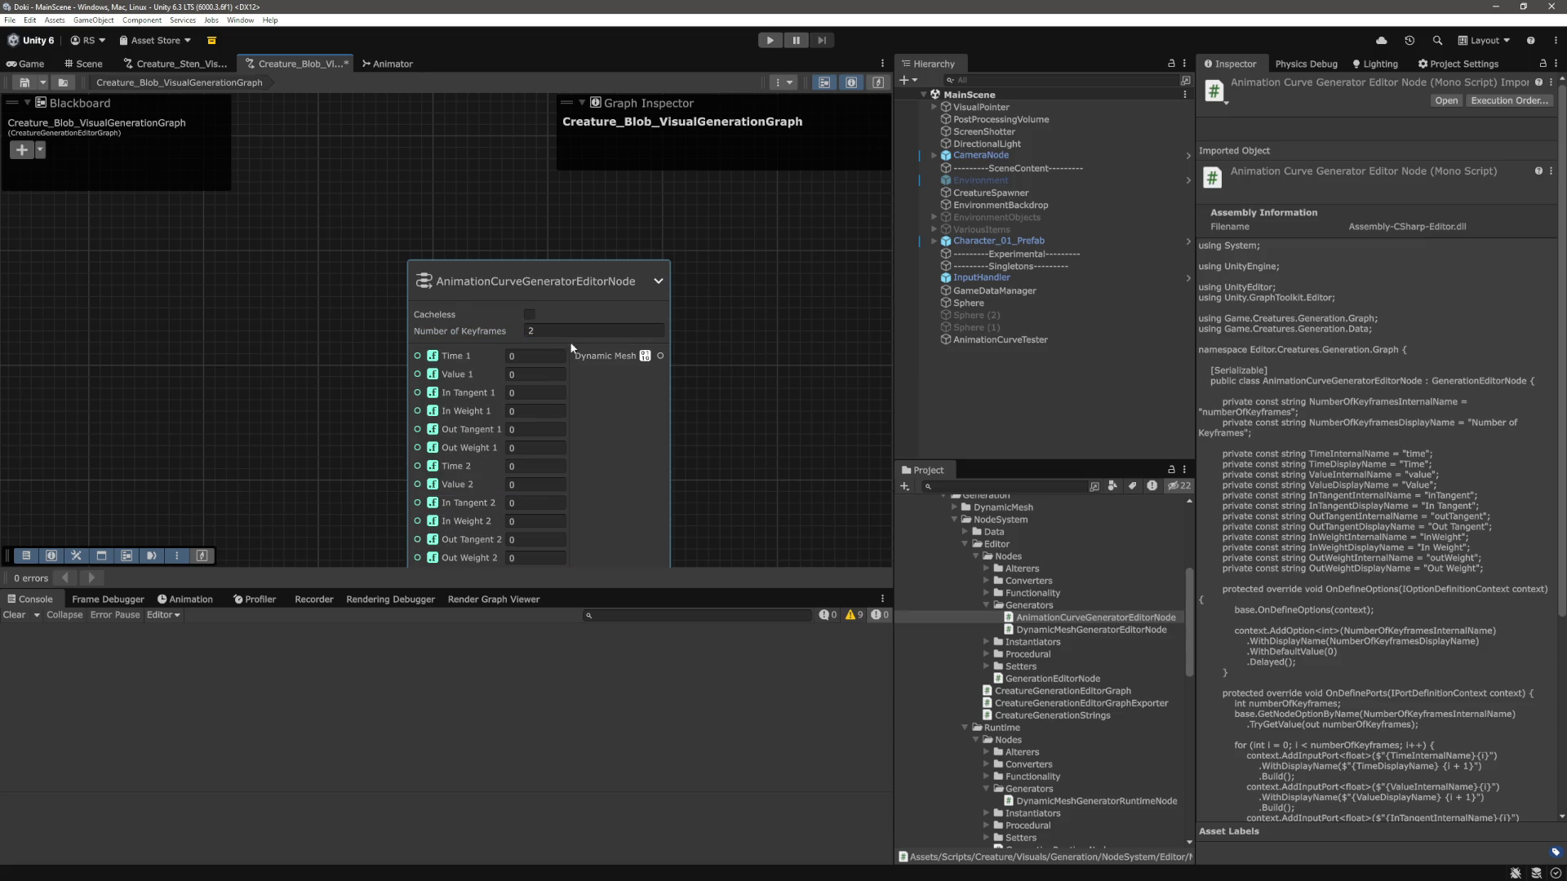
pyautogui.scroll(1, 559, 408)
pyautogui.click(604, 323)
pyautogui.write('3')
pyautogui.press('Return')
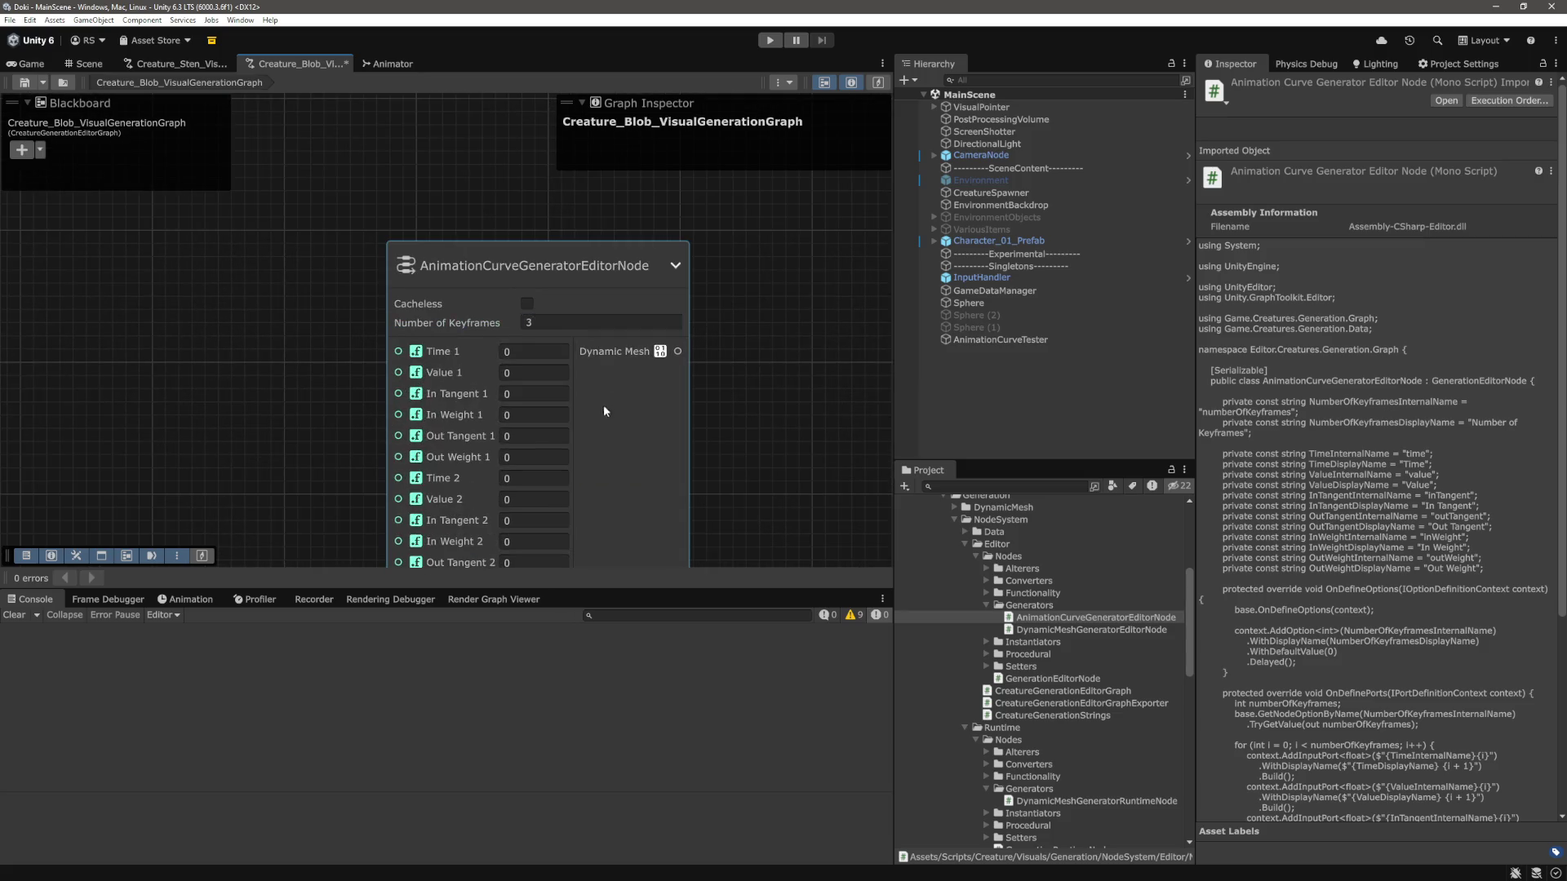
# Set Number of Keyframes to 4 and check the Time 4–Out Weight 4 ports appear.
pyautogui.scroll(-4, 604, 405)
pyautogui.scroll(5, 595, 408)
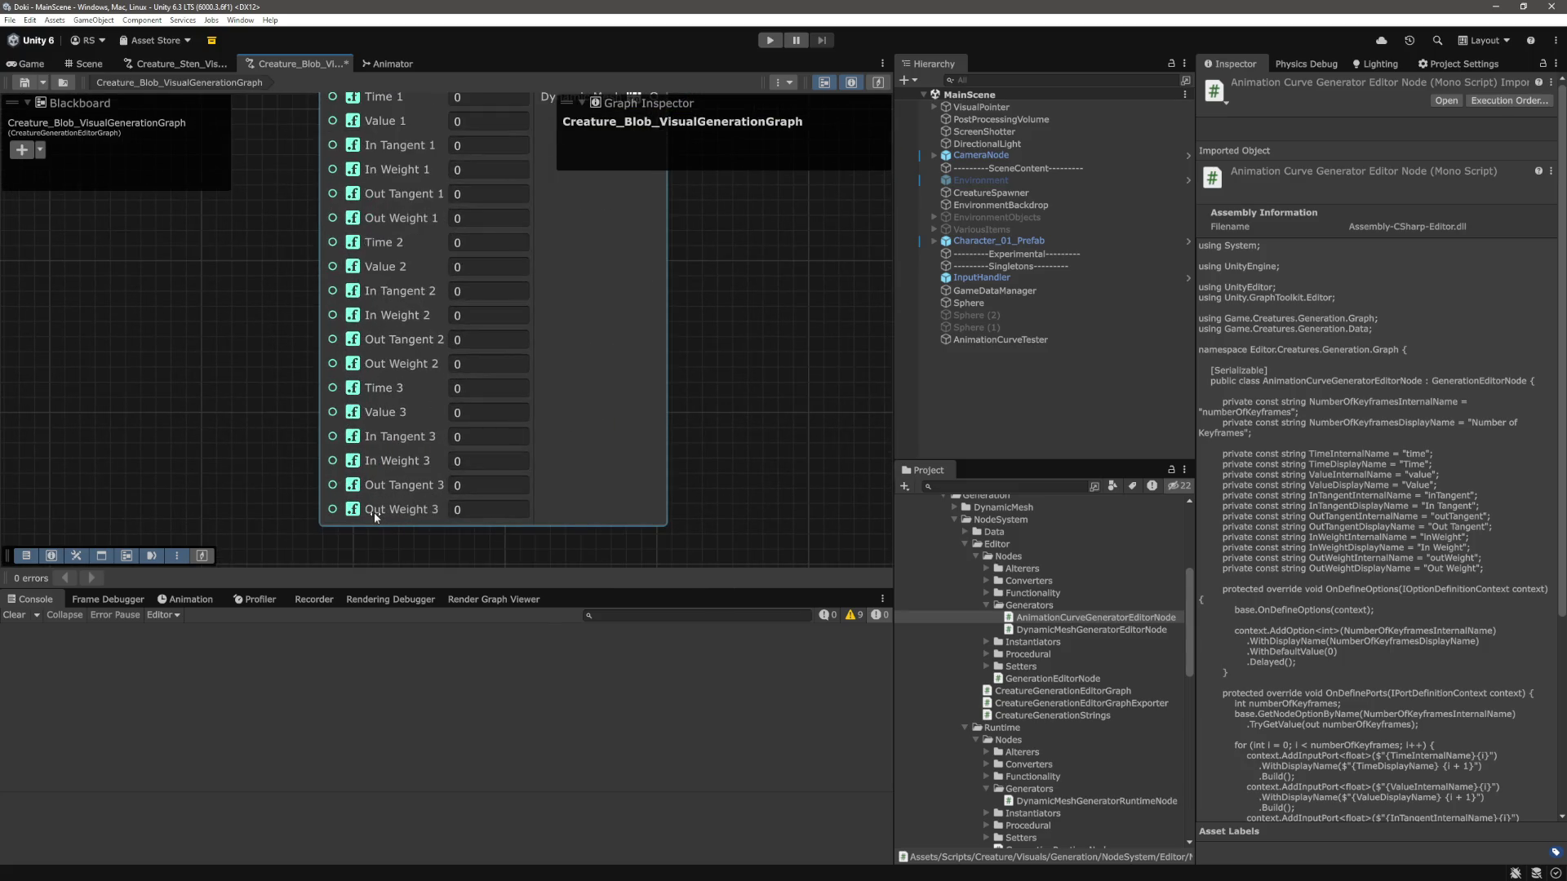
pyautogui.scroll(-3, 374, 512)
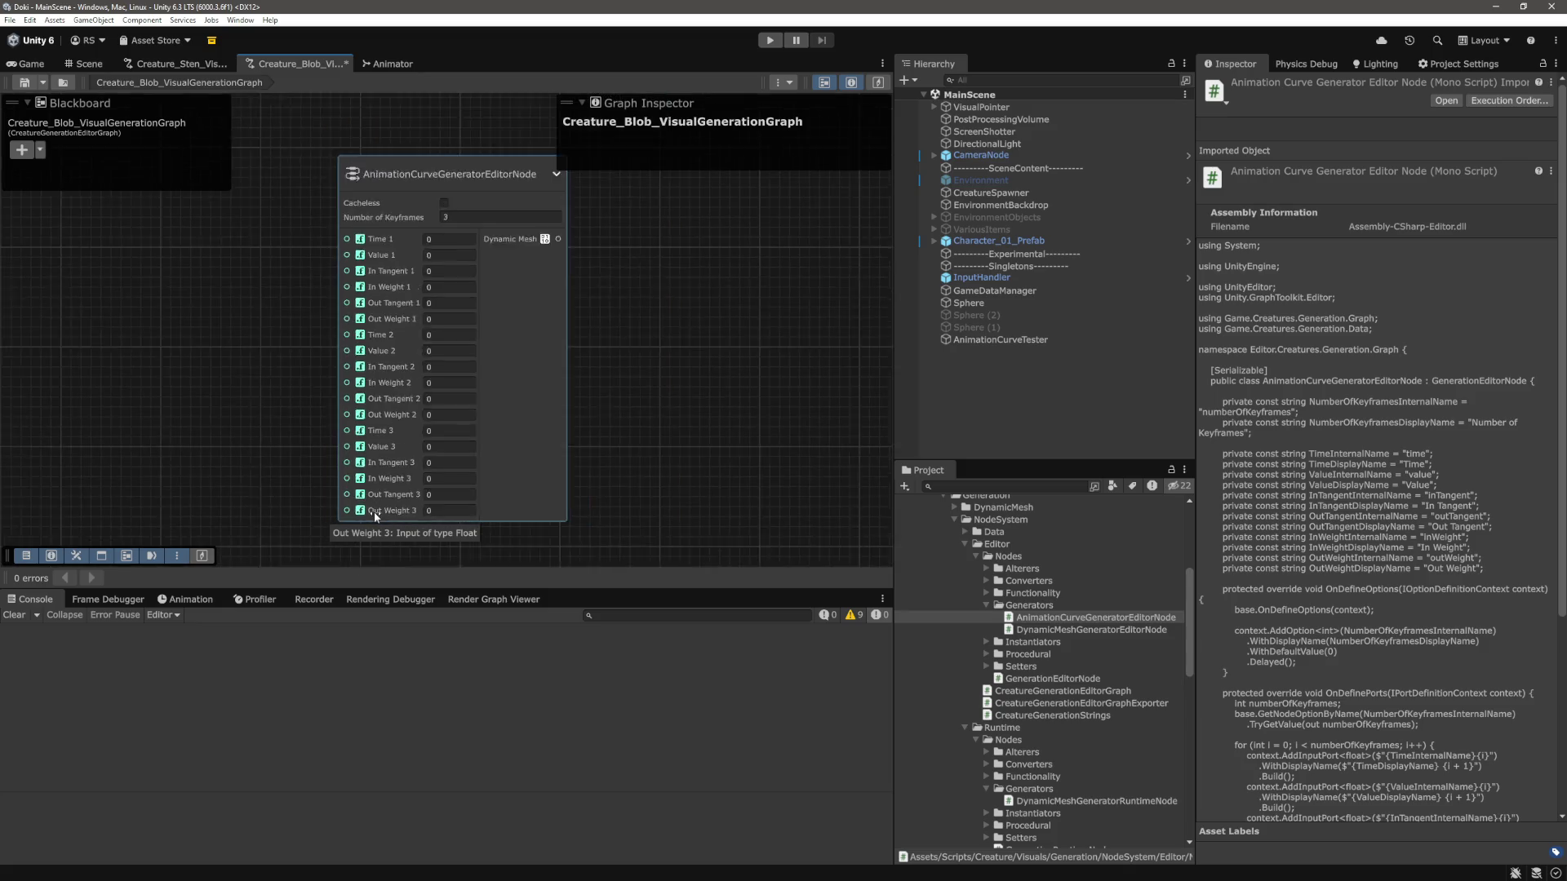
pyautogui.scroll(1, 639, 339)
pyautogui.click(587, 270)
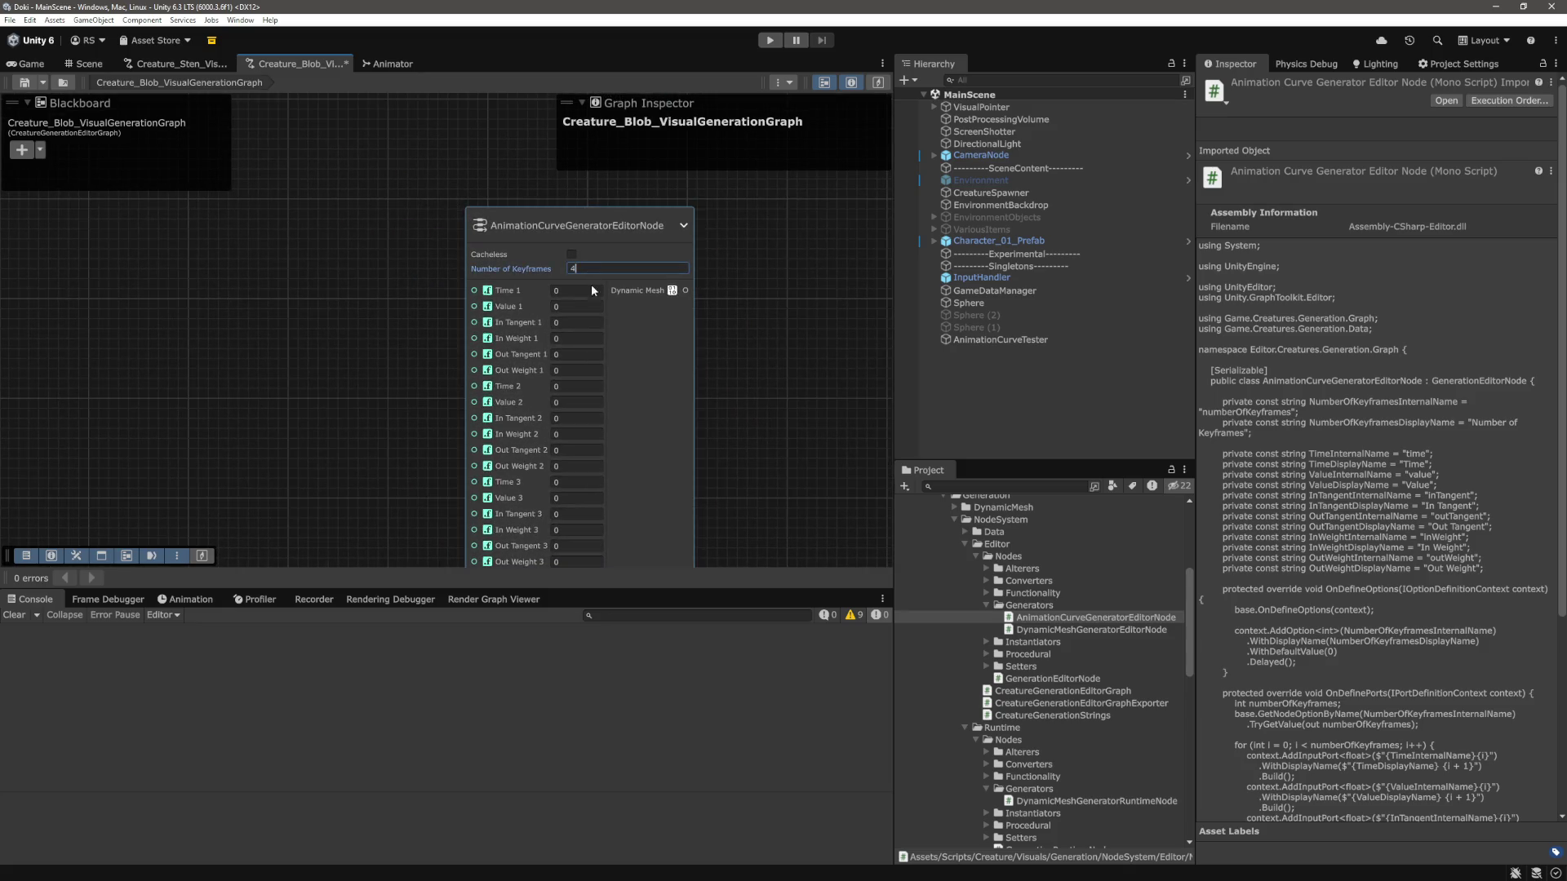
pyautogui.write('4')
pyautogui.press('Return')
pyautogui.scroll(-3, 588, 458)
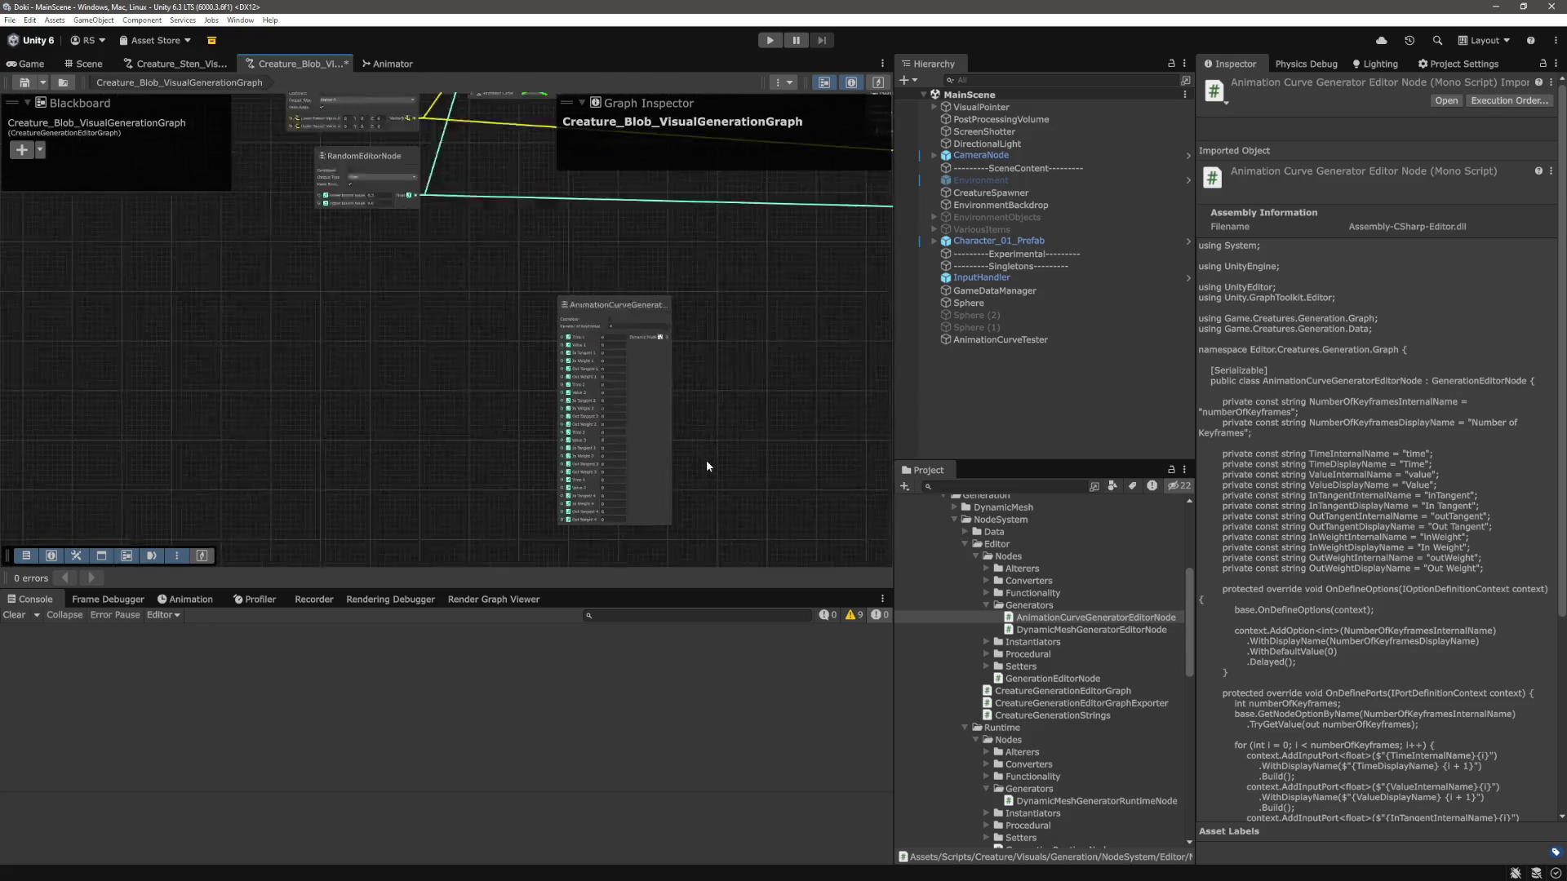
pyautogui.moveTo(747, 274); pyautogui.dragTo(513, 547)
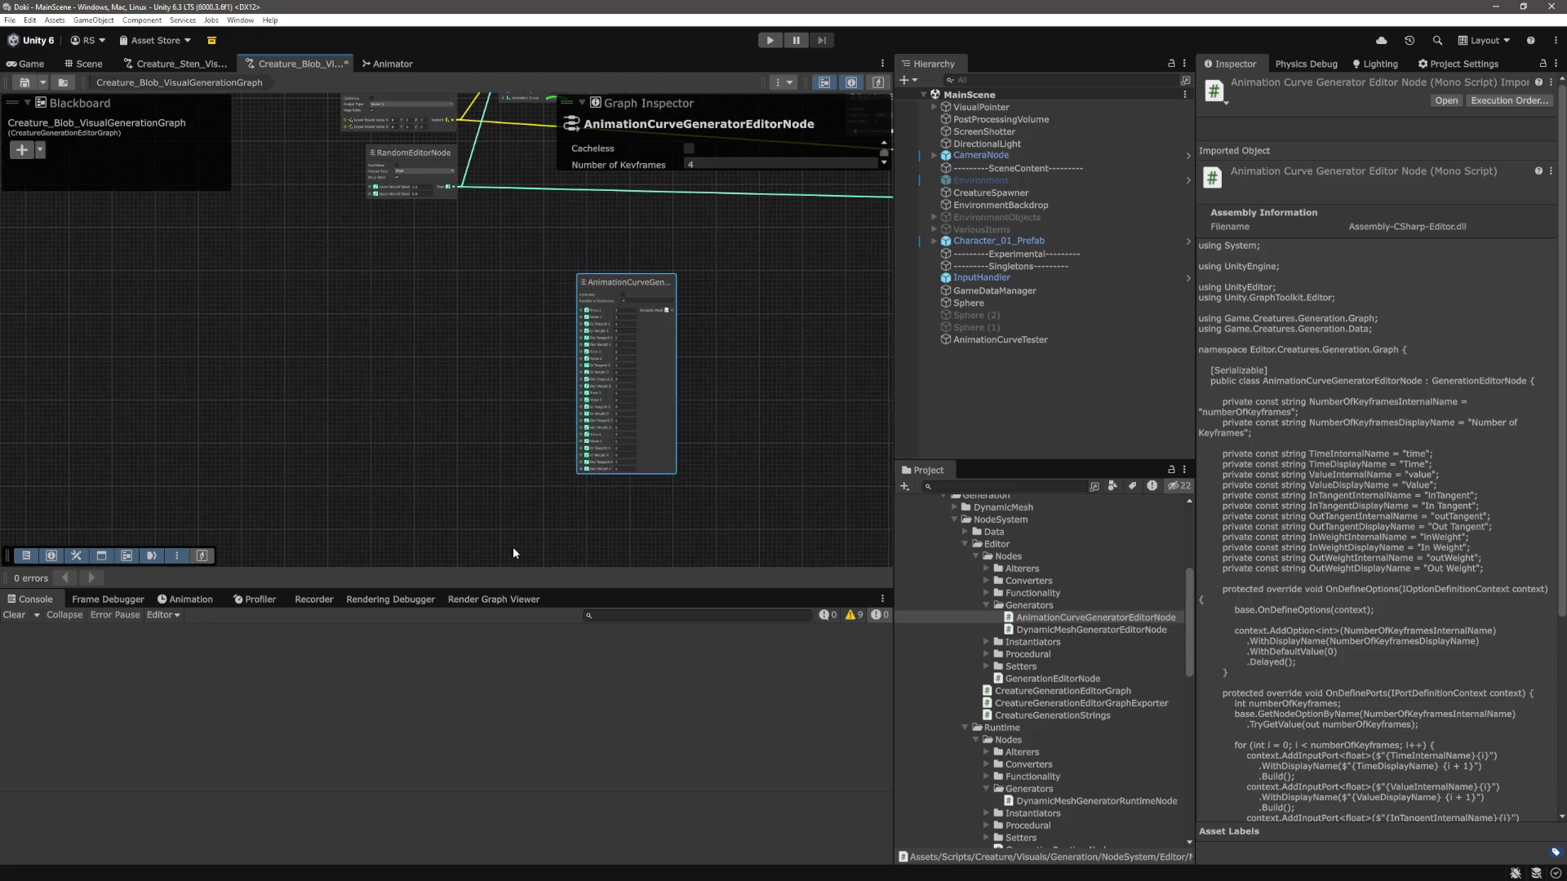
pyautogui.click(687, 512)
# Return Number of Keyframes on the node to 3.
pyautogui.scroll(4, 690, 408)
pyautogui.click(653, 209)
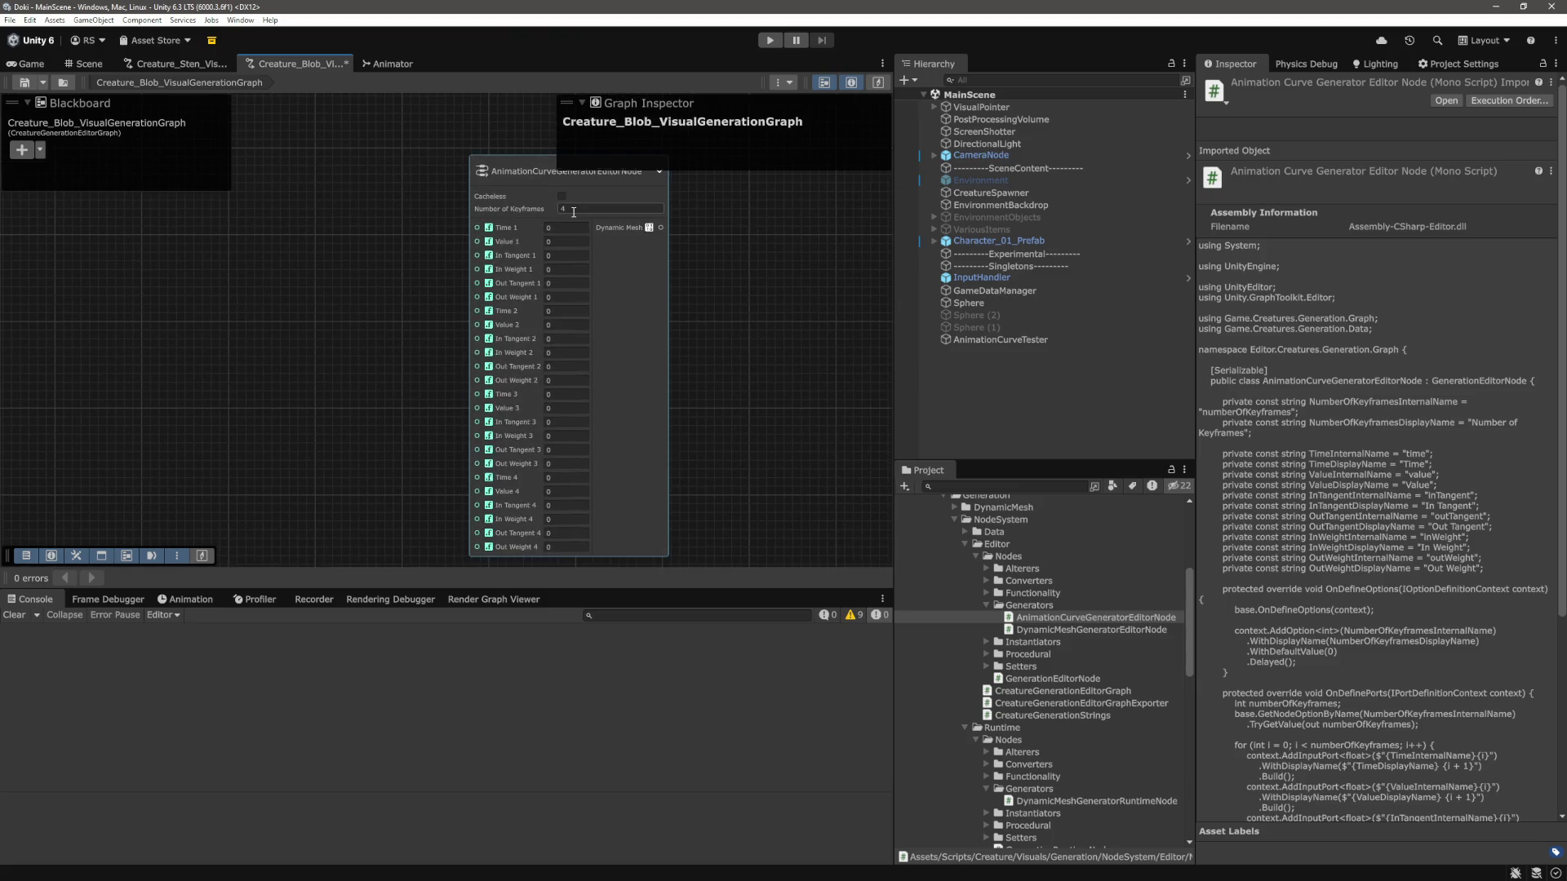
pyautogui.write('3')
pyautogui.press('Return')
pyautogui.scroll(-3, 718, 367)
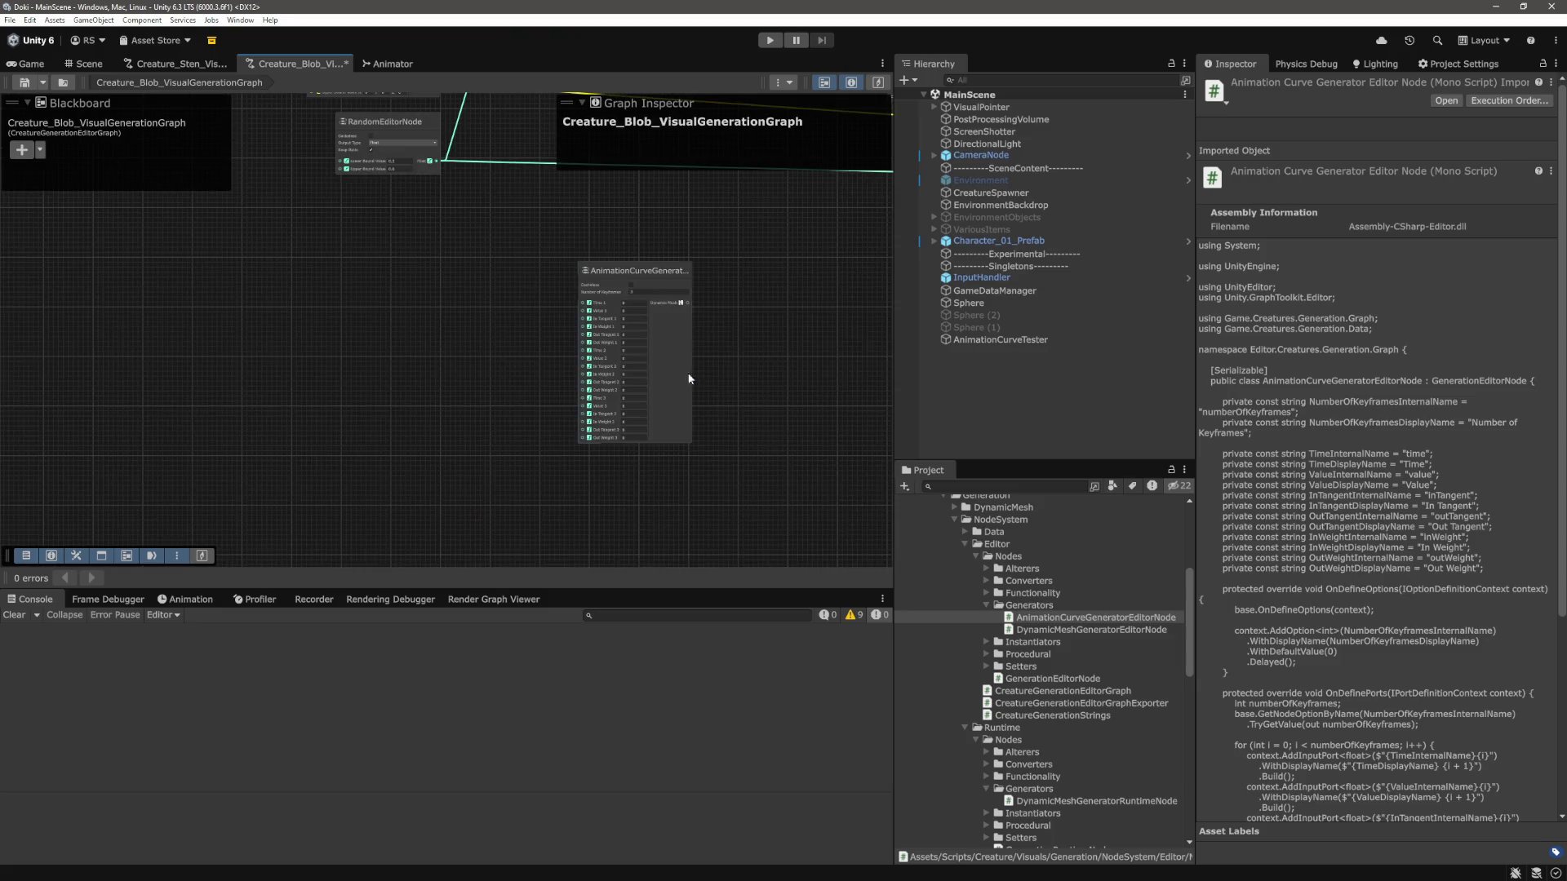
pyautogui.scroll(5, 740, 424)
# Move both RandomEditorNodes to the left in the graph.
pyautogui.scroll(-2, 809, 452)
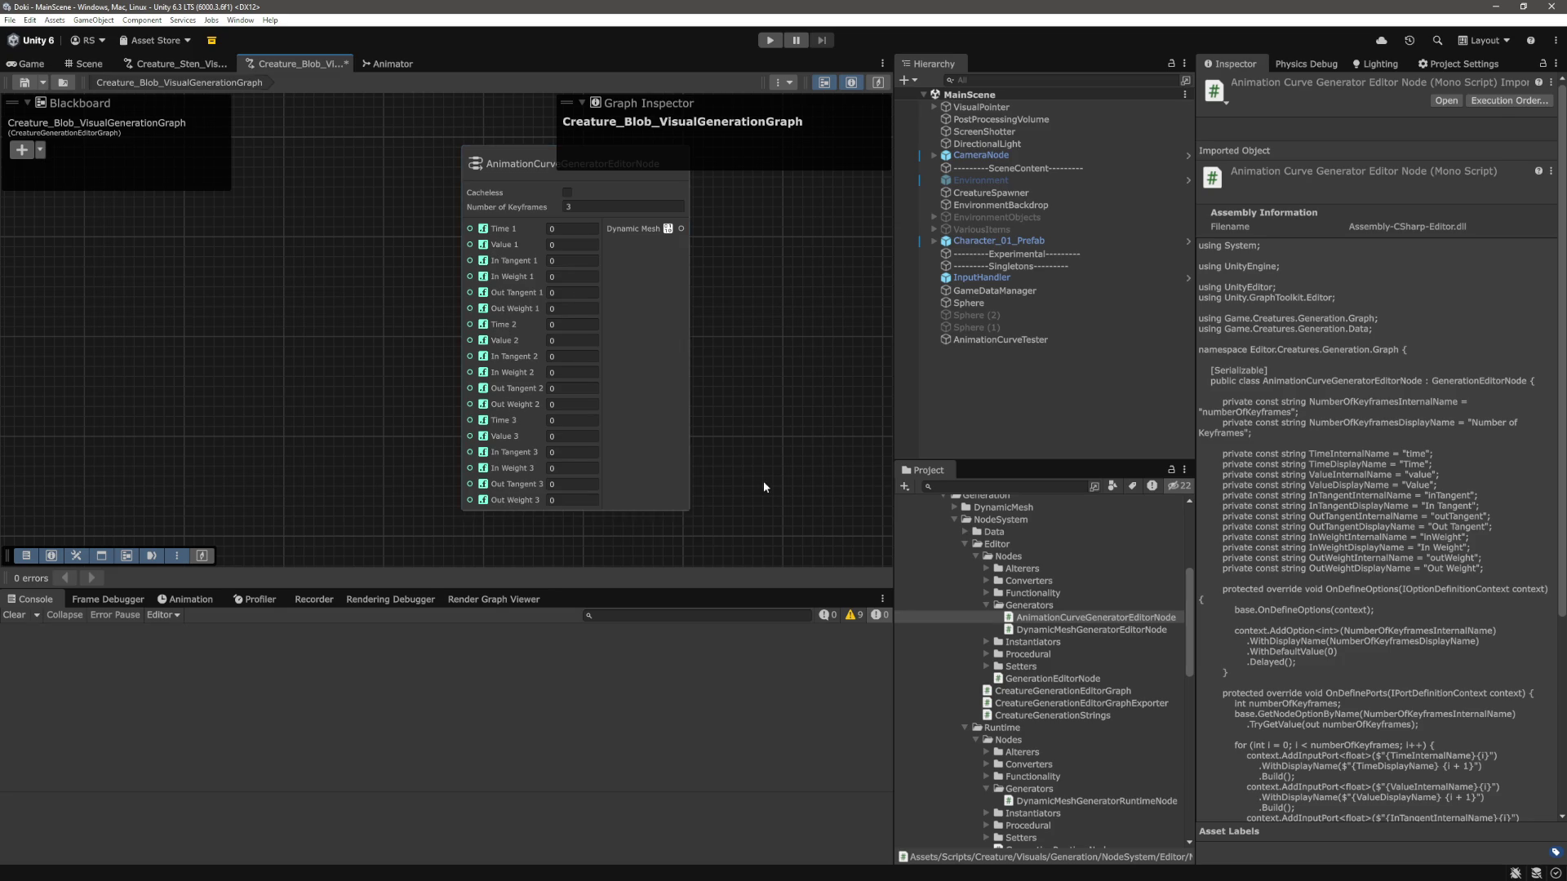
pyautogui.scroll(-5, 650, 441)
pyautogui.moveTo(695, 324)
pyautogui.mouseDown()
pyautogui.moveTo(497, 506)
pyautogui.moveTo(508, 500)
pyautogui.mouseUp()
pyautogui.moveTo(464, 380); pyautogui.dragTo(530, 462)
pyautogui.scroll(3, 530, 467)
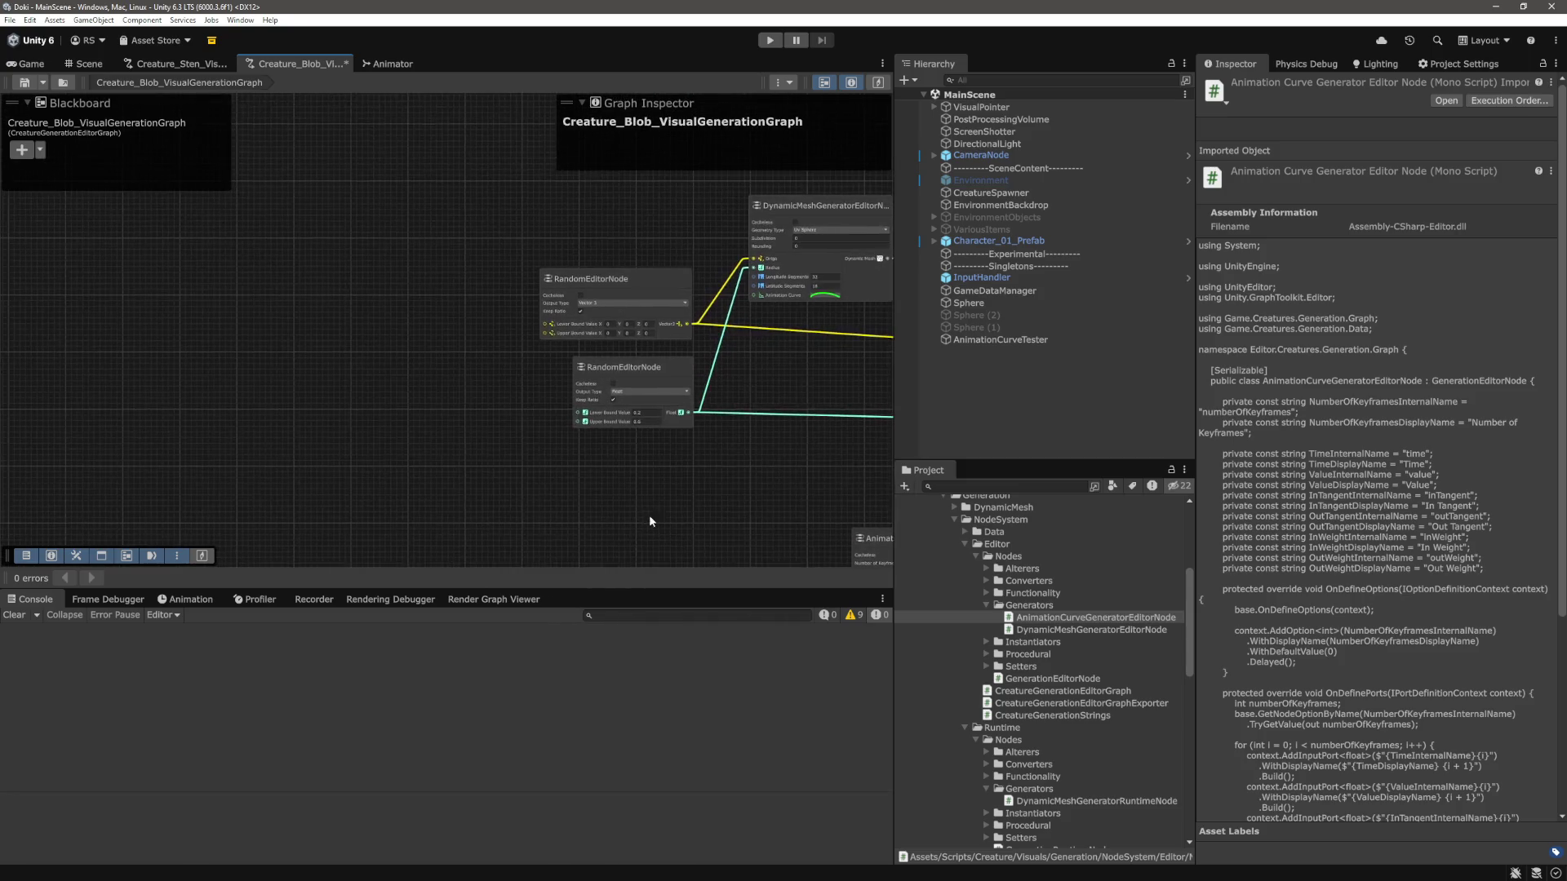
pyautogui.moveTo(502, 334); pyautogui.dragTo(361, 330)
pyautogui.moveTo(518, 405); pyautogui.dragTo(386, 404)
# Place the AnimationCurveGeneratorEditorNode beneath the RandomEditorNodes and enter Play mode.
pyautogui.click(542, 511)
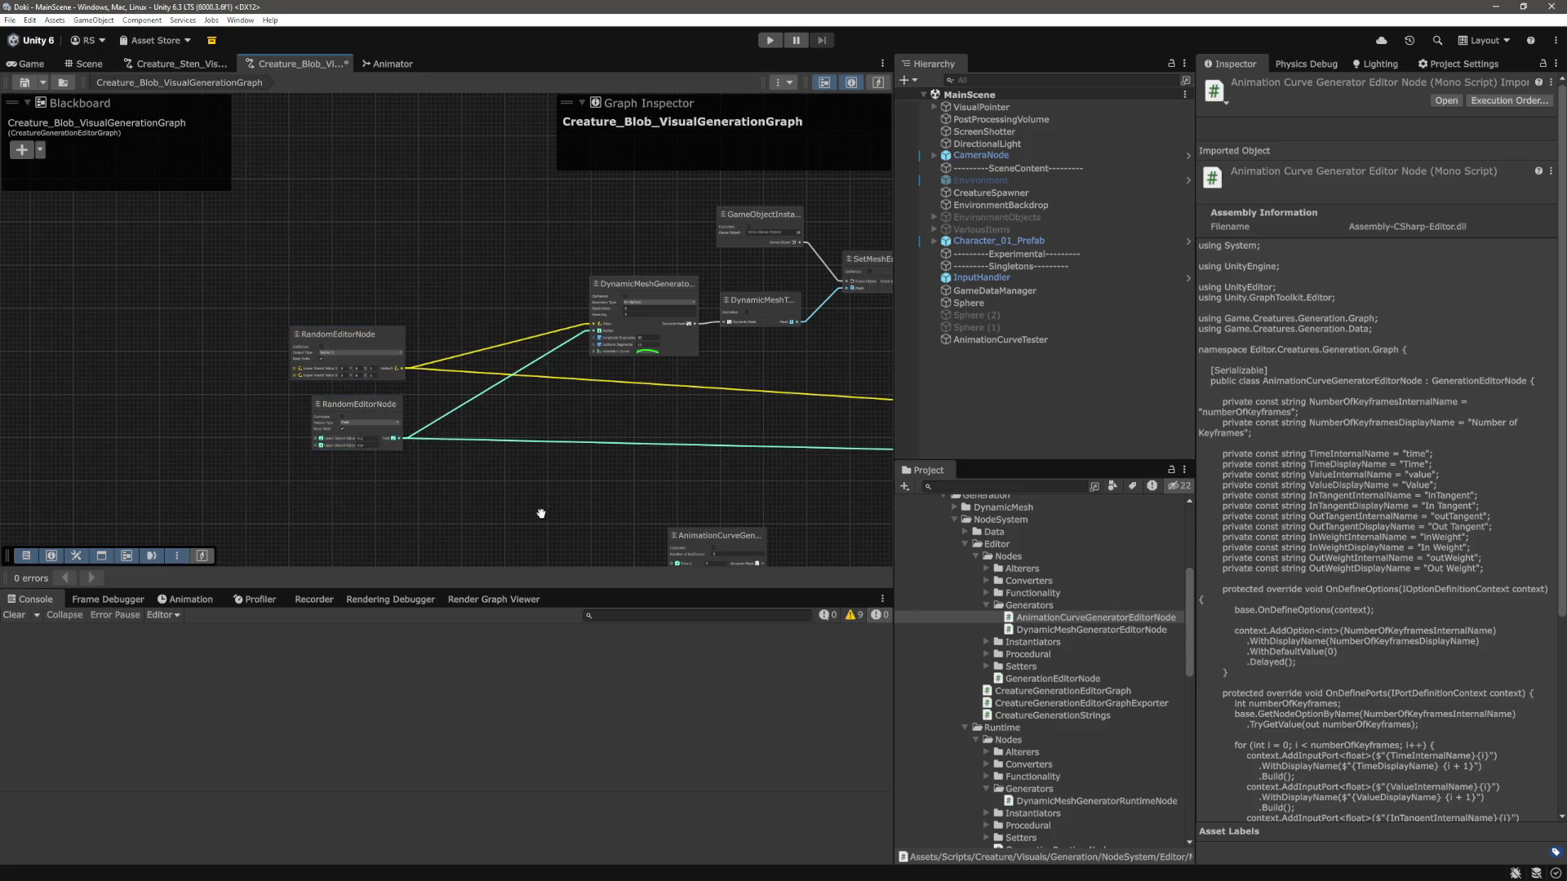
pyautogui.moveTo(542, 511); pyautogui.dragTo(558, 386)
pyautogui.moveTo(733, 405); pyautogui.dragTo(375, 345)
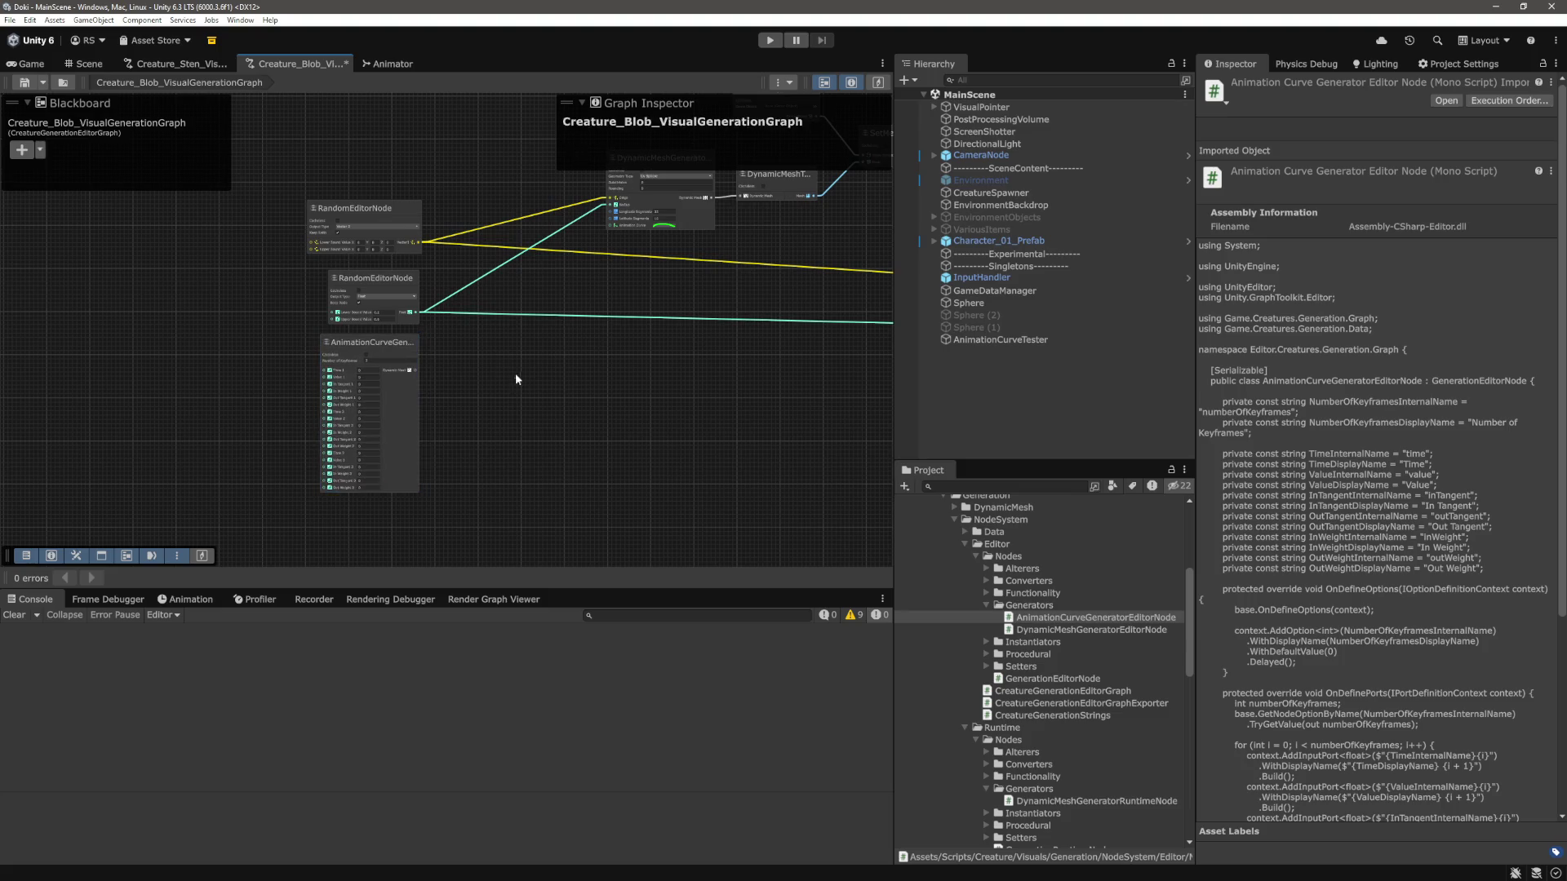
pyautogui.scroll(5, 516, 374)
pyautogui.scroll(-2, 463, 443)
pyautogui.moveTo(459, 428); pyautogui.dragTo(649, 387)
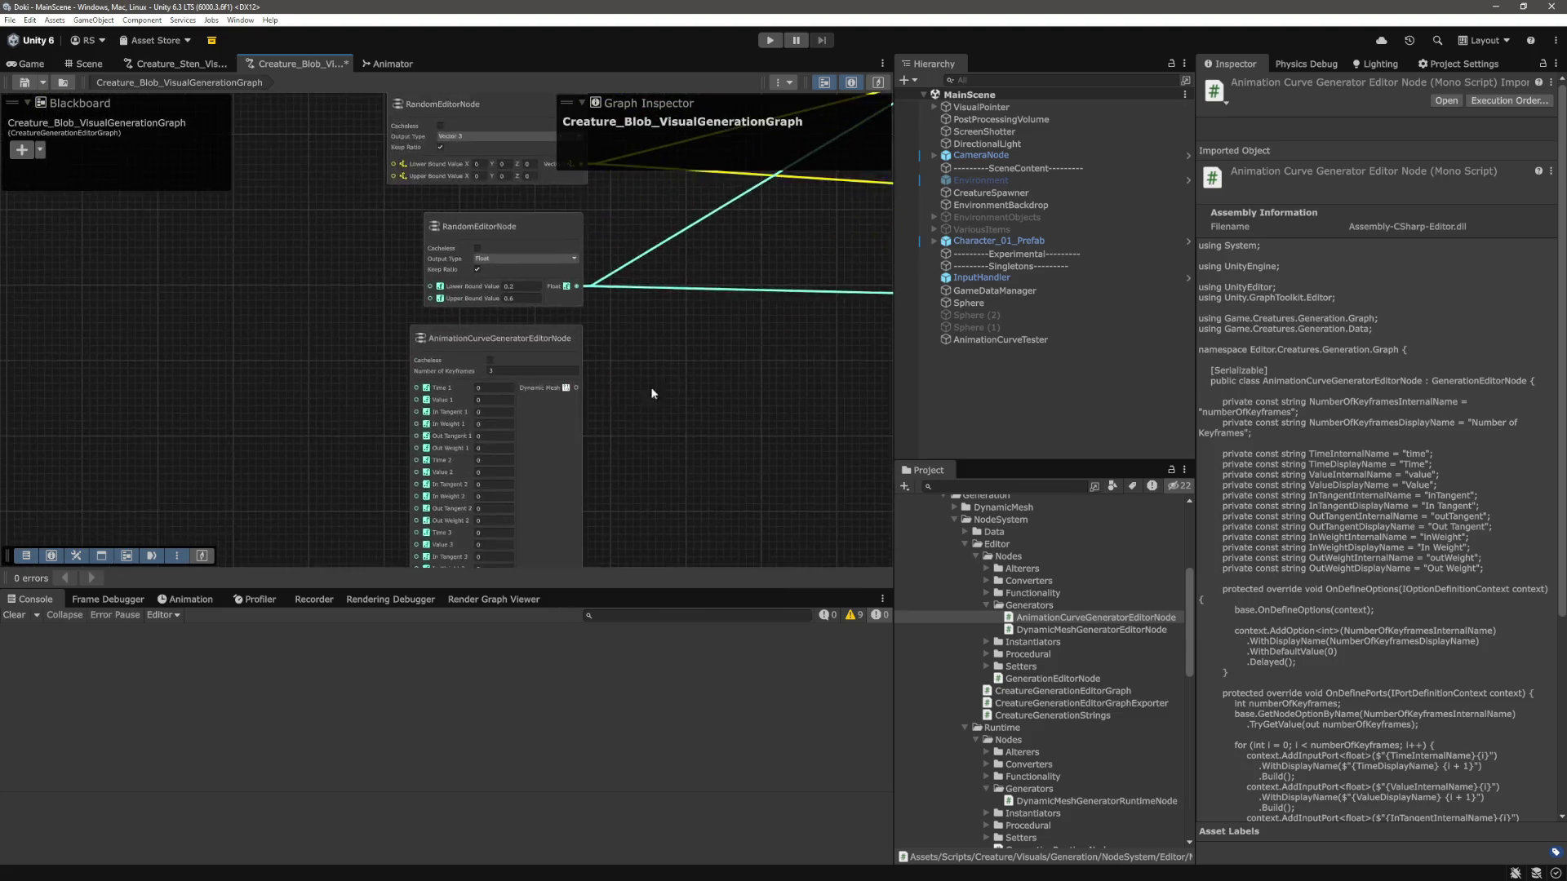
pyautogui.scroll(-2, 650, 387)
pyautogui.scroll(1, 415, 391)
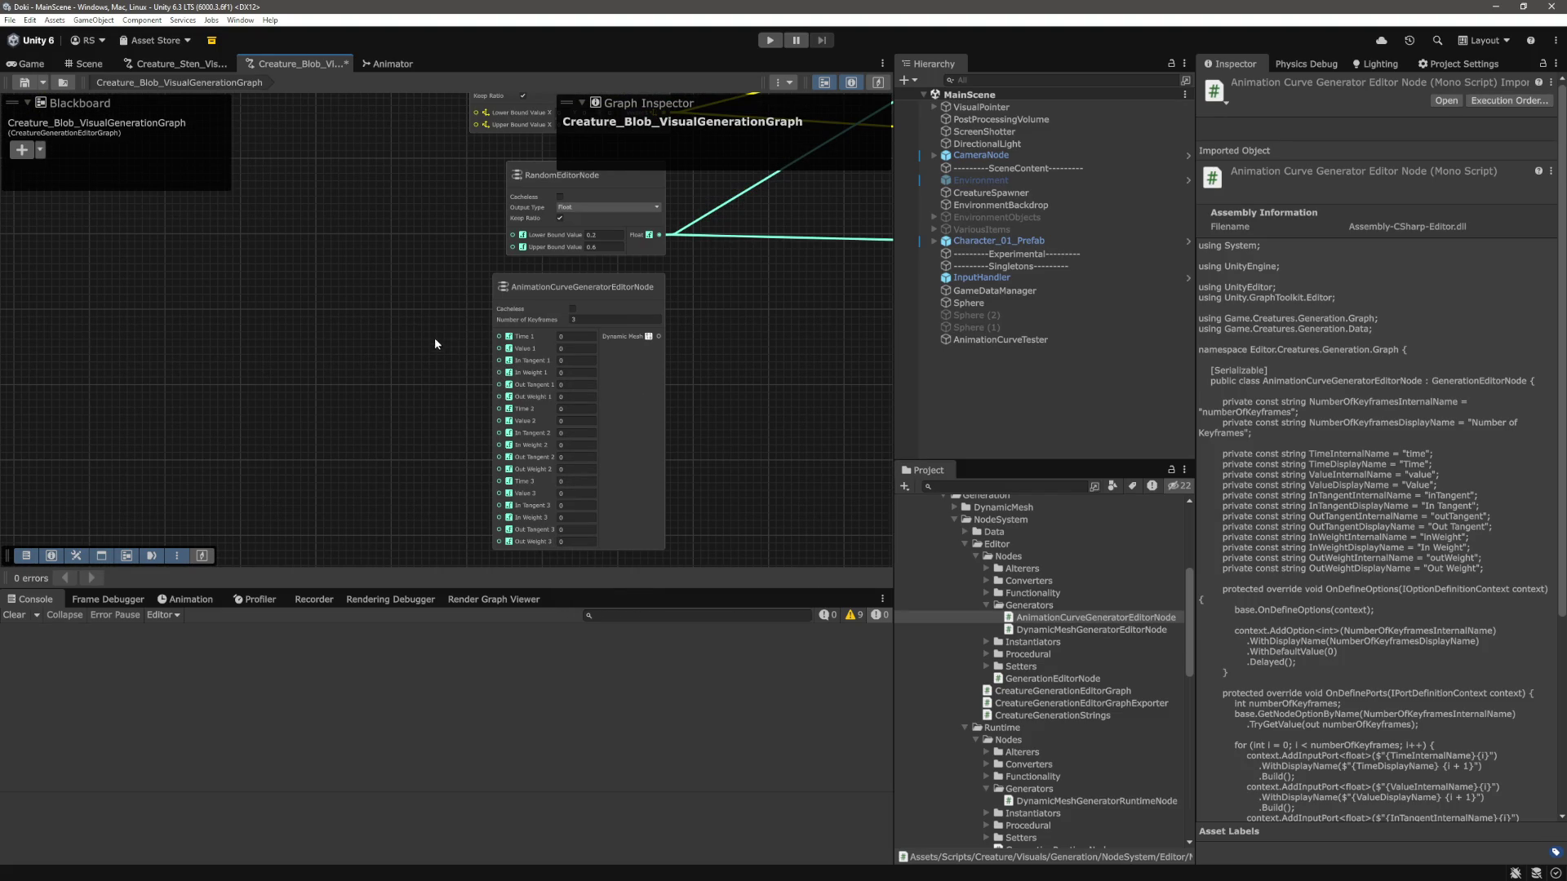
pyautogui.scroll(-2, 422, 340)
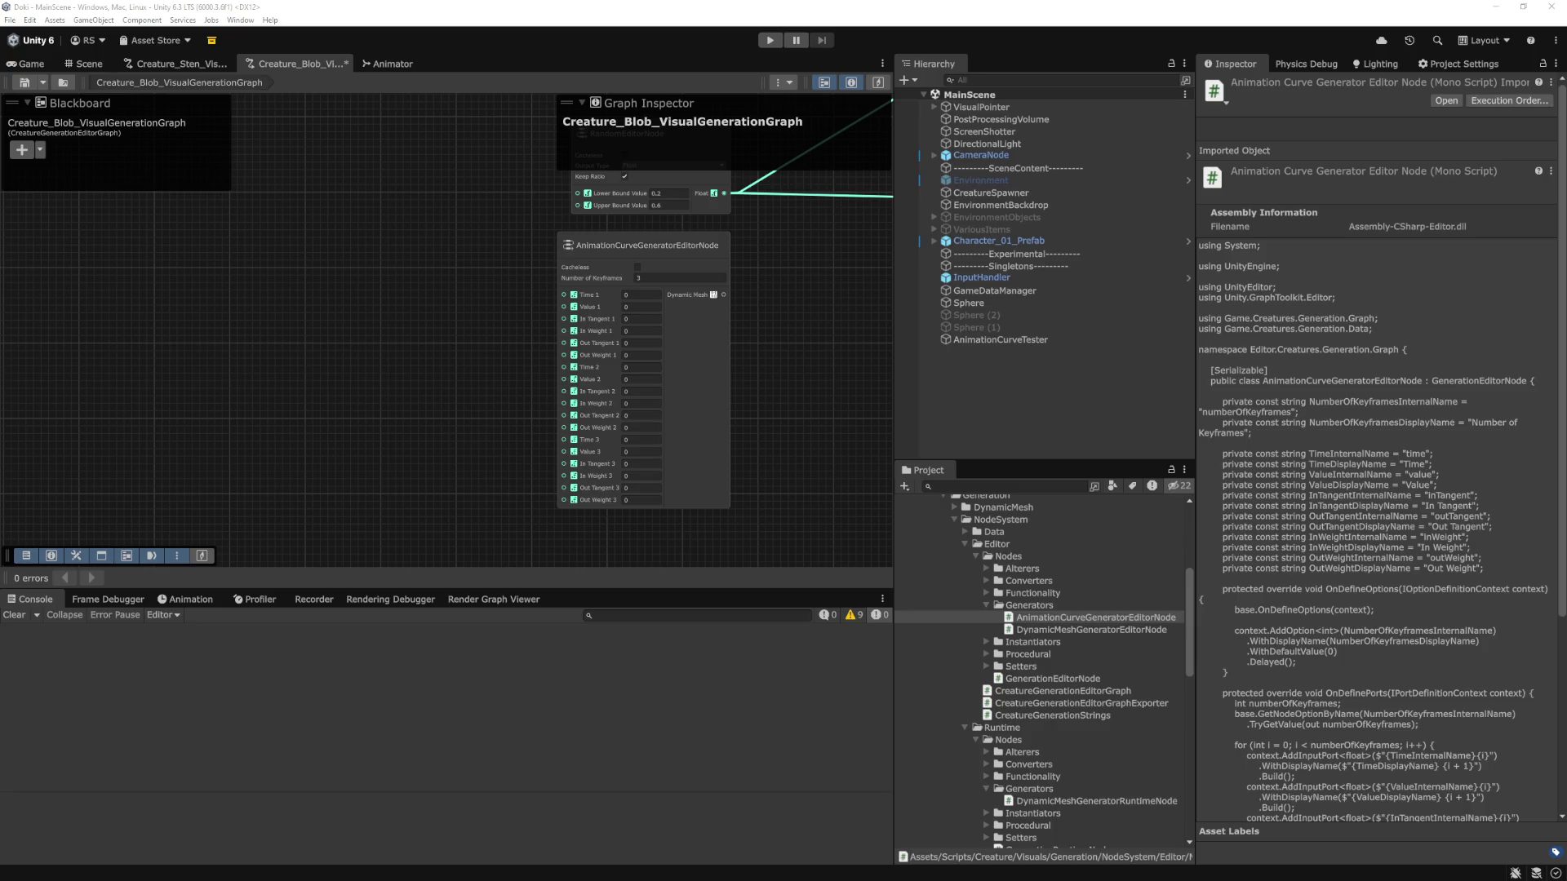
pyautogui.scroll(3, 193, 502)
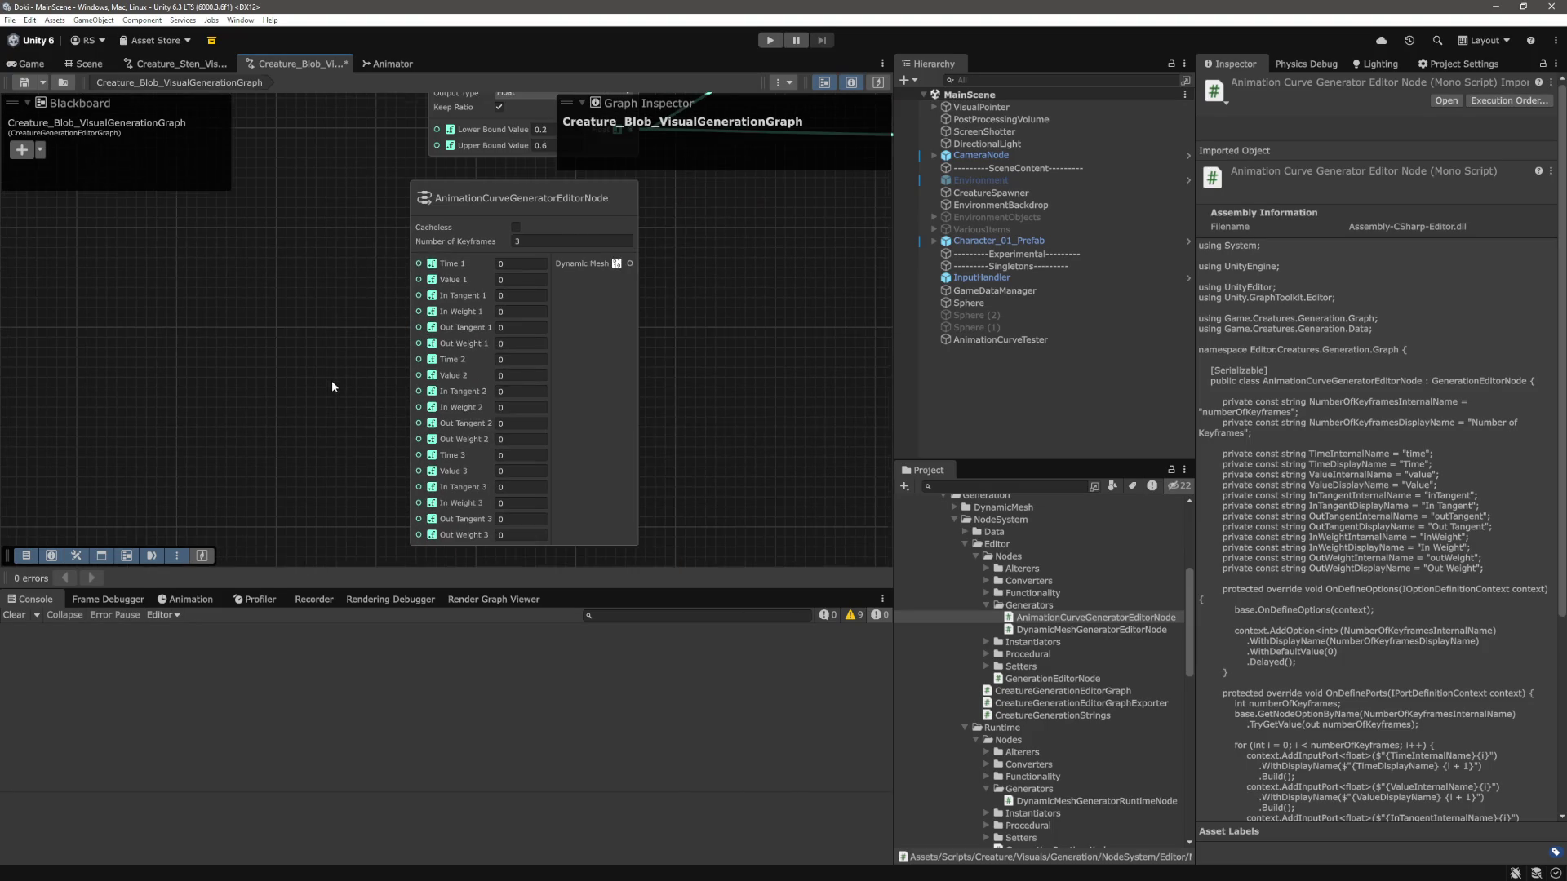
pyautogui.hotkey('ctrl', 'p')
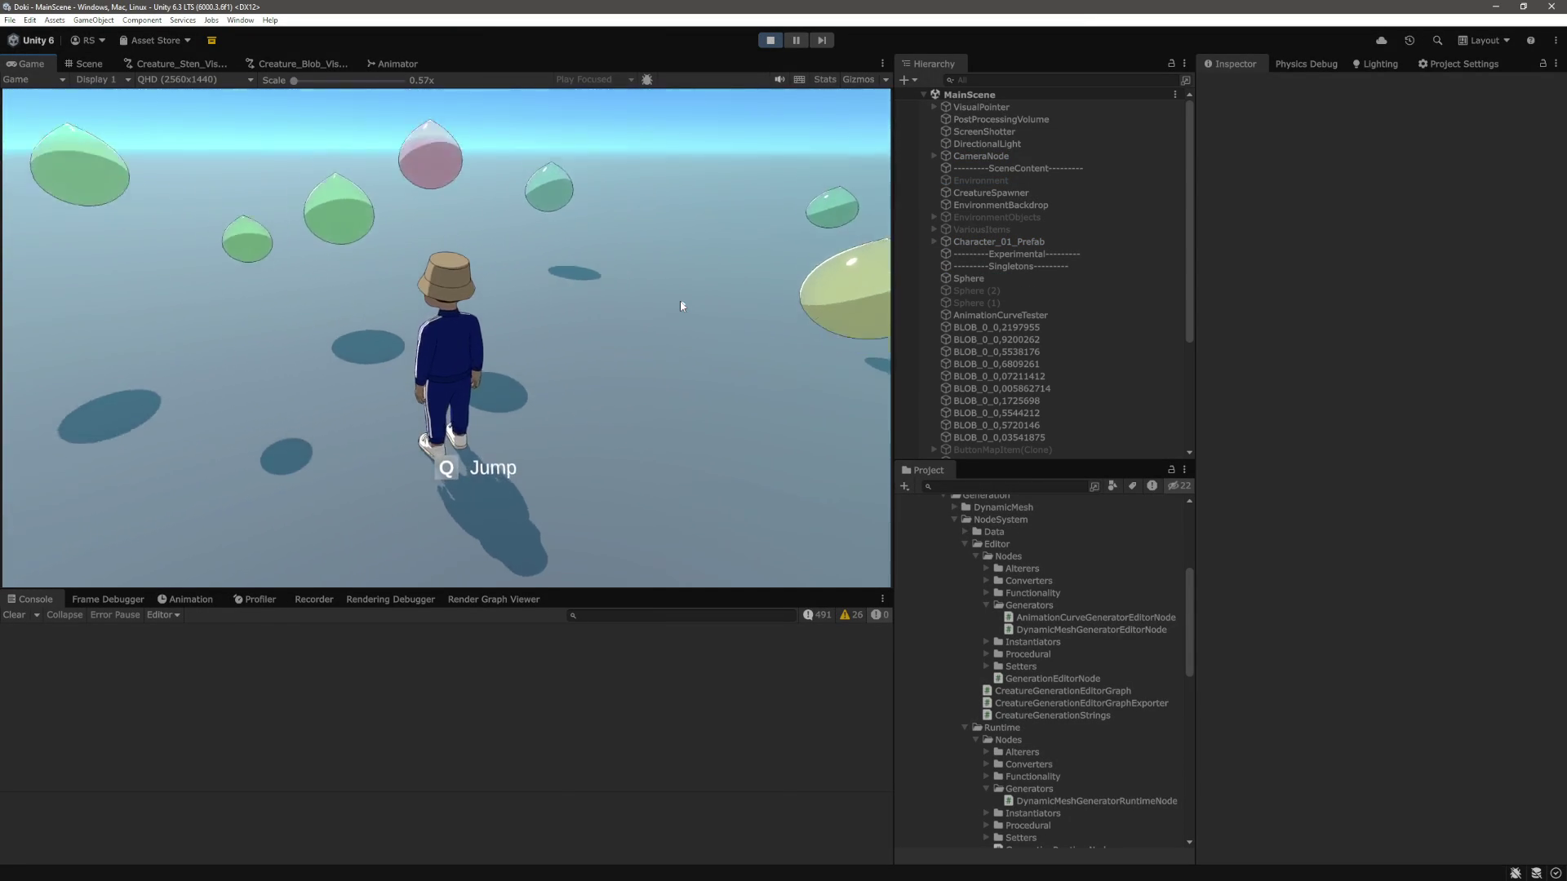
# Walk the character among the spawned blob creatures, then exit Play mode.
pyautogui.click(681, 306)
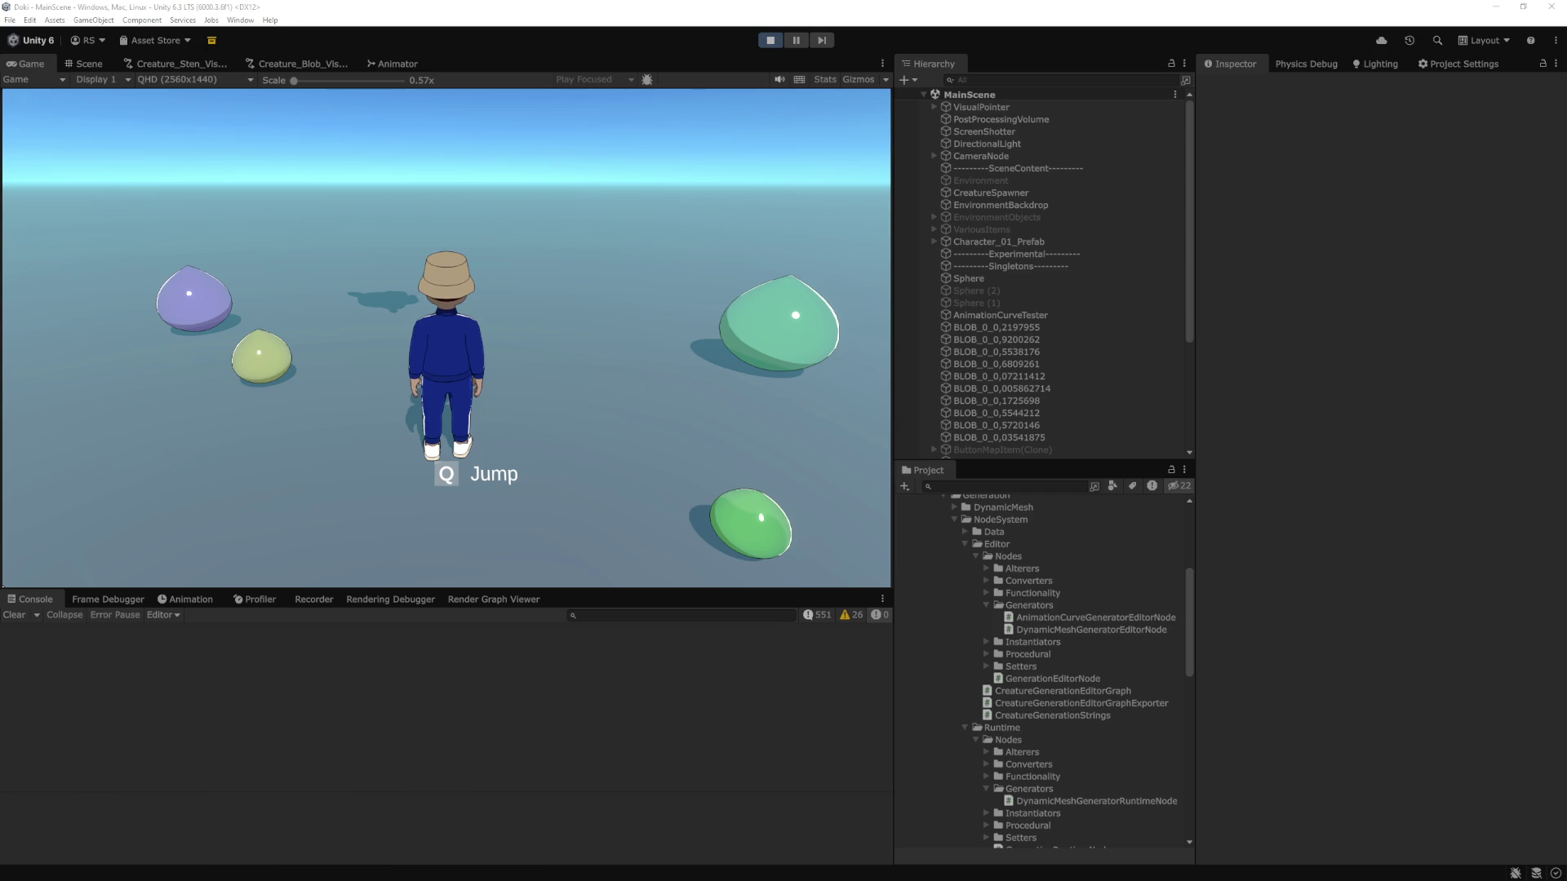
pyautogui.click(773, 43)
# Back in AnimationCurveGeneratorEditorNode.cs, review the Time port block on lines 47–49 of OnDefinePorts.
pyautogui.hotkey('alt', 'Tab')
pyautogui.scroll(3, 870, 534)
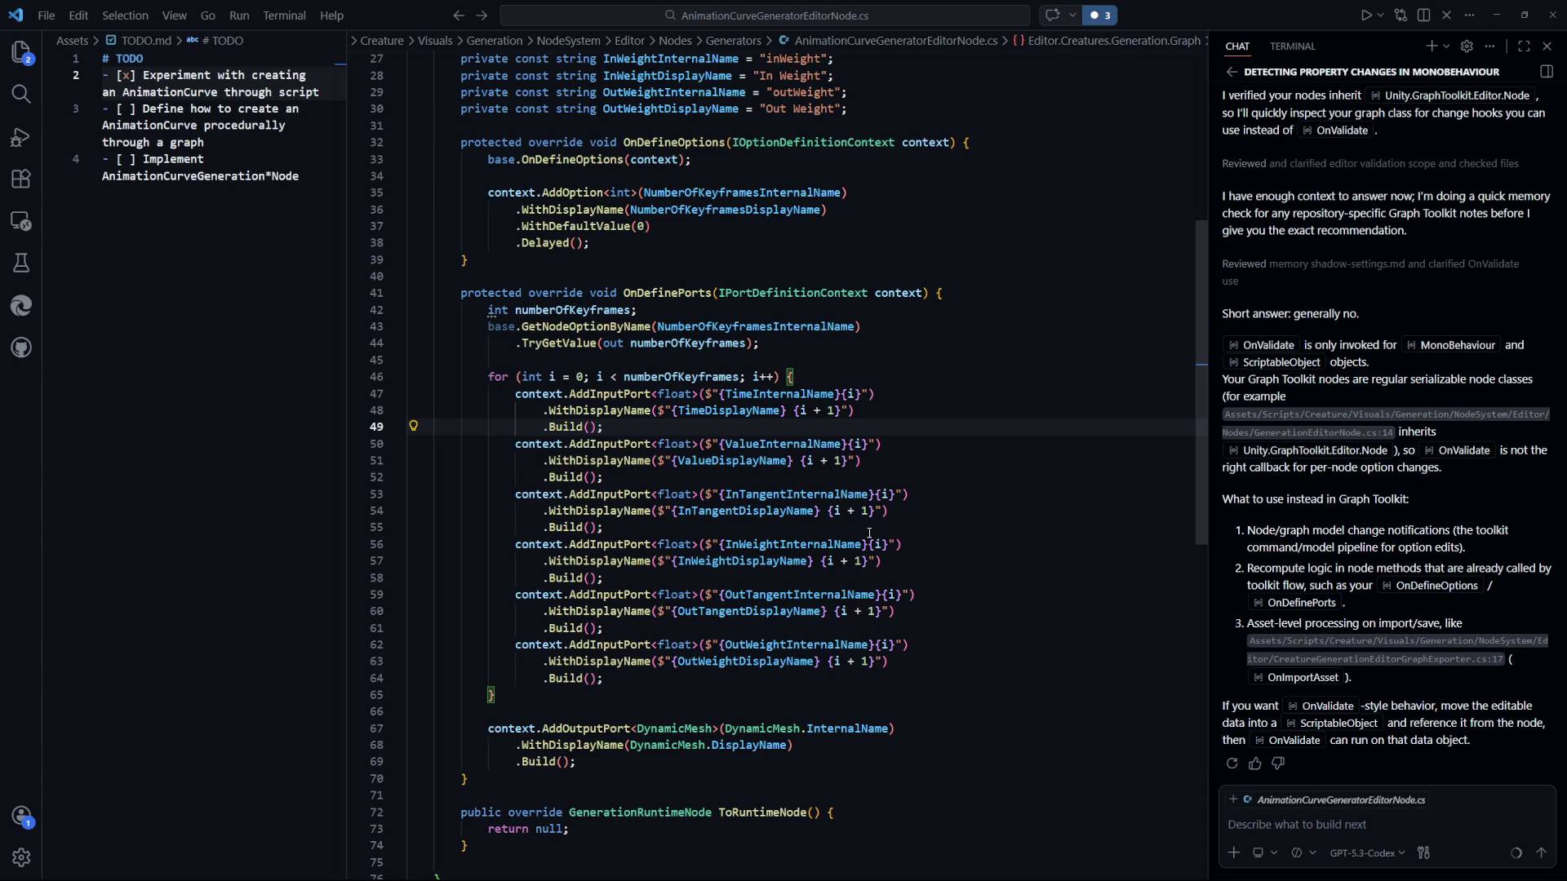
pyautogui.moveTo(604, 427); pyautogui.dragTo(515, 394)
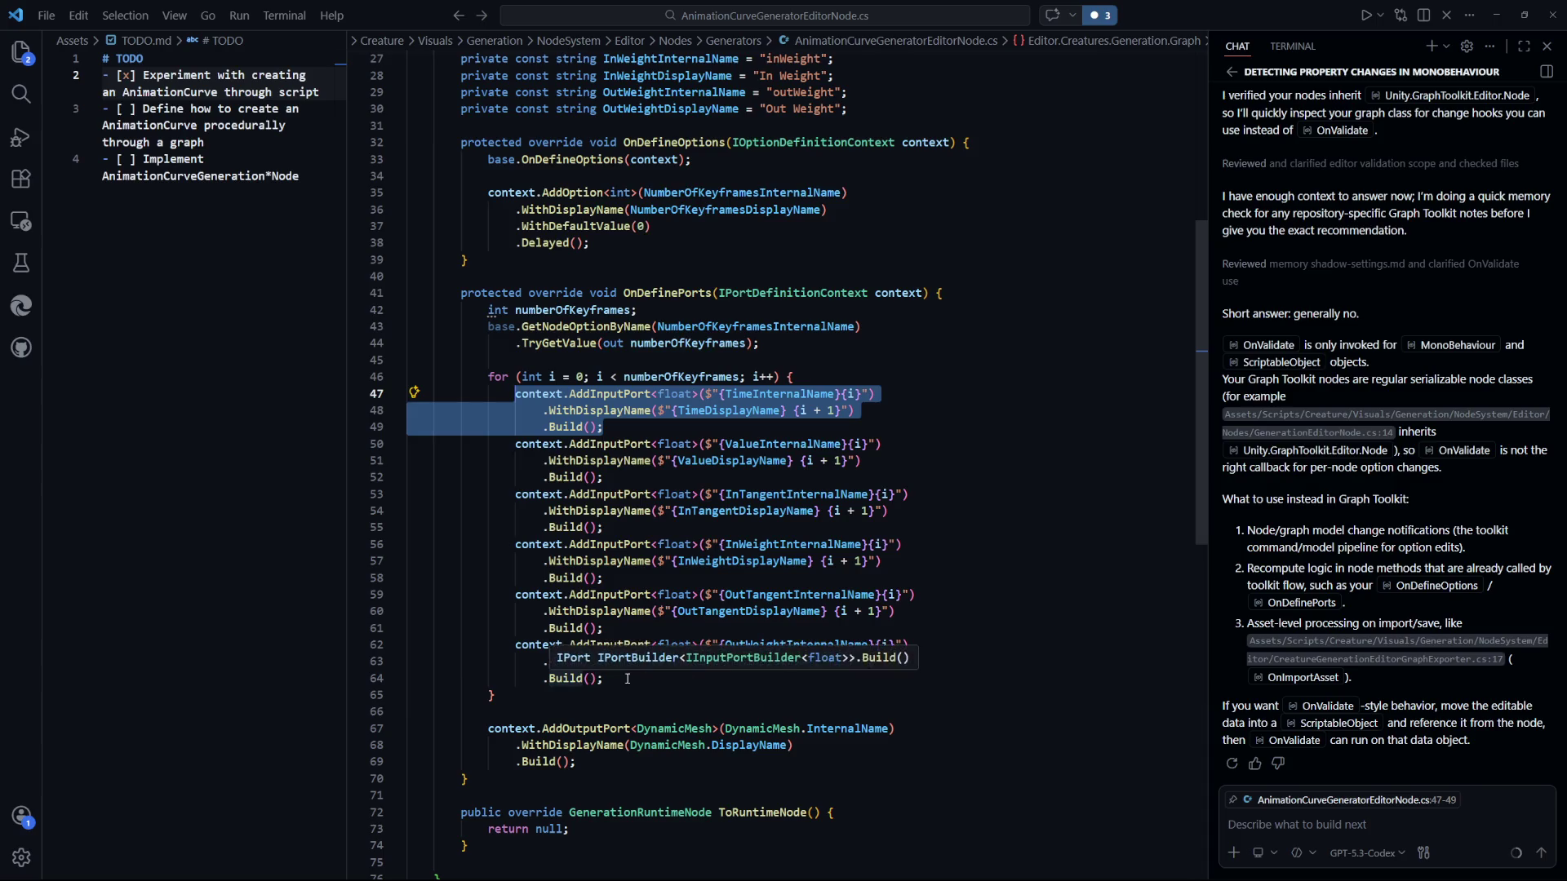
pyautogui.click(886, 444)
pyautogui.scroll(-5, 735, 467)
pyautogui.scroll(3, 636, 455)
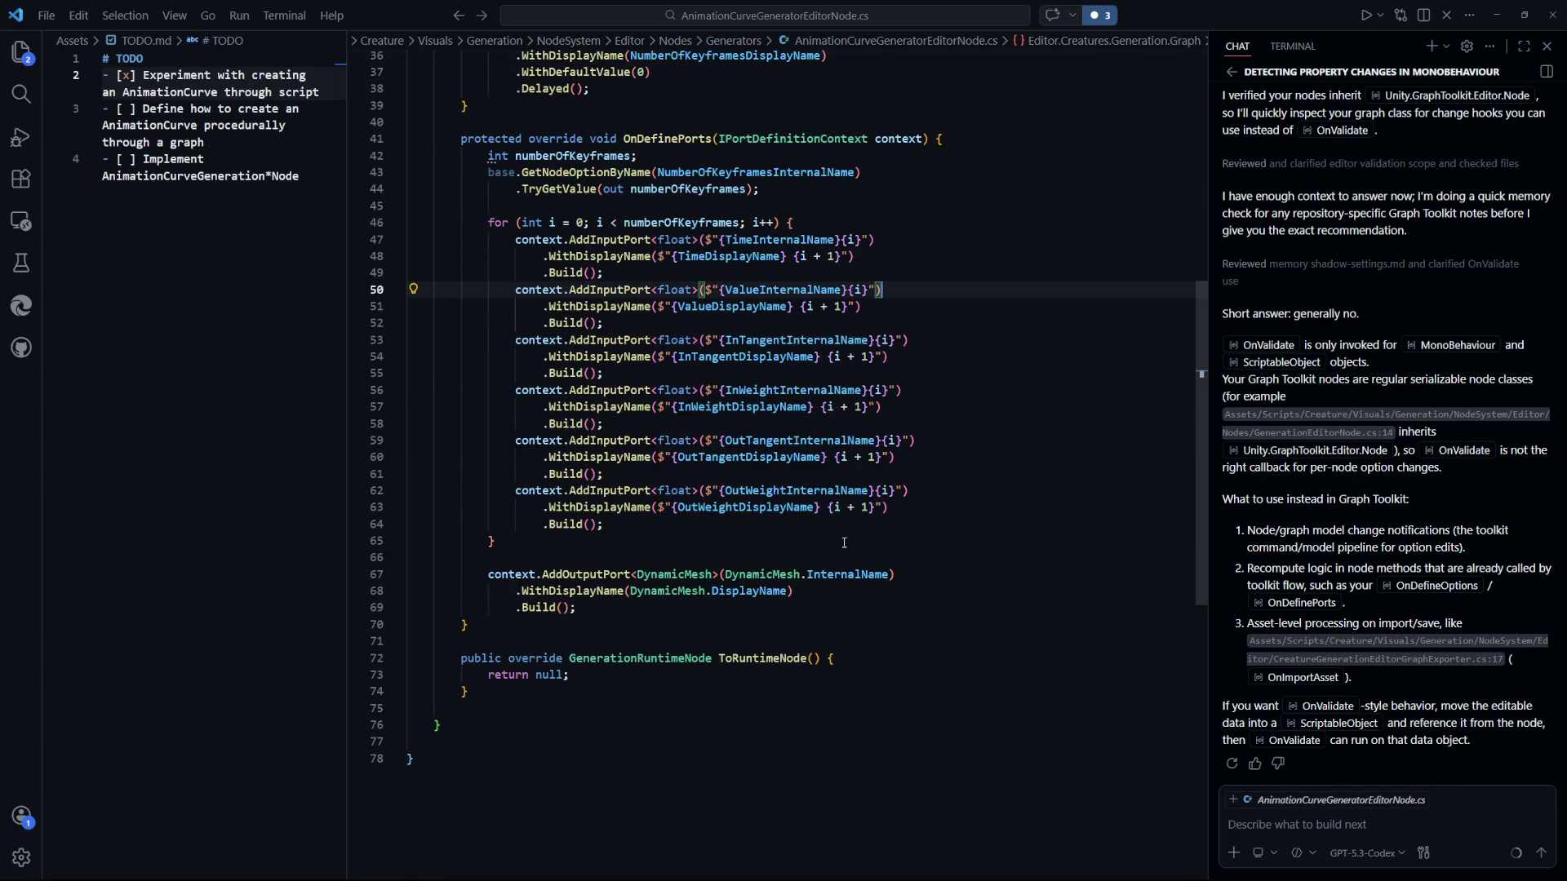
pyautogui.scroll(1, 530, 662)
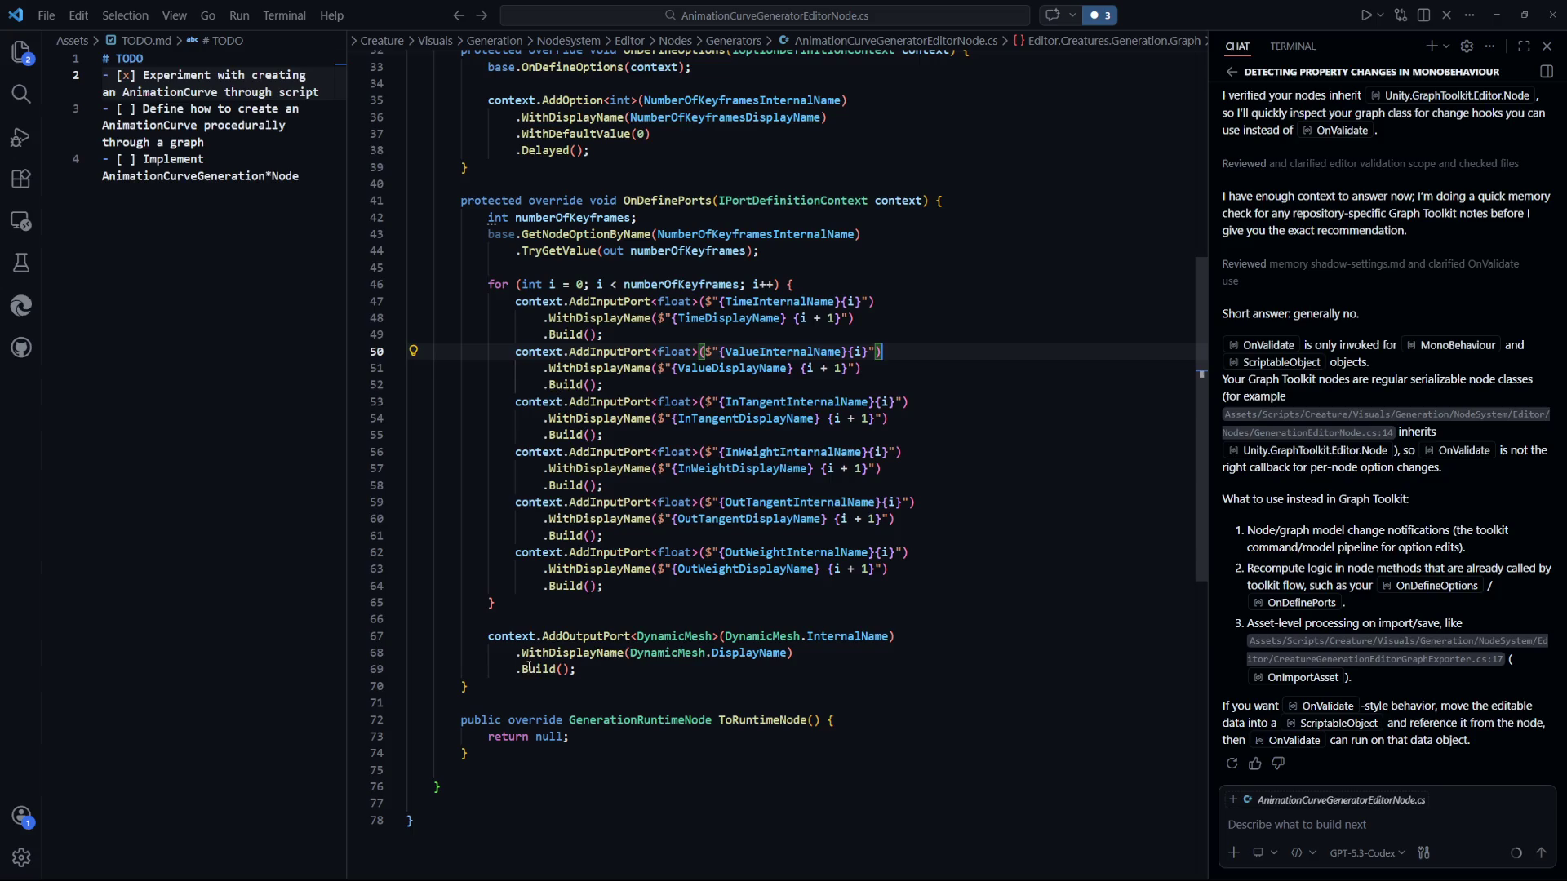
pyautogui.click(620, 688)
# Declare an empty private void AddKeyframeInput(string internalName, string displayName) method.
pyautogui.press('Return')
pyautogui.press('Return')
pyautogui.write('private void ')
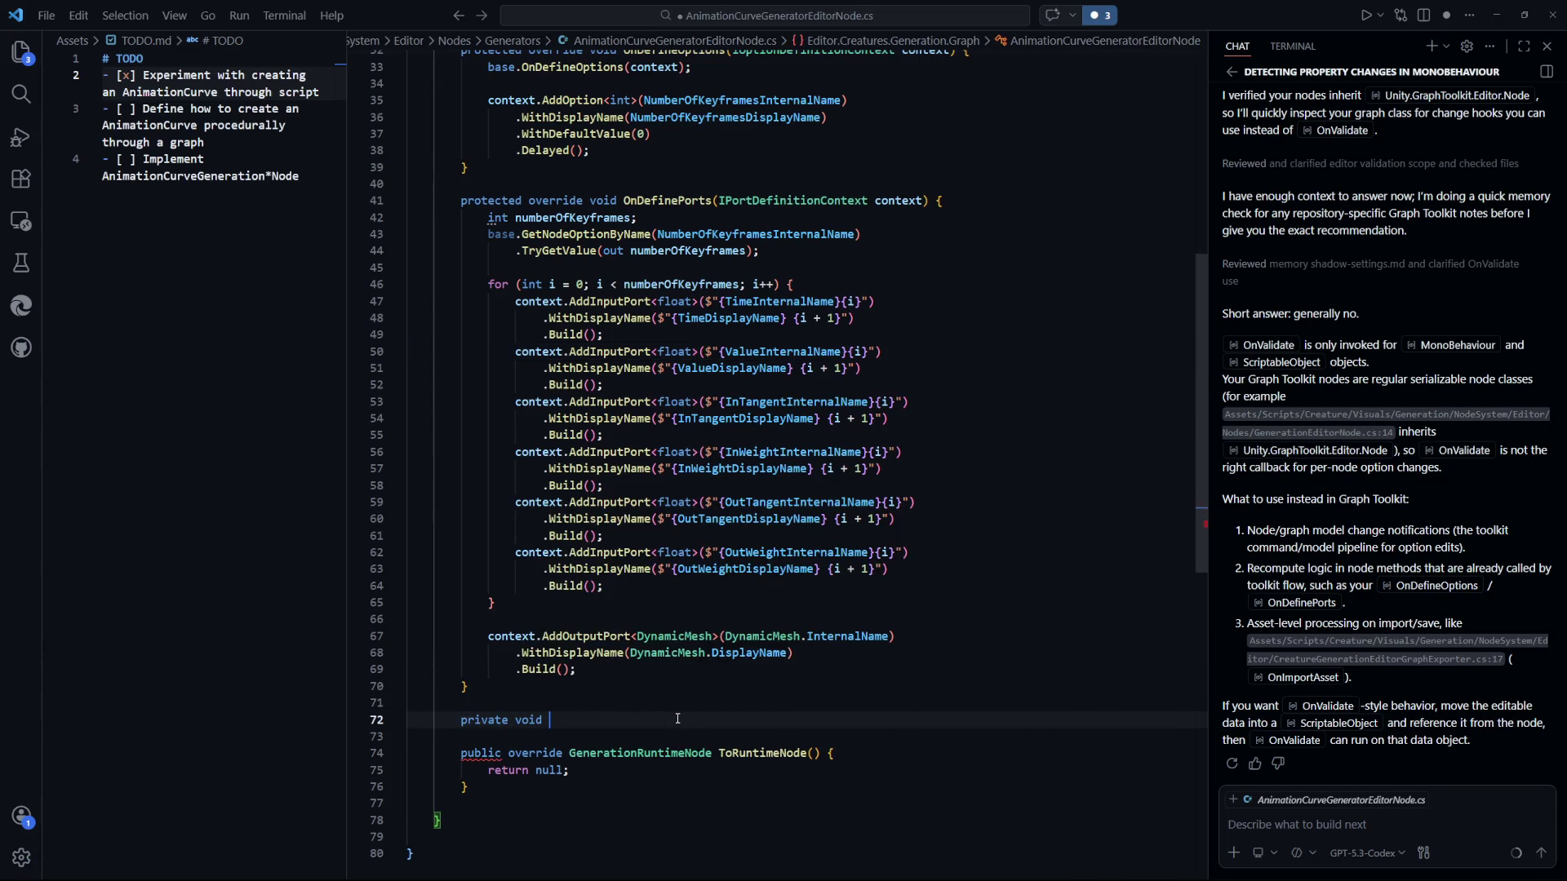
pyautogui.write('Add')
pyautogui.write('Input')
pyautogui.press('BackSpace')
pyautogui.press('BackSpace')
pyautogui.press('BackSpace')
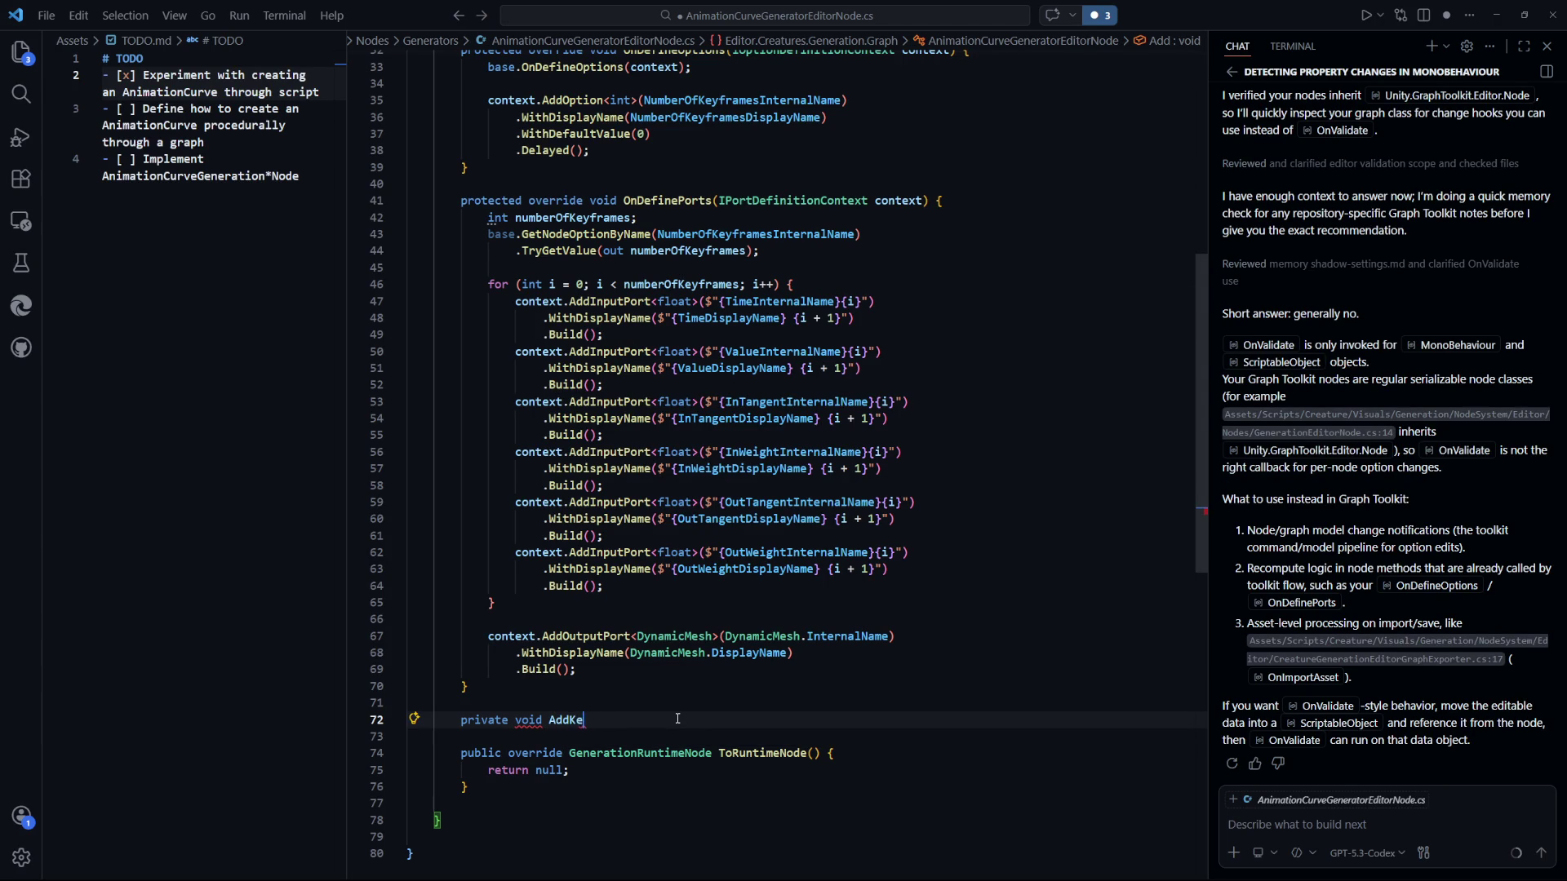
pyautogui.write('KeyframeInput()')
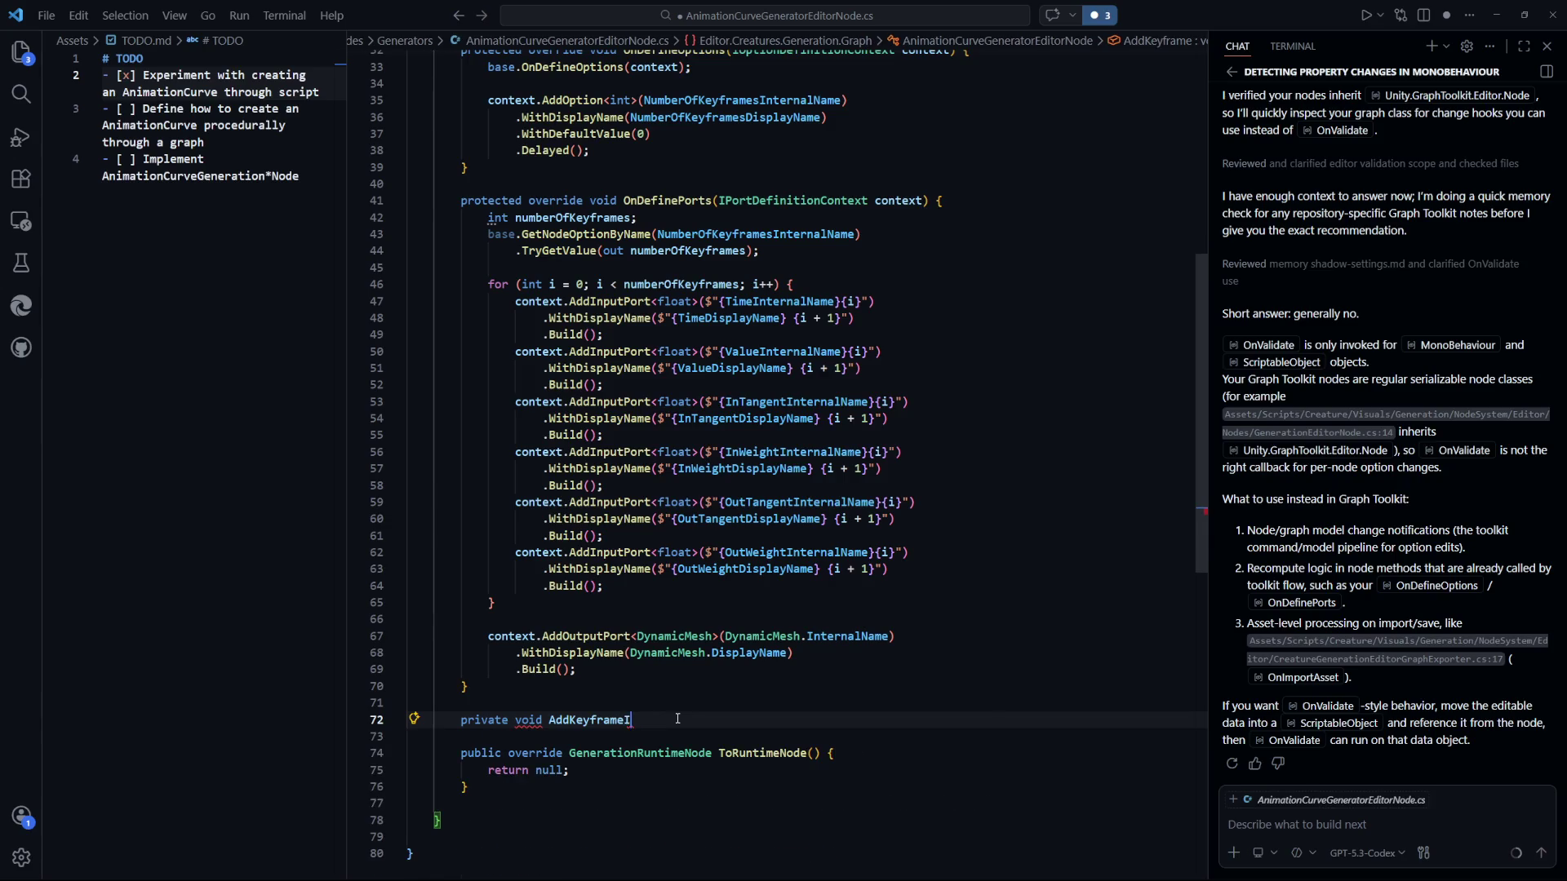
pyautogui.write('string')
pyautogui.press('Escape')
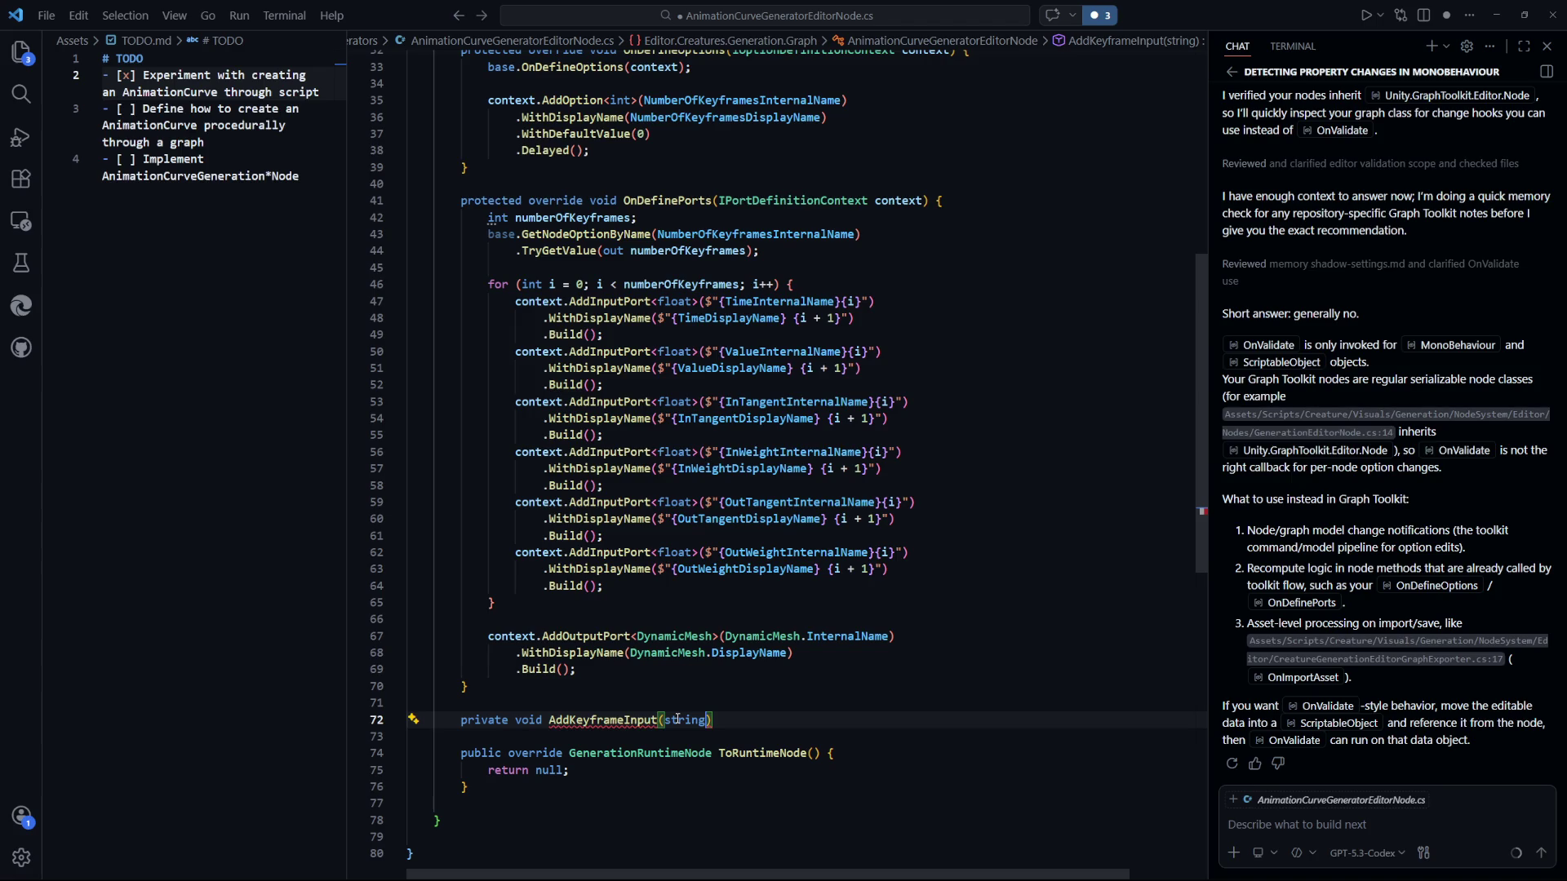
pyautogui.write('internalName, string displayName,')
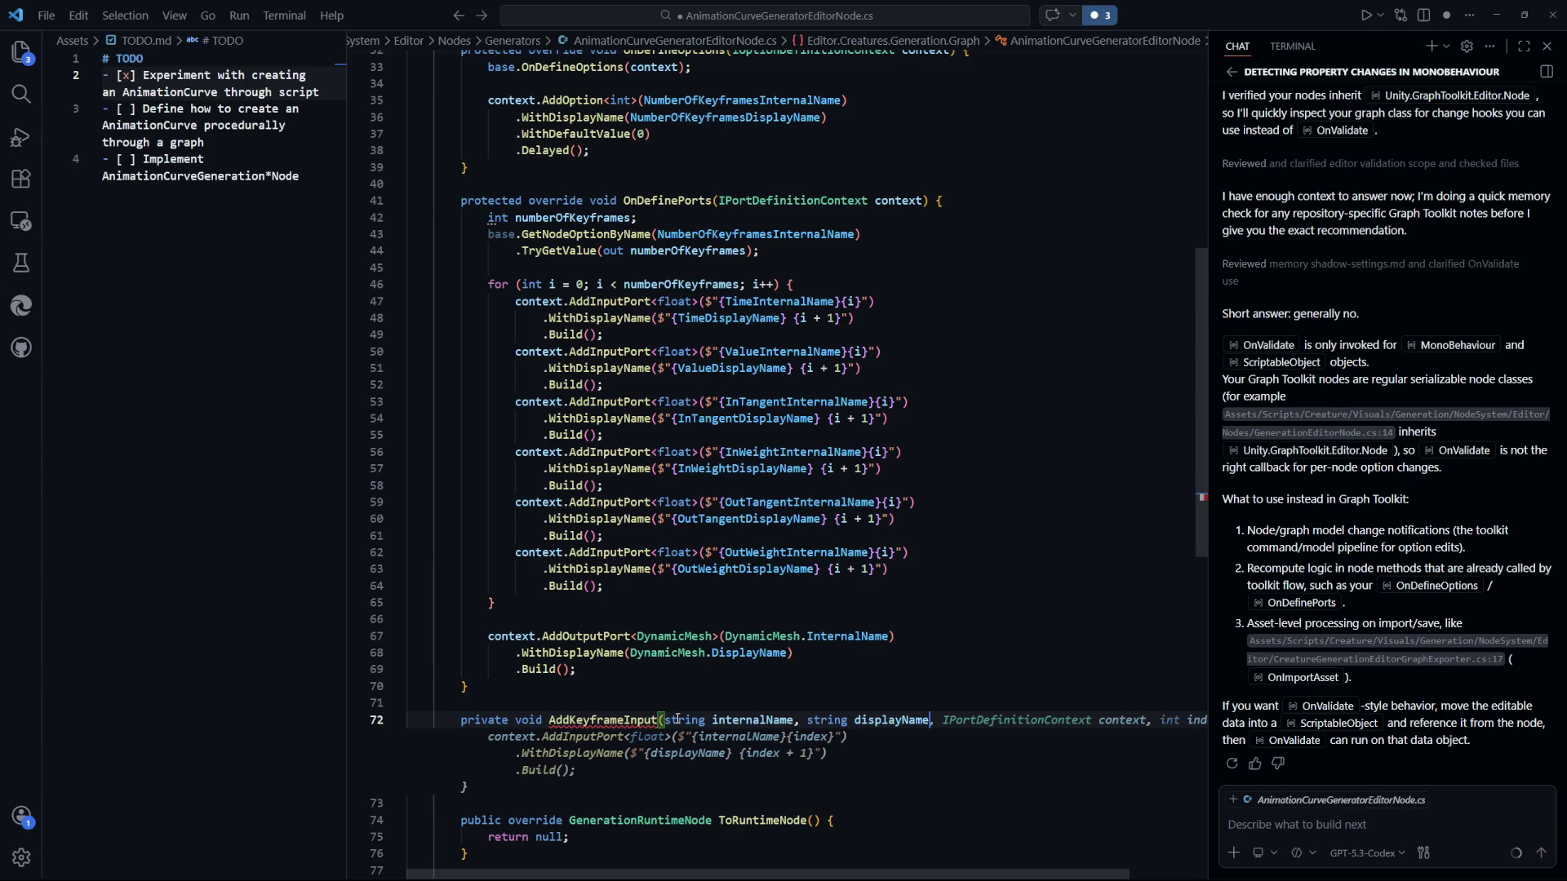
pyautogui.press('BackSpace')
pyautogui.write(') {')
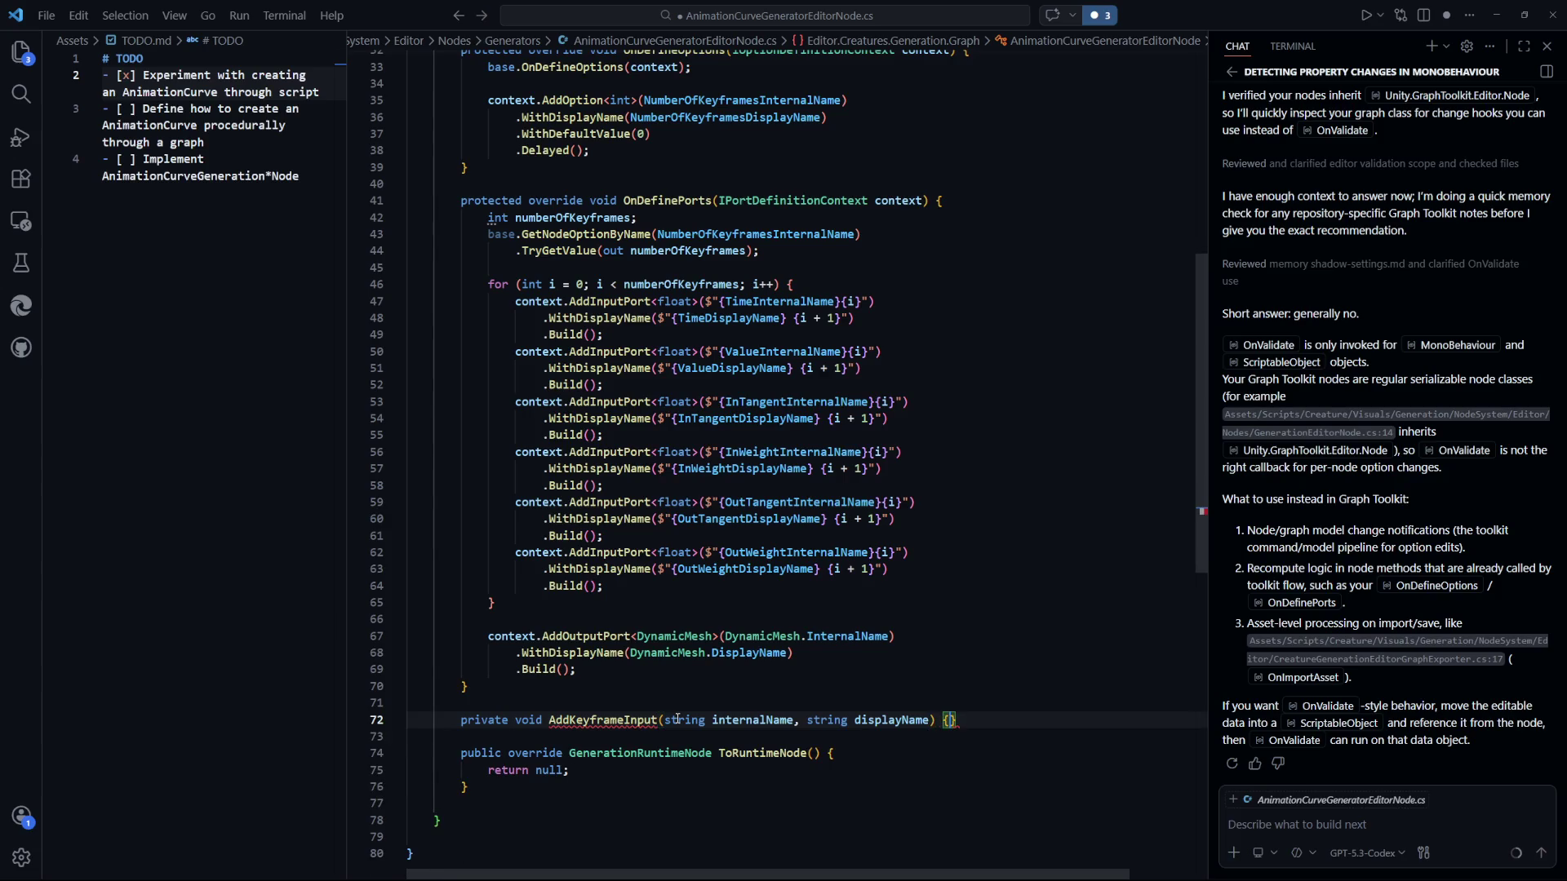
pyautogui.press('Return')
# Copy the loop's six keyframe AddInputPort definitions into the new method body and save.
pyautogui.scroll(-2, 787, 498)
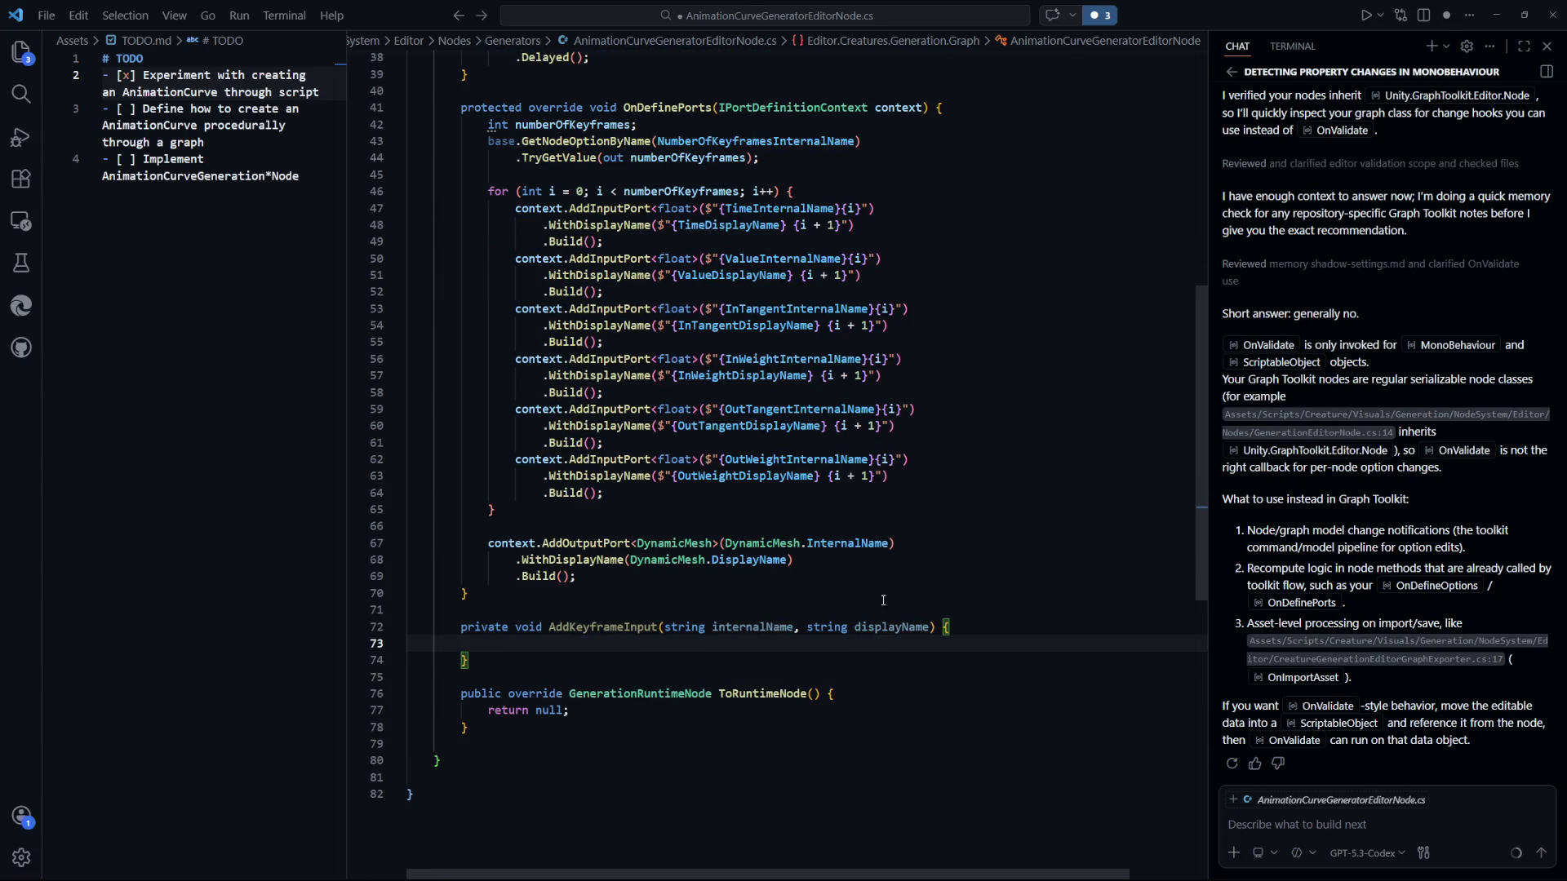
pyautogui.click(883, 600)
pyautogui.scroll(2, 776, 555)
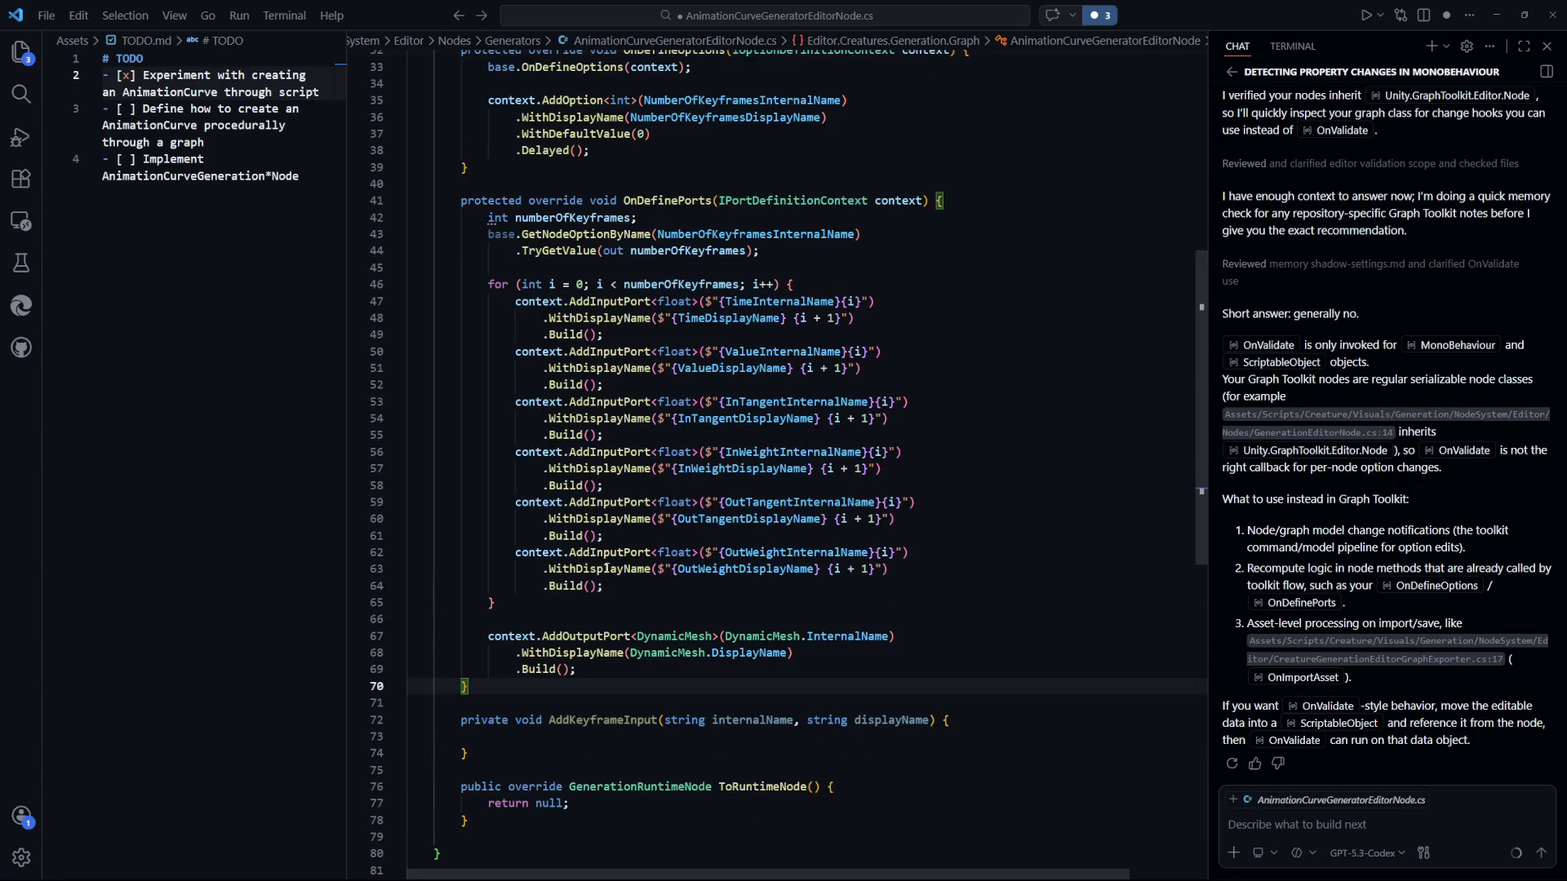
pyautogui.moveTo(604, 586)
pyautogui.mouseDown()
pyautogui.moveTo(517, 304)
pyautogui.moveTo(490, 737)
pyautogui.mouseUp()
pyautogui.hotkey('ctrl', 'z')
pyautogui.hotkey('ctrl', 'z')
pyautogui.hotkey('ctrl', 'c')
pyautogui.click(490, 705)
pyautogui.hotkey('ctrl', 'v')
pyautogui.hotkey('ctrl', 's')
# Outdent the pasted port definitions by one level.
pyautogui.scroll(-5, 653, 571)
pyautogui.moveTo(481, 687)
pyautogui.mouseDown()
pyautogui.moveTo(544, 460)
pyautogui.moveTo(514, 435)
pyautogui.mouseUp()
pyautogui.hotkey('shift', 'Tab')
pyautogui.click(880, 536)
pyautogui.scroll(6, 924, 603)
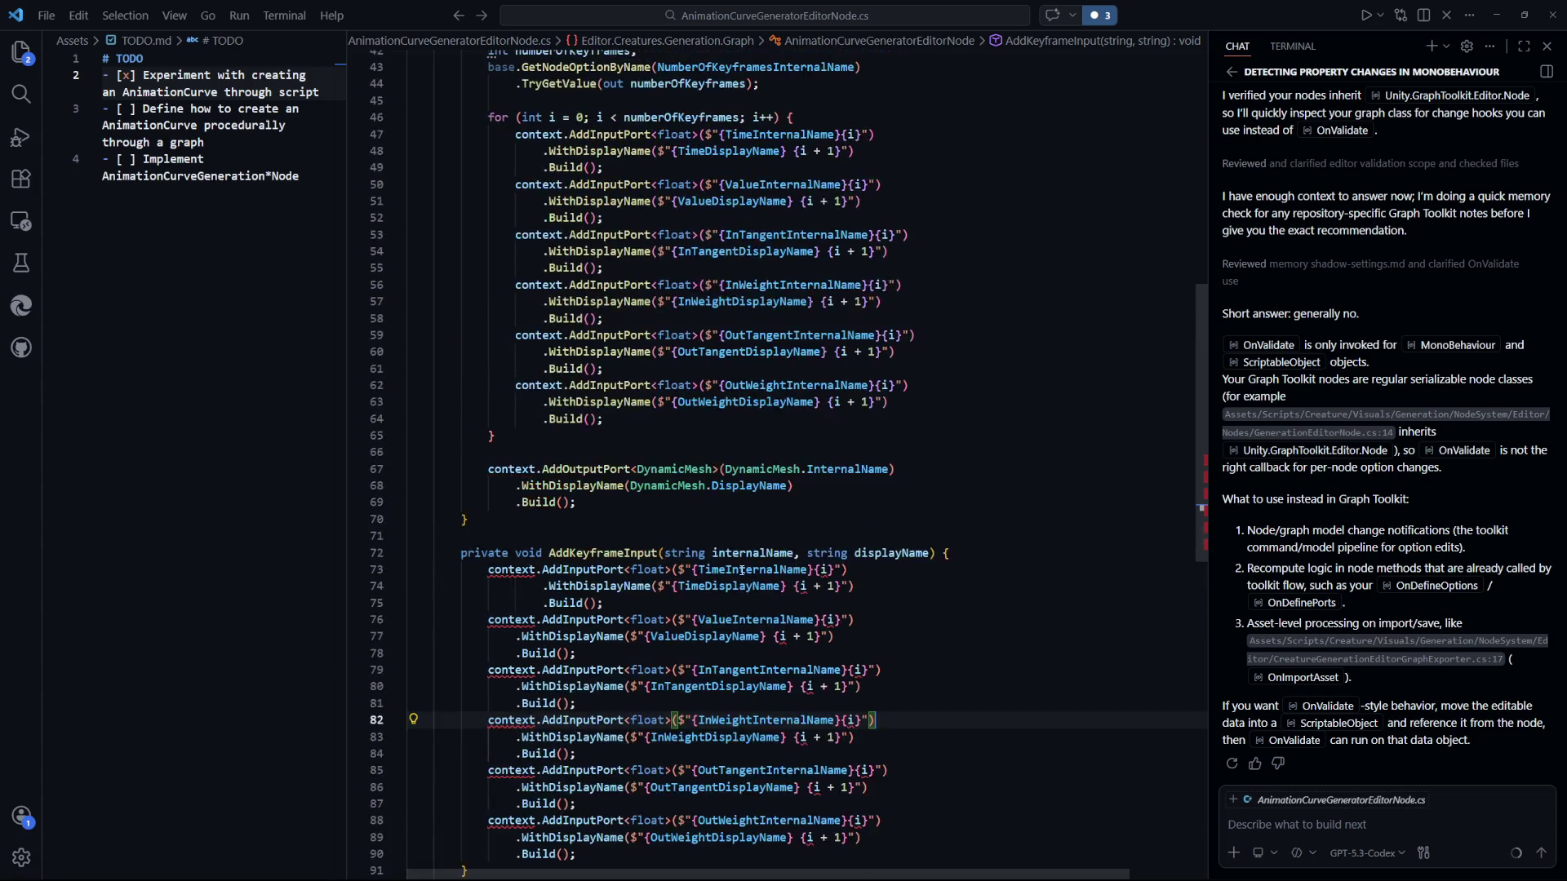
pyautogui.scroll(-2, 733, 395)
# Insert an IPortDefinitionContext context parameter at the start of AddKeyframeInput's parameter list.
pyautogui.click(664, 552)
pyautogui.scroll(4, 885, 587)
pyautogui.moveTo(718, 219); pyautogui.dragTo(924, 218)
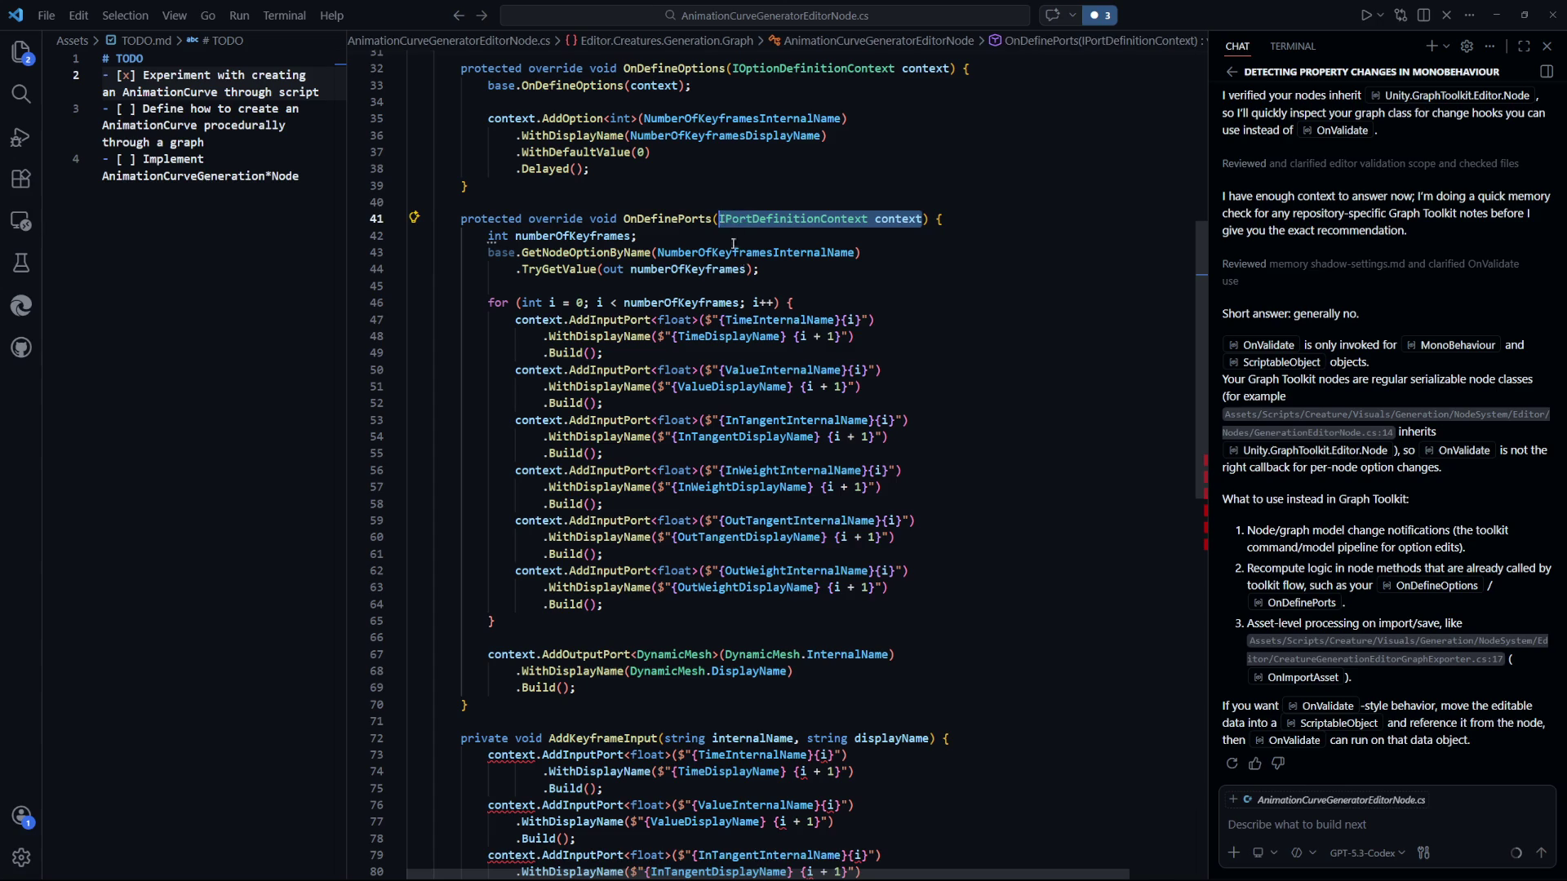
pyautogui.scroll(-4, 808, 578)
pyautogui.click(667, 553)
pyautogui.hotkey('ctrl', 'v')
# Finish the context parameter with a comma and wrap displayName onto its own line.
pyautogui.write(',')
pyautogui.click(1026, 552)
pyautogui.press('Return')
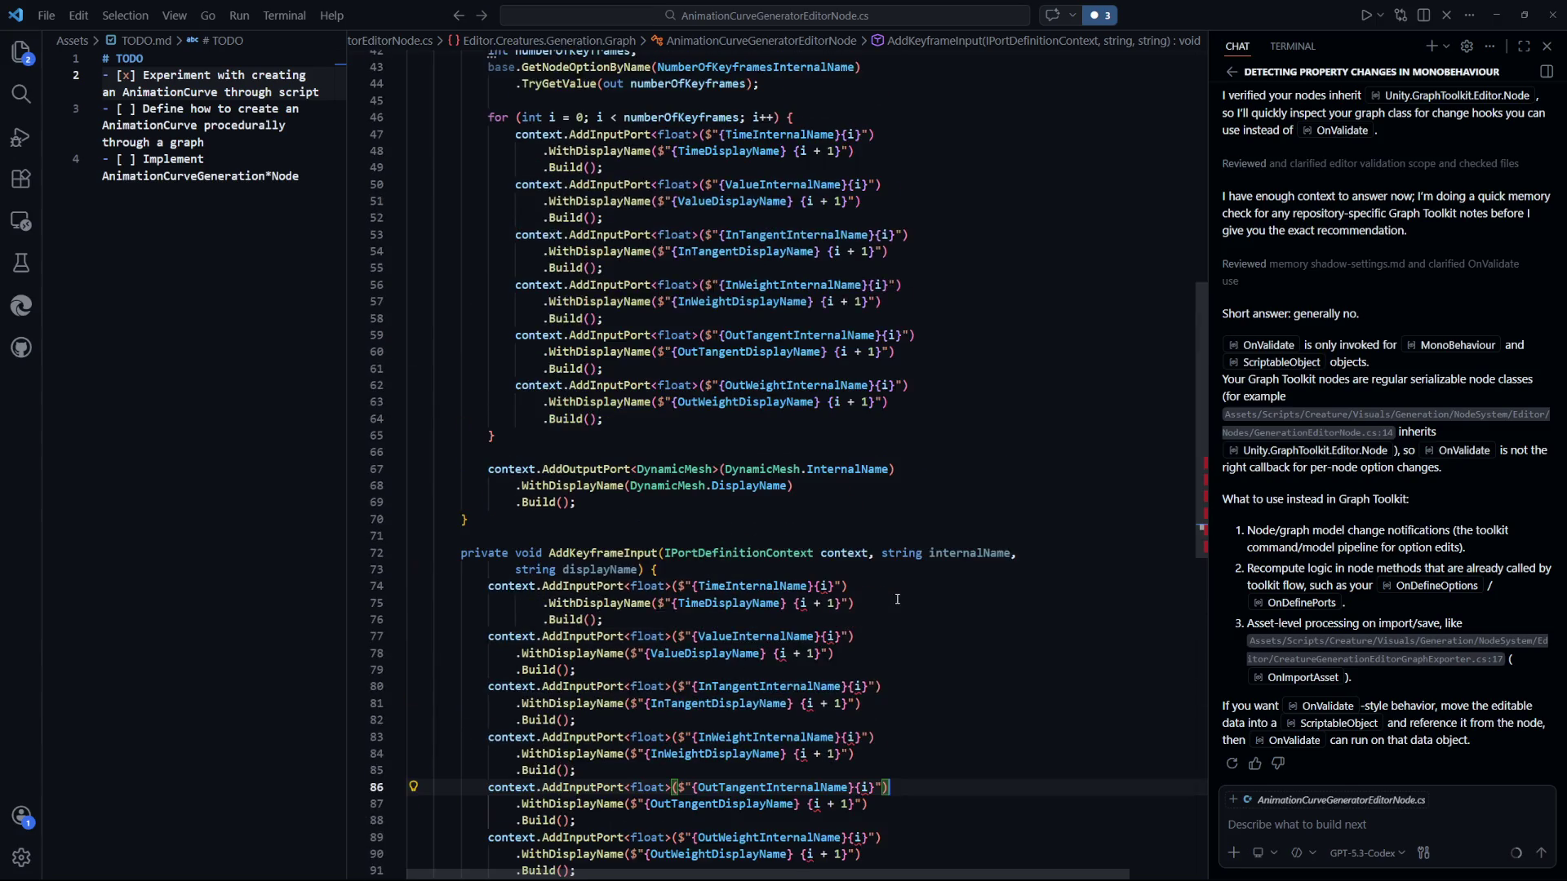
pyautogui.scroll(2, 750, 228)
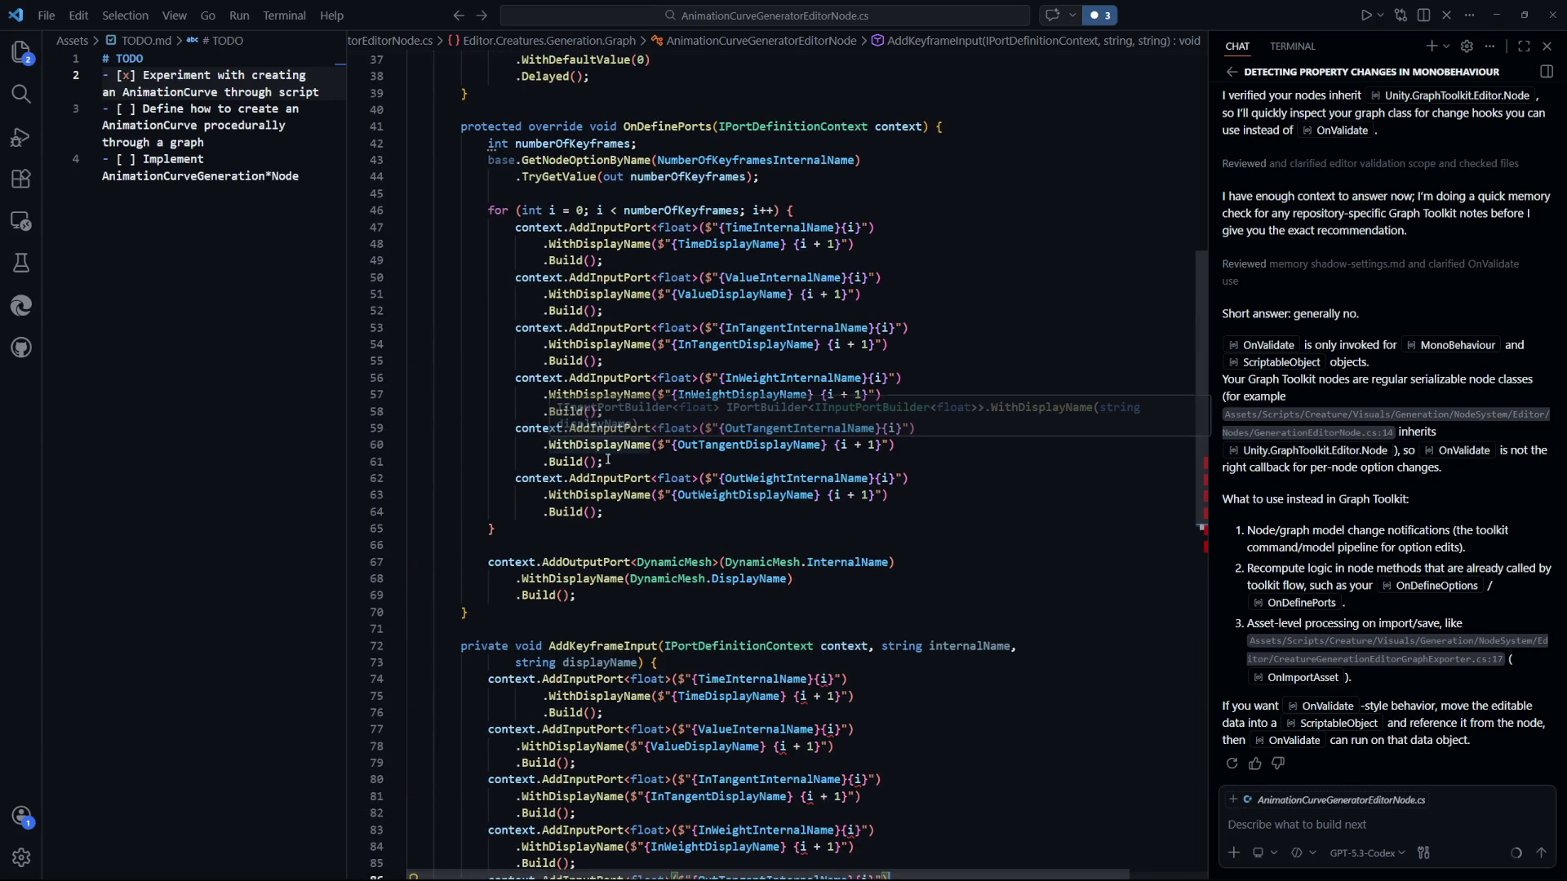
pyautogui.scroll(-5, 735, 489)
pyautogui.scroll(4, 885, 548)
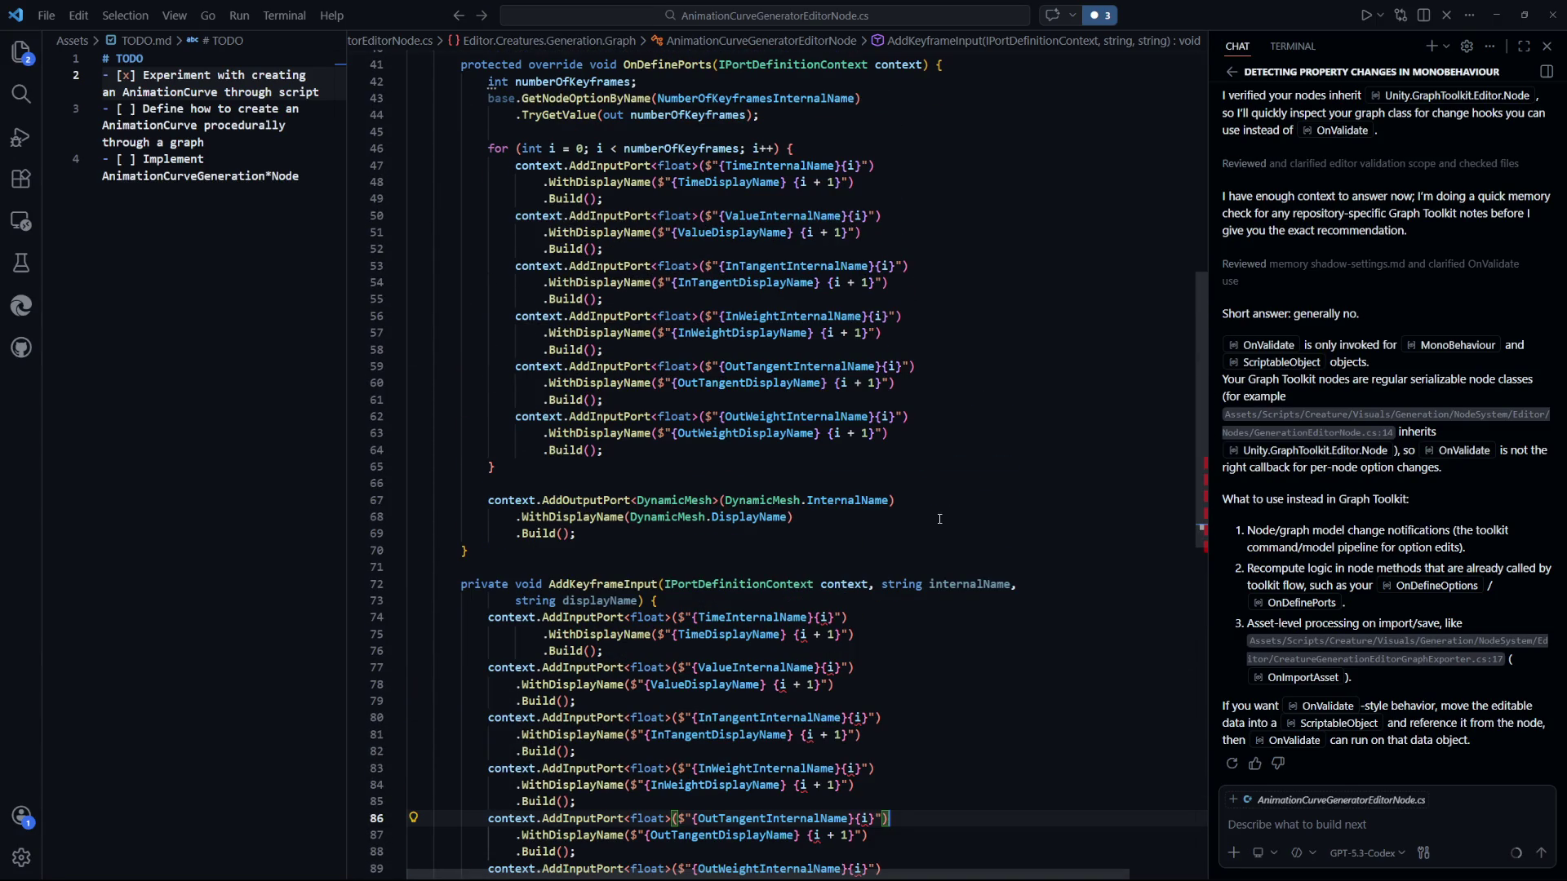
pyautogui.scroll(-1, 940, 519)
# Replace the internalName and displayName parameters with a single string postfix parameter.
pyautogui.doubleClick(798, 385)
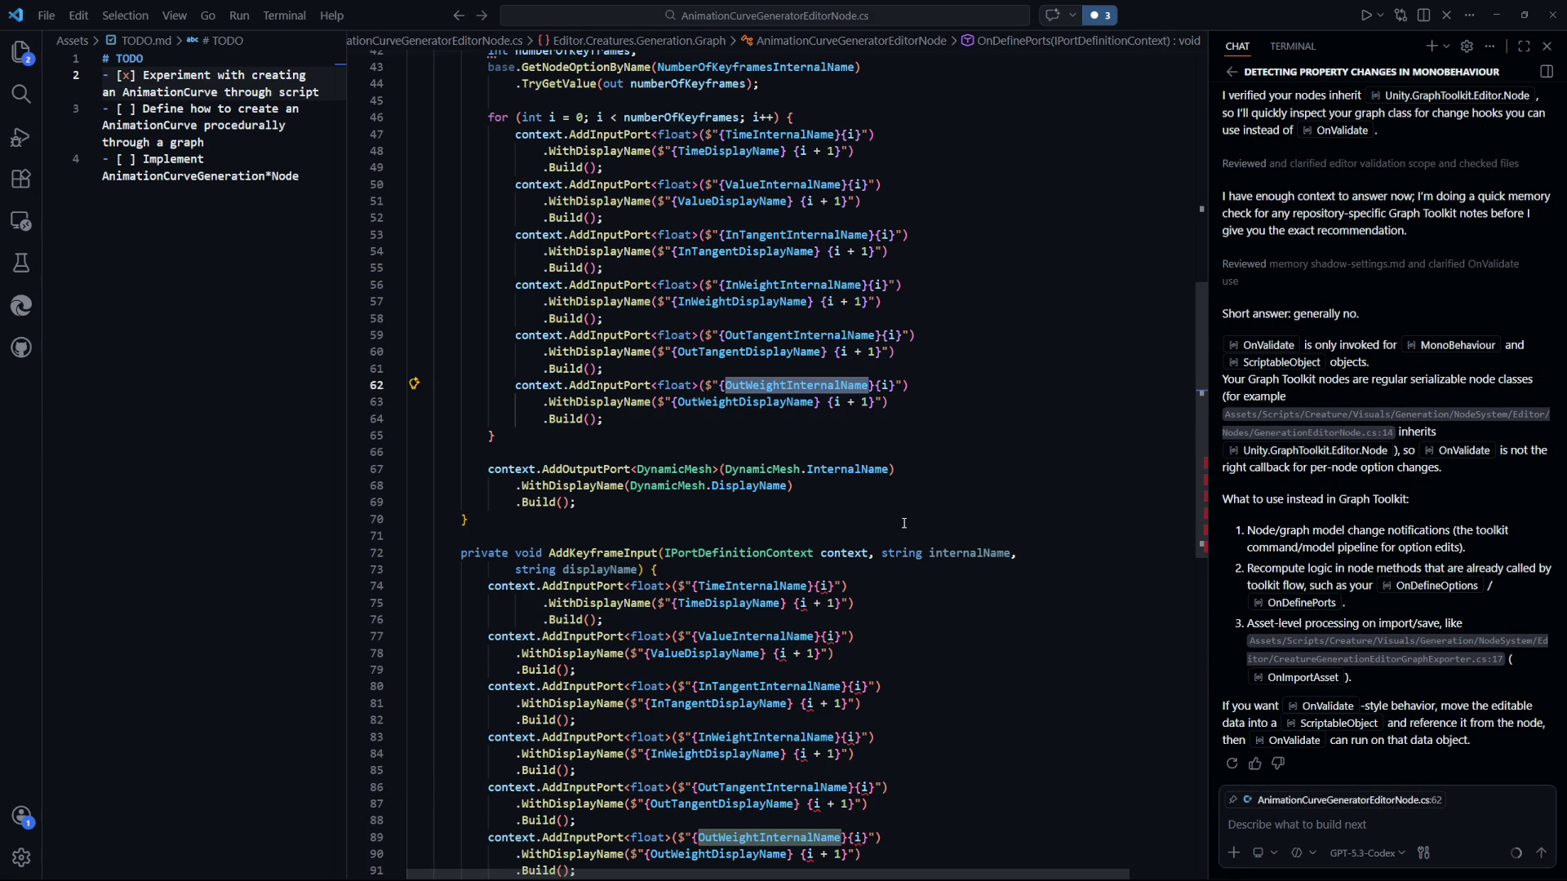
pyautogui.scroll(-2, 905, 523)
pyautogui.scroll(-1, 904, 525)
pyautogui.moveTo(639, 476)
pyautogui.mouseDown()
pyautogui.moveTo(457, 461)
pyautogui.moveTo(881, 460)
pyautogui.mouseUp()
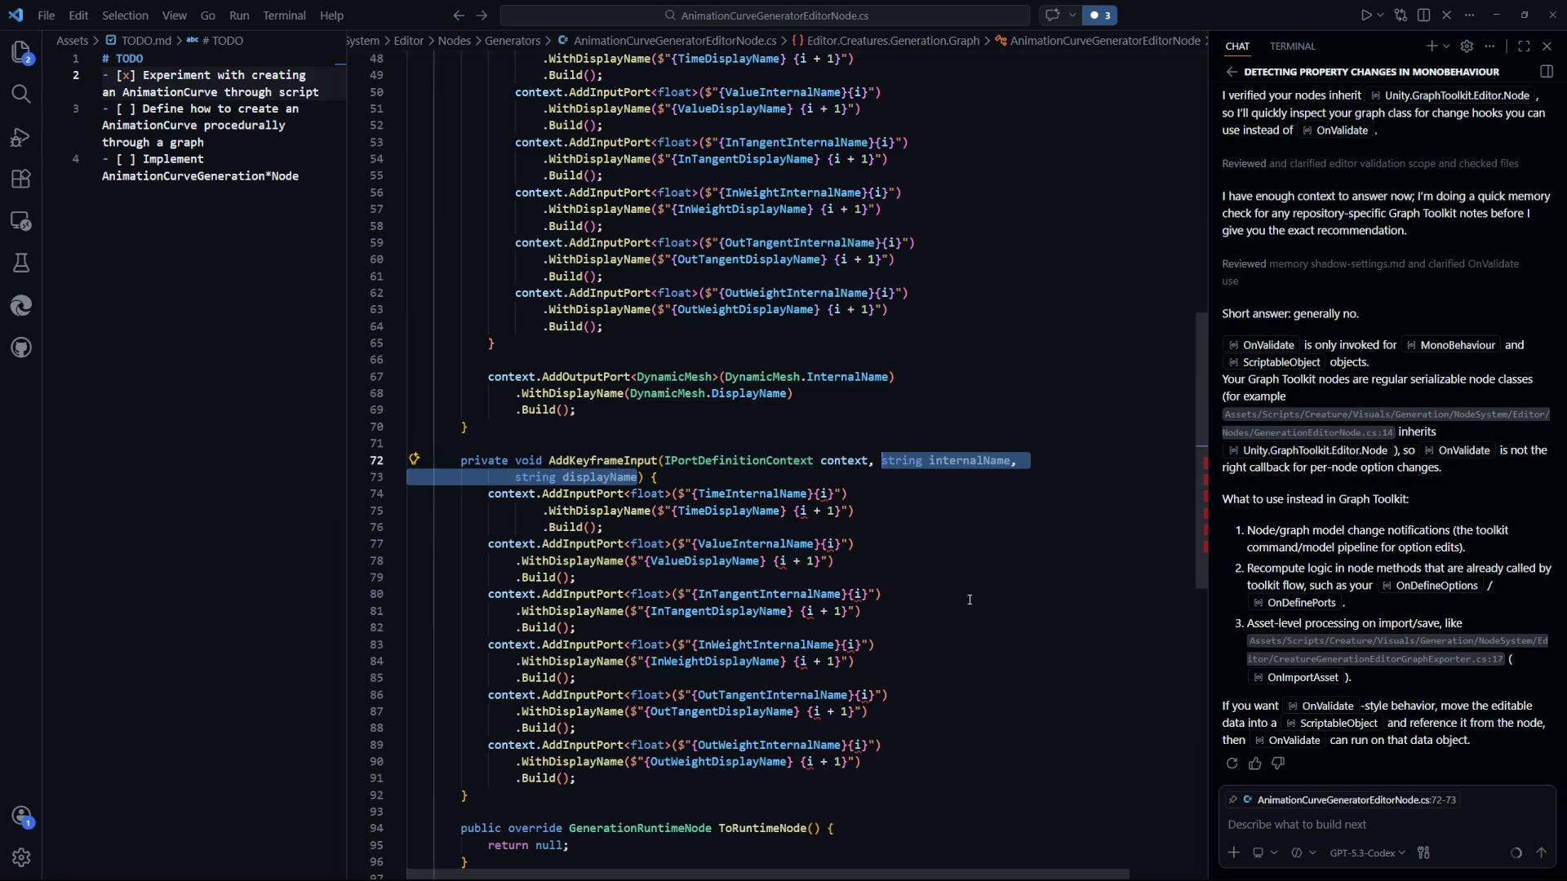
pyautogui.write('string')
pyautogui.press('Tab')
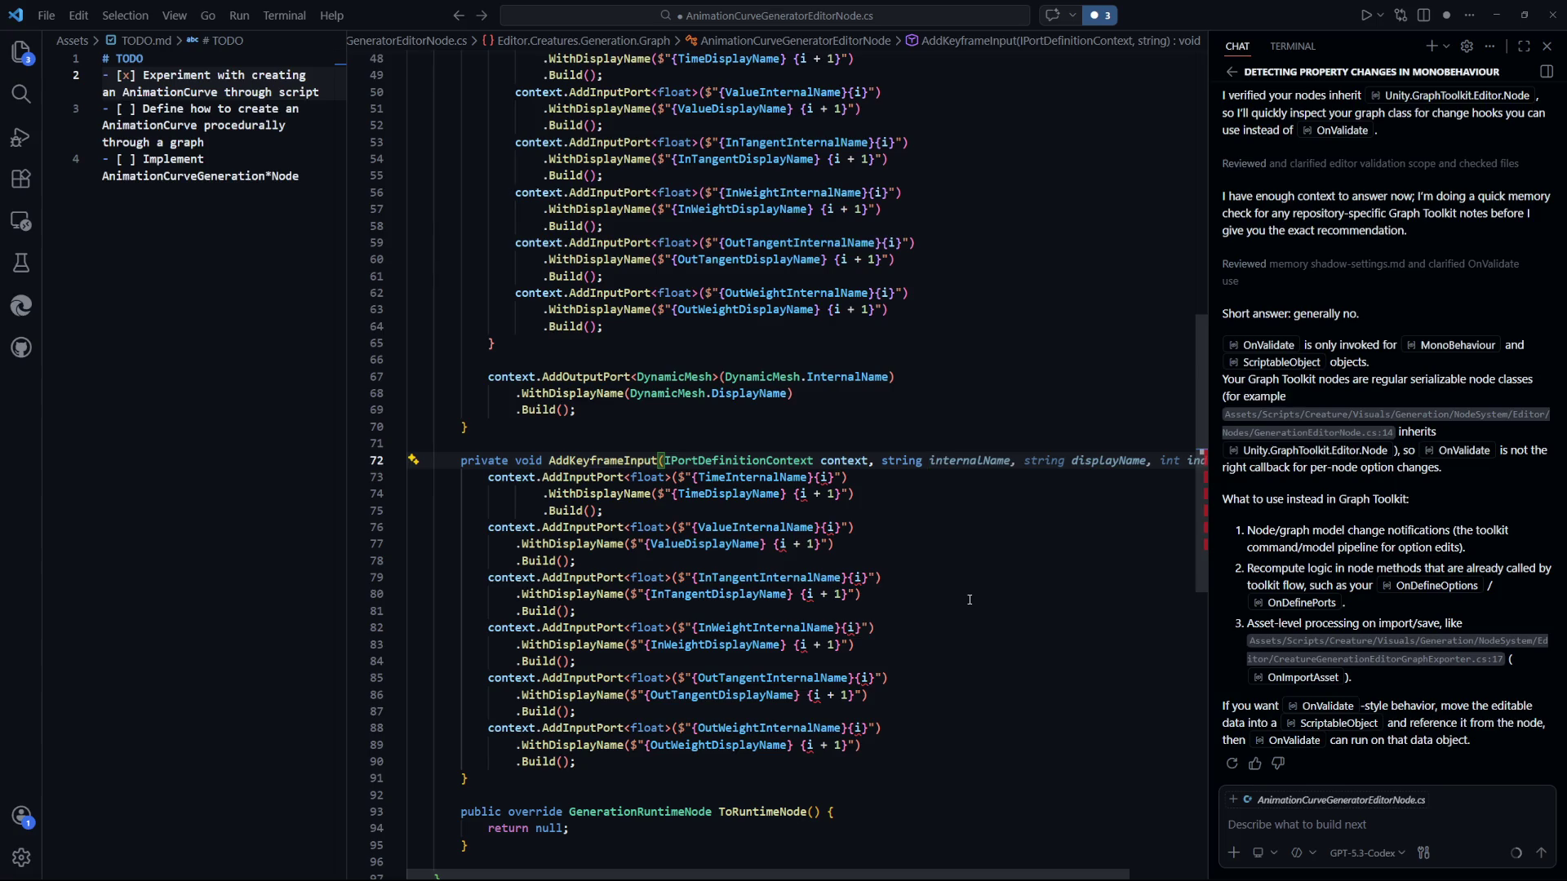
pyautogui.write('postfix')
pyautogui.click(970, 610)
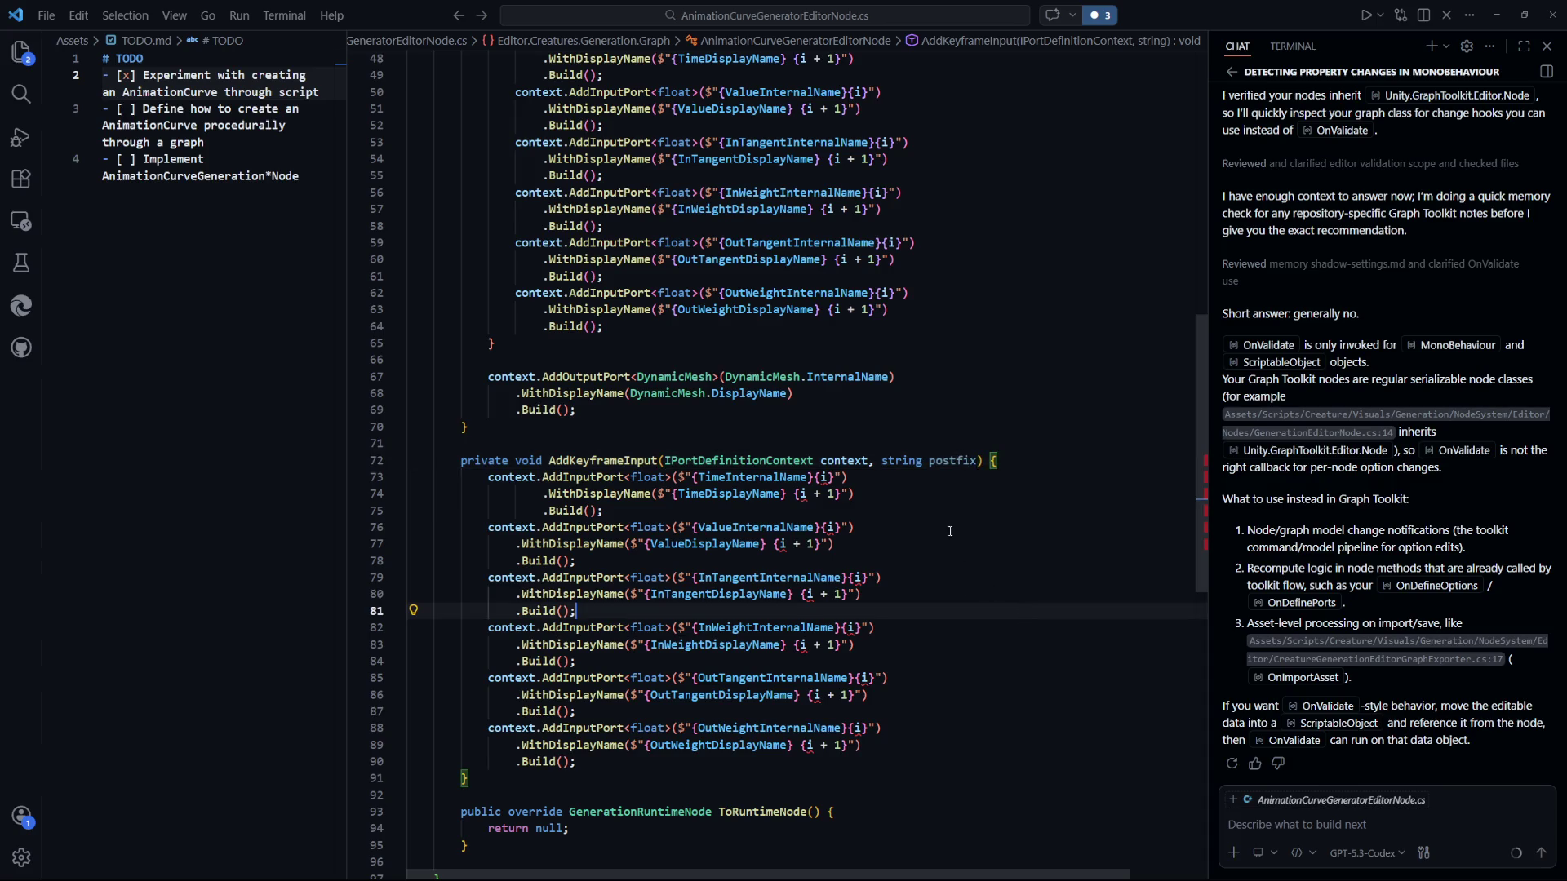
# Accept Copilot's edits replacing {i} and {i + 1} with {postfix} in the time, value, tangent and weight ports.
pyautogui.click(951, 529)
pyautogui.press('Escape')
pyautogui.press('Tab')
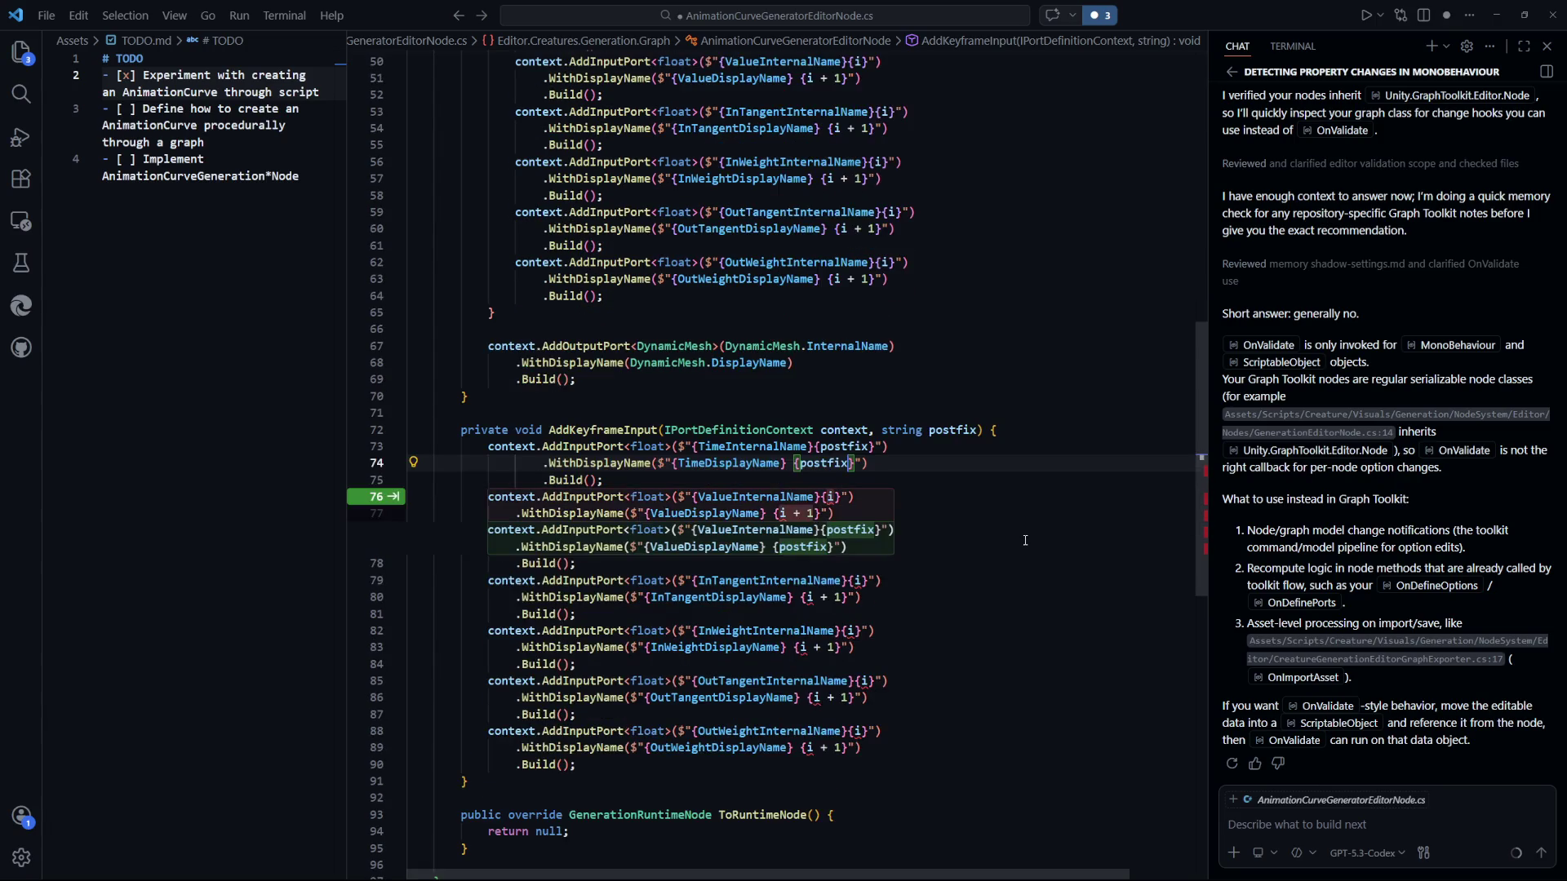
pyautogui.press('Tab')
pyautogui.press('Tab')
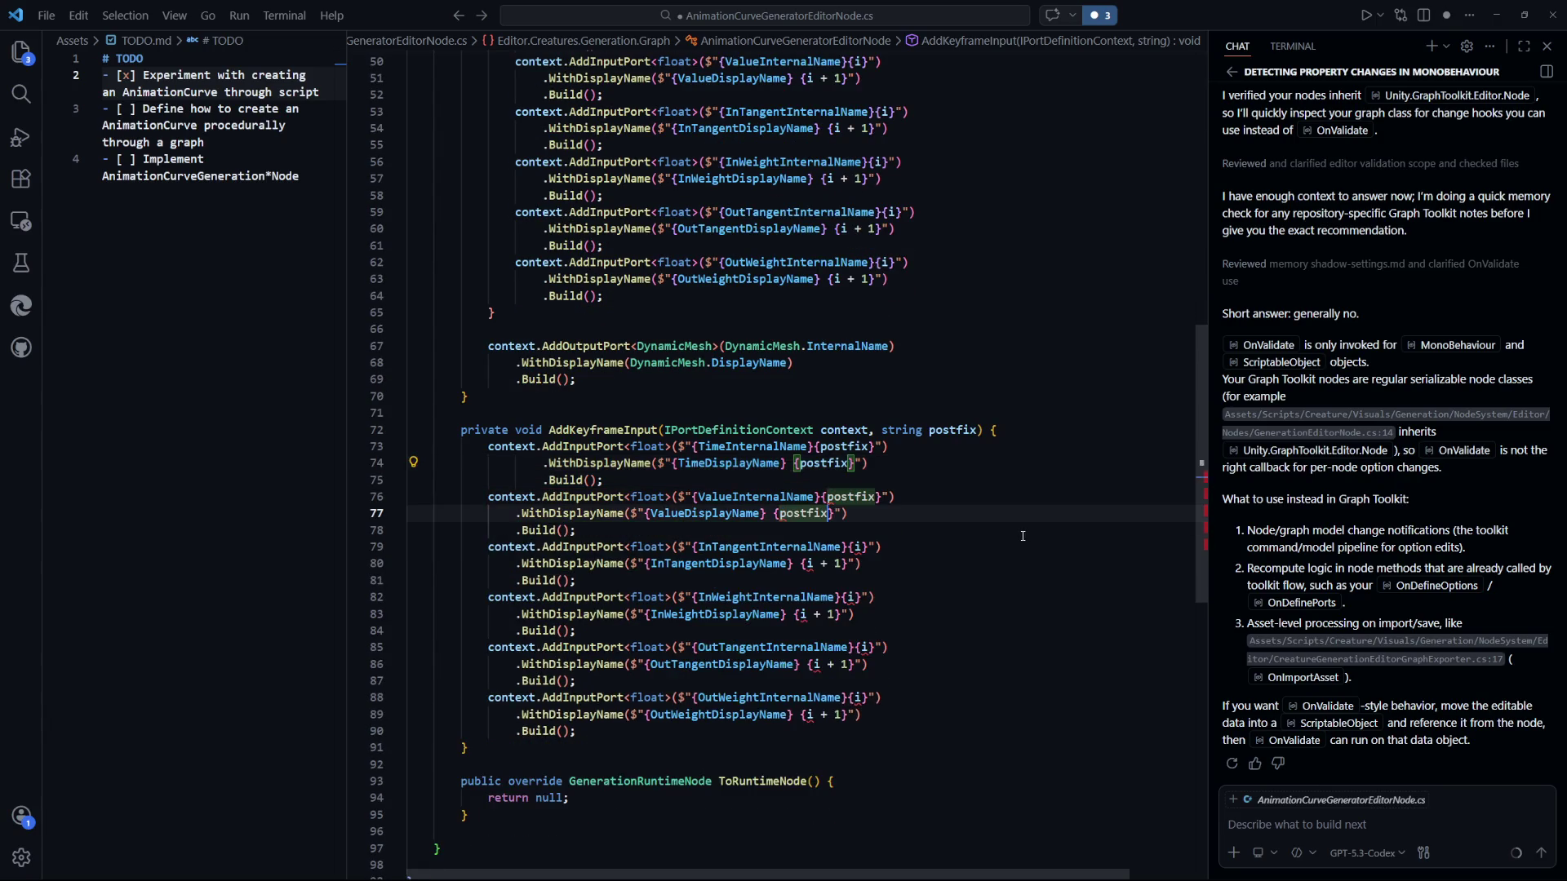
pyautogui.press('Tab')
pyautogui.press('Tab')
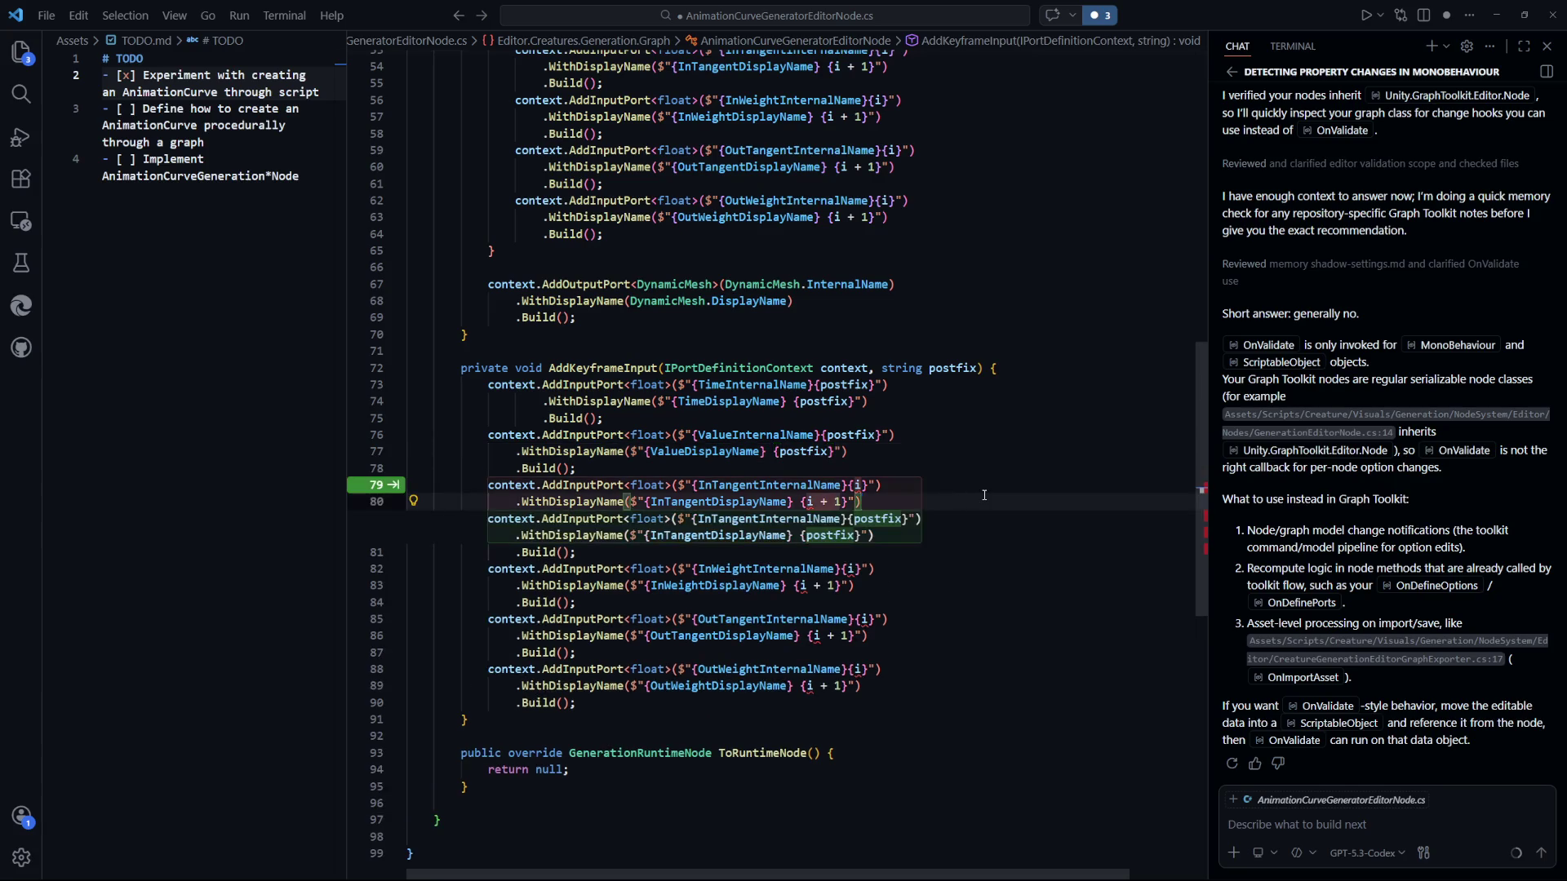
pyautogui.press('Tab')
pyautogui.press('Tab')
pyautogui.press('Tab')
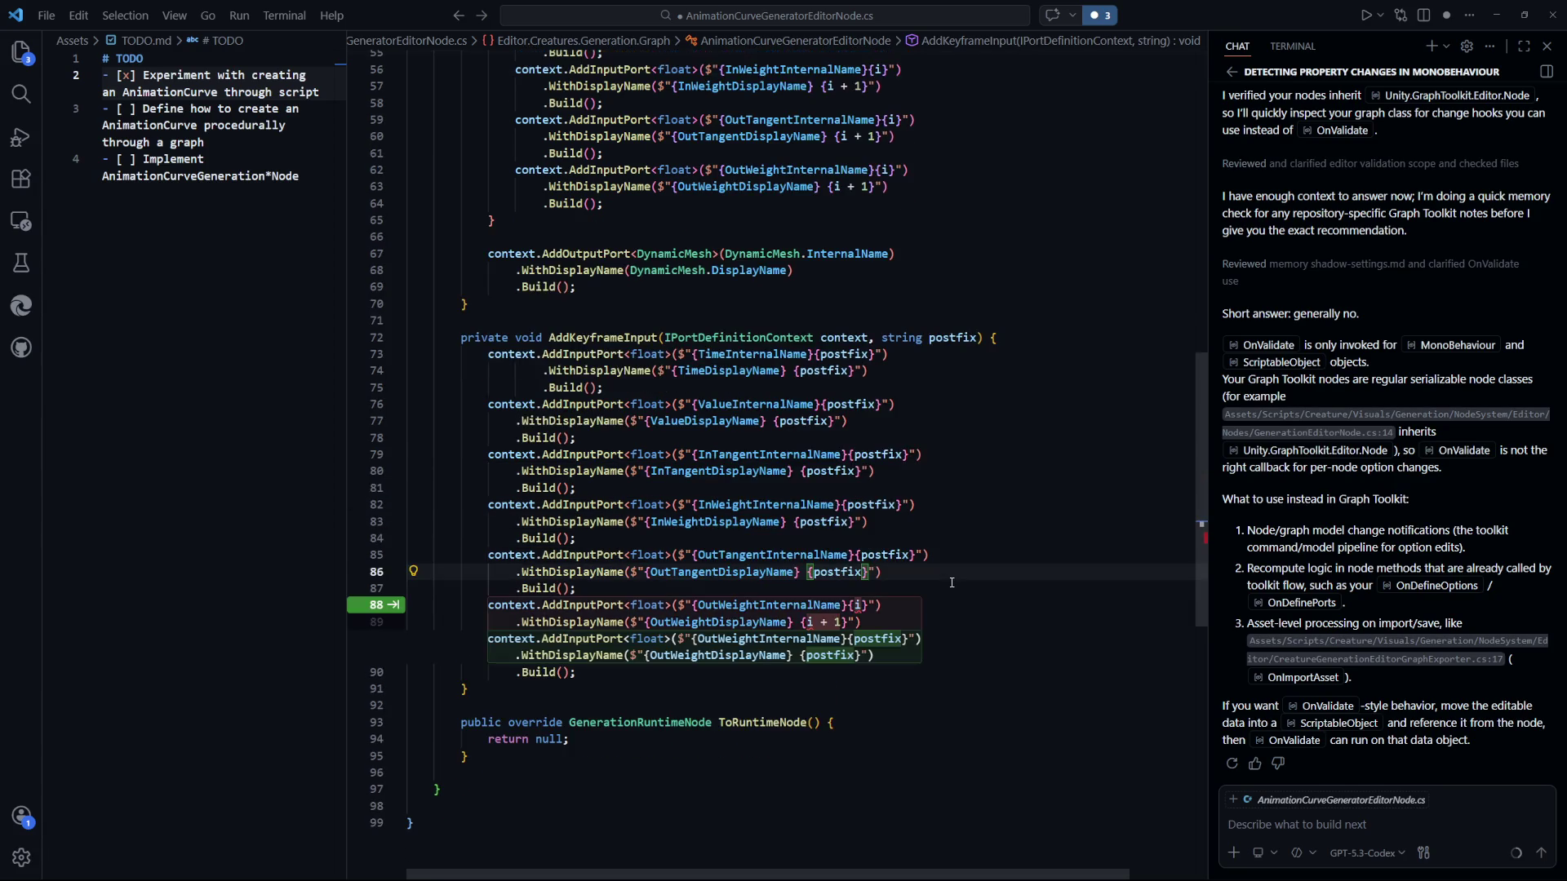
pyautogui.scroll(5, 1020, 622)
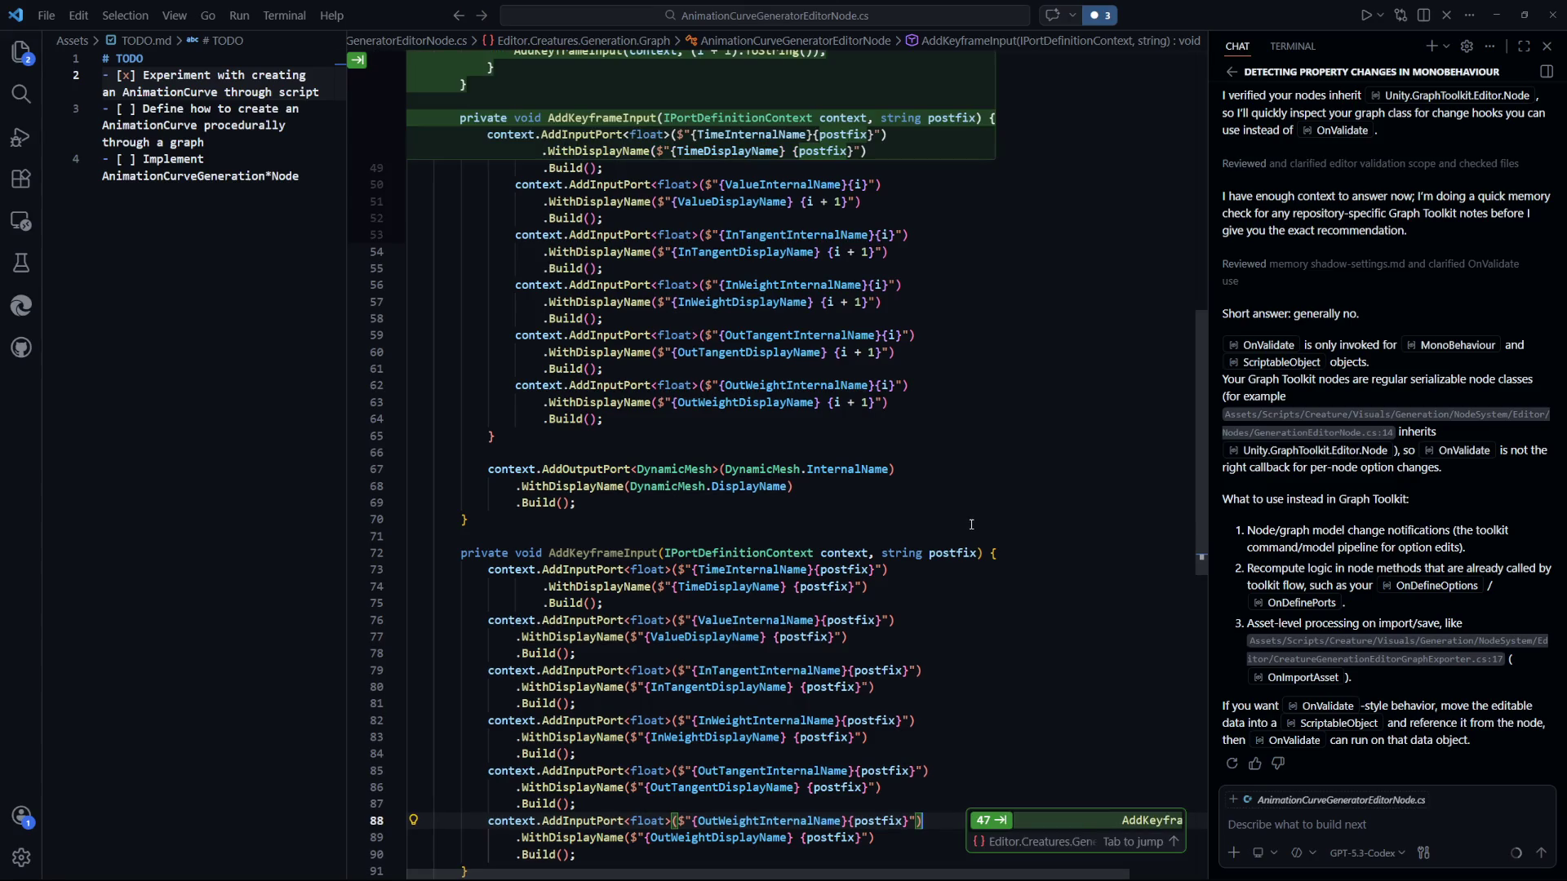
pyautogui.press('Tab')
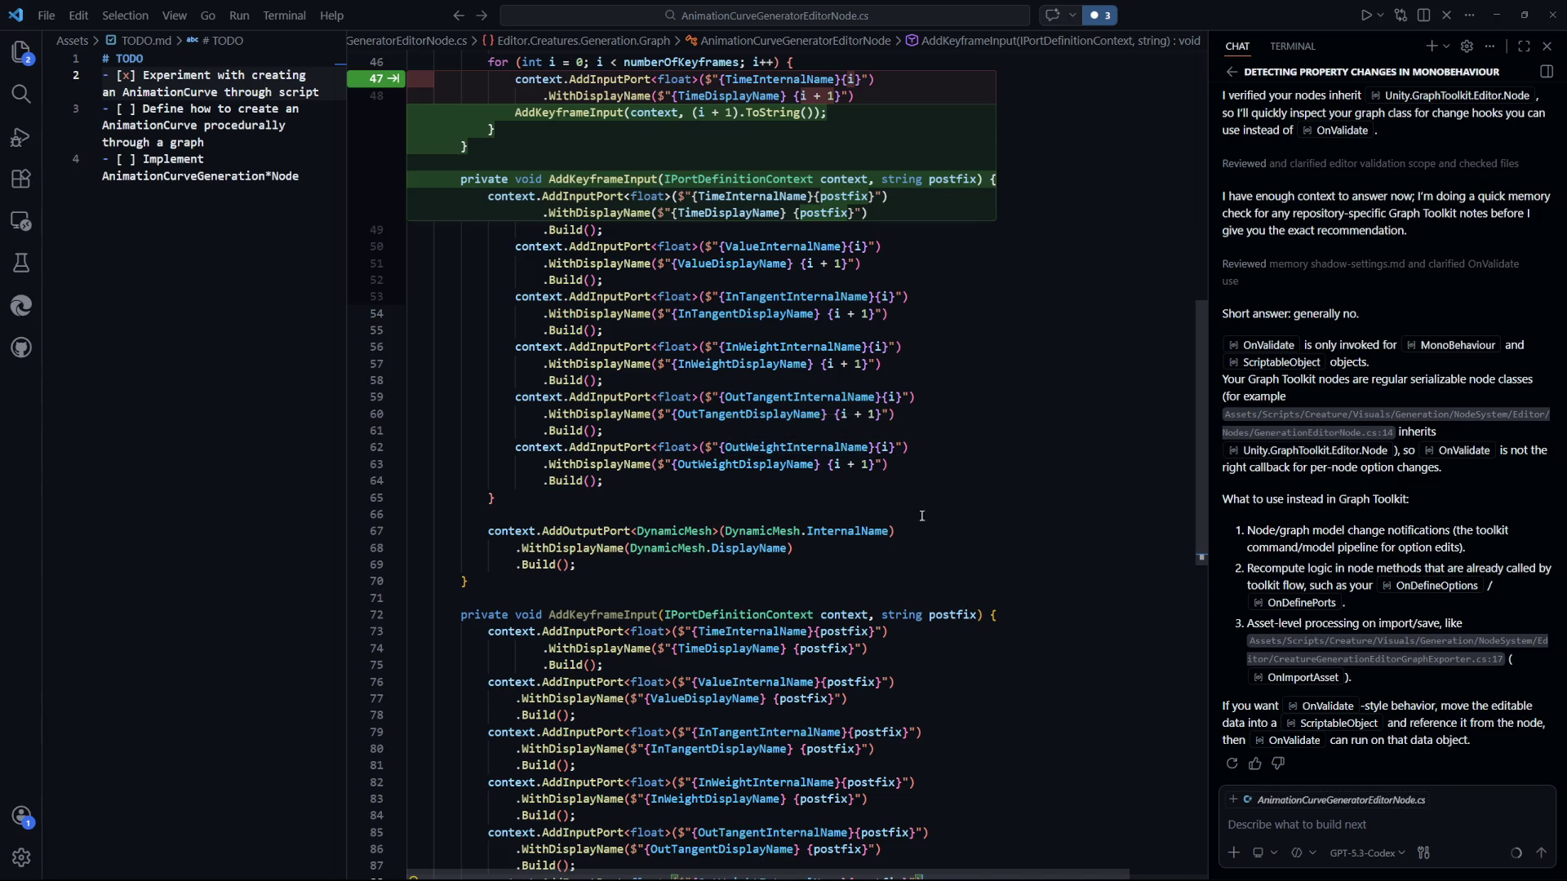
pyautogui.scroll(2, 961, 542)
pyautogui.scroll(3, 961, 542)
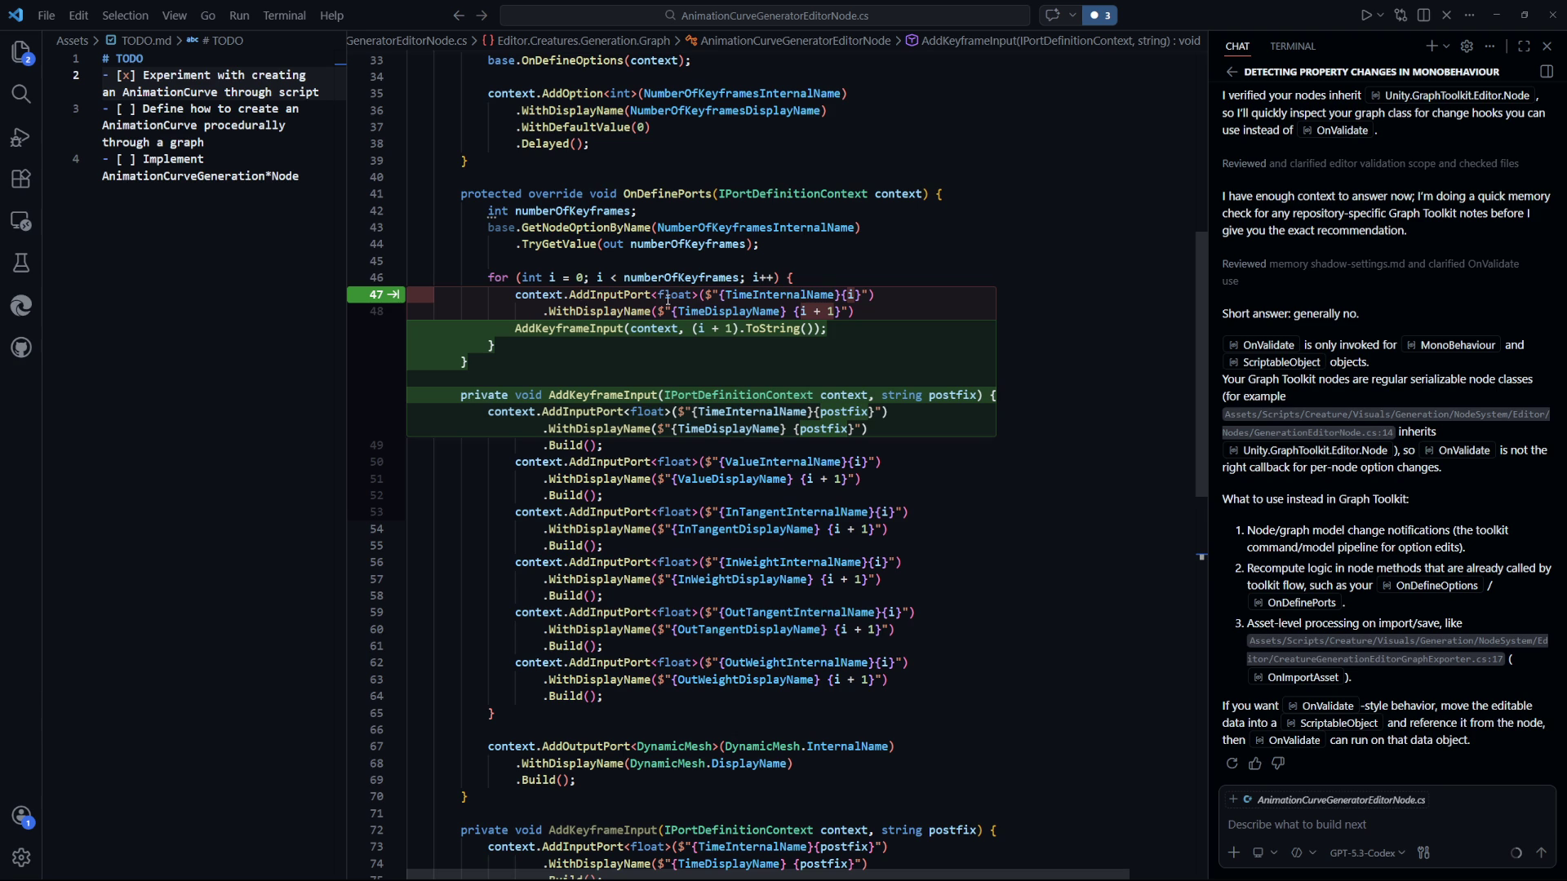
pyautogui.press('Tab')
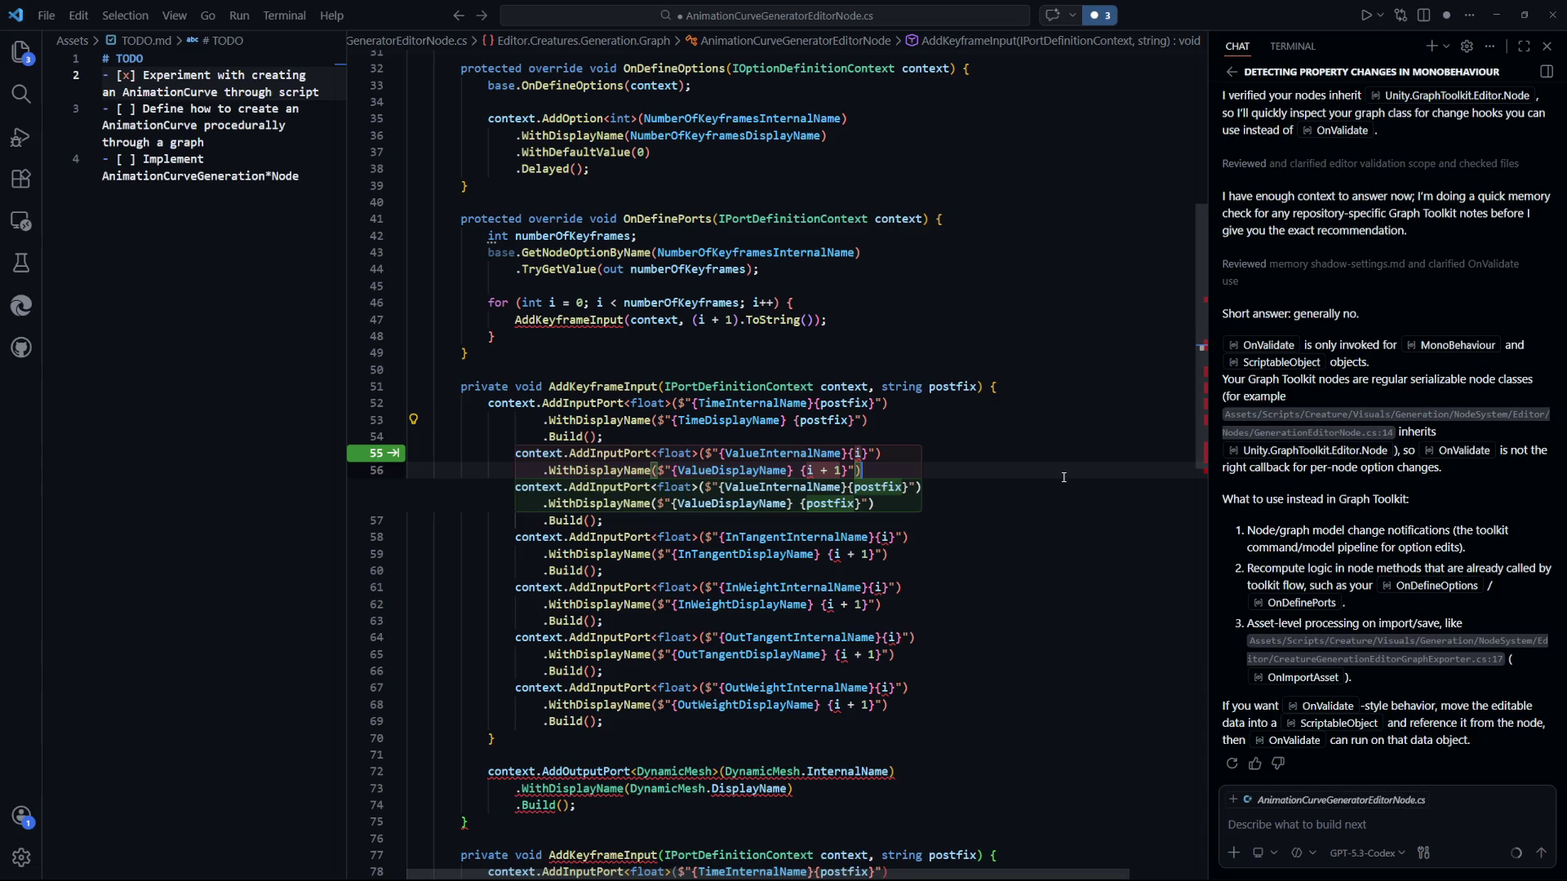
pyautogui.press('Tab')
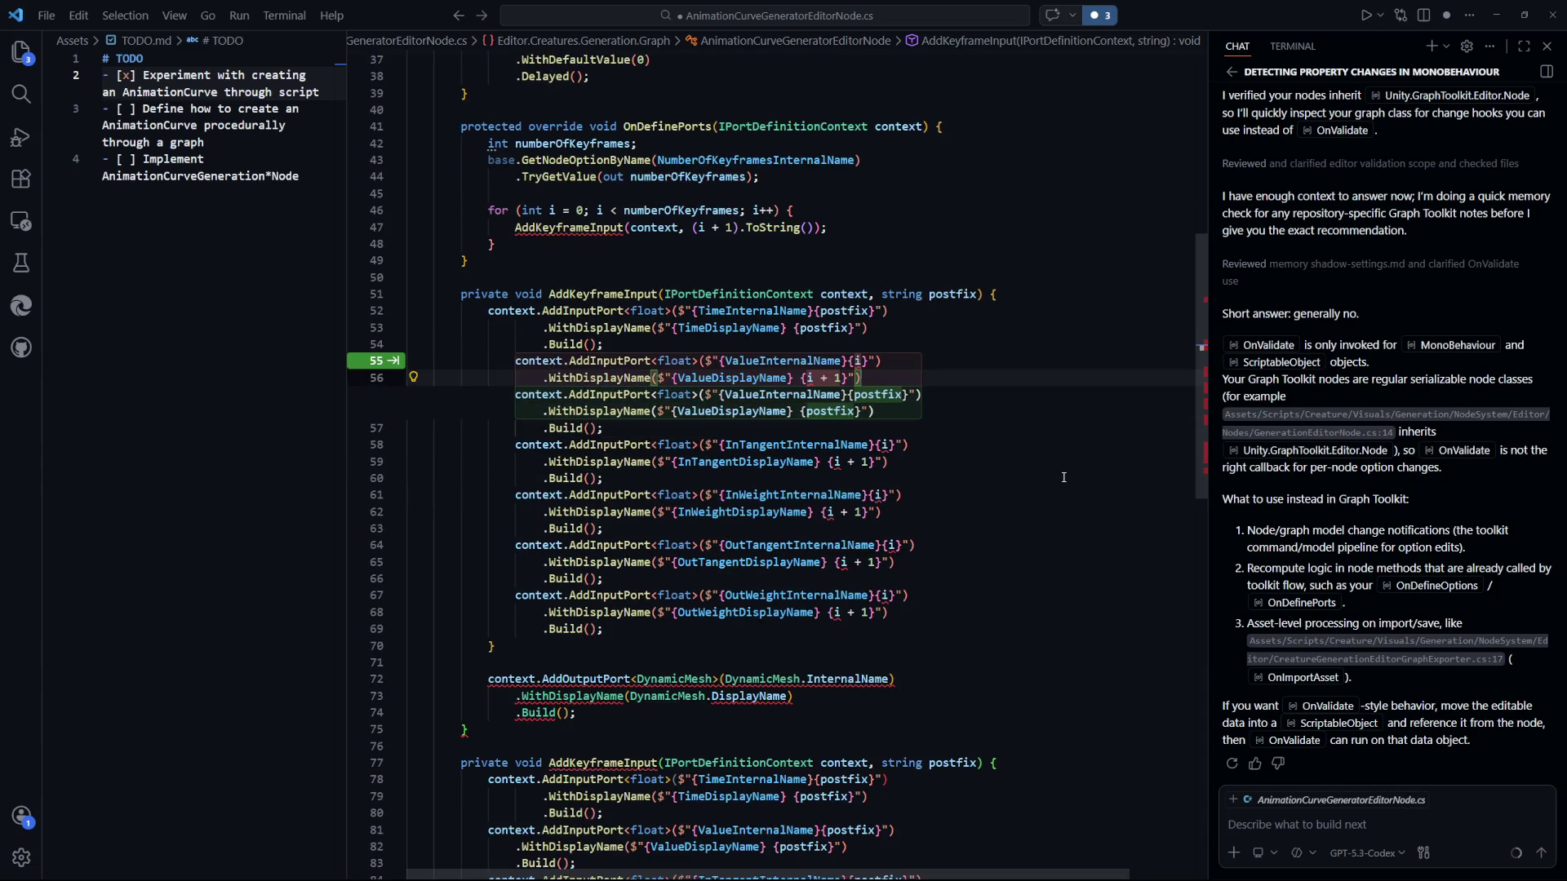
pyautogui.scroll(-3, 1063, 478)
pyautogui.press('Escape')
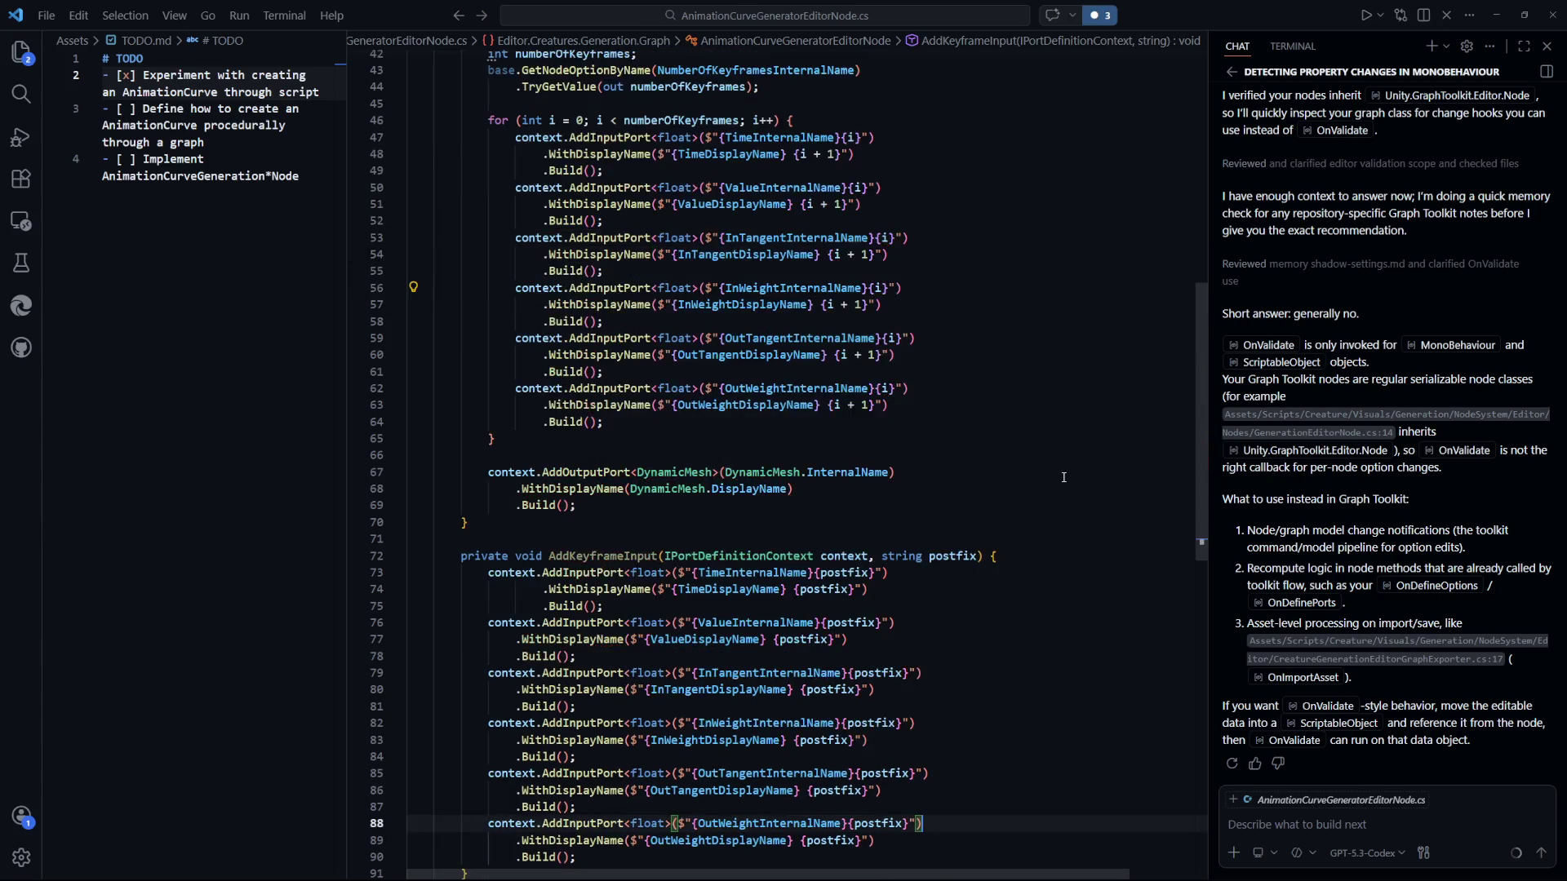
pyautogui.hotkey('ctrl', 'z')
pyautogui.hotkey('ctrl', 'z')
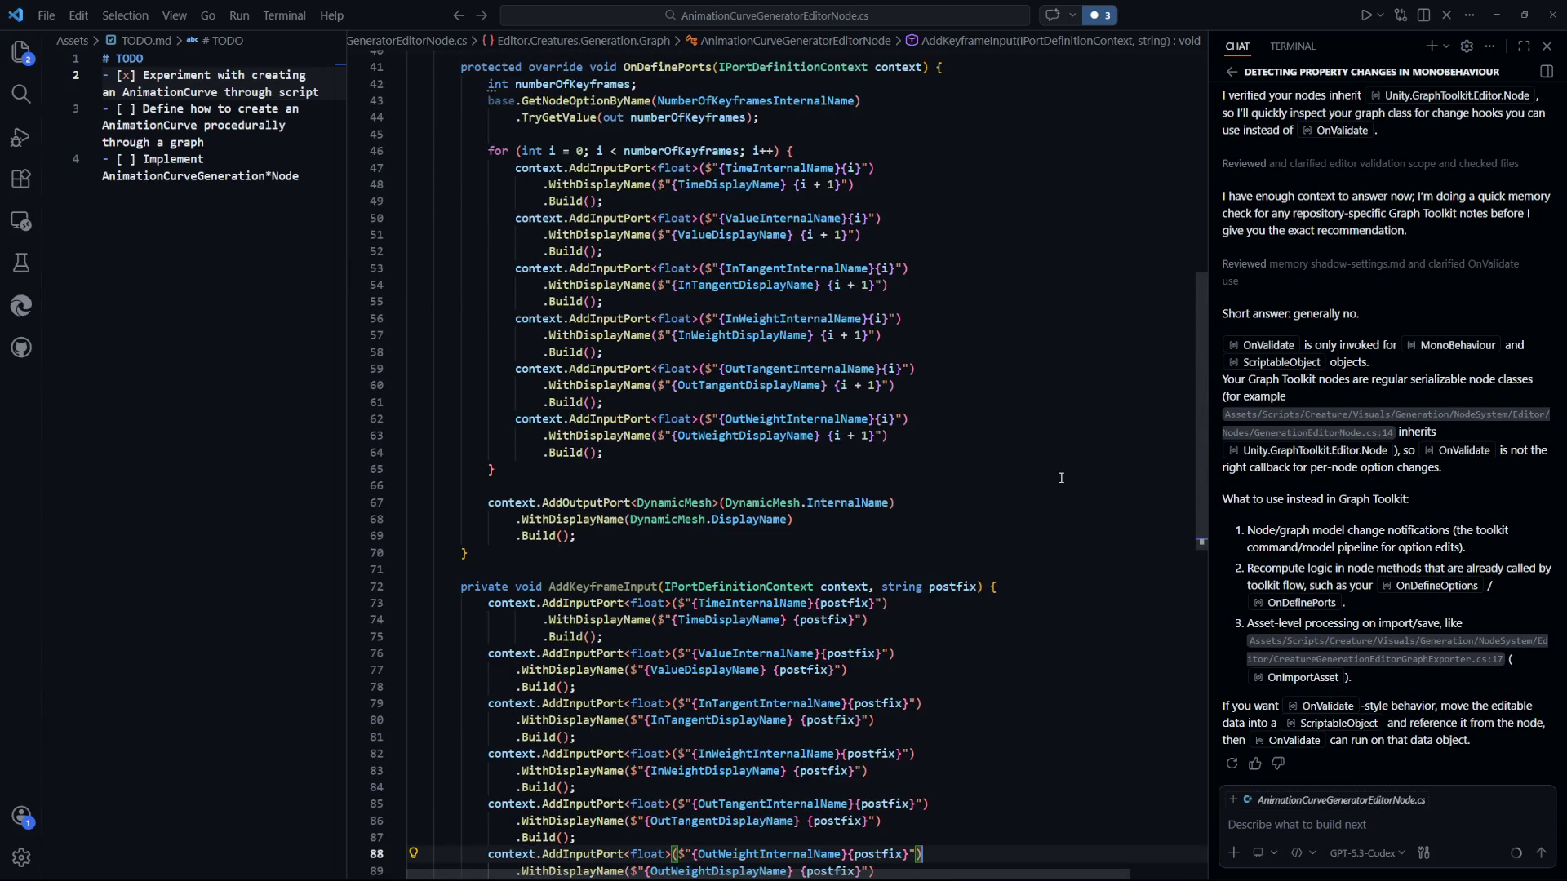
# Replace the loop's inline port code with AddKeyframeInput(context, $" {i + 1}"); and save.
pyautogui.scroll(3, 1061, 477)
pyautogui.click(1061, 477)
pyautogui.moveTo(604, 576); pyautogui.dragTo(517, 350)
pyautogui.hotkey('shift', 'Up')
pyautogui.hotkey('shift', 'Up')
pyautogui.hotkey('shift', 'Up')
pyautogui.write('AddKeyframeInput(context, $" {i + 1}");')
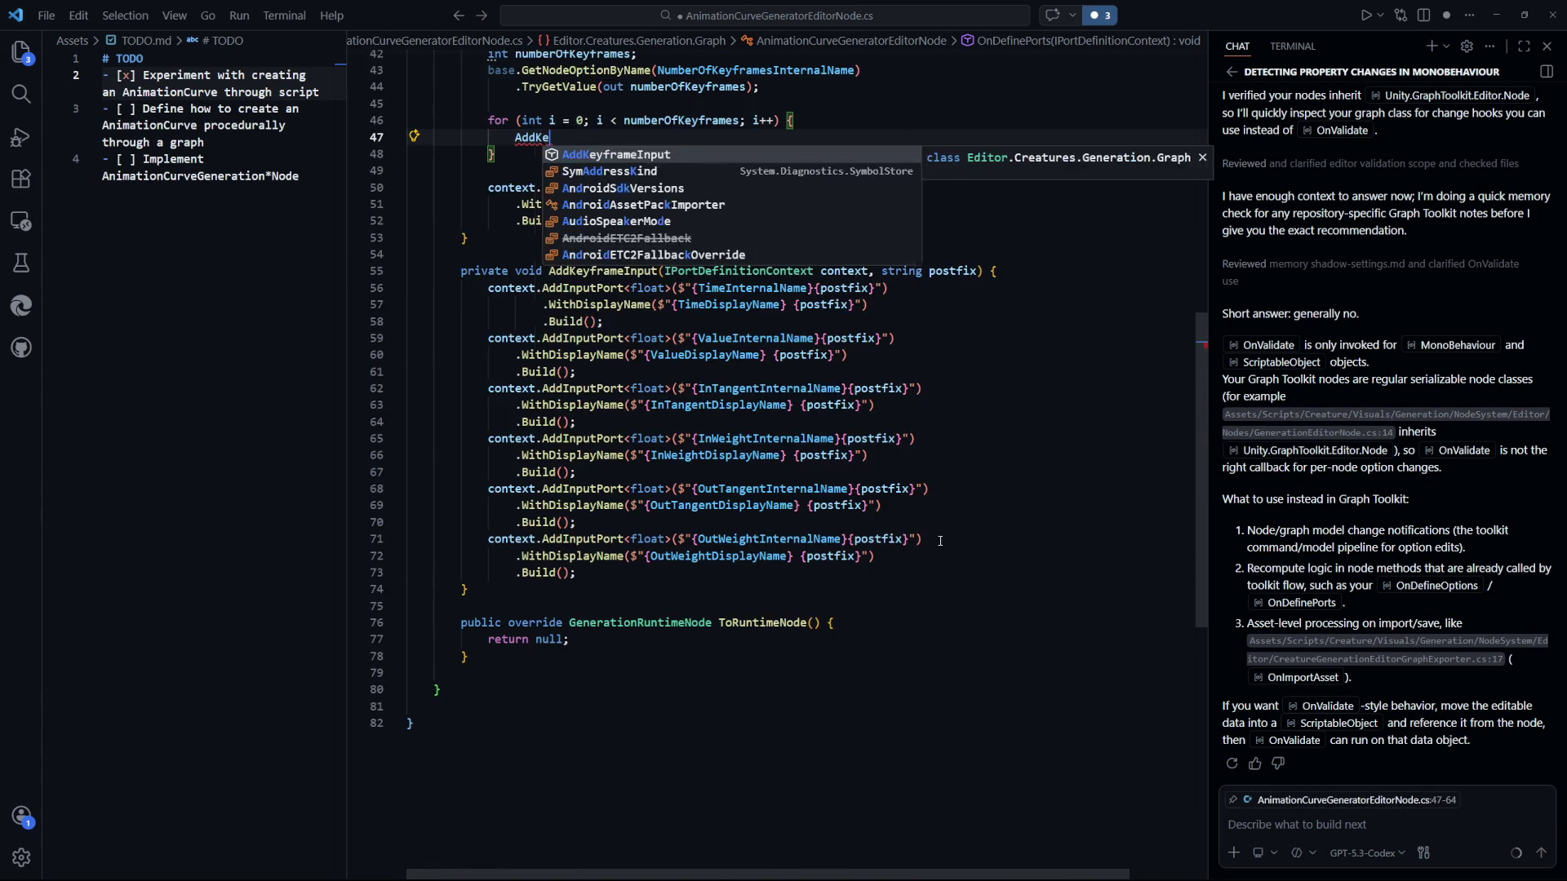
pyautogui.scroll(5, 940, 542)
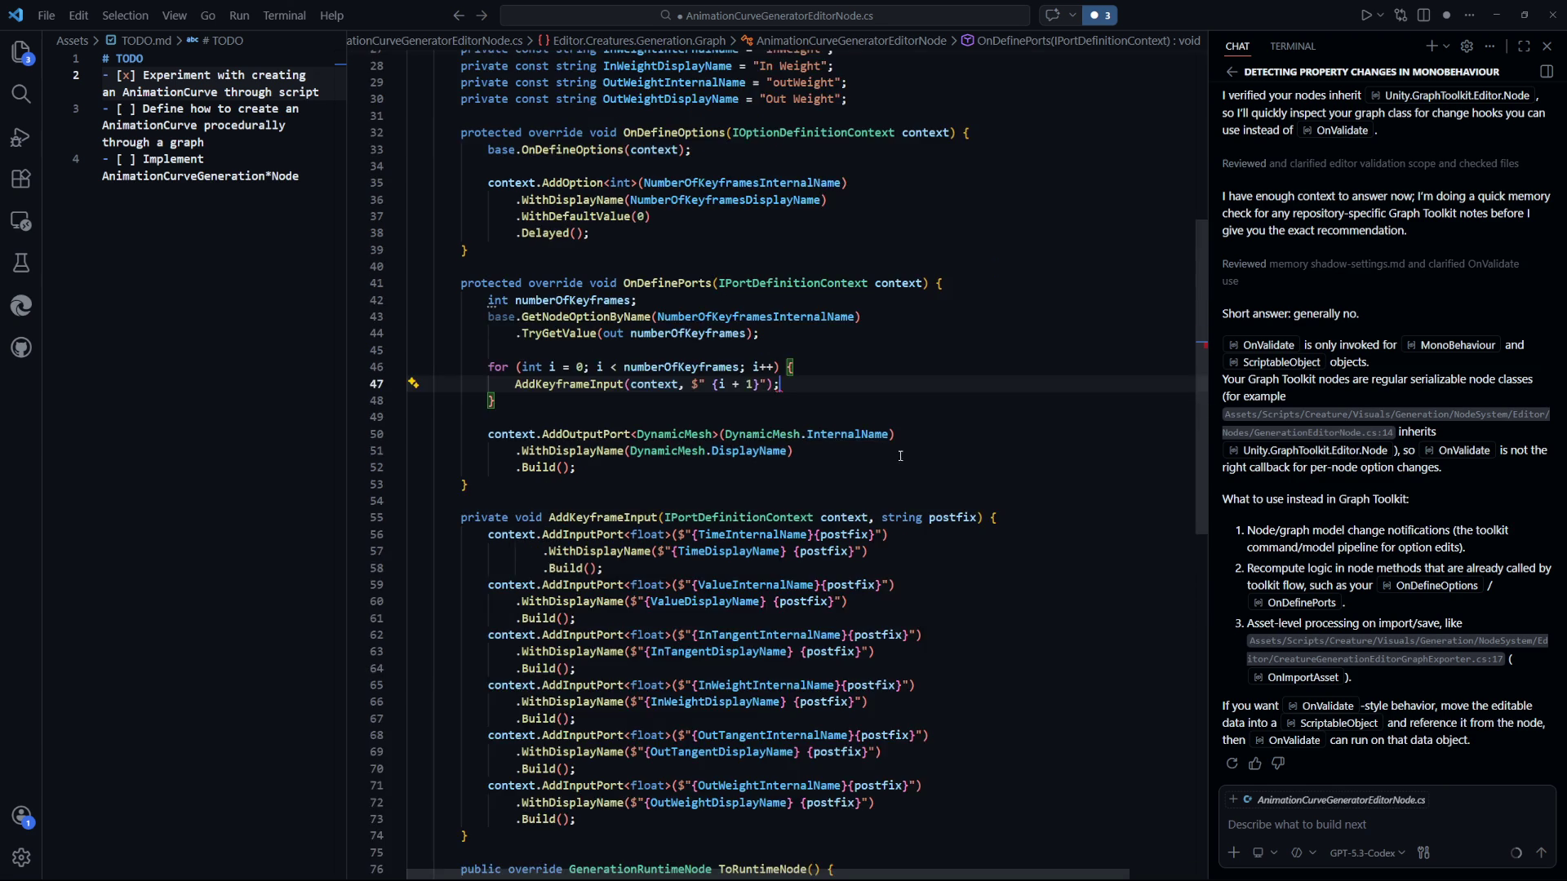
pyautogui.hotkey('ctrl', 's')
# Retype the + 1 after i in the keyframe argument and save.
pyautogui.click(755, 388)
pyautogui.hotkey('shift', 'Left')
pyautogui.hotkey('shift', 'Left')
pyautogui.hotkey('shift', 'Left')
pyautogui.press('BackSpace')
pyautogui.press('Down')
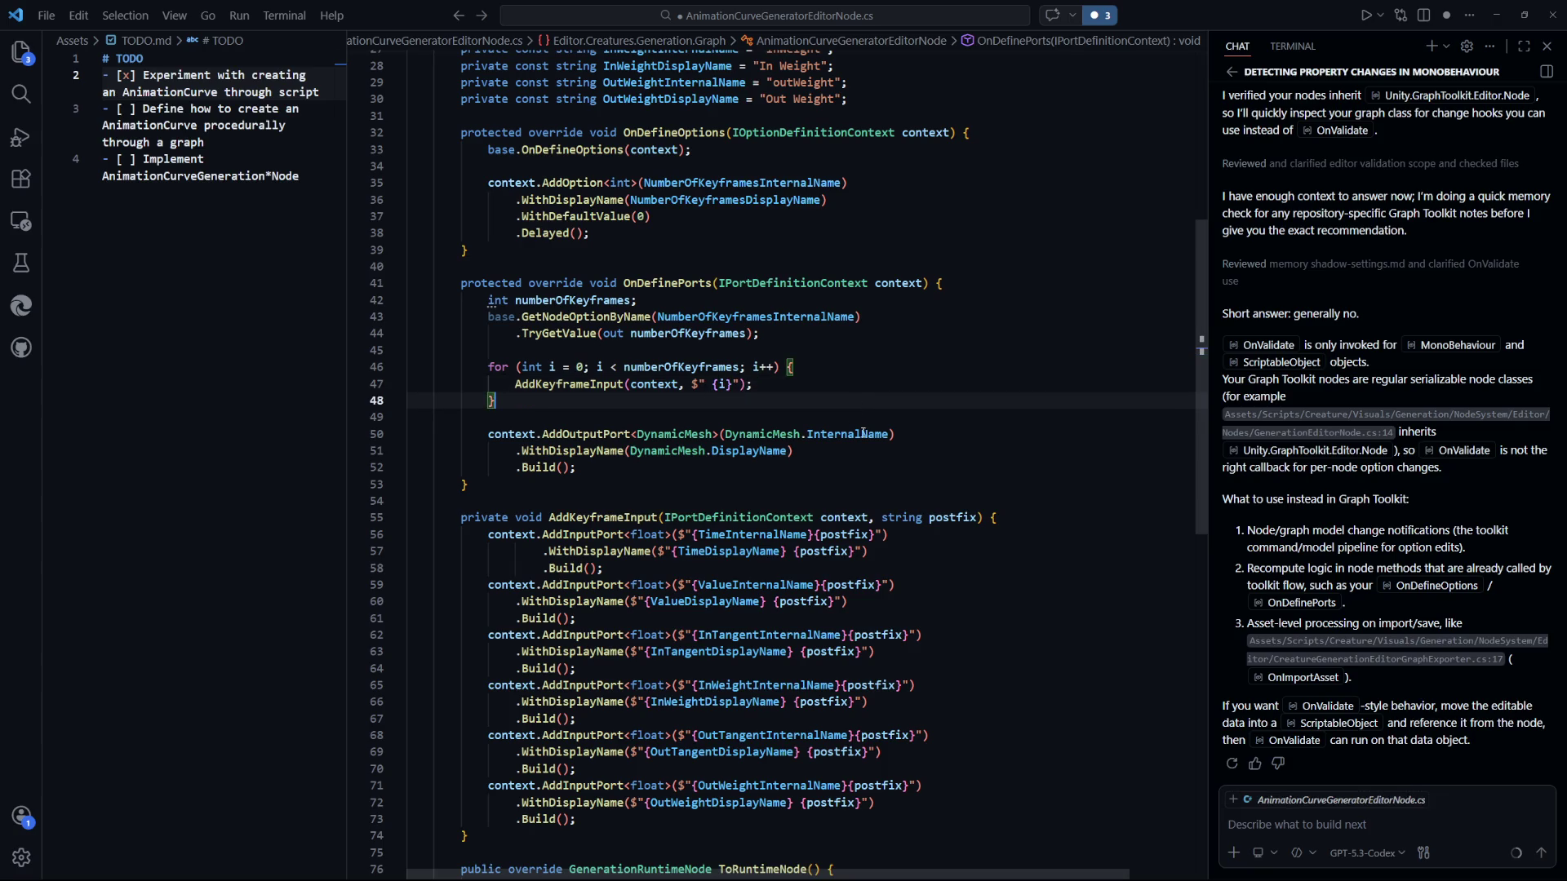
pyautogui.click(717, 389)
pyautogui.write('+ 1')
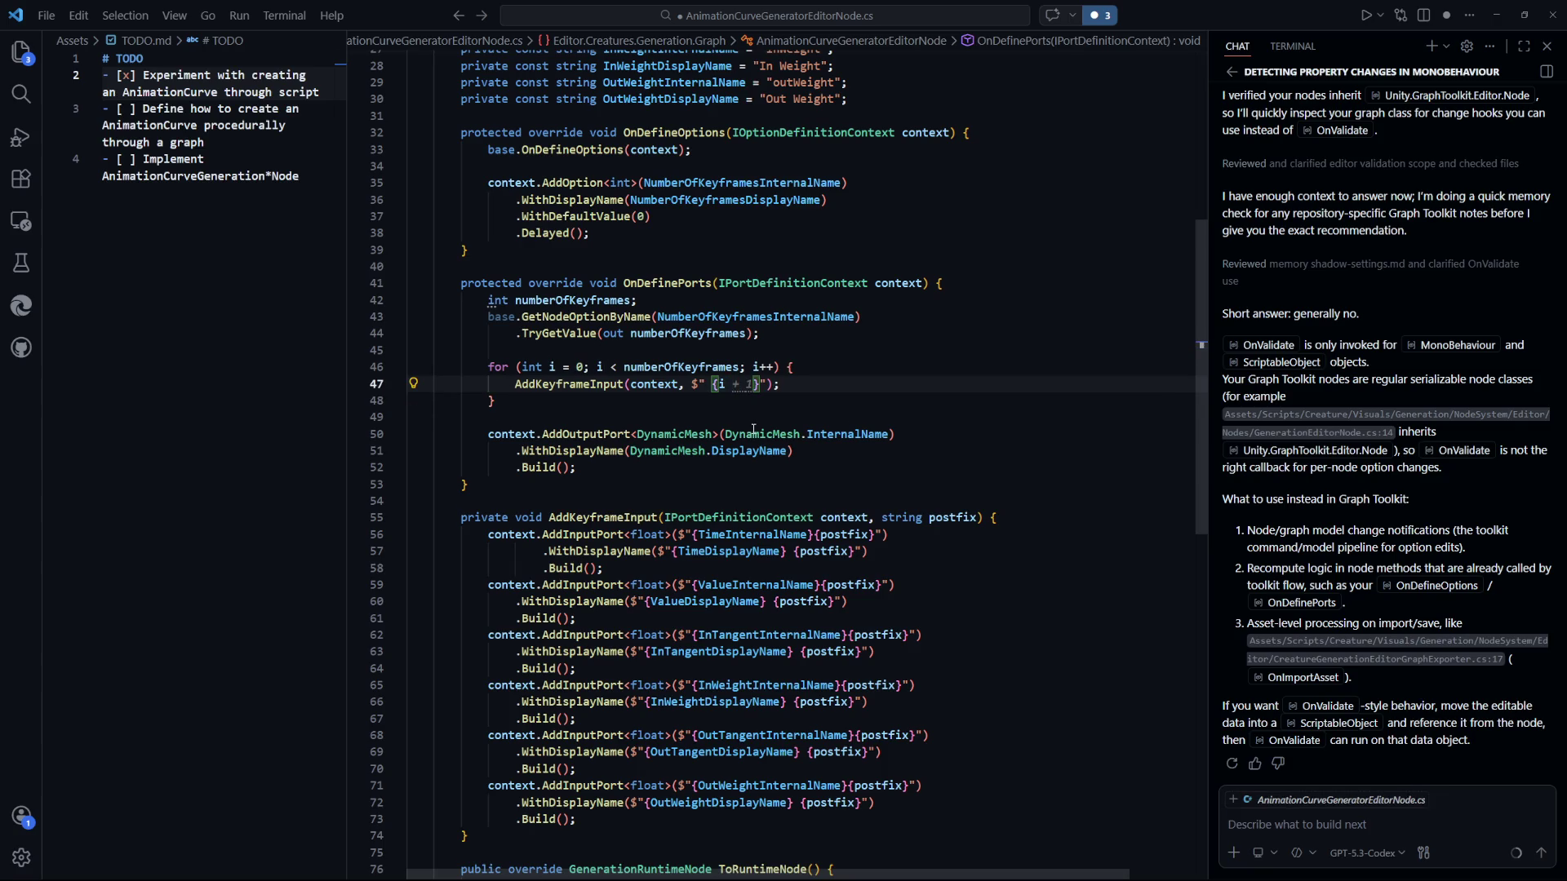
pyautogui.click(946, 388)
pyautogui.hotkey('ctrl', 's')
# Remove the extra space before the keyframe number, save, and fix the indentation.
pyautogui.click(978, 586)
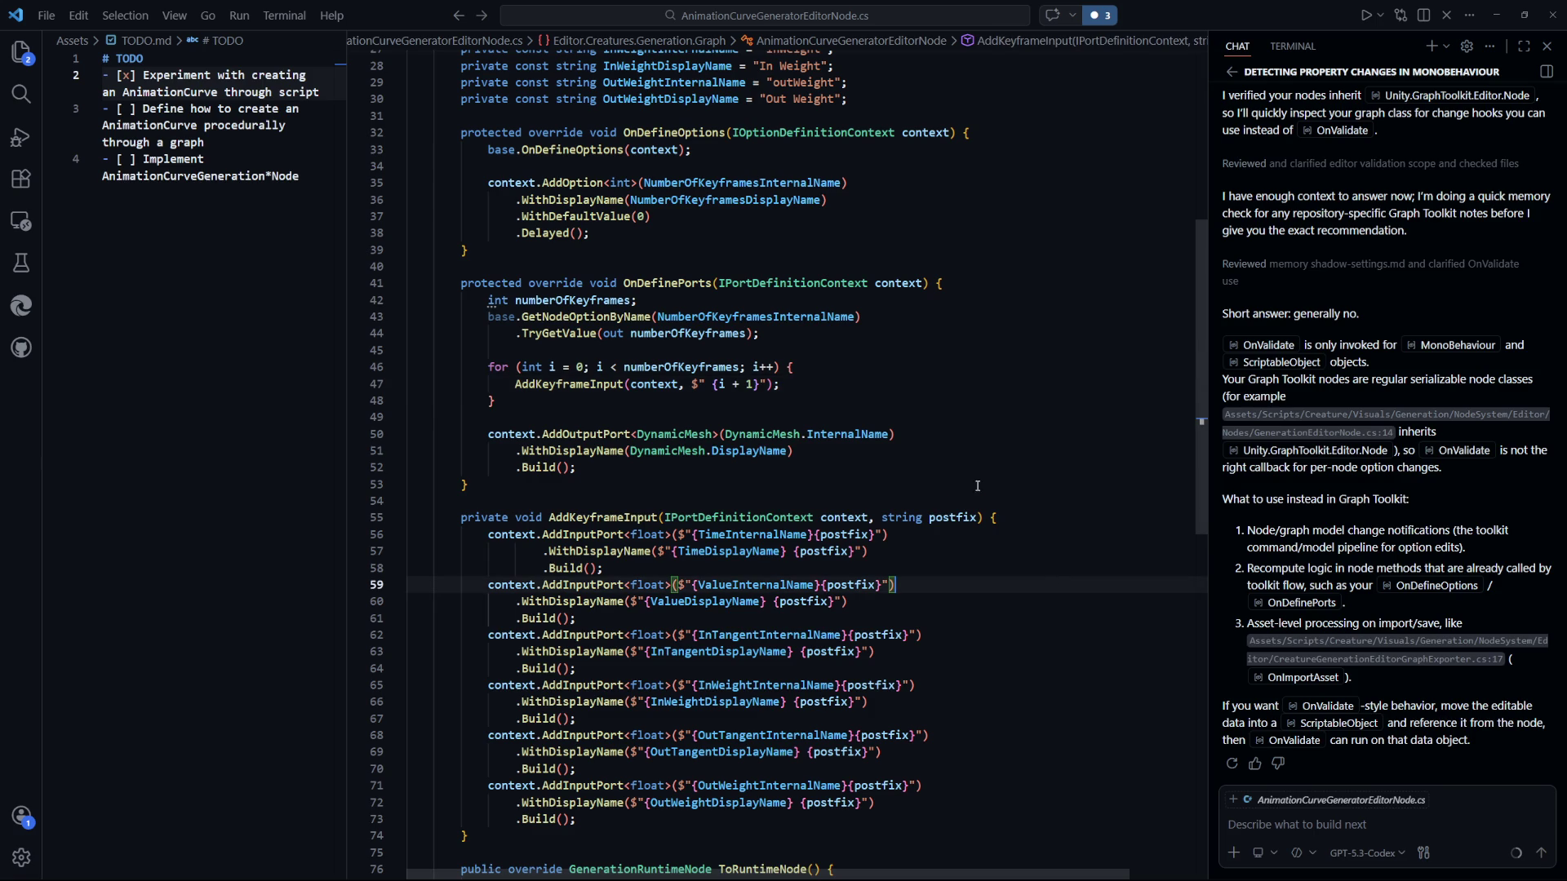
pyautogui.click(712, 385)
pyautogui.press('BackSpace')
pyautogui.press('Down')
pyautogui.press('Down')
pyautogui.press('Down')
pyautogui.hotkey('ctrl', 's')
pyautogui.scroll(-1, 967, 480)
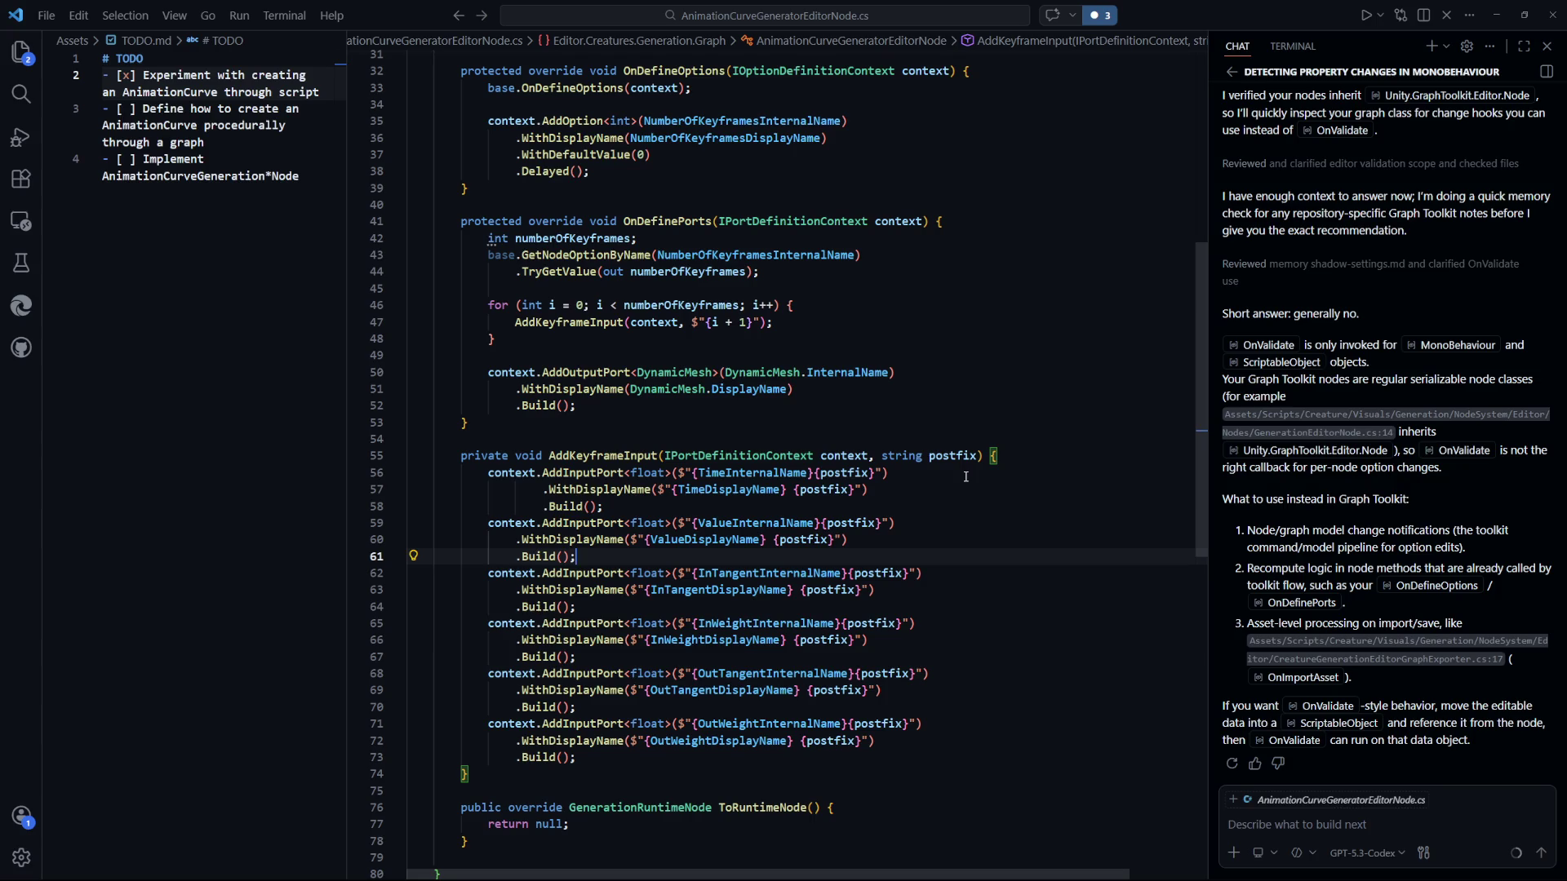
pyautogui.hotkey('ctrl', 'z')
pyautogui.hotkey('ctrl', 'z')
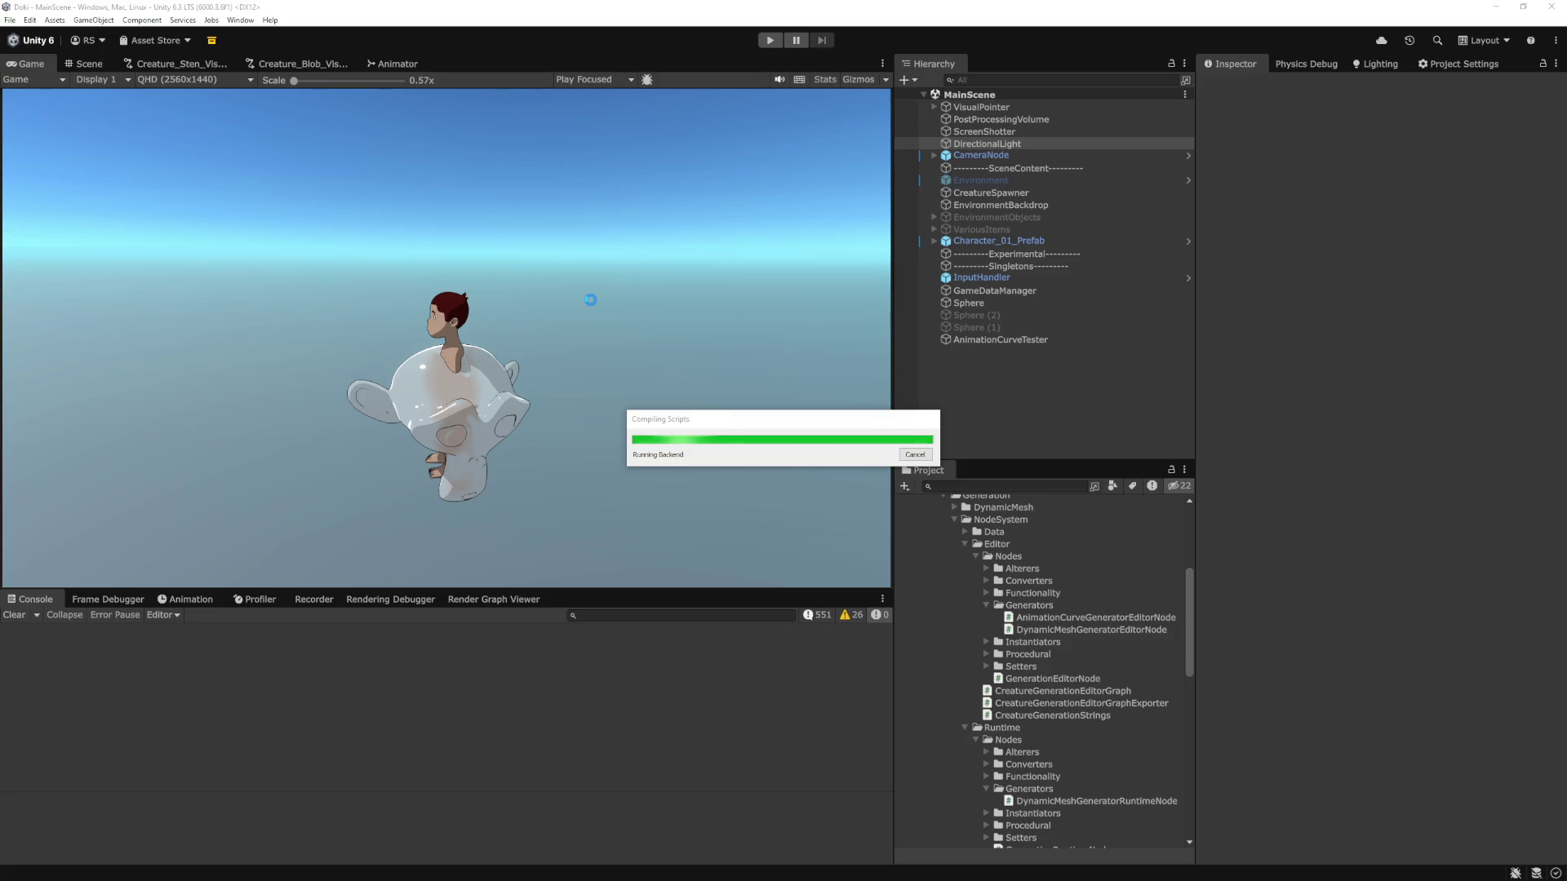
# In Creature_Blob_VisualGenerationGraph, set Number of Keyframes to 2 then 3, then return to VS Code.
pyautogui.click(296, 65)
pyautogui.click(574, 270)
pyautogui.write('2')
pyautogui.press('Return')
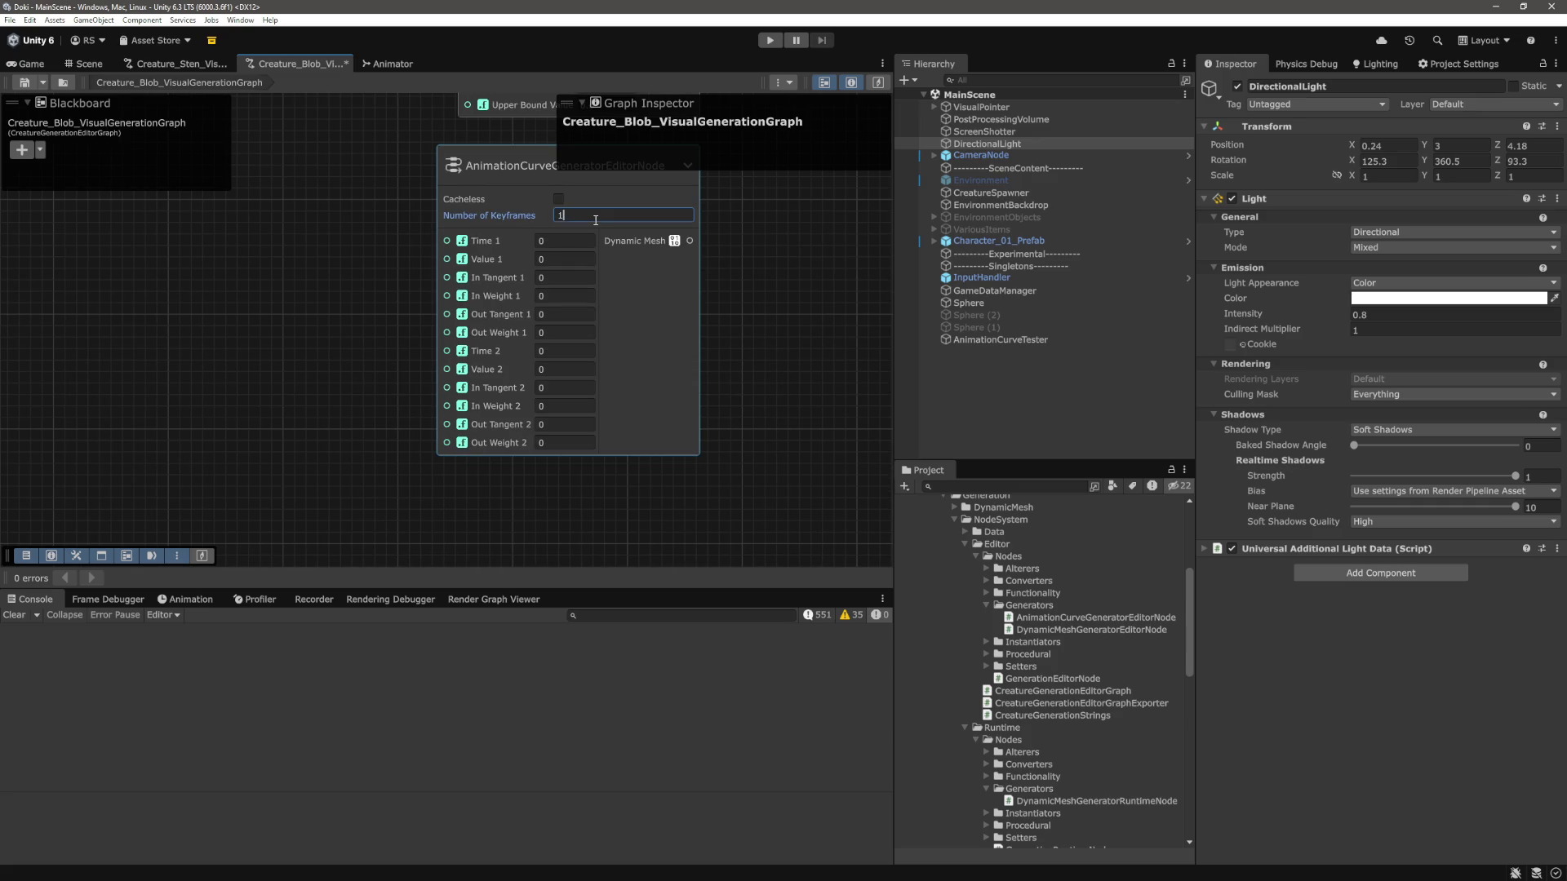
pyautogui.write('3')
pyautogui.press('Return')
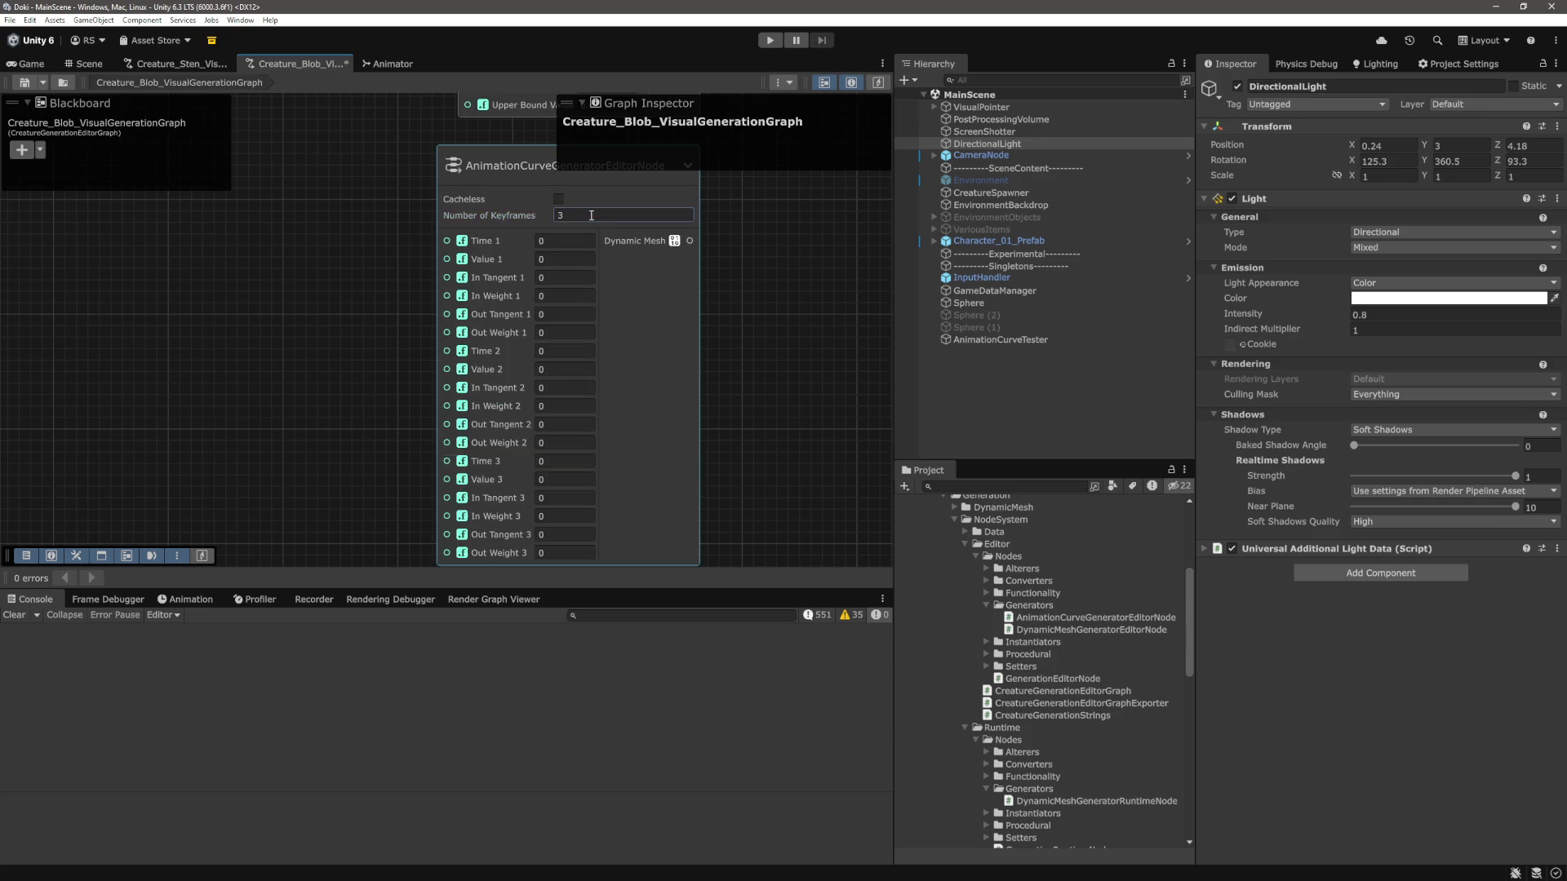
pyautogui.hotkey('alt', 'Tab')
pyautogui.press('Up')
pyautogui.scroll(2, 574, 429)
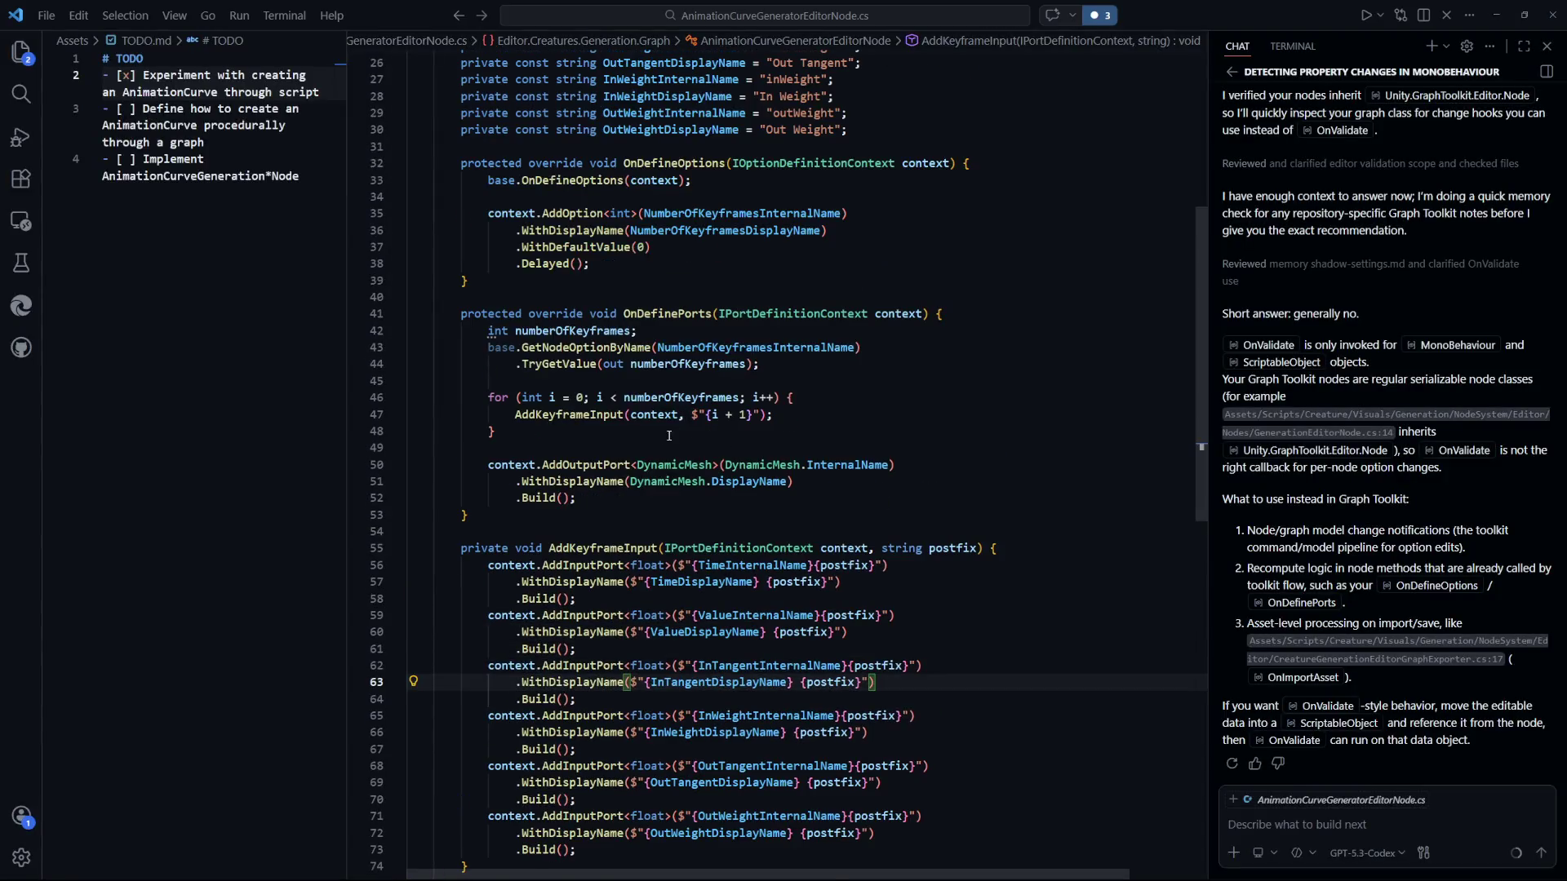
# Add AddKeyframeInput(context, "Start"); on a new line above the for loop and save.
pyautogui.click(571, 384)
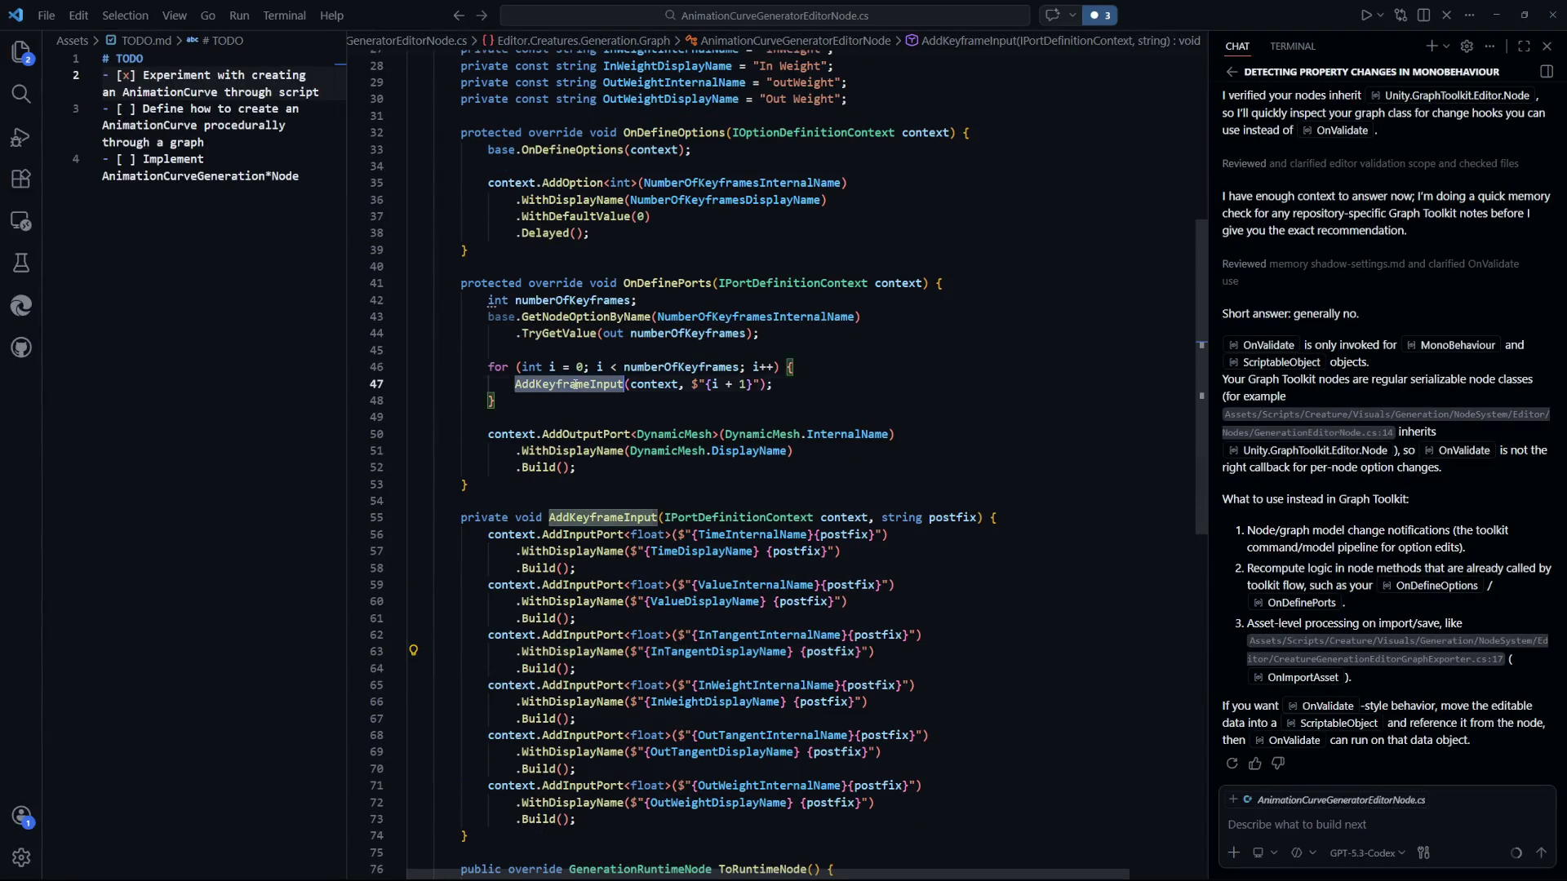
pyautogui.click(659, 351)
pyautogui.press('Return')
pyautogui.write('AddKeyframeInput(context, st')
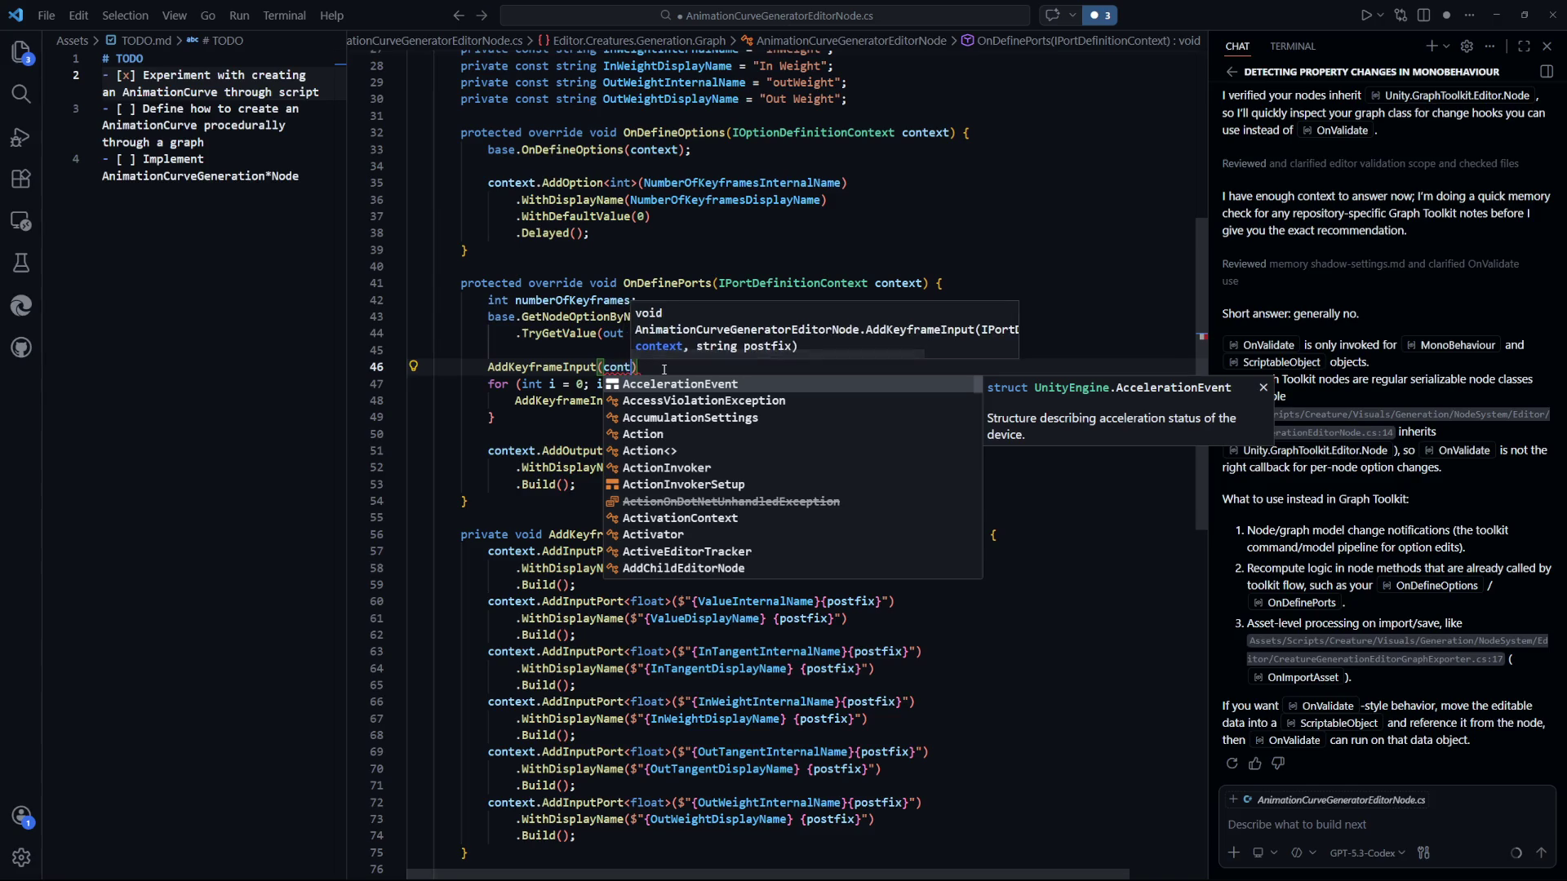
pyautogui.press('BackSpace')
pyautogui.press('BackSpace')
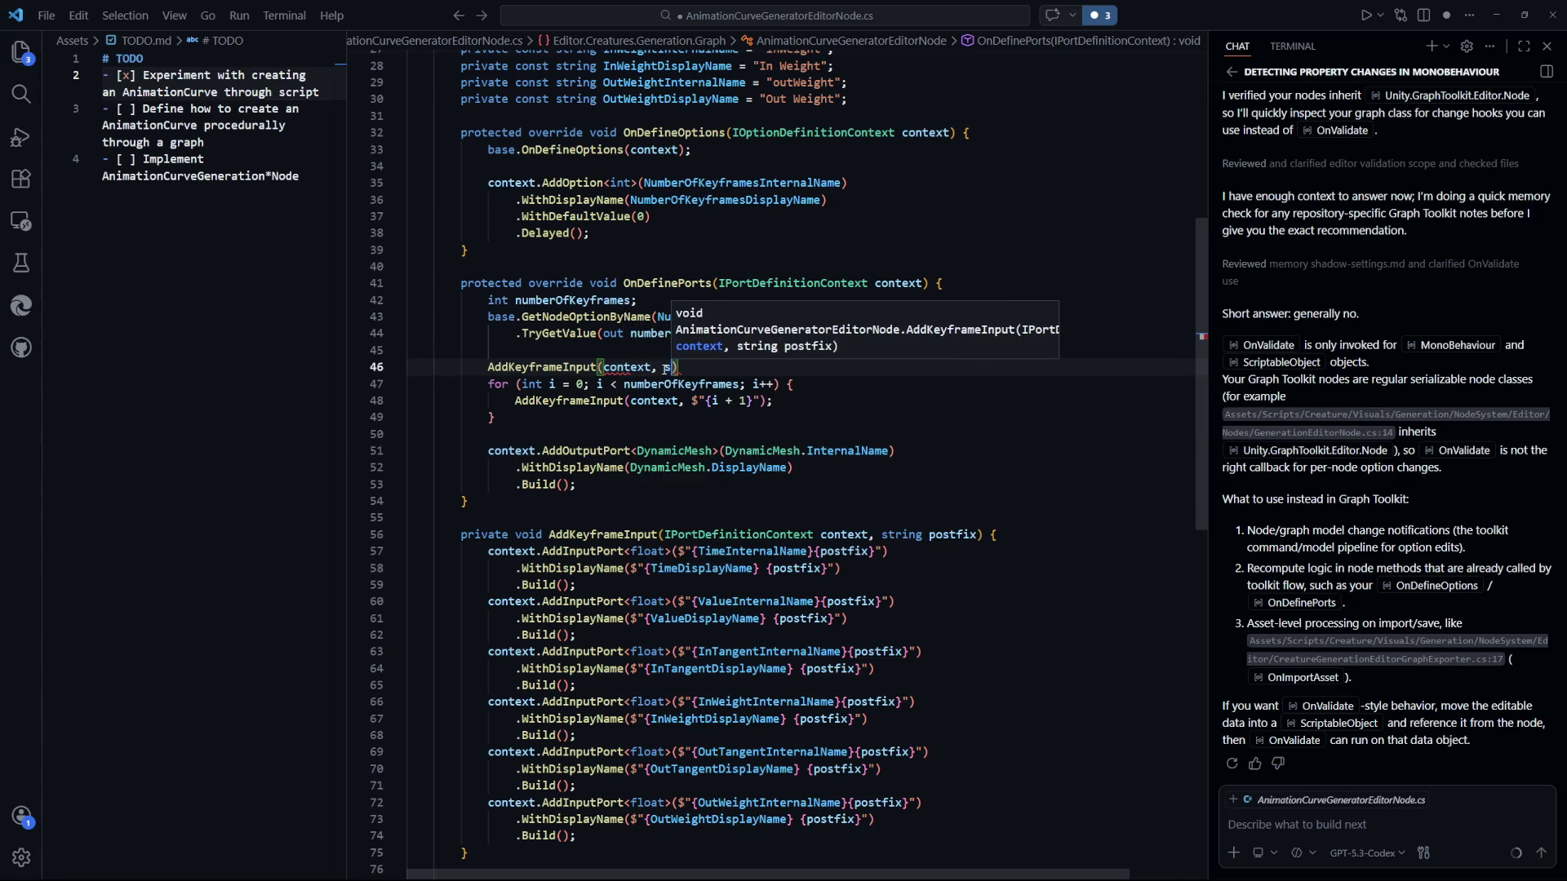
pyautogui.write('"Start")')
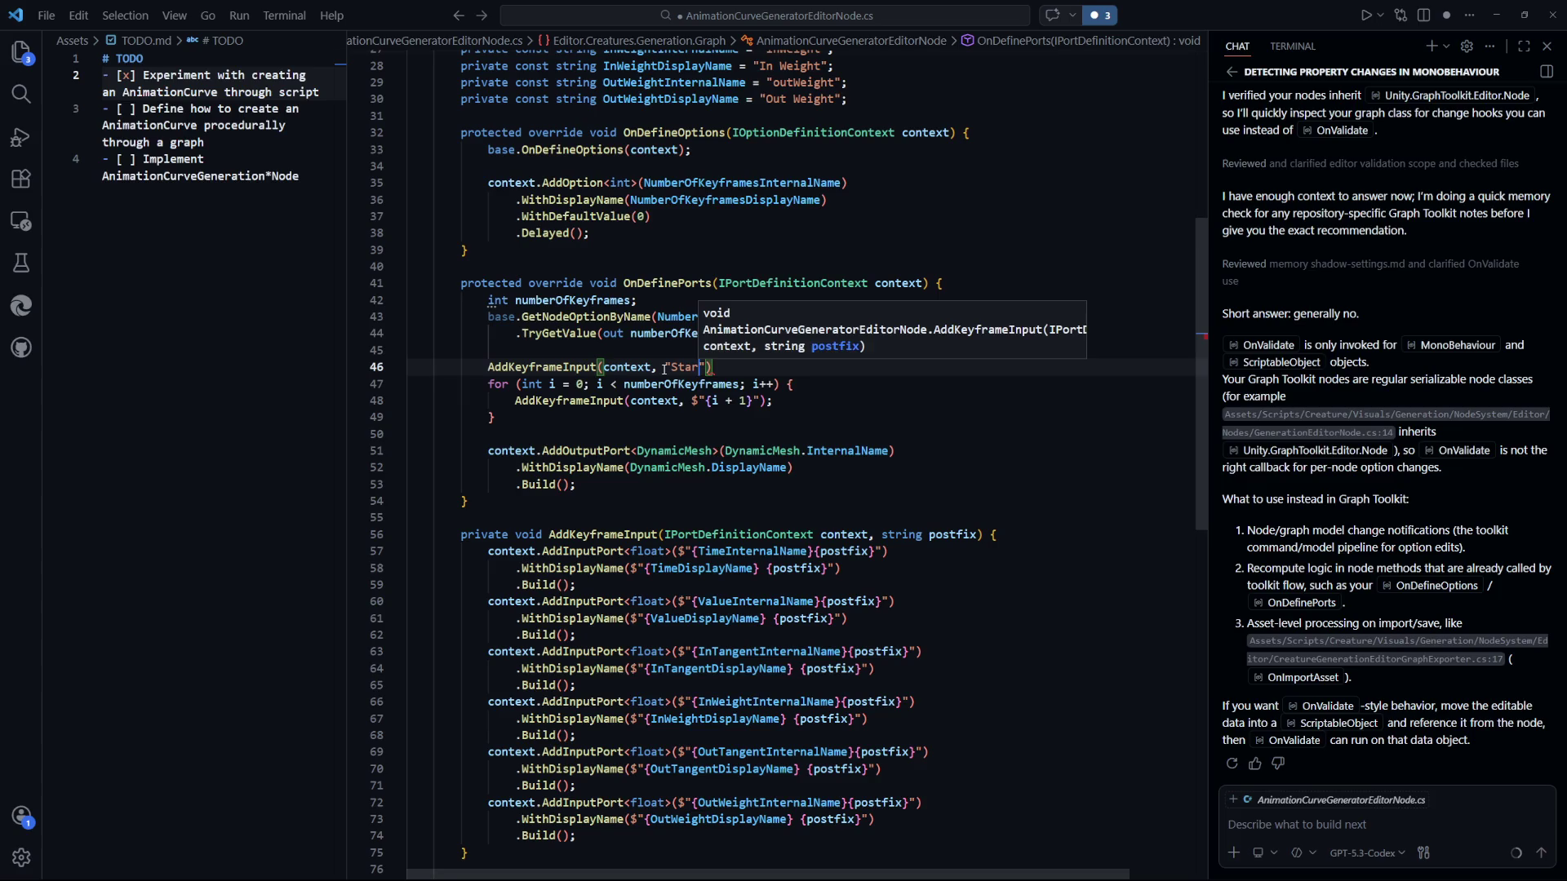
pyautogui.write(';')
pyautogui.hotkey('ctrl', 's')
# Add AddKeyframeInput(context, "End"); below the loop, save, and switch to Unity.
pyautogui.press('Down')
pyautogui.press('Down')
pyautogui.press('Down')
pyautogui.press('Return')
pyautogui.write('AddKeyframeInput(context, "End");')
pyautogui.hotkey('ctrl', 's')
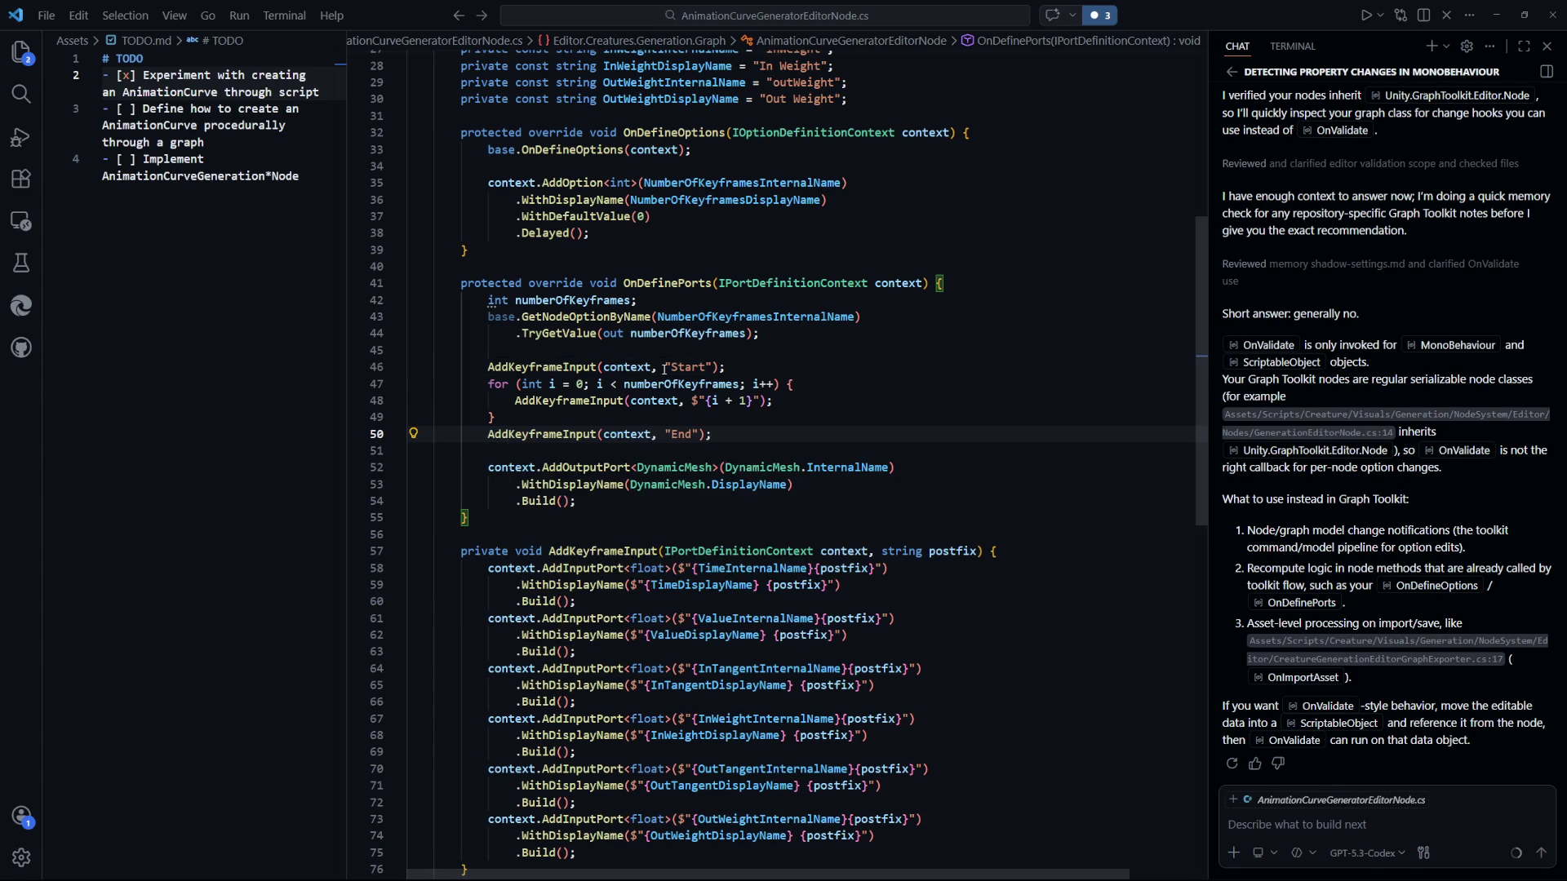
pyautogui.hotkey('alt', 'Tab')
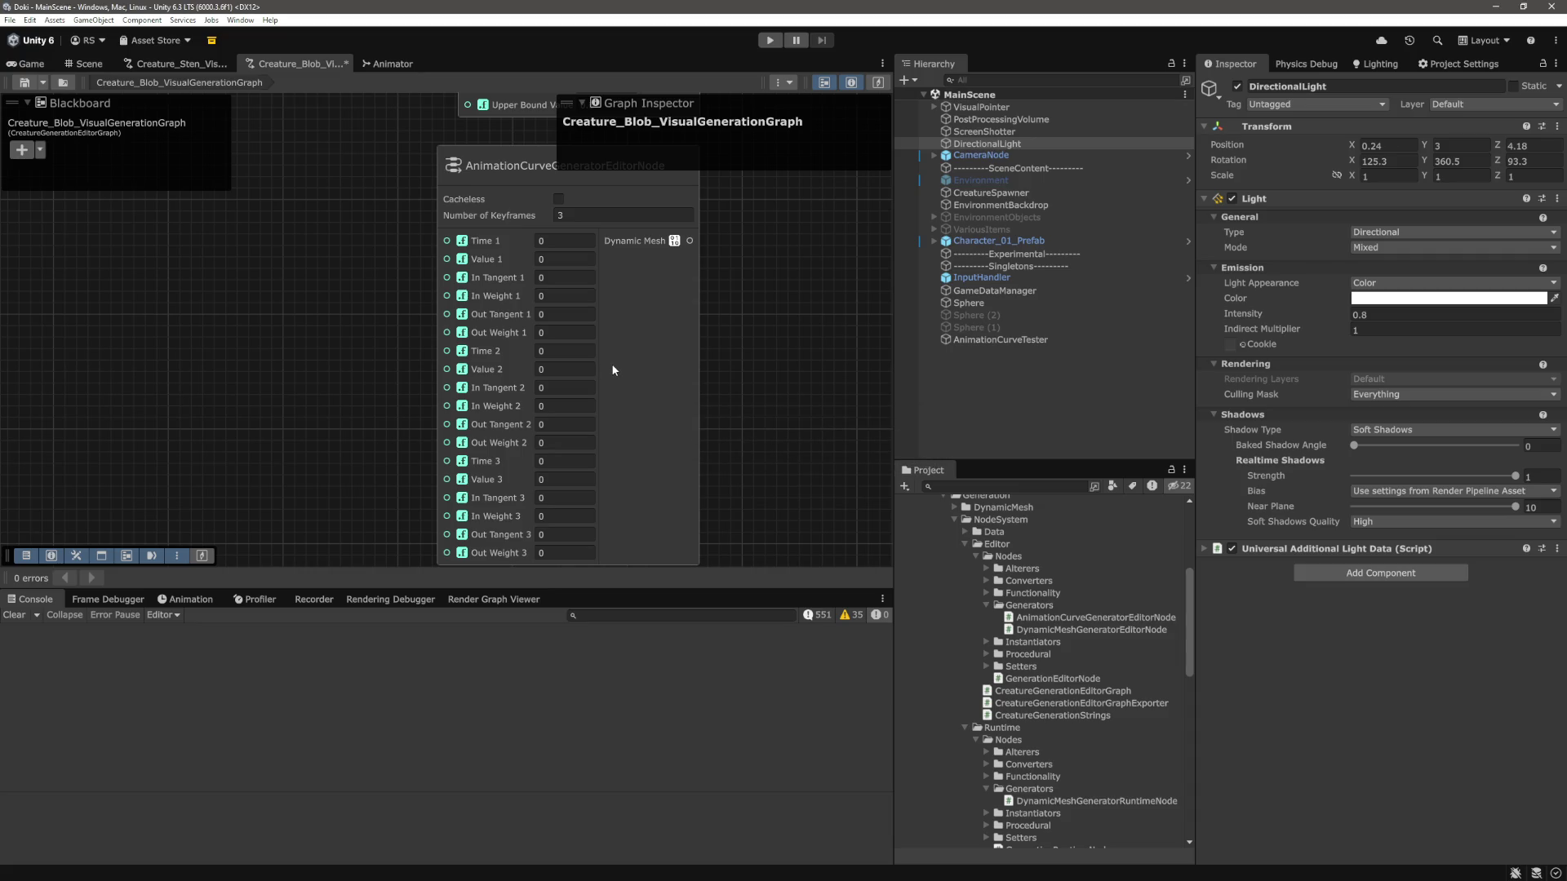
# Zoom and pan the graph to frame the AnimationCurve generator node.
pyautogui.scroll(-3, 636, 359)
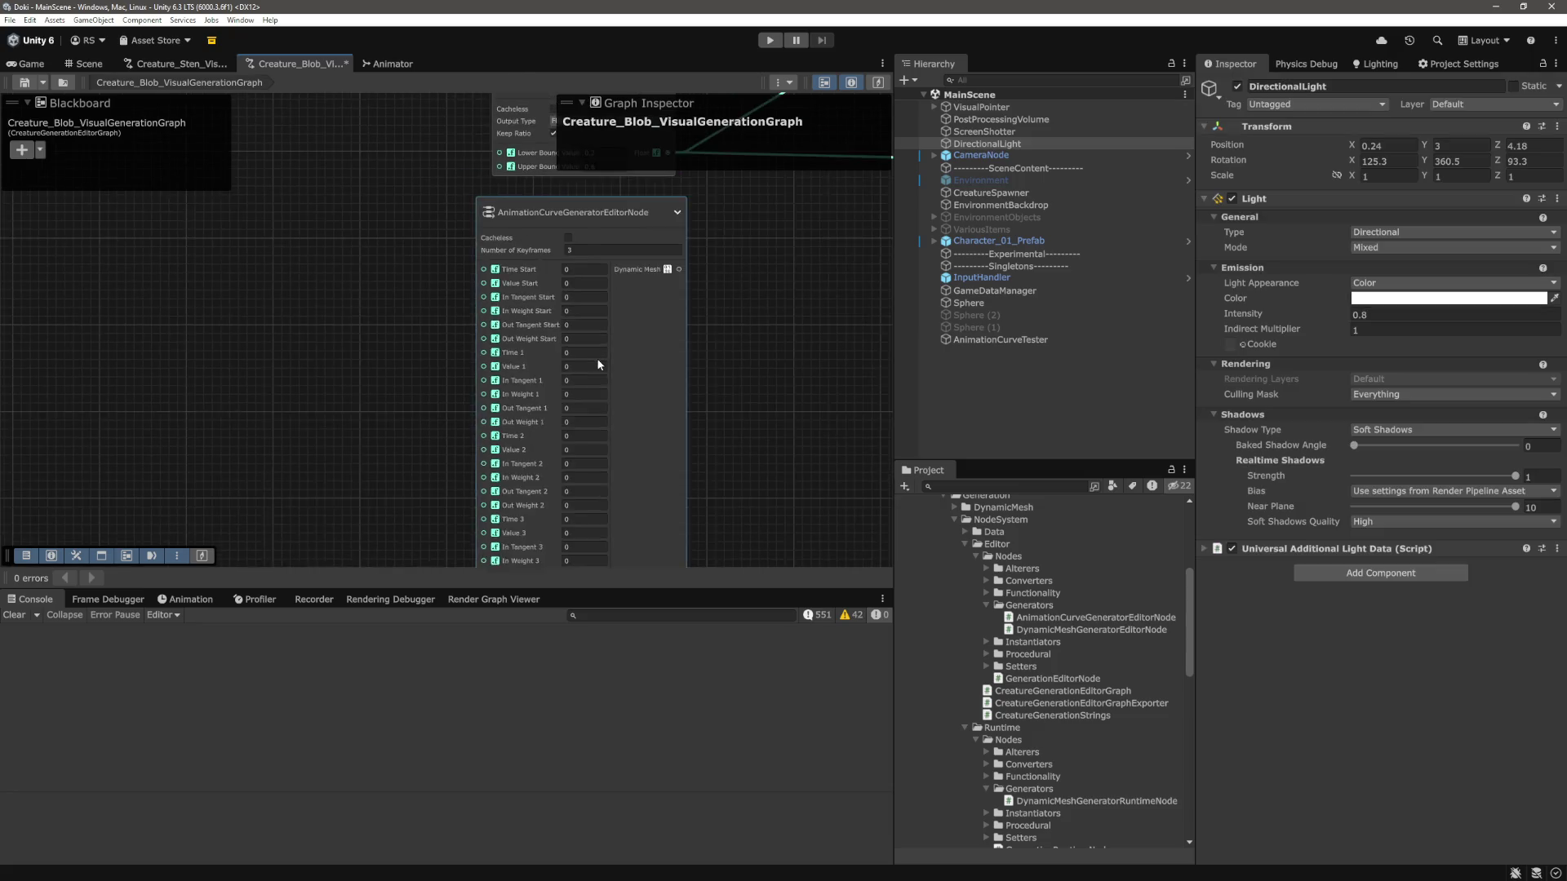
pyautogui.scroll(5, 702, 356)
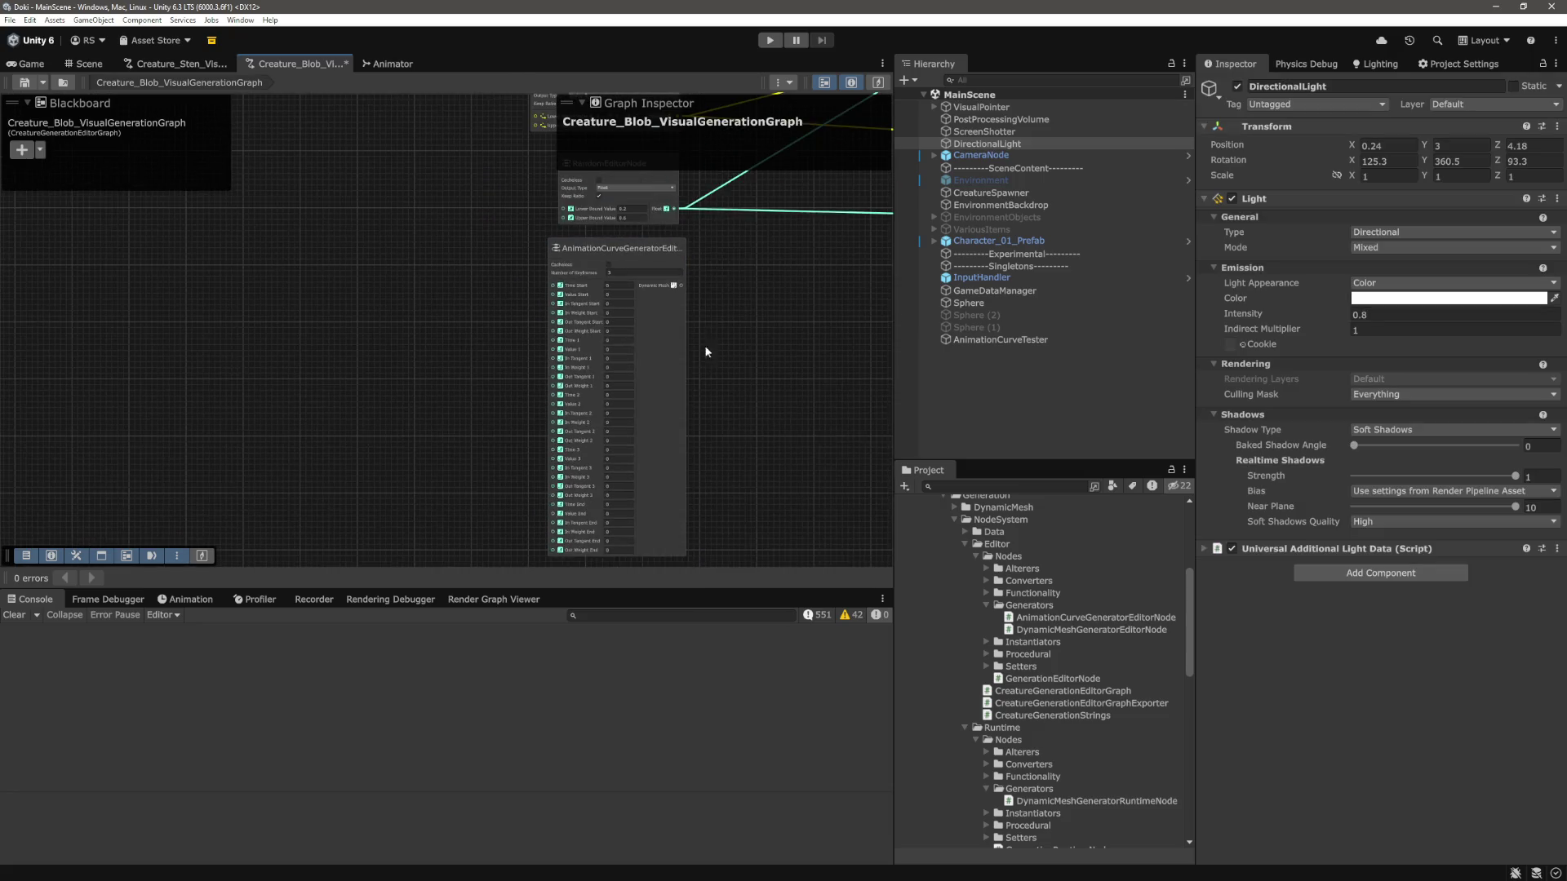
pyautogui.scroll(-4, 786, 403)
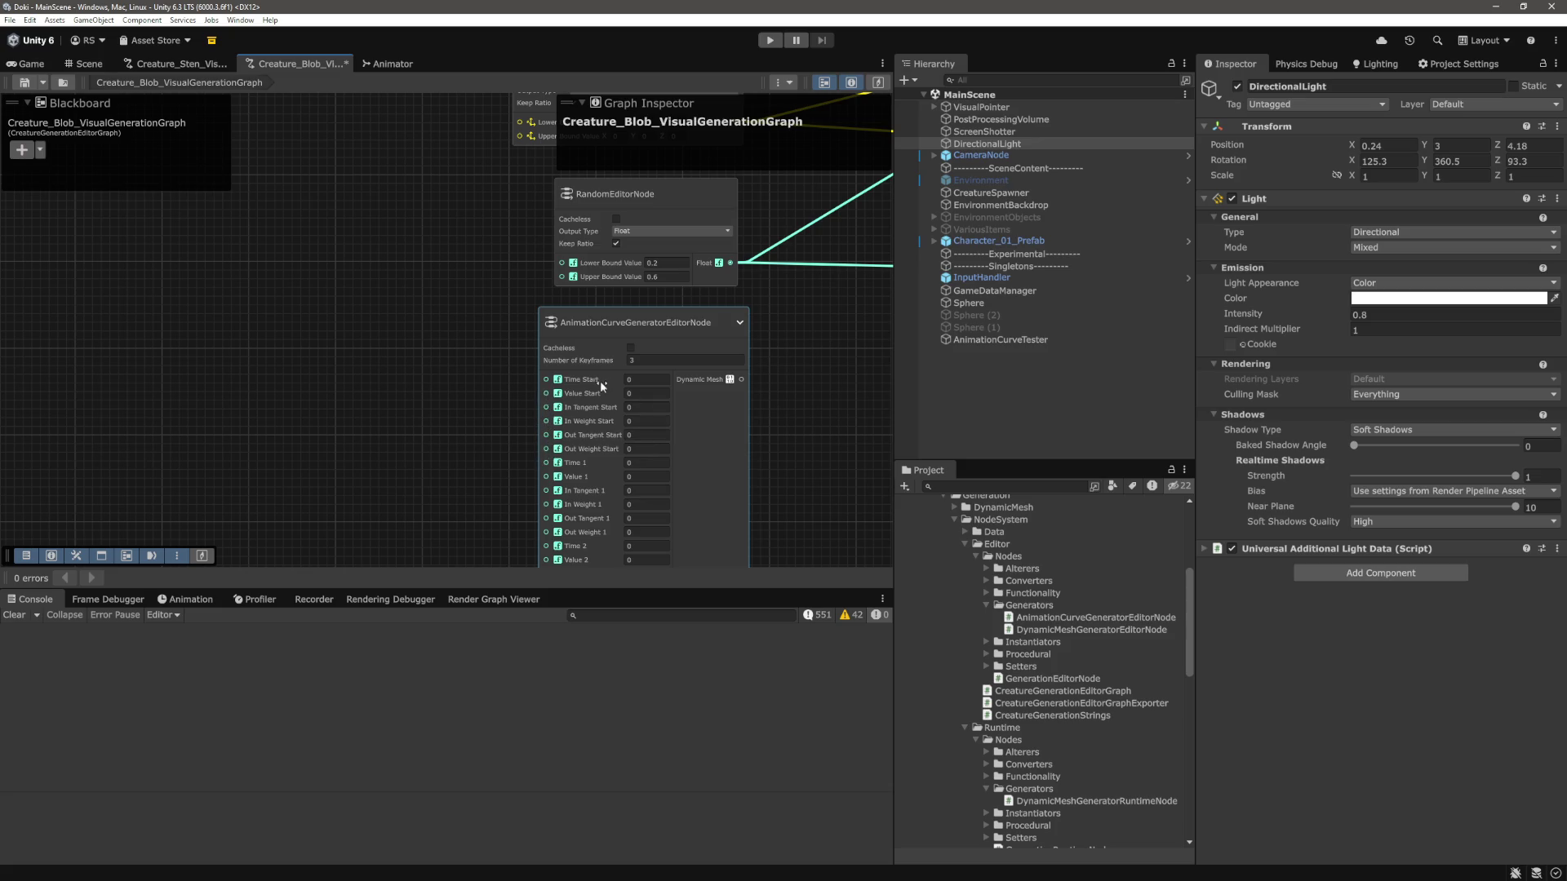
pyautogui.scroll(3, 442, 366)
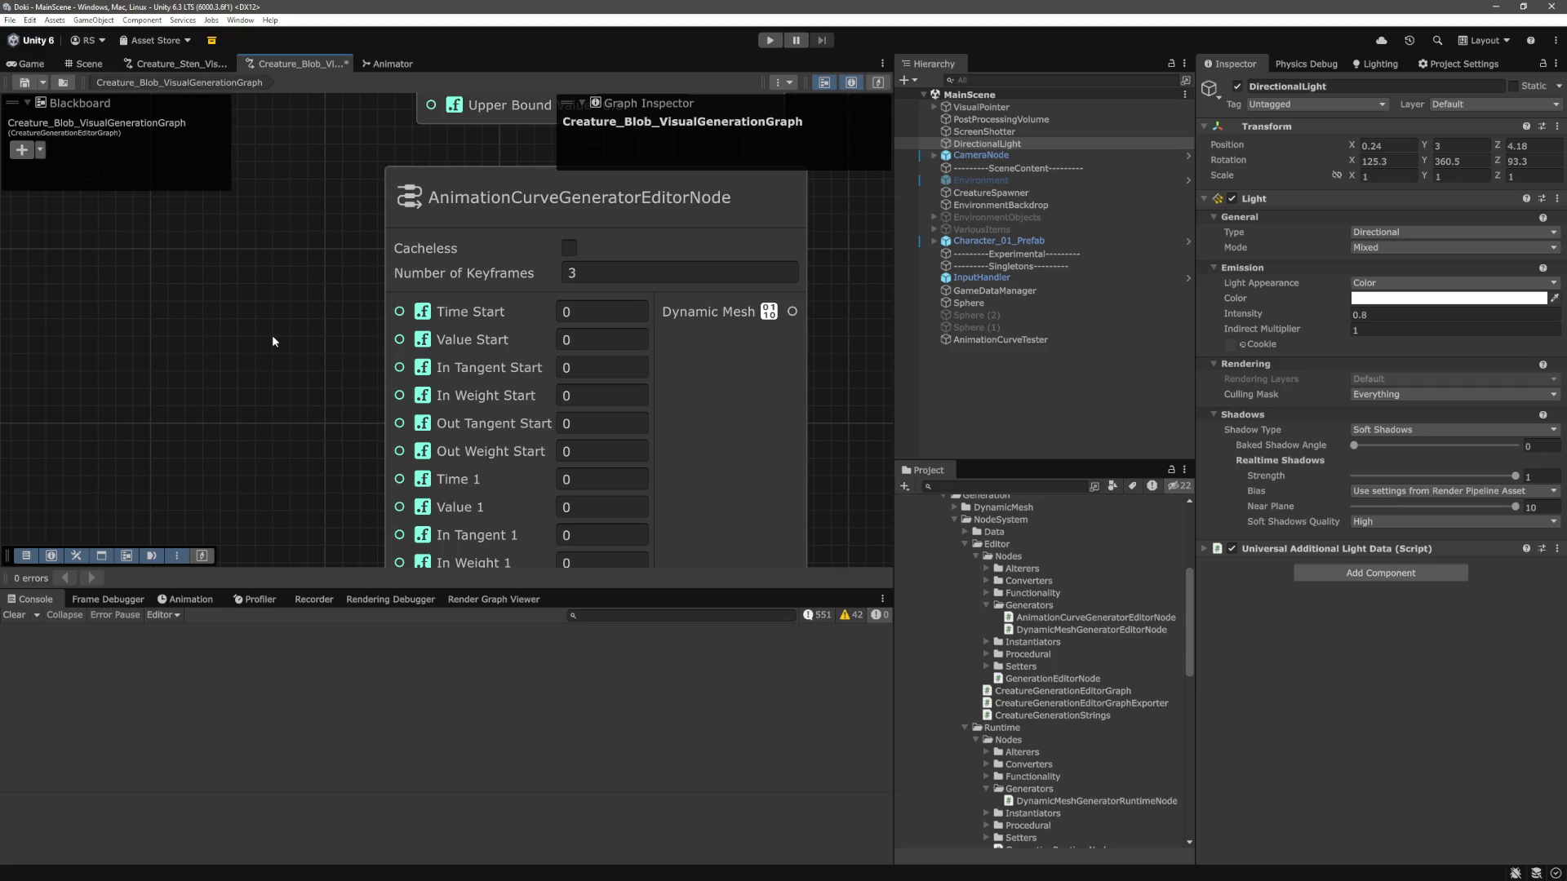
pyautogui.scroll(-3, 287, 399)
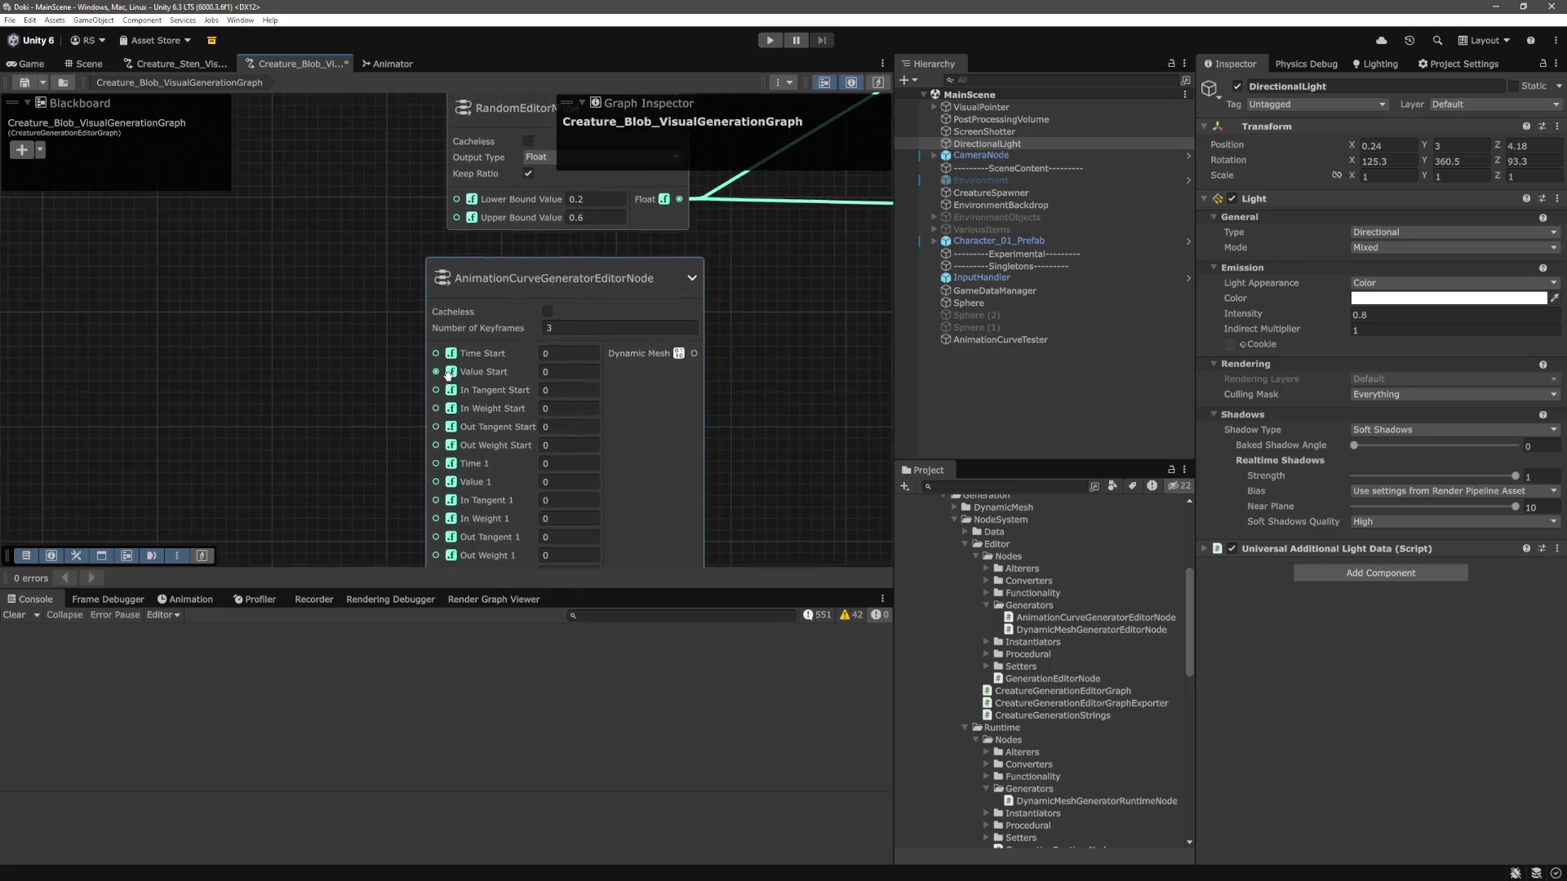
pyautogui.moveTo(441, 378); pyautogui.dragTo(567, 386)
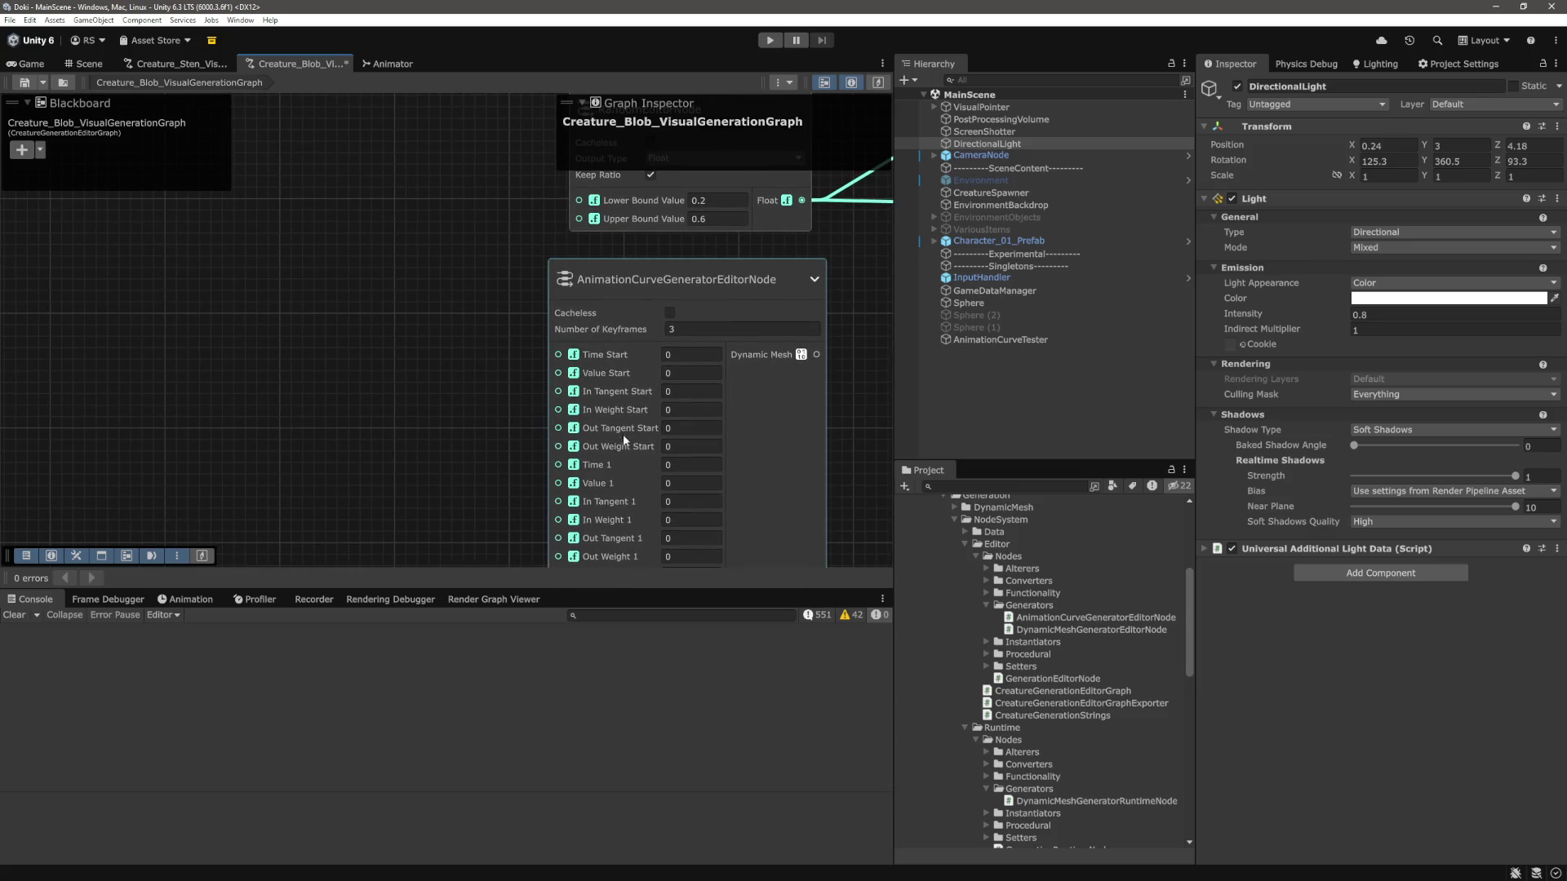
pyautogui.scroll(-1, 612, 436)
pyautogui.scroll(5, 604, 432)
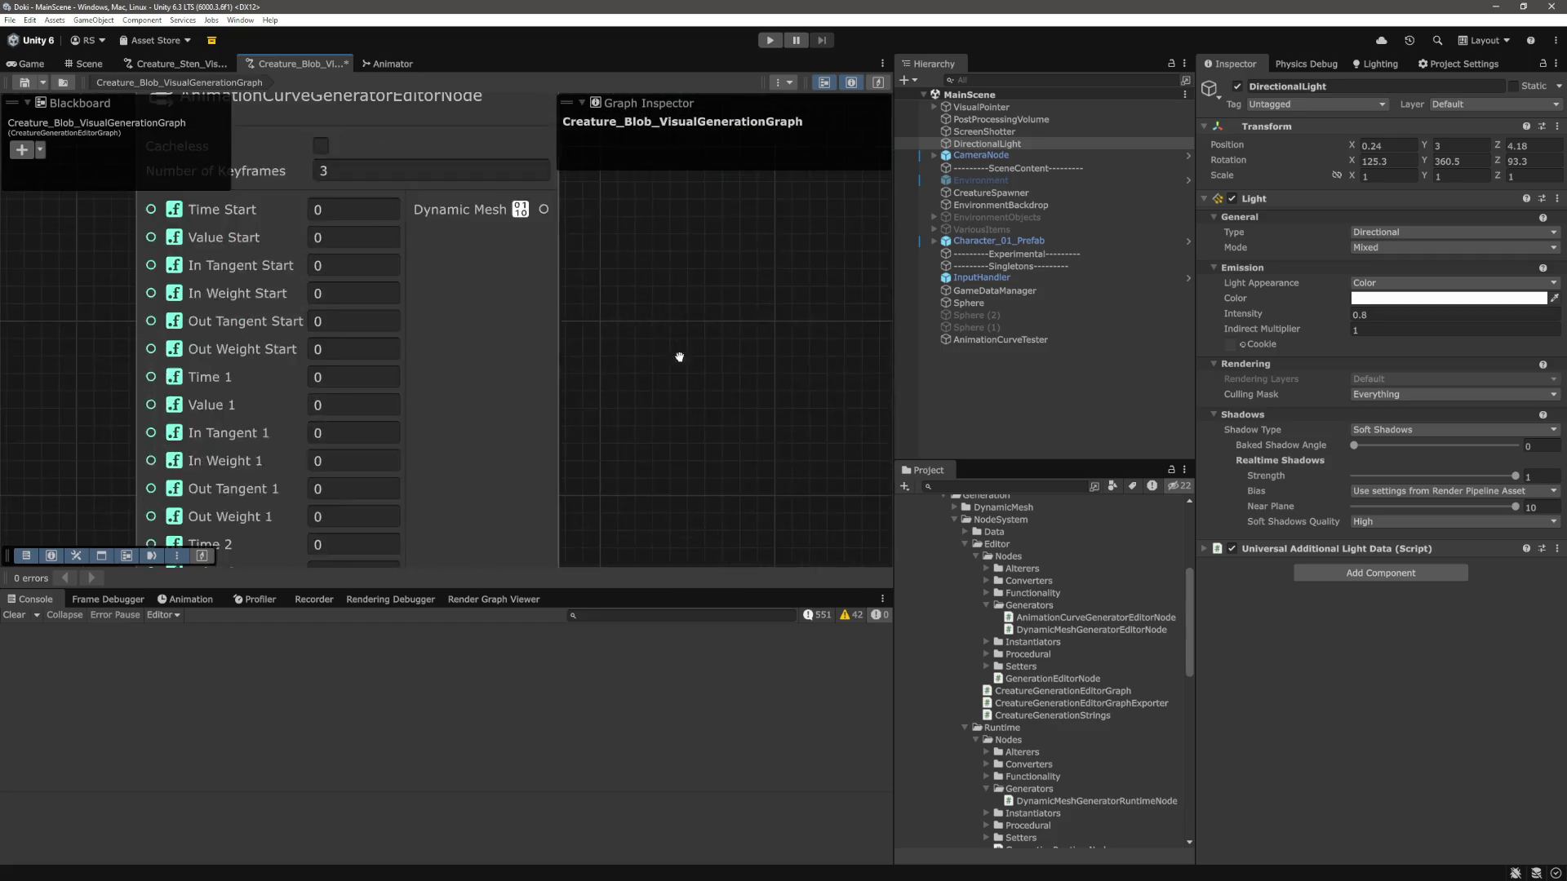
# Set Number of Keyframes to 0, then 1, and return to the source code.
pyautogui.click(494, 243)
pyautogui.press('BackSpace')
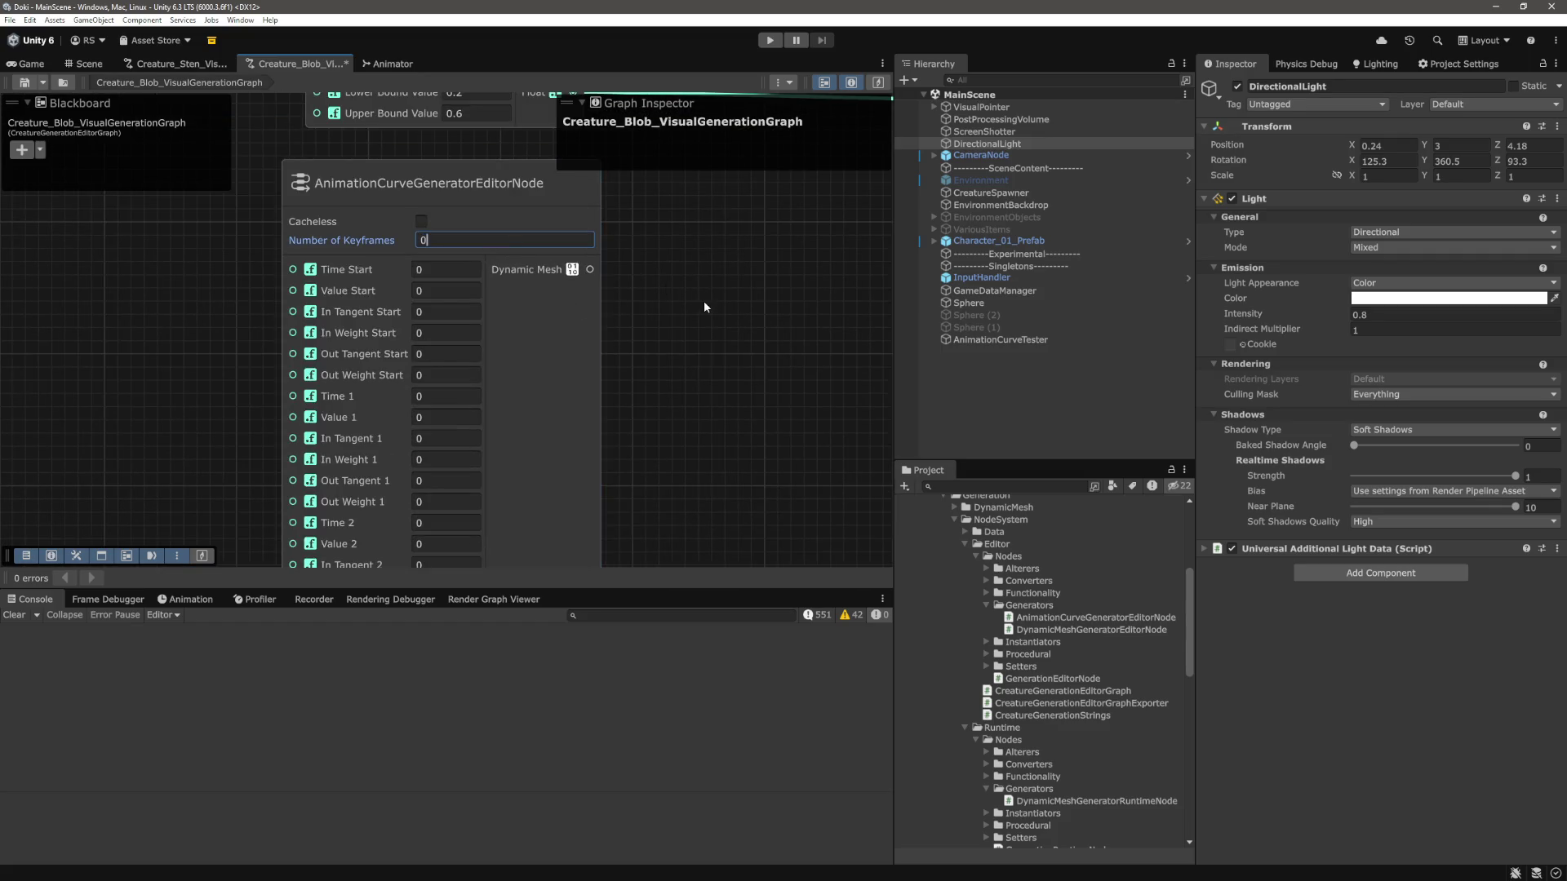
pyautogui.press('Return')
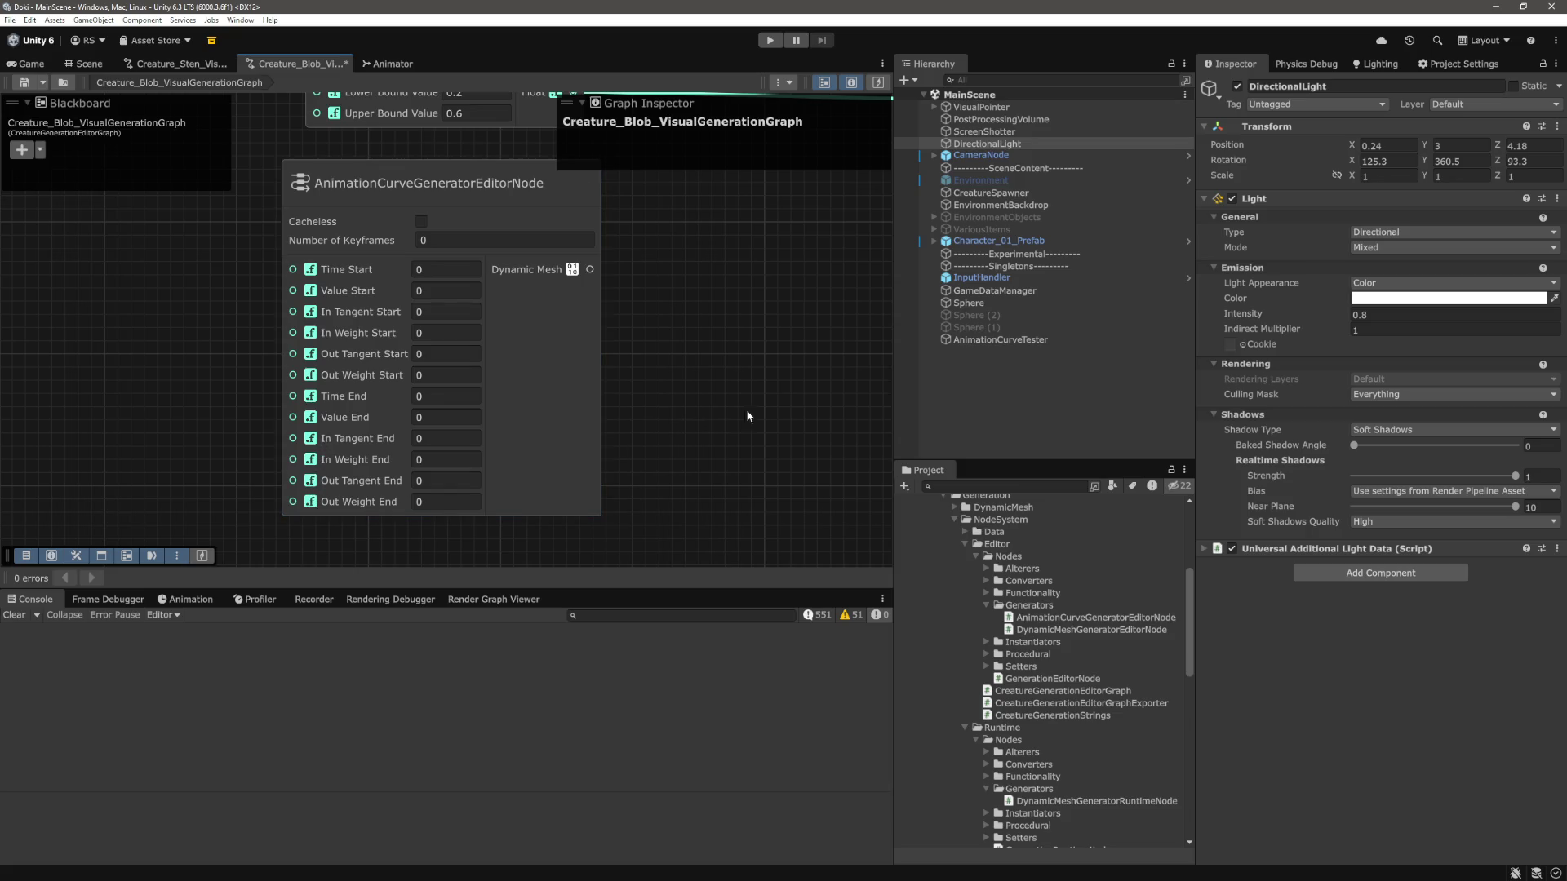
pyautogui.moveTo(778, 410); pyautogui.dragTo(820, 405)
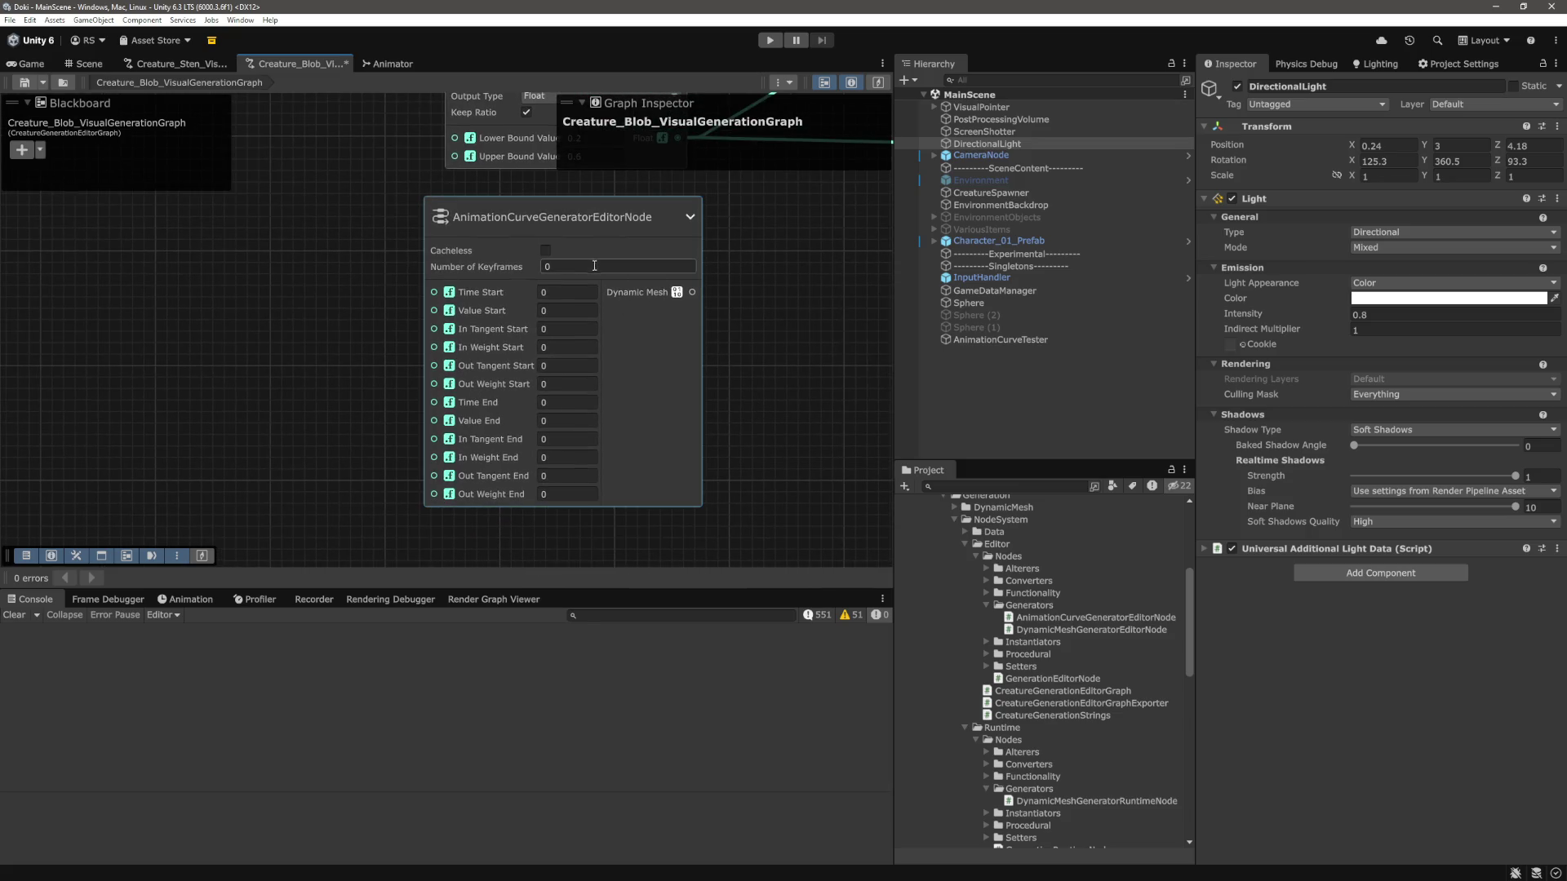
pyautogui.write('1')
pyautogui.press('Return')
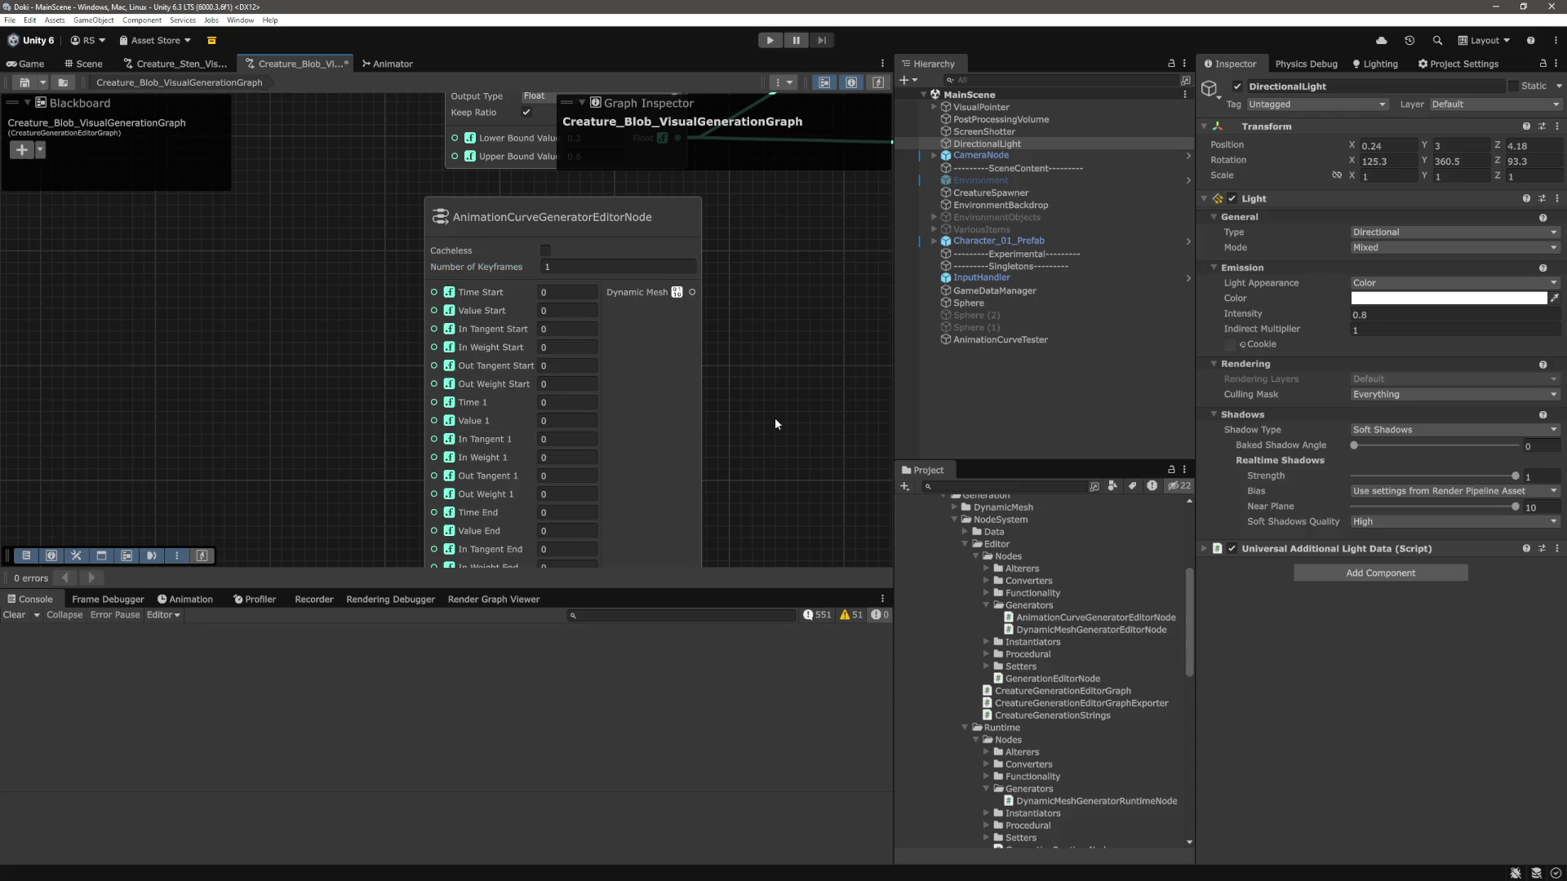
pyautogui.scroll(1, 628, 392)
pyautogui.hotkey('alt', 'Tab')
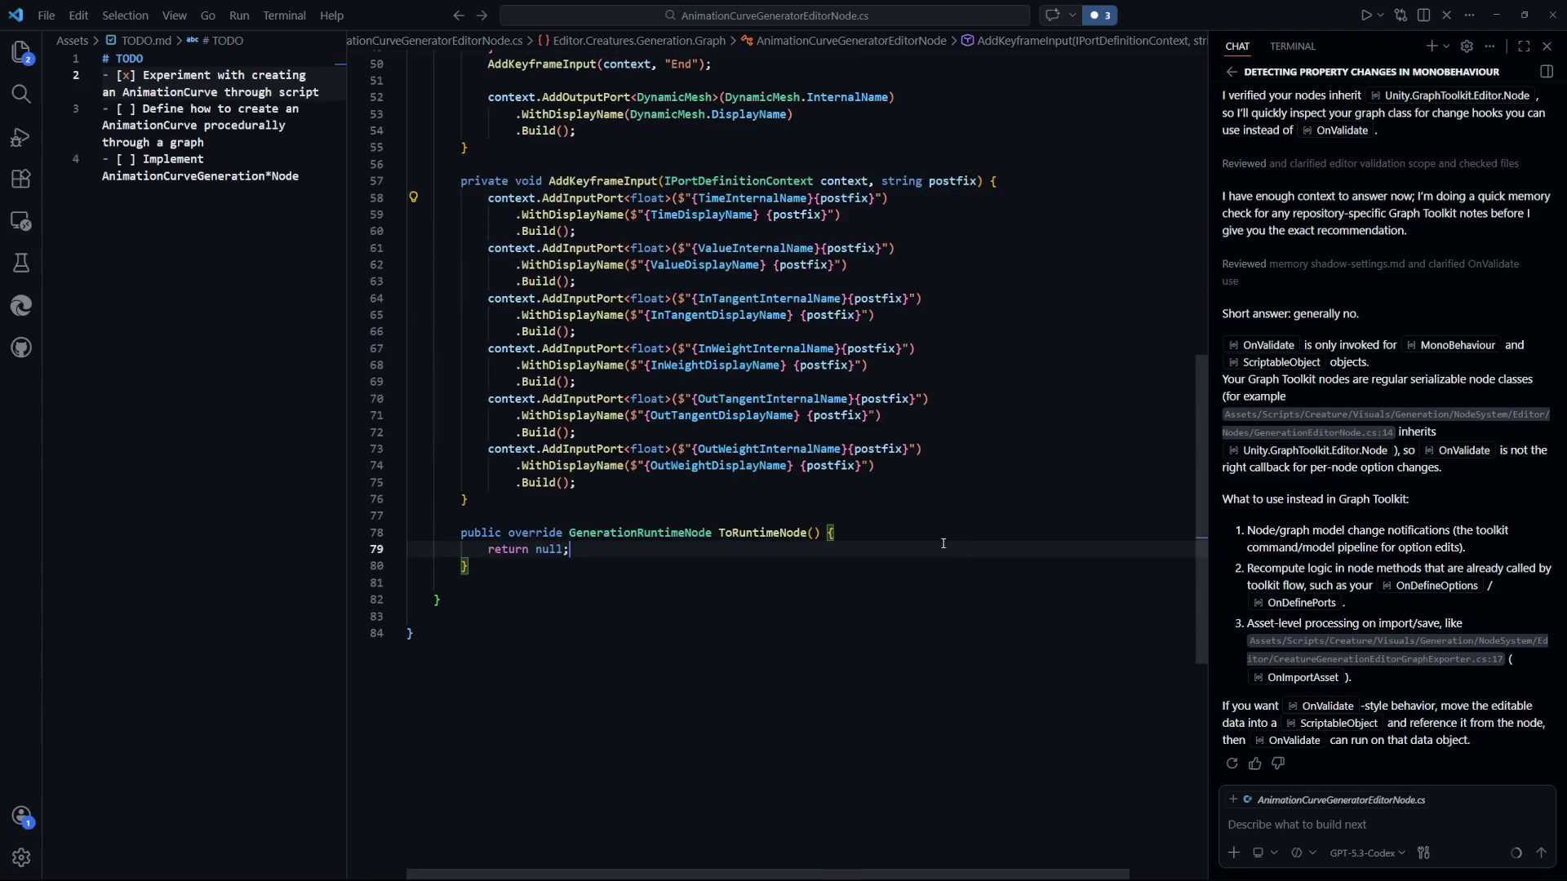
# Change the output port type from DynamicMesh to AnimationCurve and save.
pyautogui.scroll(5, 897, 527)
pyautogui.click(747, 377)
pyautogui.press('Up')
pyautogui.press('Up')
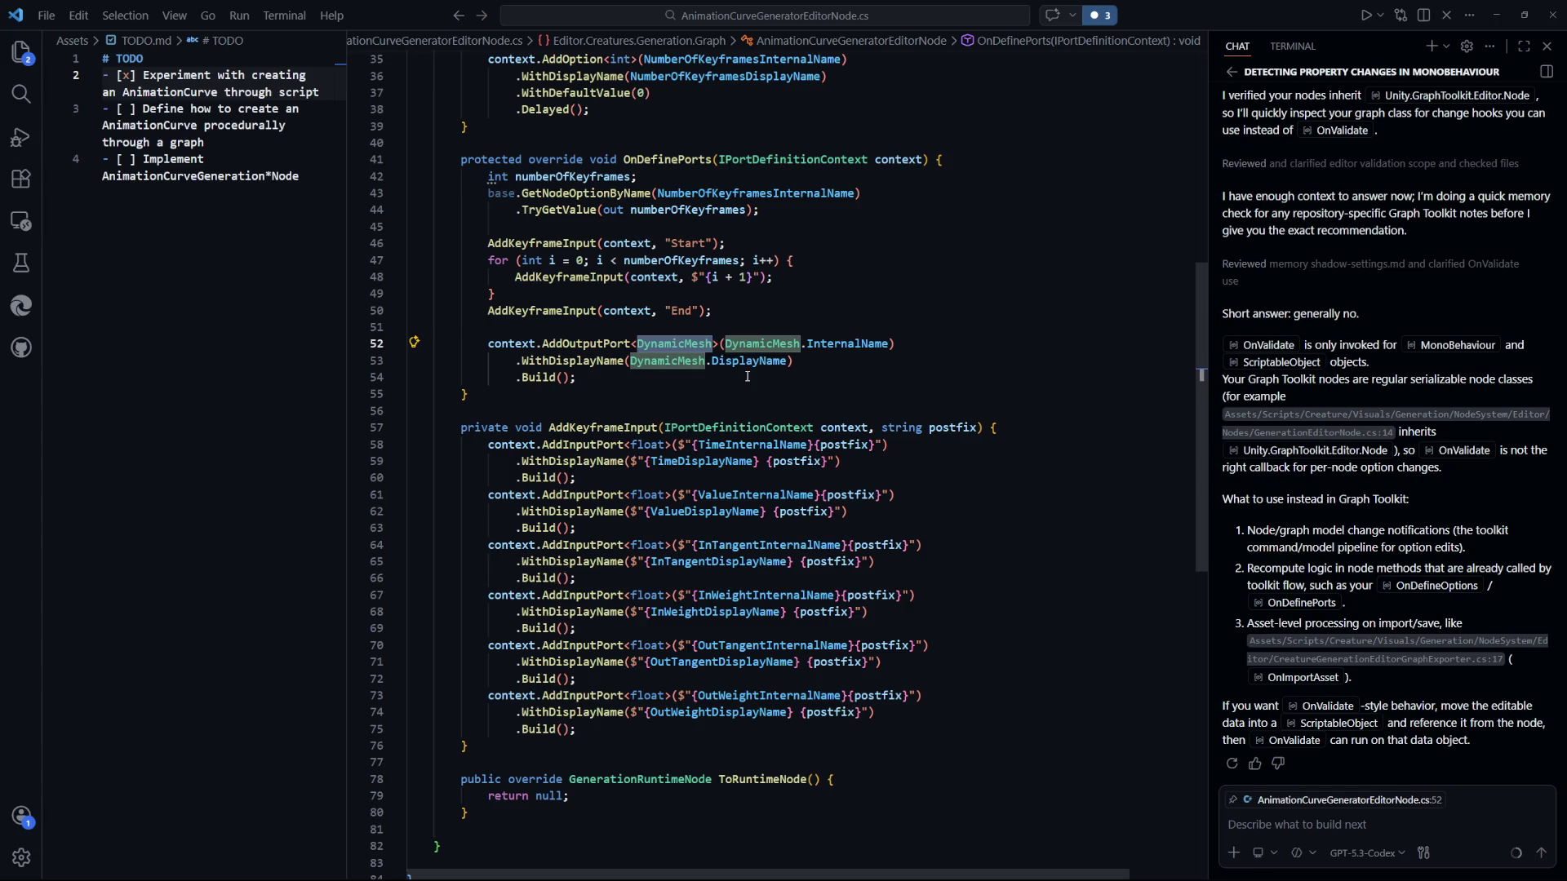
pyautogui.write('AnimationCu')
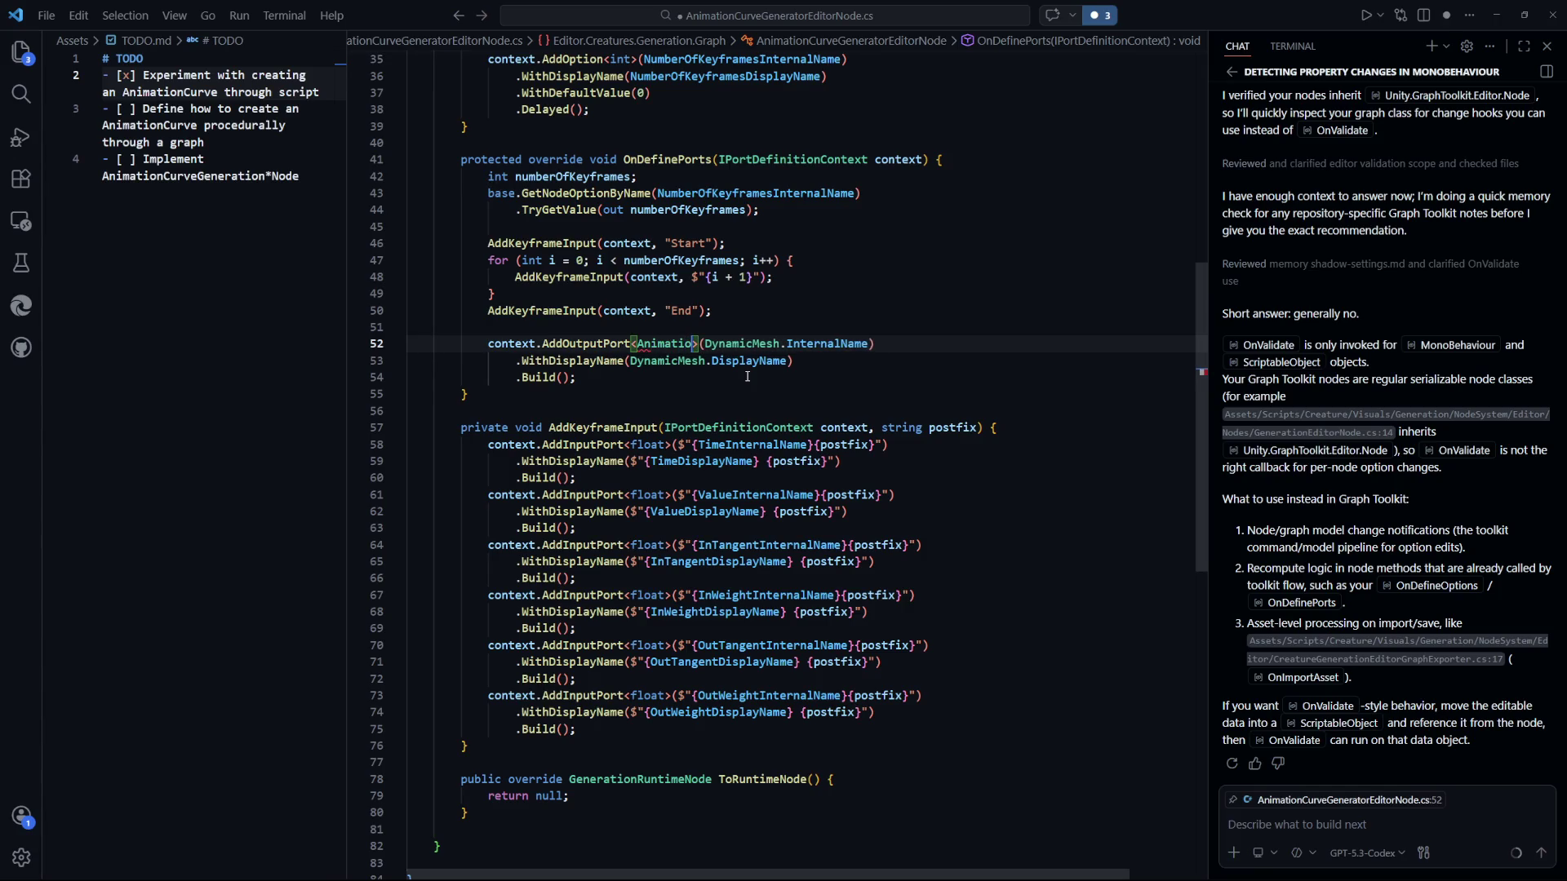
pyautogui.write('rve')
pyautogui.press('Down')
pyautogui.press('End')
pyautogui.hotkey('ctrl', 's')
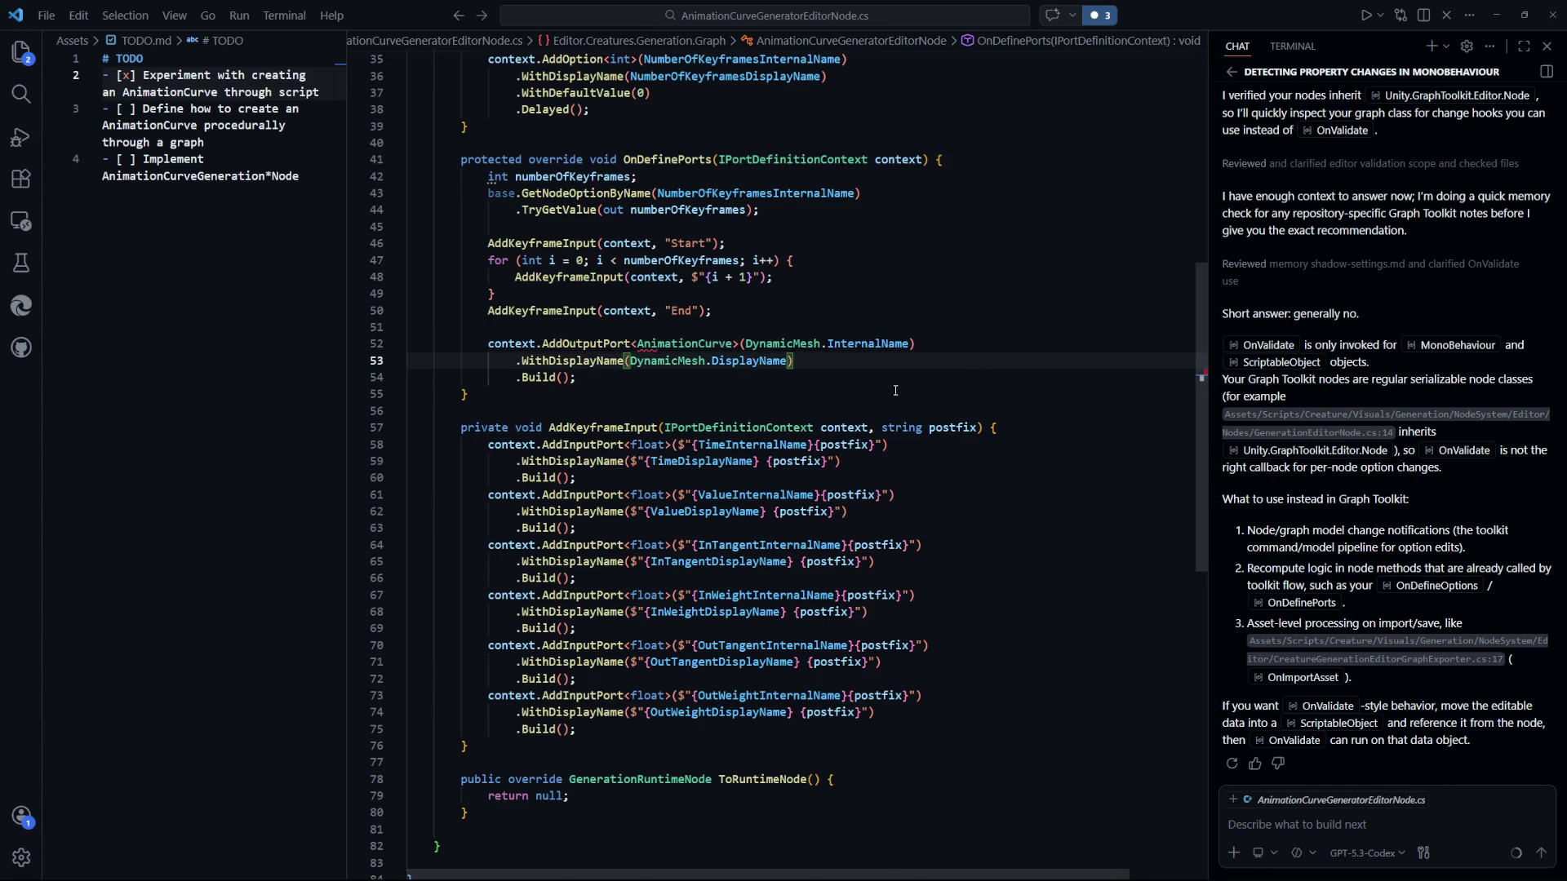
# Add AnimationCurveInternalName and AnimationCurveDisplayName string constants at the top of the class and save.
pyautogui.scroll(4, 883, 389)
pyautogui.moveTo(1201, 333); pyautogui.dragTo(1202, 188)
pyautogui.click(963, 378)
pyautogui.scroll(-3, 966, 396)
pyautogui.click(1008, 154)
pyautogui.press('Return')
pyautogui.press('Return')
pyautogui.write('priva')
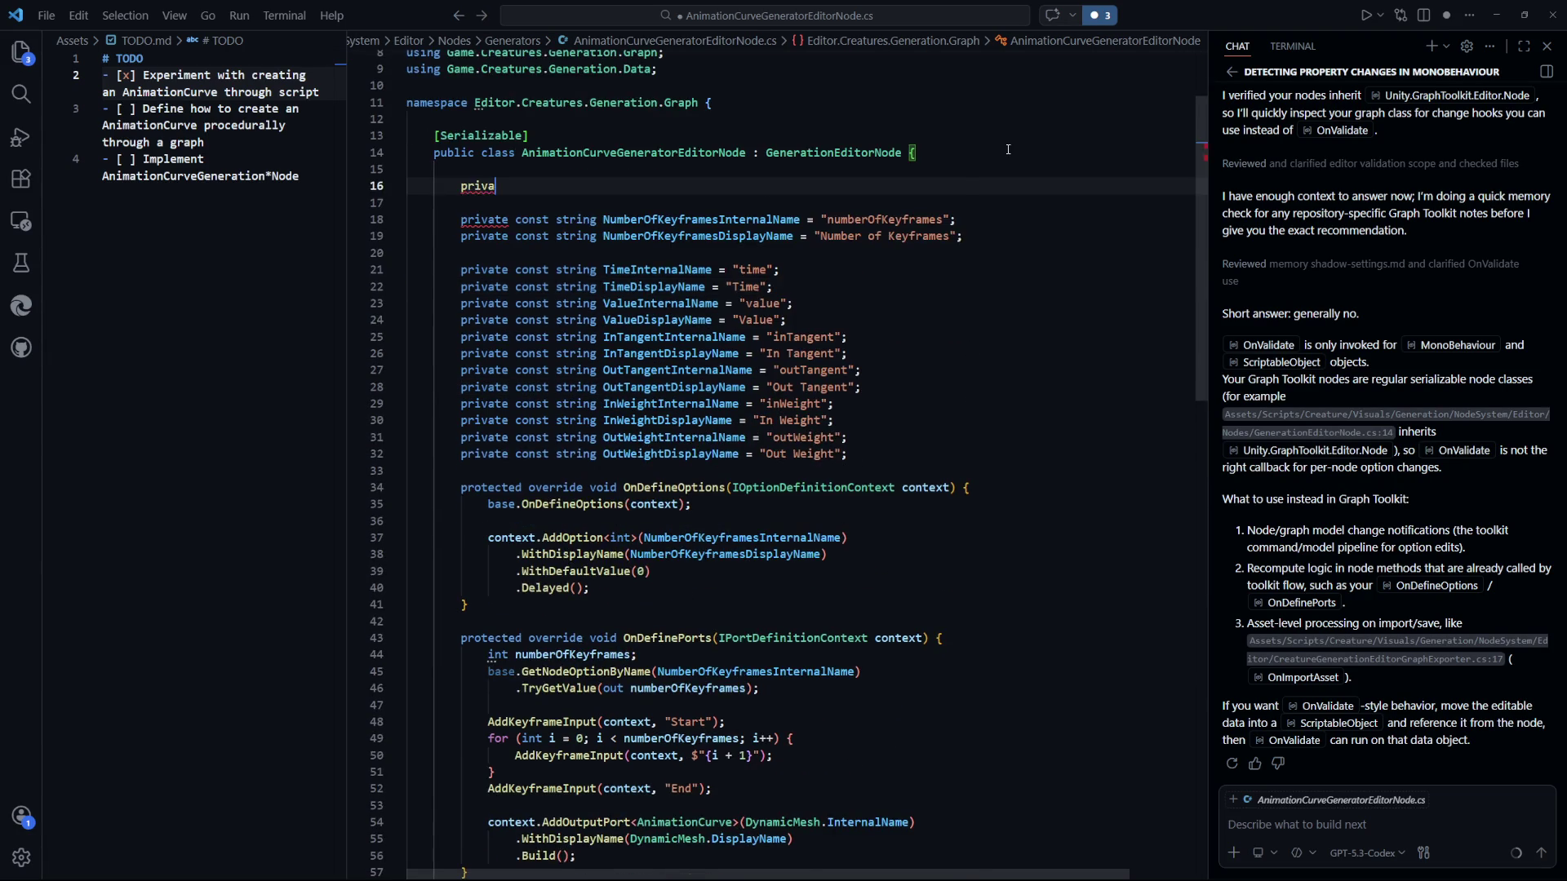
pyautogui.write('te const string Animation')
pyautogui.write('C')
pyautogui.press('Tab')
pyautogui.press('Return')
pyautogui.press('Tab')
pyautogui.hotkey('ctrl', 's')
# Replace the output port's DynamicMesh.InternalName argument with AnimationCurveInternalName and save.
pyautogui.scroll(-10, 949, 376)
pyautogui.scroll(5, 949, 375)
pyautogui.click(947, 383)
pyautogui.doubleClick(871, 284)
pyautogui.press('BackSpace')
pyautogui.hotkey('ctrl', 'BackSpace')
pyautogui.write('AnimationCurve')
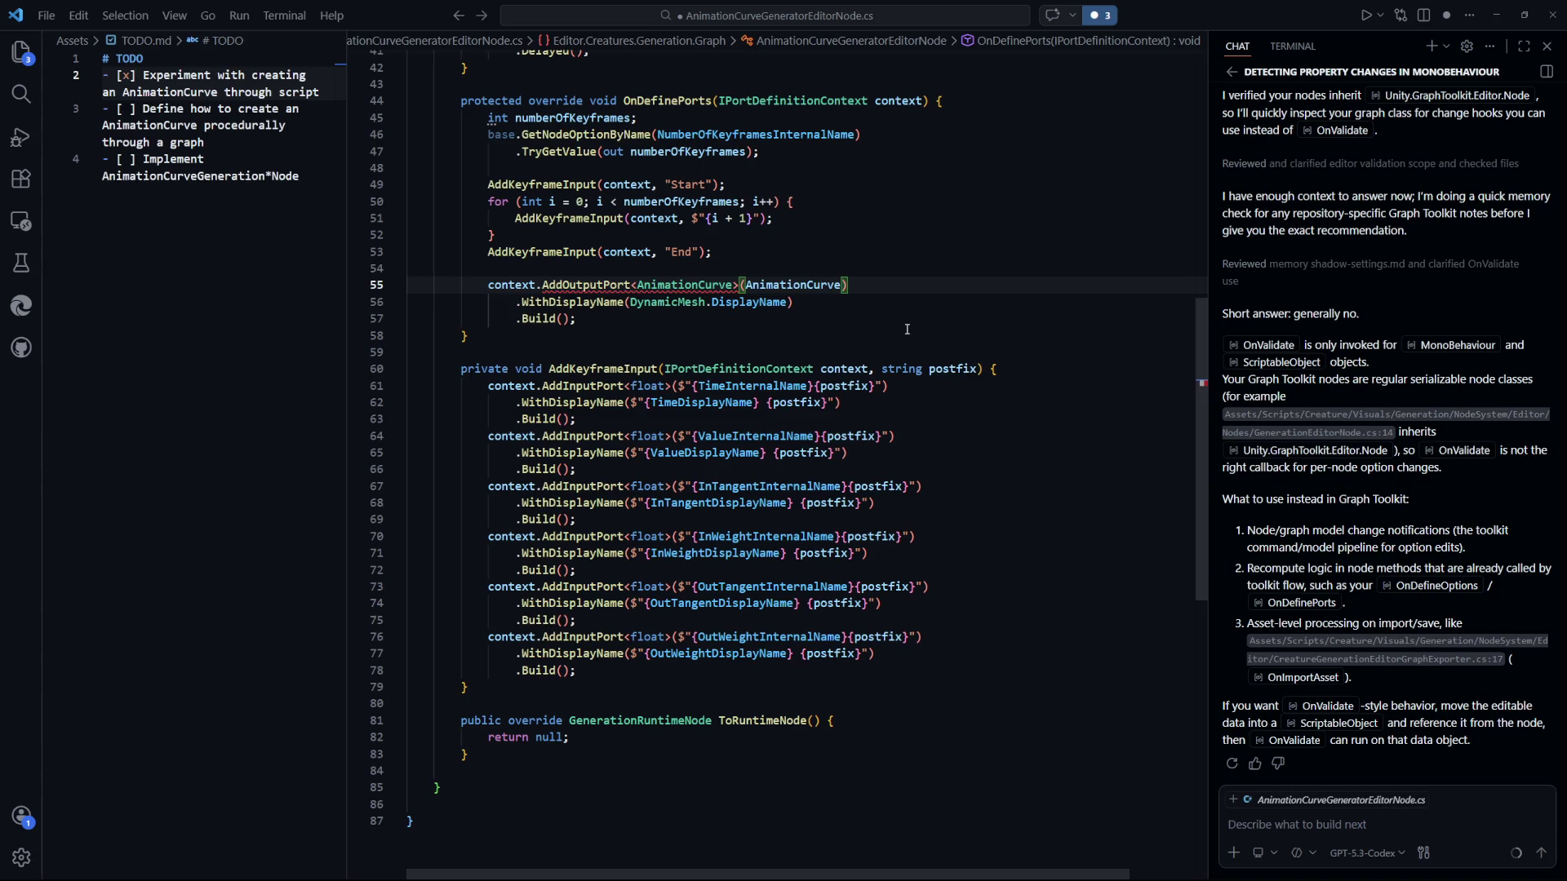
pyautogui.write('Internal')
pyautogui.write('Name')
pyautogui.hotkey('ctrl', 's')
pyautogui.moveTo(600, 289)
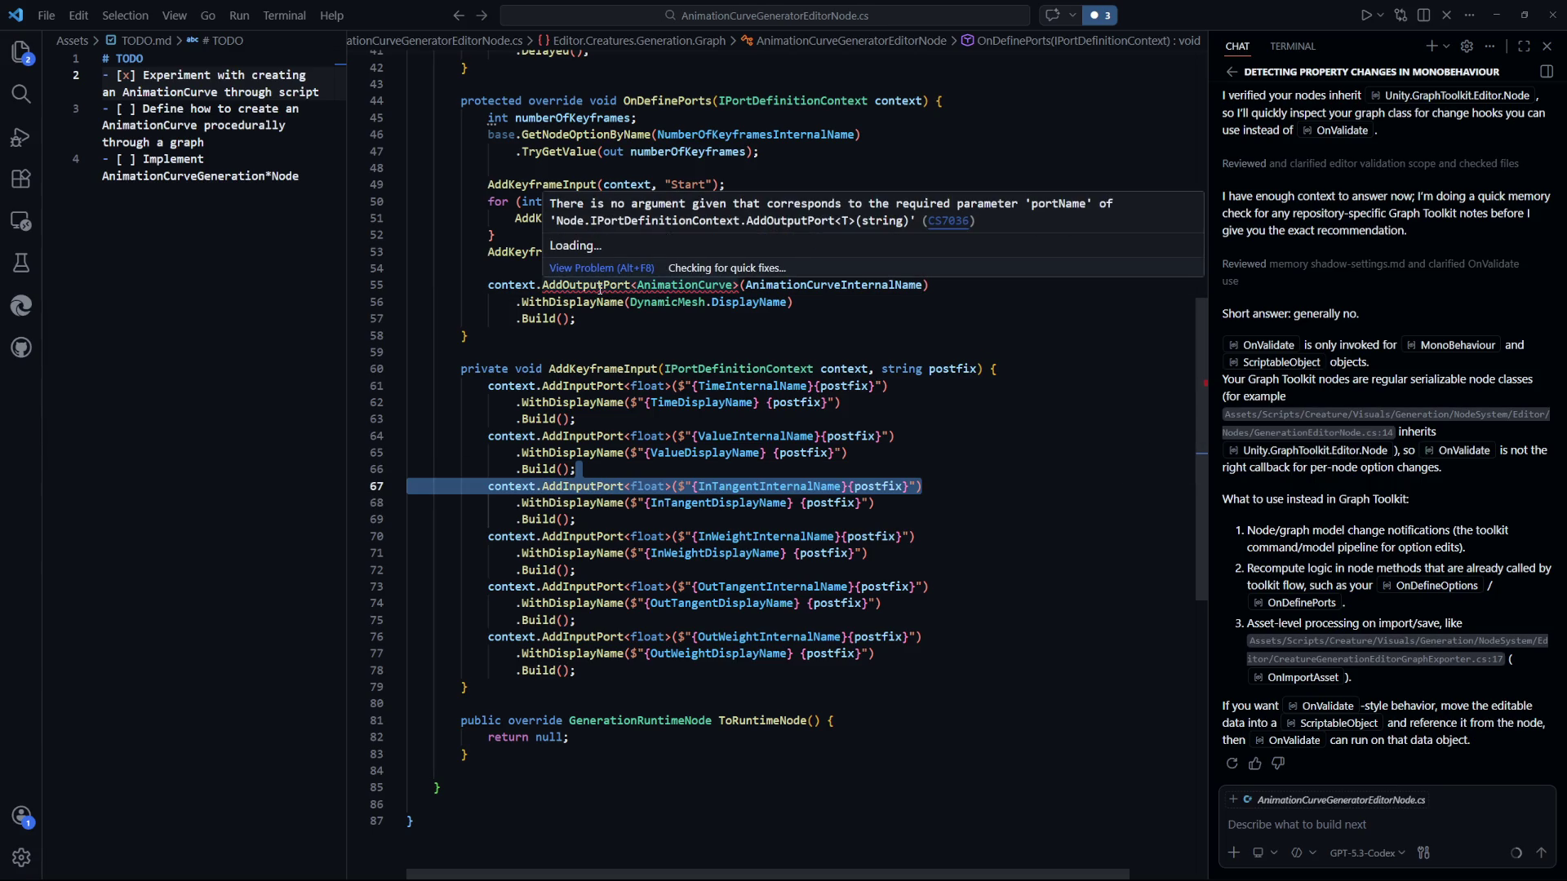
# Undo the broken name edit, accept the suggested AnimationCurve output port rewrite, then recompile in Unity.
pyautogui.scroll(3, 600, 289)
pyautogui.click(947, 490)
pyautogui.doubleClick(837, 439)
pyautogui.write('DynamicMesh.')
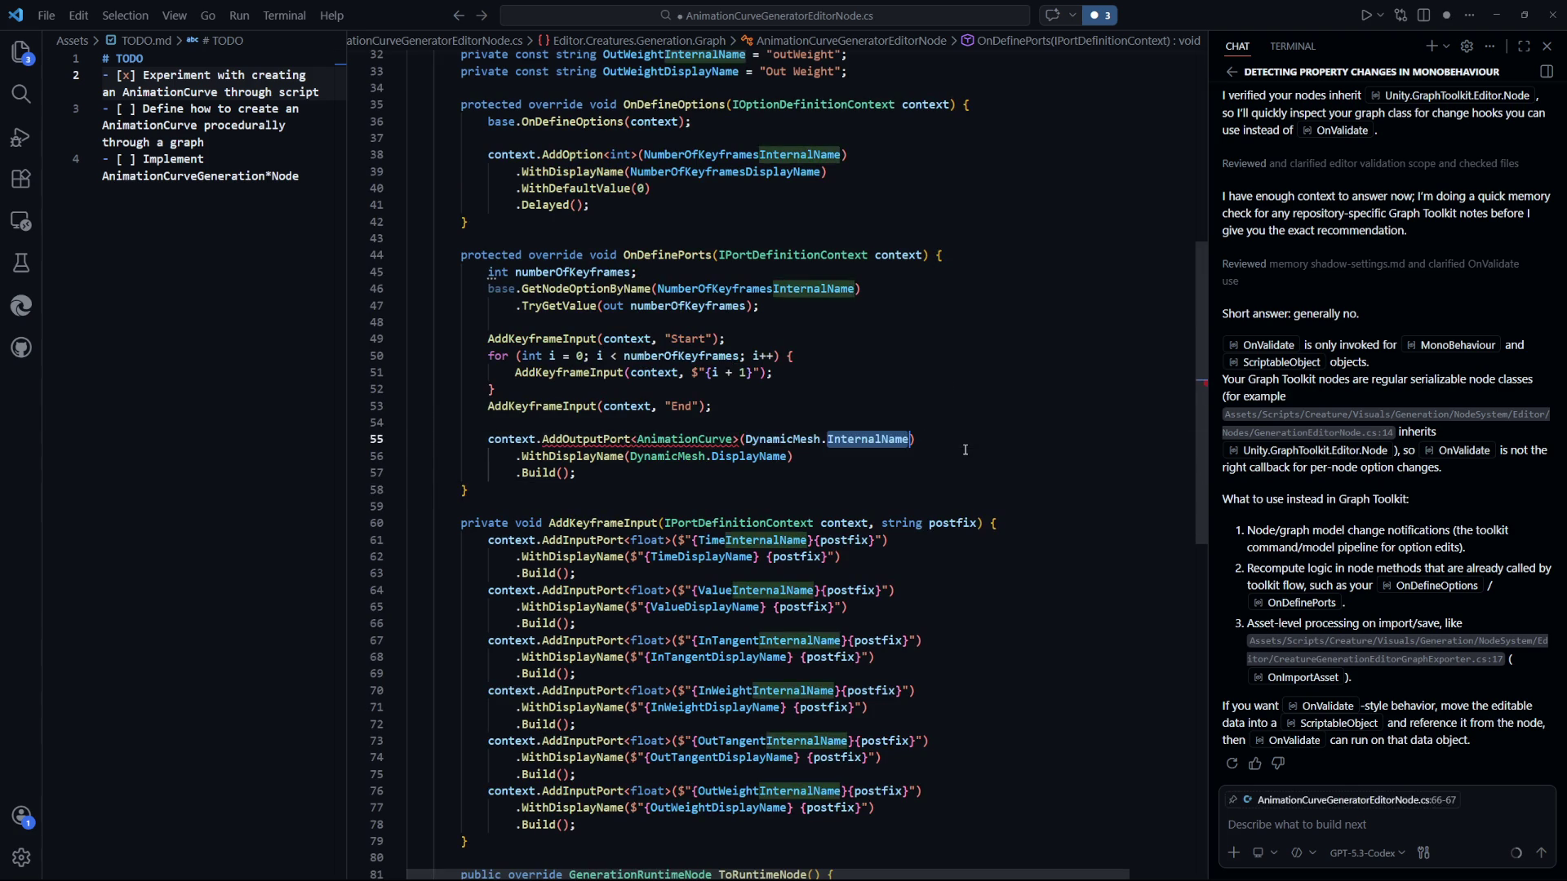
pyautogui.hotkey('ctrl', 'z')
pyautogui.hotkey('ctrl', 'z')
pyautogui.hotkey('ctrl', 's')
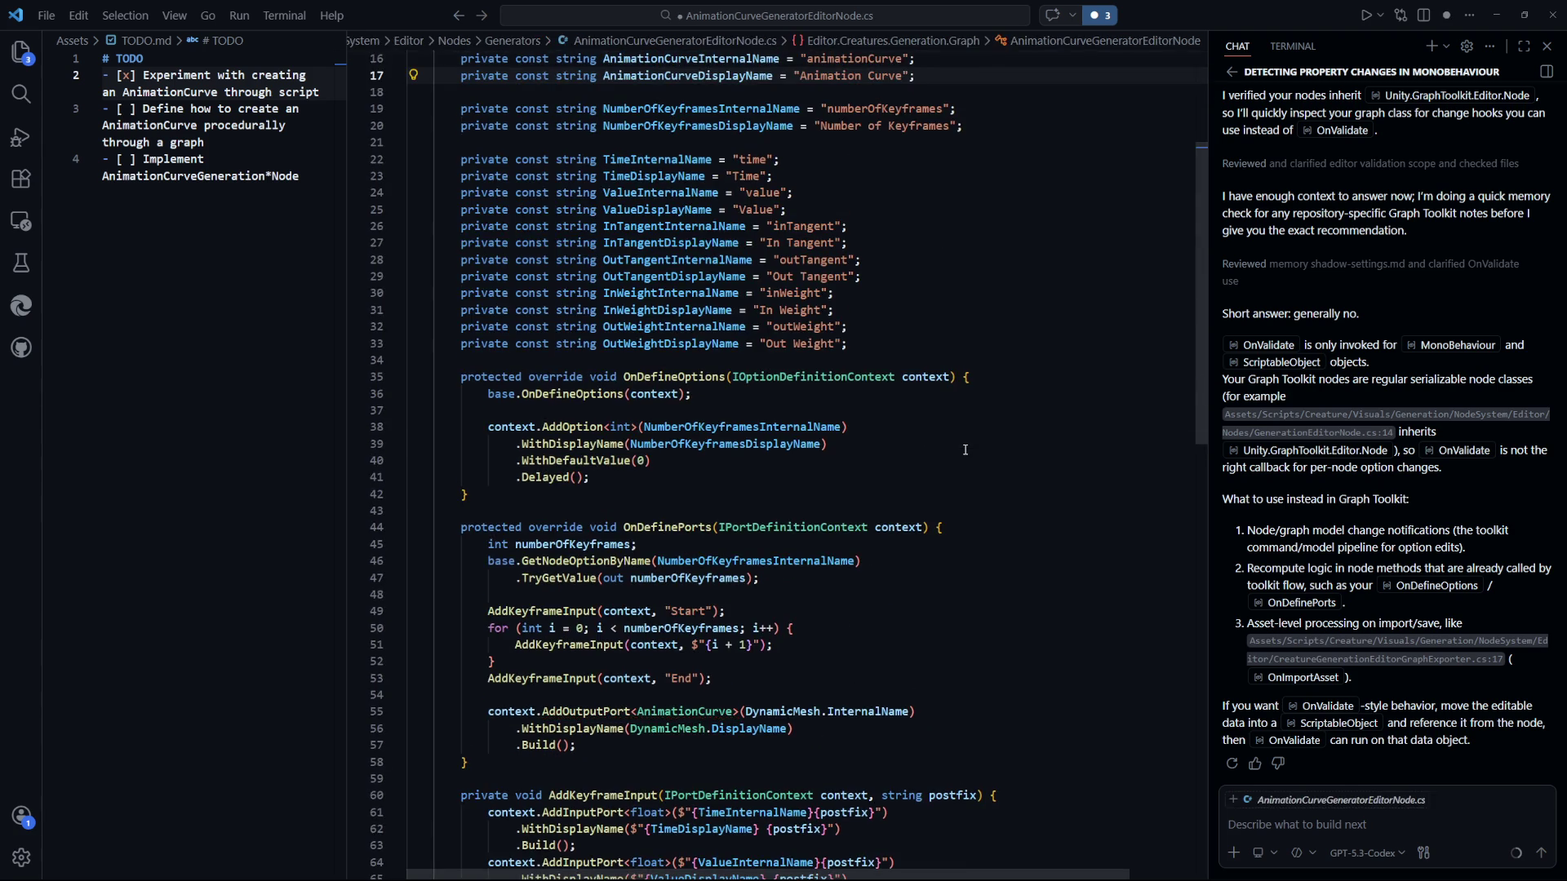
pyautogui.scroll(-10, 966, 450)
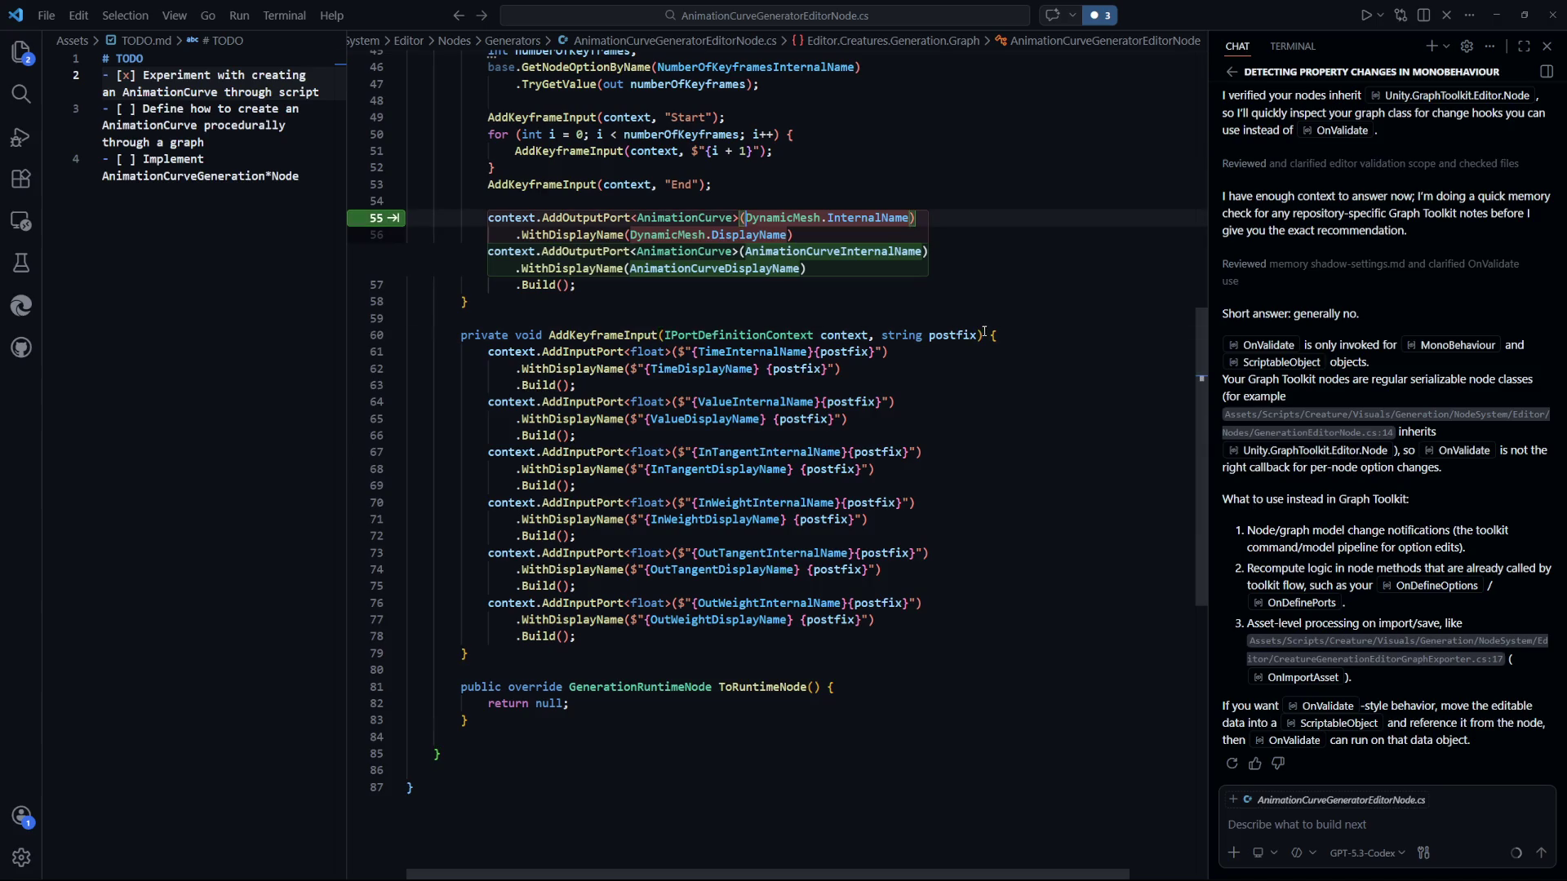
pyautogui.press('Tab')
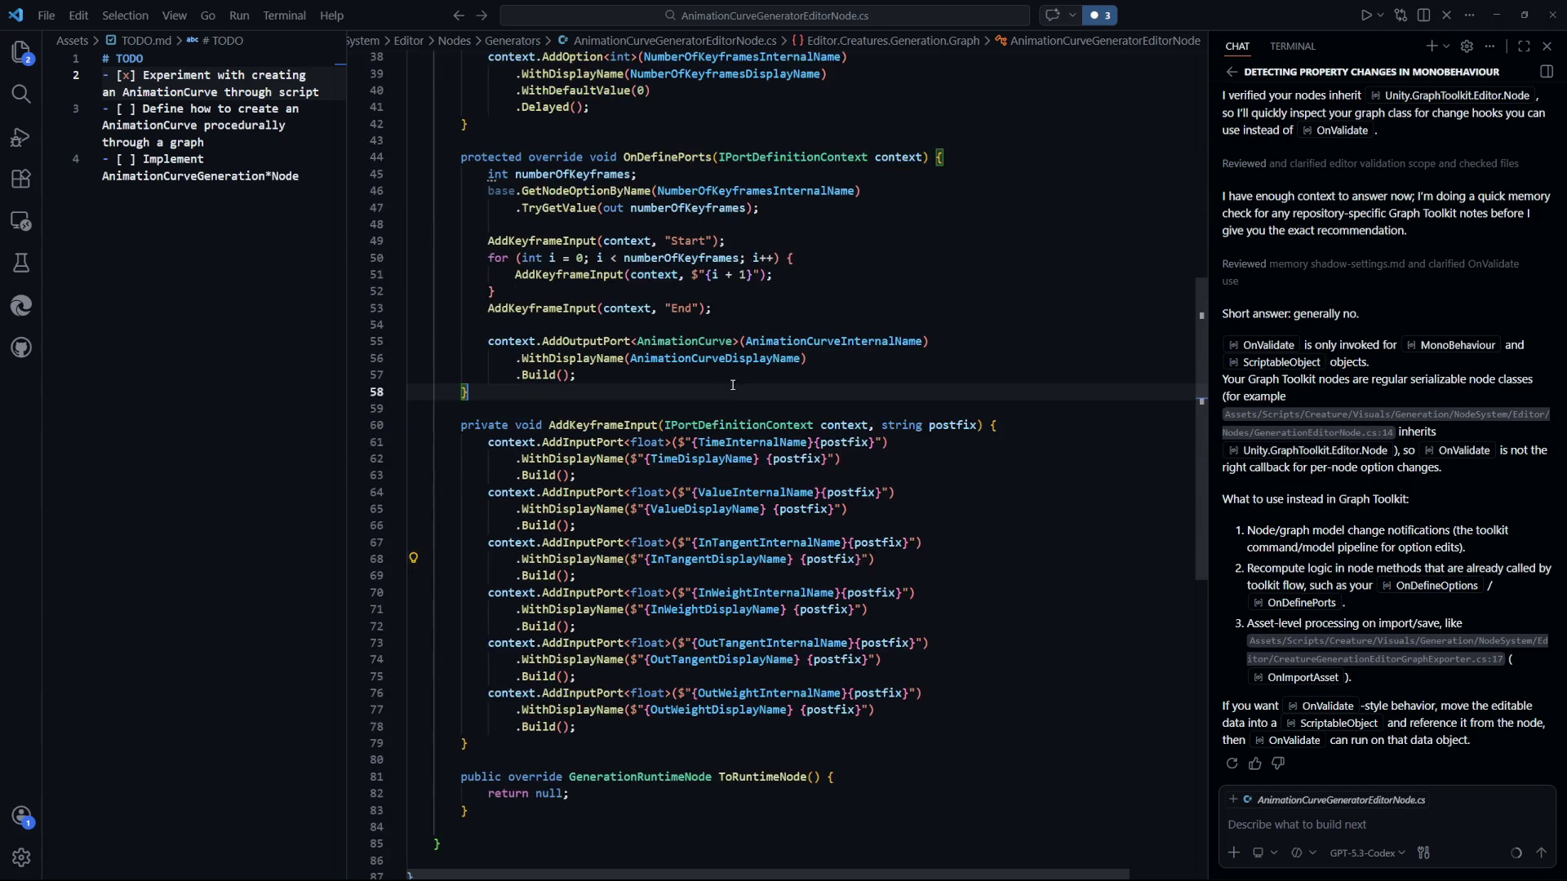
pyautogui.hotkey('alt', 'Tab')
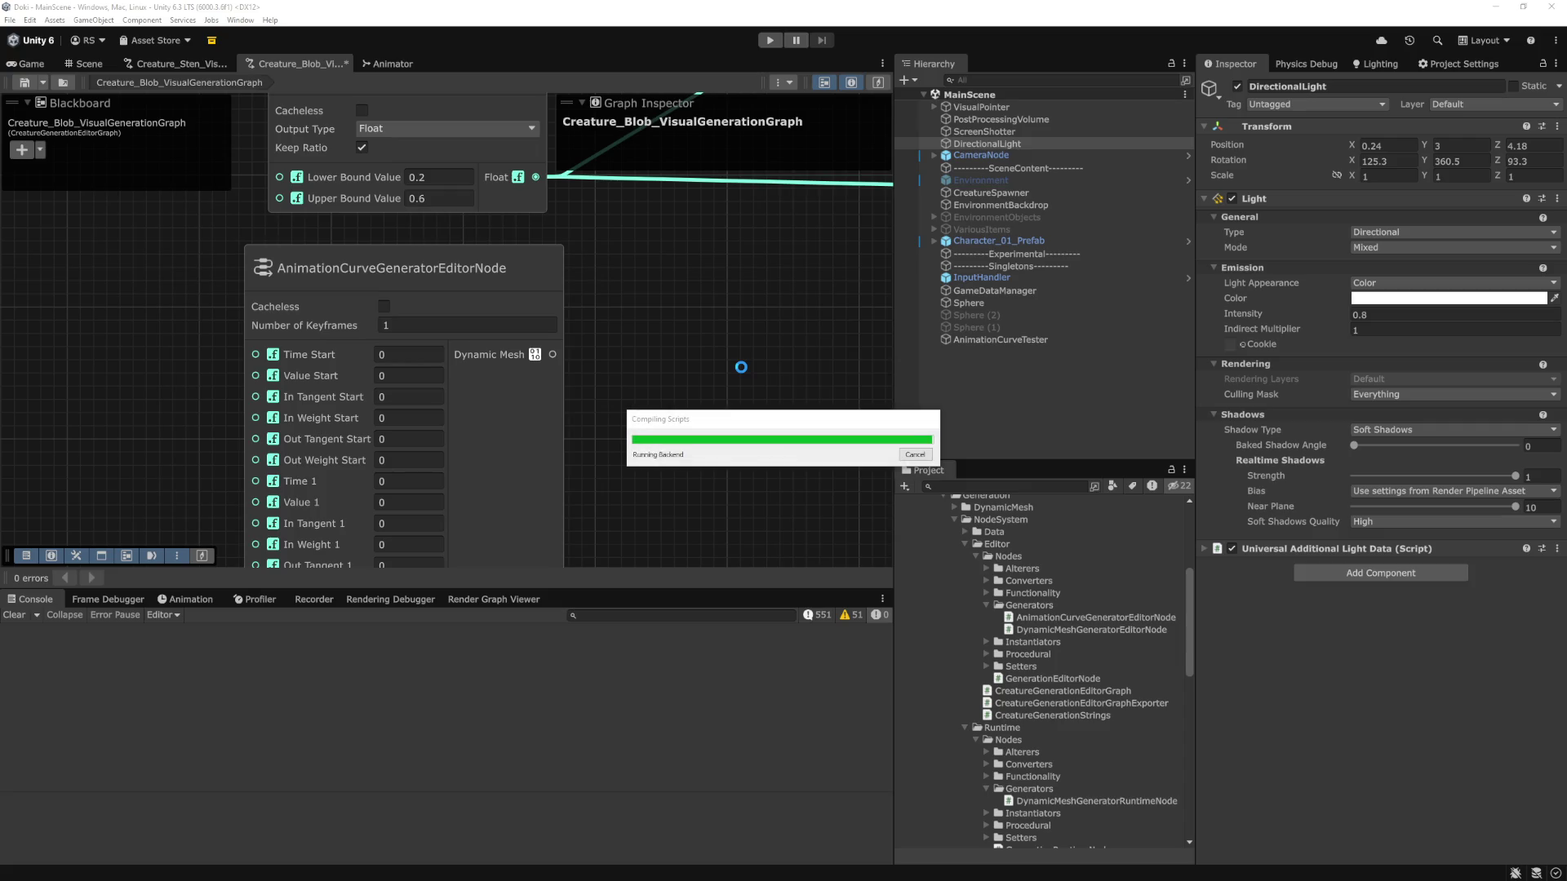
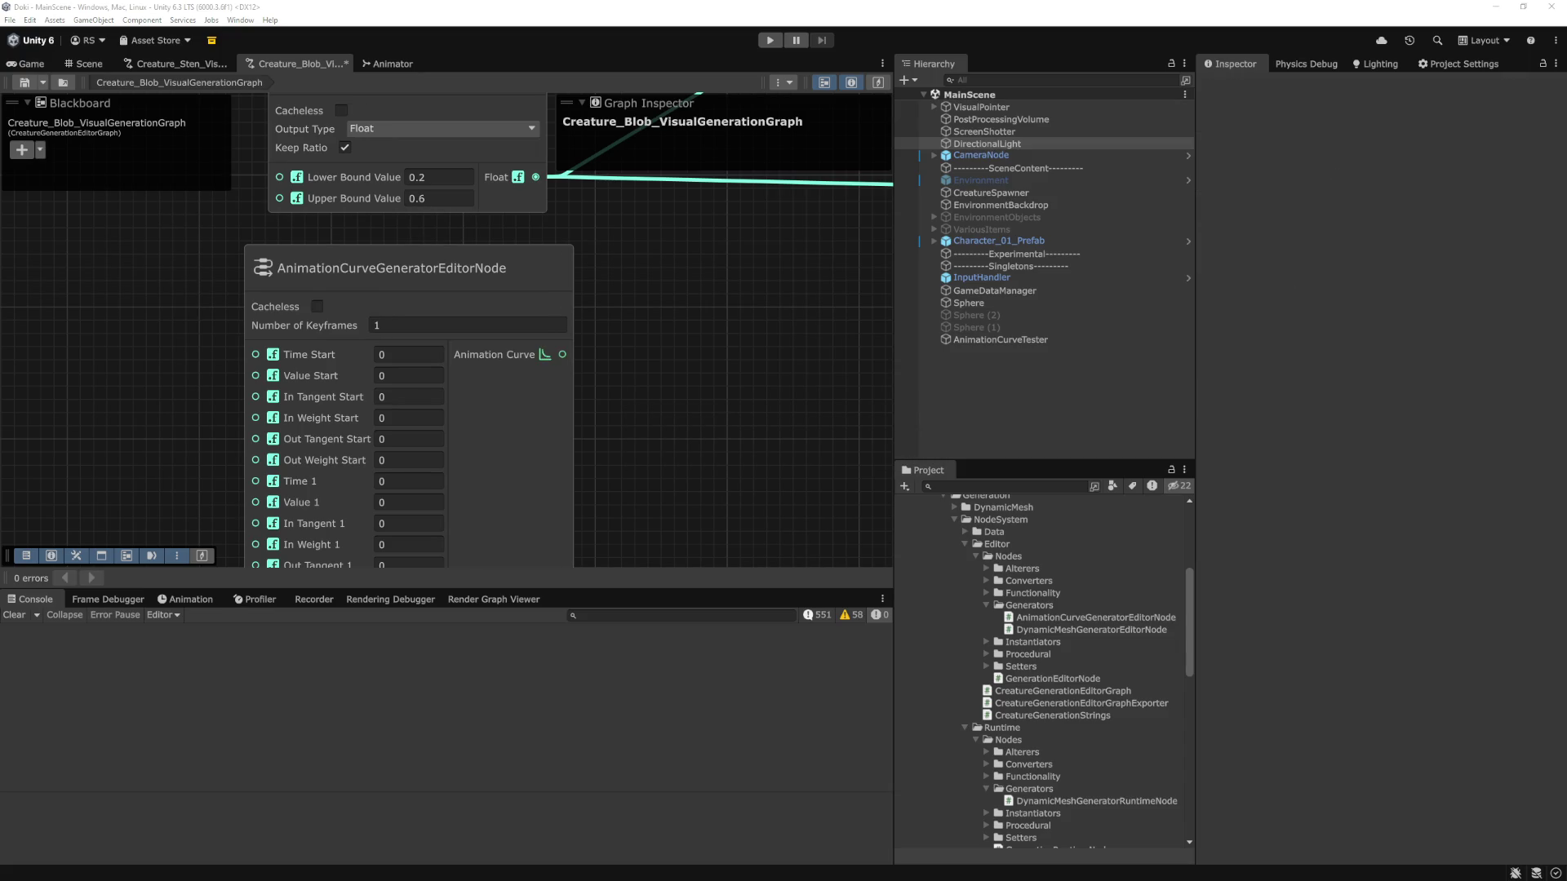
# Wire the curve node's Animation Curve output into DynamicMesh's Animation Curve input.
pyautogui.scroll(-4, 559, 382)
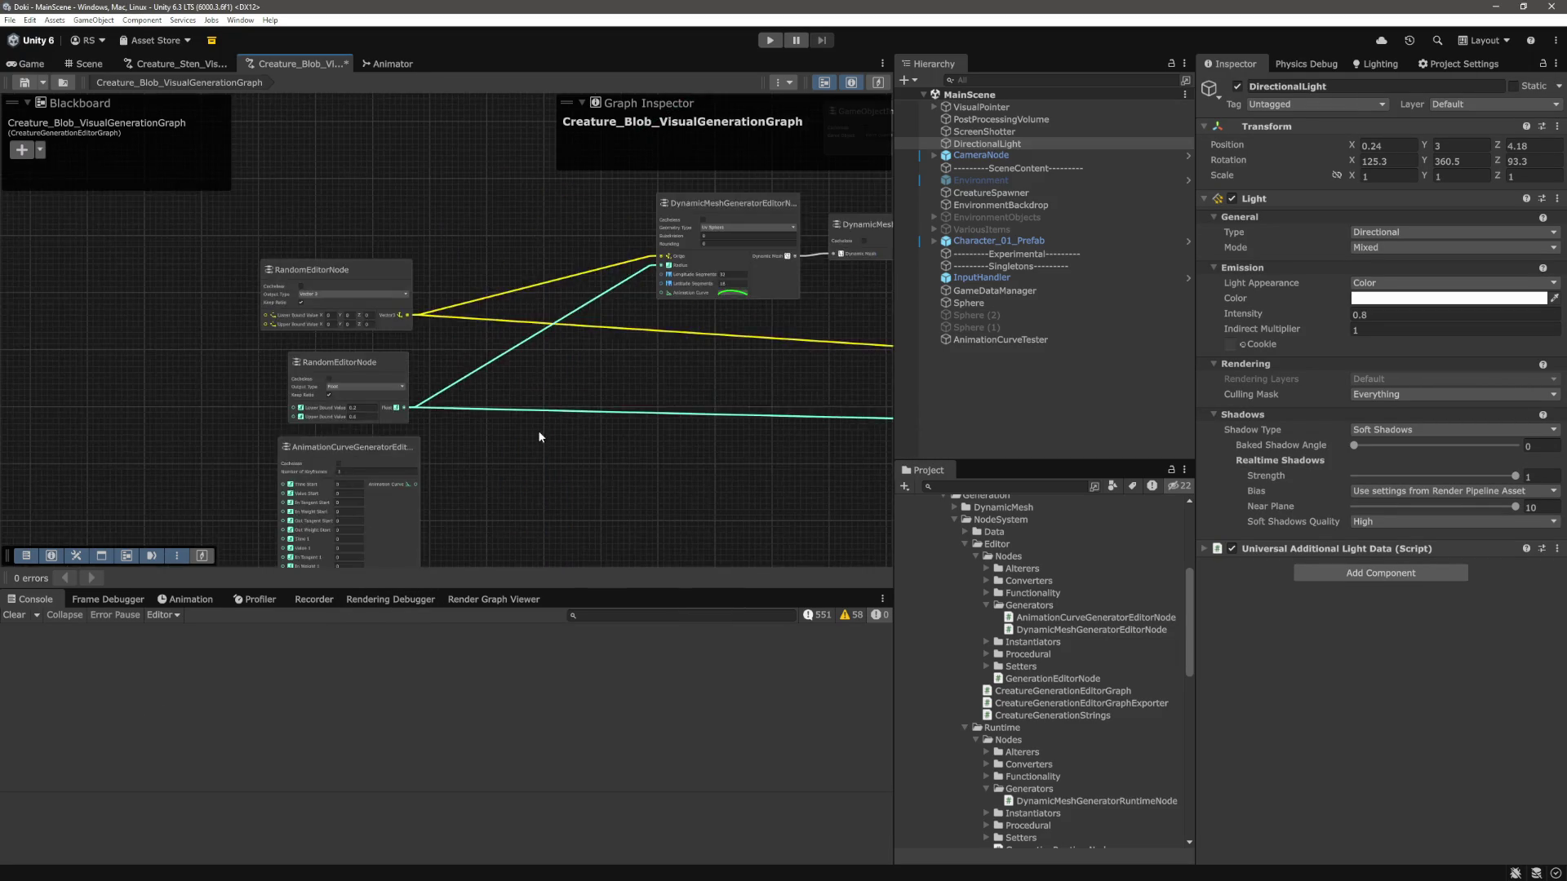
pyautogui.scroll(1, 404, 499)
pyautogui.moveTo(384, 493); pyautogui.dragTo(707, 241)
pyautogui.scroll(-3, 694, 515)
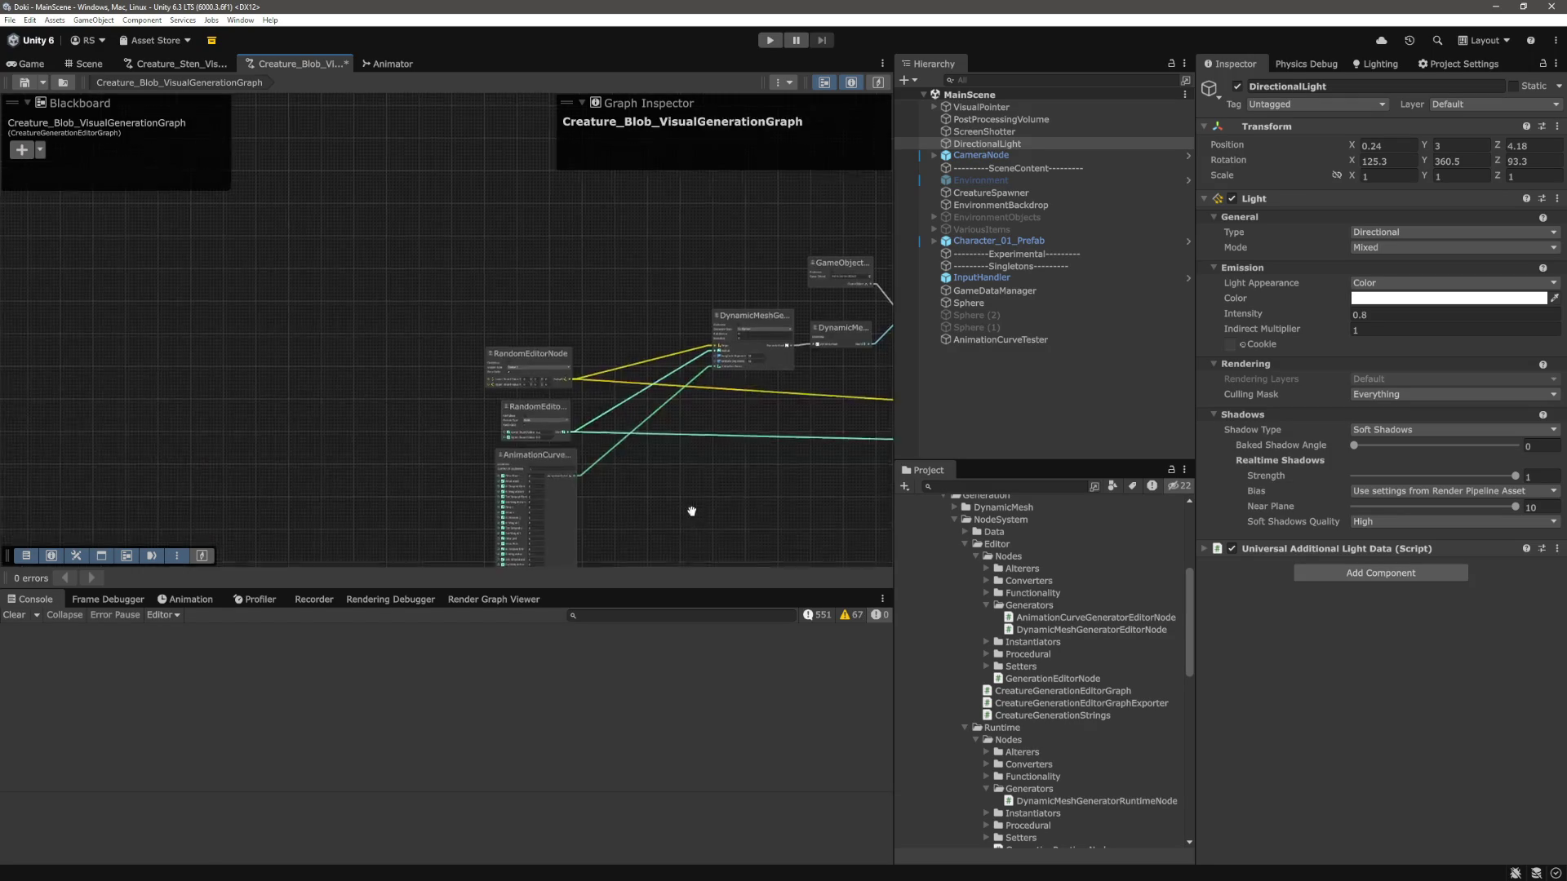
pyautogui.scroll(1, 579, 551)
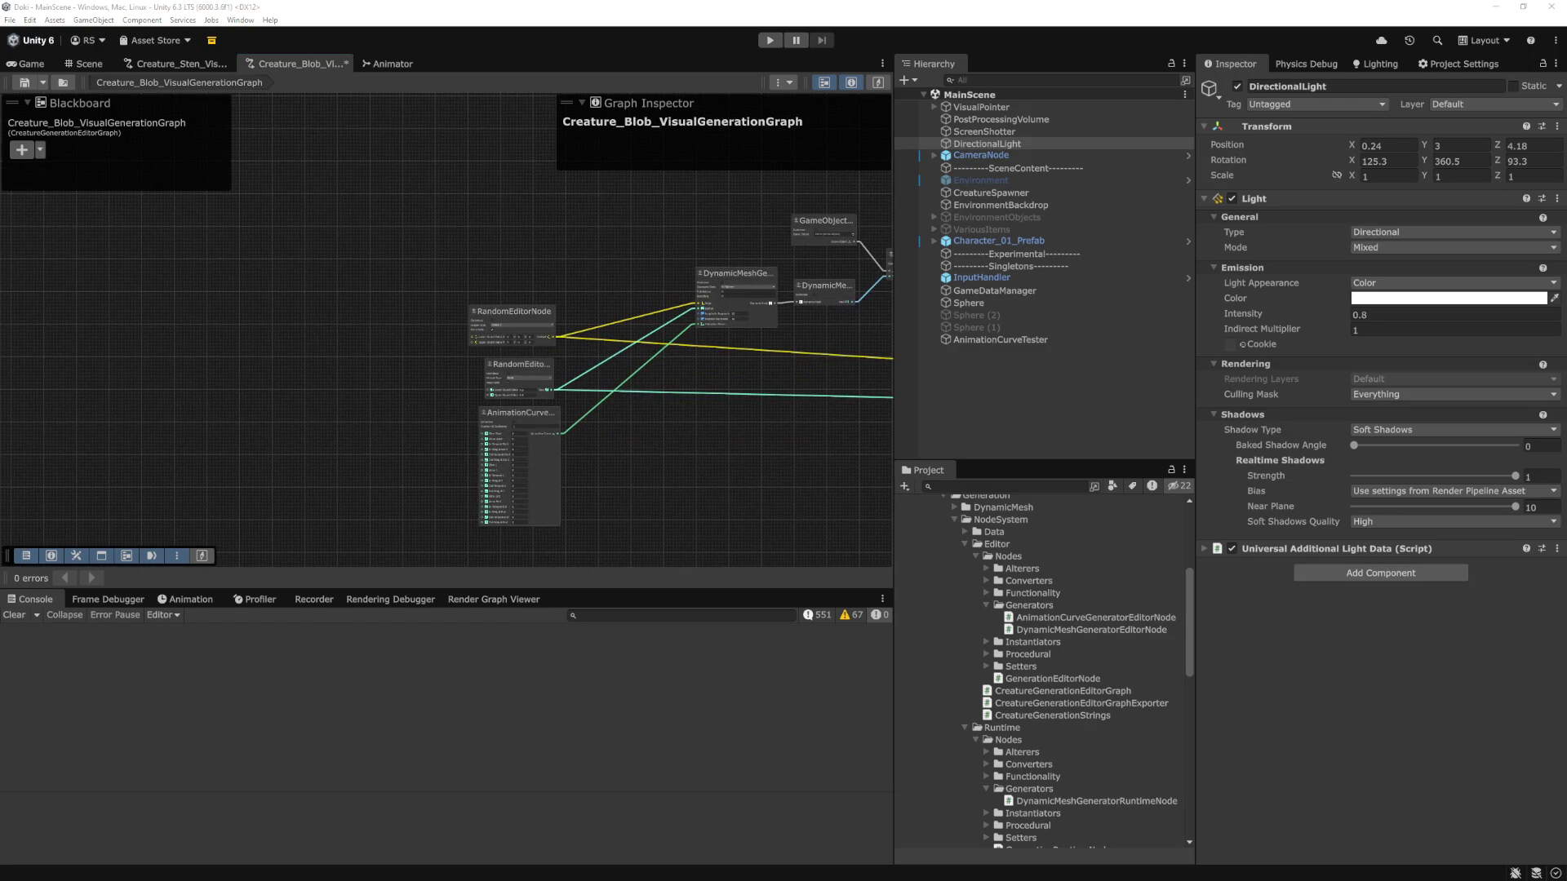
# Pan and zoom around the graph to review the Random, curve and mesh generator nodes.
pyautogui.click(594, 493)
pyautogui.scroll(6, 489, 441)
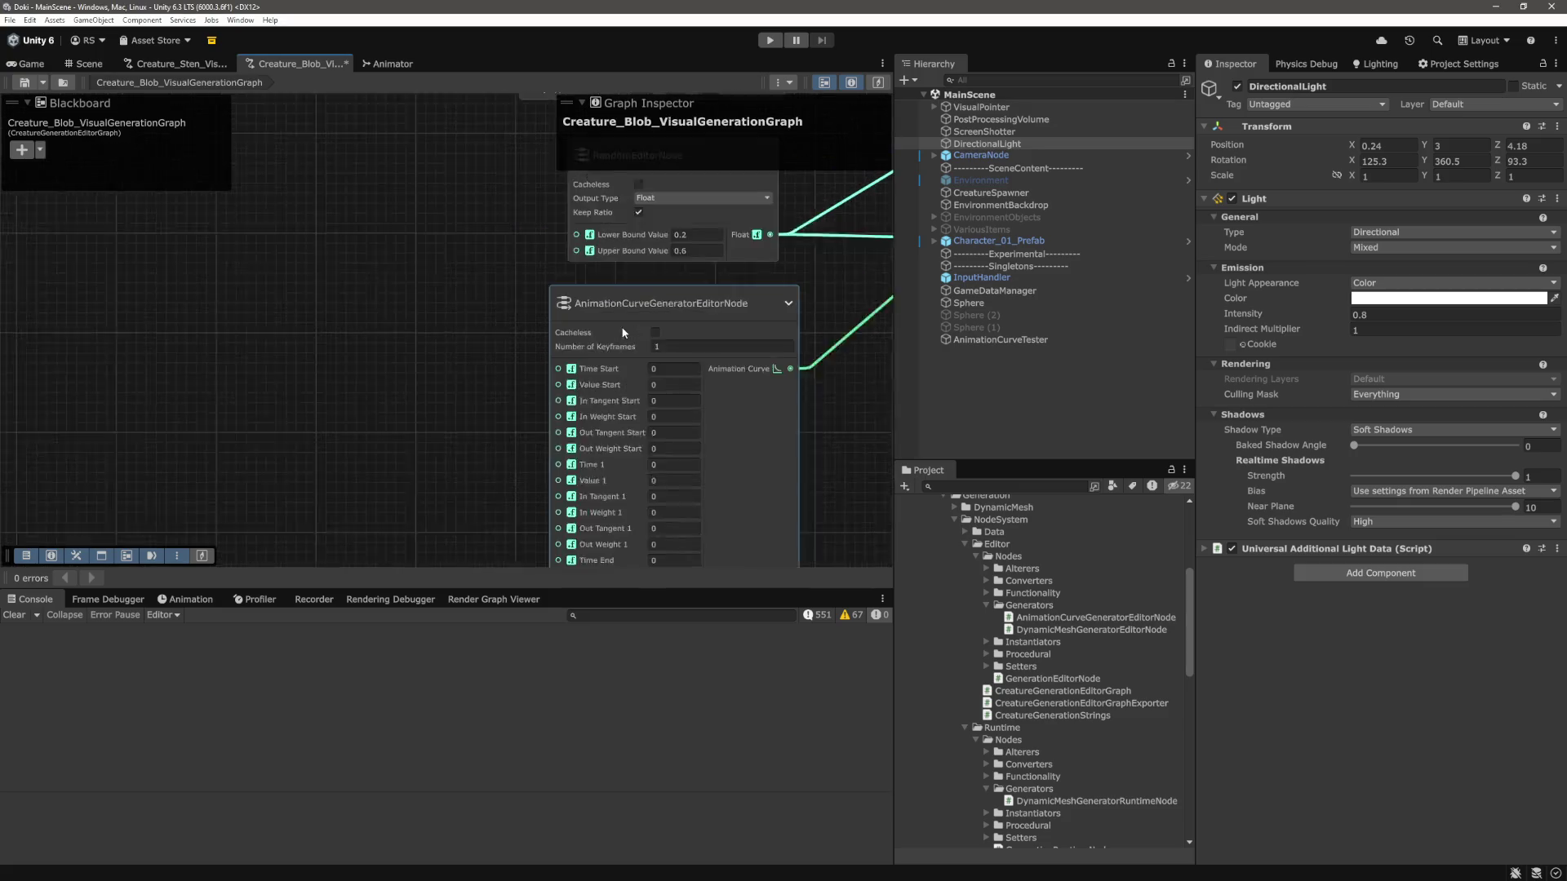
pyautogui.scroll(-2, 455, 353)
pyautogui.moveTo(454, 341); pyautogui.dragTo(466, 402)
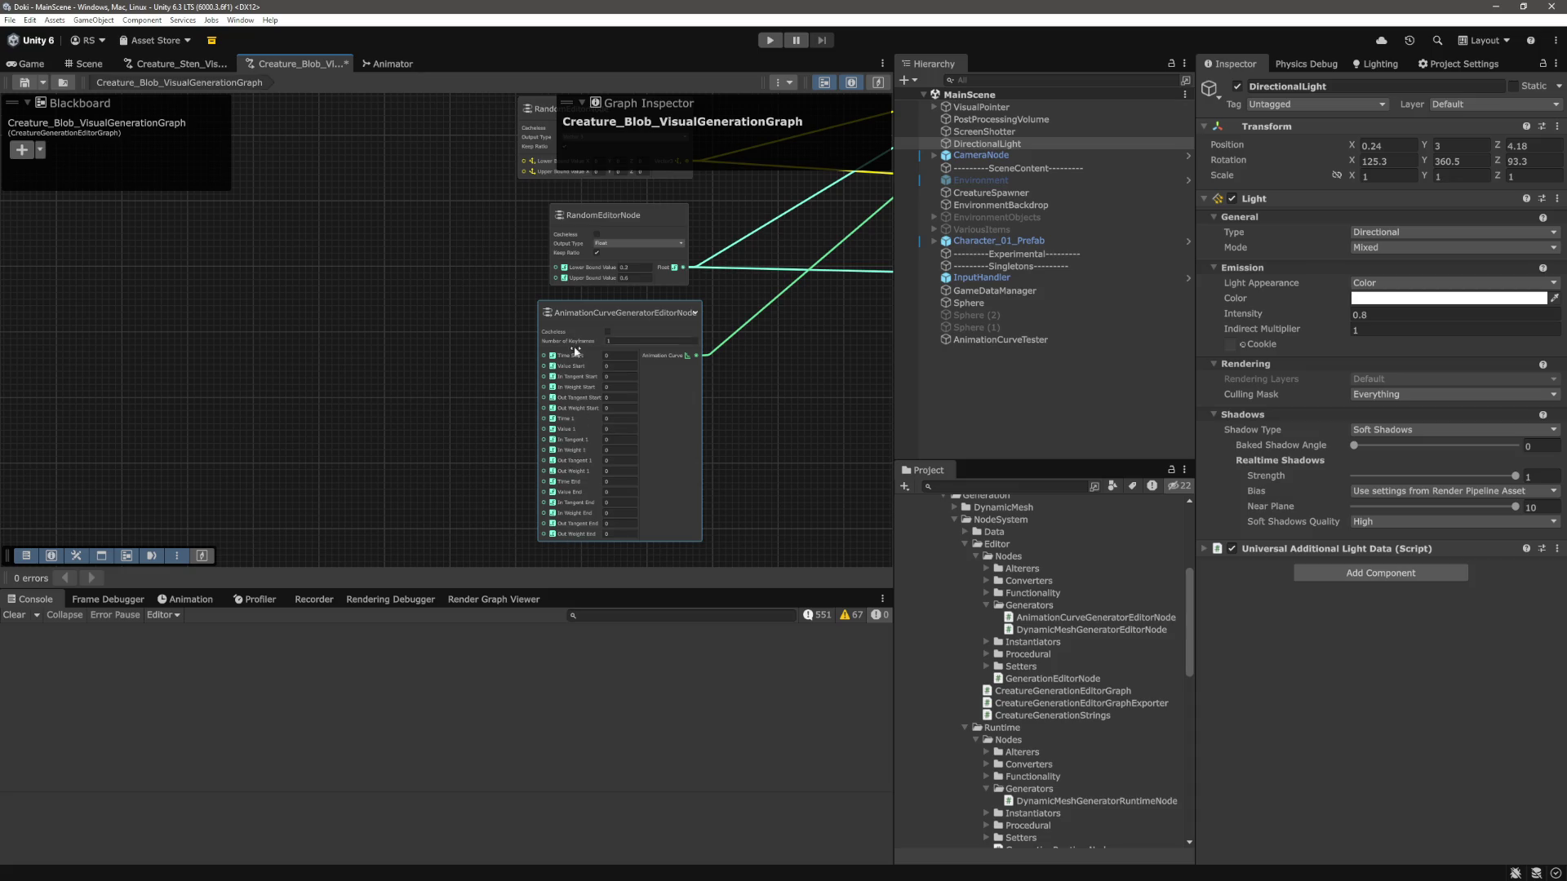
pyautogui.scroll(3, 507, 383)
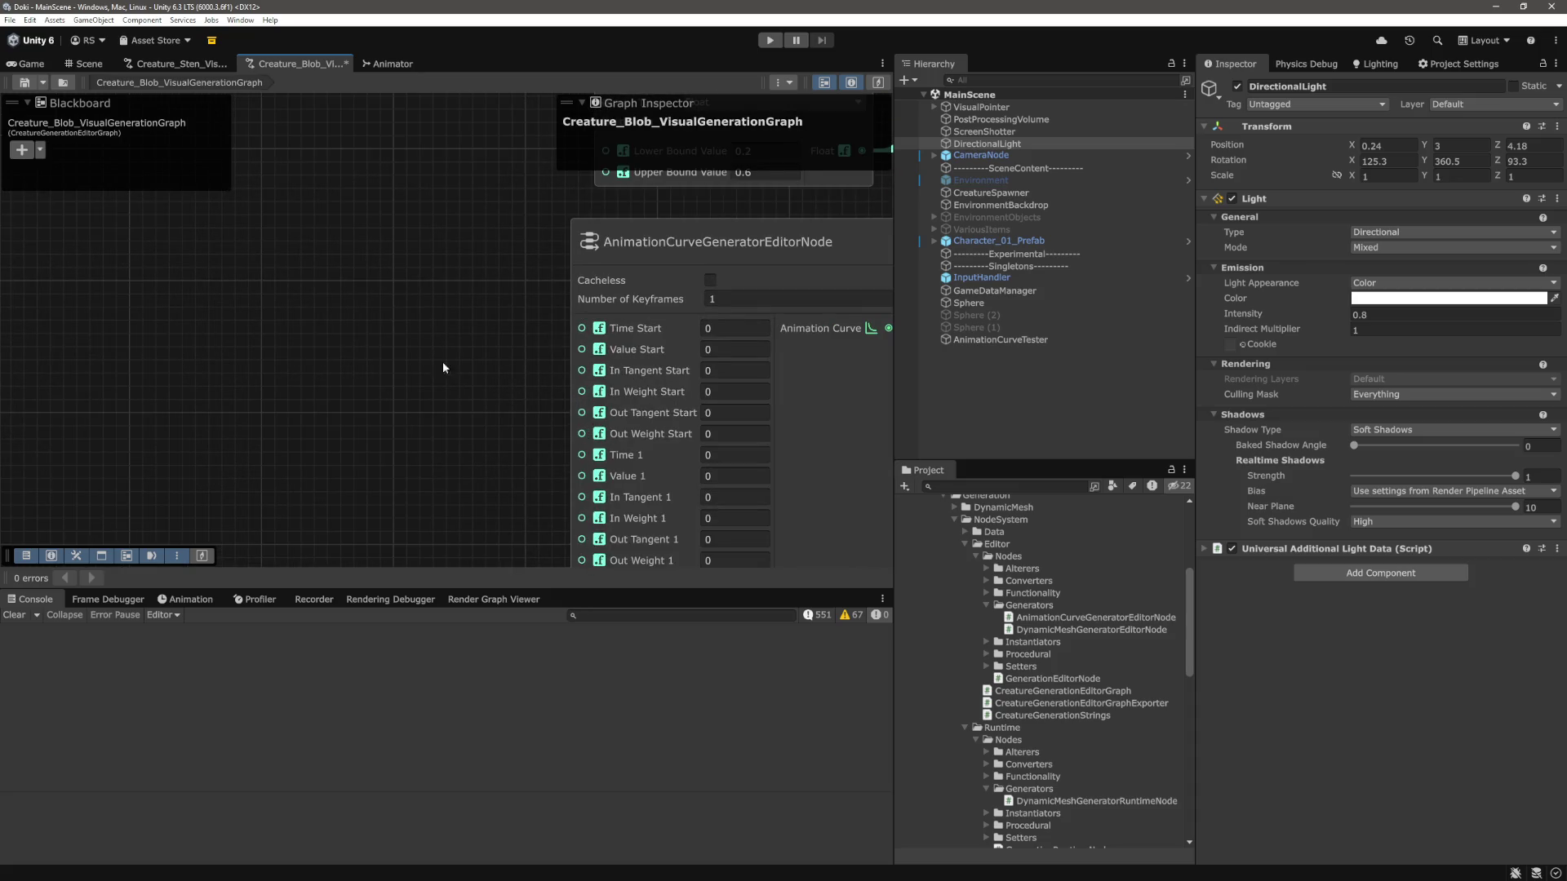
pyautogui.scroll(-2, 445, 351)
pyautogui.scroll(-5, 433, 332)
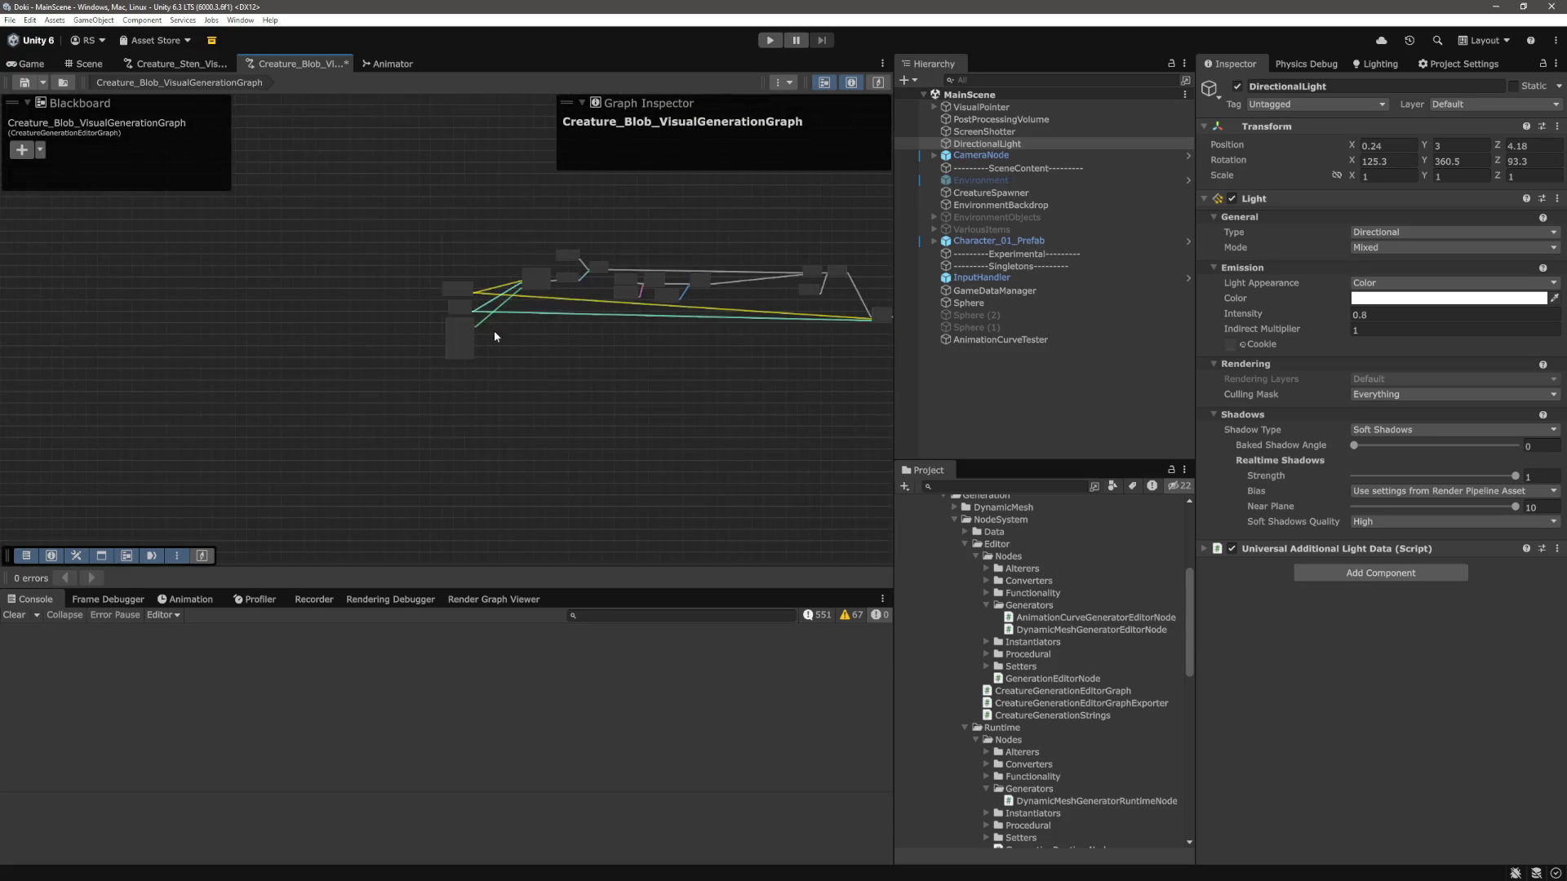
pyautogui.scroll(2, 544, 434)
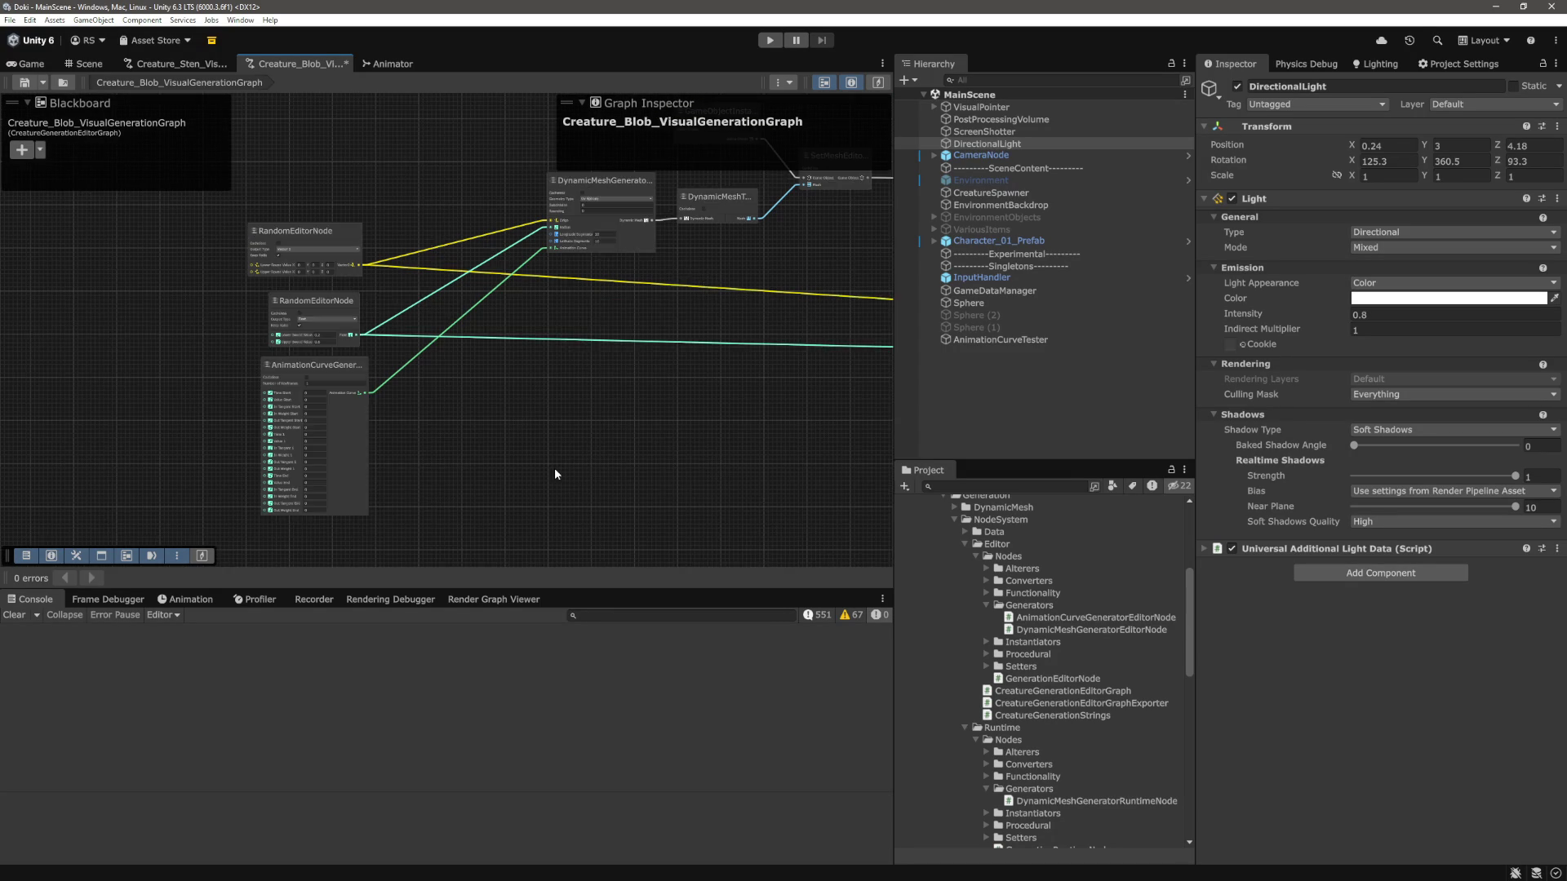
pyautogui.moveTo(504, 462); pyautogui.dragTo(522, 511)
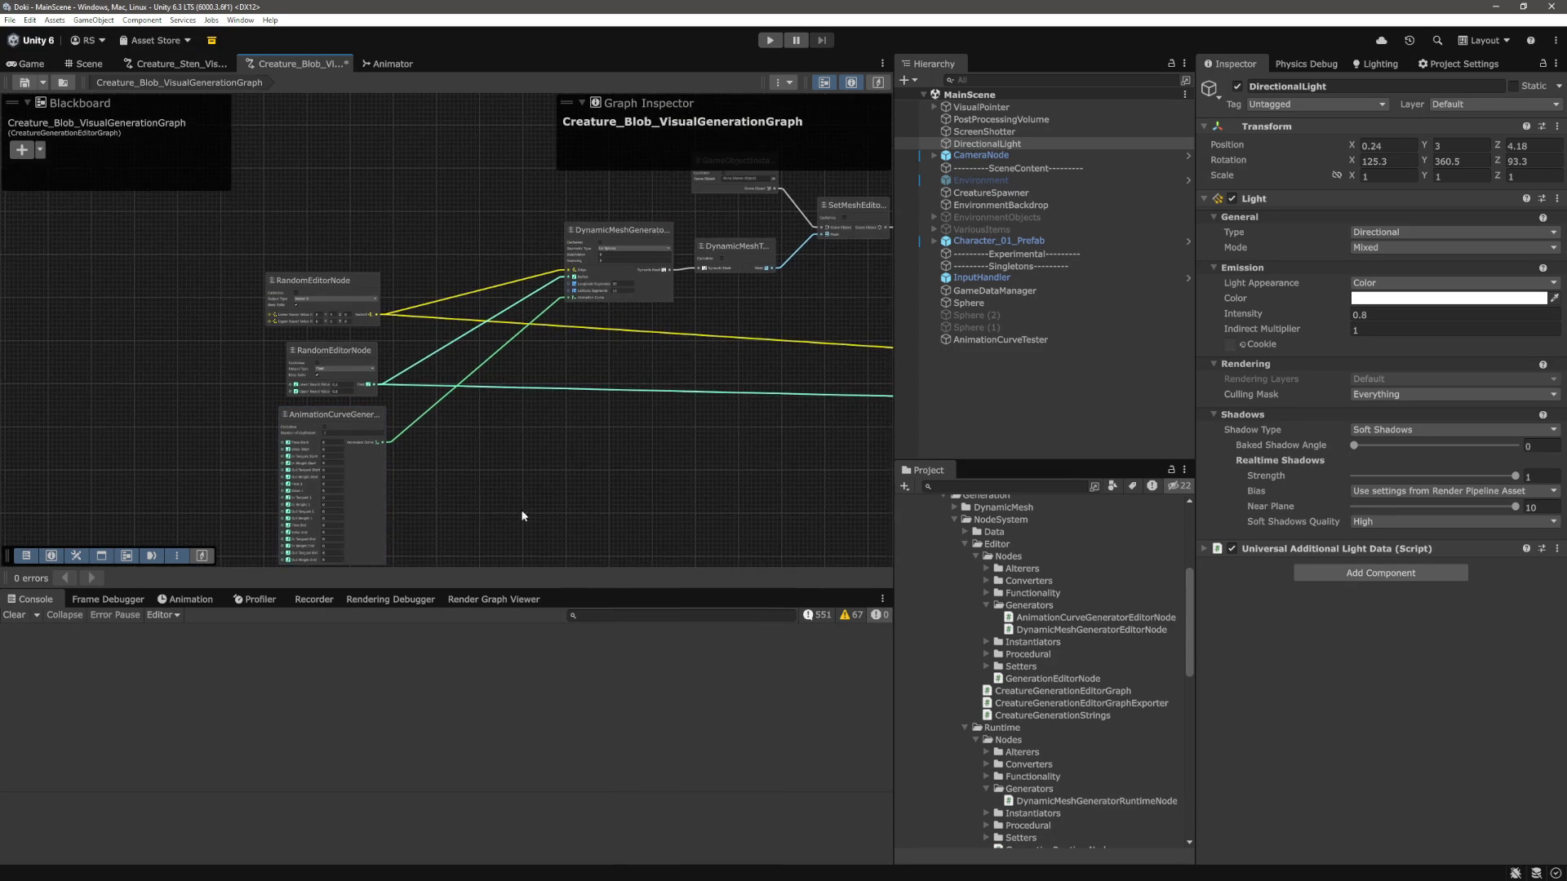
pyautogui.scroll(6, 285, 485)
pyautogui.scroll(-3, 376, 427)
pyautogui.scroll(-2, 678, 449)
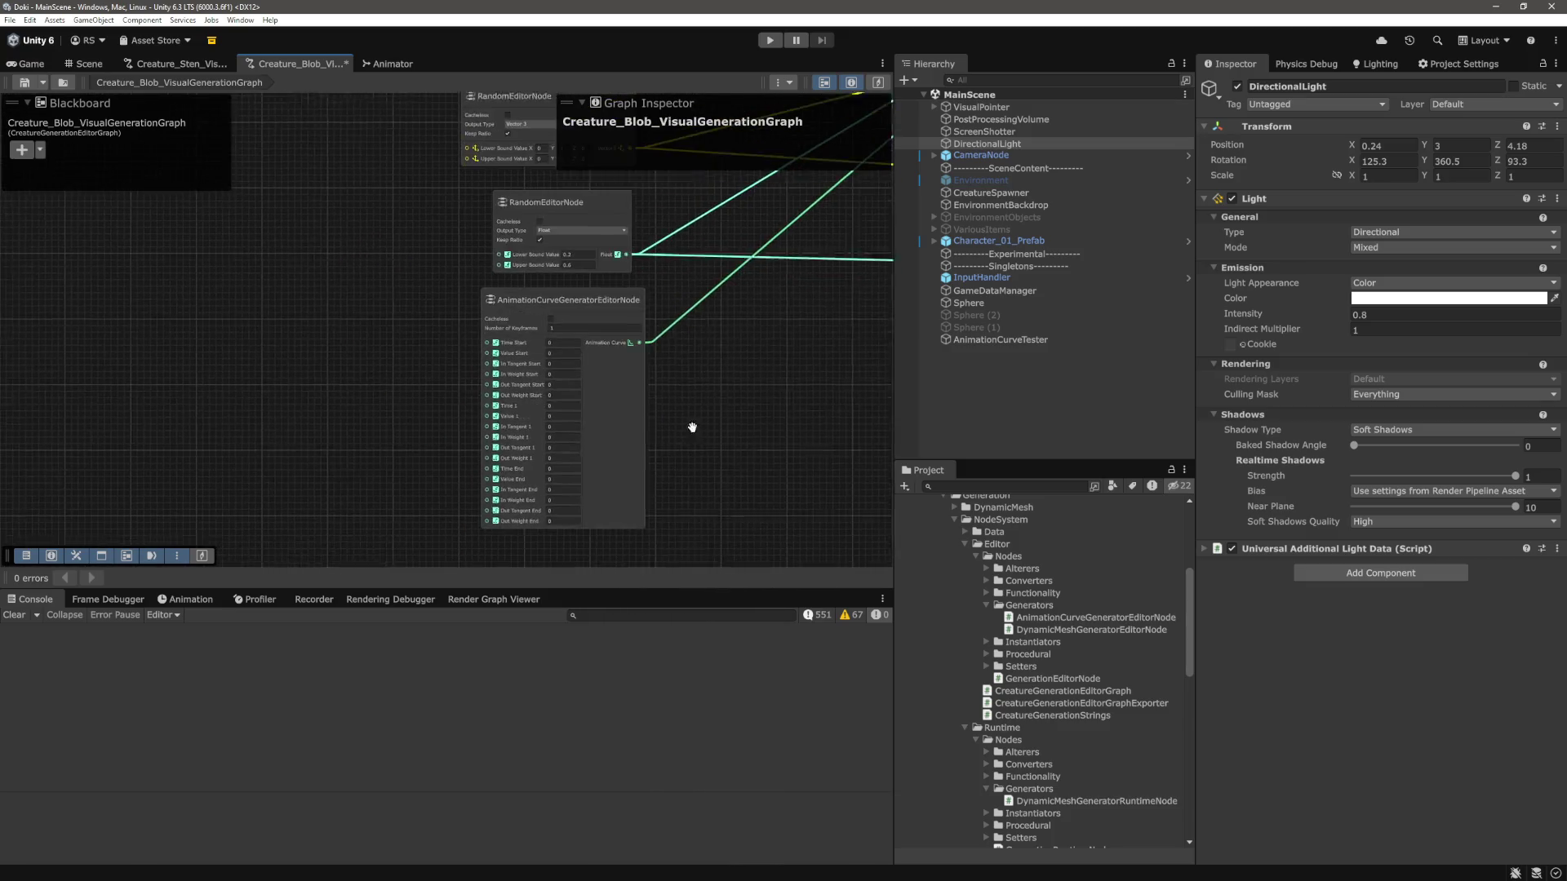
pyautogui.scroll(4, 370, 409)
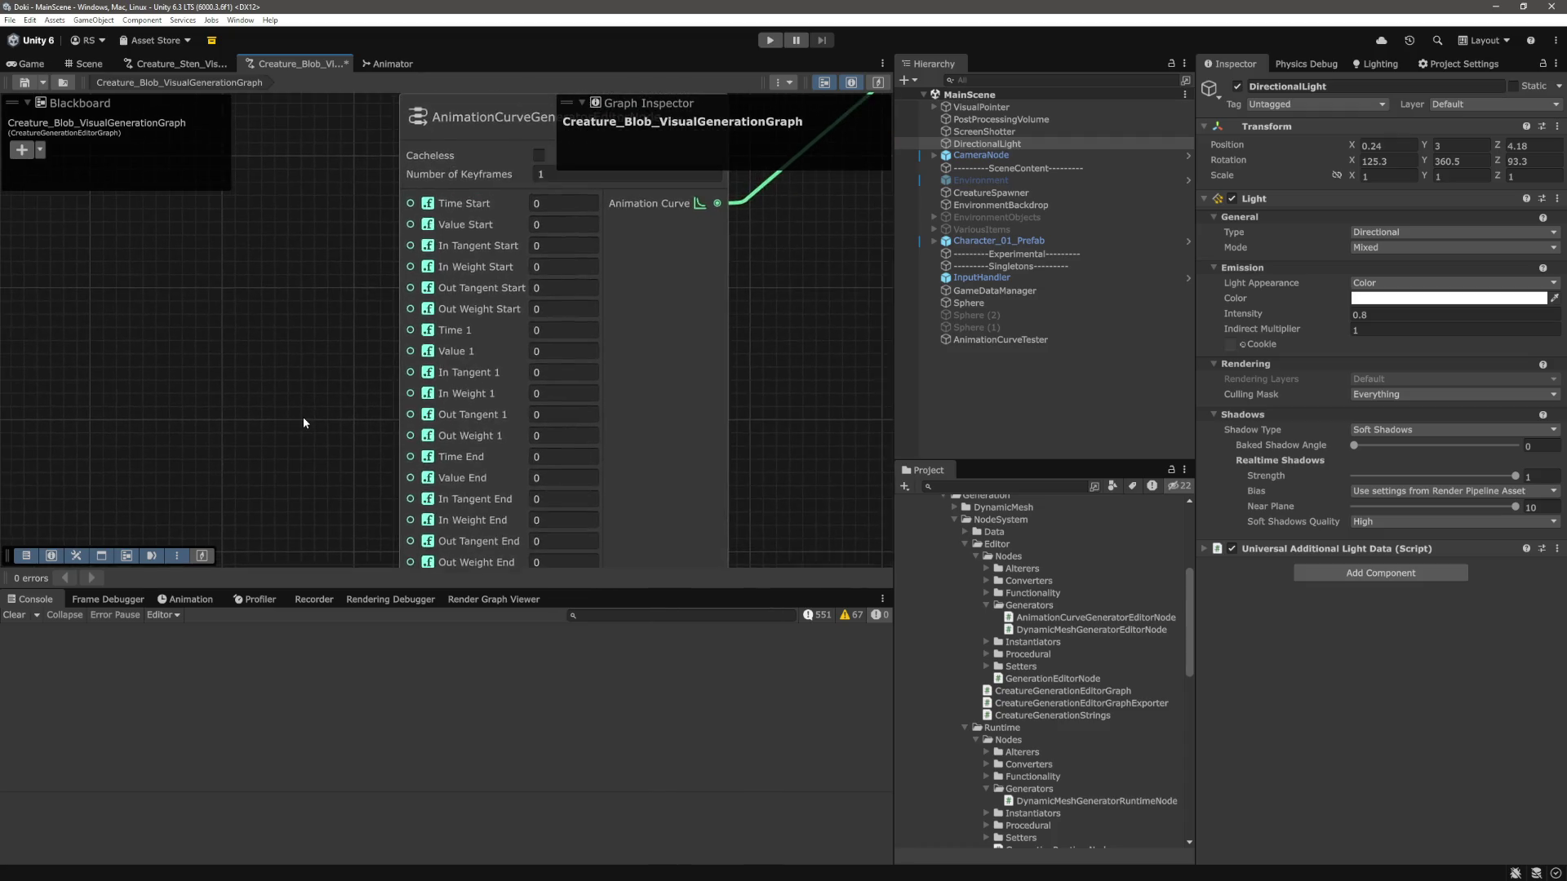
pyautogui.scroll(-3, 304, 422)
pyautogui.scroll(3, 634, 427)
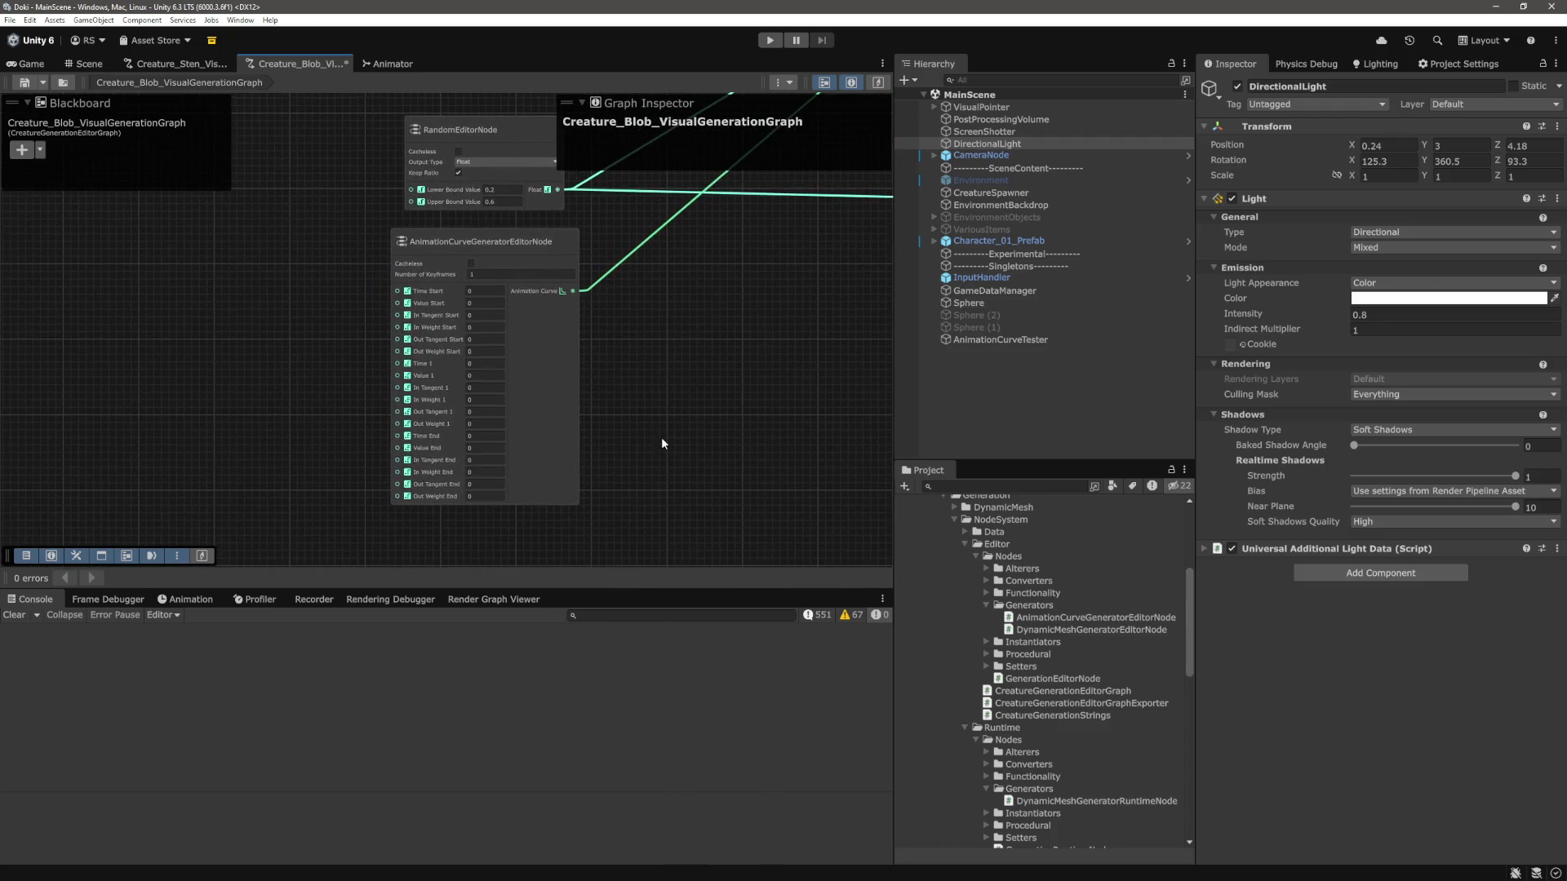
pyautogui.moveTo(684, 407)
pyautogui.mouseDown()
pyautogui.moveTo(574, 444)
pyautogui.moveTo(579, 470)
pyautogui.mouseUp()
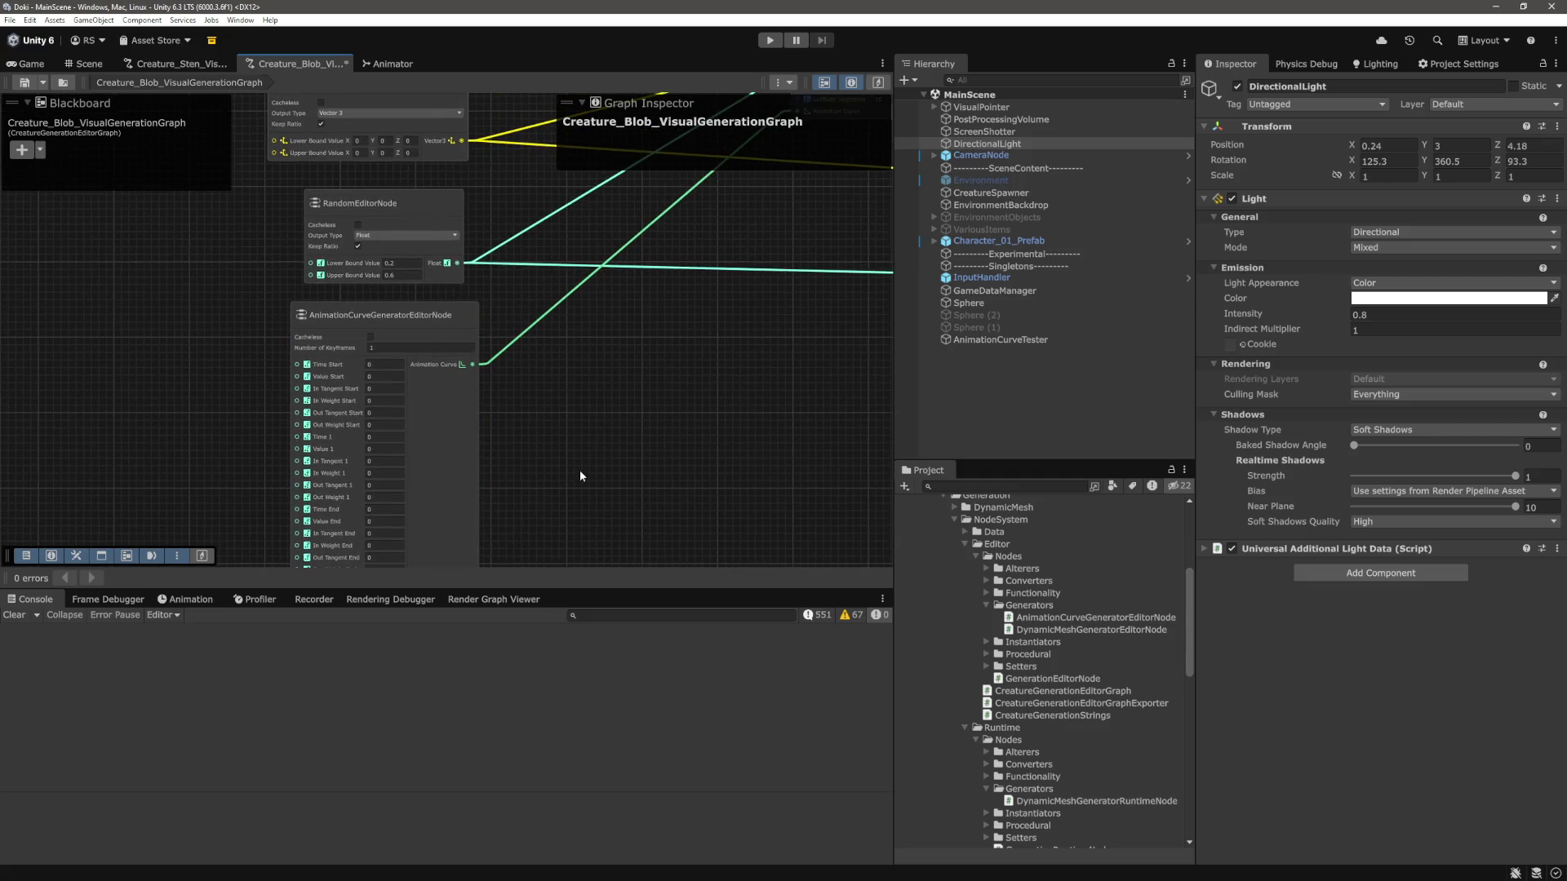
pyautogui.scroll(2, 635, 396)
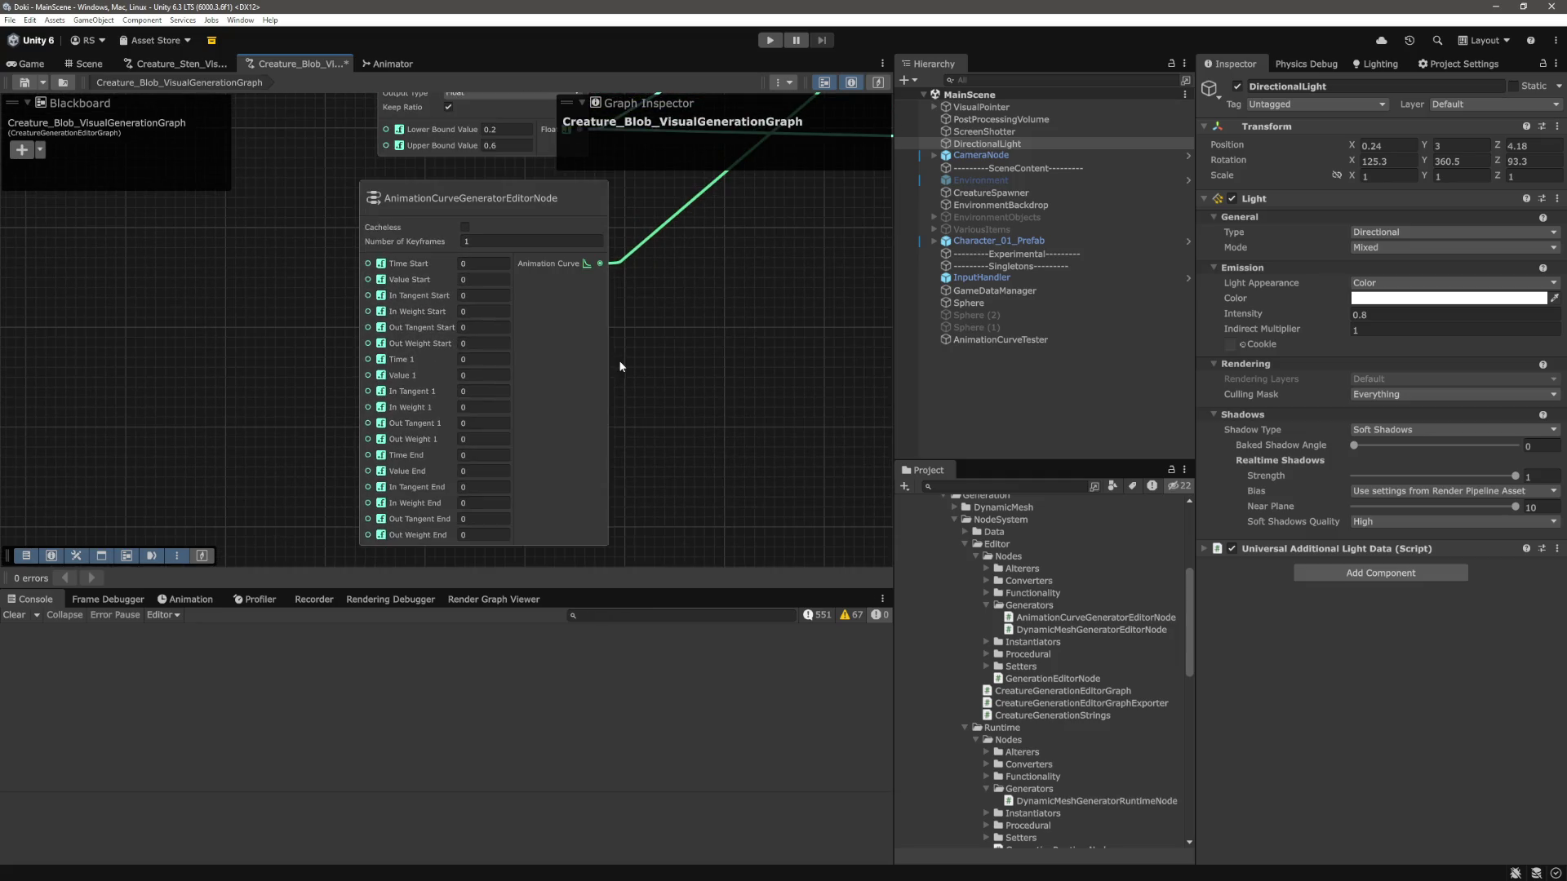
pyautogui.scroll(-3, 314, 343)
pyautogui.moveTo(722, 395)
pyautogui.mouseDown()
pyautogui.moveTo(542, 535)
pyautogui.moveTo(603, 430)
pyautogui.mouseUp()
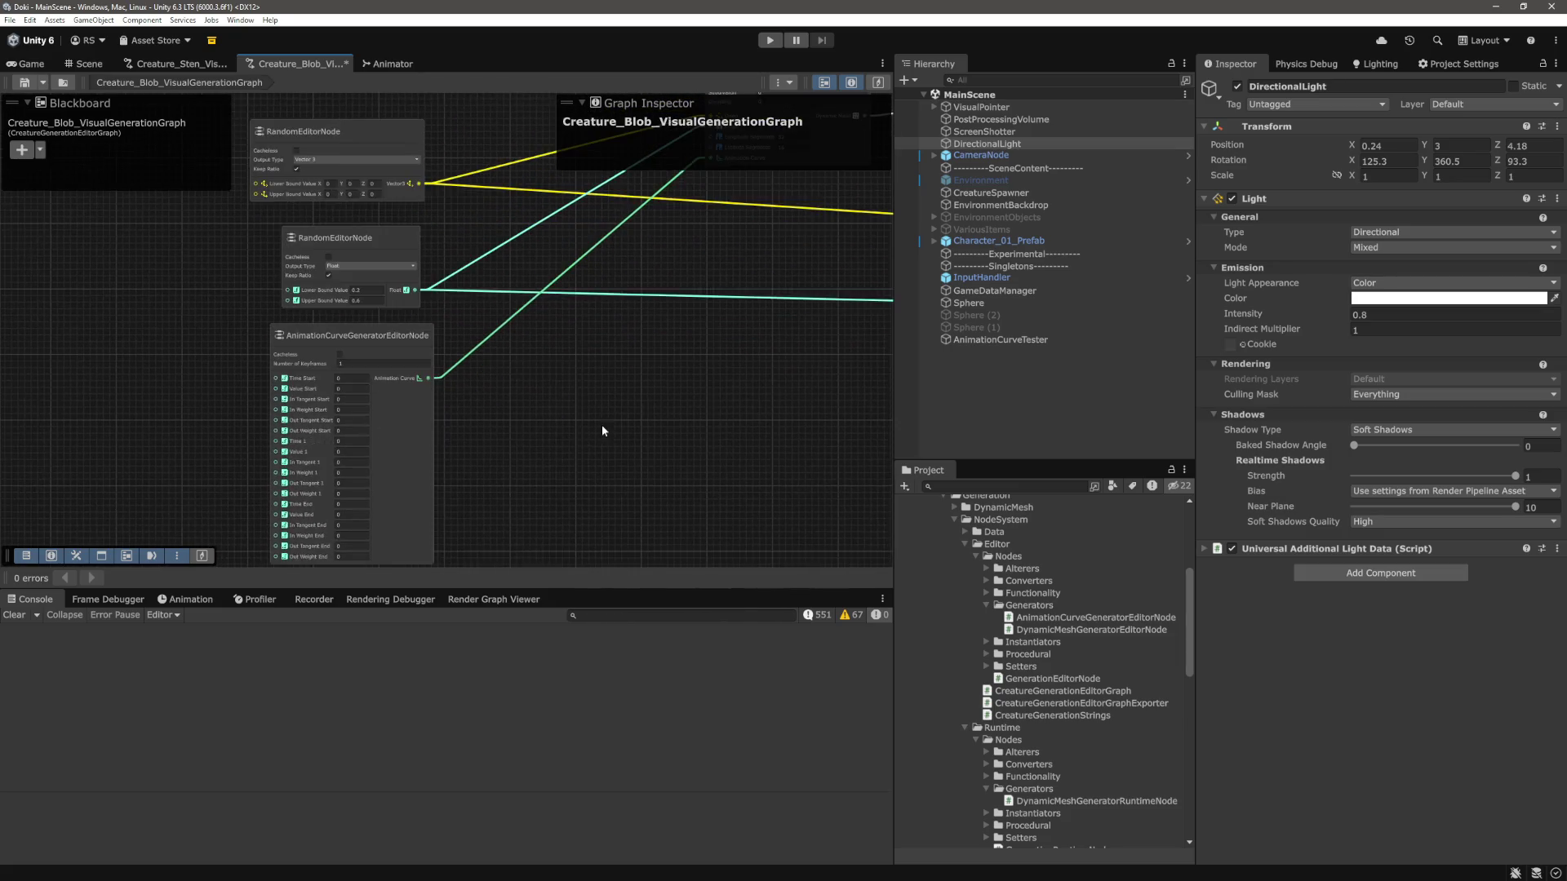
pyautogui.scroll(4, 602, 430)
pyautogui.scroll(-1, 363, 404)
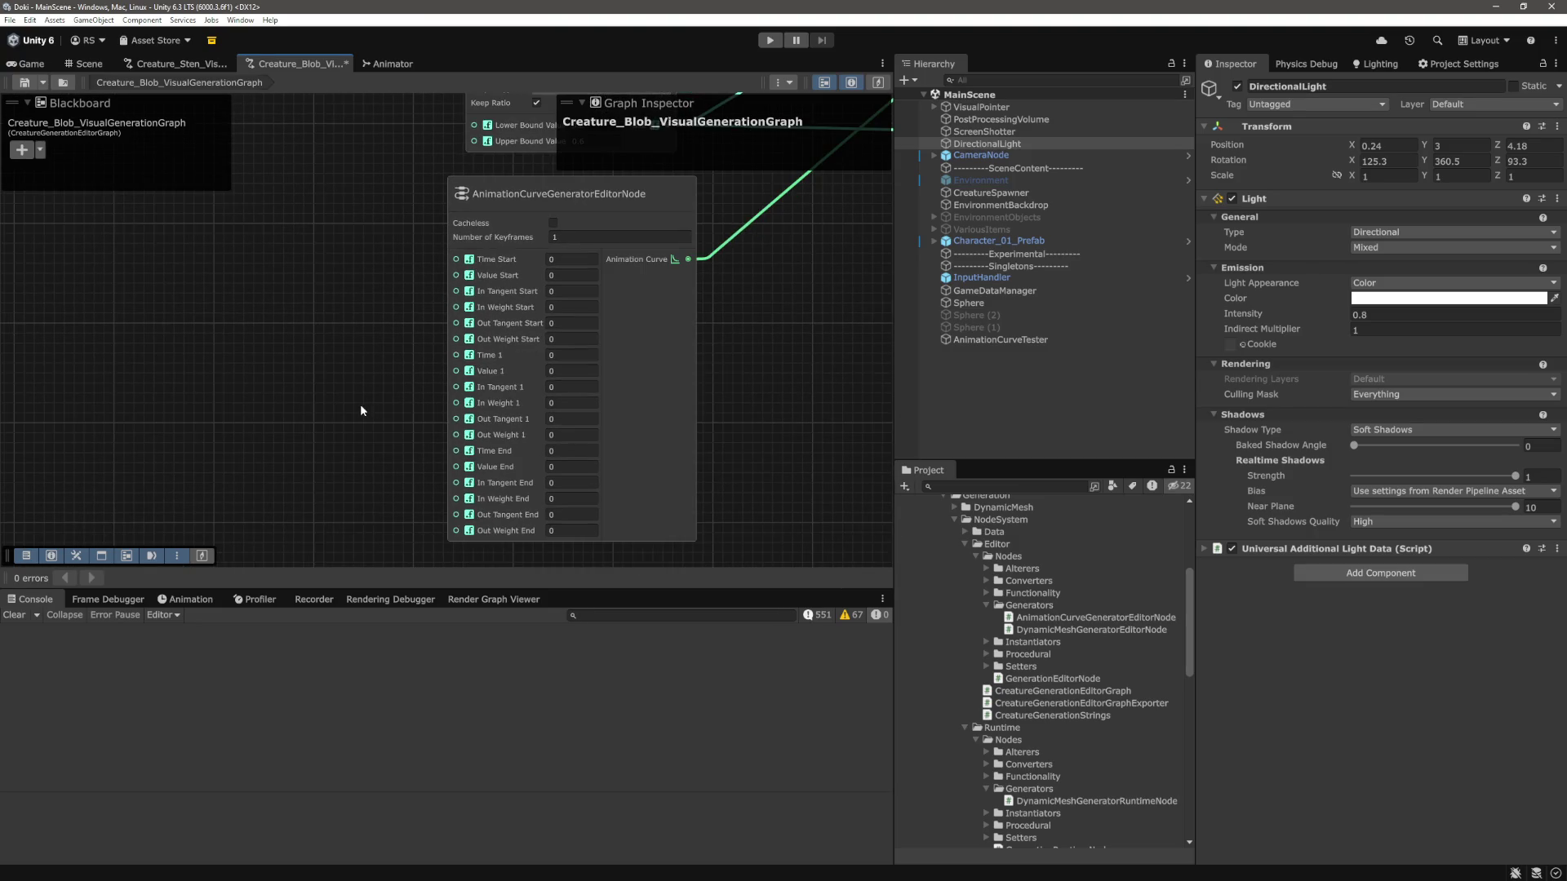
pyautogui.scroll(-1, 361, 410)
pyautogui.scroll(-3, 360, 404)
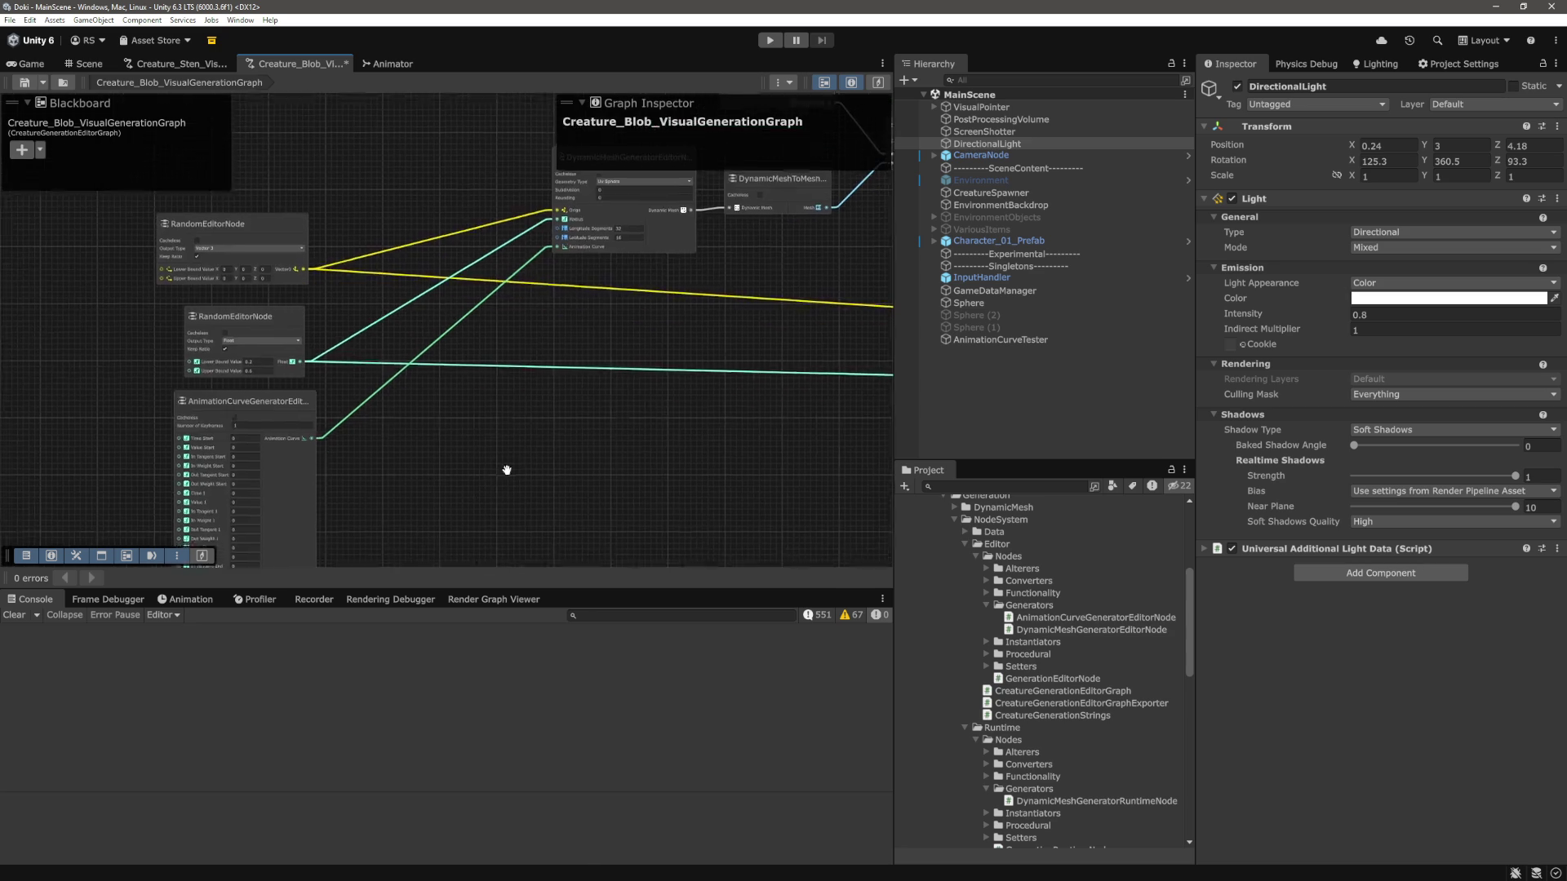
pyautogui.moveTo(492, 494); pyautogui.dragTo(577, 438)
pyautogui.press('a')
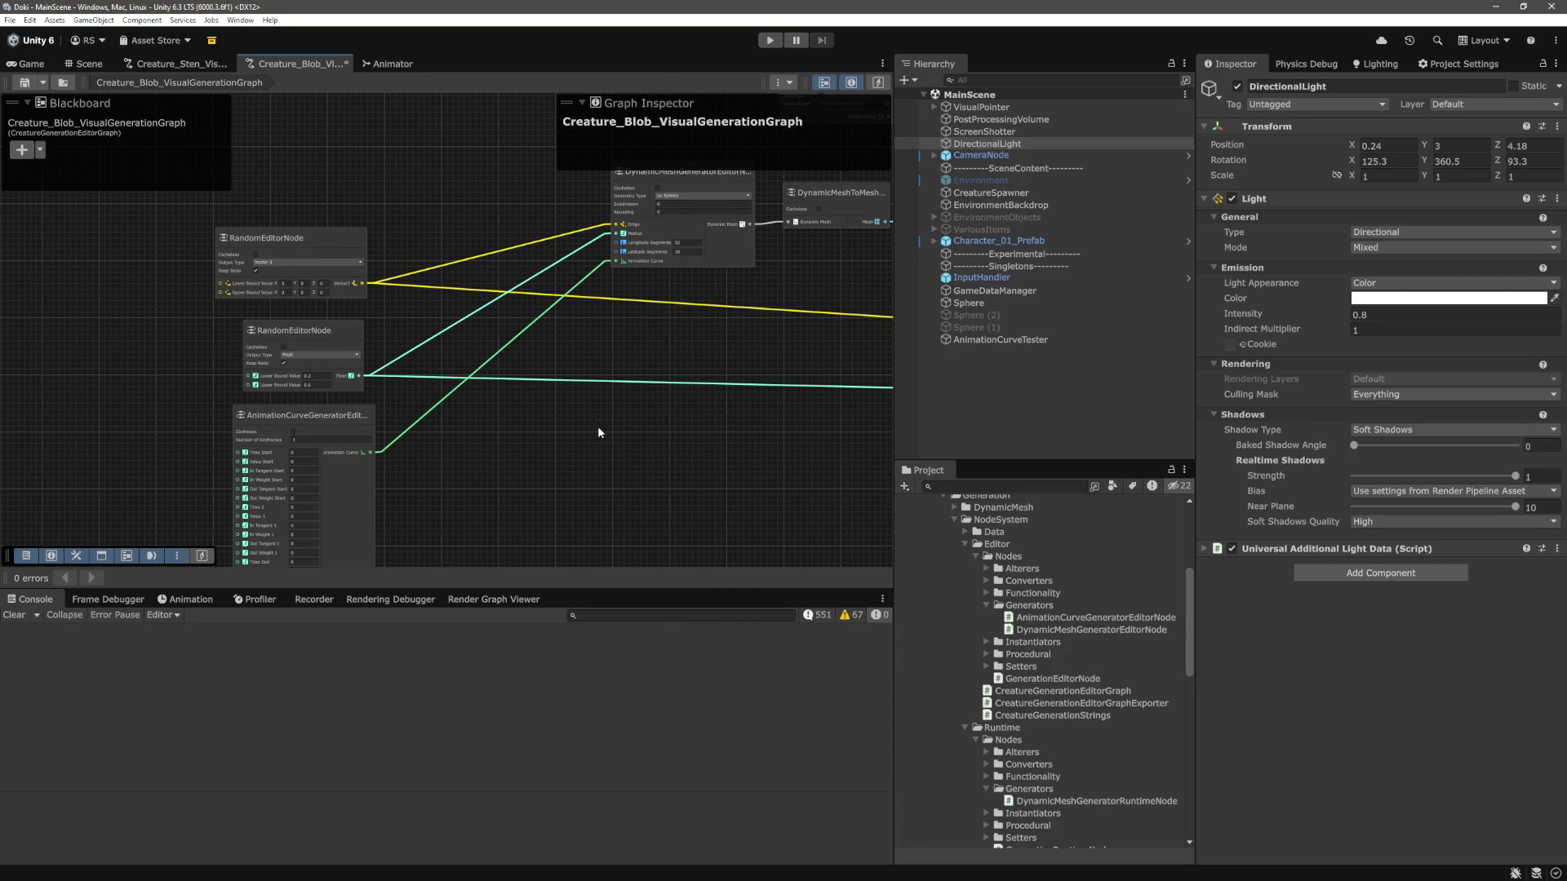
pyautogui.scroll(5, 312, 321)
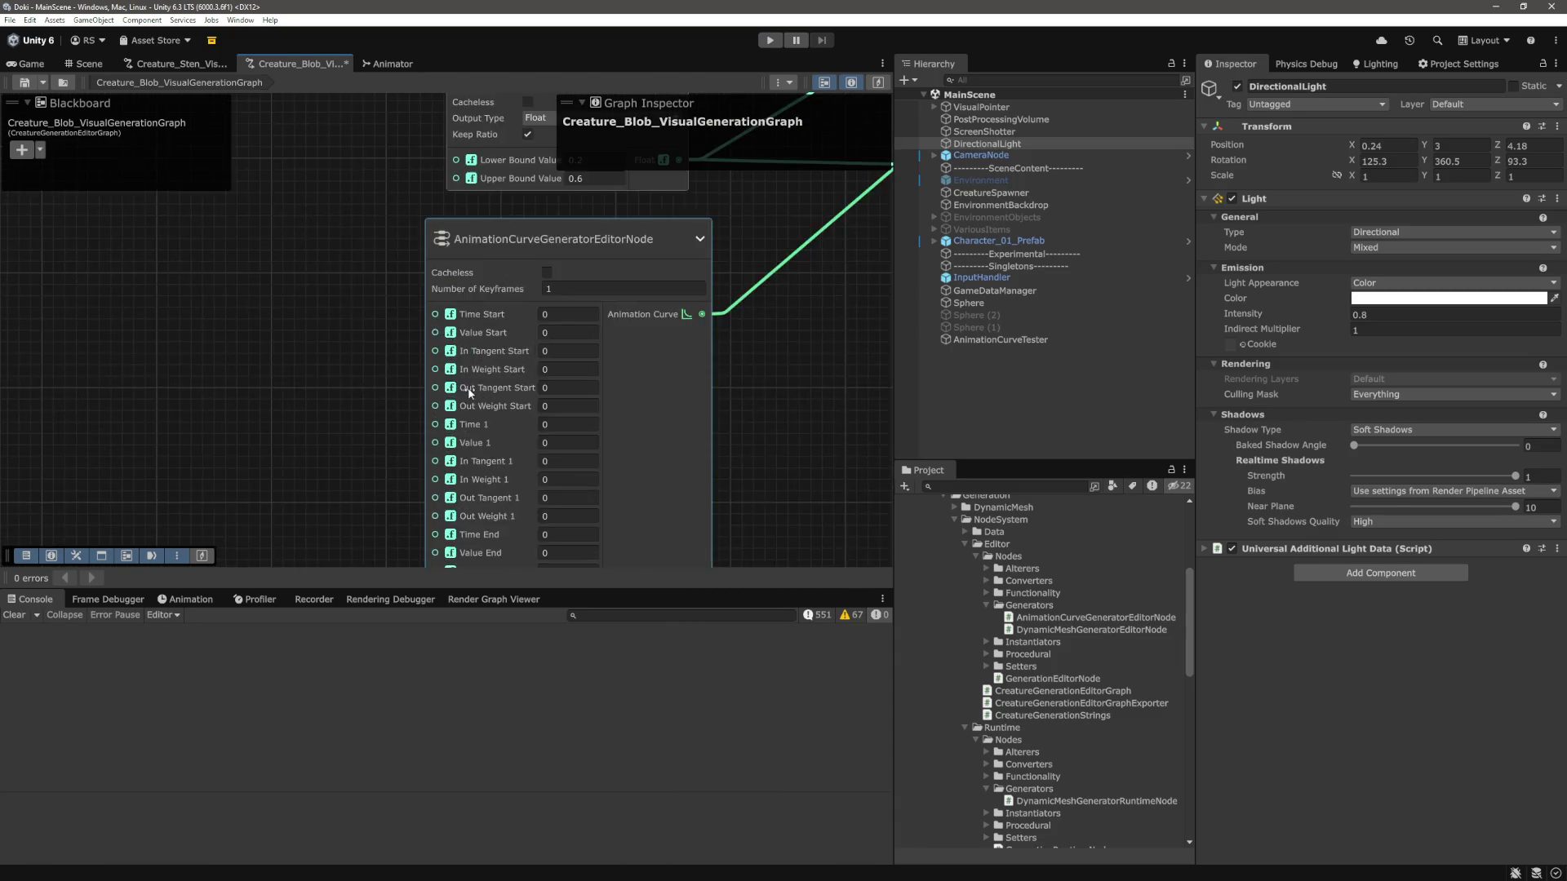
pyautogui.click(492, 219)
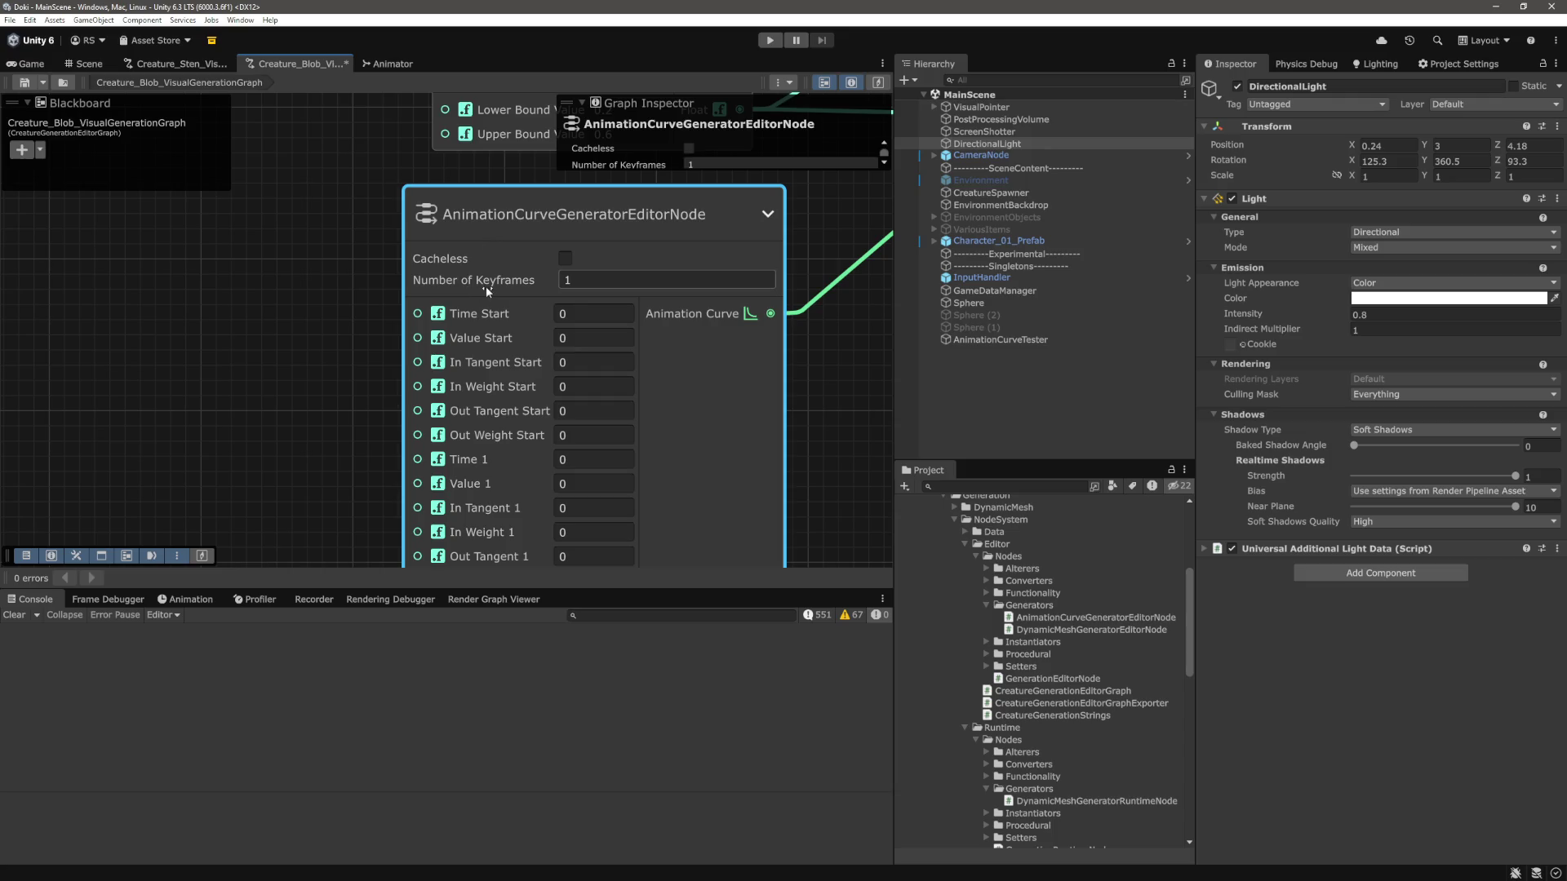
pyautogui.scroll(-5, 330, 297)
pyautogui.scroll(3, 329, 304)
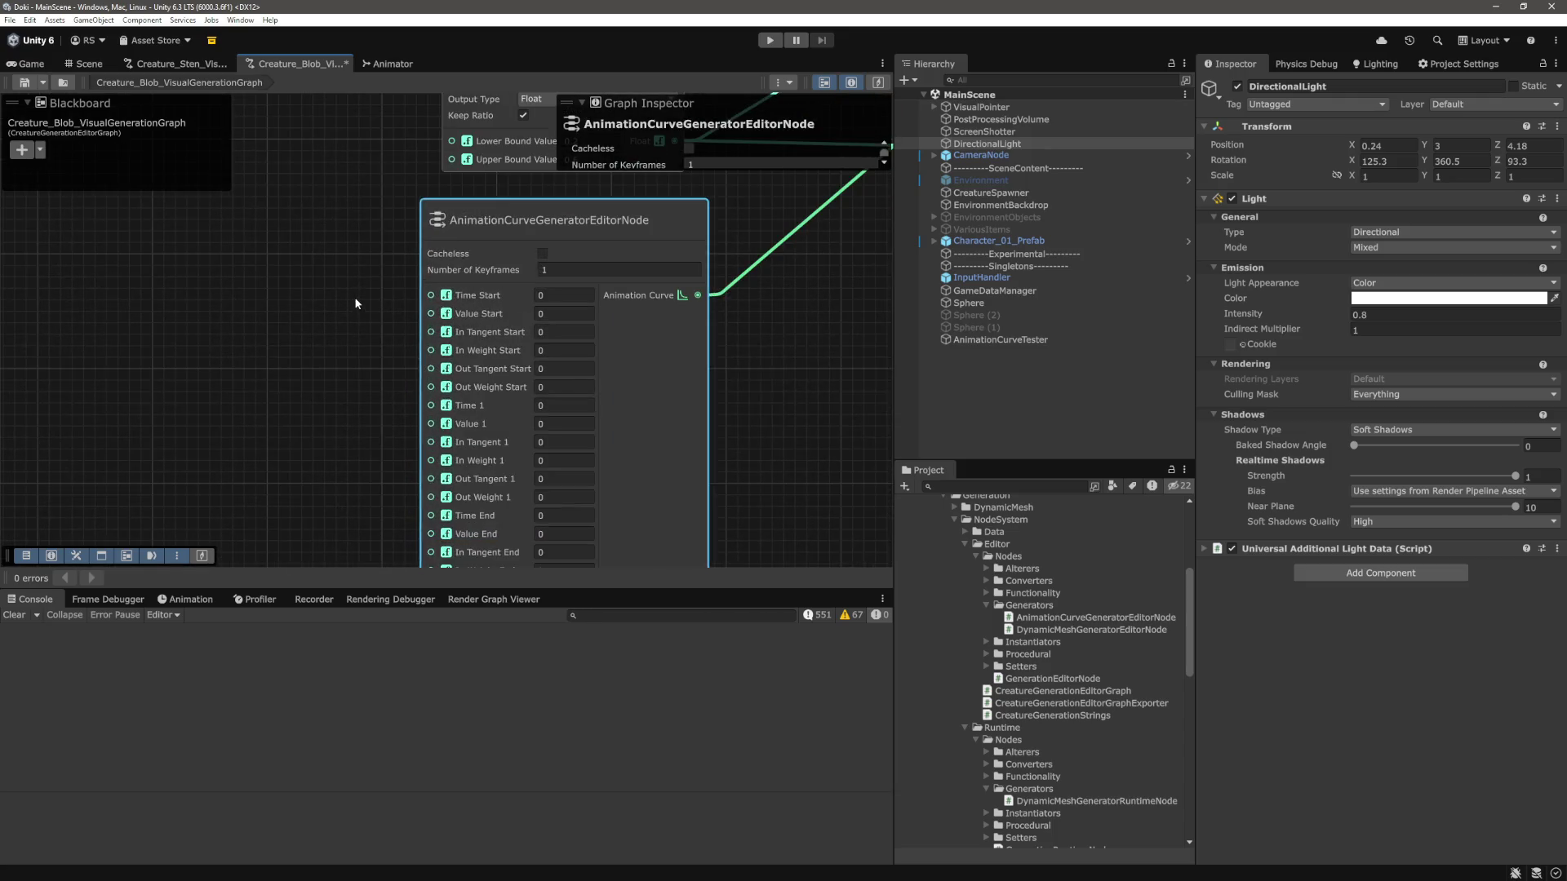
pyautogui.click(354, 302)
pyautogui.scroll(-1, 355, 302)
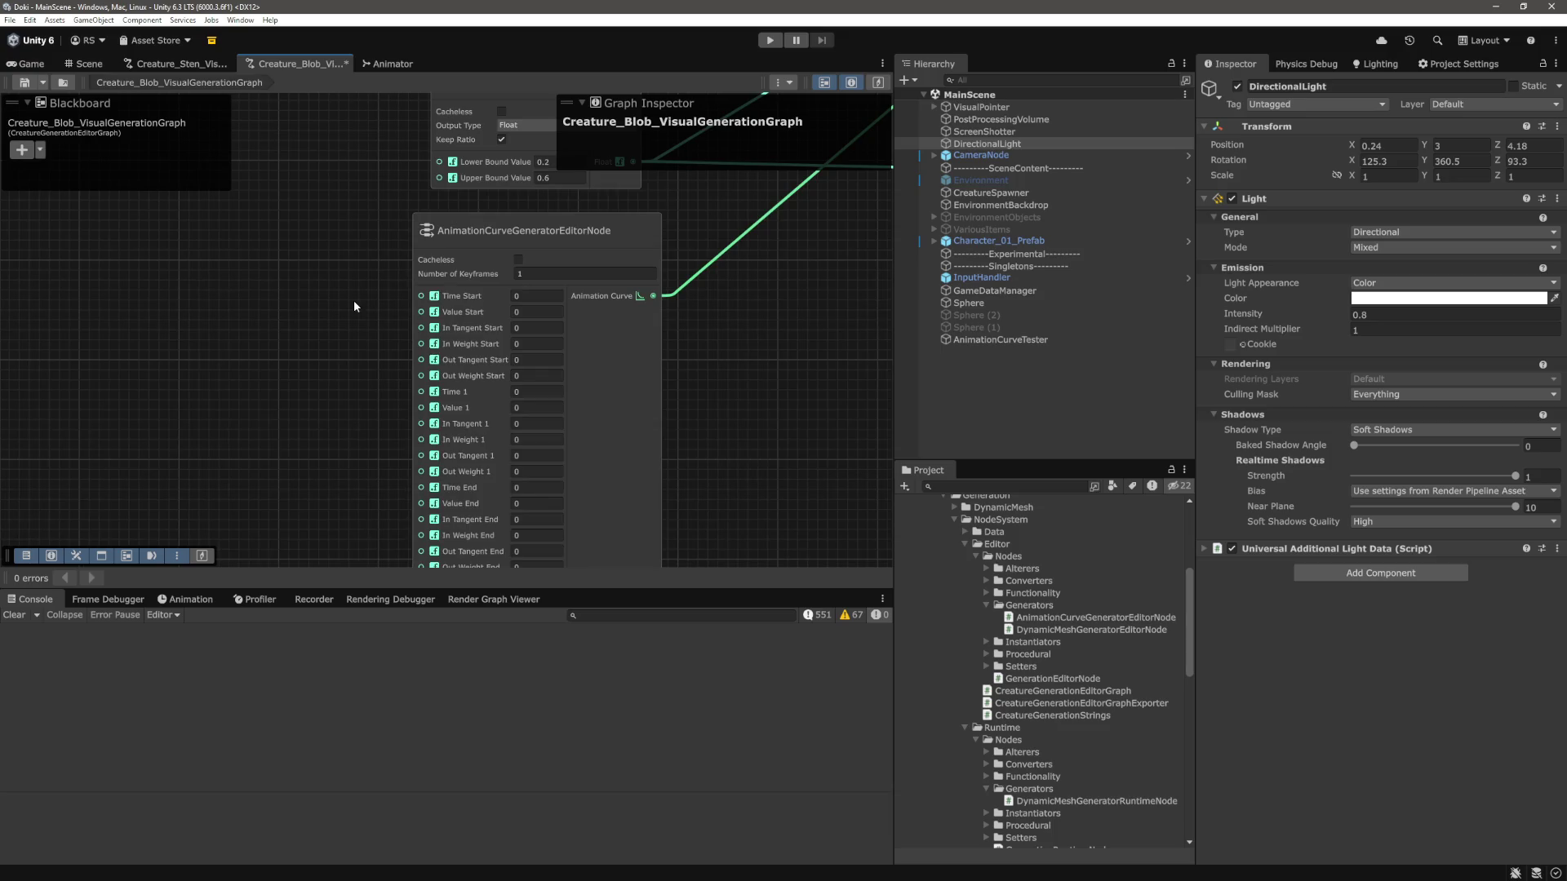
pyautogui.scroll(-2, 354, 301)
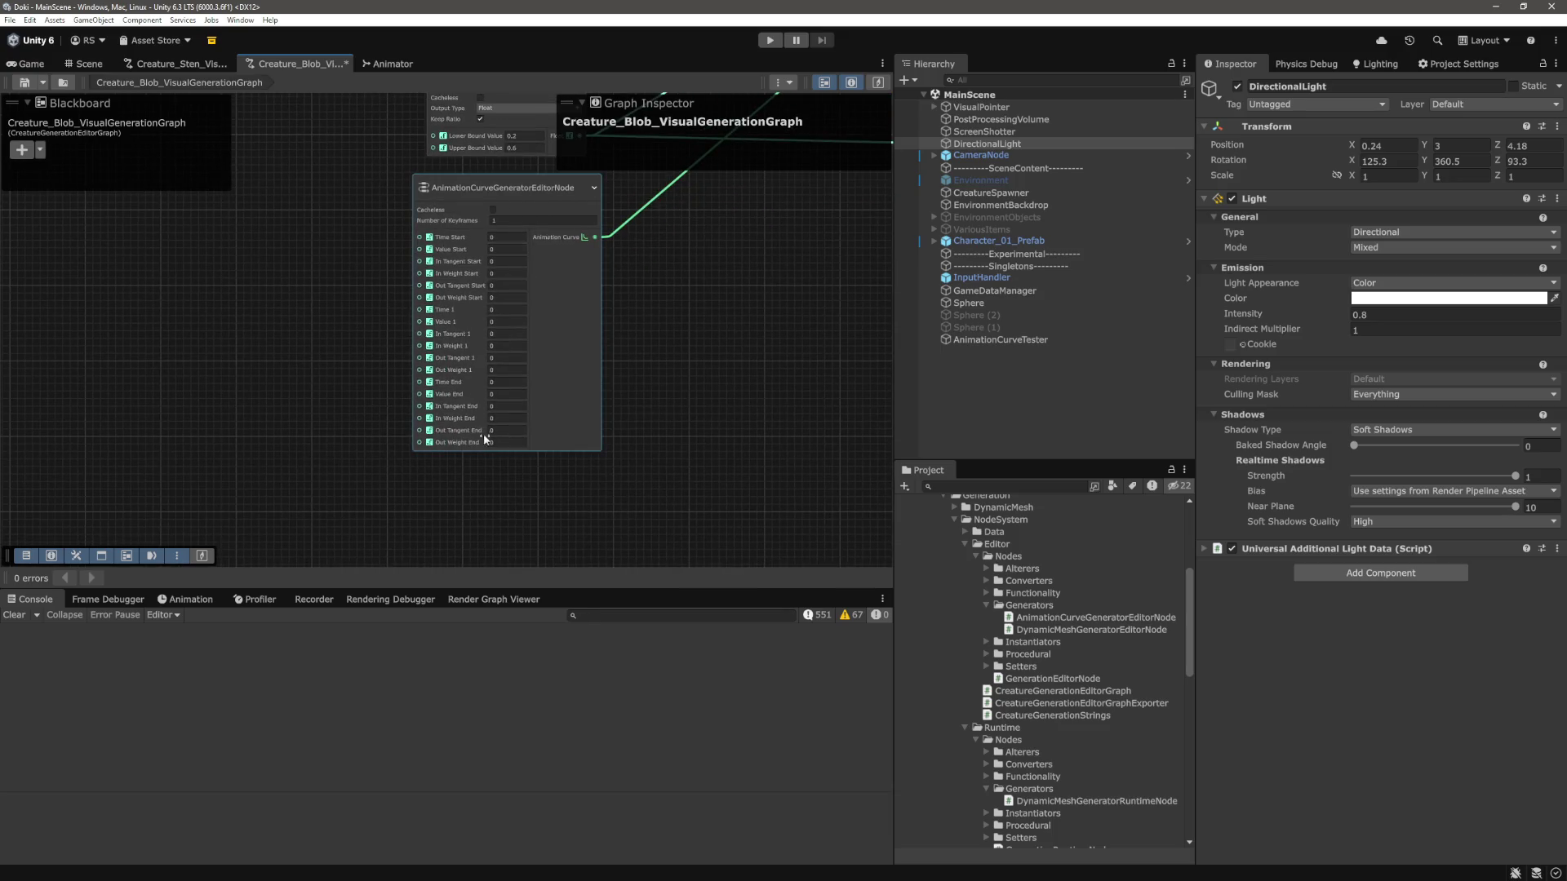
pyautogui.scroll(3, 648, 419)
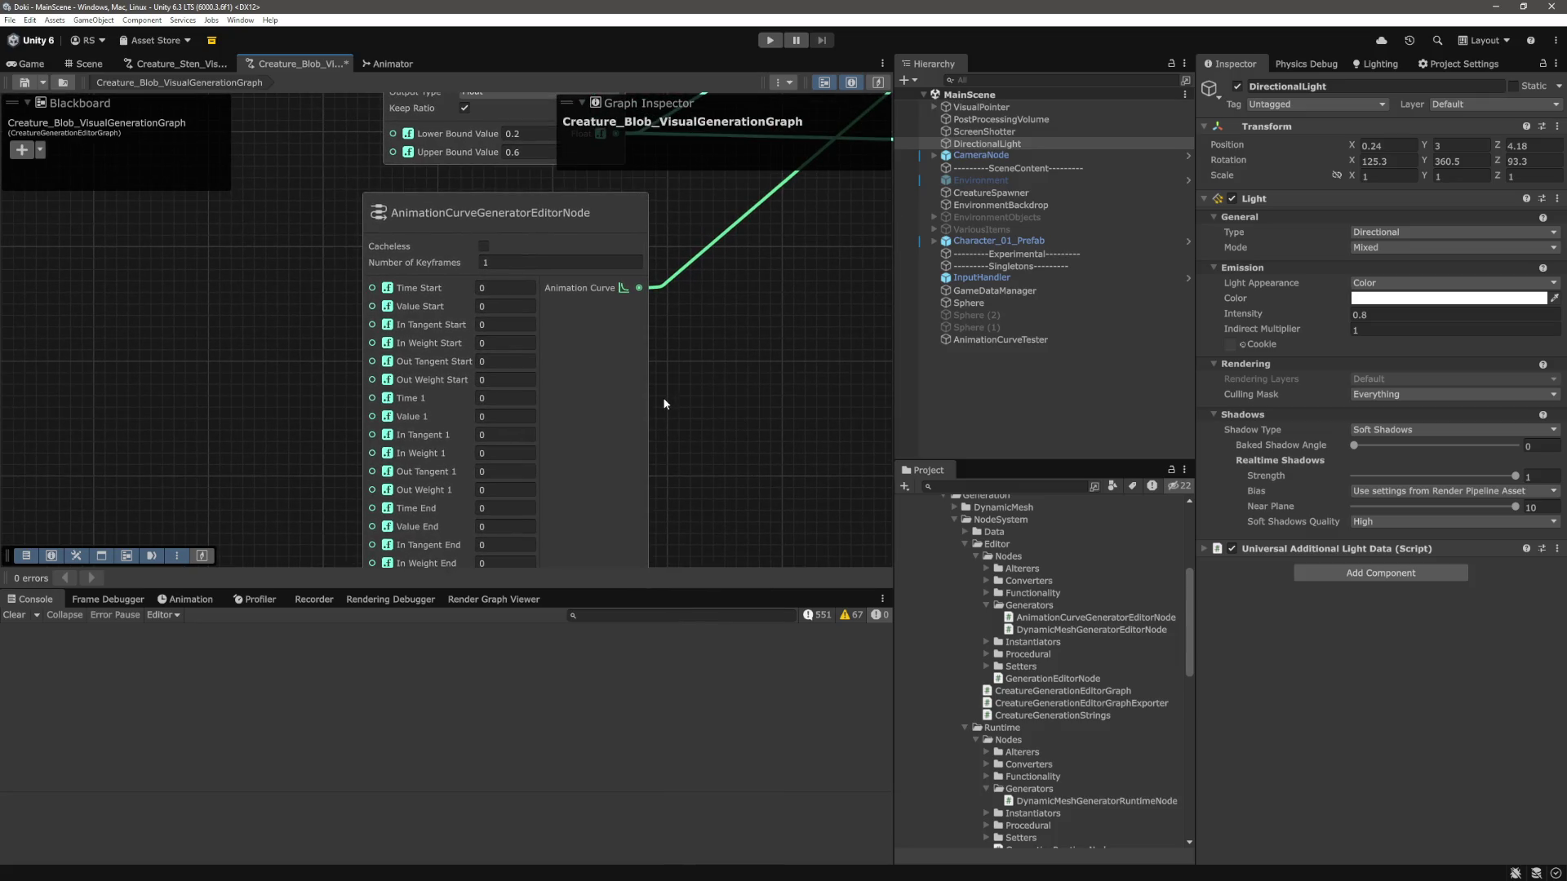
pyautogui.scroll(-4, 665, 403)
pyautogui.moveTo(598, 385)
pyautogui.mouseDown()
pyautogui.moveTo(666, 361)
pyautogui.moveTo(642, 326)
pyautogui.mouseUp()
pyautogui.click(439, 343)
pyautogui.press('f')
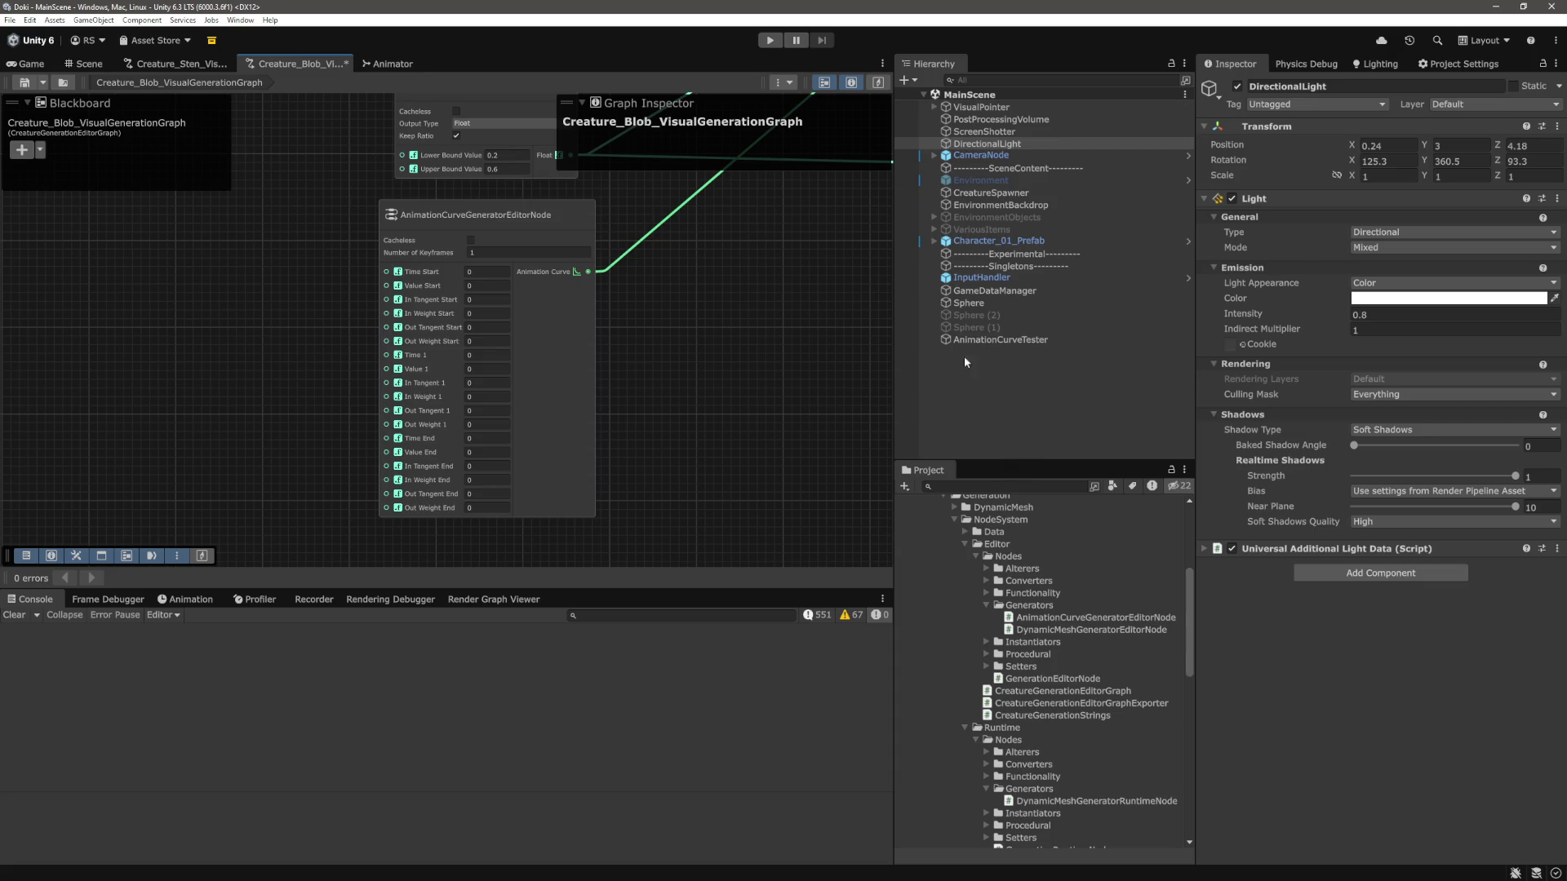
# Select AnimationCurveTester to see its curve generator keyframes, then zoom into the graph node.
pyautogui.click(1009, 341)
pyautogui.scroll(5, 423, 346)
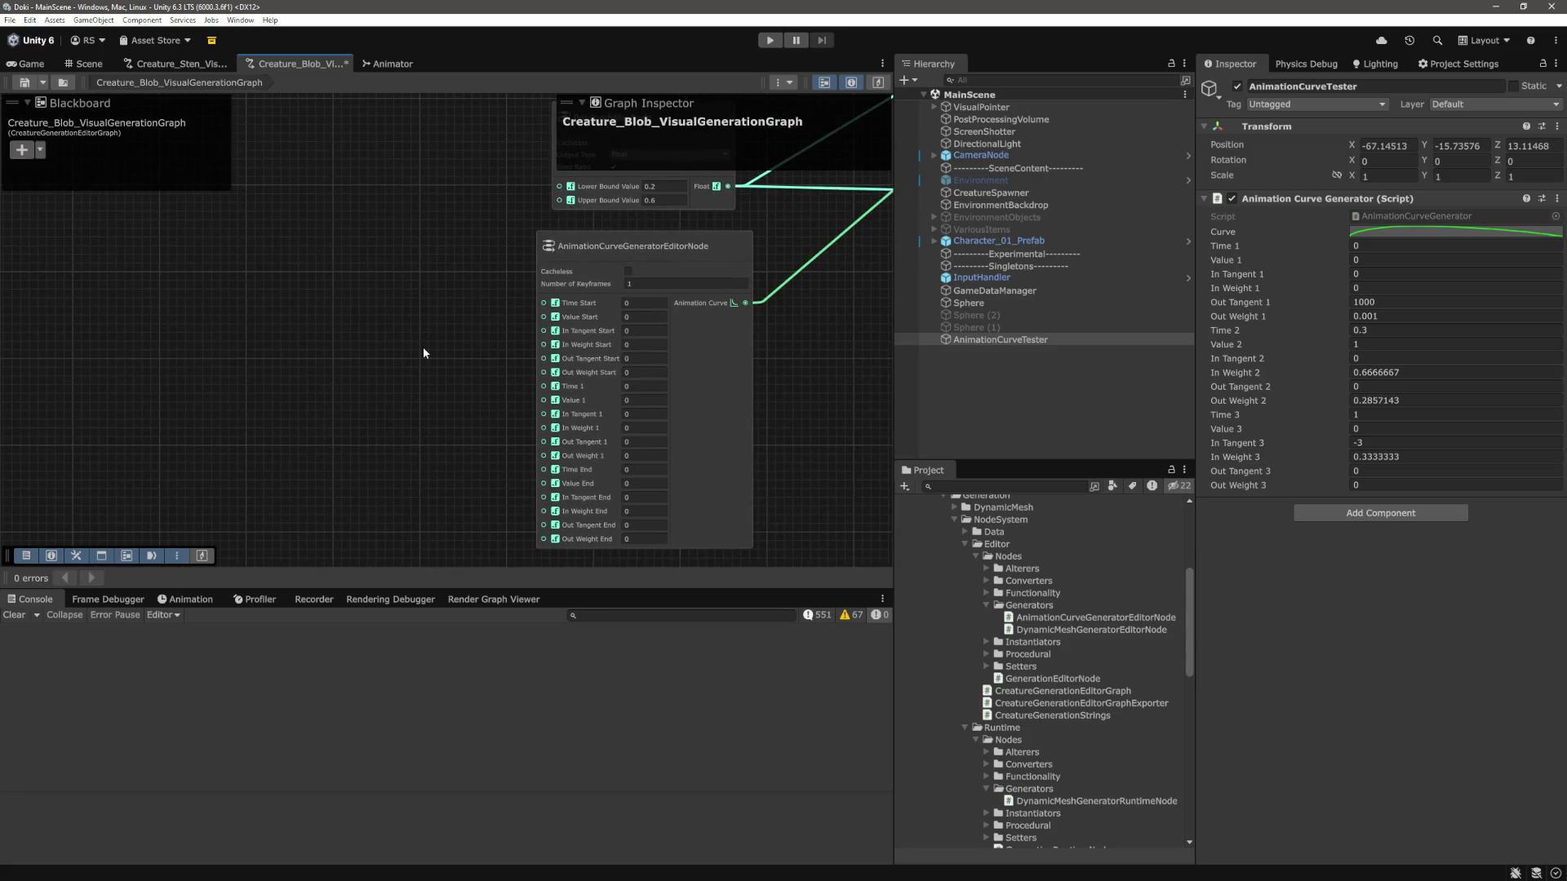
pyautogui.scroll(2, 347, 337)
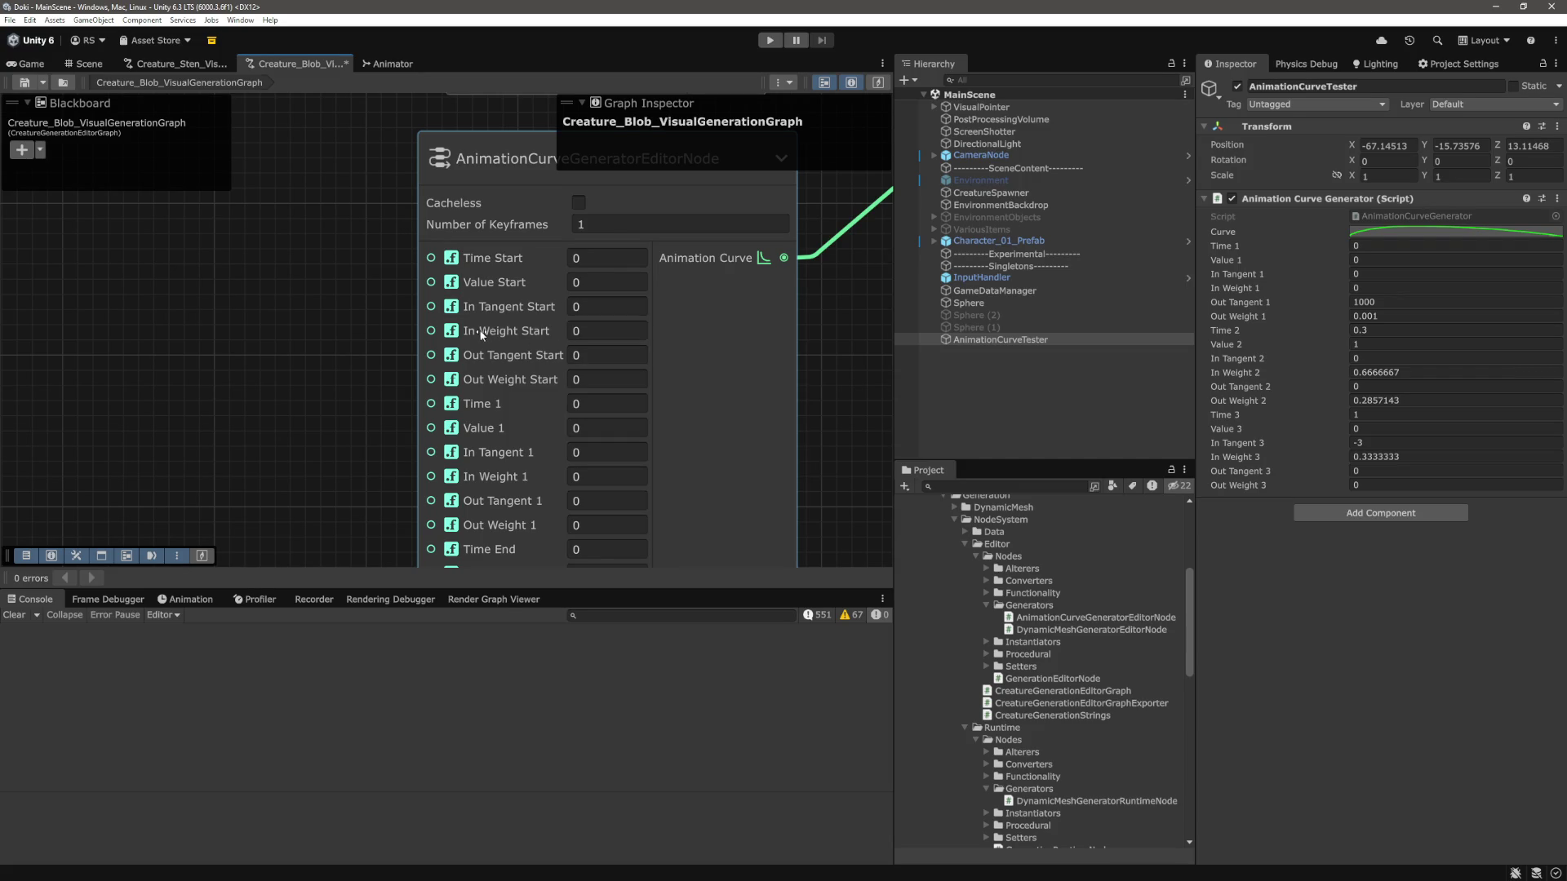
pyautogui.moveTo(324, 323); pyautogui.dragTo(369, 273)
# Add a RandomEditorNode via the 'random' search and set its Output Type to Float.
pyautogui.moveTo(225, 287); pyautogui.dragTo(393, 297)
pyautogui.rightClick(393, 297)
pyautogui.click(433, 304)
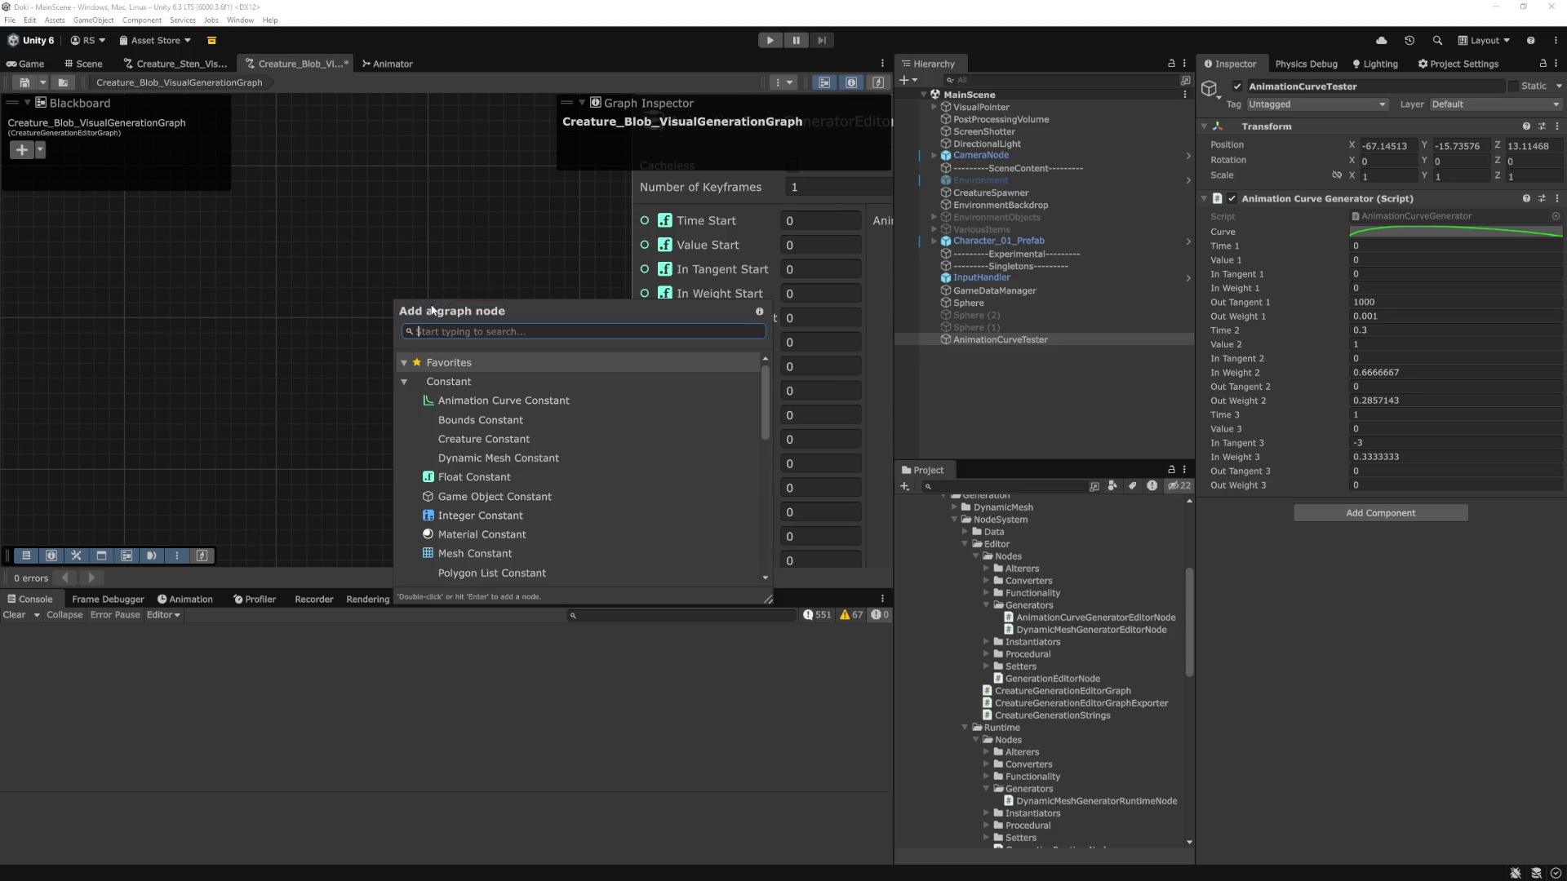
pyautogui.write('random')
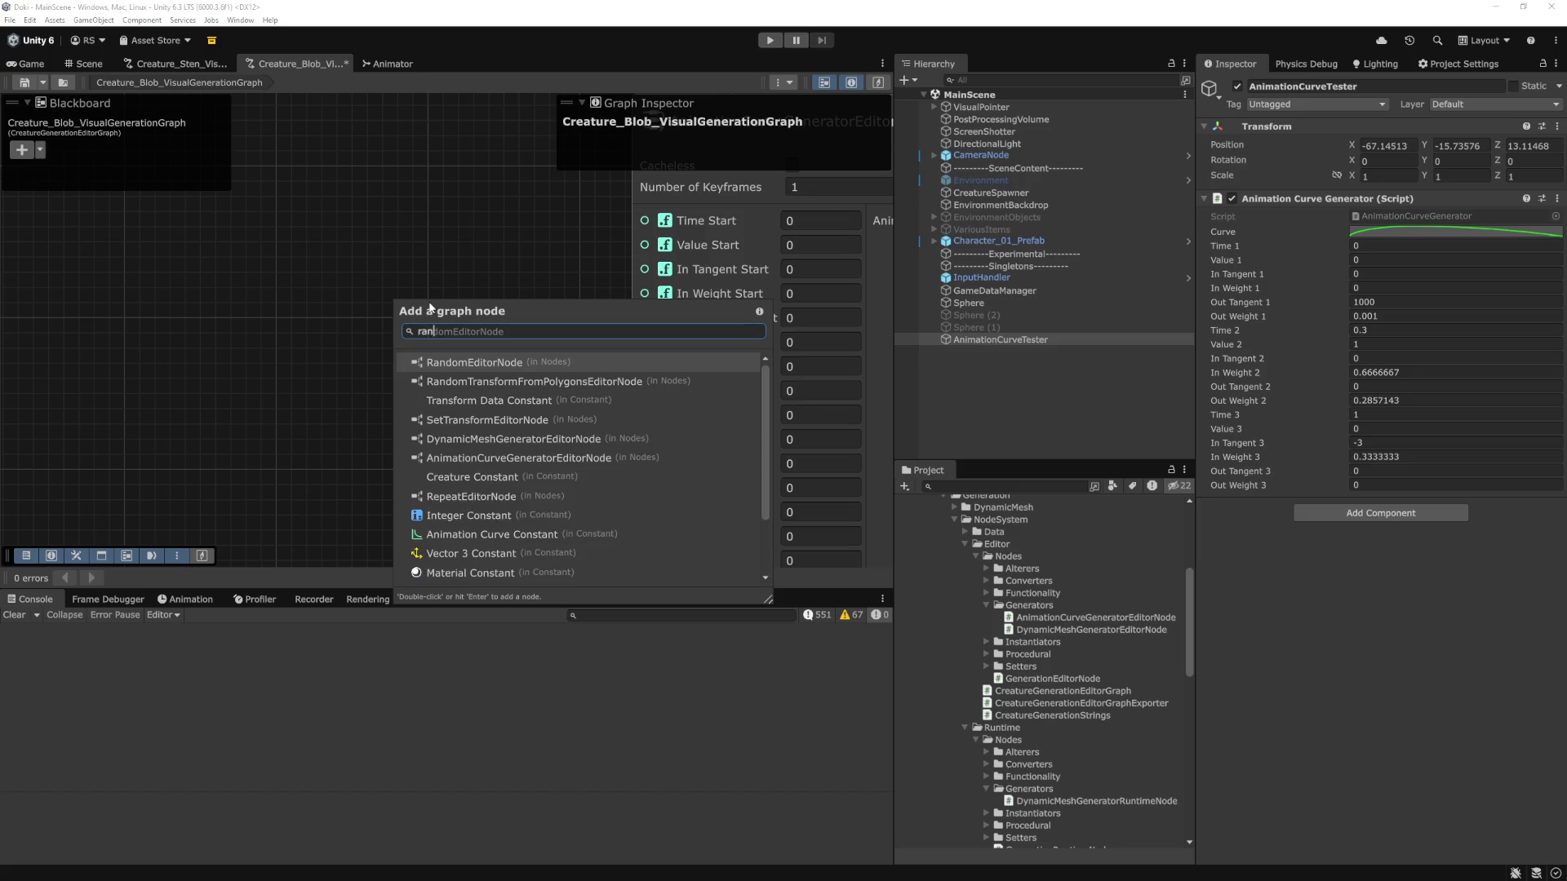
pyautogui.press('Return')
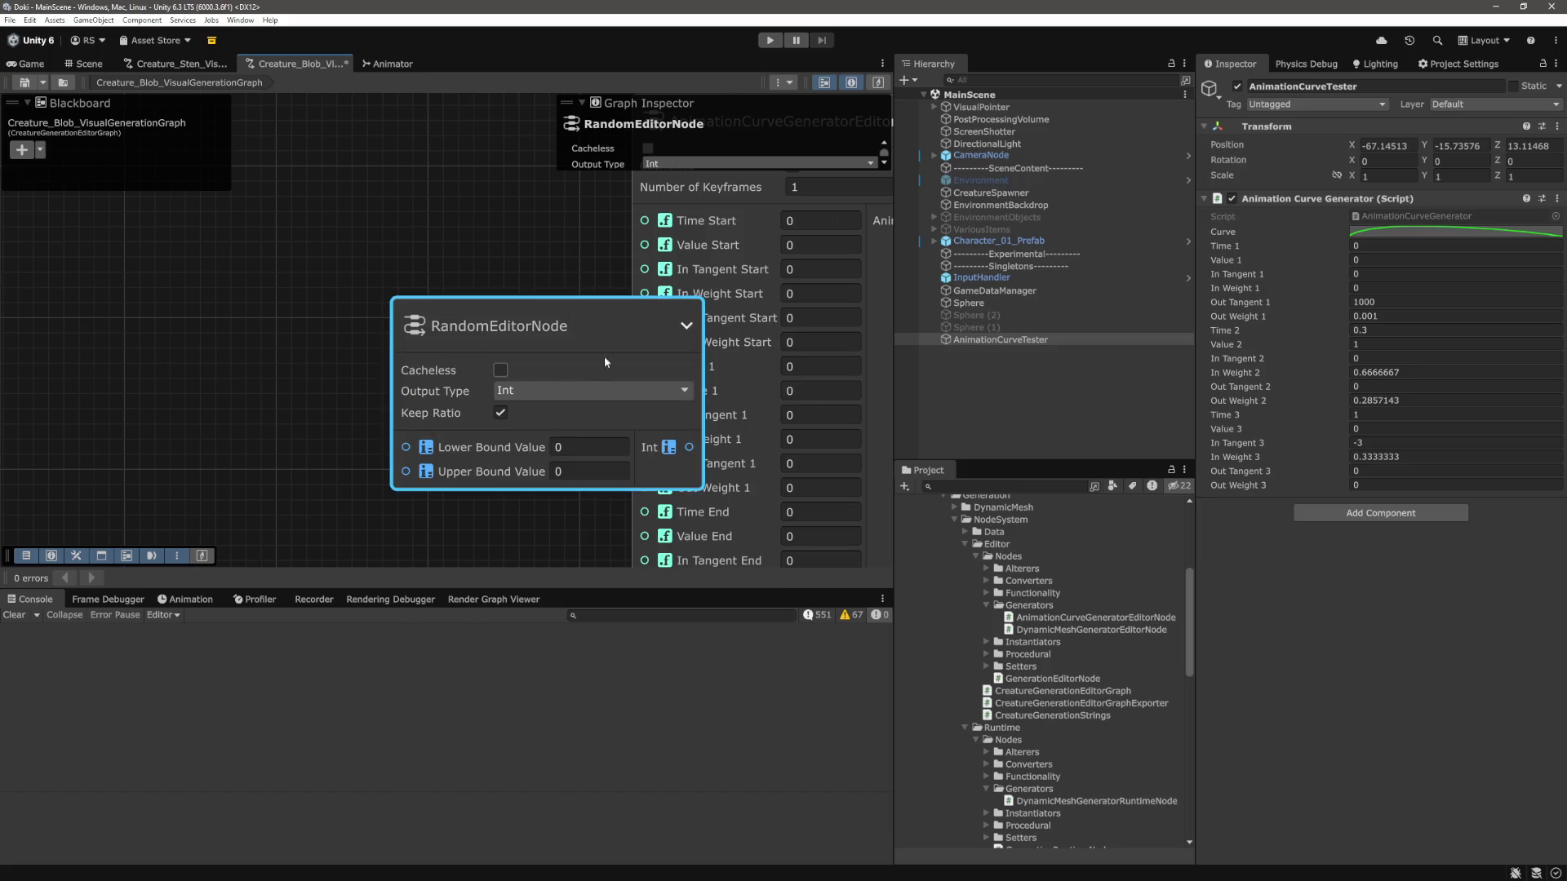
pyautogui.moveTo(600, 364); pyautogui.dragTo(425, 235)
pyautogui.click(360, 295)
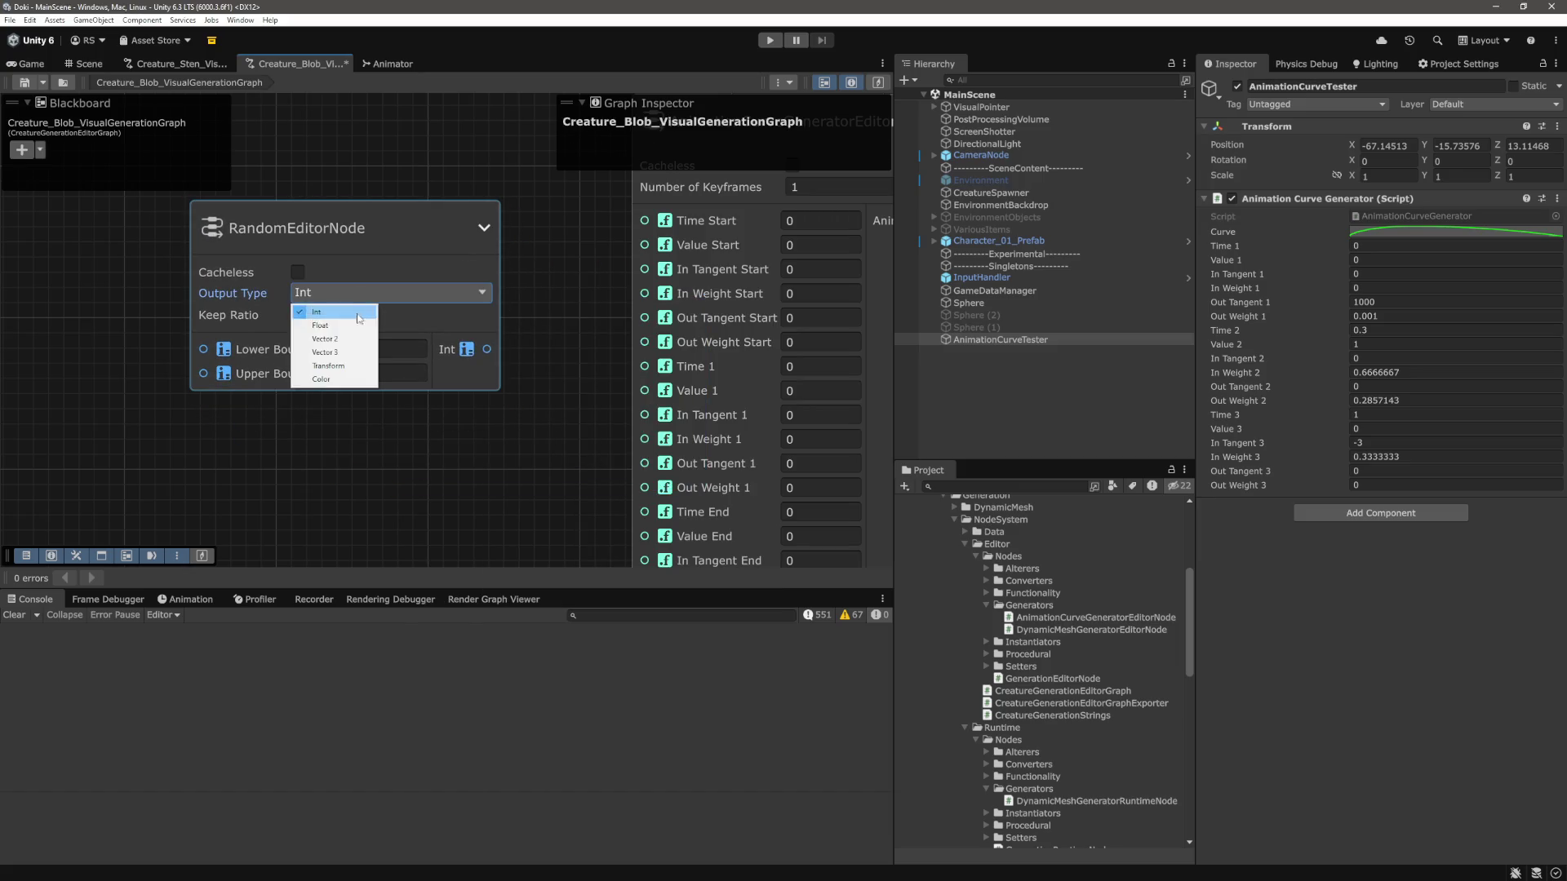
pyautogui.click(327, 325)
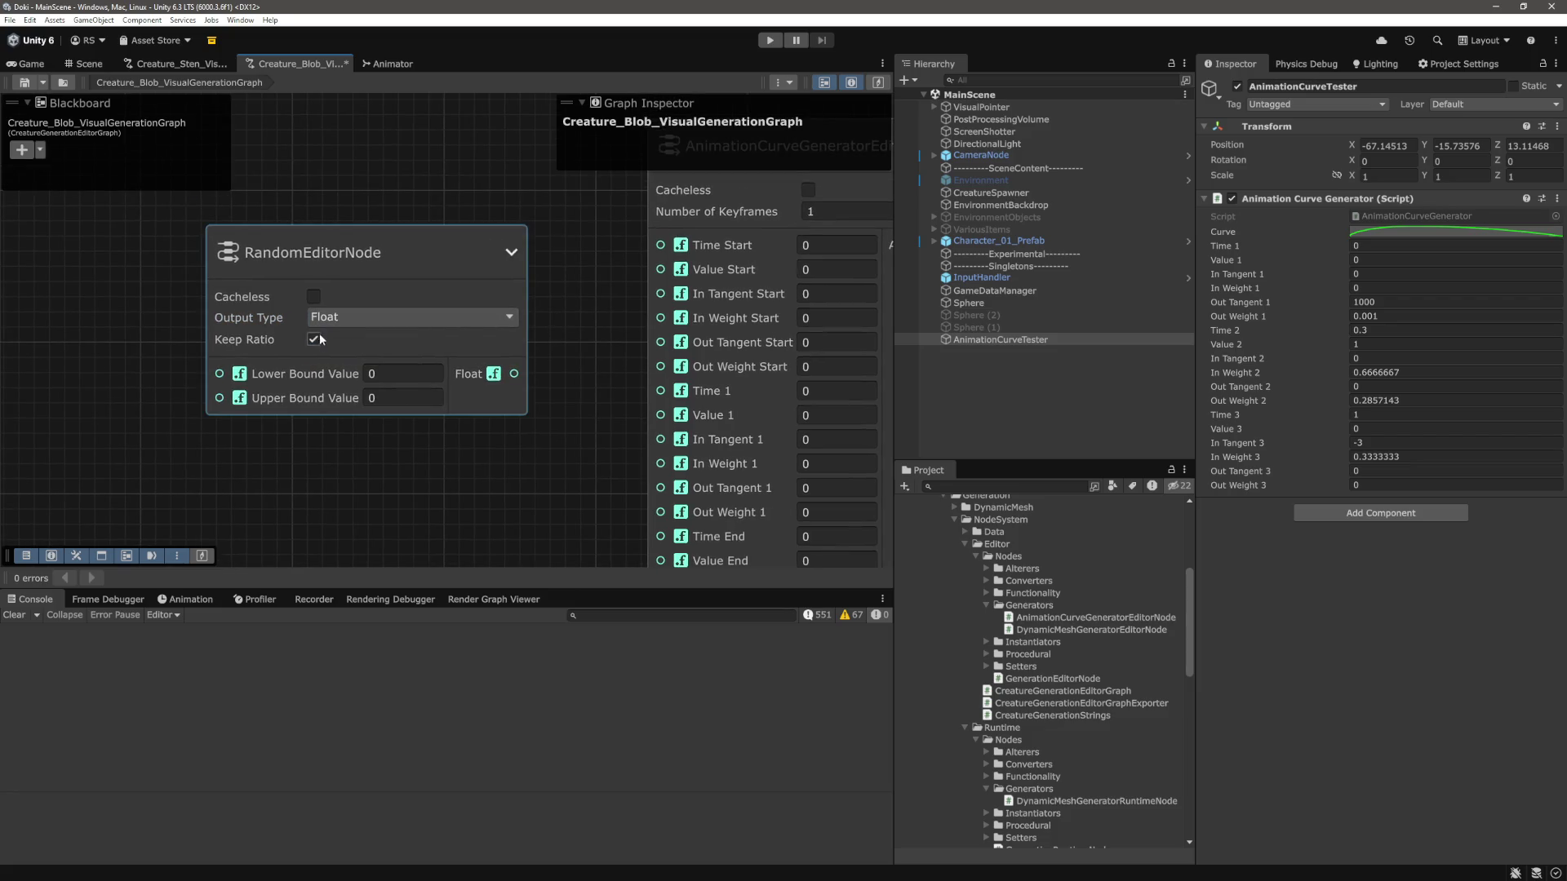
# Wire the random Float output to Out Tangent Start, then detach and delete that wire.
pyautogui.moveTo(514, 374); pyautogui.dragTo(659, 347)
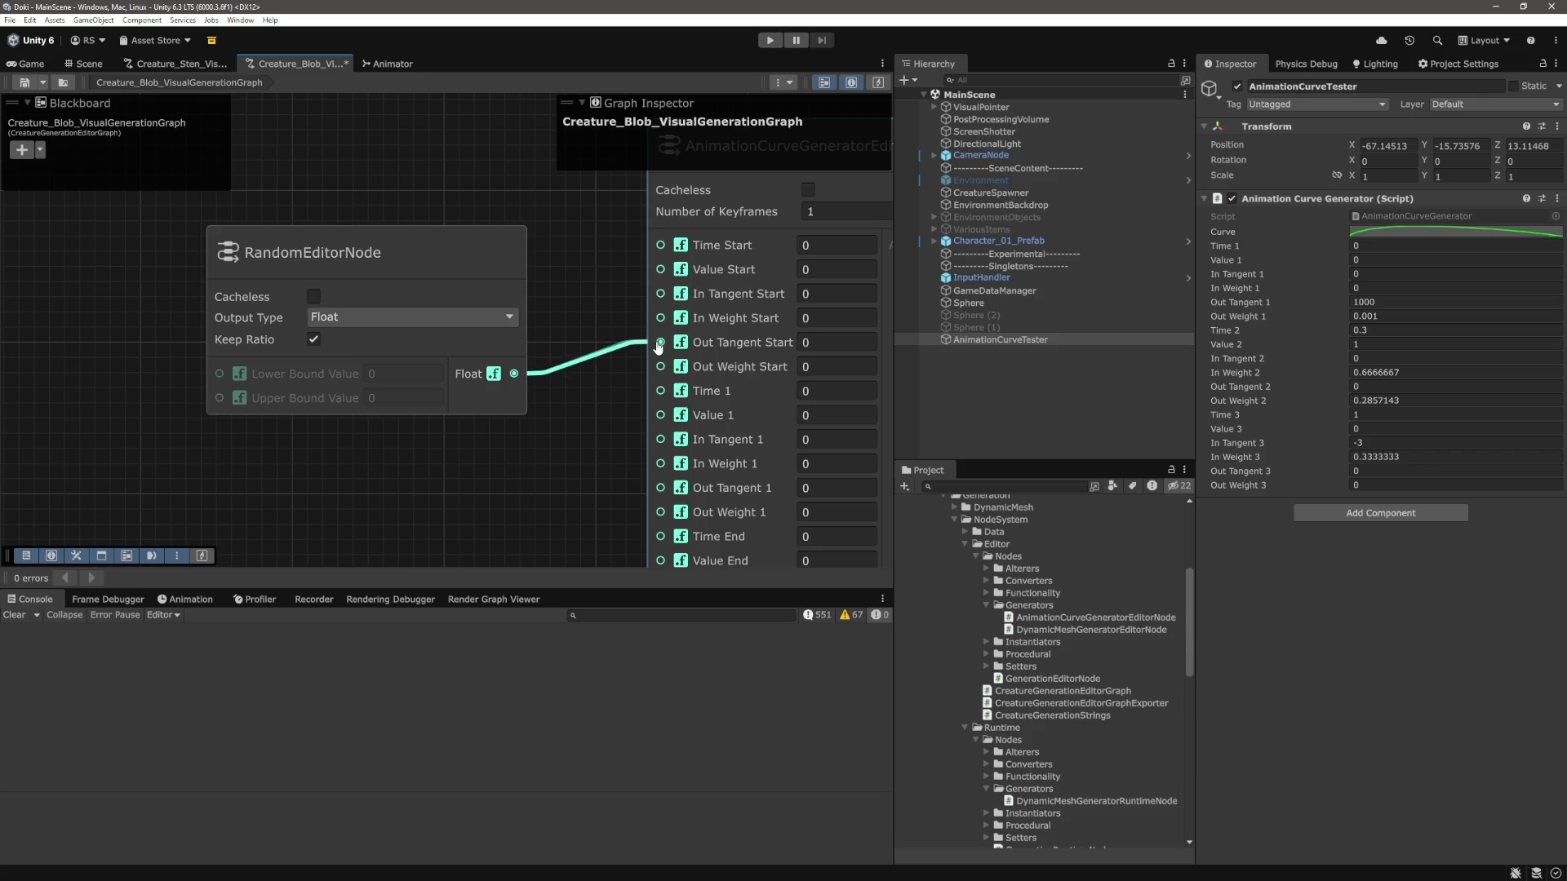
pyautogui.click(511, 250)
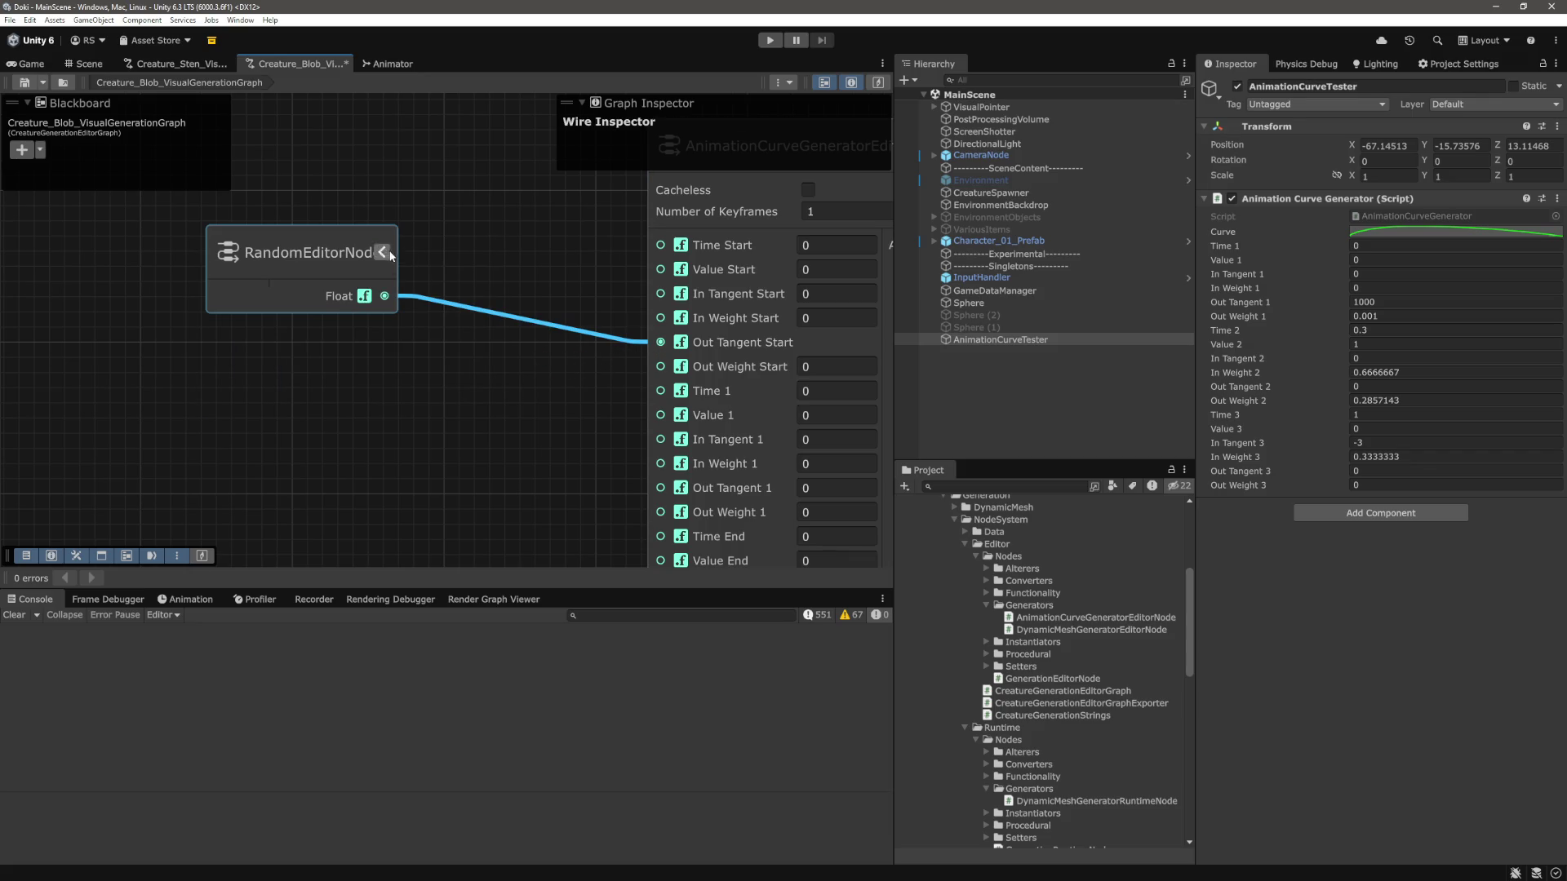
pyautogui.click(382, 253)
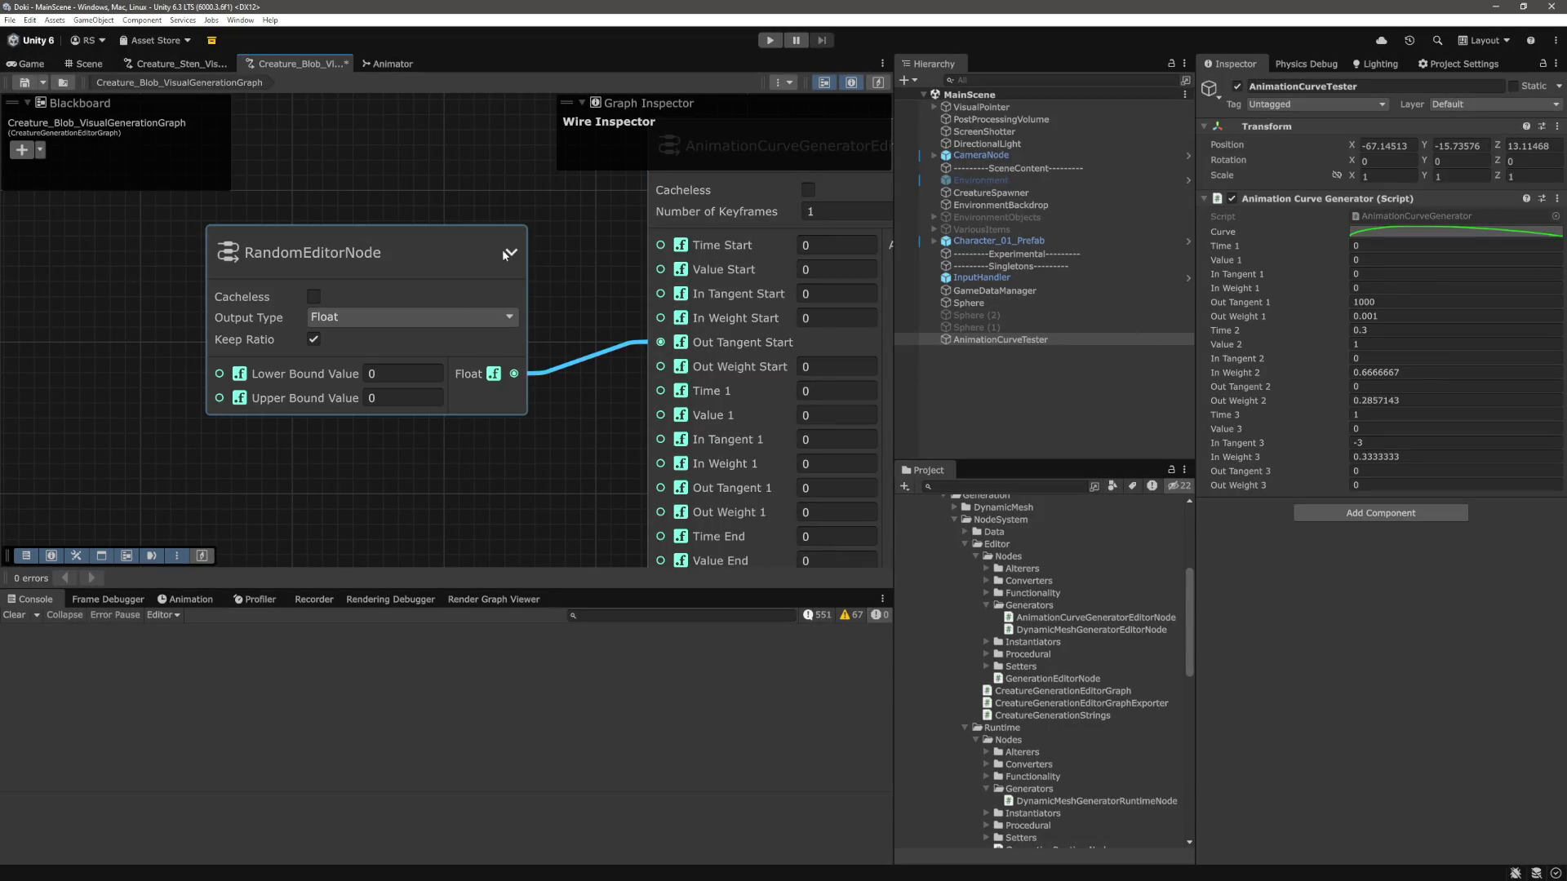
pyautogui.moveTo(649, 344); pyautogui.dragTo(587, 359)
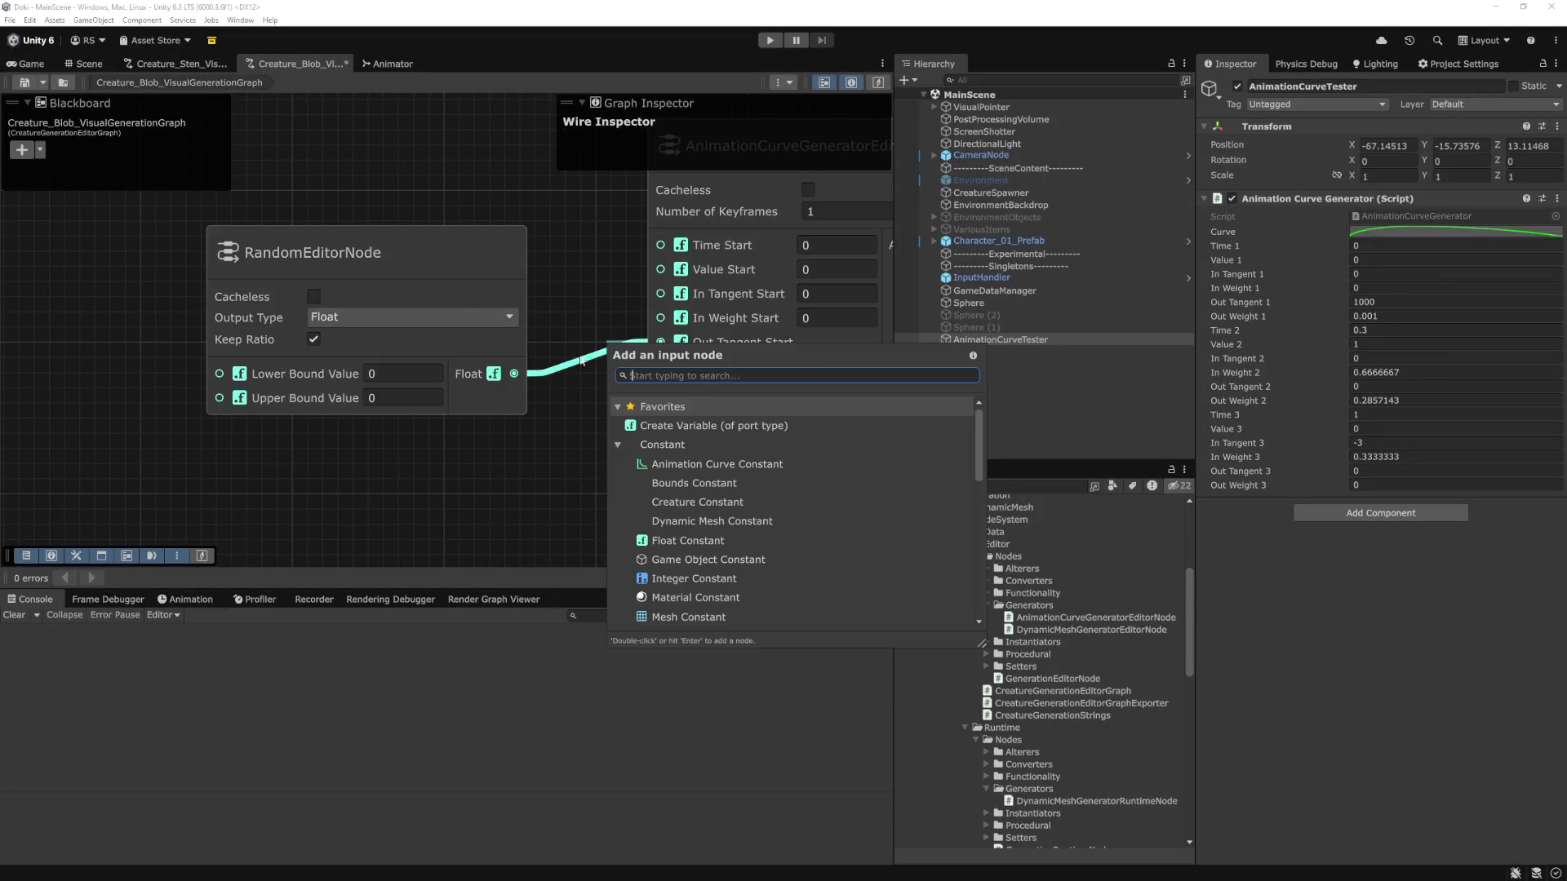
pyautogui.press('Escape')
pyautogui.press('Delete')
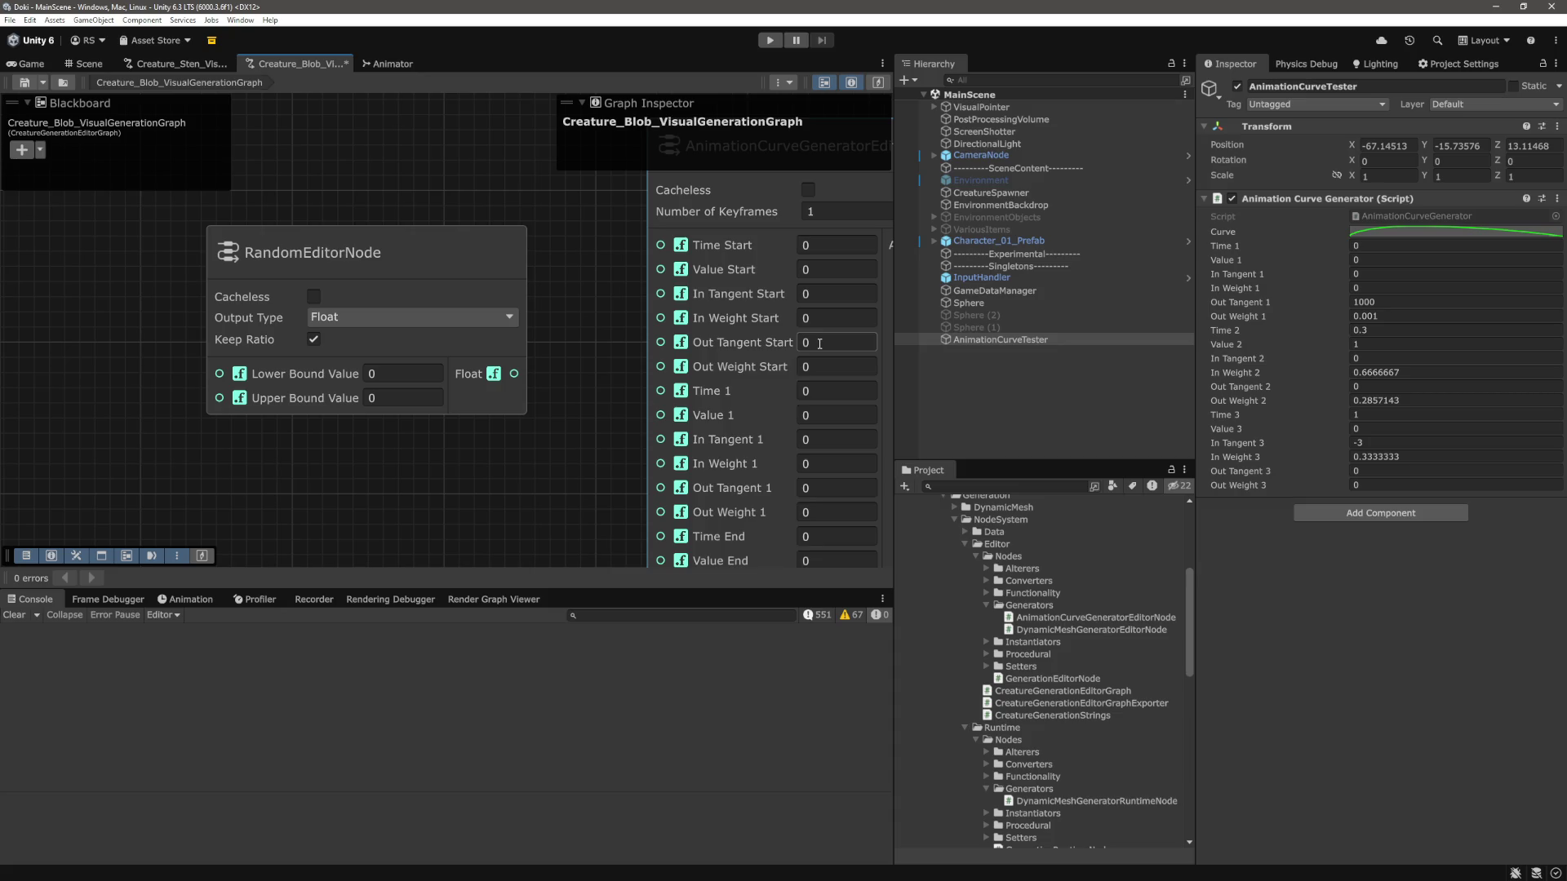
# Set the curve node's Out Tangent Start to 1000.
pyautogui.click(820, 343)
pyautogui.write('1000')
pyautogui.click(849, 371)
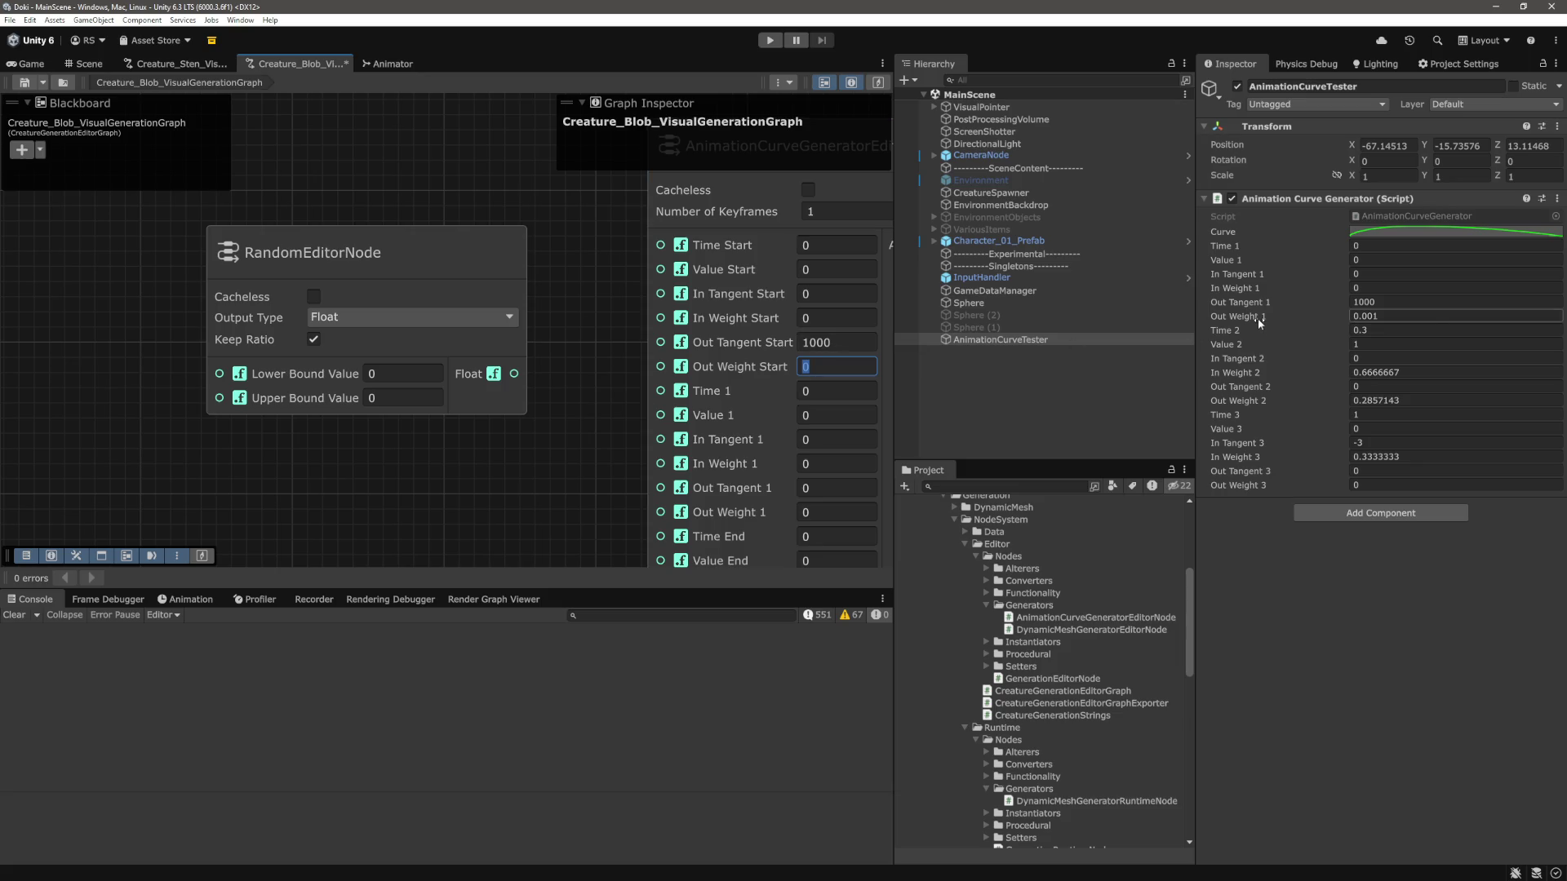
# Give the random node bounds 0.0005 to 0.0015 and connect its Float output to Out Weight Start.
pyautogui.click(372, 397)
pyautogui.click(398, 372)
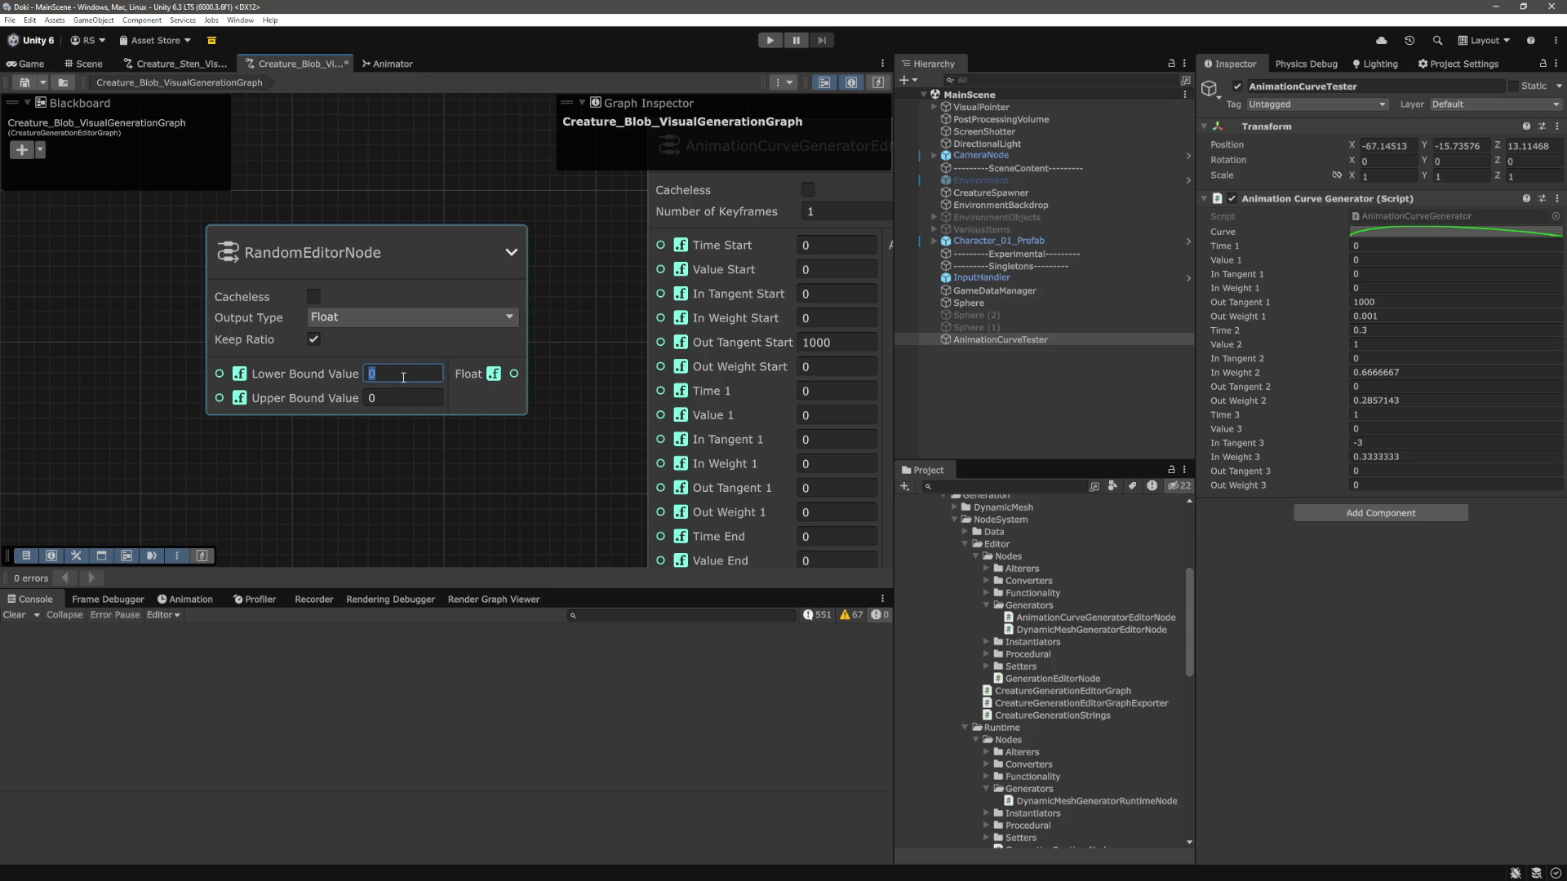
pyautogui.write('0.00')
pyautogui.write('05')
pyautogui.press('Tab')
pyautogui.write('.0015')
pyautogui.press('Return')
pyautogui.moveTo(514, 377); pyautogui.dragTo(660, 366)
pyautogui.moveTo(454, 268)
pyautogui.mouseDown()
pyautogui.moveTo(487, 188)
pyautogui.moveTo(532, 173)
pyautogui.mouseUp()
pyautogui.click(503, 395)
# Set the curve node's Time End to 1.
pyautogui.scroll(-4, 506, 396)
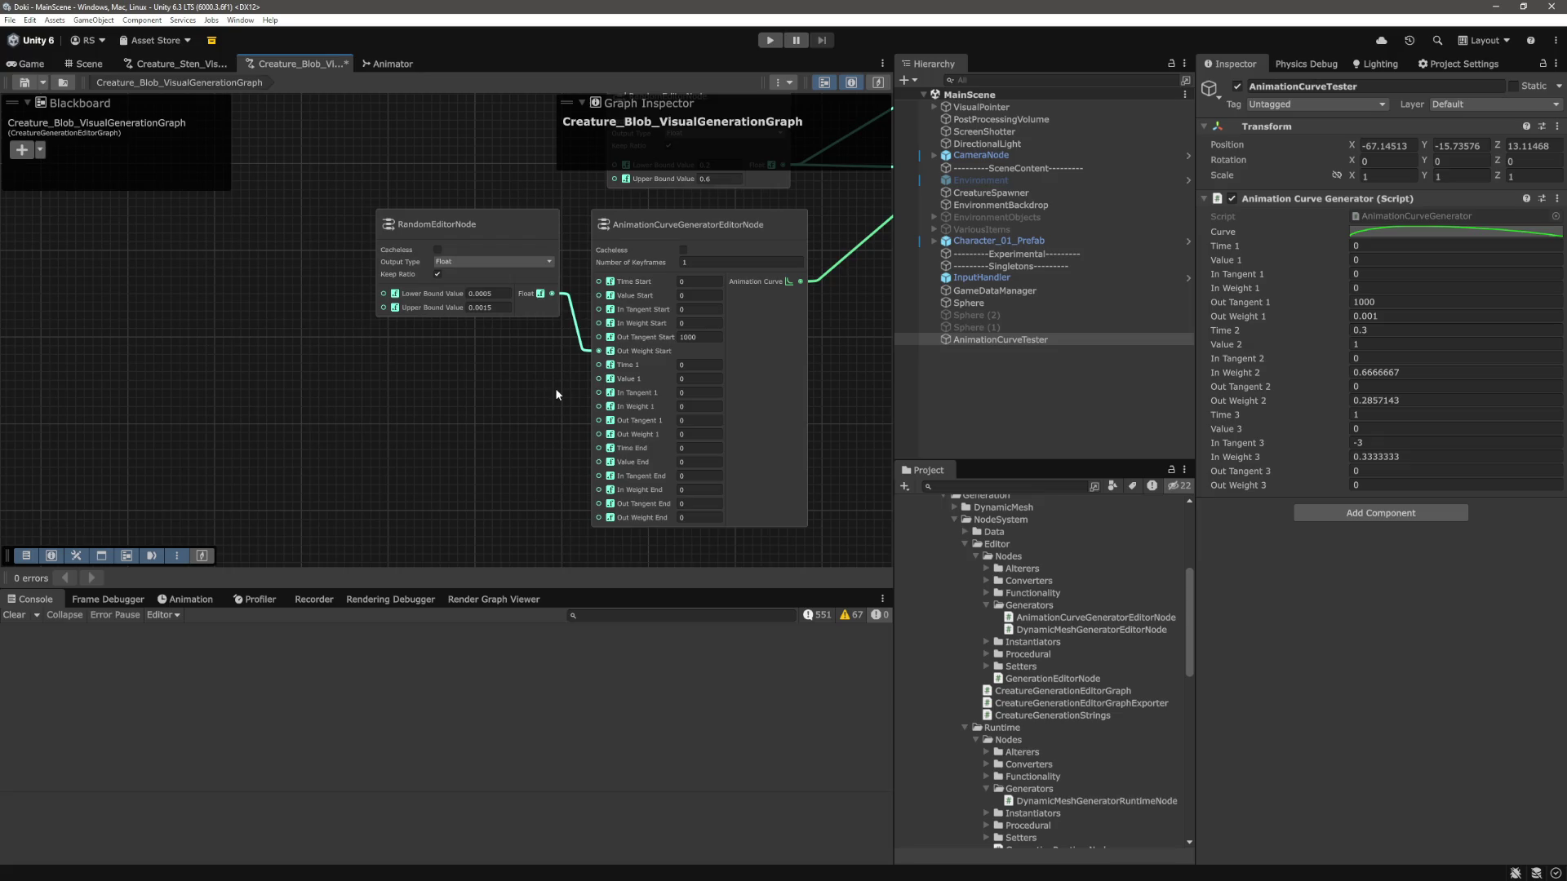
pyautogui.scroll(3, 527, 412)
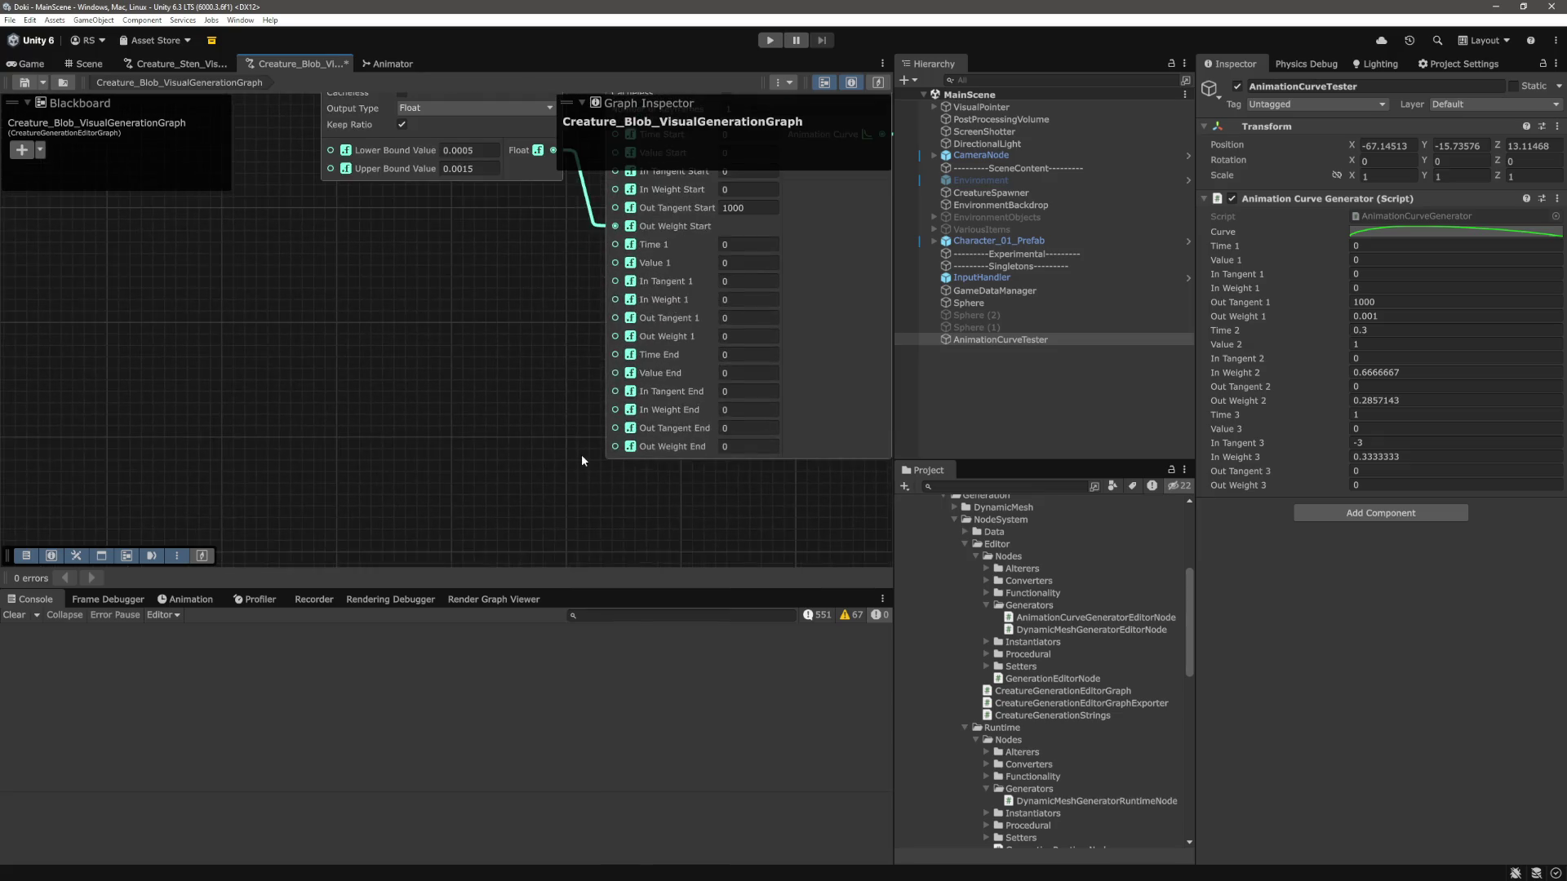
pyautogui.scroll(3, 545, 417)
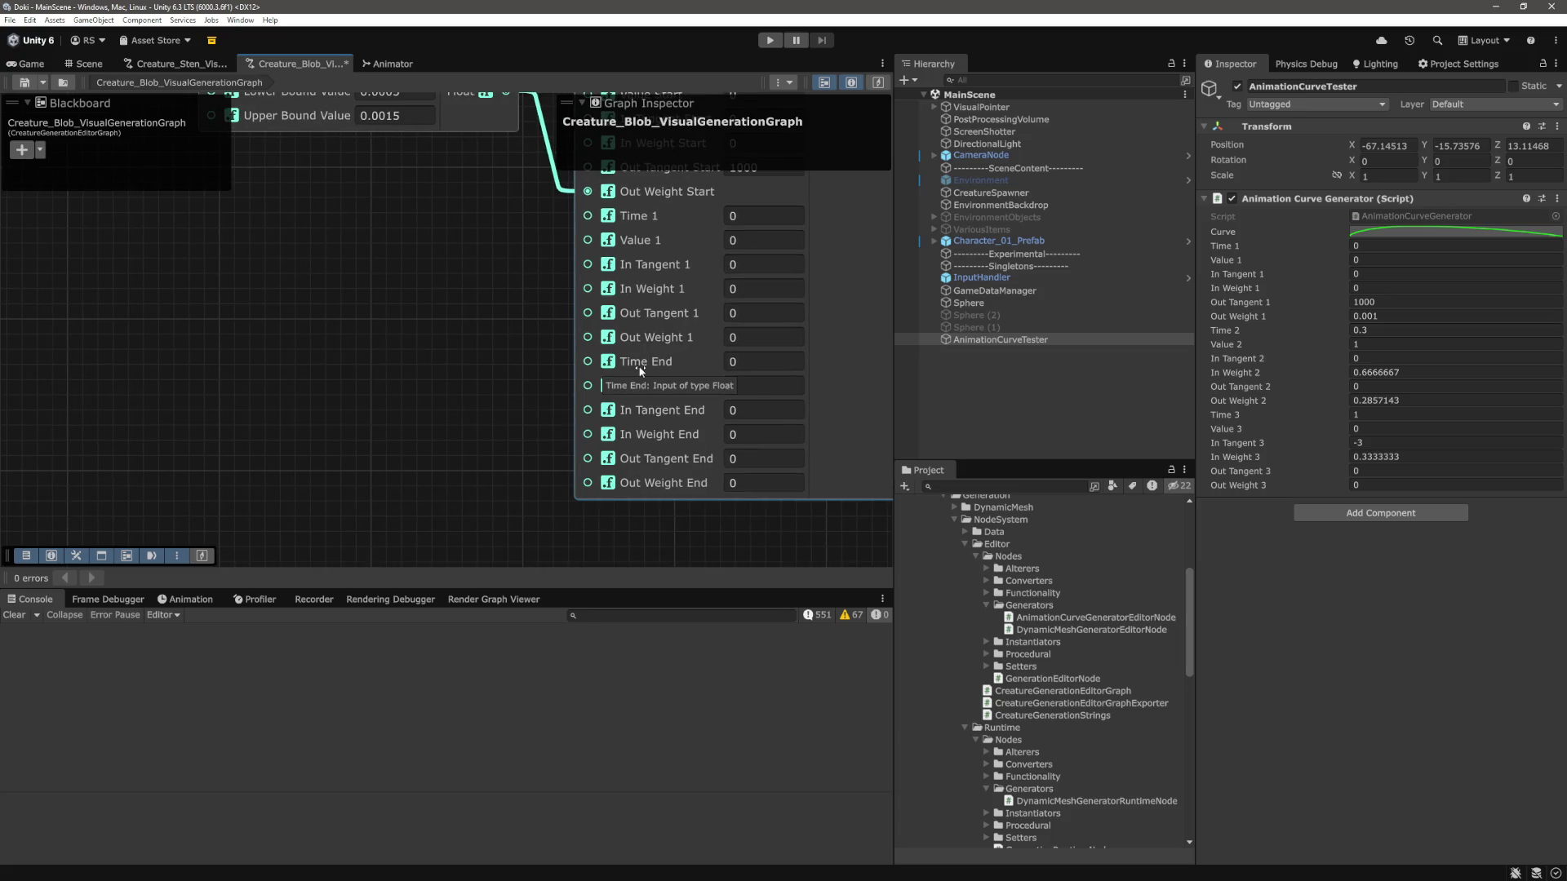
pyautogui.click(764, 361)
pyautogui.write('1')
pyautogui.click(457, 364)
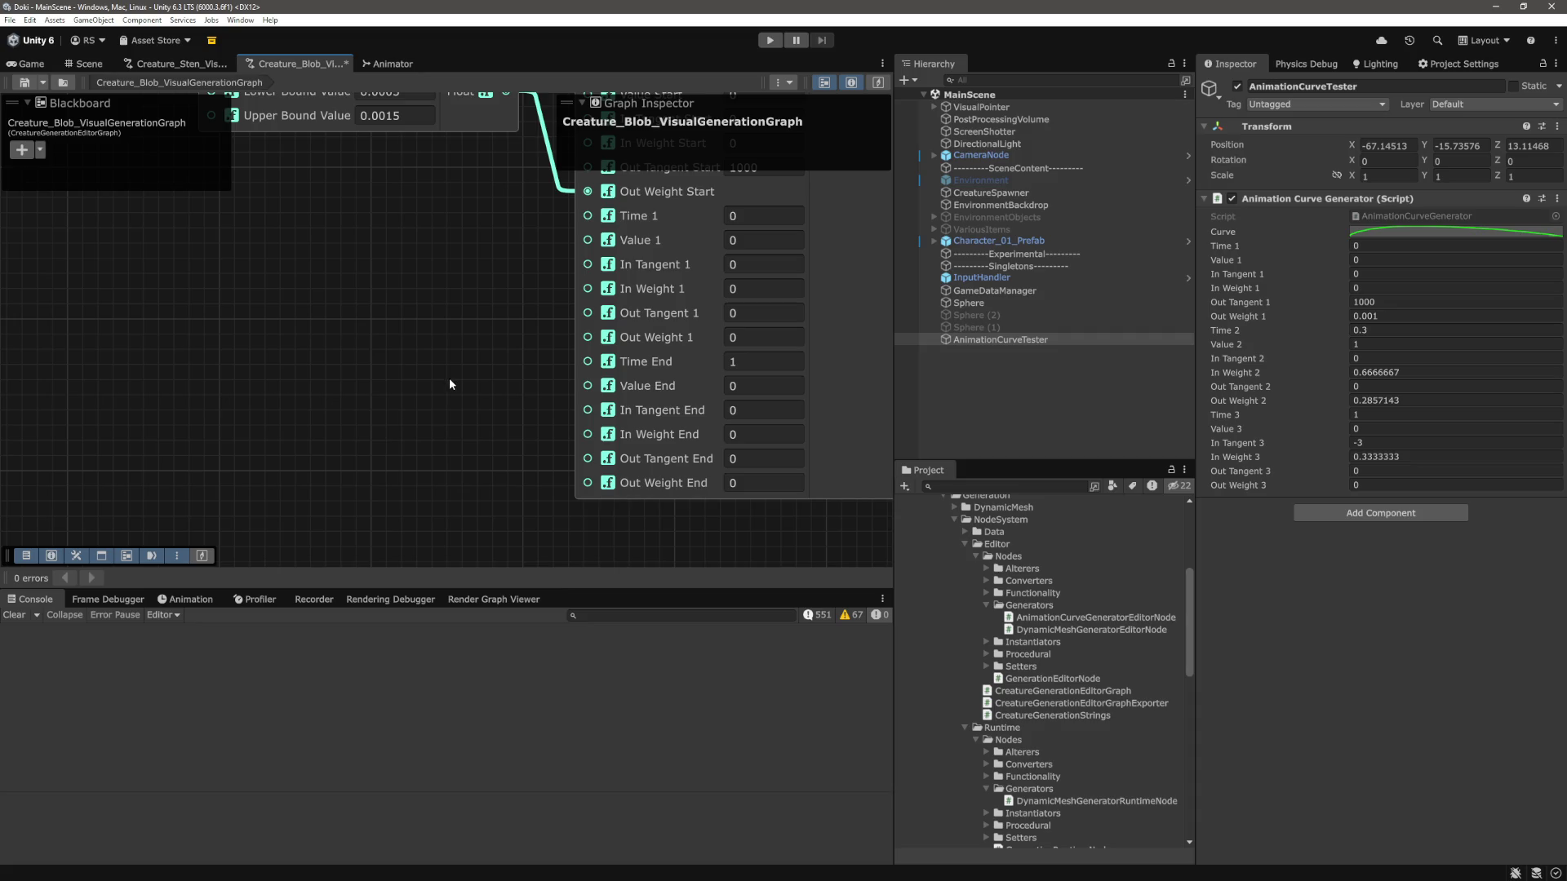
pyautogui.scroll(-3, 449, 383)
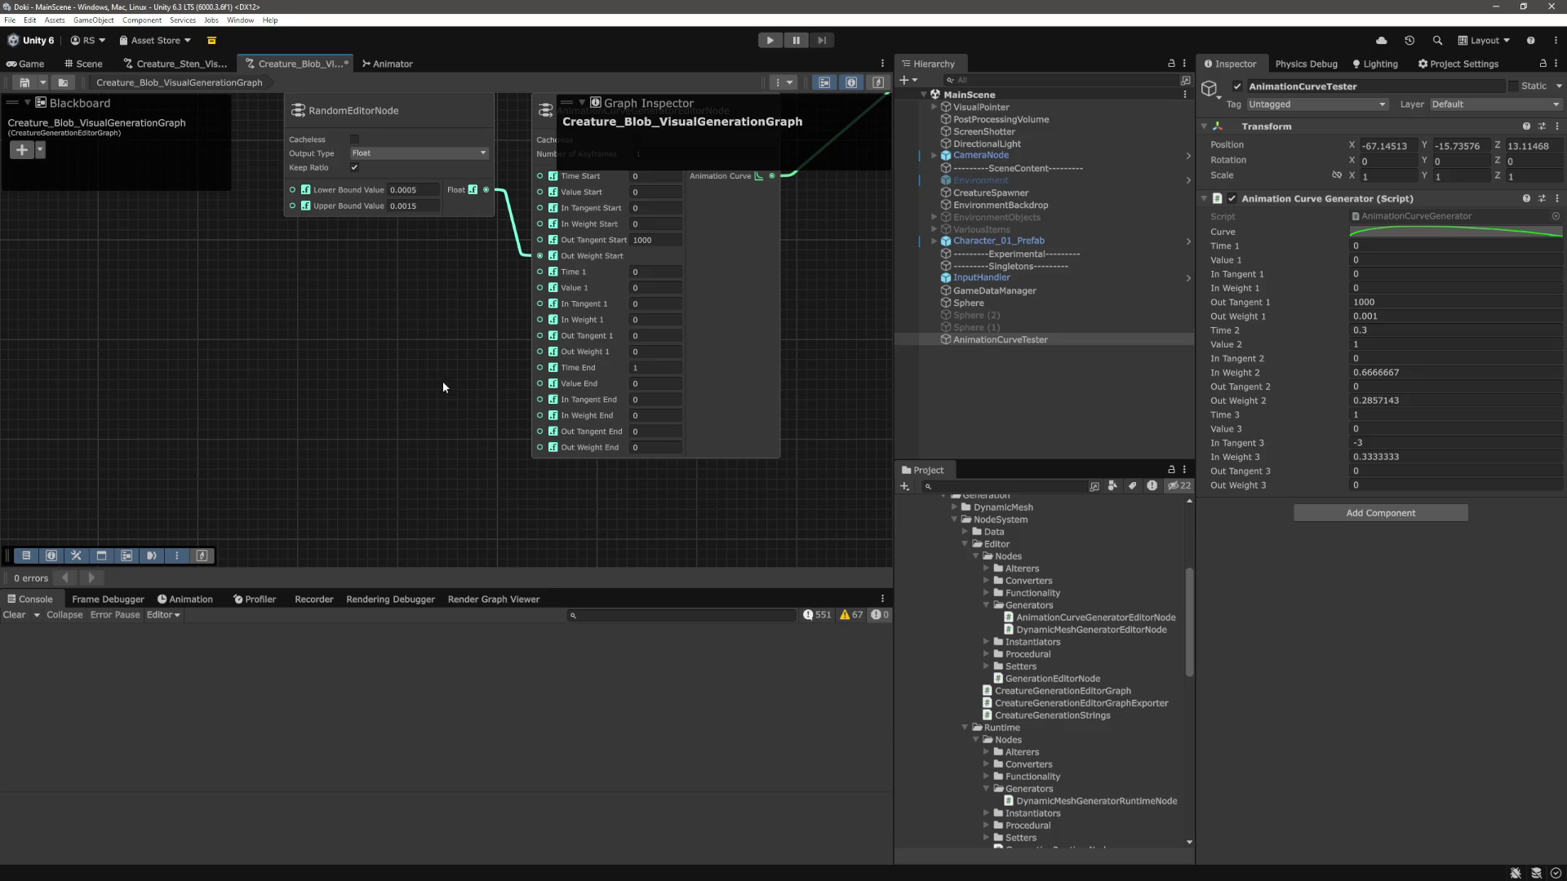
pyautogui.scroll(3, 472, 368)
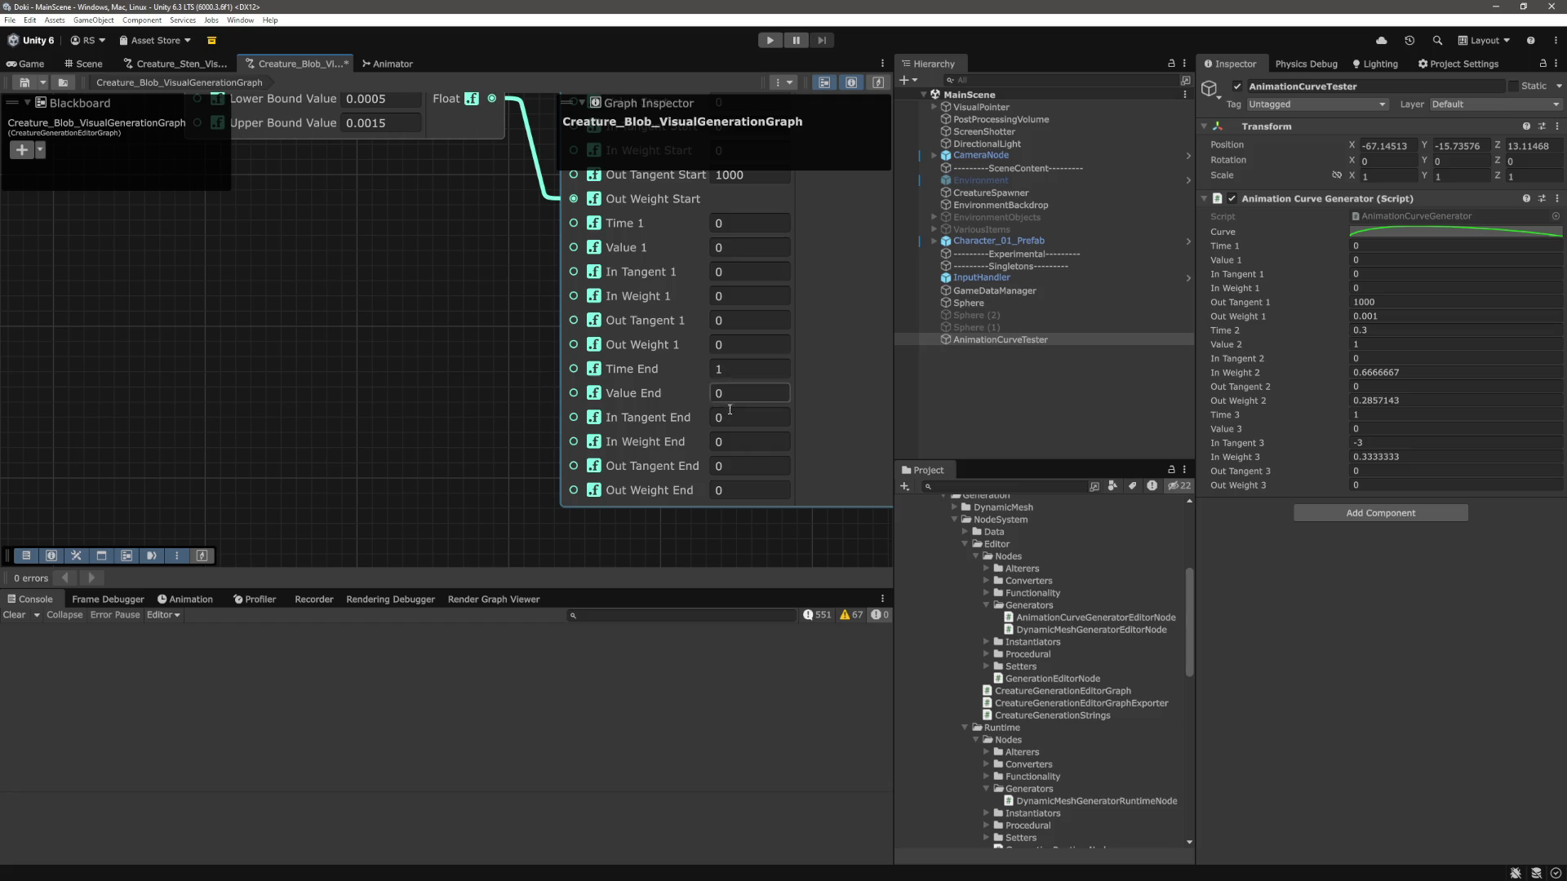
pyautogui.moveTo(404, 390)
pyautogui.mouseDown()
pyautogui.moveTo(458, 395)
pyautogui.moveTo(511, 457)
pyautogui.moveTo(506, 383)
pyautogui.mouseUp()
pyautogui.scroll(-3, 506, 387)
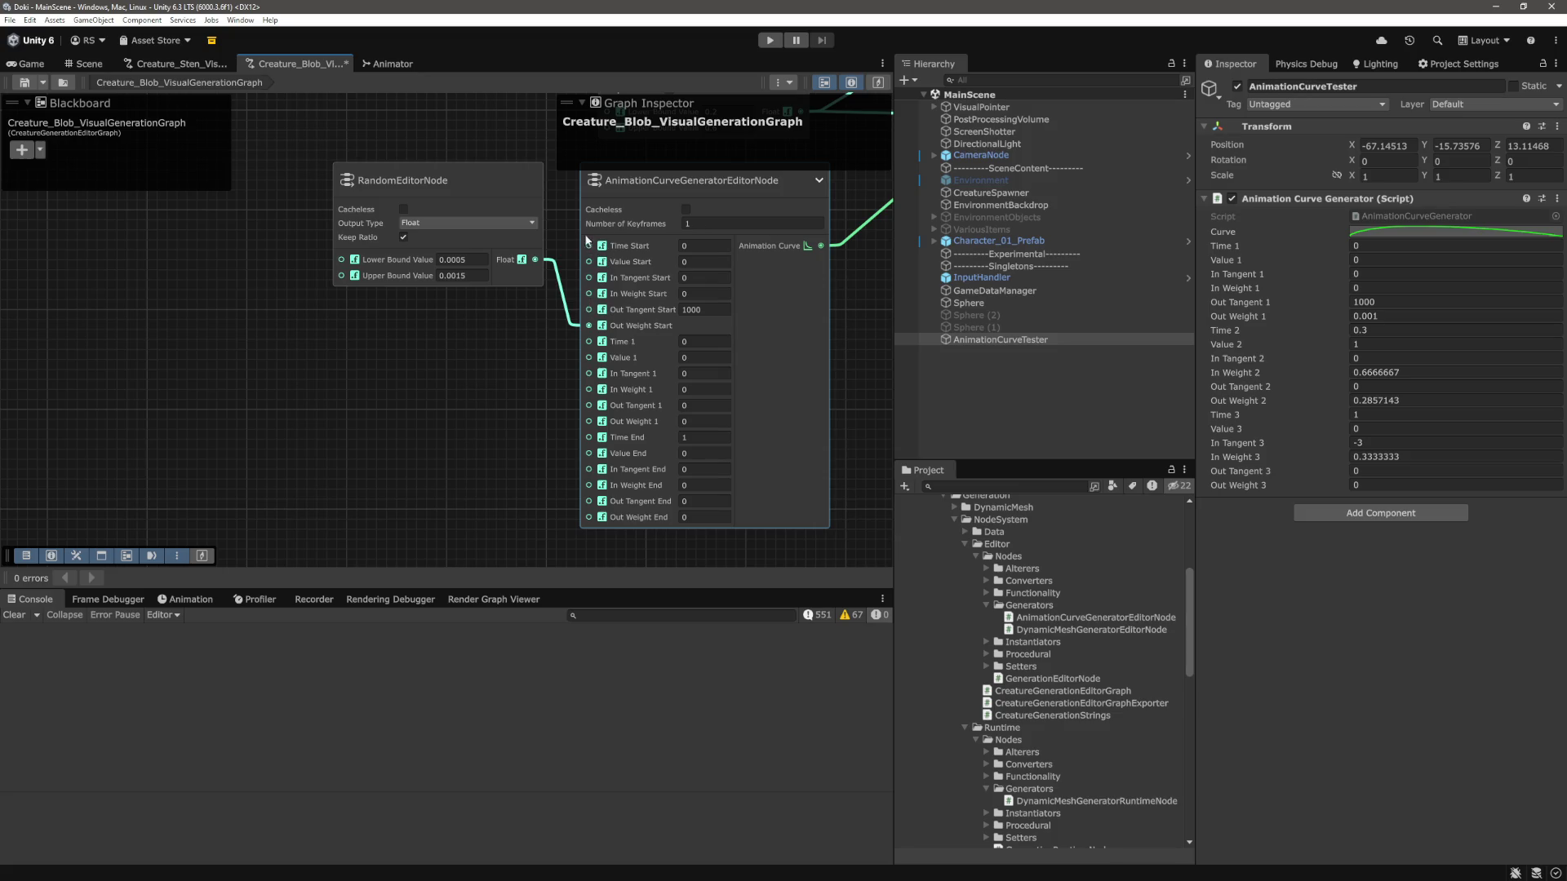
pyautogui.scroll(3, 539, 261)
pyautogui.moveTo(539, 382); pyautogui.dragTo(534, 408)
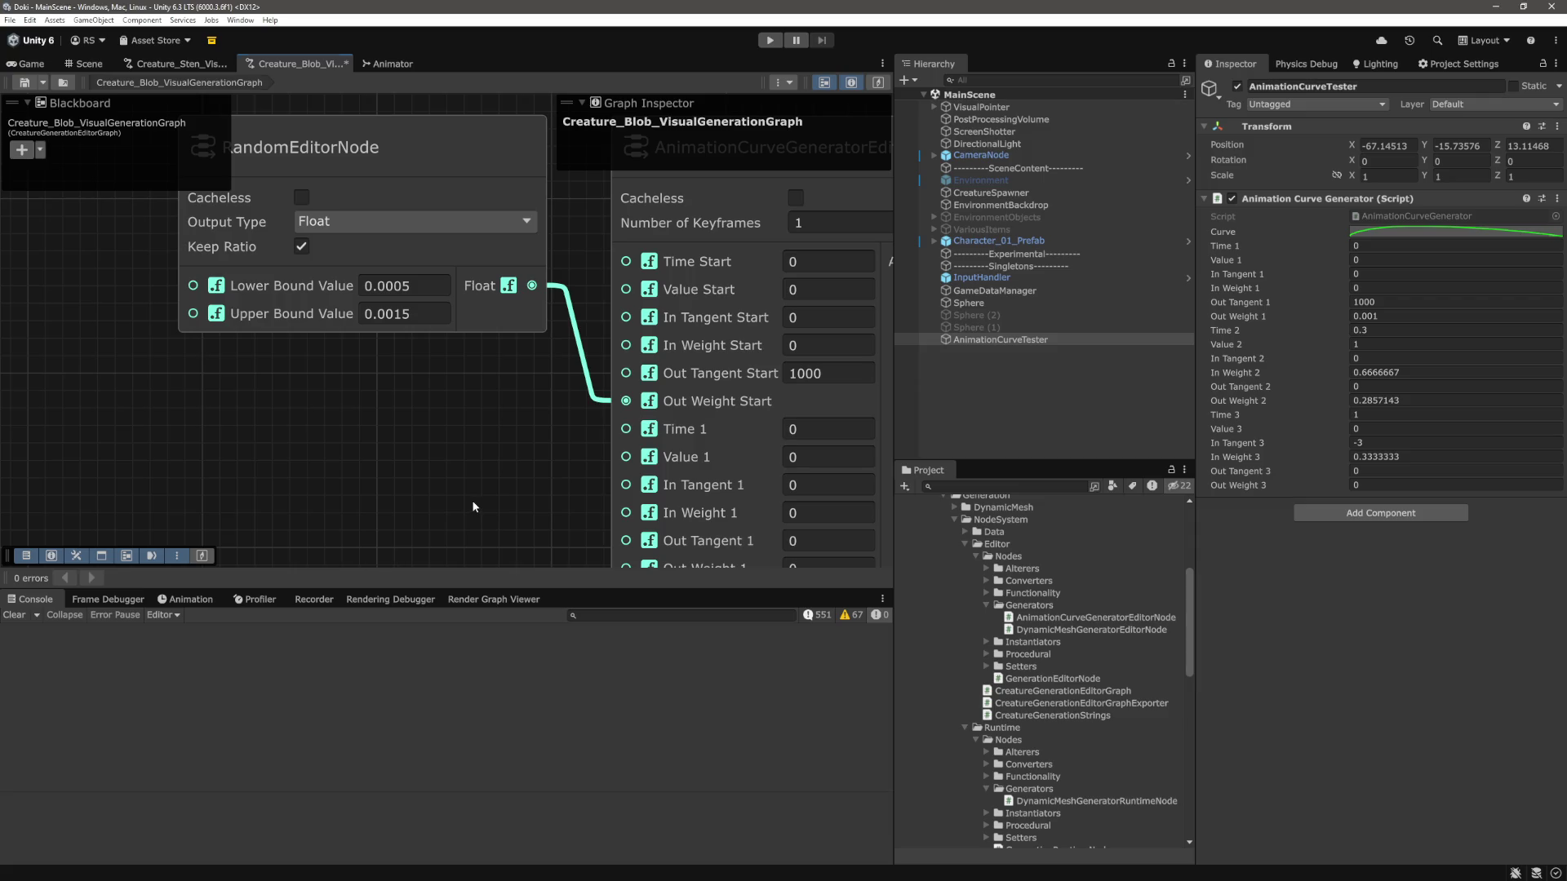
pyautogui.scroll(-2, 464, 449)
pyautogui.moveTo(382, 168); pyautogui.dragTo(485, 428)
pyautogui.moveTo(410, 206)
pyautogui.mouseDown()
pyautogui.moveTo(418, 194)
pyautogui.moveTo(480, 431)
pyautogui.moveTo(474, 419)
pyautogui.mouseUp()
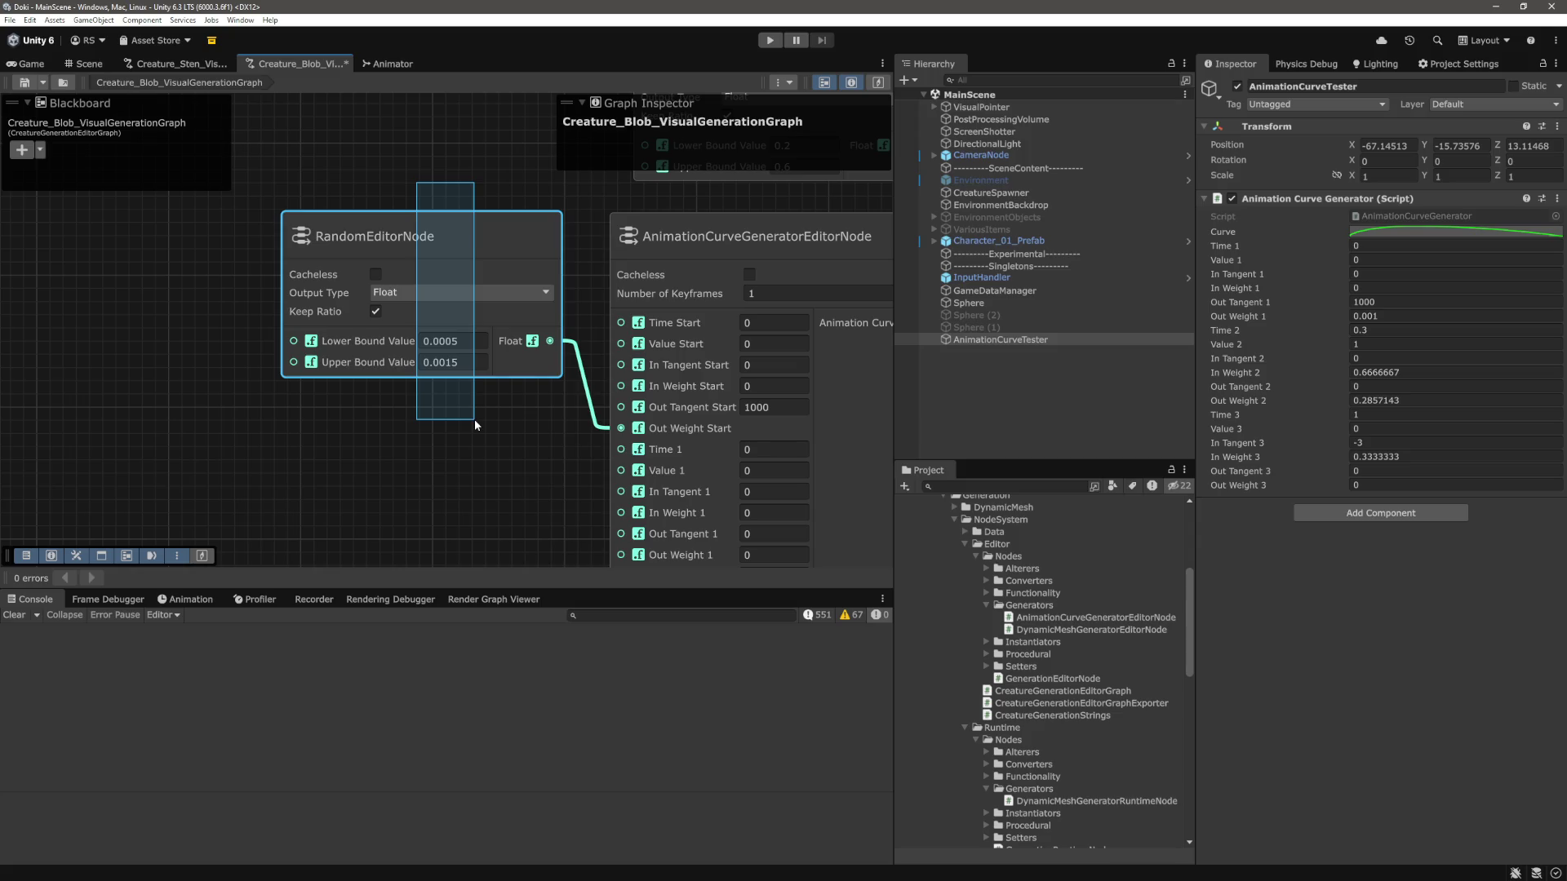
pyautogui.moveTo(474, 419); pyautogui.dragTo(473, 418)
pyautogui.click(476, 417)
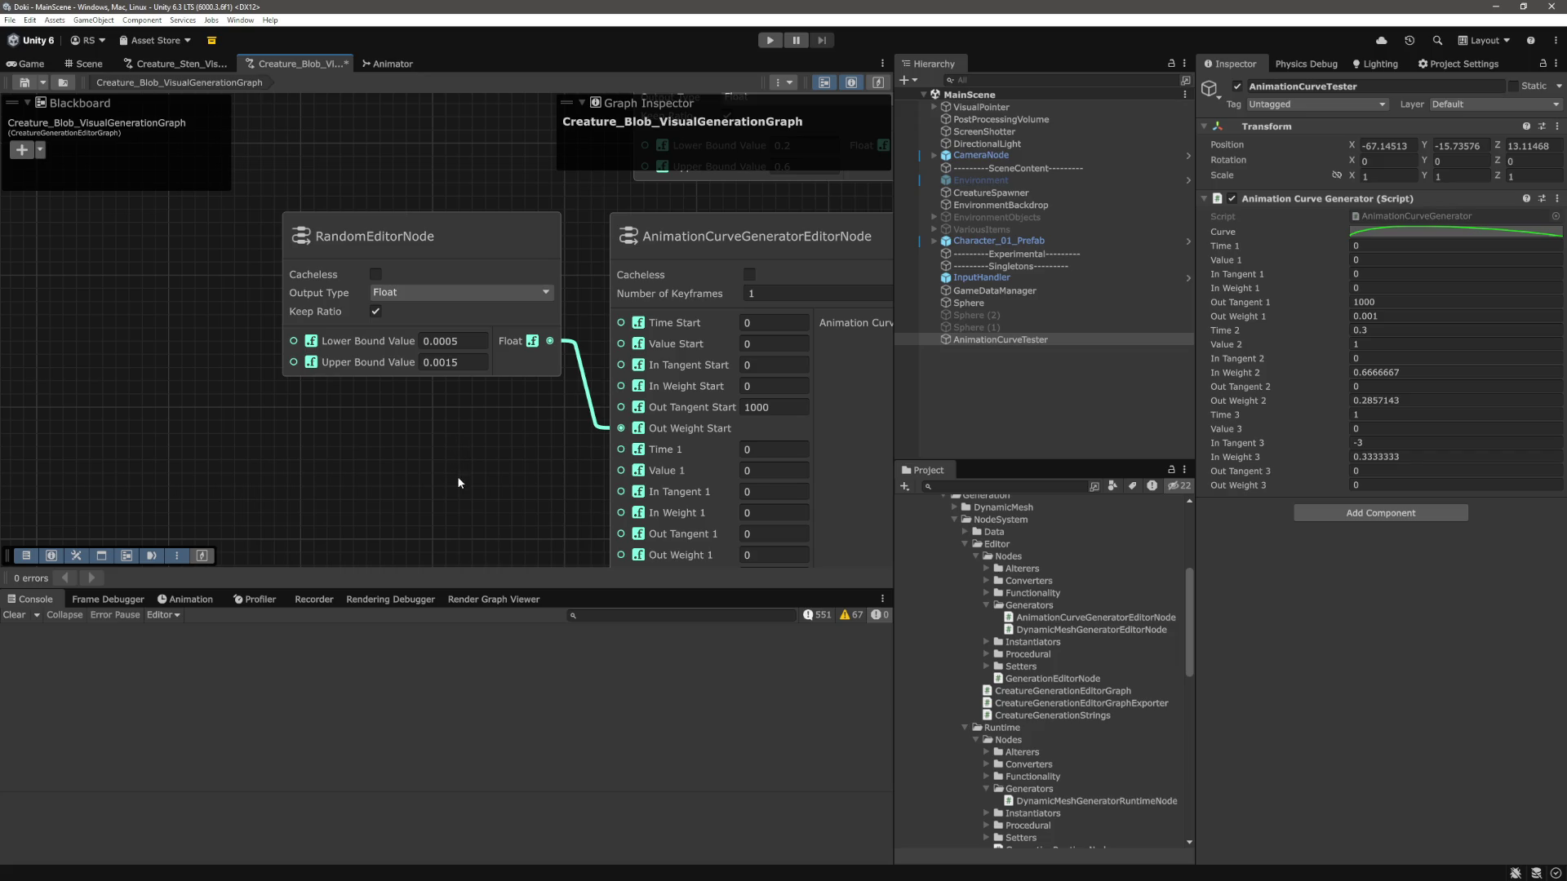
pyautogui.scroll(-2, 462, 413)
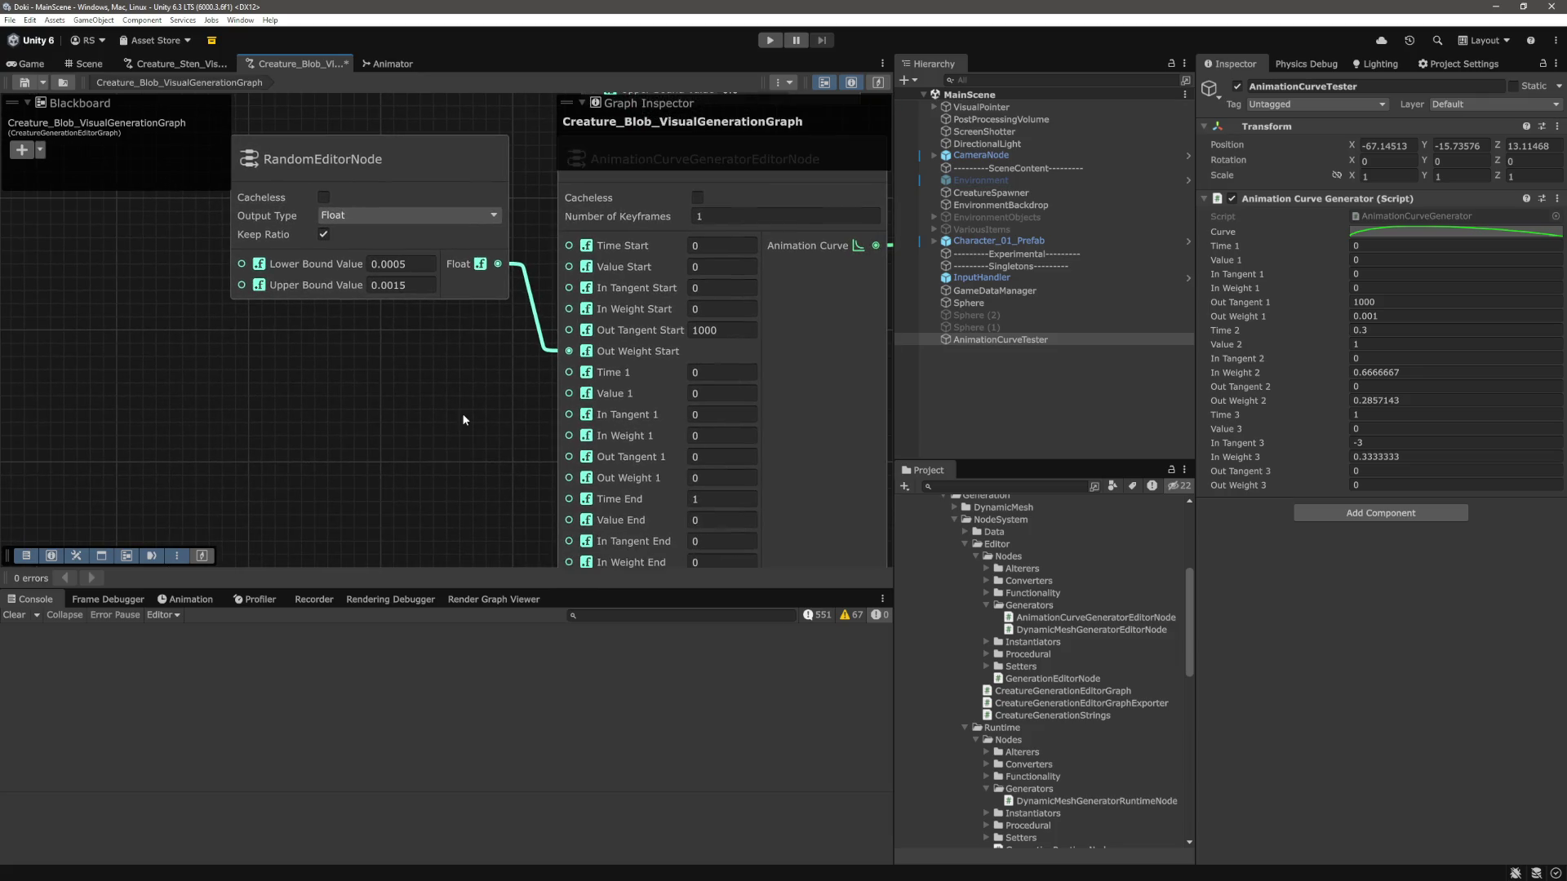
pyautogui.scroll(-3, 462, 413)
pyautogui.scroll(-1, 463, 418)
pyautogui.scroll(5, 459, 418)
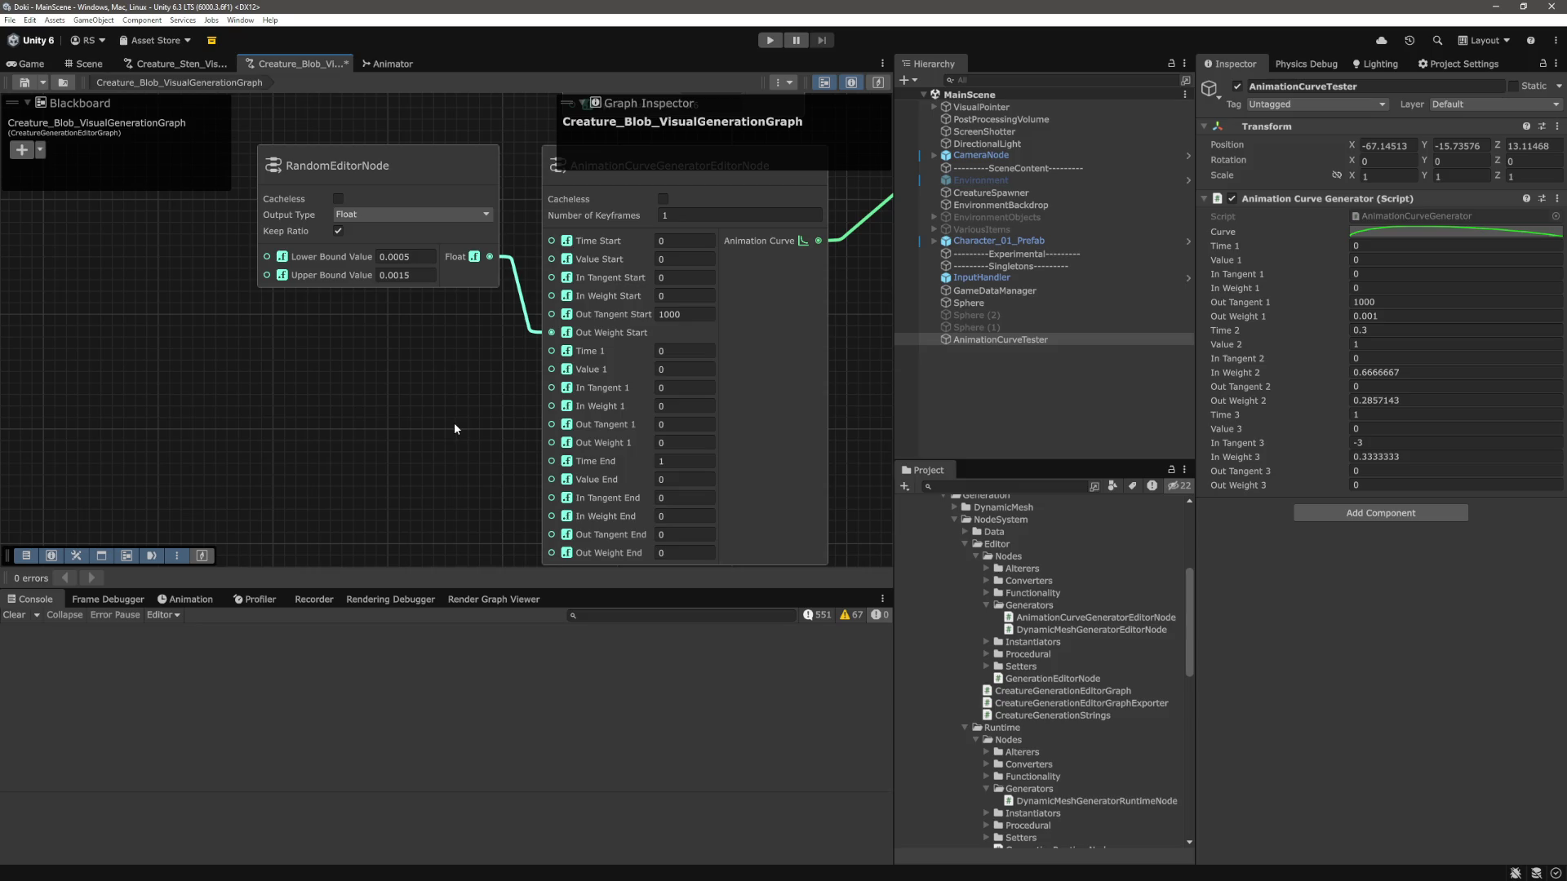
pyautogui.scroll(-2, 453, 424)
pyautogui.scroll(3, 419, 364)
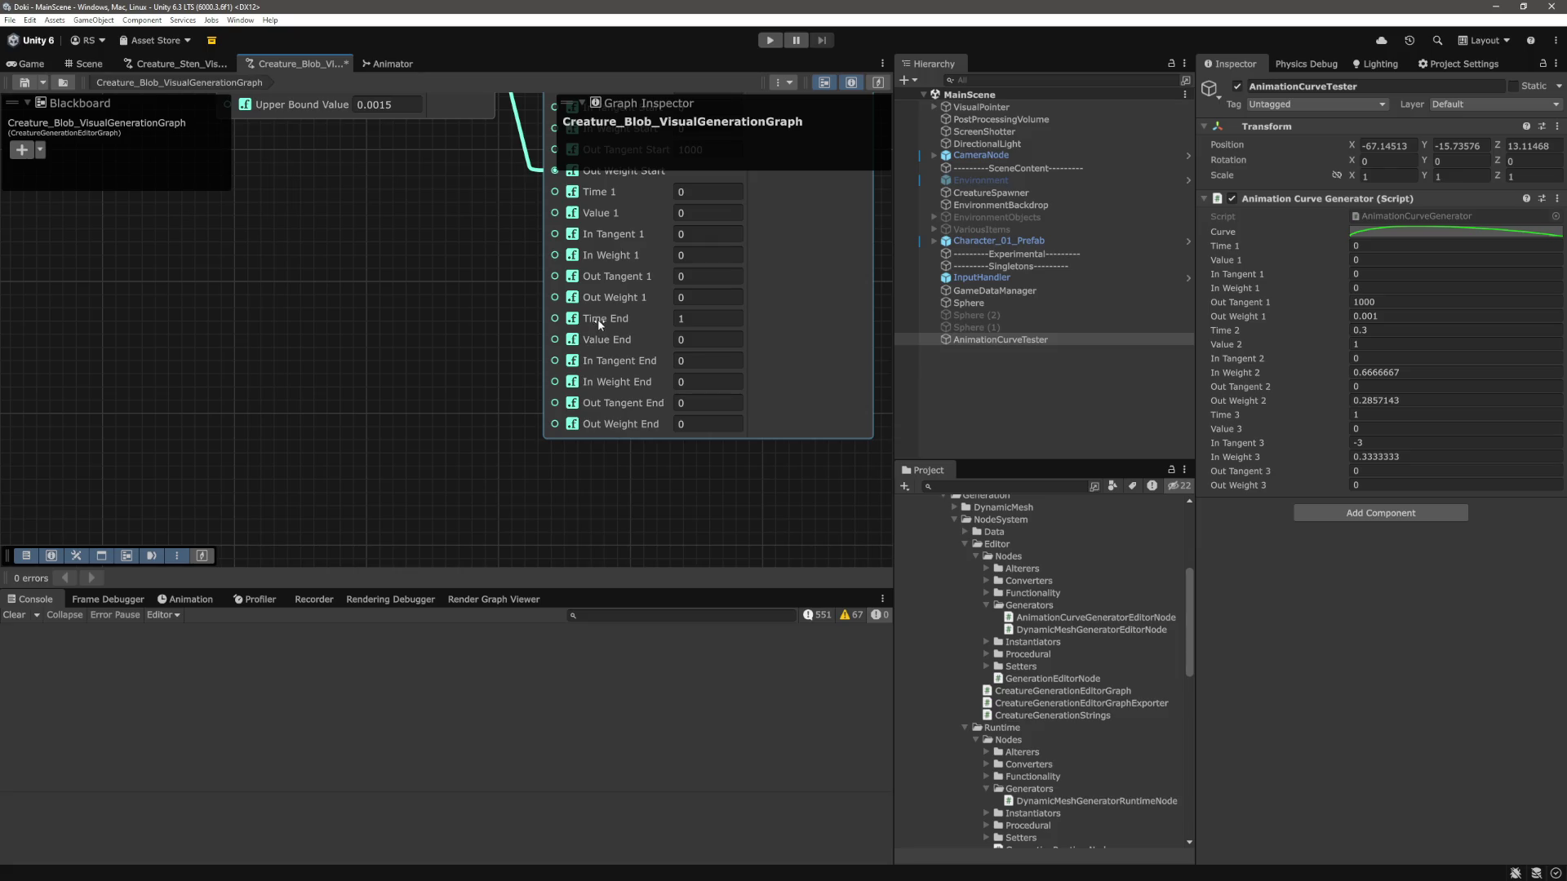
pyautogui.click(687, 339)
pyautogui.moveTo(414, 340); pyautogui.dragTo(493, 358)
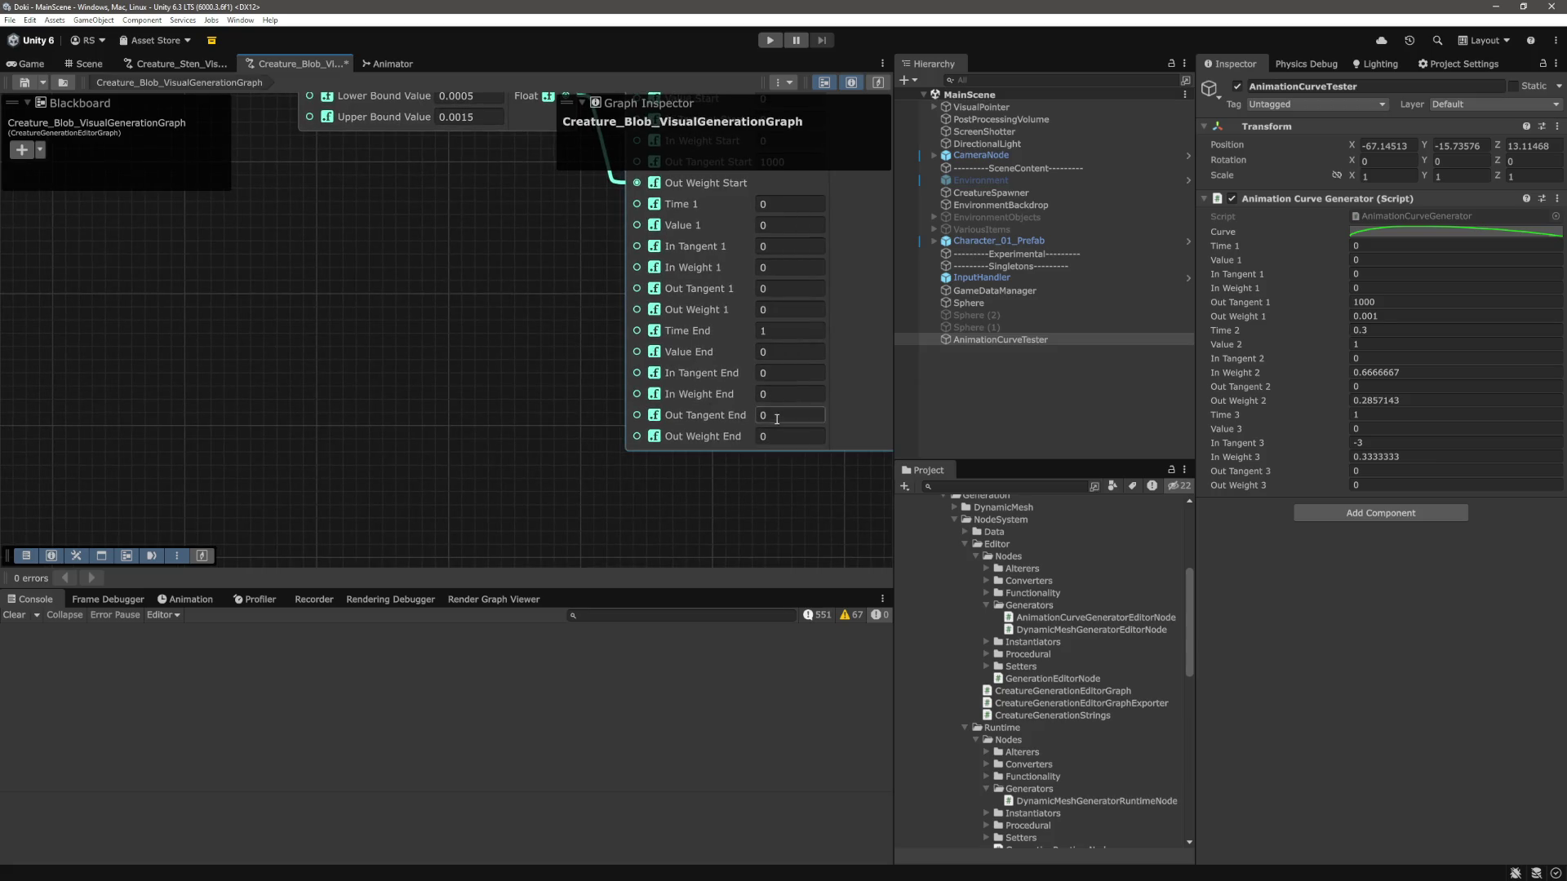
# Add a second RandomEditorNode to the graph and move it left and up.
pyautogui.rightClick(416, 350)
pyautogui.click(474, 367)
pyautogui.write('a')
pyautogui.press('BackSpace')
pyautogui.write('random')
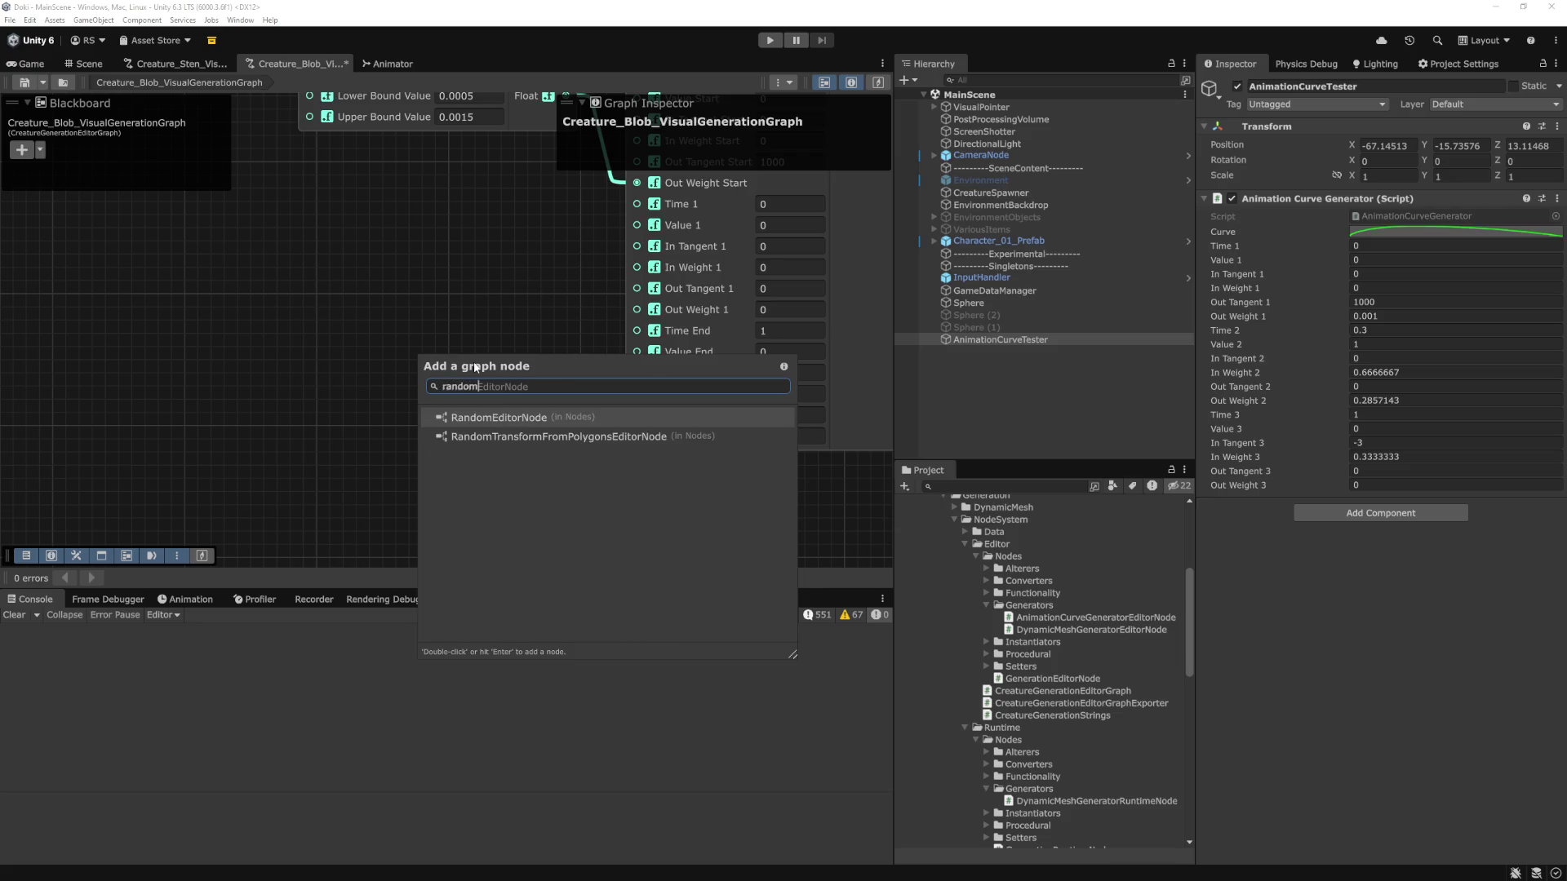
pyautogui.press('Return')
pyautogui.moveTo(473, 361); pyautogui.dragTo(322, 334)
pyautogui.click(496, 282)
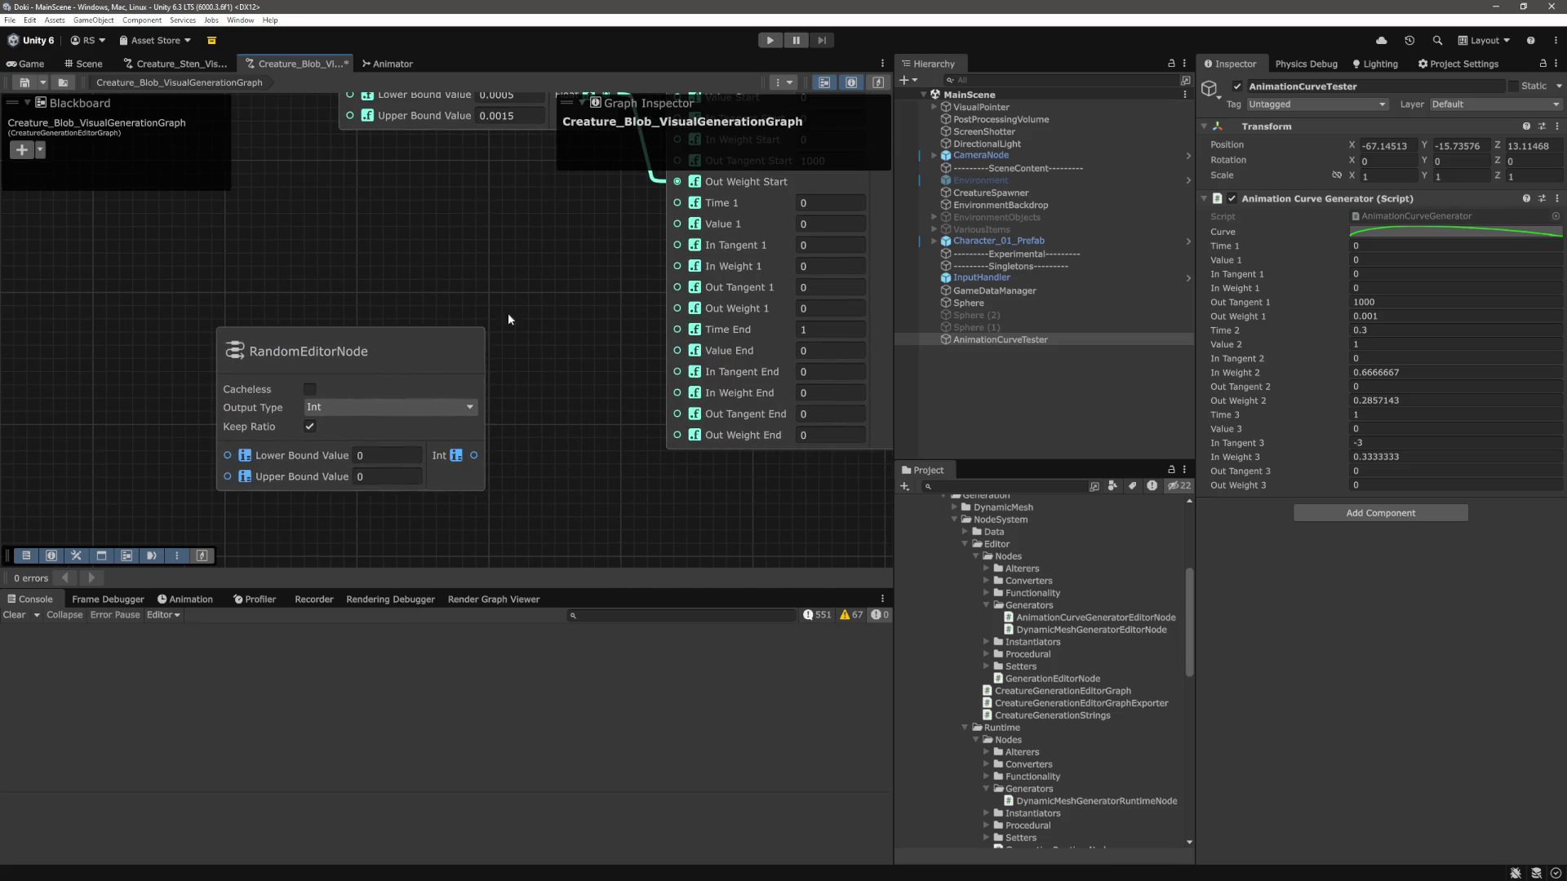
# Set the new random node's output to Float, nudge it up, and open the generated curve.
pyautogui.click(351, 397)
pyautogui.click(318, 428)
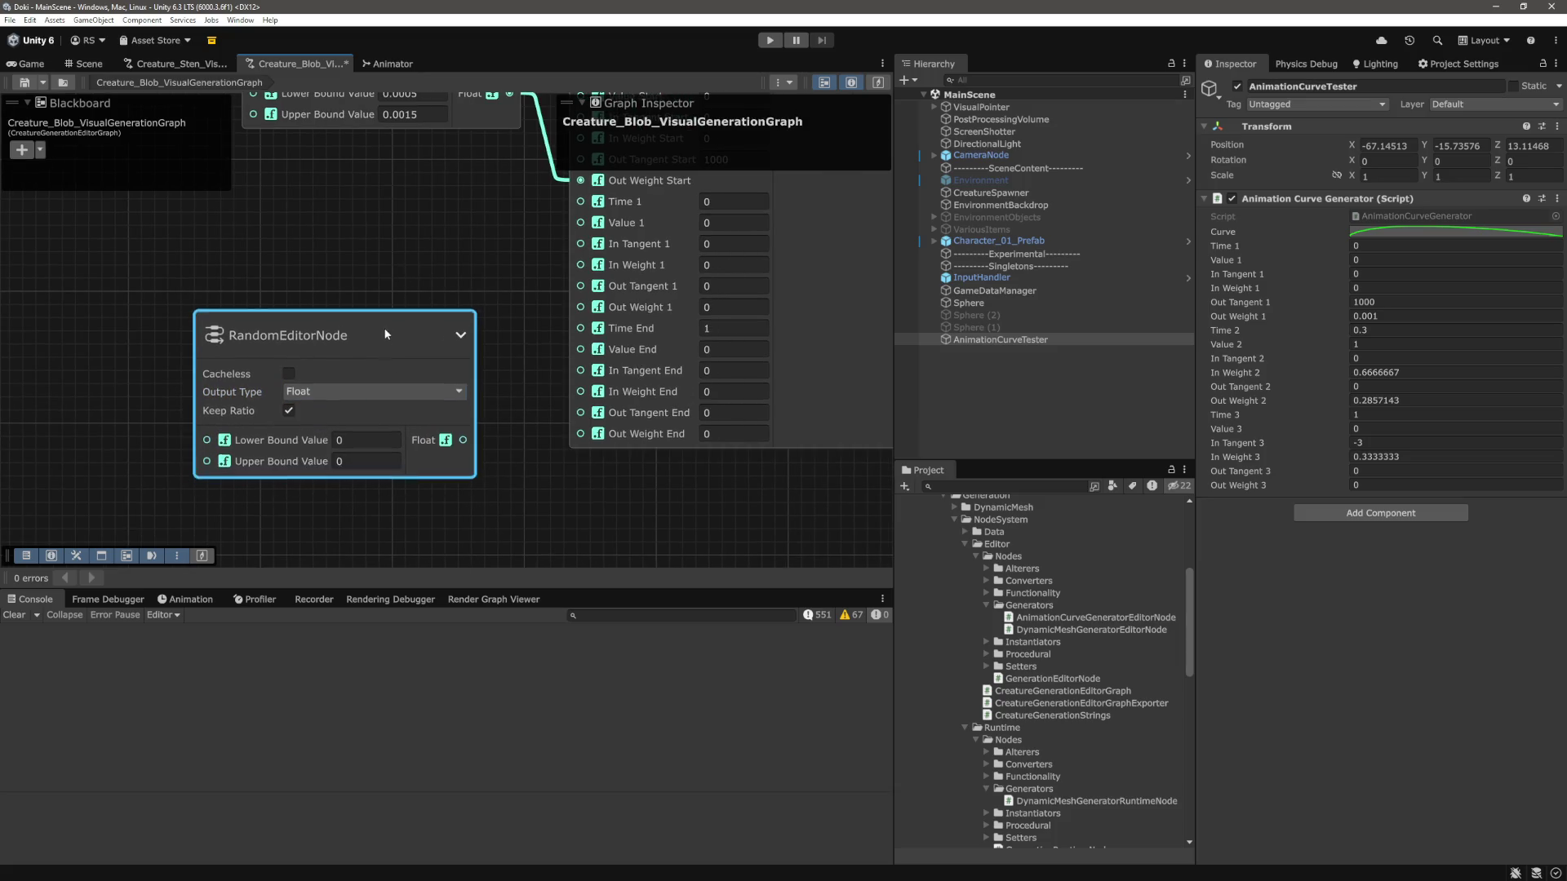
pyautogui.moveTo(384, 332); pyautogui.dragTo(383, 298)
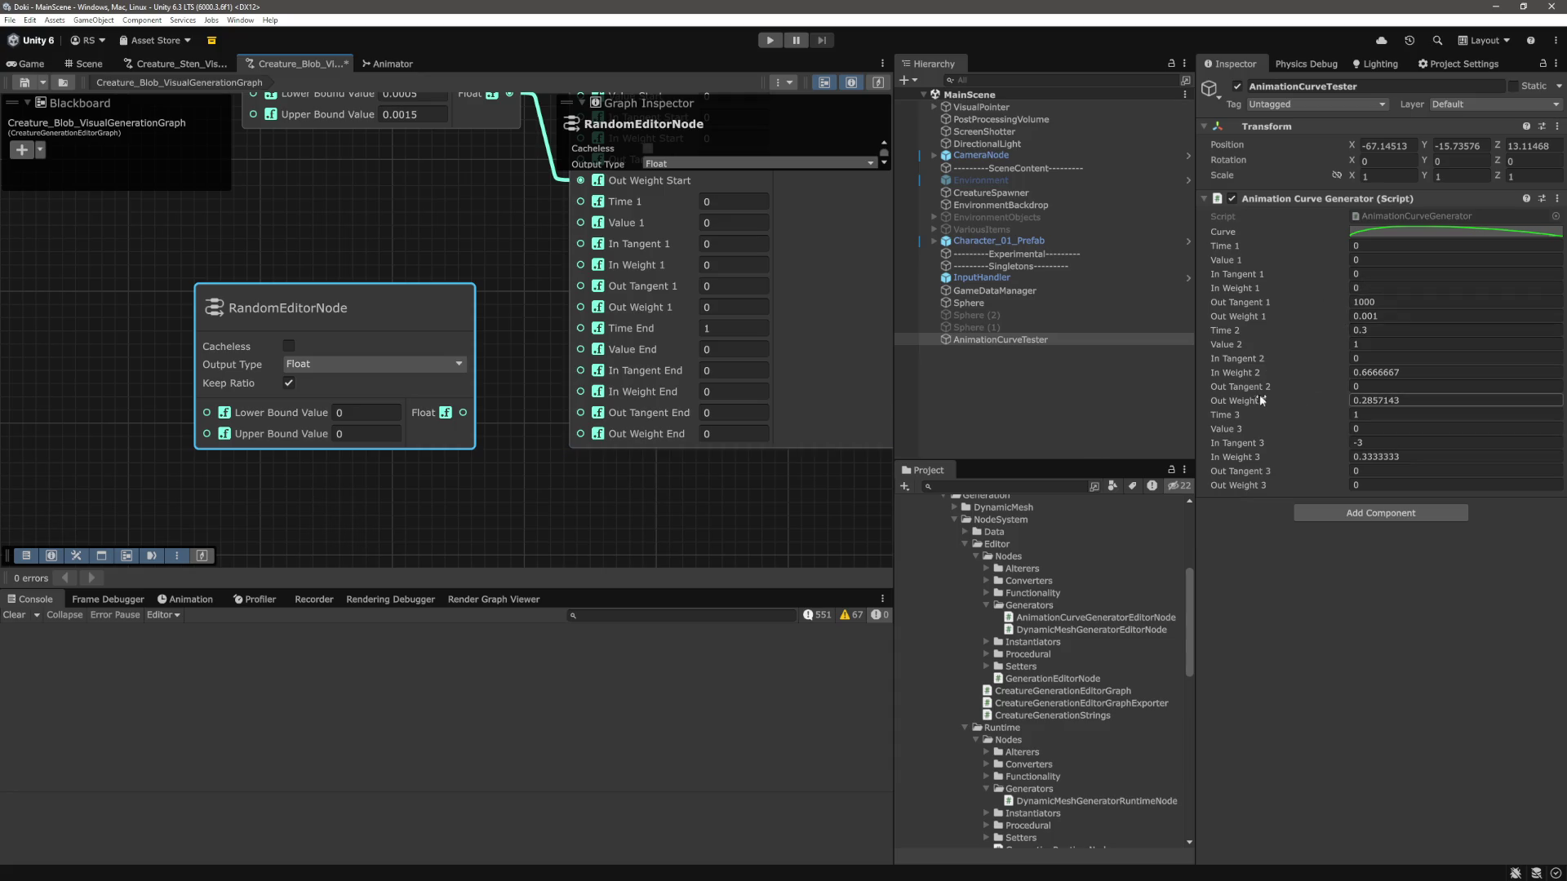
pyautogui.click(364, 412)
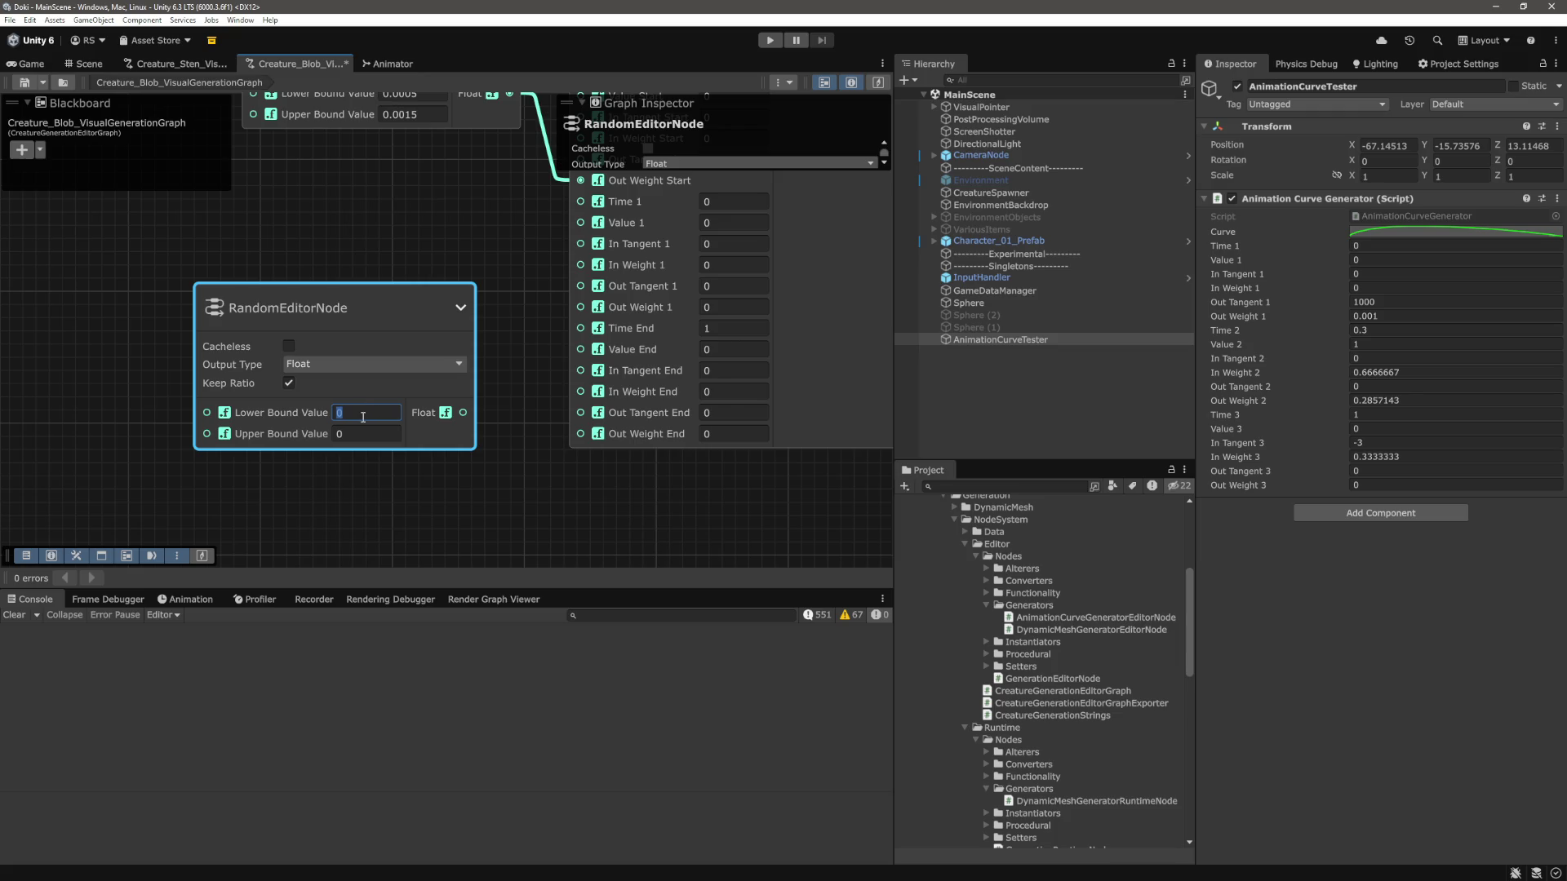
pyautogui.click(1404, 233)
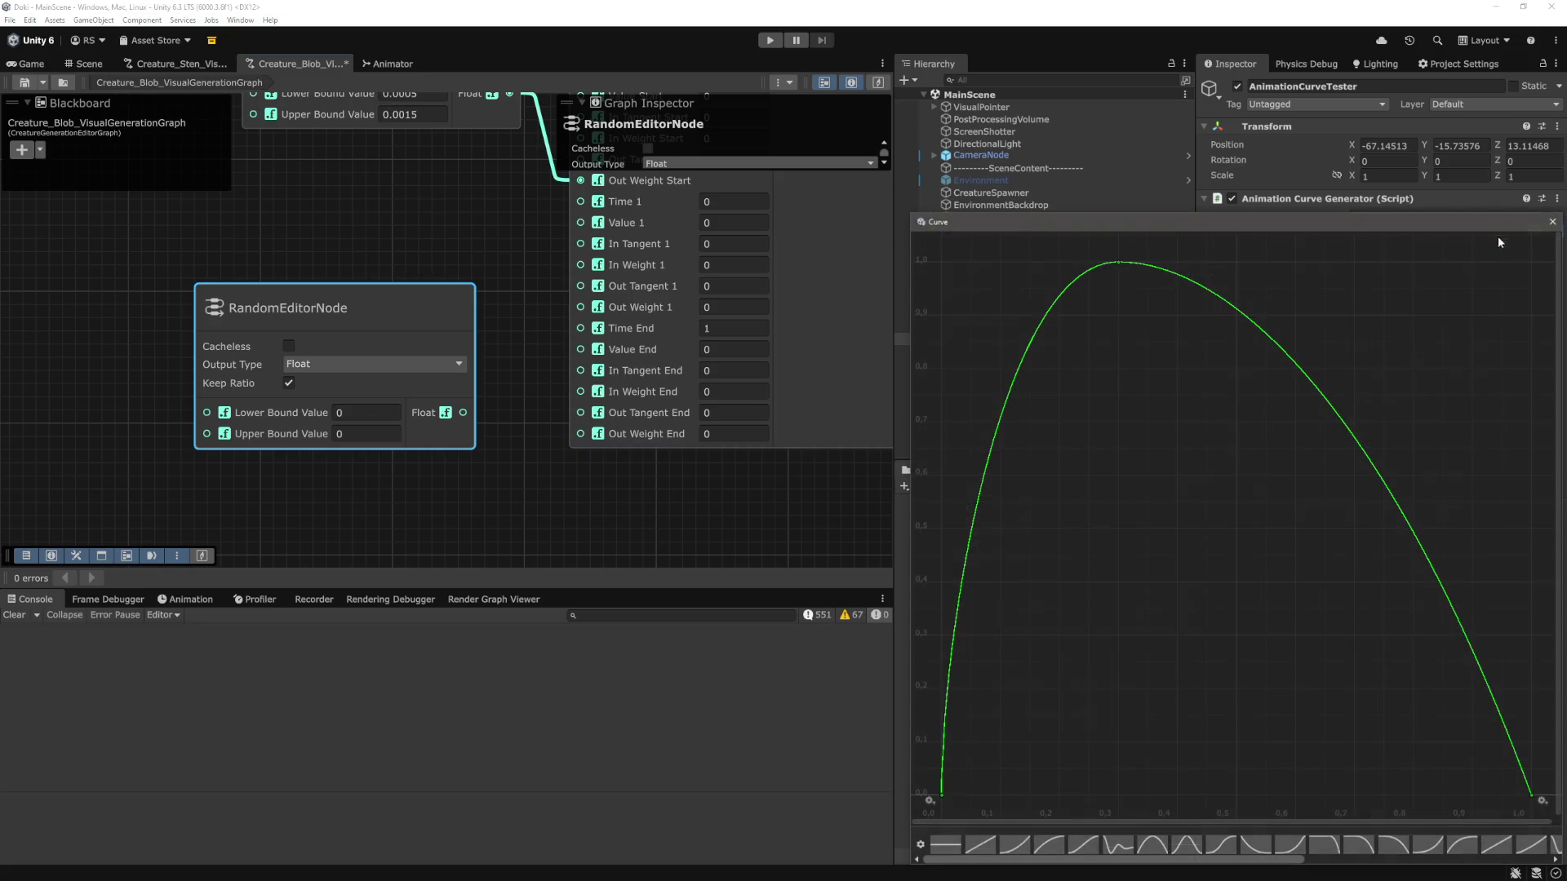
pyautogui.click(1531, 794)
pyautogui.moveTo(1416, 223); pyautogui.dragTo(1208, 198)
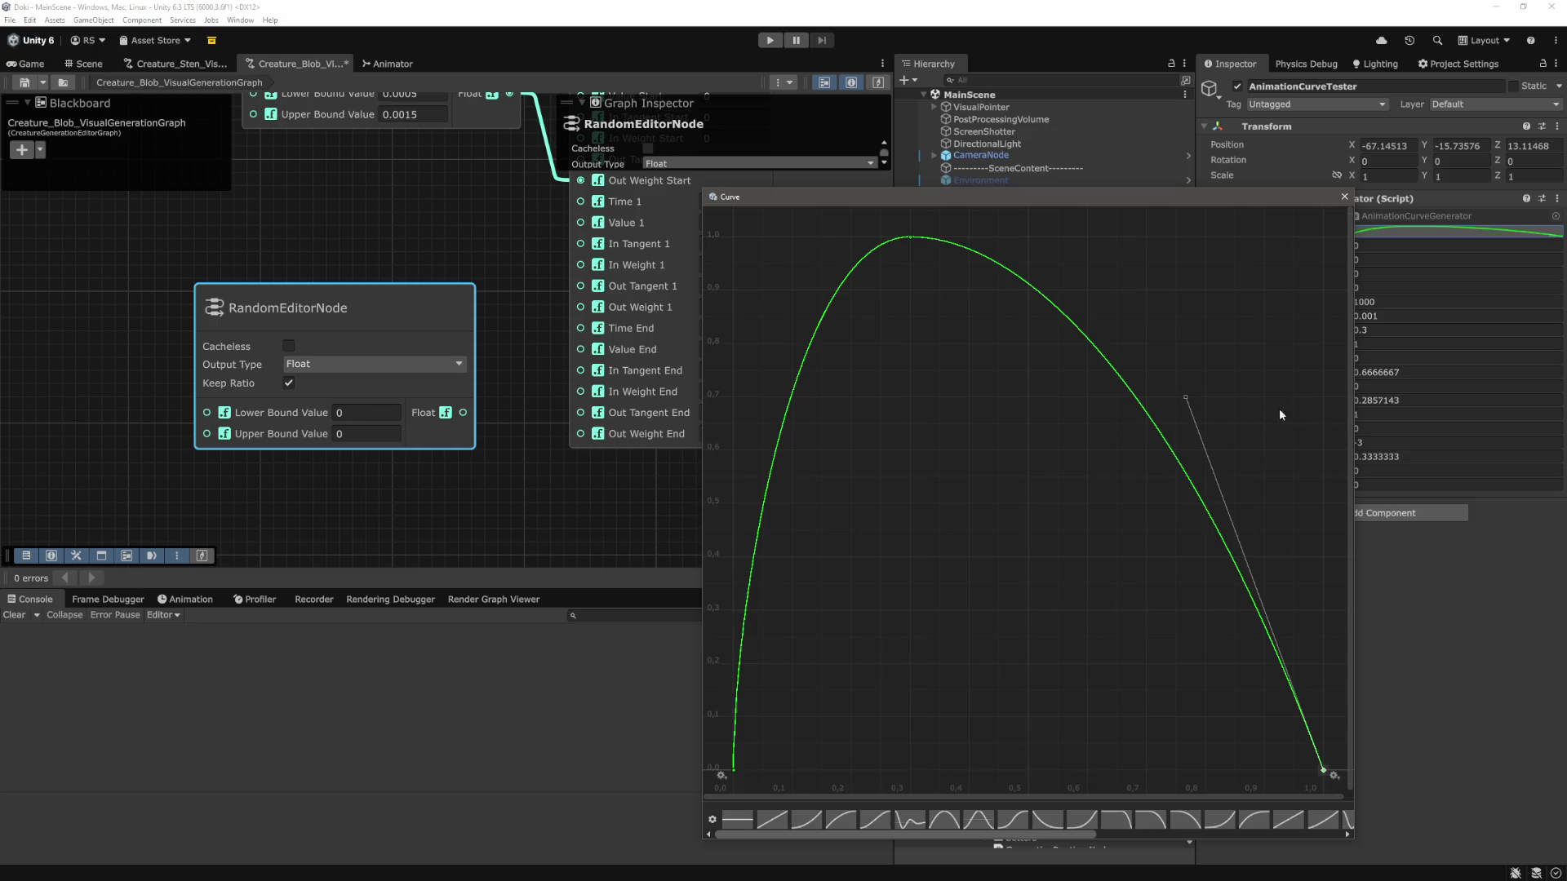
pyautogui.moveTo(1179, 198); pyautogui.dragTo(904, 200)
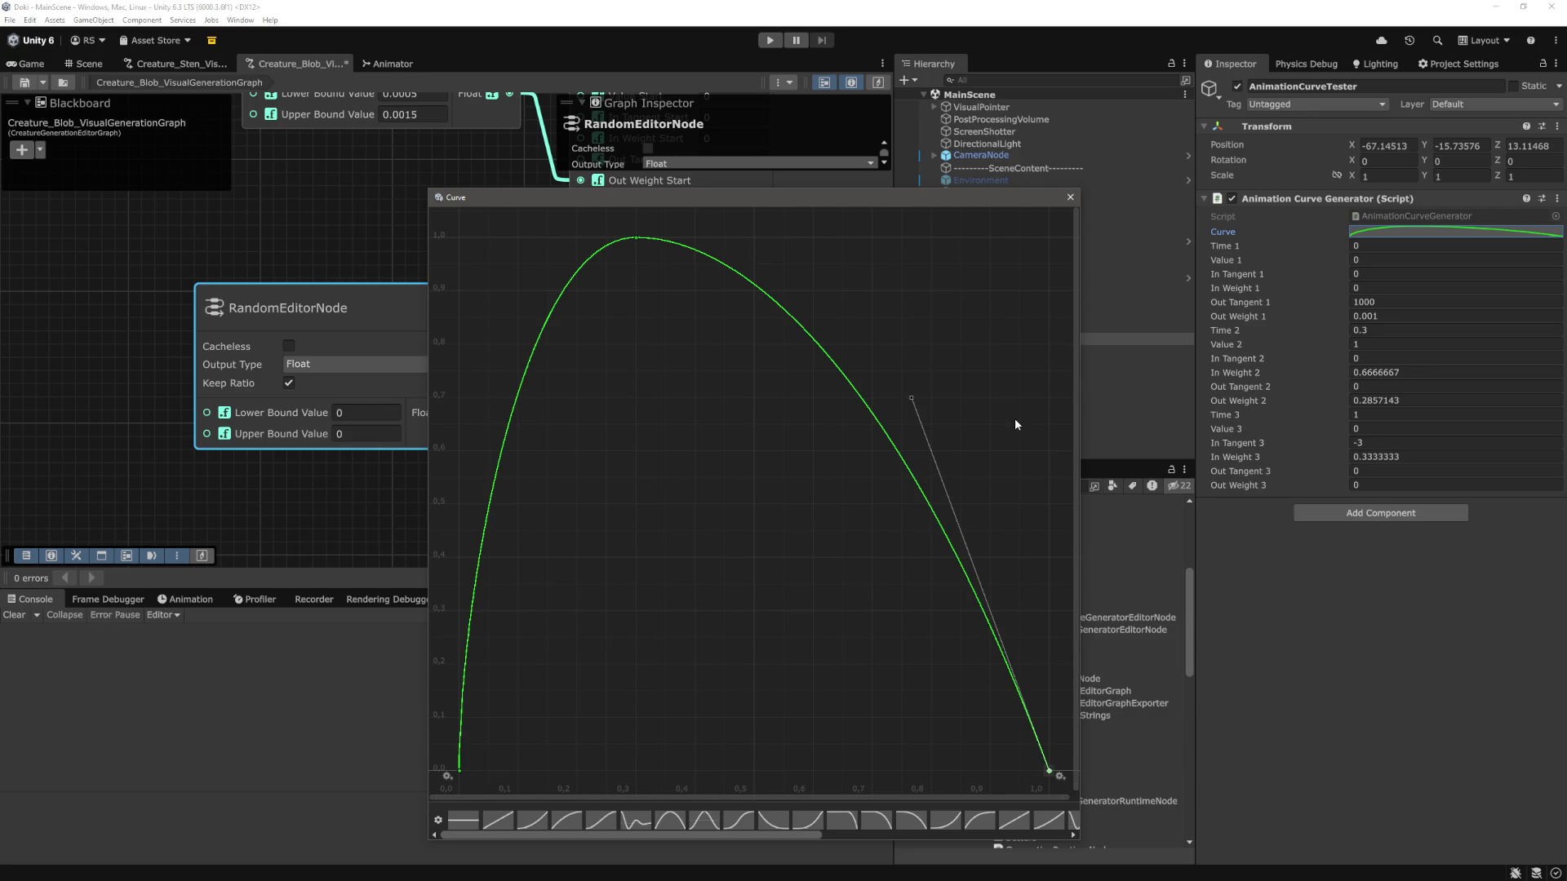
pyautogui.press('Escape')
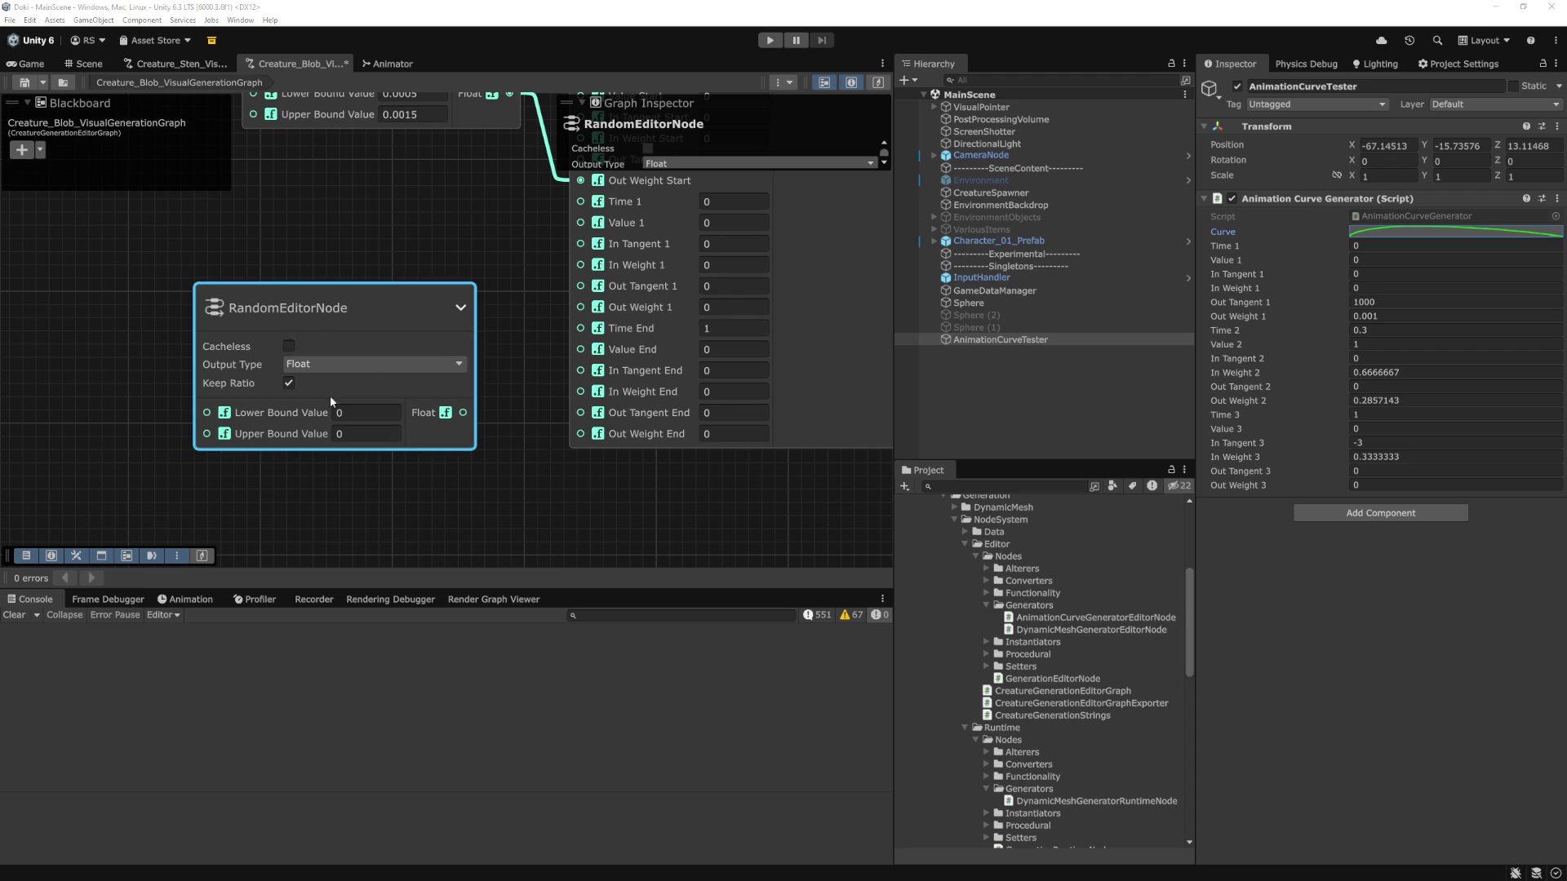
pyautogui.moveTo(564, 291)
pyautogui.mouseDown()
pyautogui.moveTo(645, 298)
pyautogui.moveTo(581, 341)
pyautogui.moveTo(568, 302)
pyautogui.mouseUp()
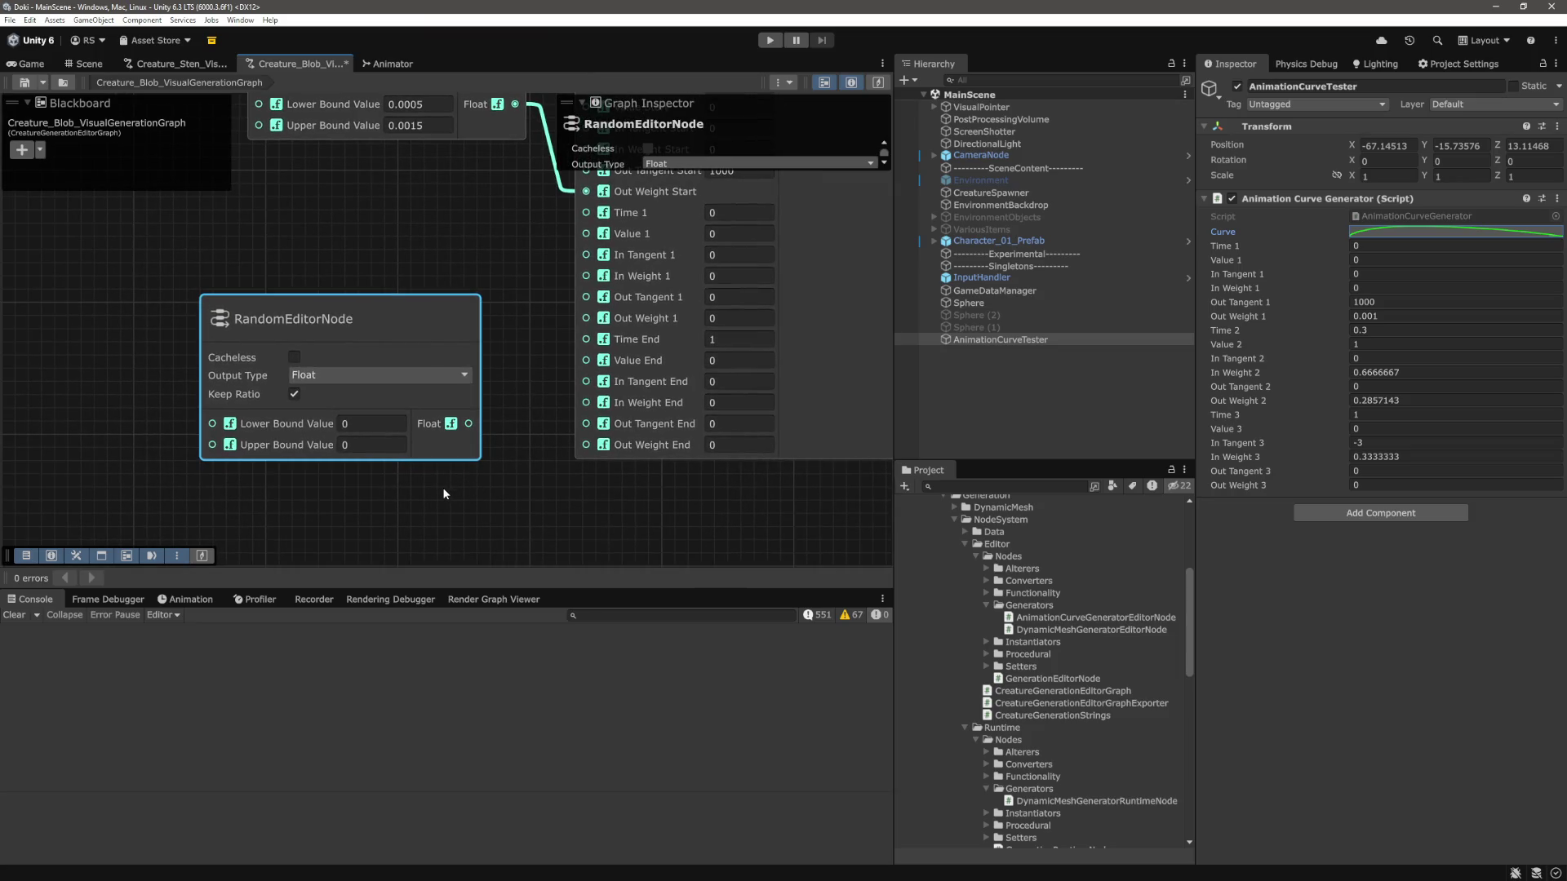
pyautogui.click(1472, 236)
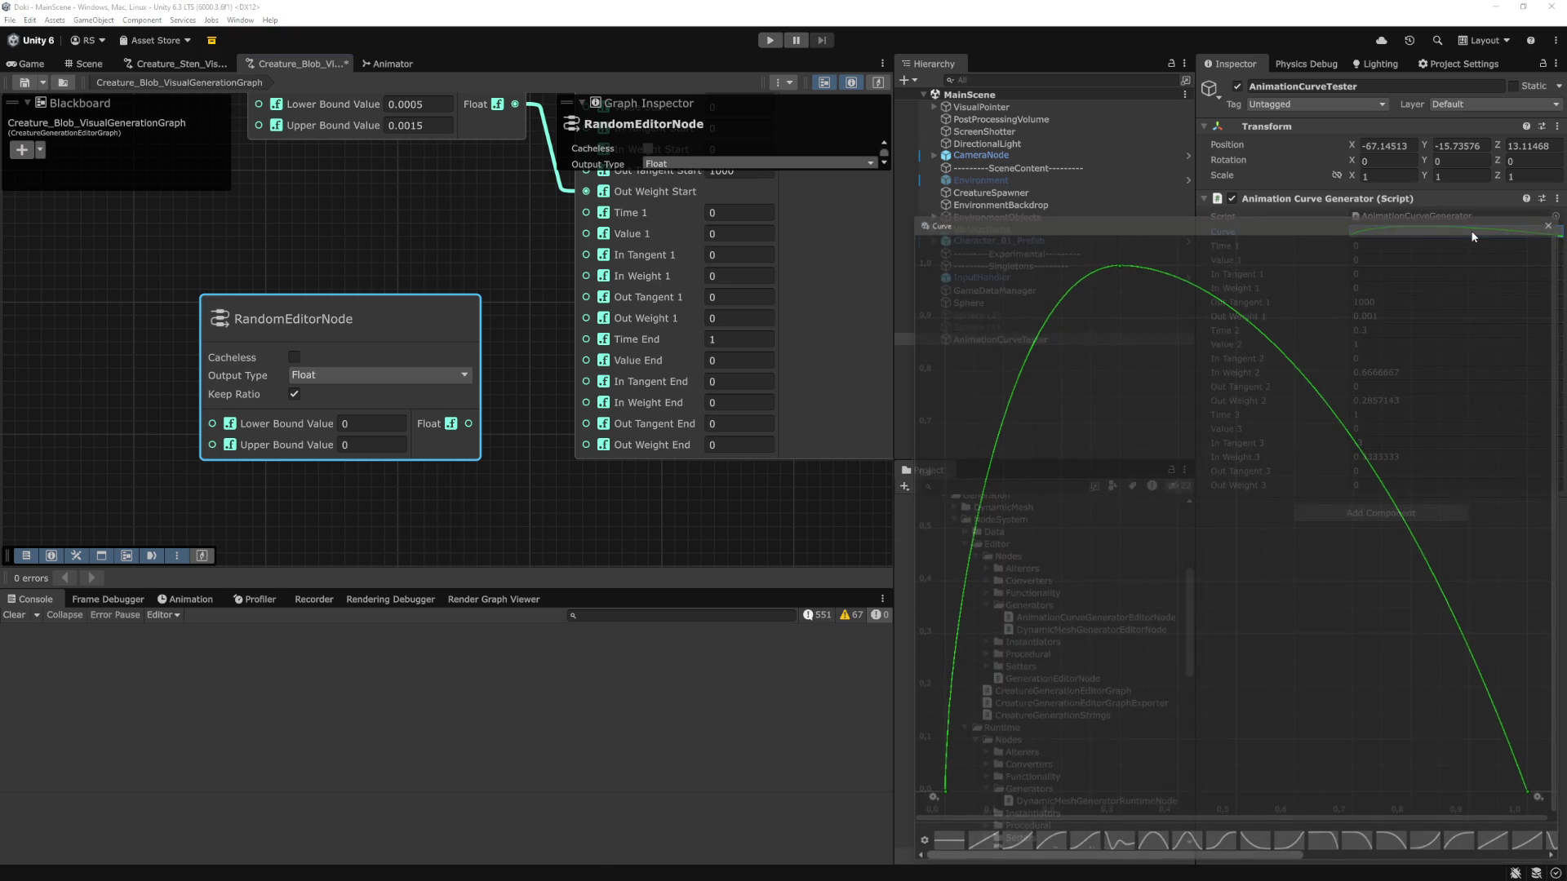
pyautogui.click(805, 264)
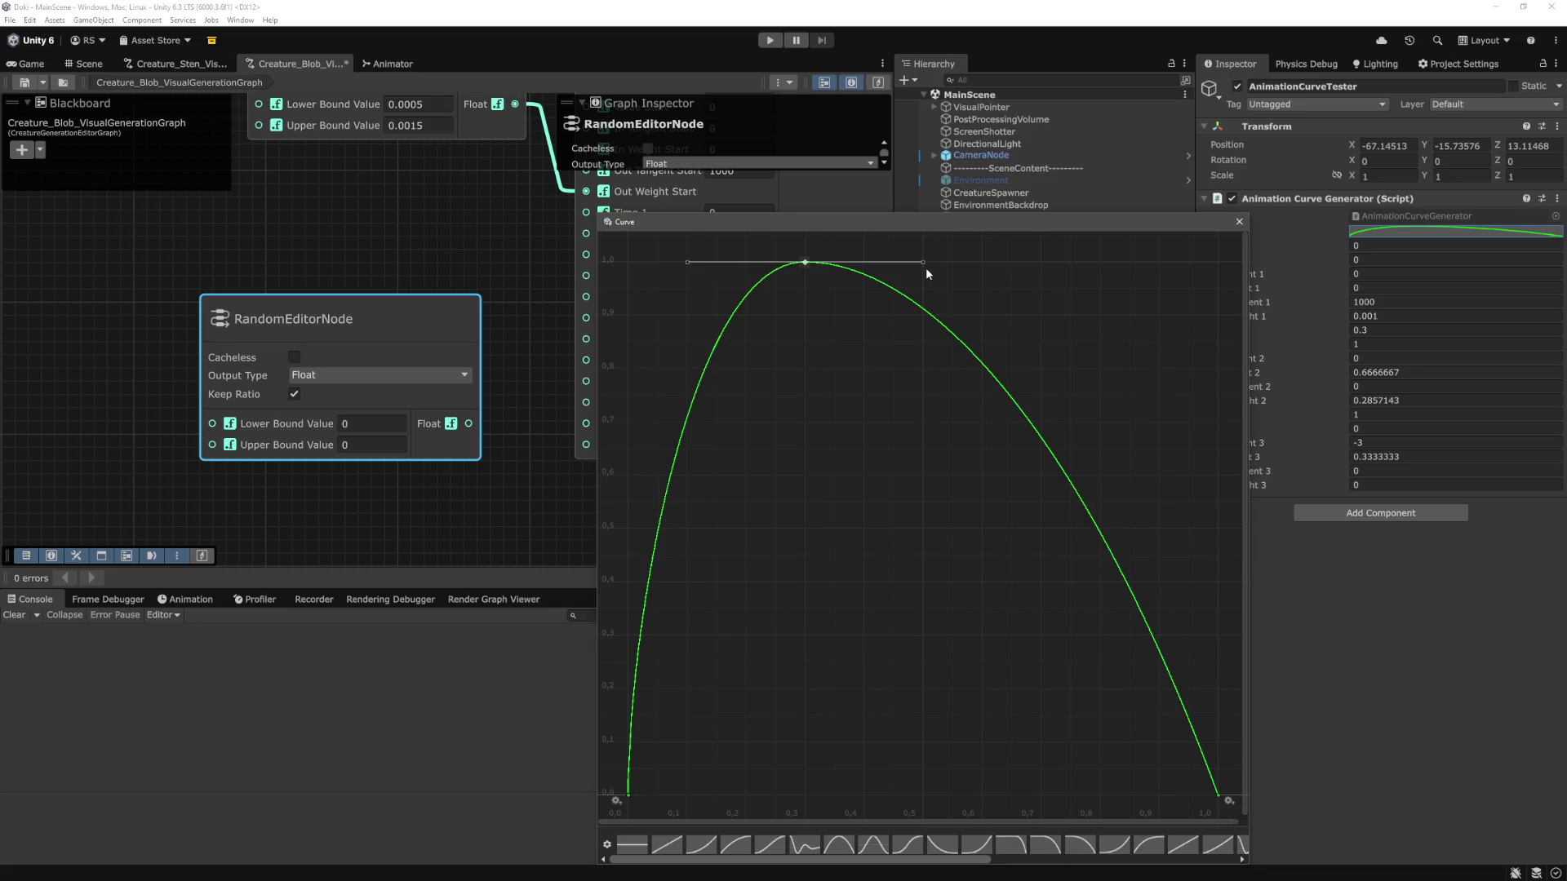
pyautogui.click(1239, 222)
pyautogui.scroll(-5, 522, 334)
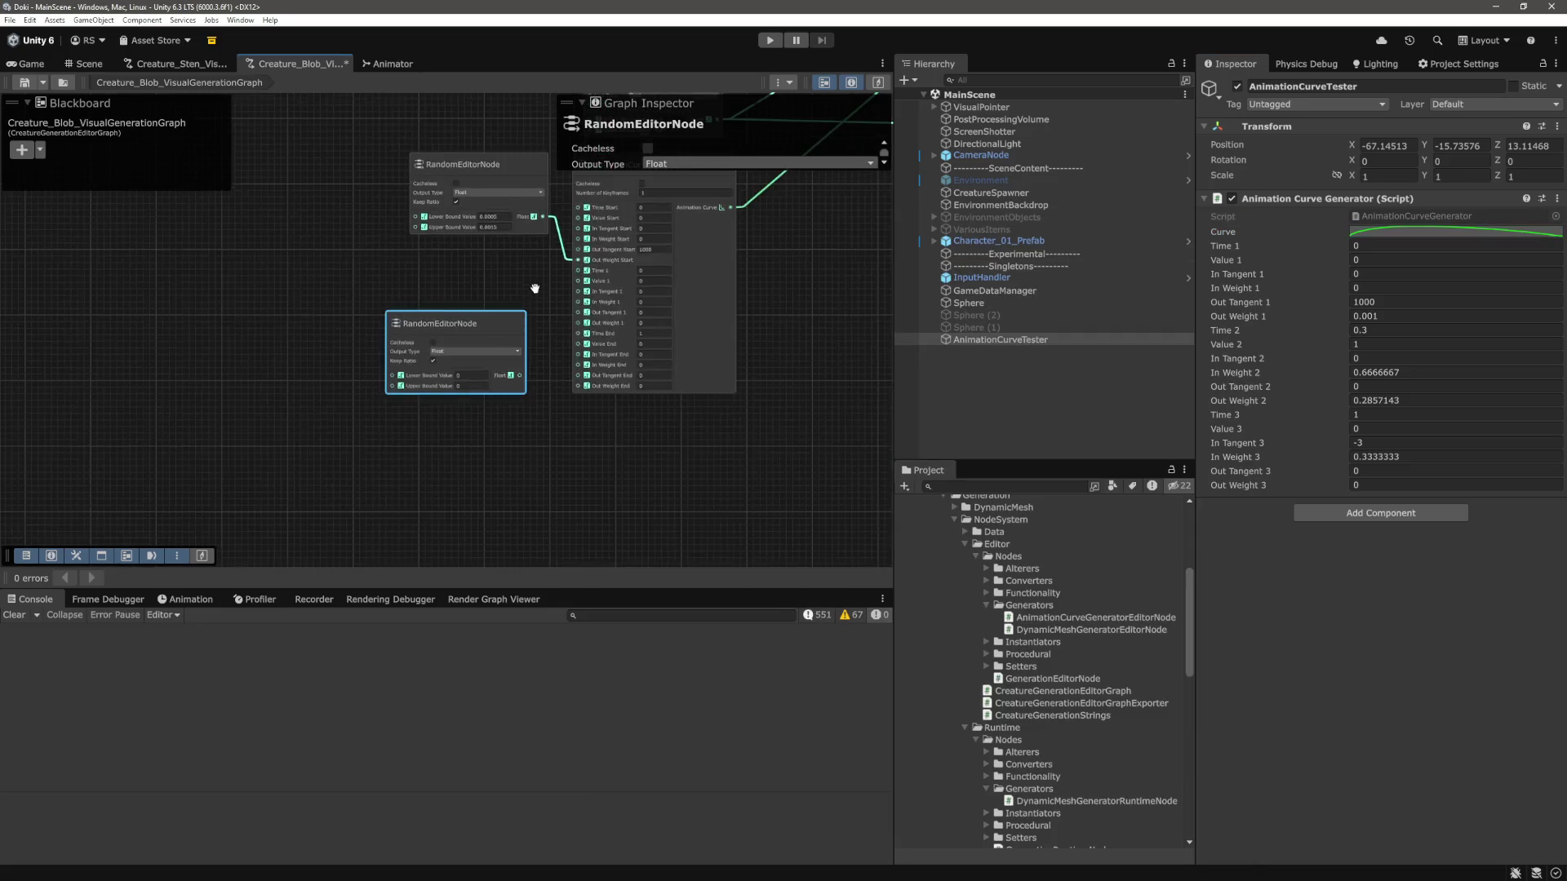
pyautogui.scroll(2, 473, 363)
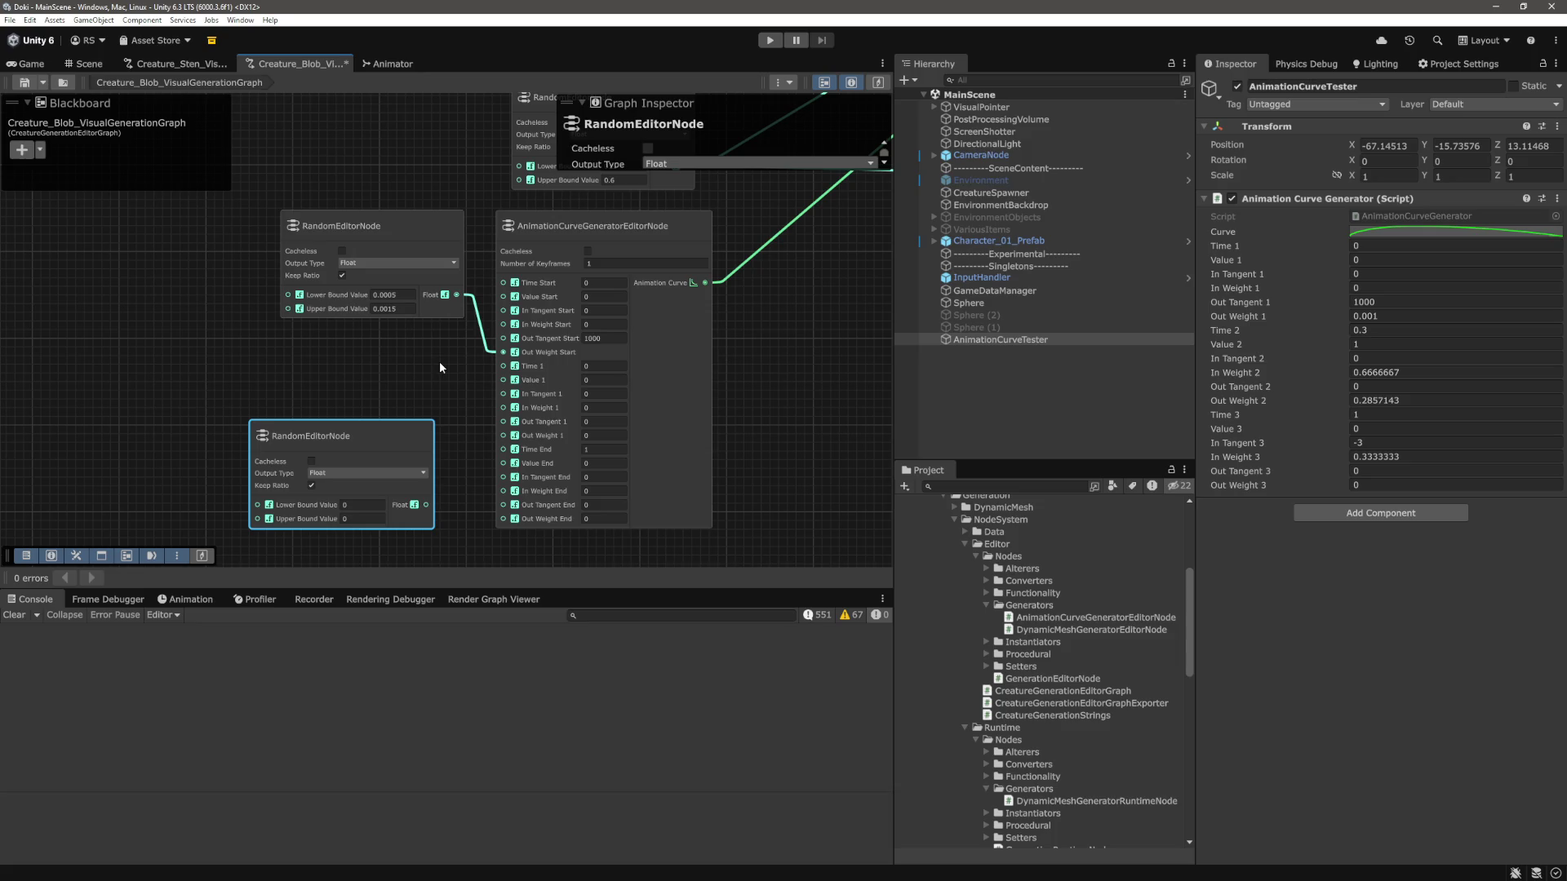
pyautogui.scroll(-1, 437, 361)
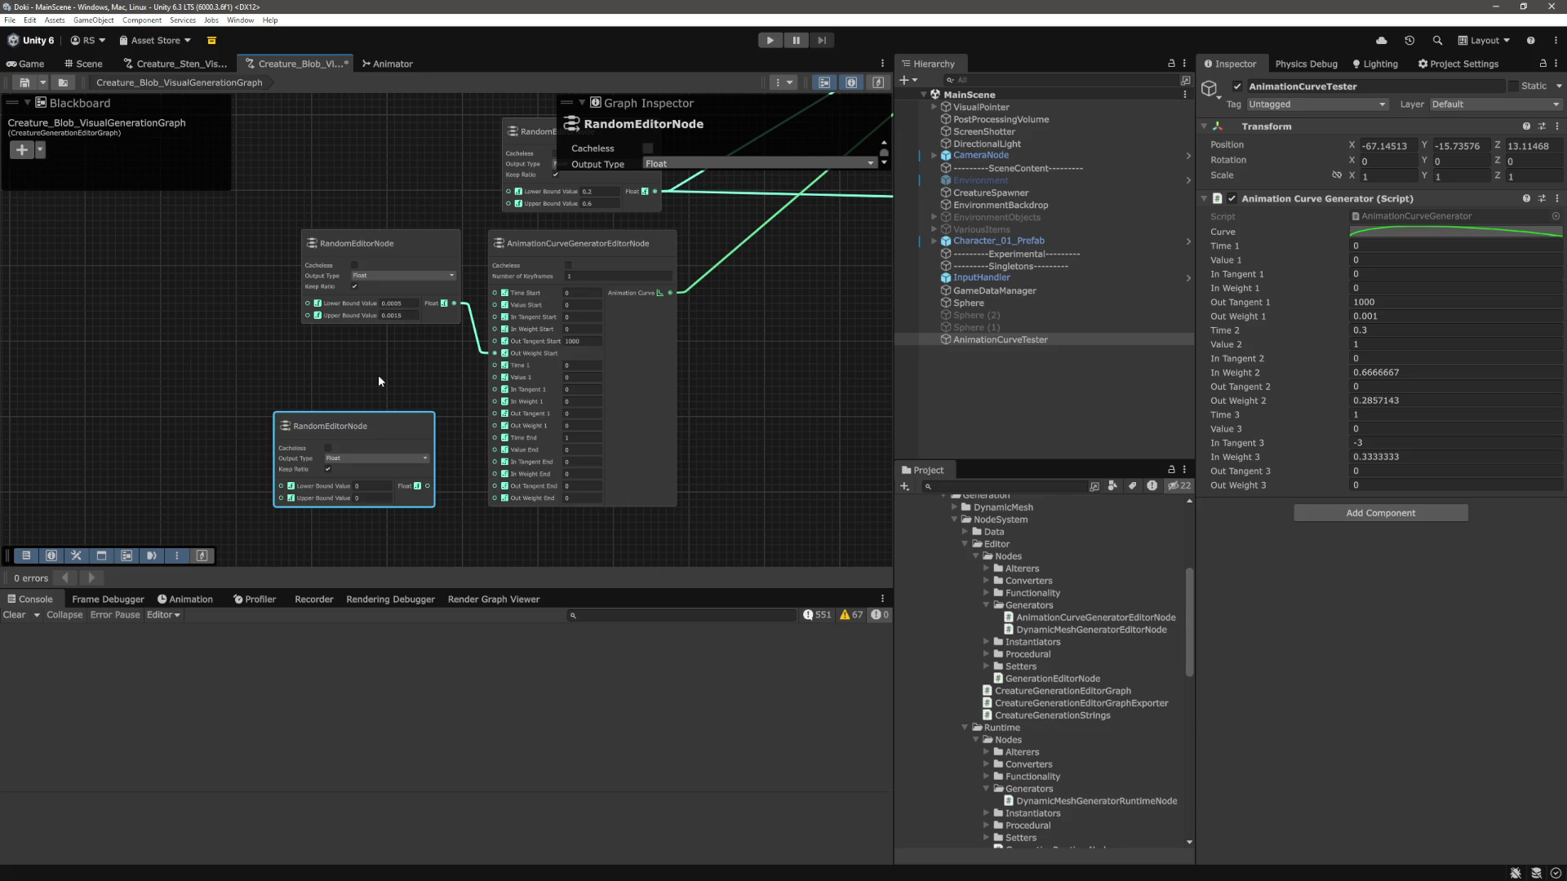
pyautogui.click(1442, 233)
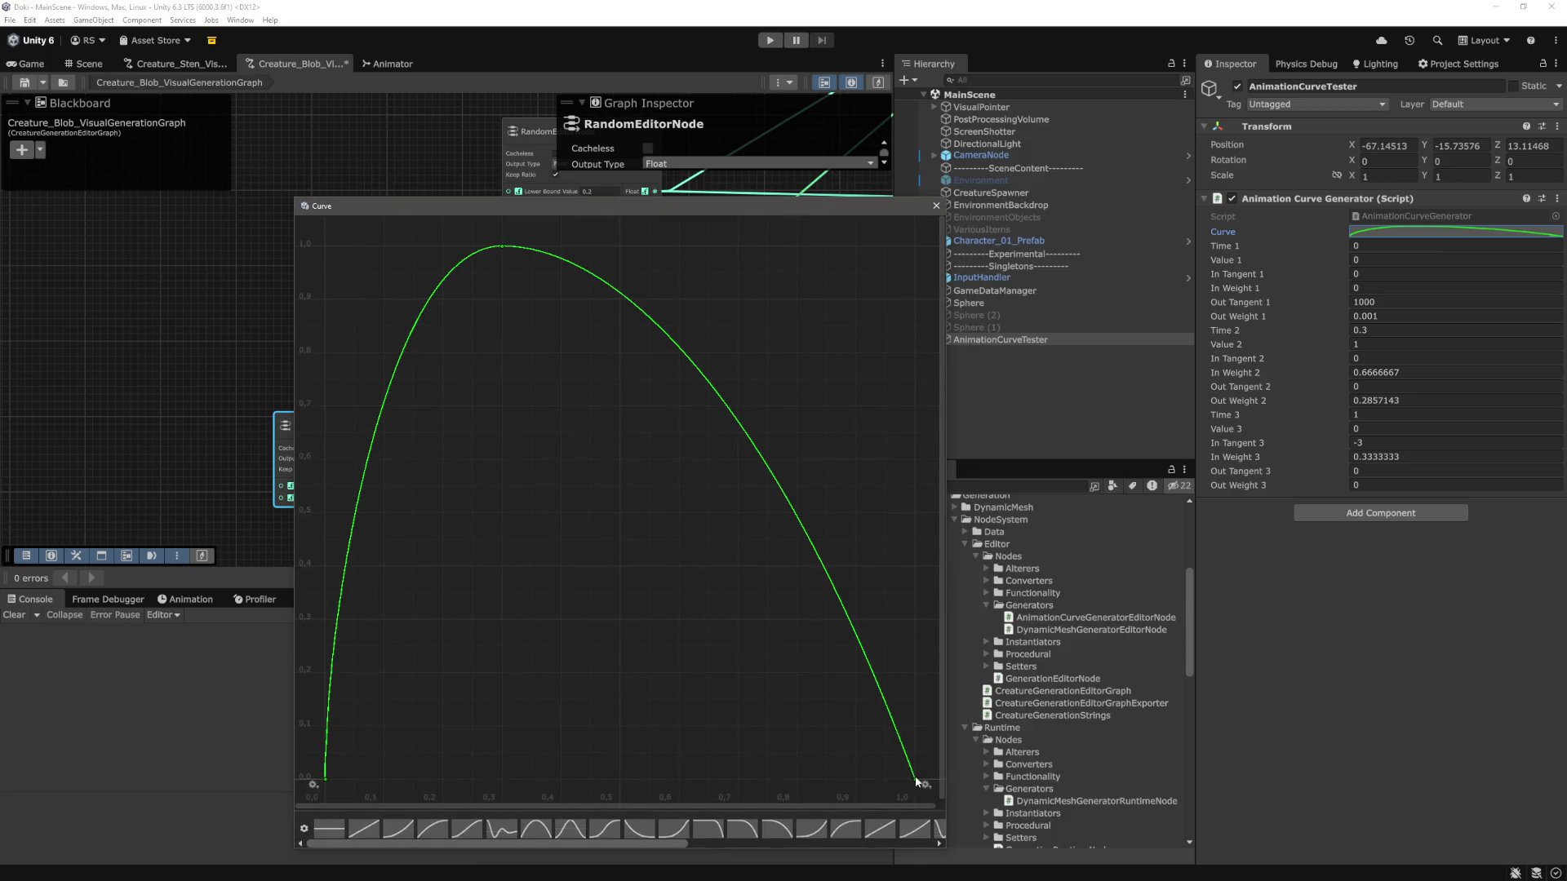
pyautogui.click(917, 781)
pyautogui.click(640, 433)
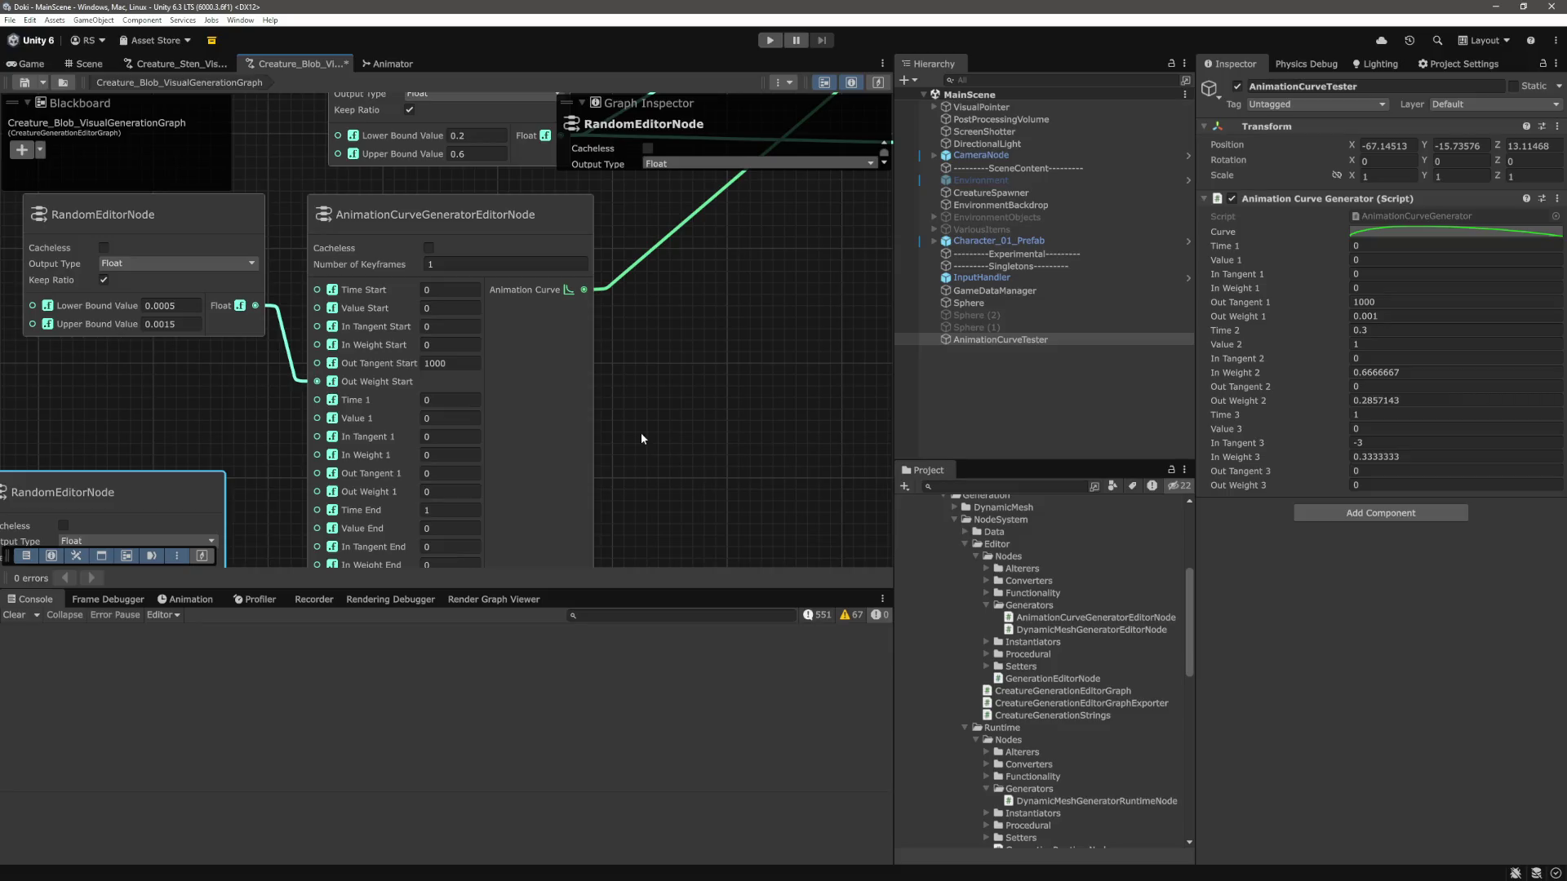
pyautogui.scroll(-4, 640, 433)
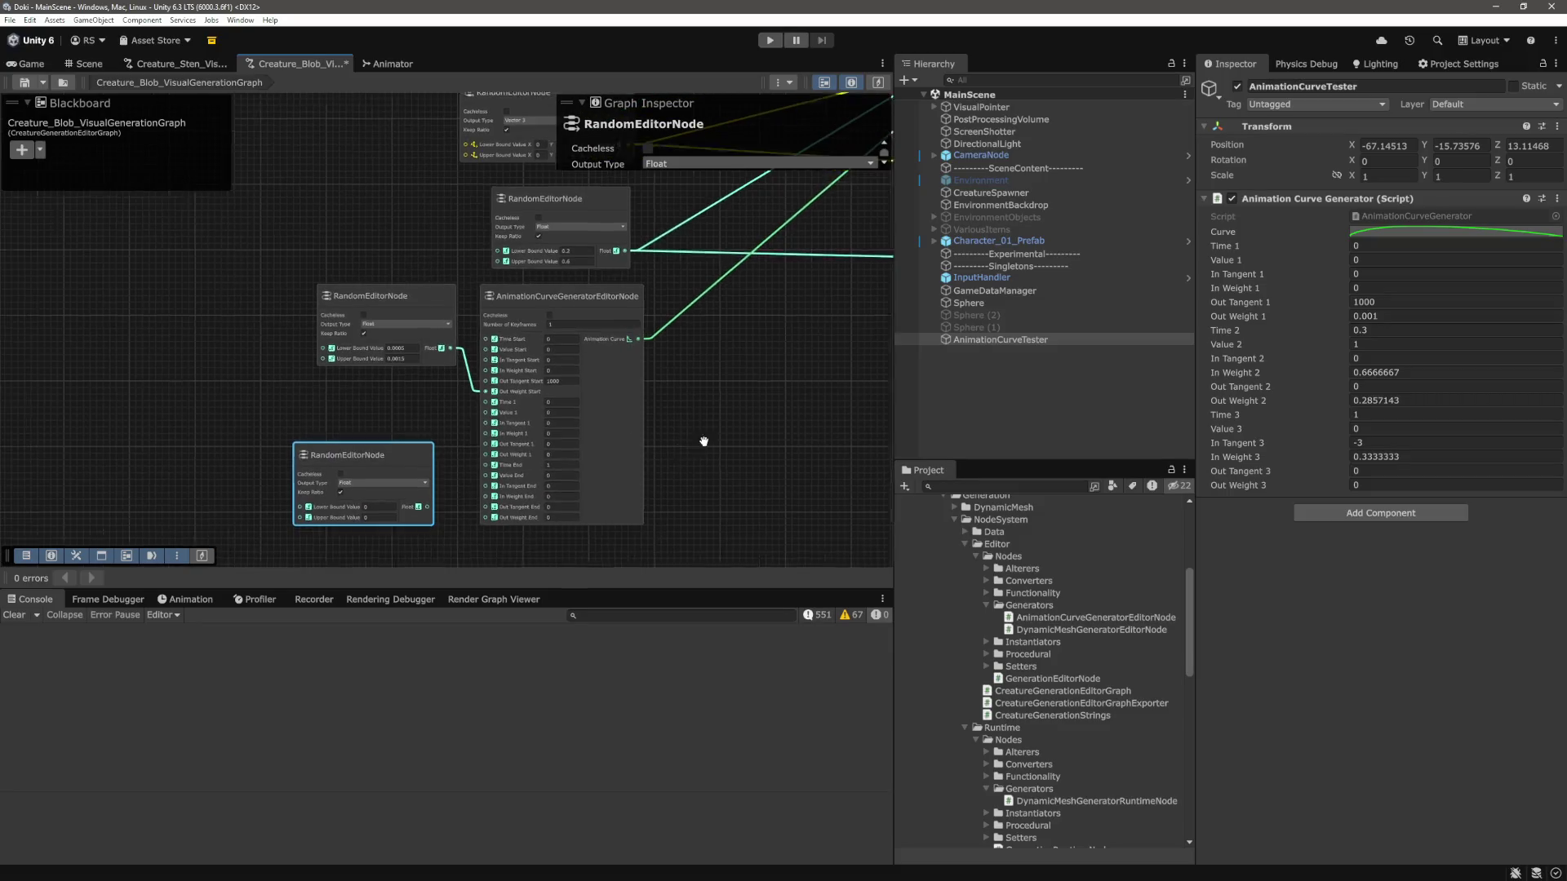
pyautogui.scroll(5, 482, 490)
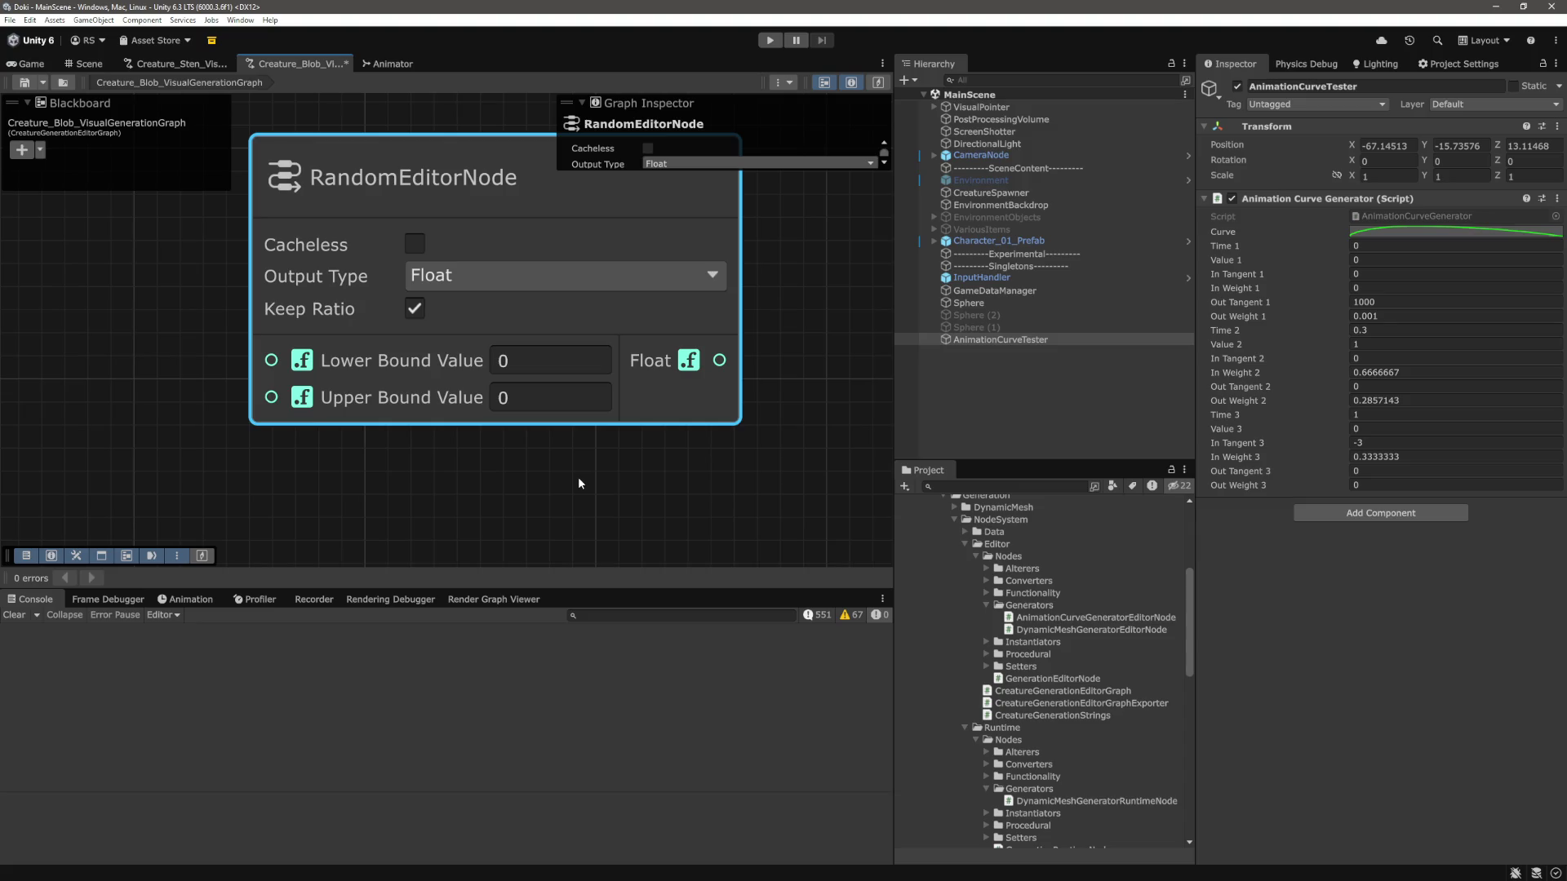
pyautogui.scroll(-5, 576, 477)
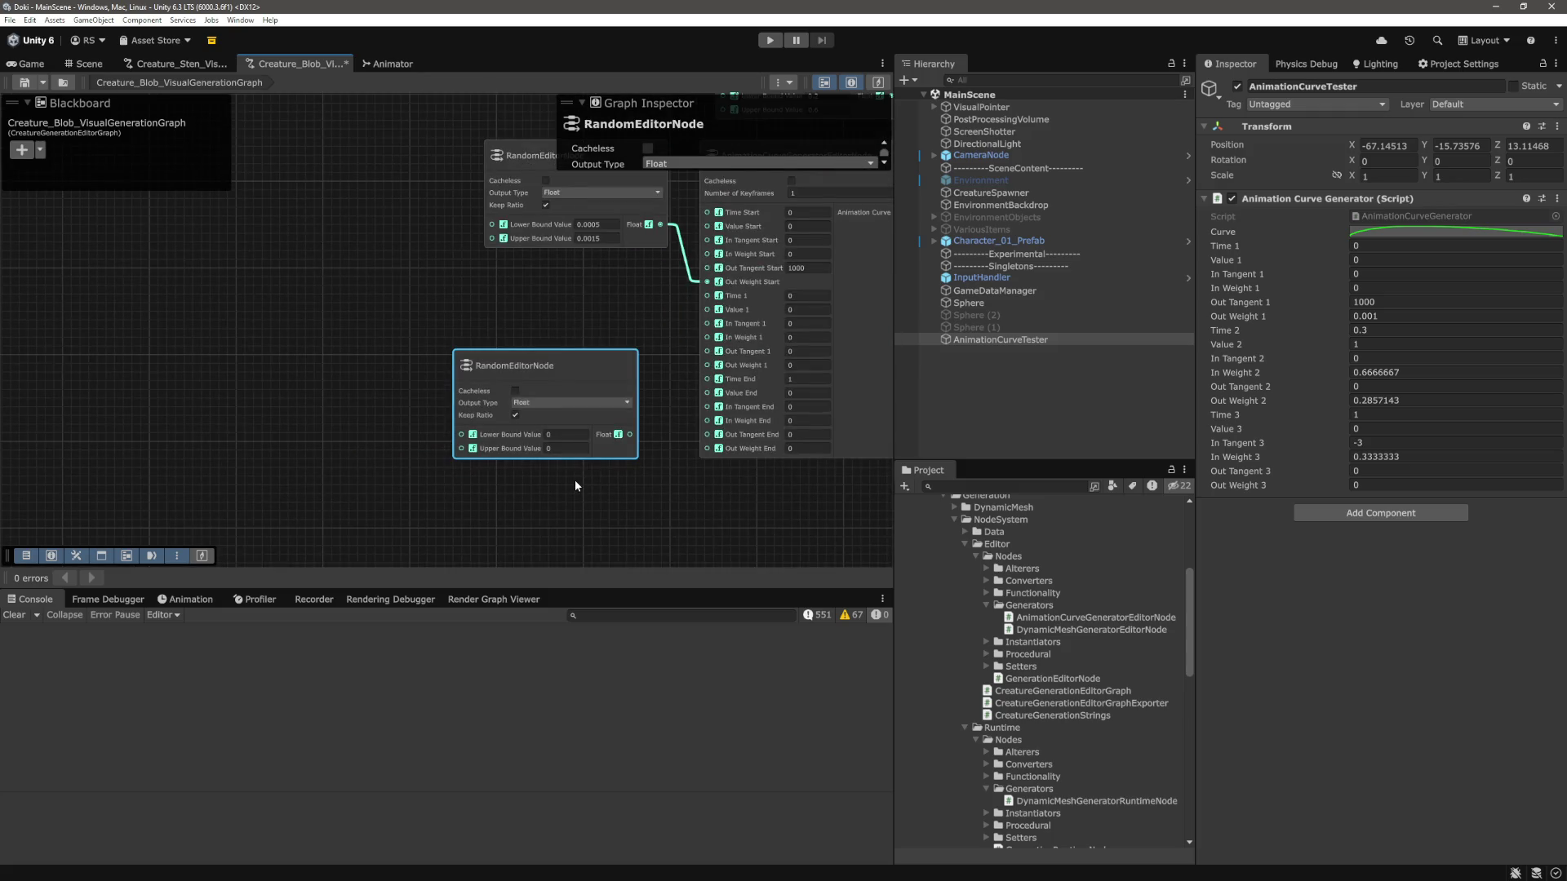
pyautogui.scroll(-3, 575, 480)
pyautogui.hscroll(10, 624, 458)
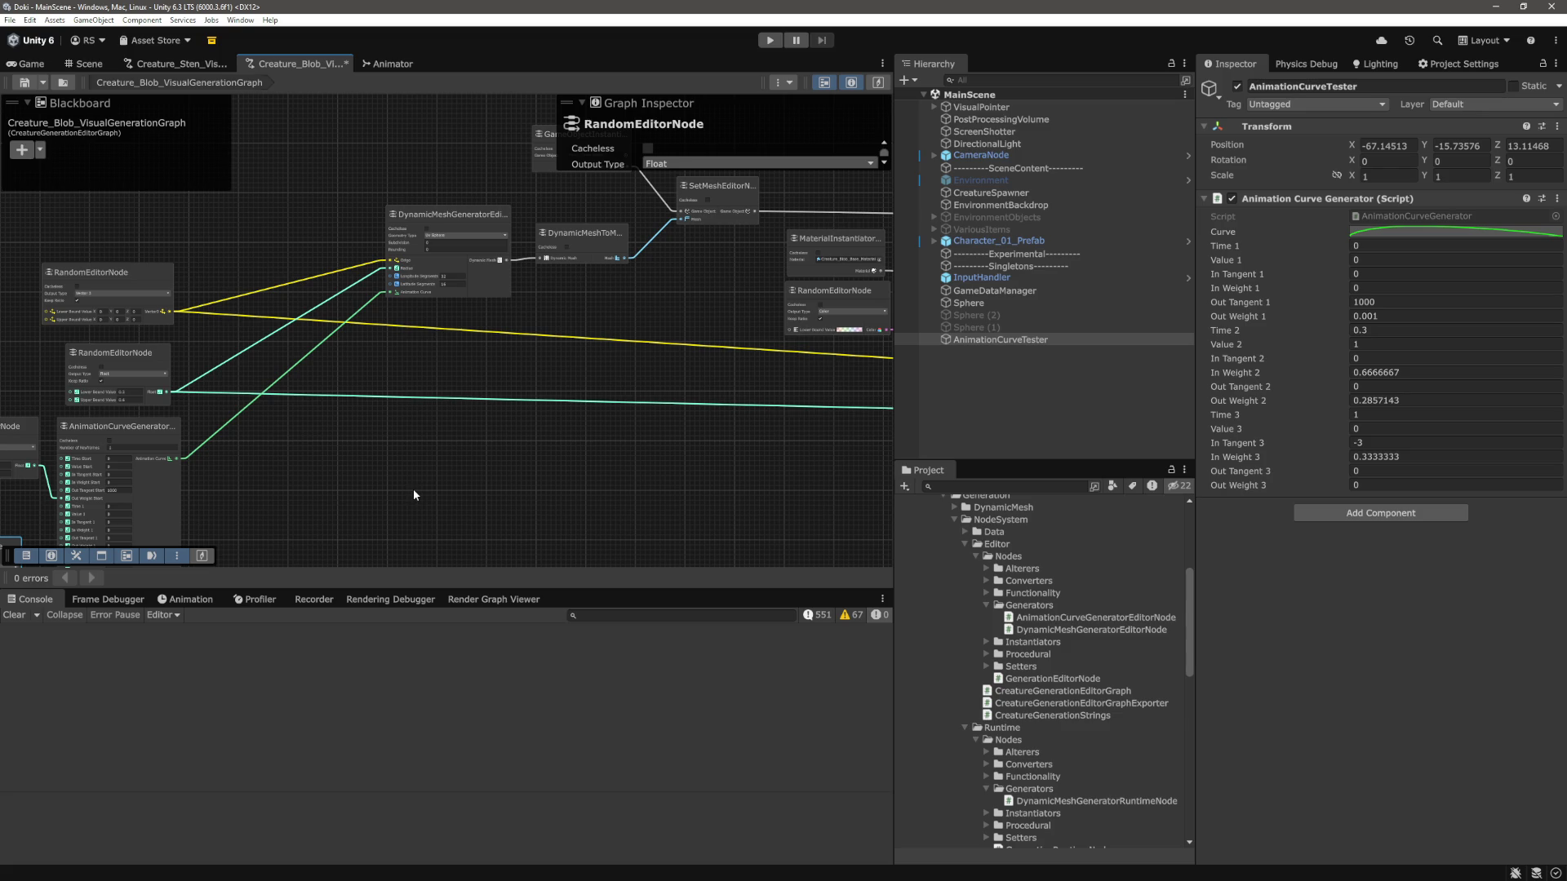
pyautogui.hscroll(10, 424, 470)
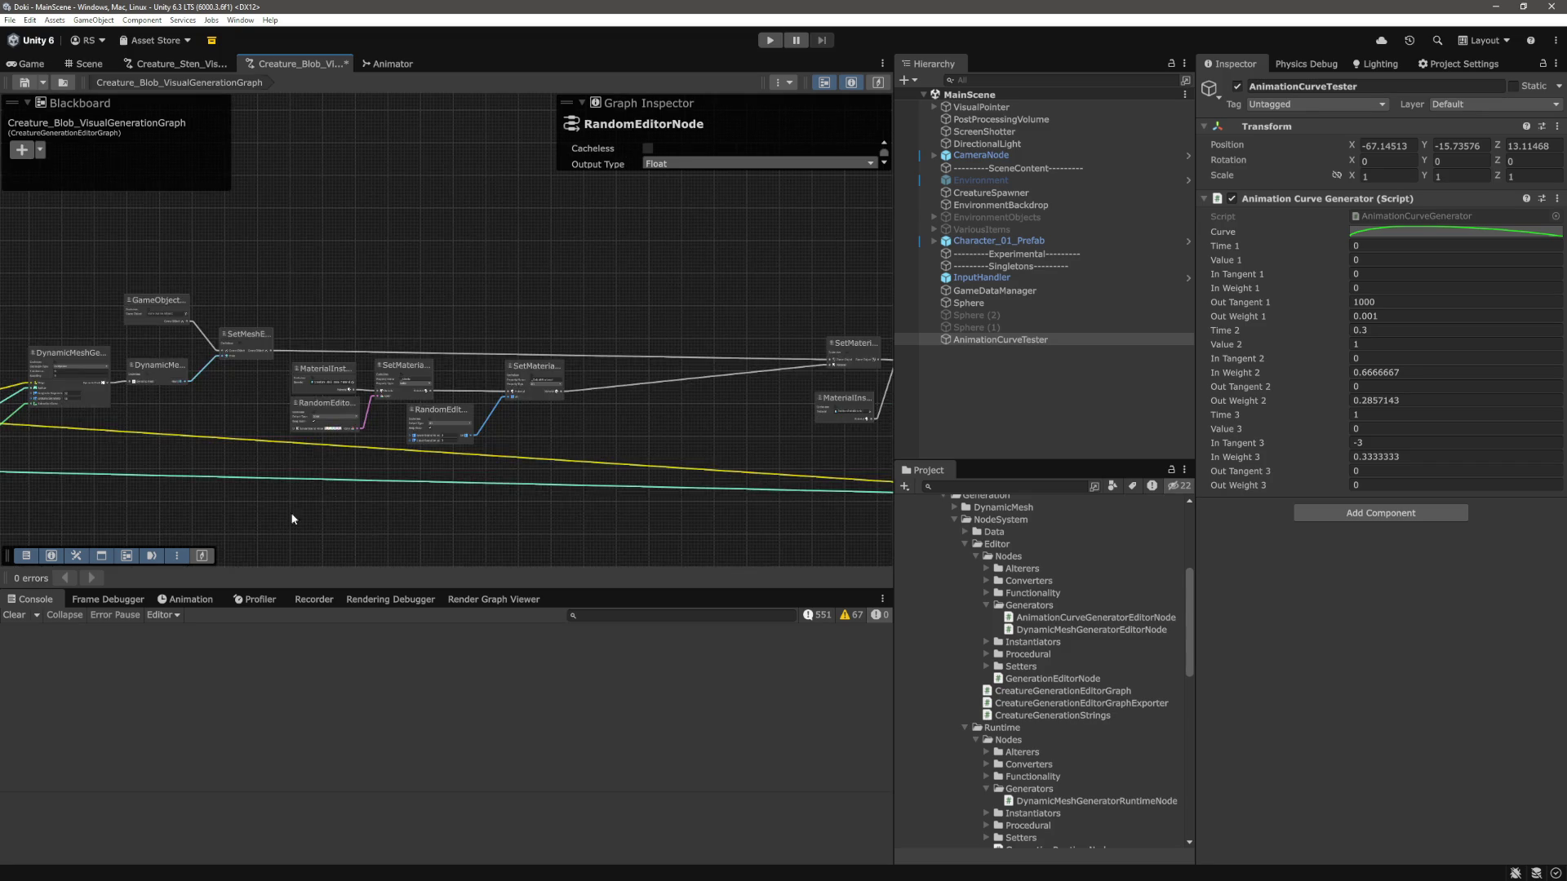
pyautogui.scroll(5, 472, 490)
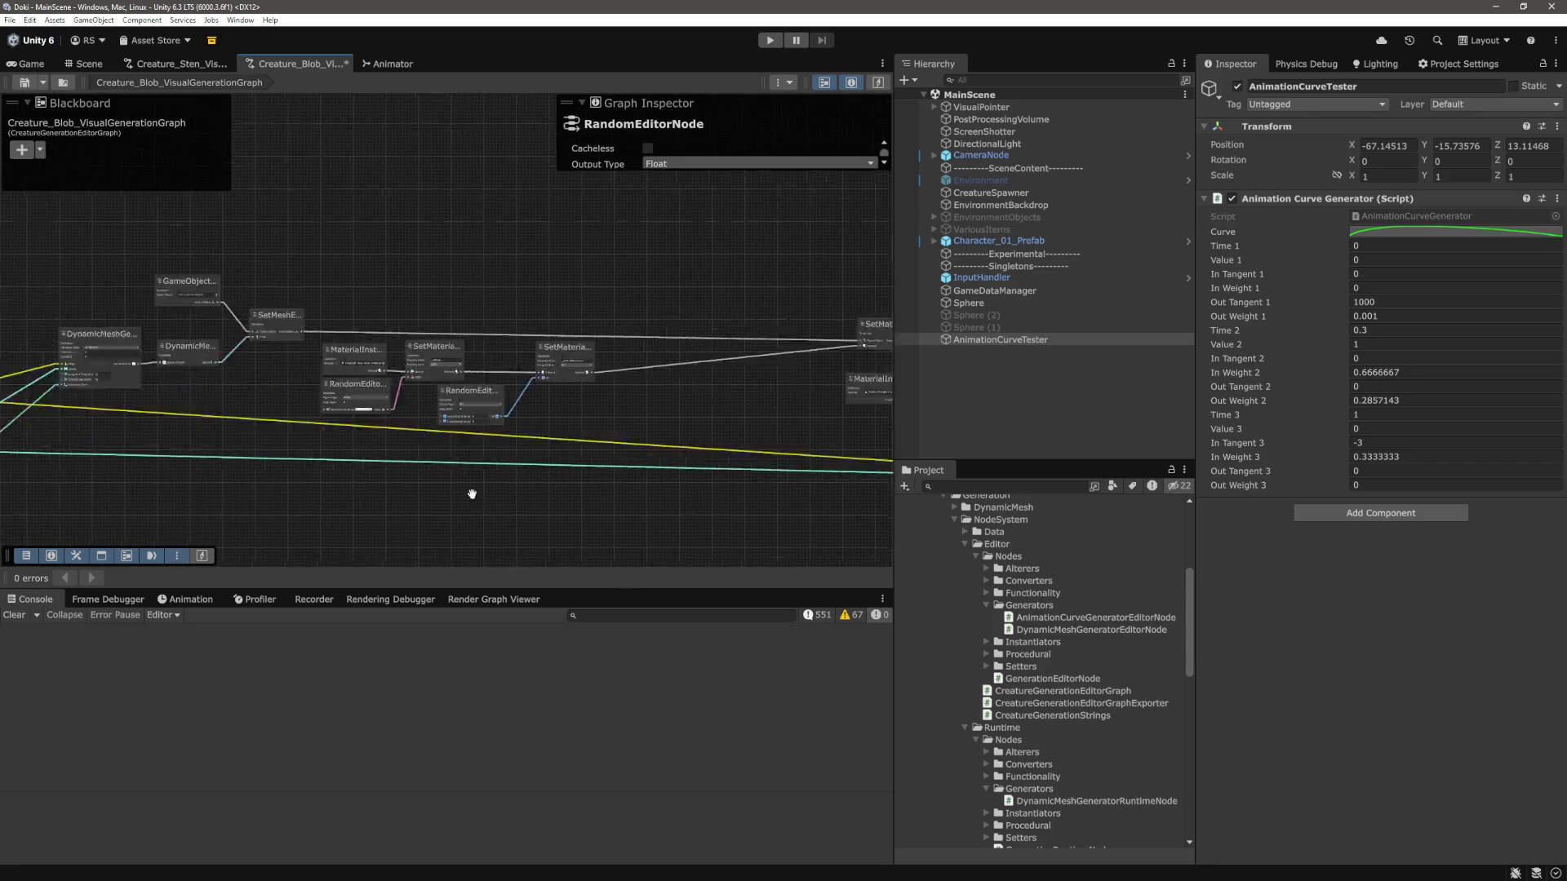
pyautogui.moveTo(502, 495); pyautogui.dragTo(652, 445)
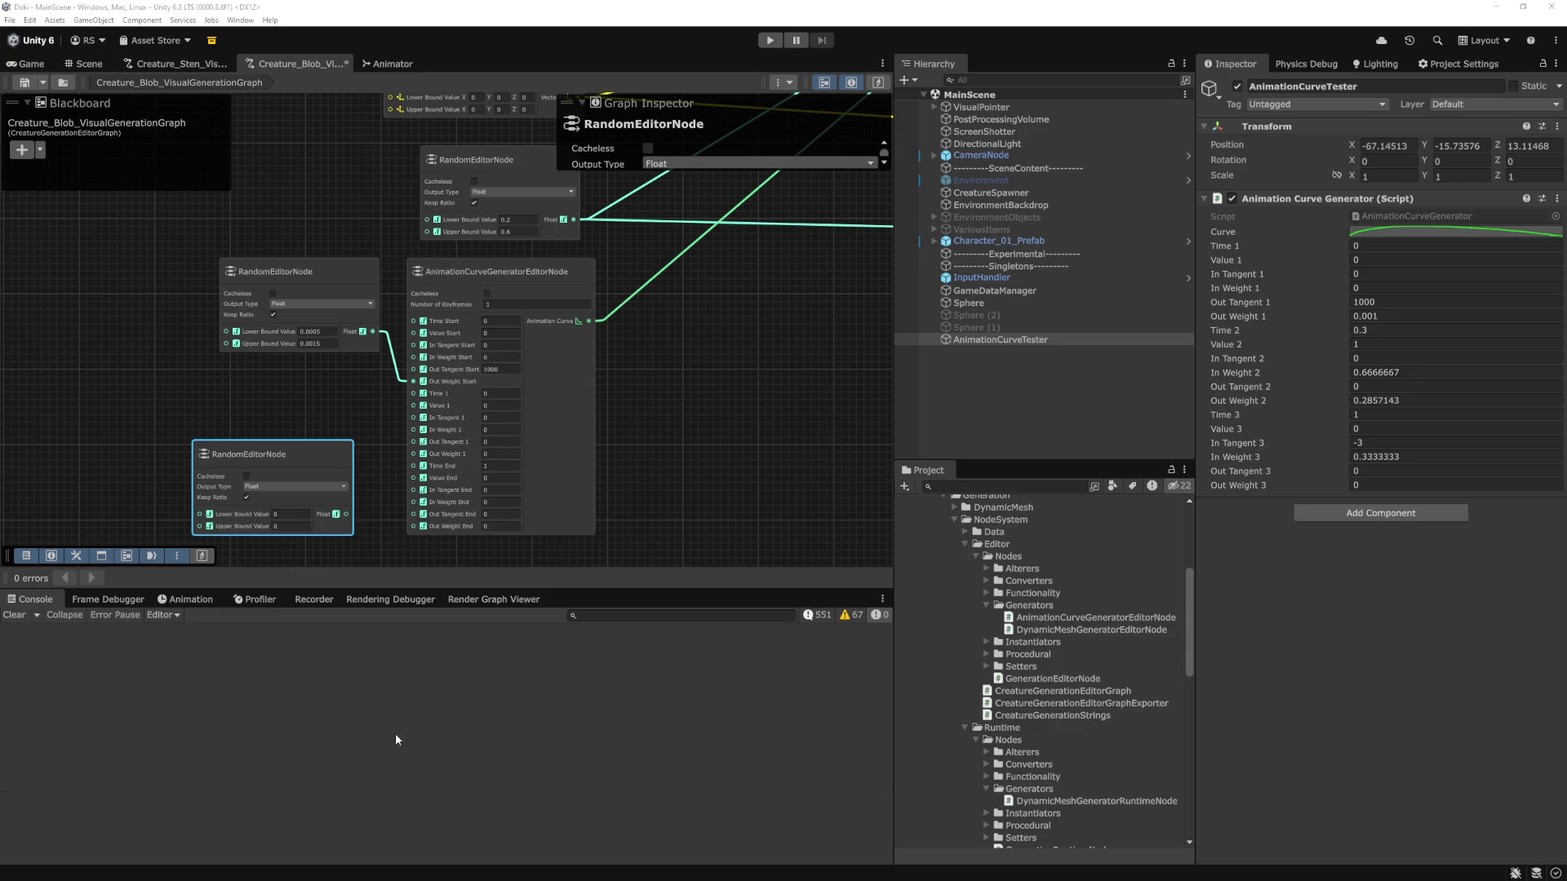
pyautogui.click(712, 424)
pyautogui.scroll(3, 712, 424)
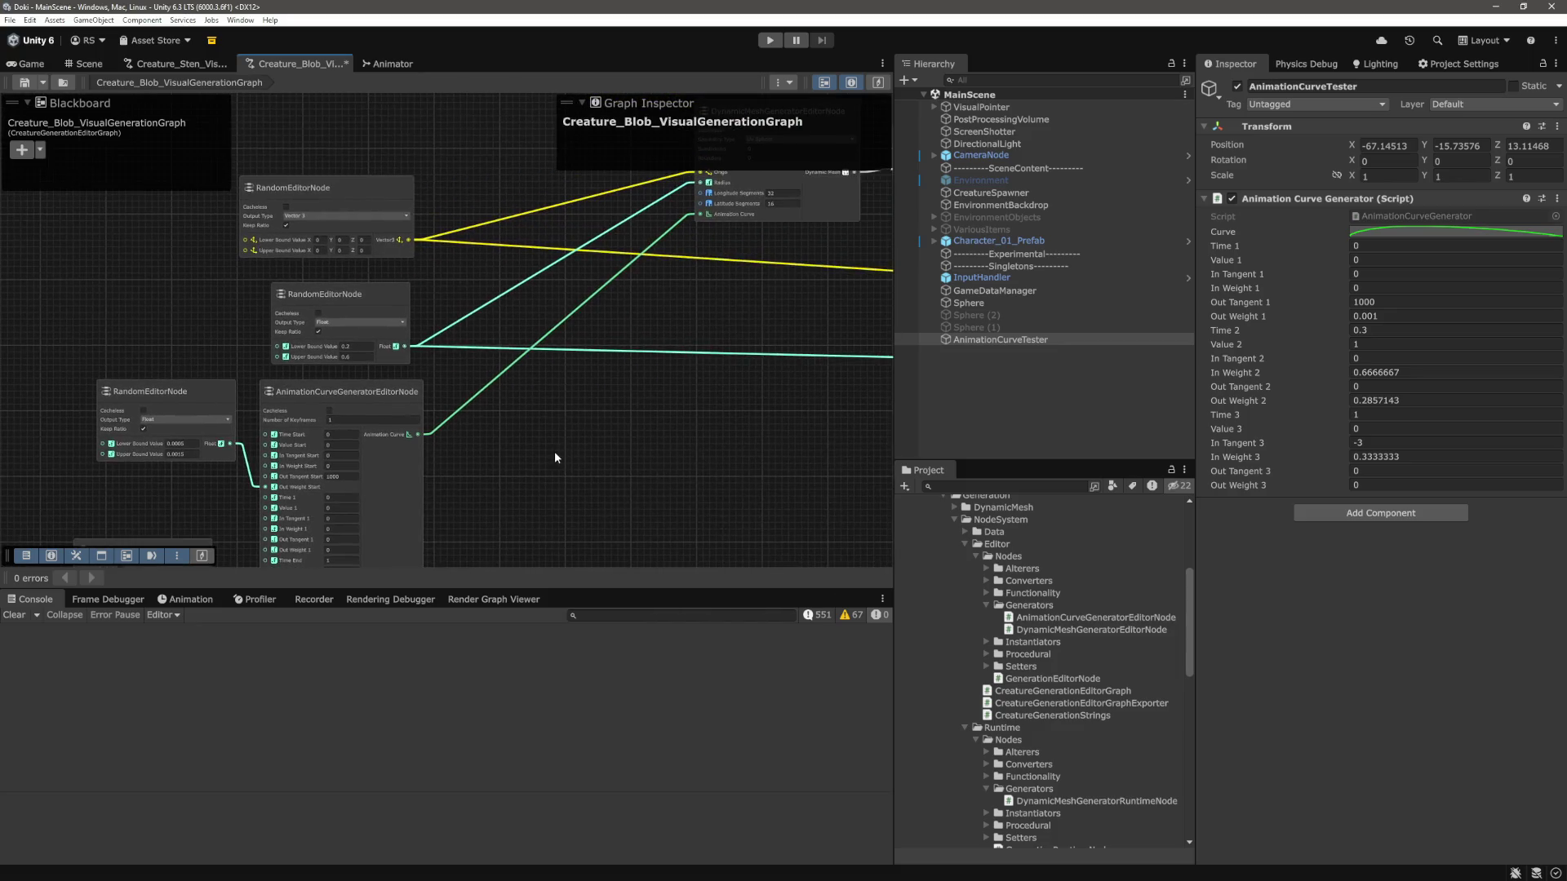
pyautogui.moveTo(605, 424)
pyautogui.mouseDown()
pyautogui.moveTo(602, 449)
pyautogui.moveTo(644, 448)
pyautogui.mouseUp()
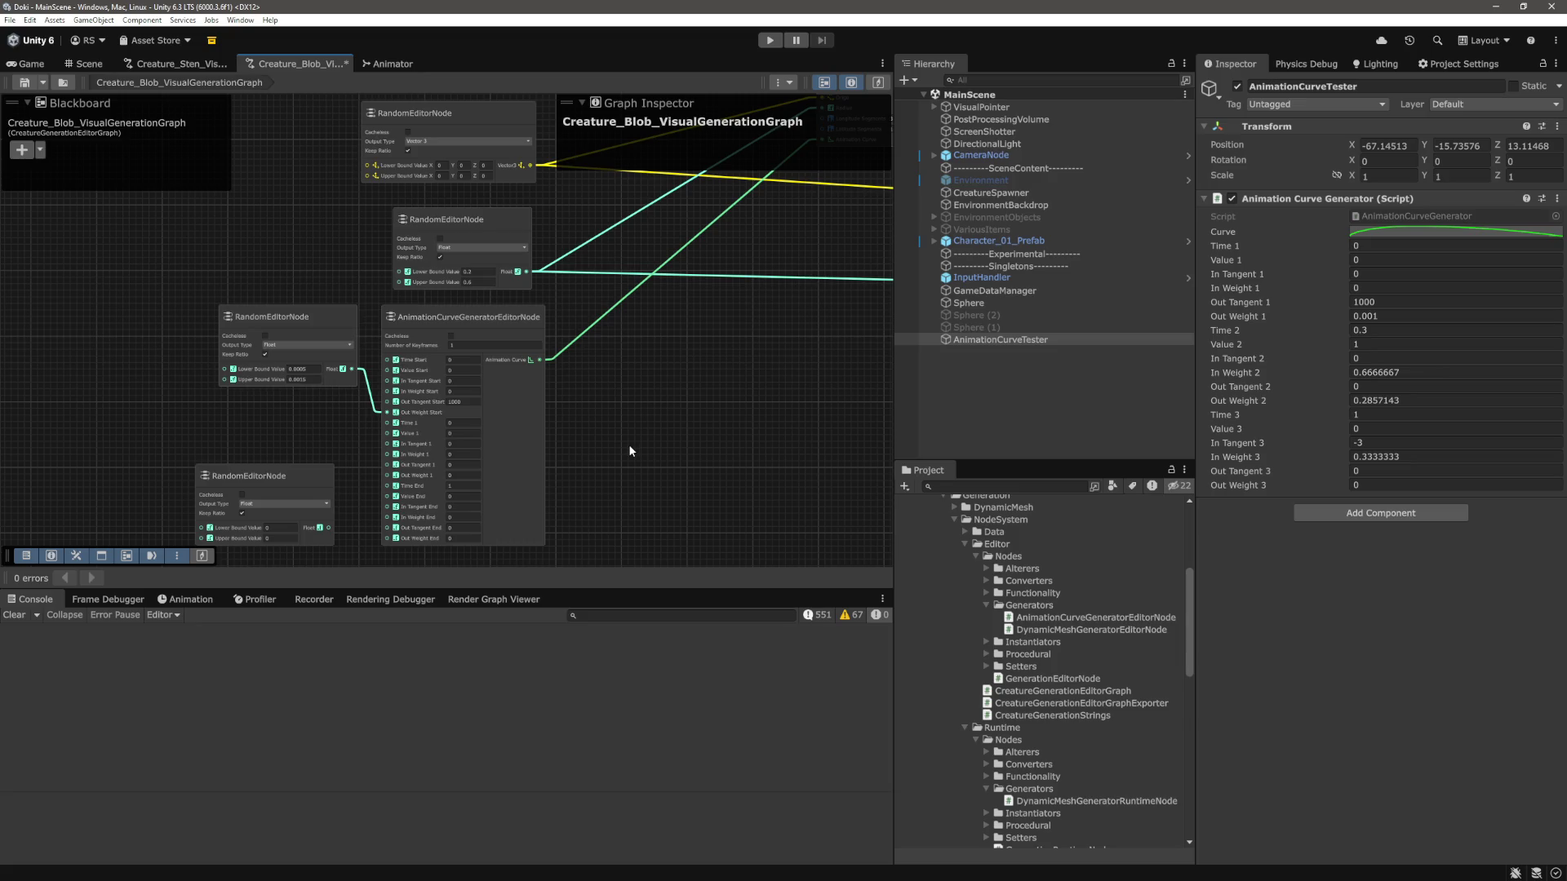
pyautogui.scroll(2, 485, 501)
pyautogui.scroll(-3, 485, 501)
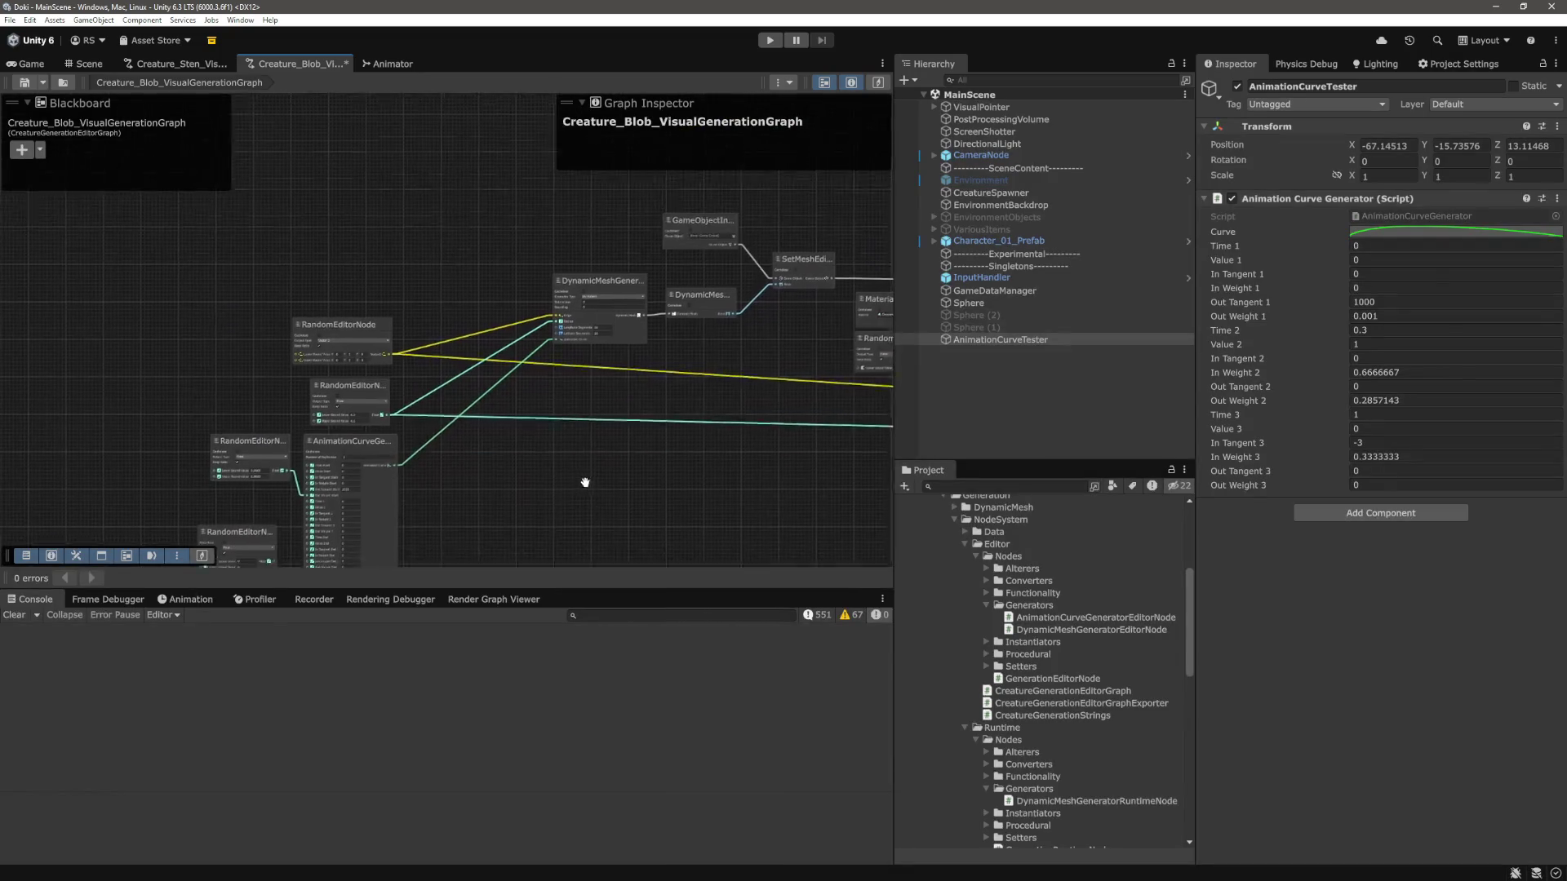
pyautogui.scroll(5, 430, 454)
pyautogui.scroll(-6, 577, 404)
pyautogui.scroll(3, 630, 418)
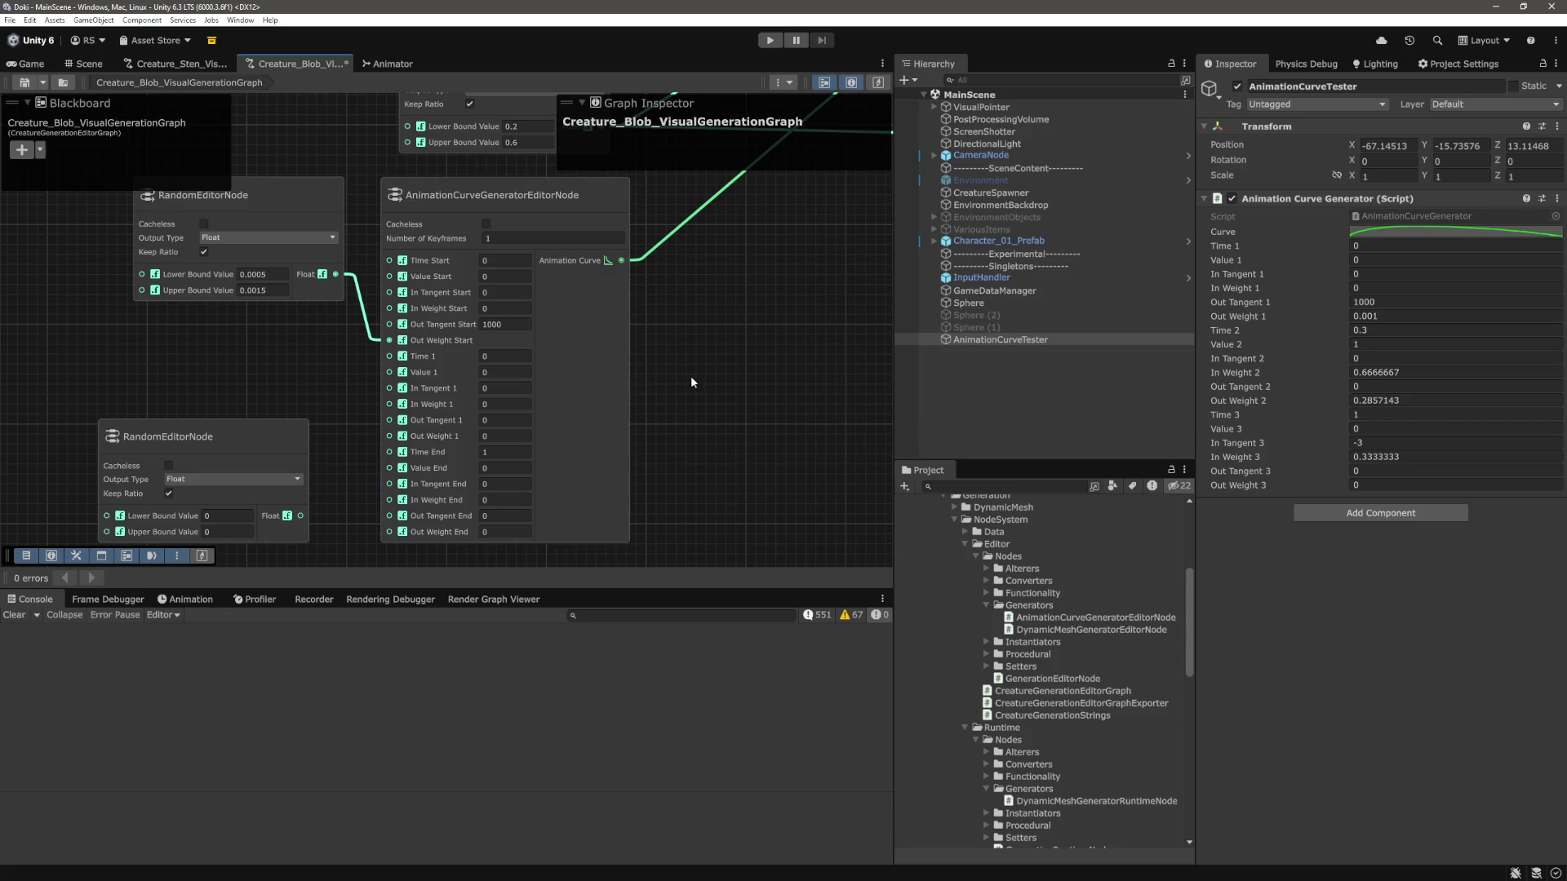
pyautogui.scroll(-2, 693, 375)
pyautogui.scroll(5, 629, 385)
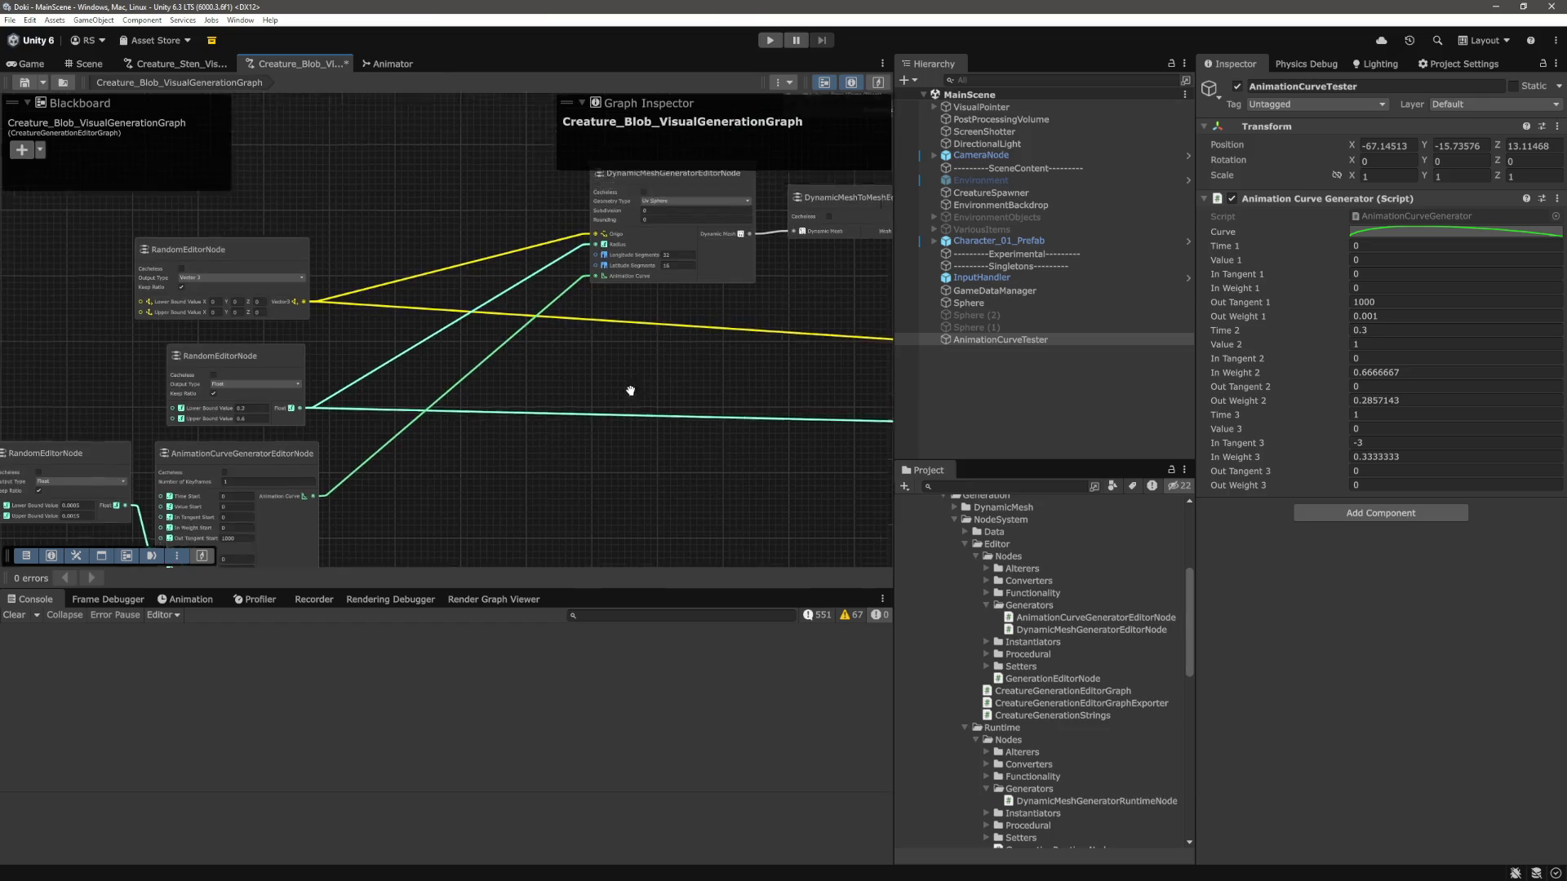
pyautogui.scroll(-4, 560, 385)
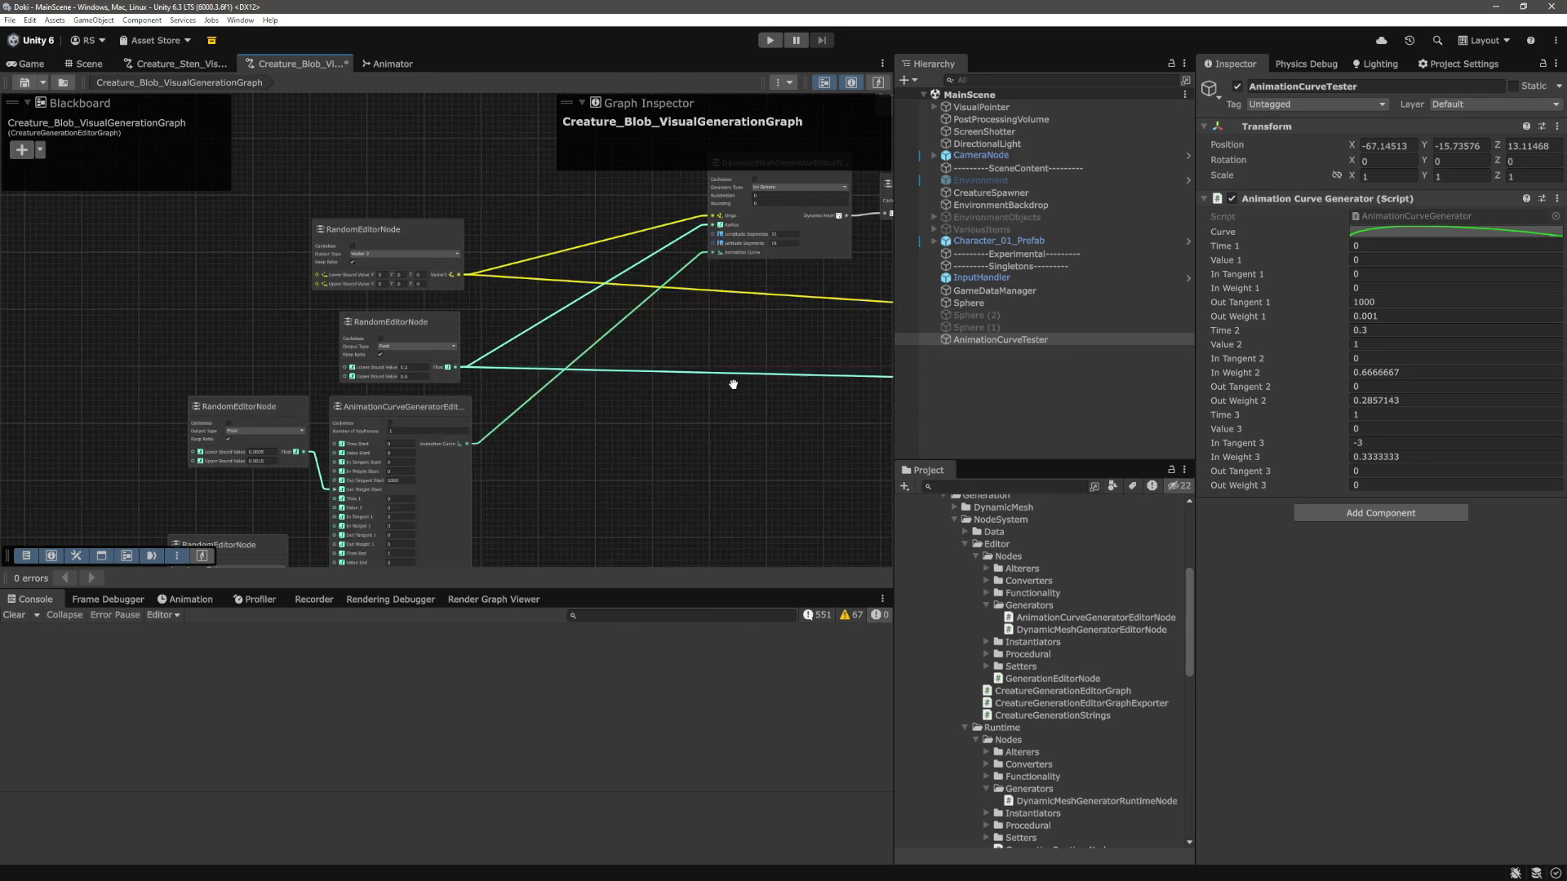
pyautogui.scroll(5, 811, 429)
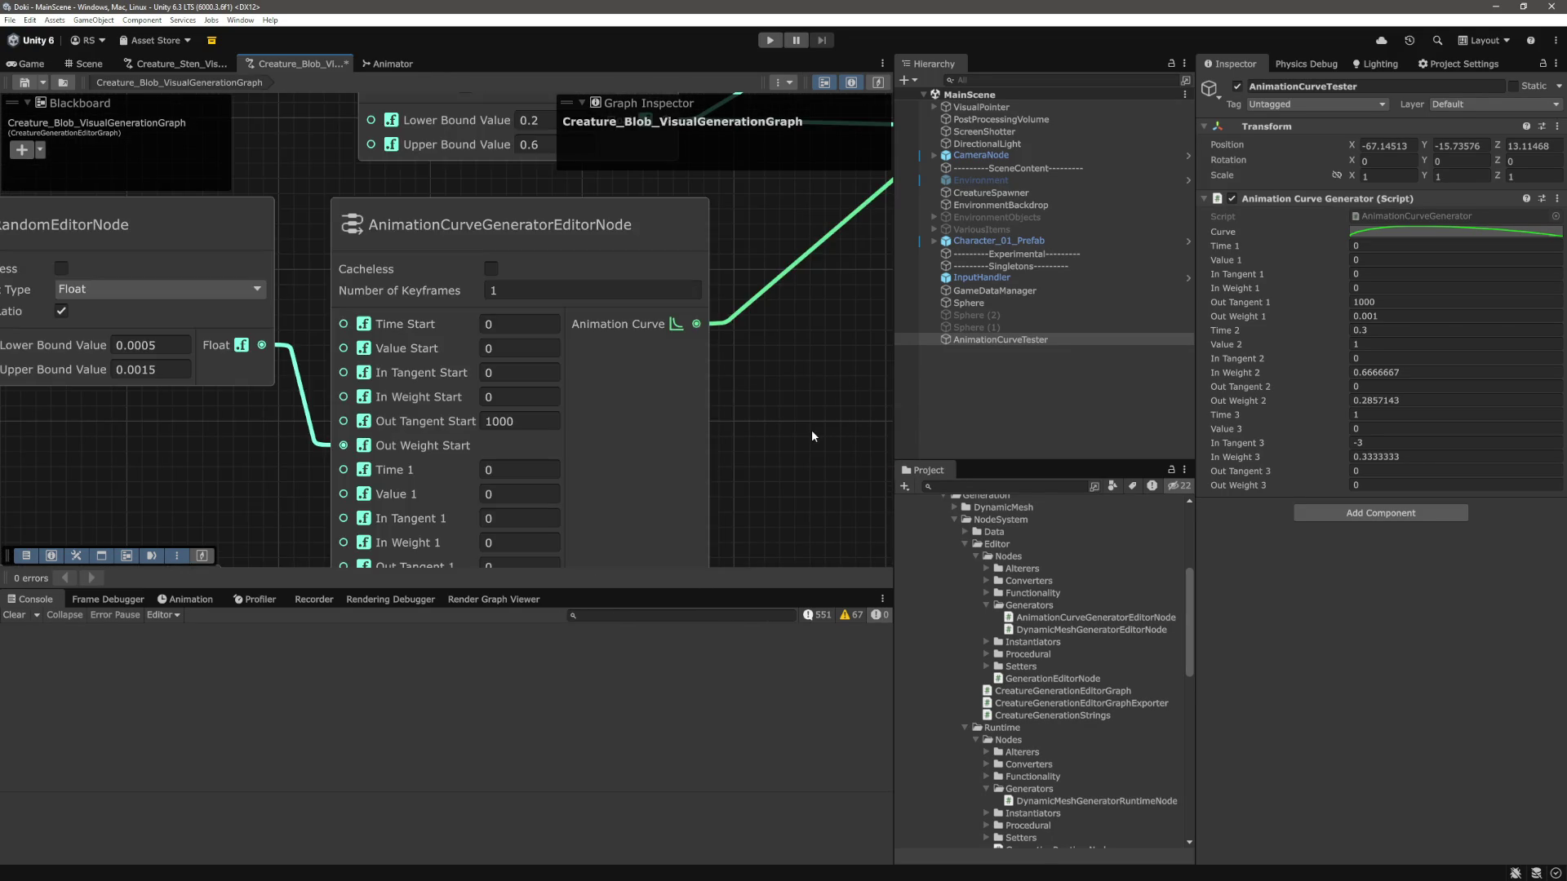
pyautogui.scroll(-3, 812, 429)
pyautogui.moveTo(825, 434); pyautogui.dragTo(690, 427)
pyautogui.scroll(-2, 690, 427)
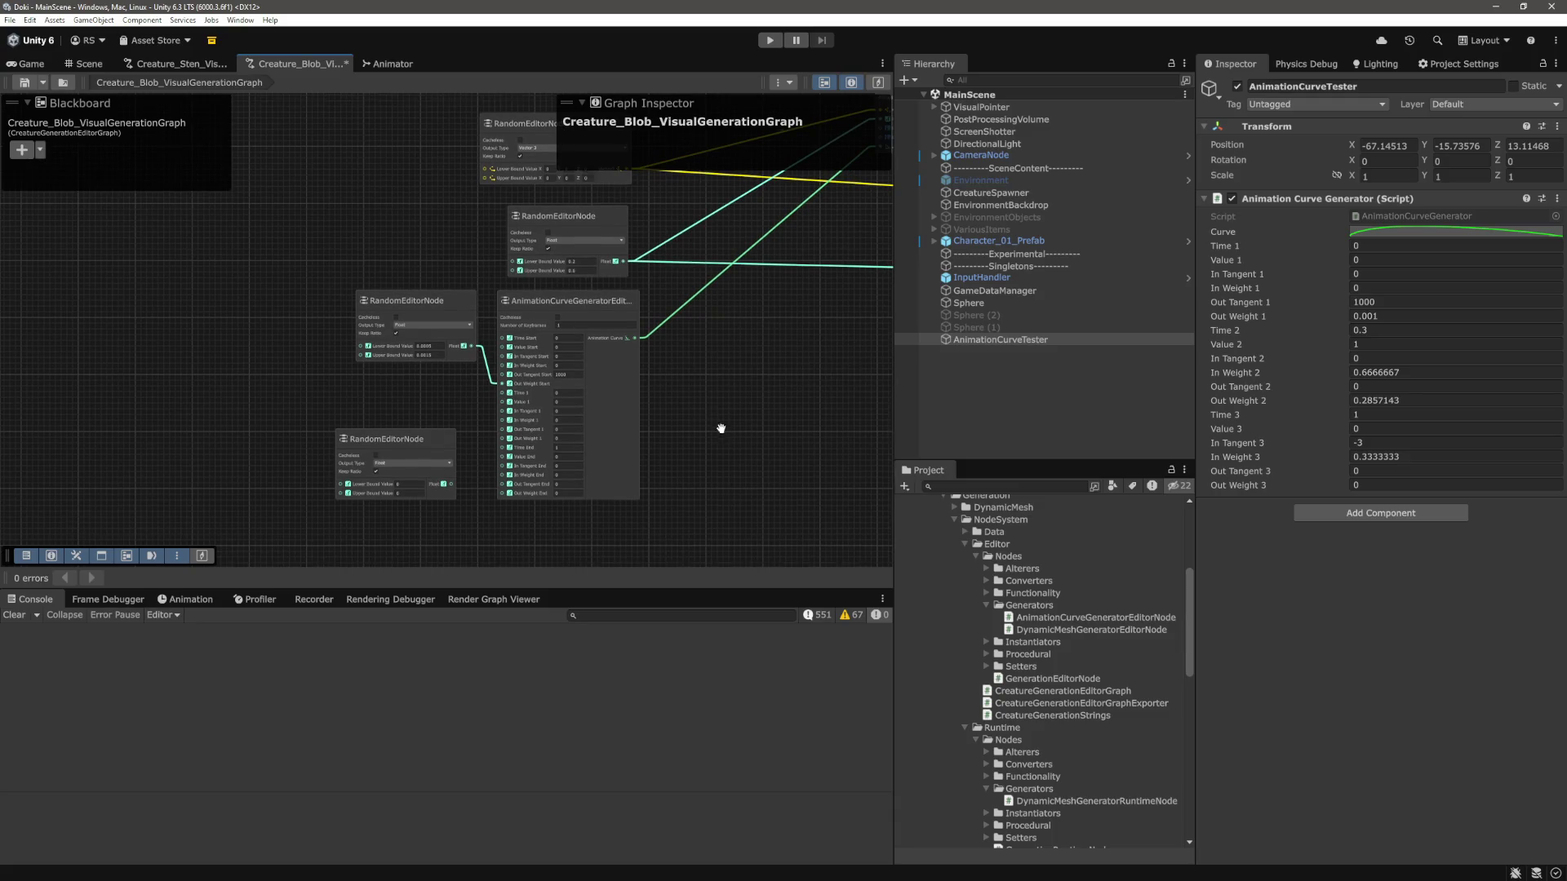
pyautogui.moveTo(722, 419); pyautogui.dragTo(722, 408)
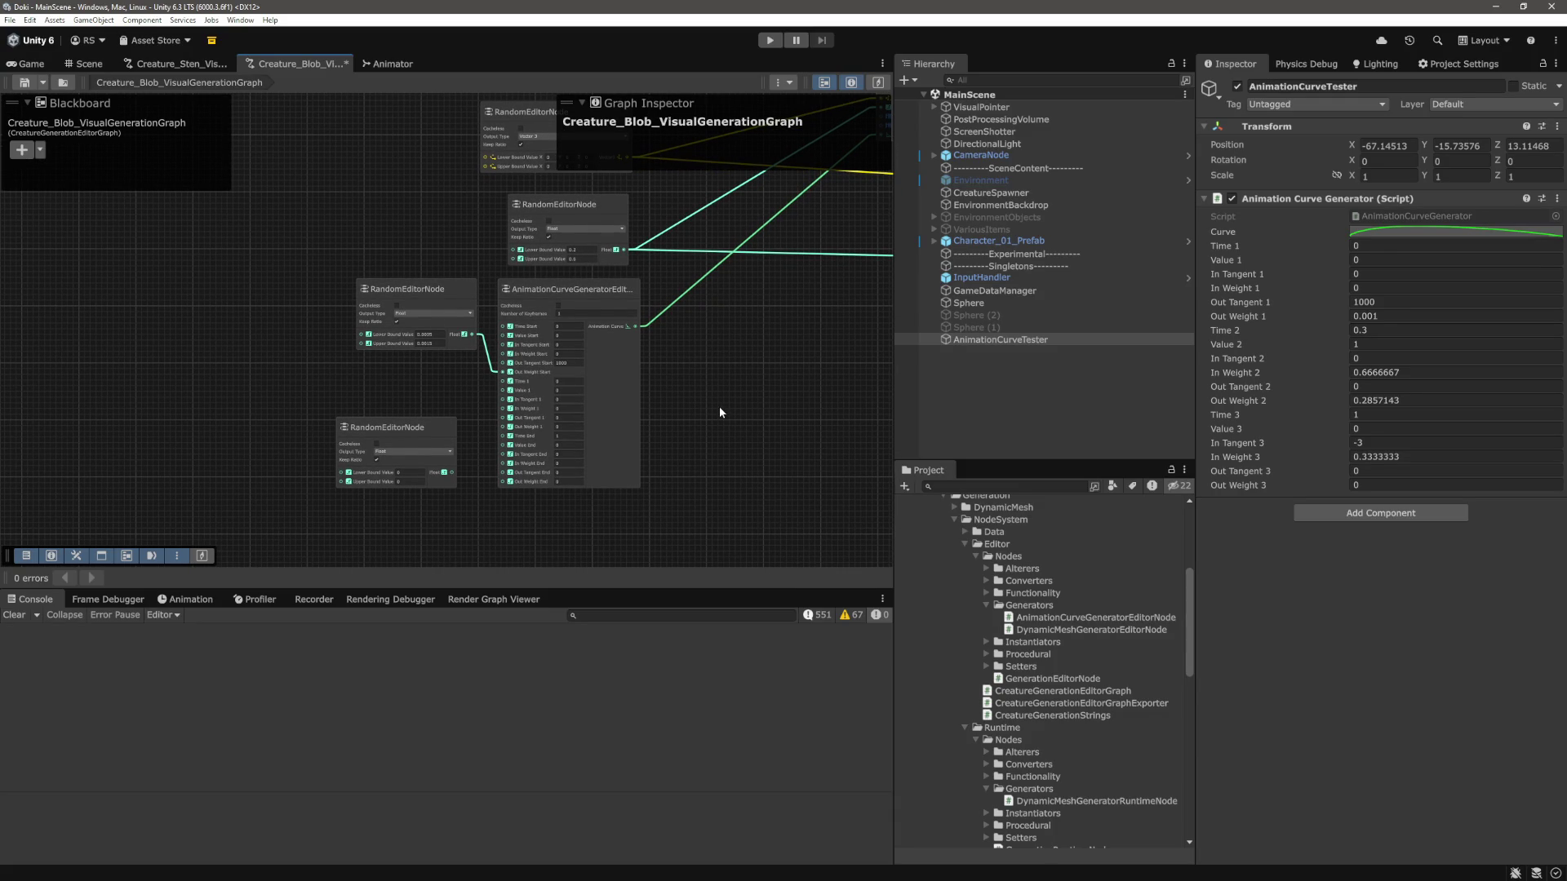
pyautogui.scroll(-1, 721, 413)
pyautogui.moveTo(821, 395)
pyautogui.mouseDown()
pyautogui.moveTo(571, 448)
pyautogui.moveTo(584, 441)
pyautogui.mouseUp()
pyautogui.scroll(-2, 583, 438)
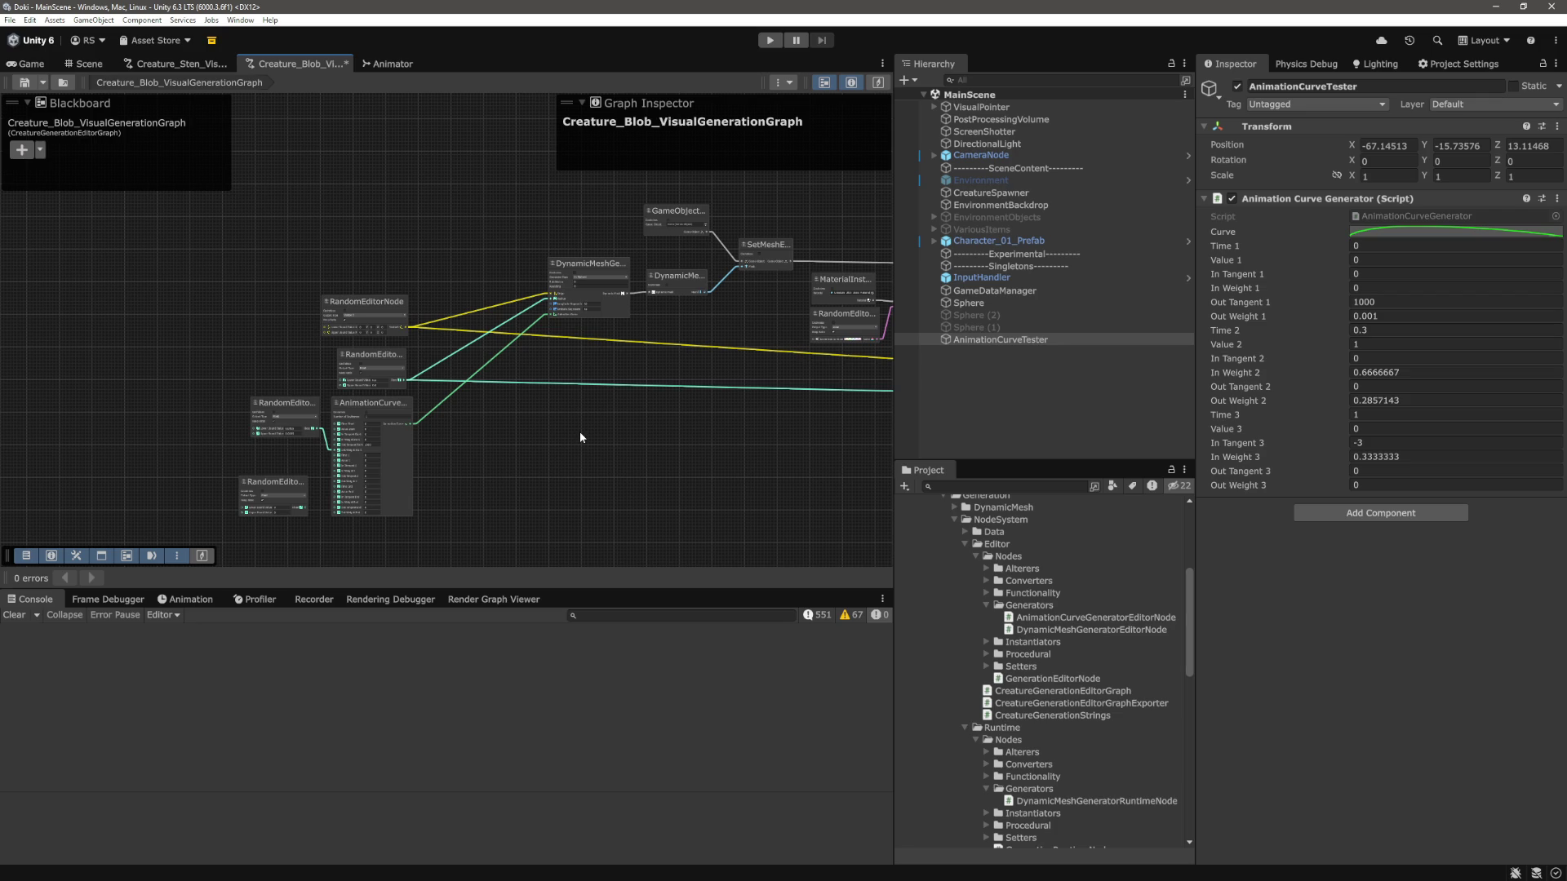
pyautogui.scroll(5, 560, 432)
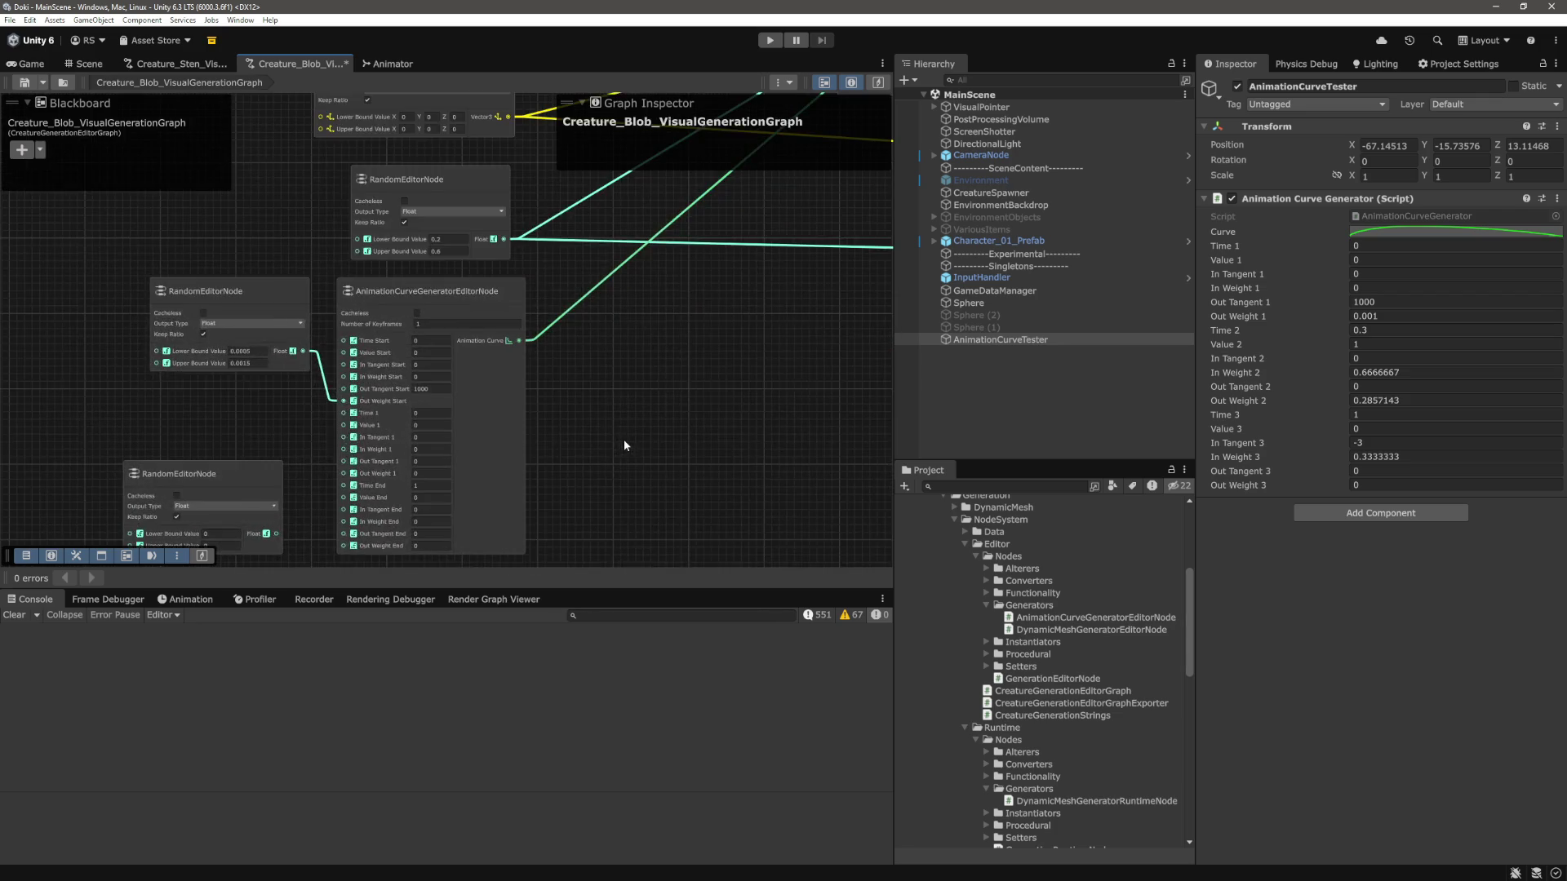
pyautogui.moveTo(615, 447); pyautogui.dragTo(688, 413)
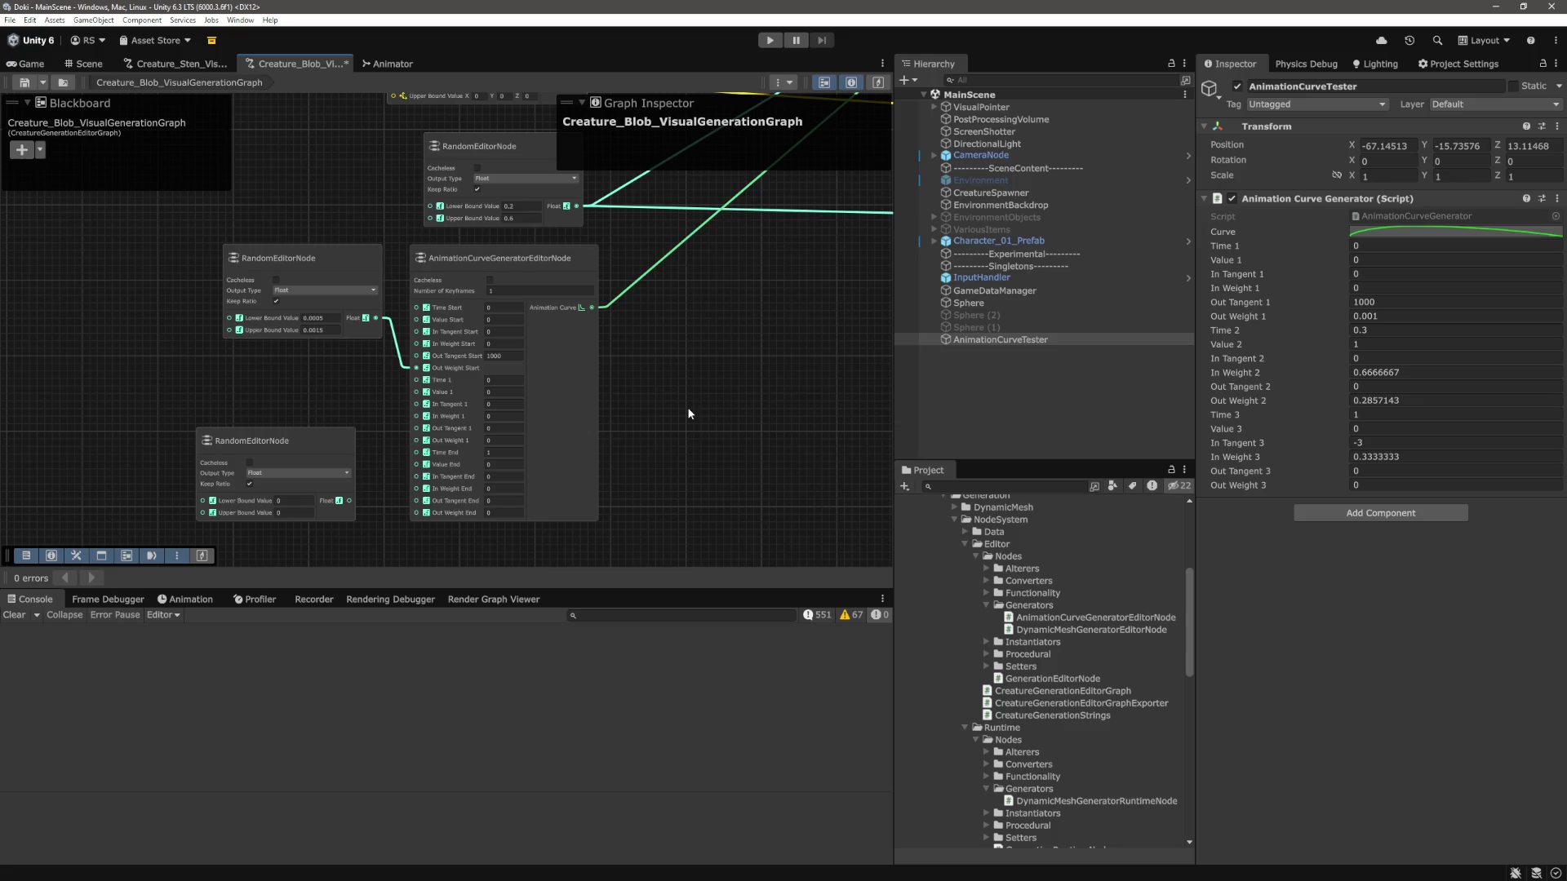
pyautogui.scroll(-3, 685, 414)
pyautogui.moveTo(686, 414)
pyautogui.mouseDown()
pyautogui.moveTo(762, 375)
pyautogui.moveTo(552, 437)
pyautogui.mouseUp()
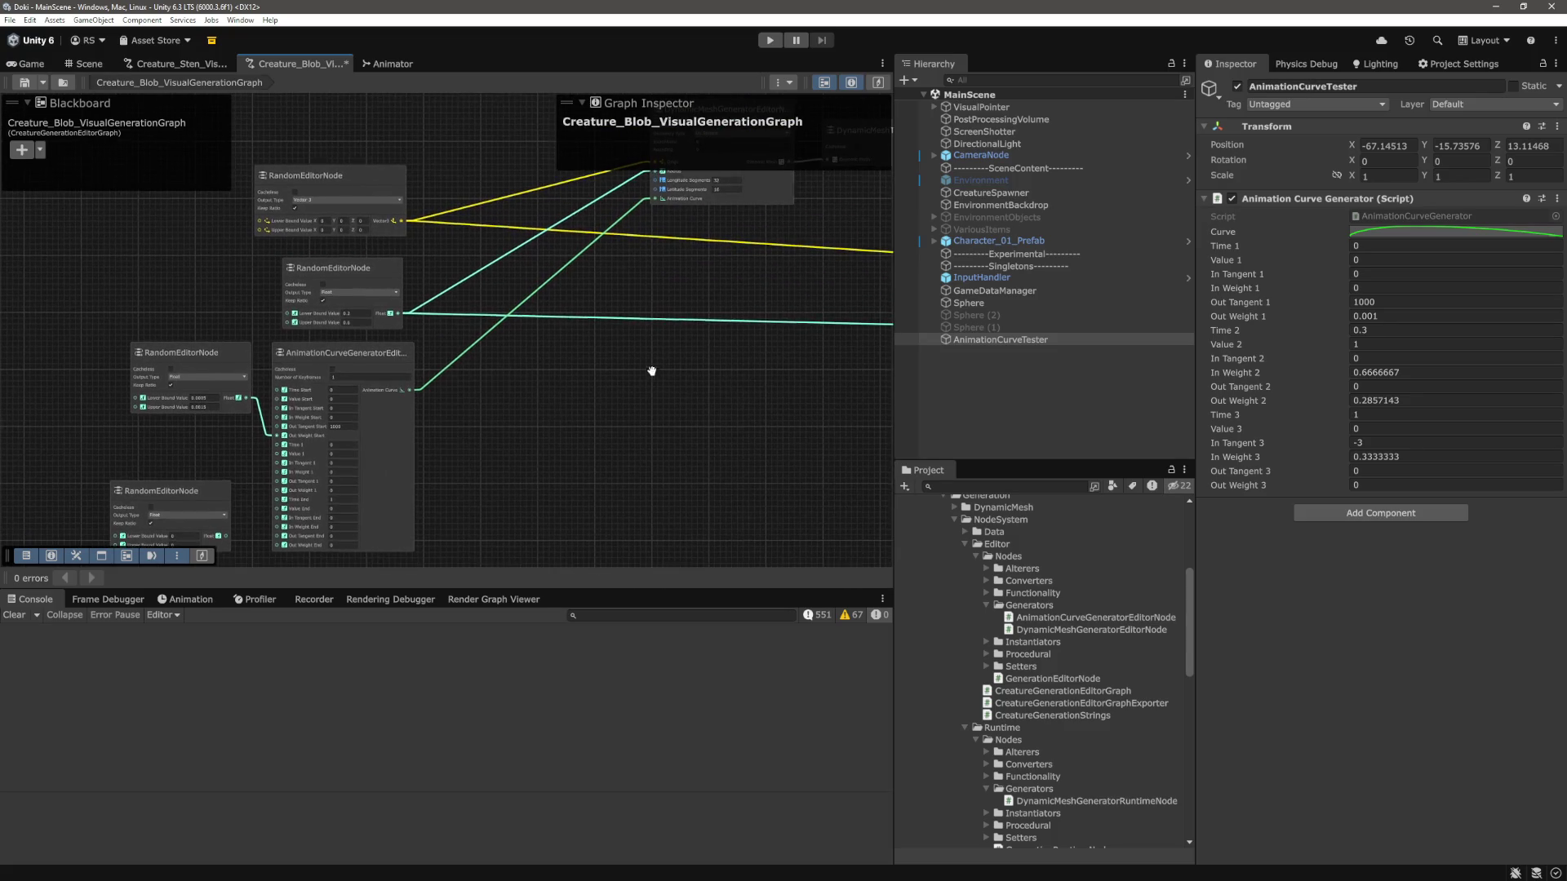
pyautogui.moveTo(651, 371); pyautogui.dragTo(613, 422)
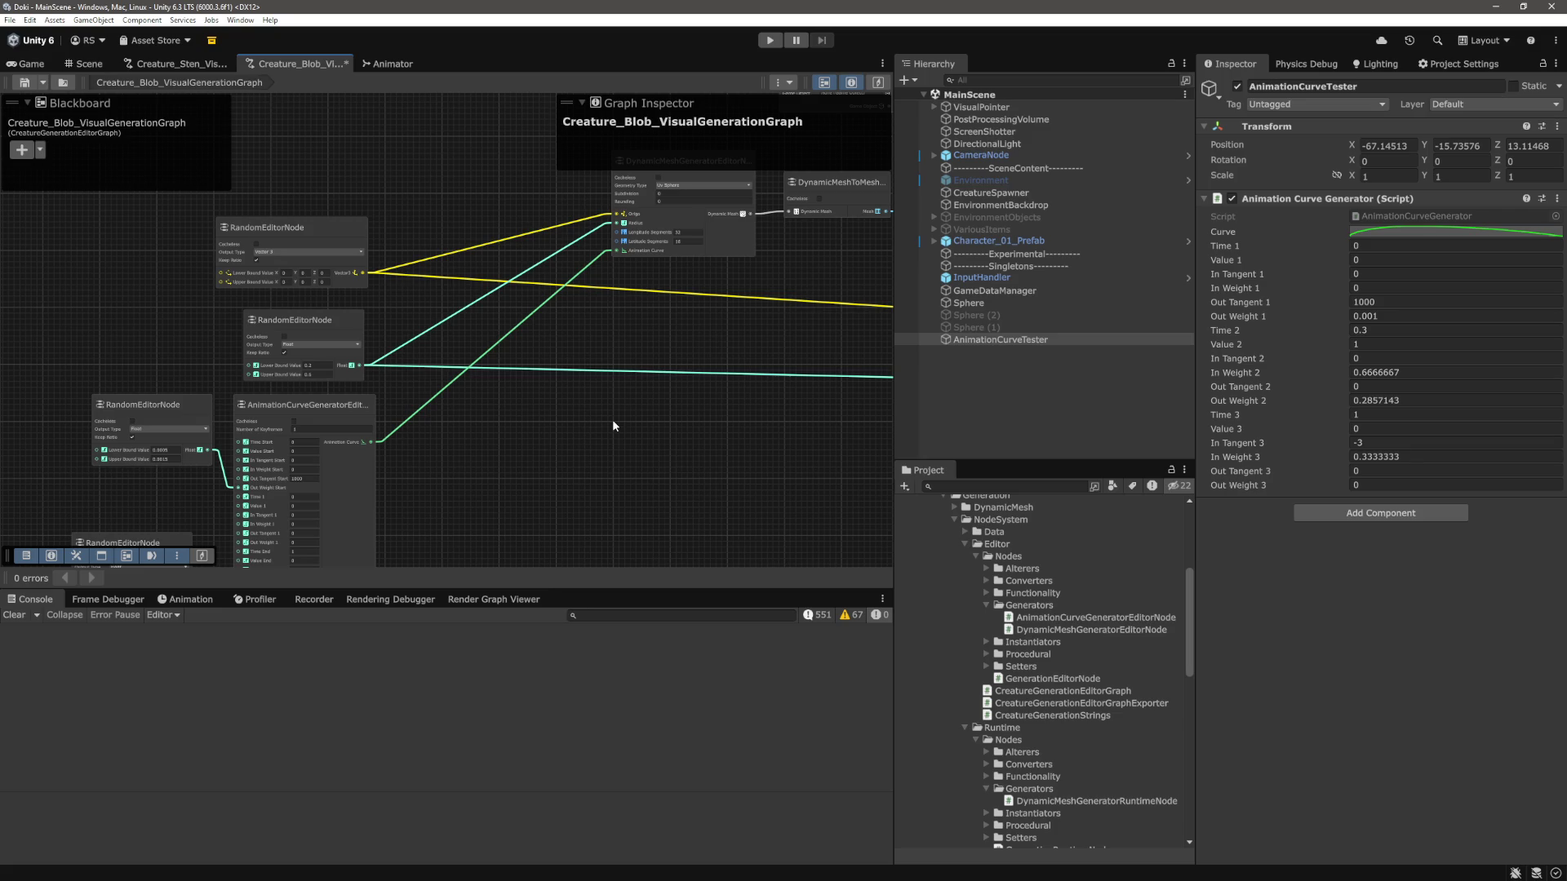
pyautogui.scroll(3, 544, 467)
pyautogui.moveTo(304, 564); pyautogui.dragTo(746, 404)
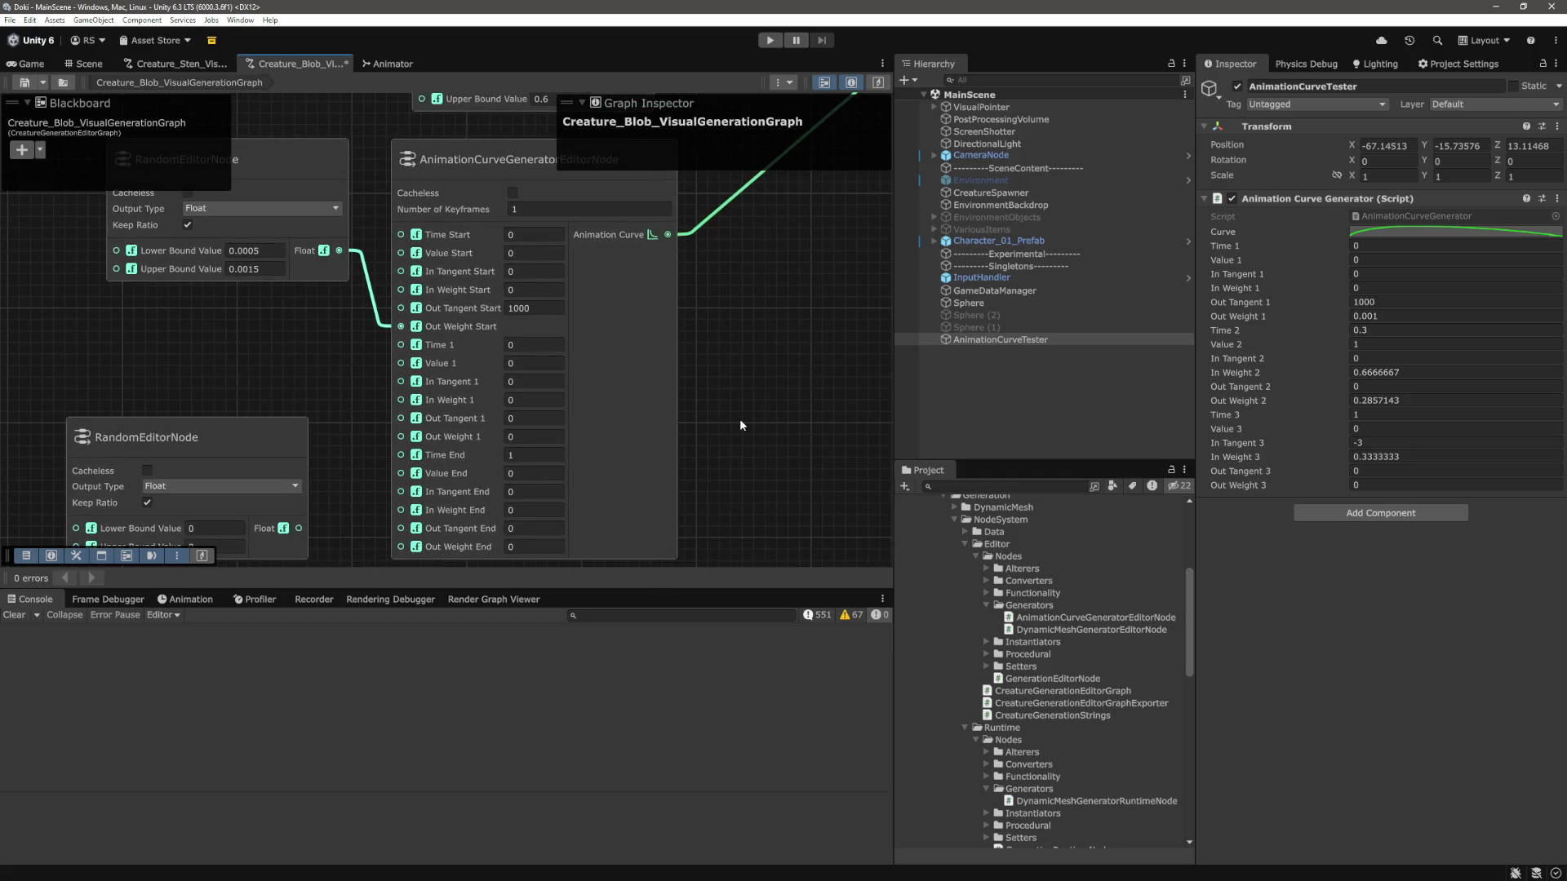
pyautogui.scroll(-1, 741, 423)
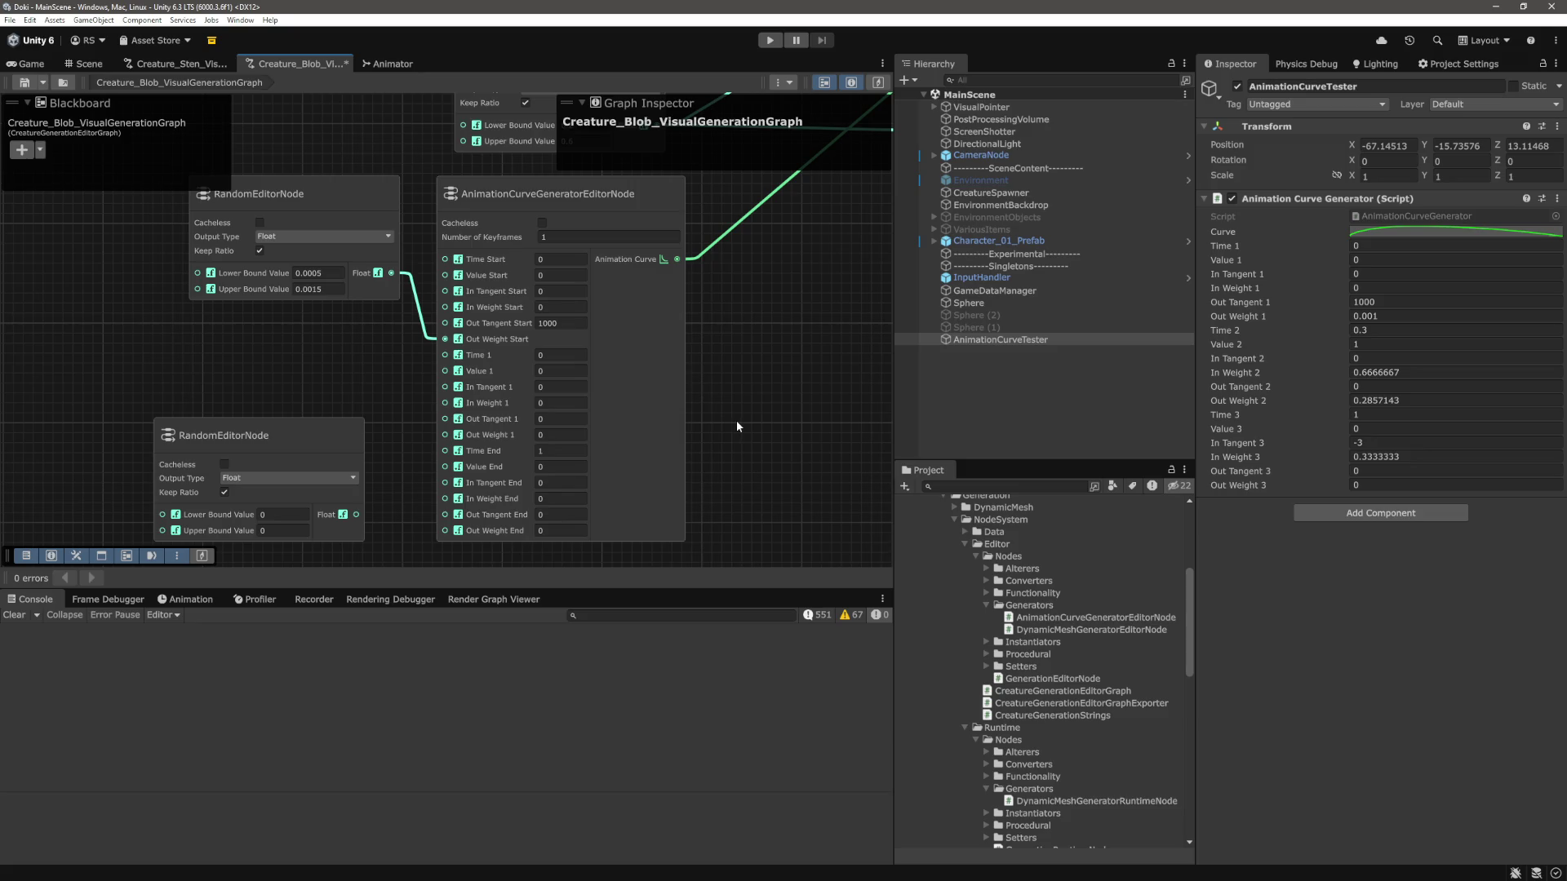
pyautogui.scroll(-4, 732, 422)
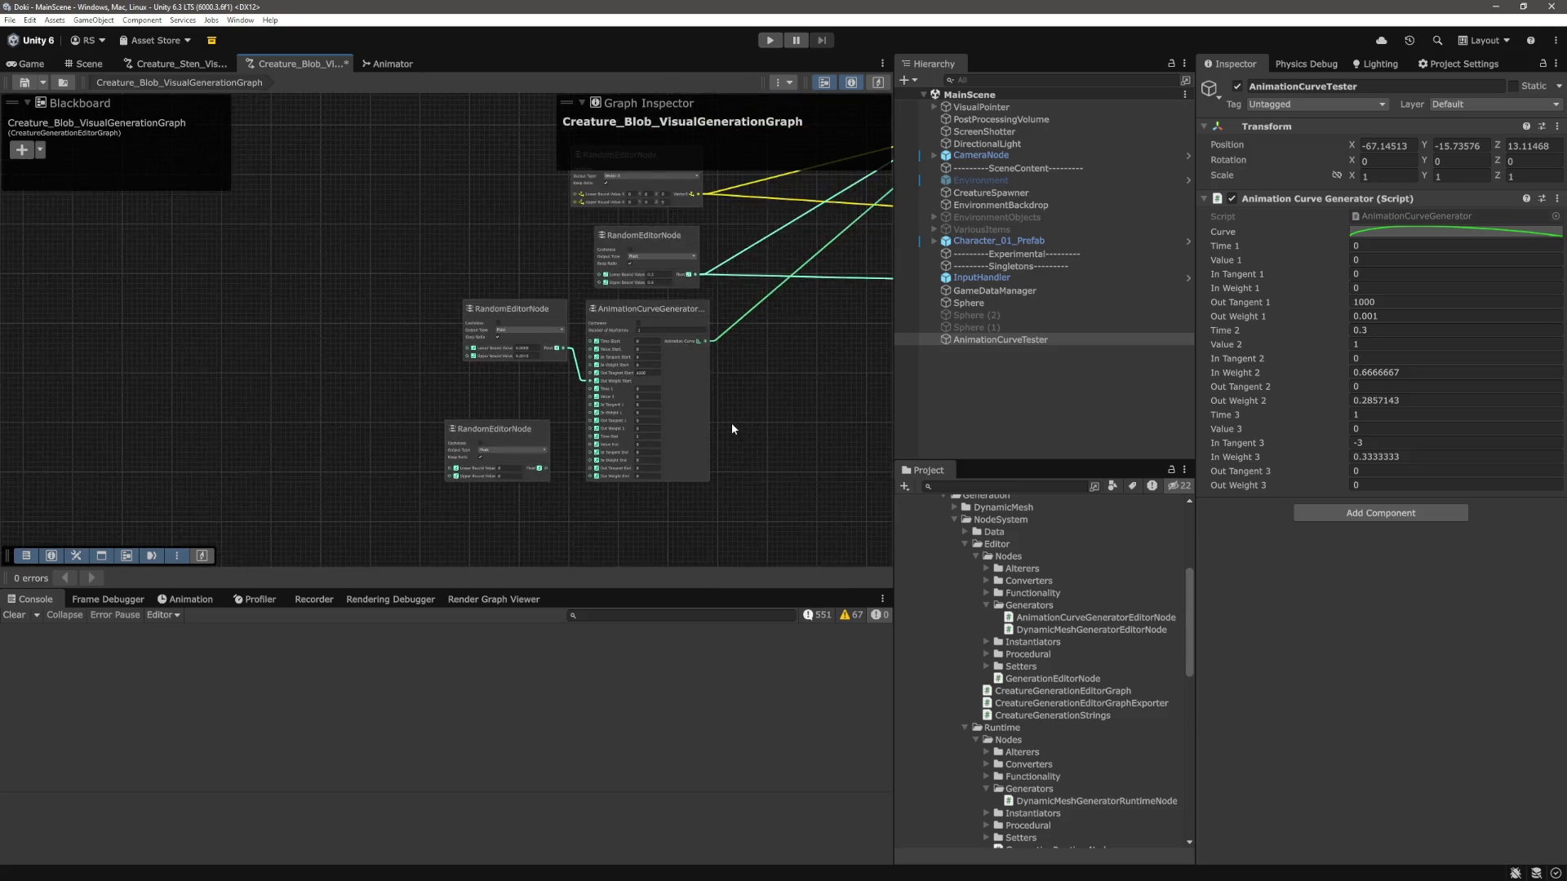
pyautogui.scroll(2, 732, 422)
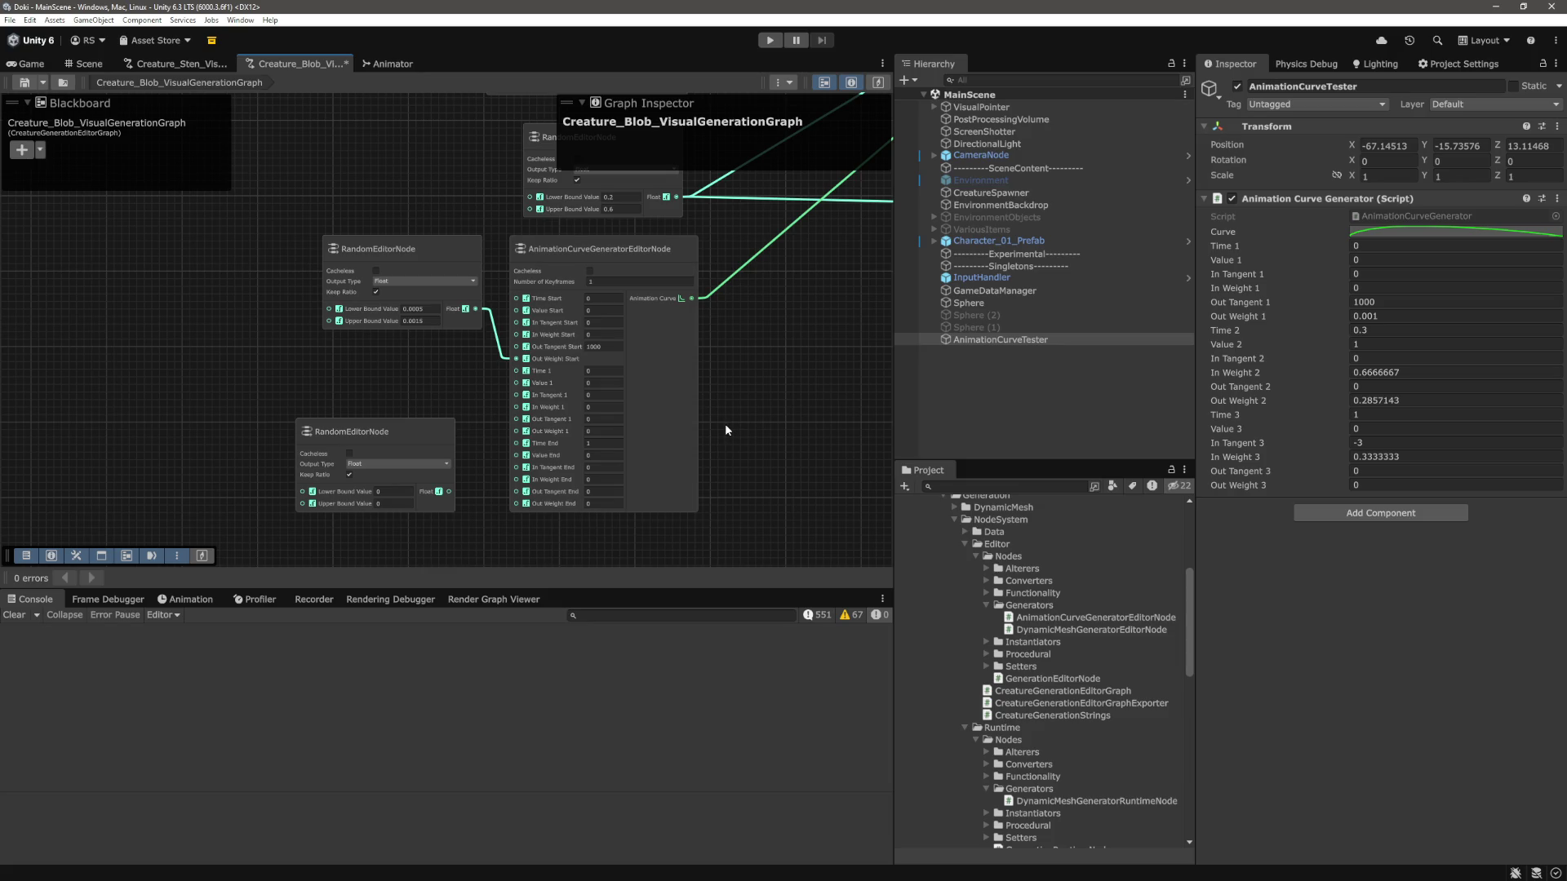
pyautogui.scroll(-10, 1073, 678)
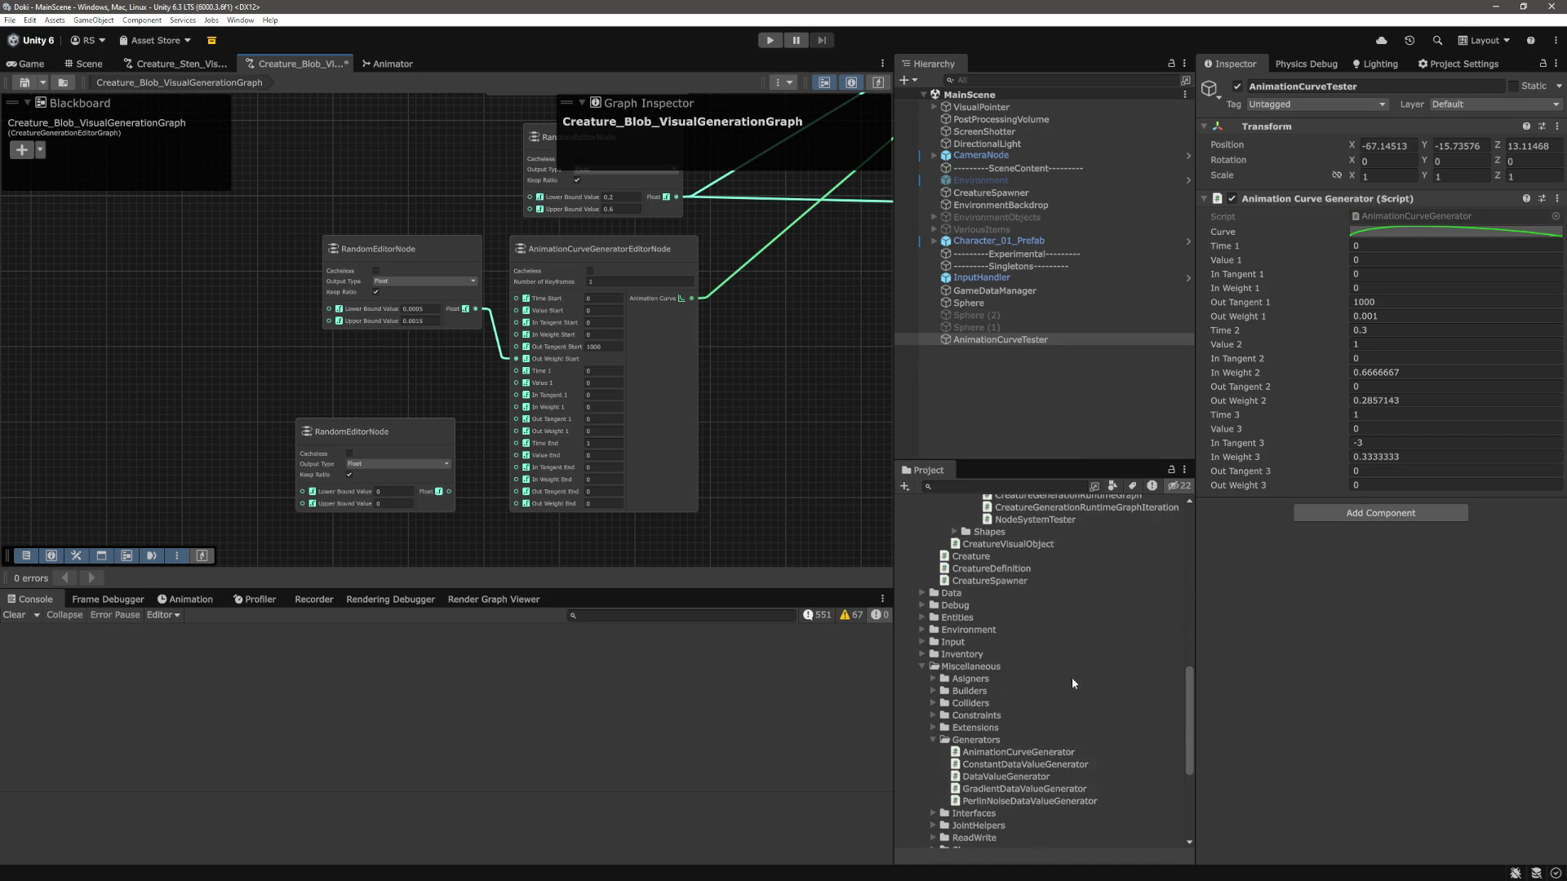
pyautogui.scroll(-3, 1035, 772)
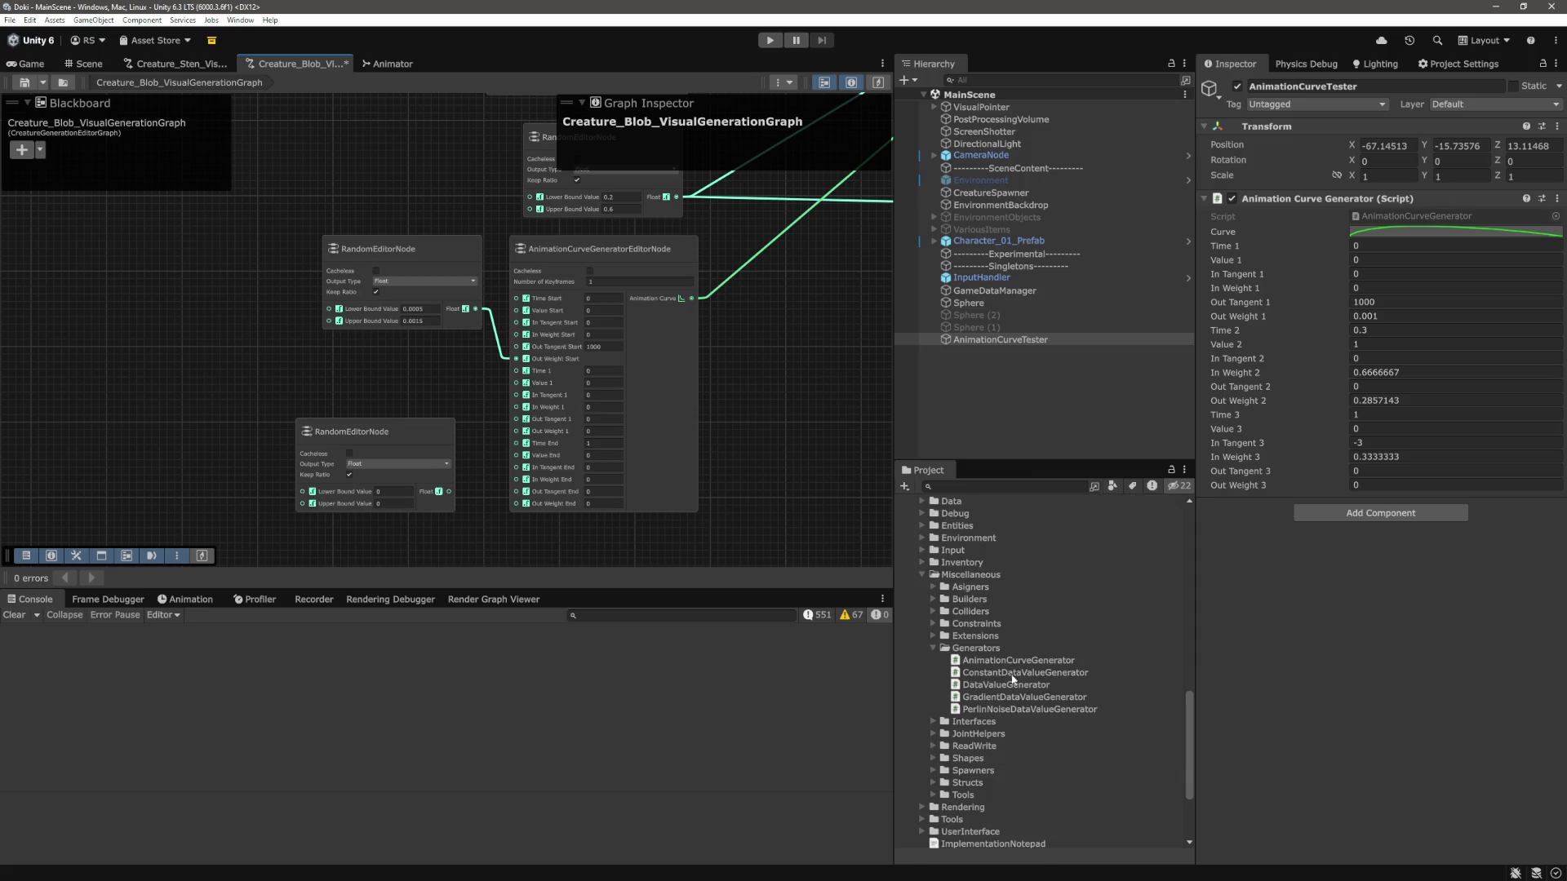
pyautogui.click(1018, 666)
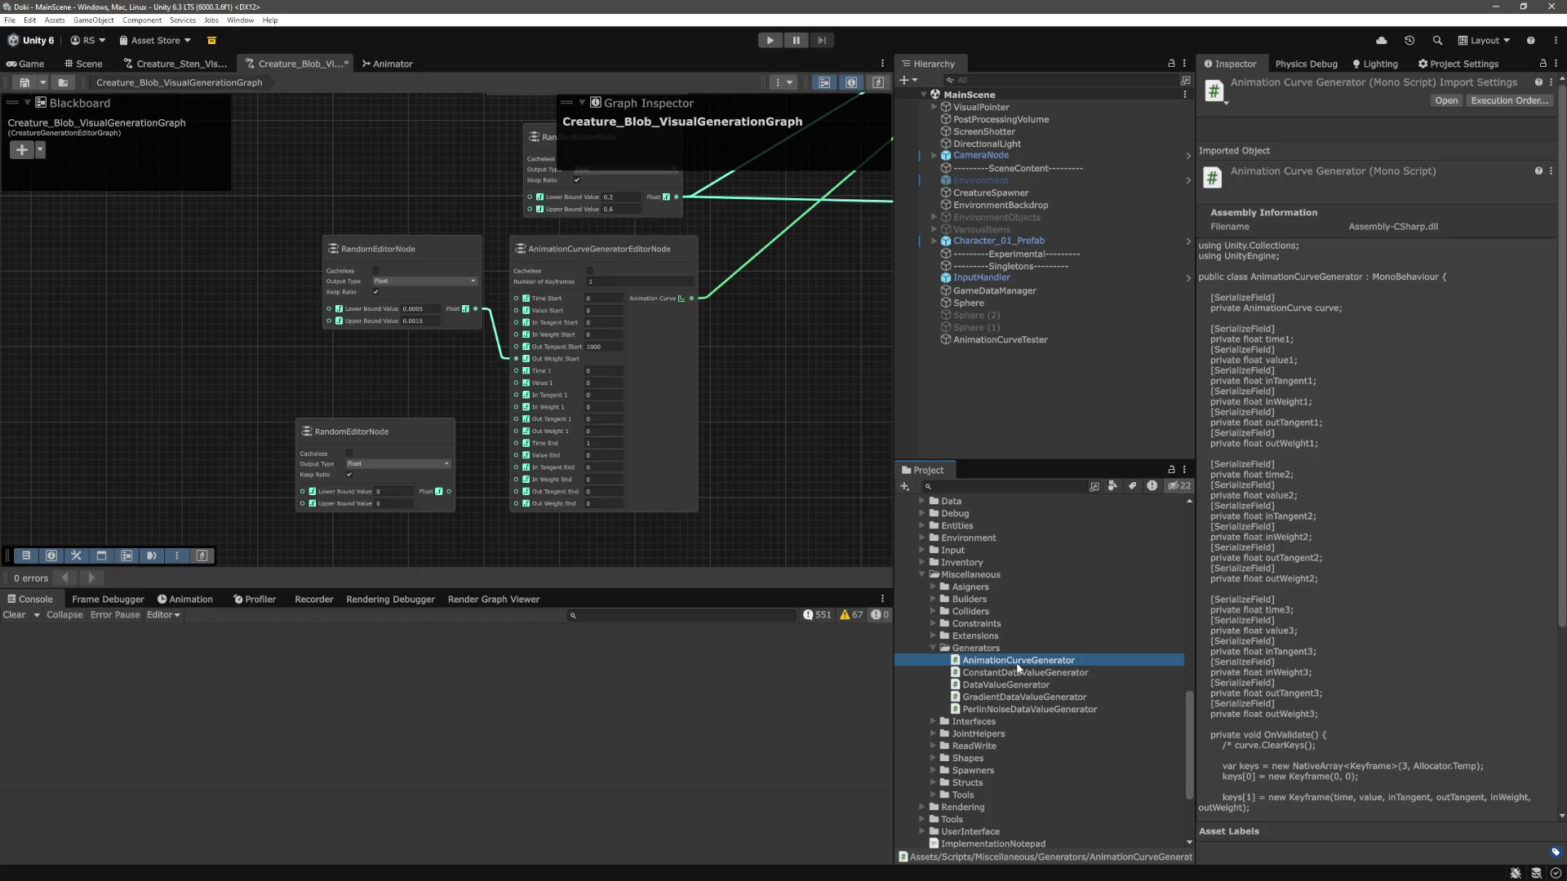
pyautogui.click(1030, 402)
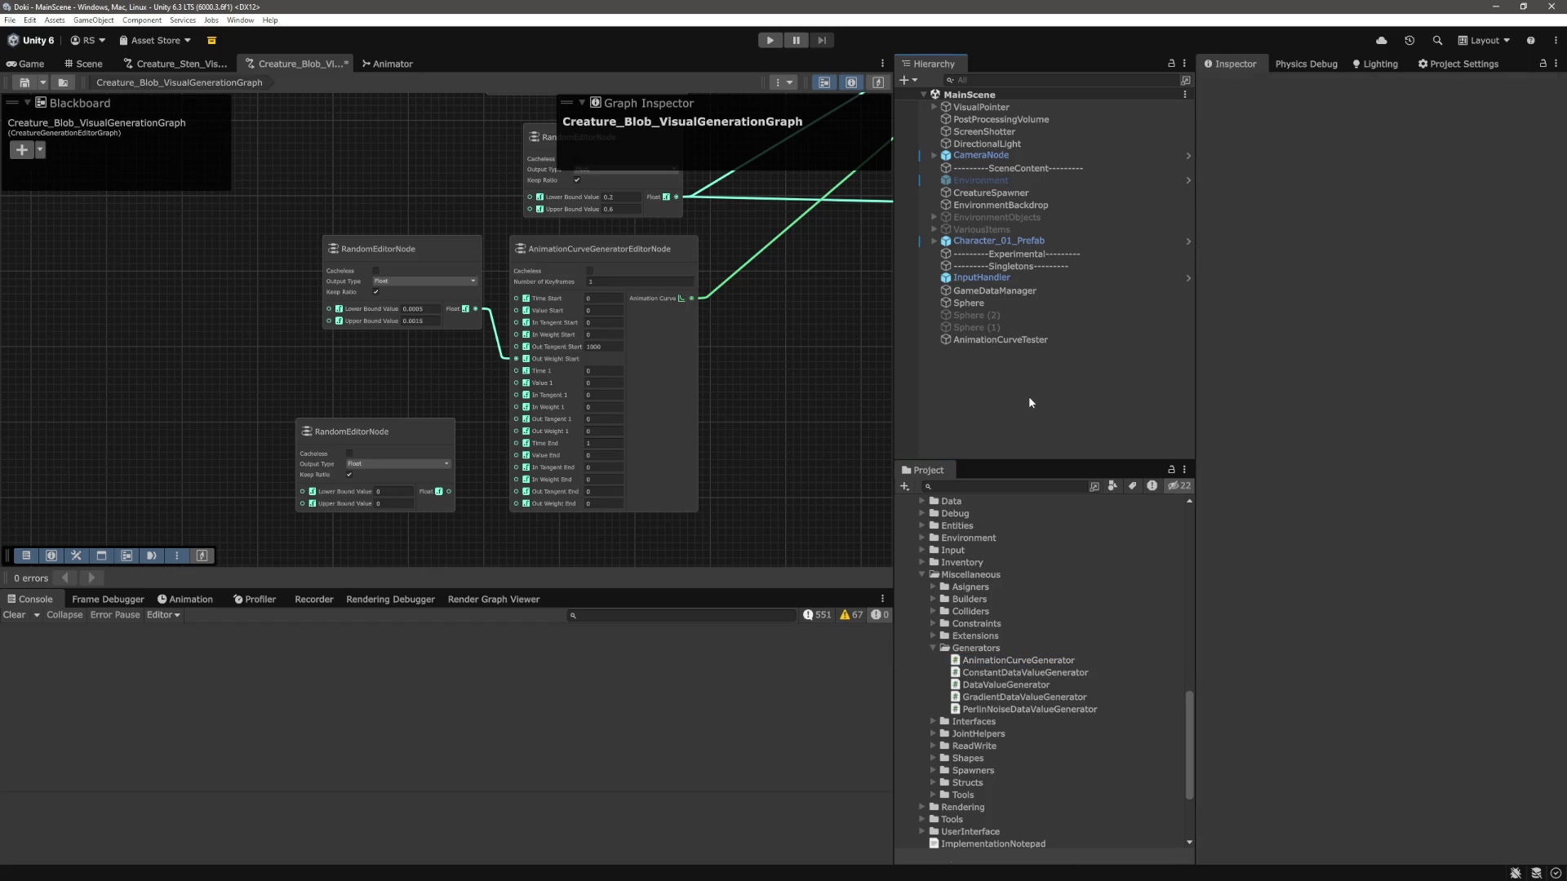
pyautogui.click(1026, 341)
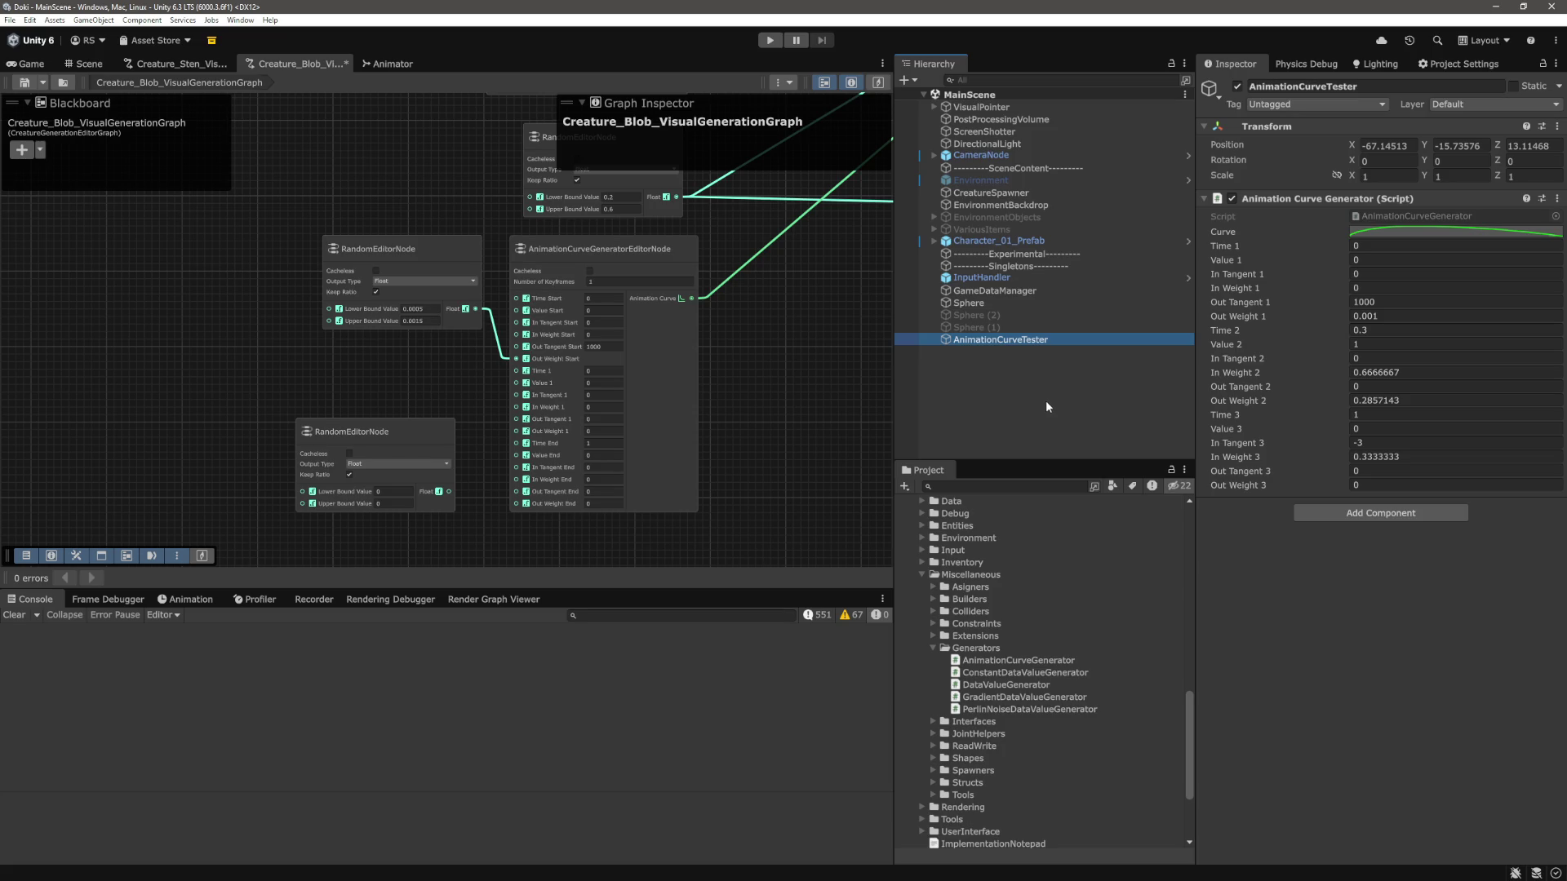
pyautogui.click(804, 478)
pyautogui.scroll(1, 826, 471)
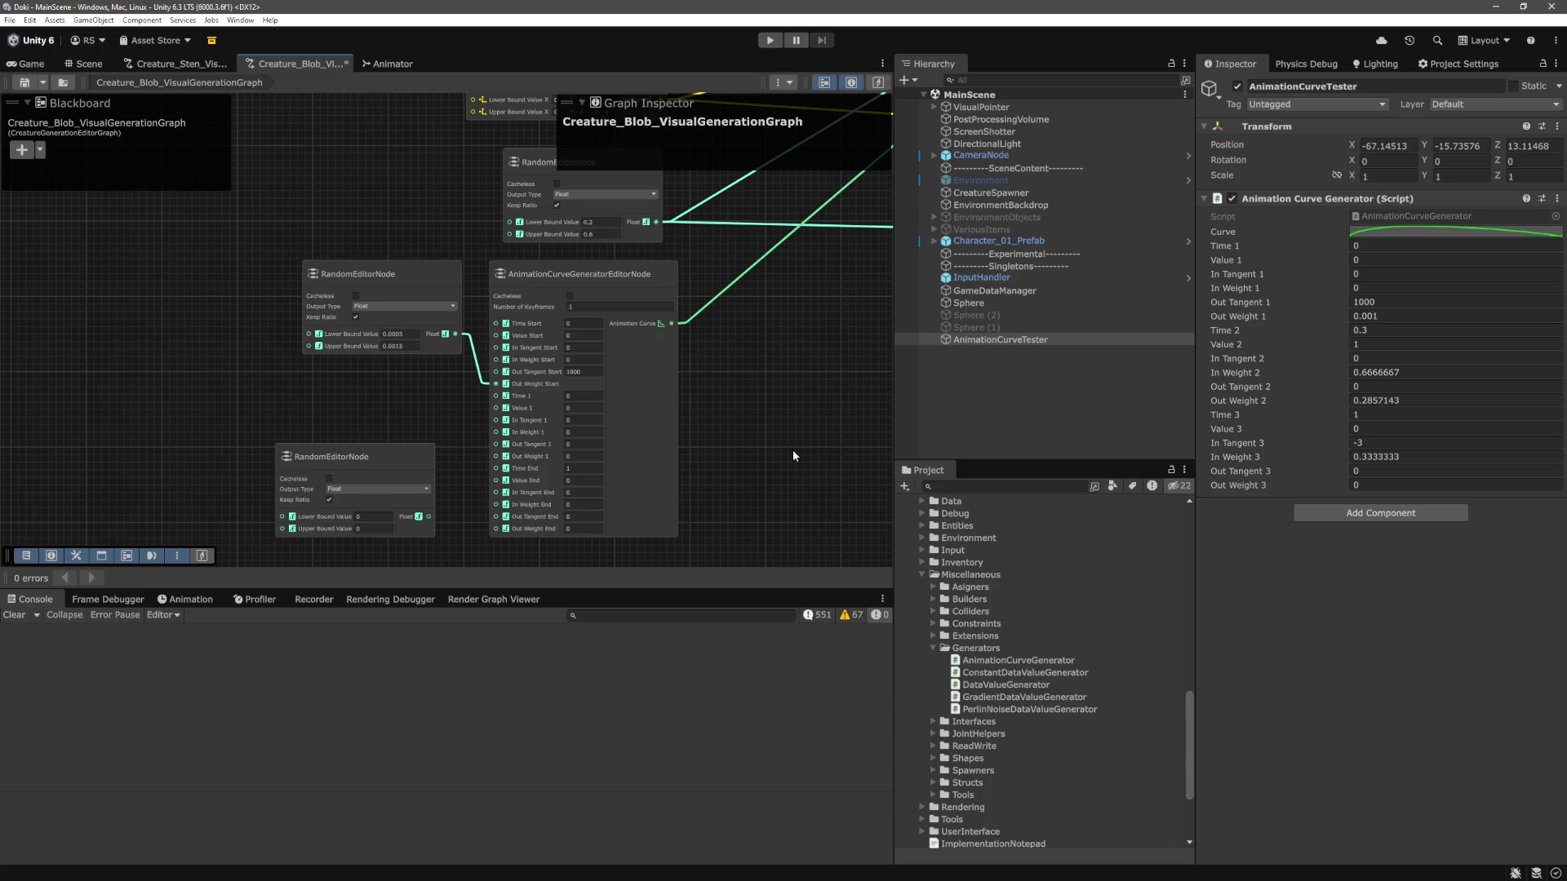
pyautogui.hotkey('alt', 'Tab')
# Open AnimationCurveGenerator.cs in VS Code with the Ctrl+P file search.
pyautogui.click(721, 475)
pyautogui.hotkey('ctrl', 'p')
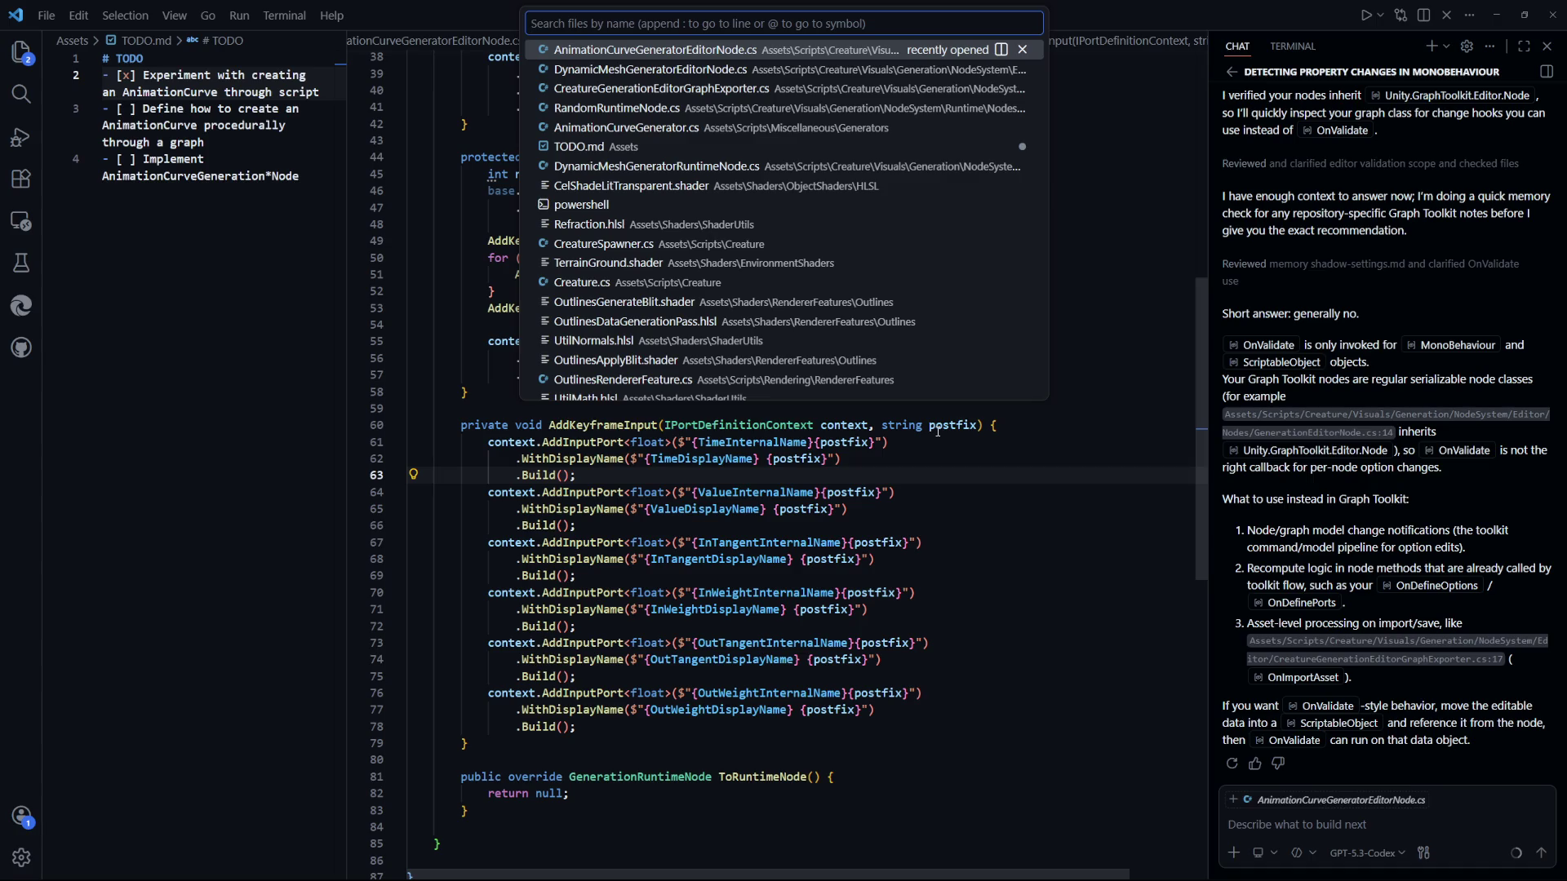
pyautogui.press('Down')
pyautogui.press('Down')
pyautogui.press('Down')
pyautogui.press('Return')
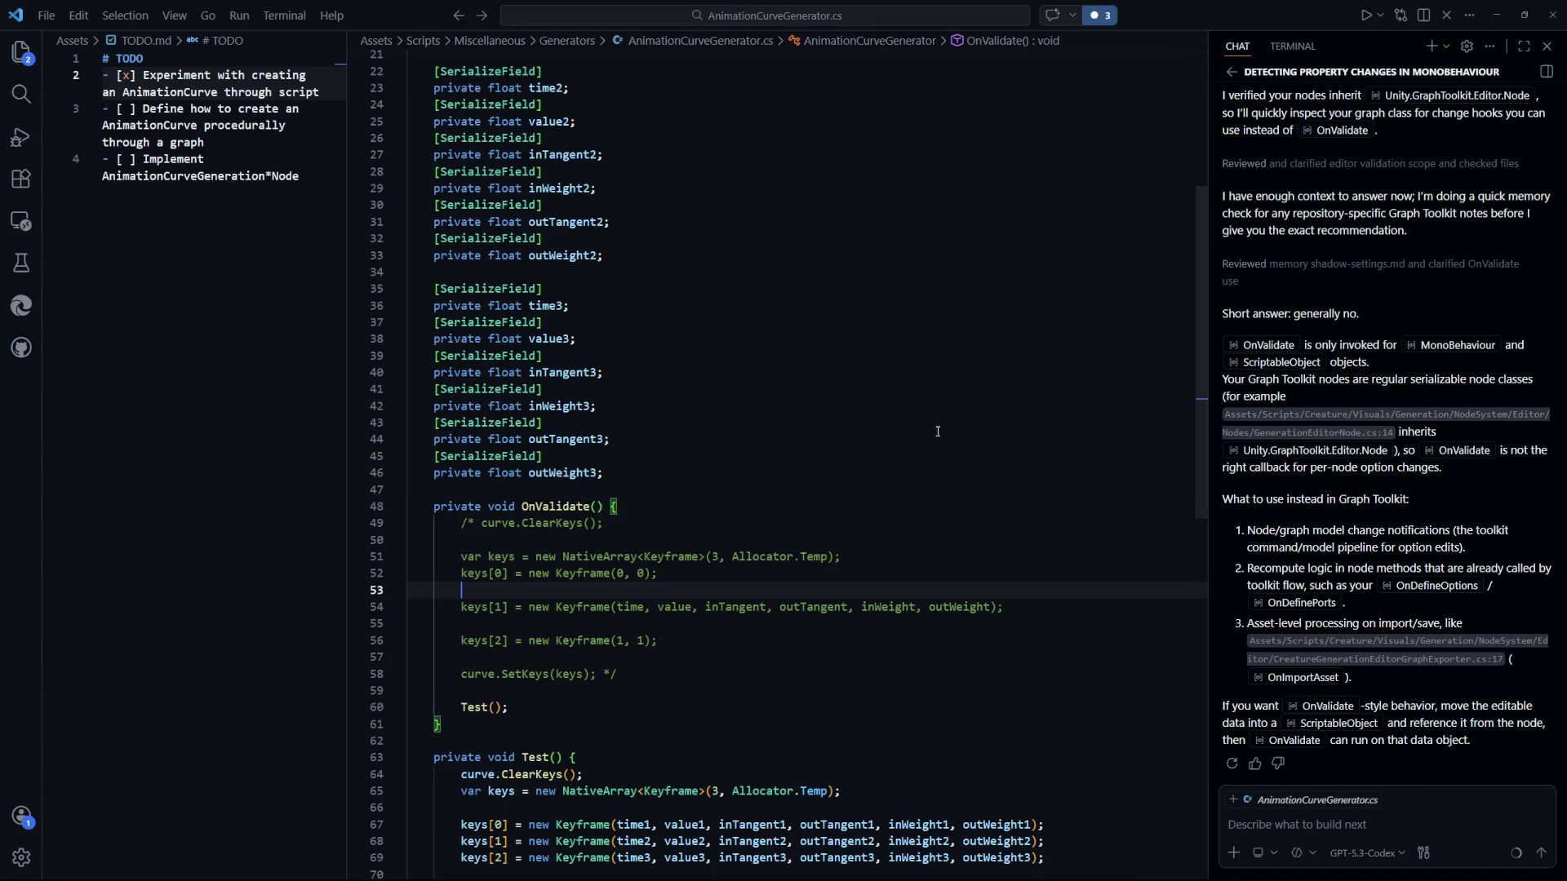
# Append an empty public class AnimationCurveGeneratorSetup at the end of the file and save.
pyautogui.click(938, 426)
pyautogui.scroll(5, 884, 457)
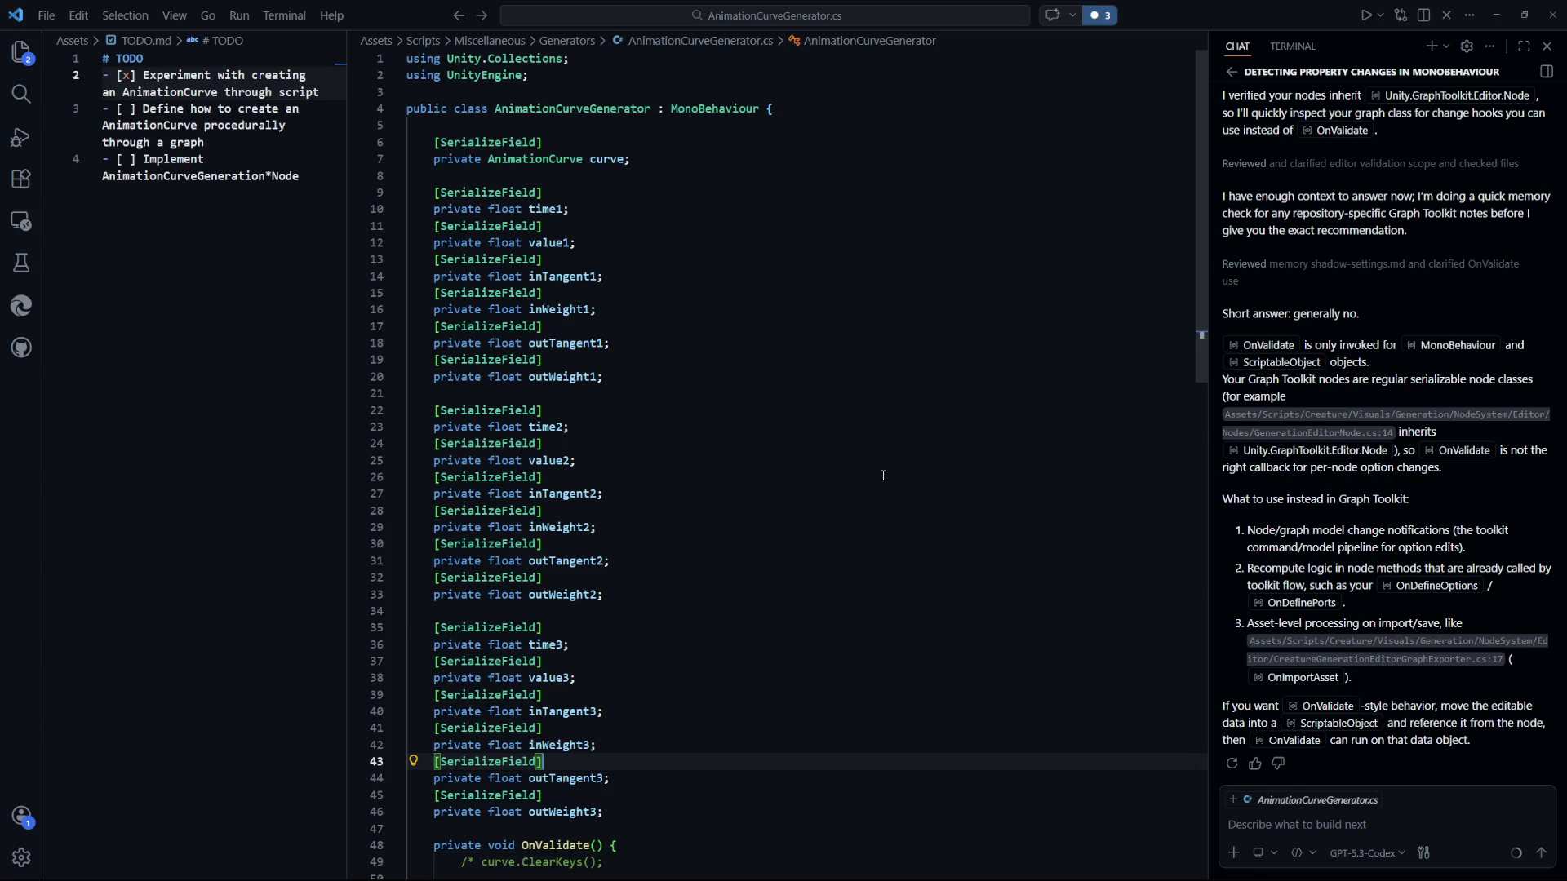
pyautogui.scroll(-3, 883, 476)
pyautogui.scroll(-8, 882, 476)
pyautogui.scroll(9, 784, 498)
pyautogui.scroll(-6, 685, 527)
pyautogui.scroll(-7, 686, 526)
pyautogui.click(446, 570)
pyautogui.press('Return')
pyautogui.press('Return')
pyautogui.write('public class ')
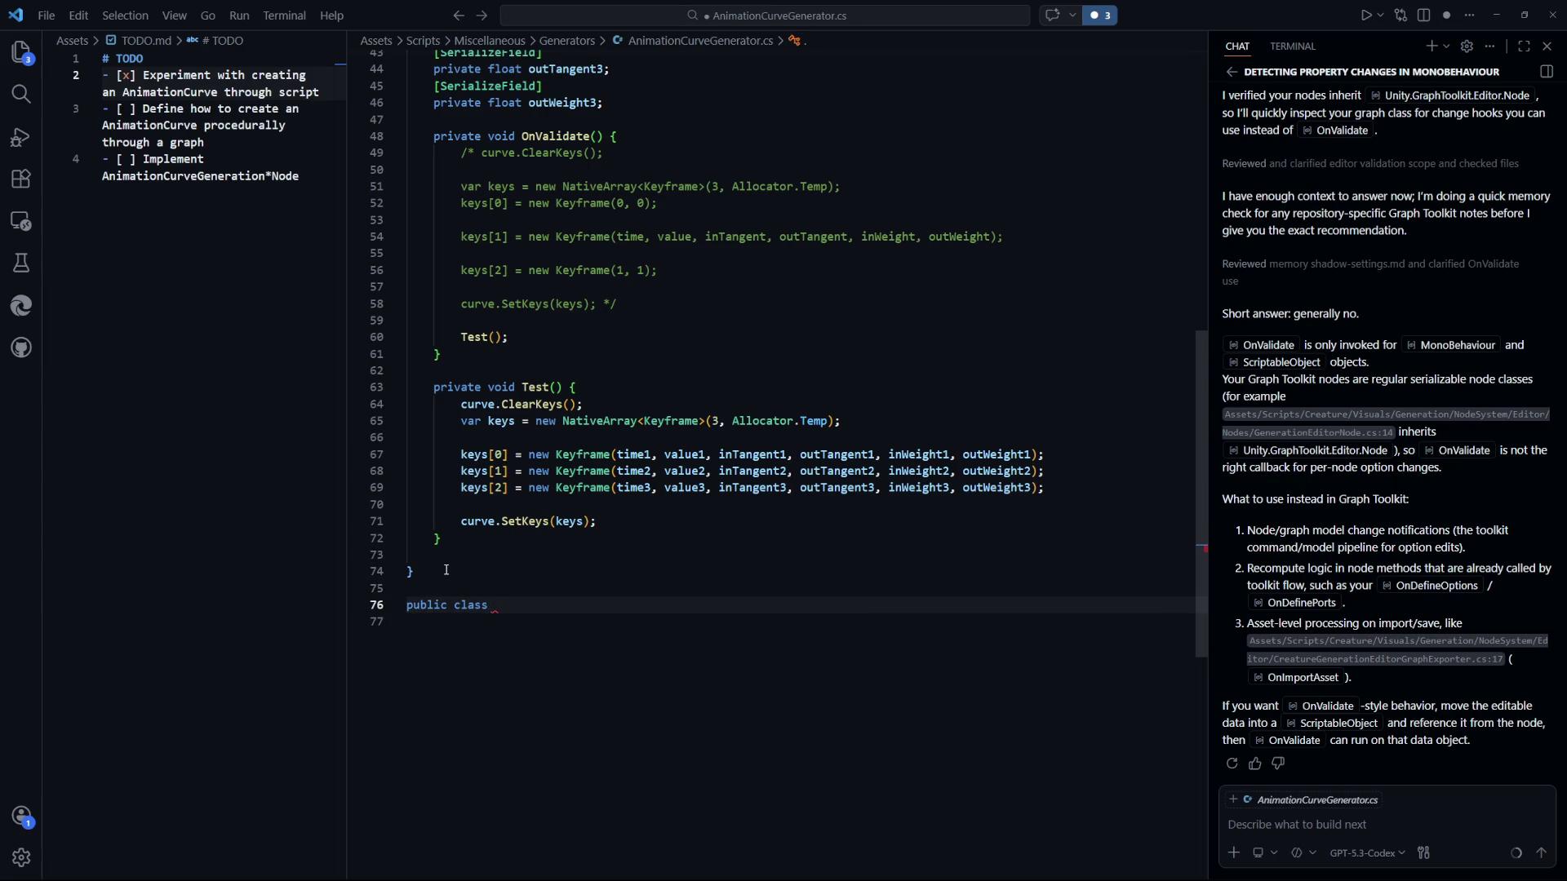
pyautogui.write('AnimationCurveGeneratorSetupo')
pyautogui.press('BackSpace')
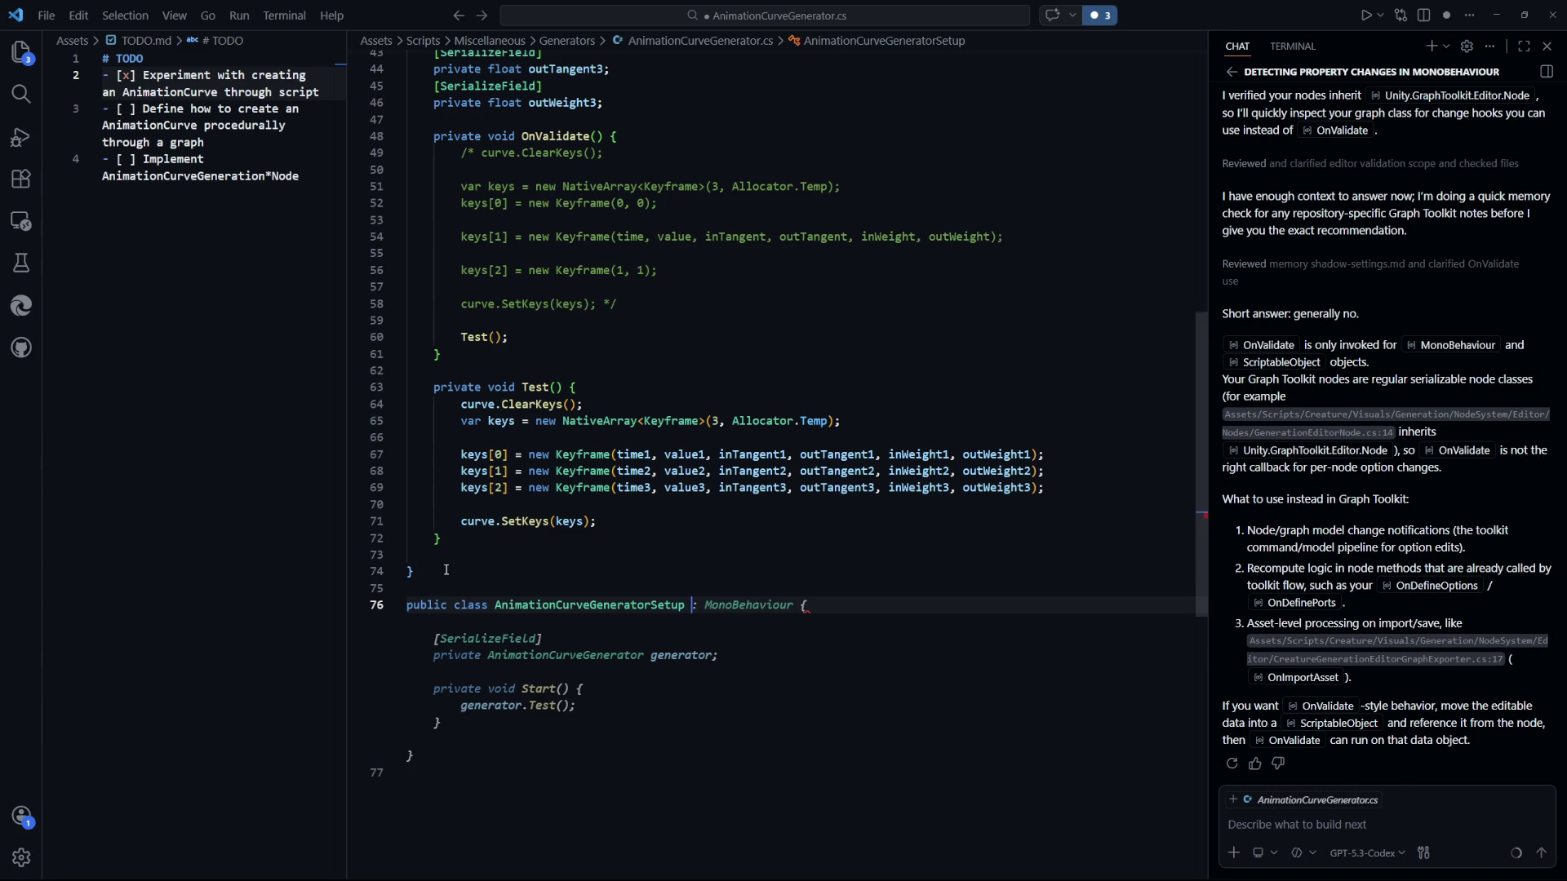
pyautogui.write('{')
pyautogui.press('Return')
pyautogui.press('Return')
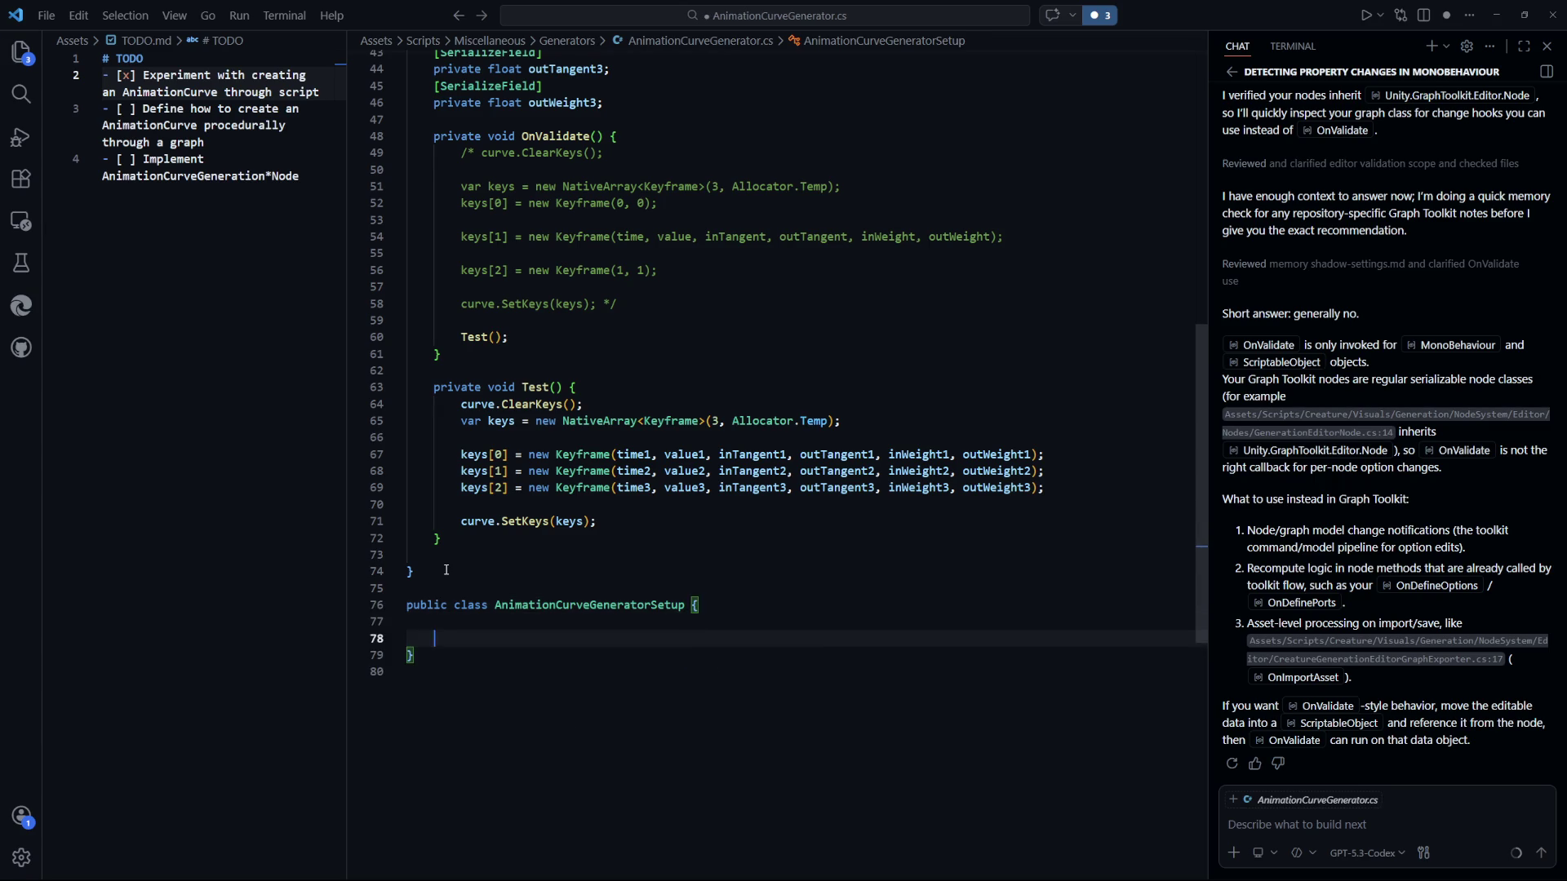
pyautogui.hotkey('ctrl', 's')
# Insert a blank line above the new AnimationCurveGeneratorSetup class.
pyautogui.scroll(-3, 489, 544)
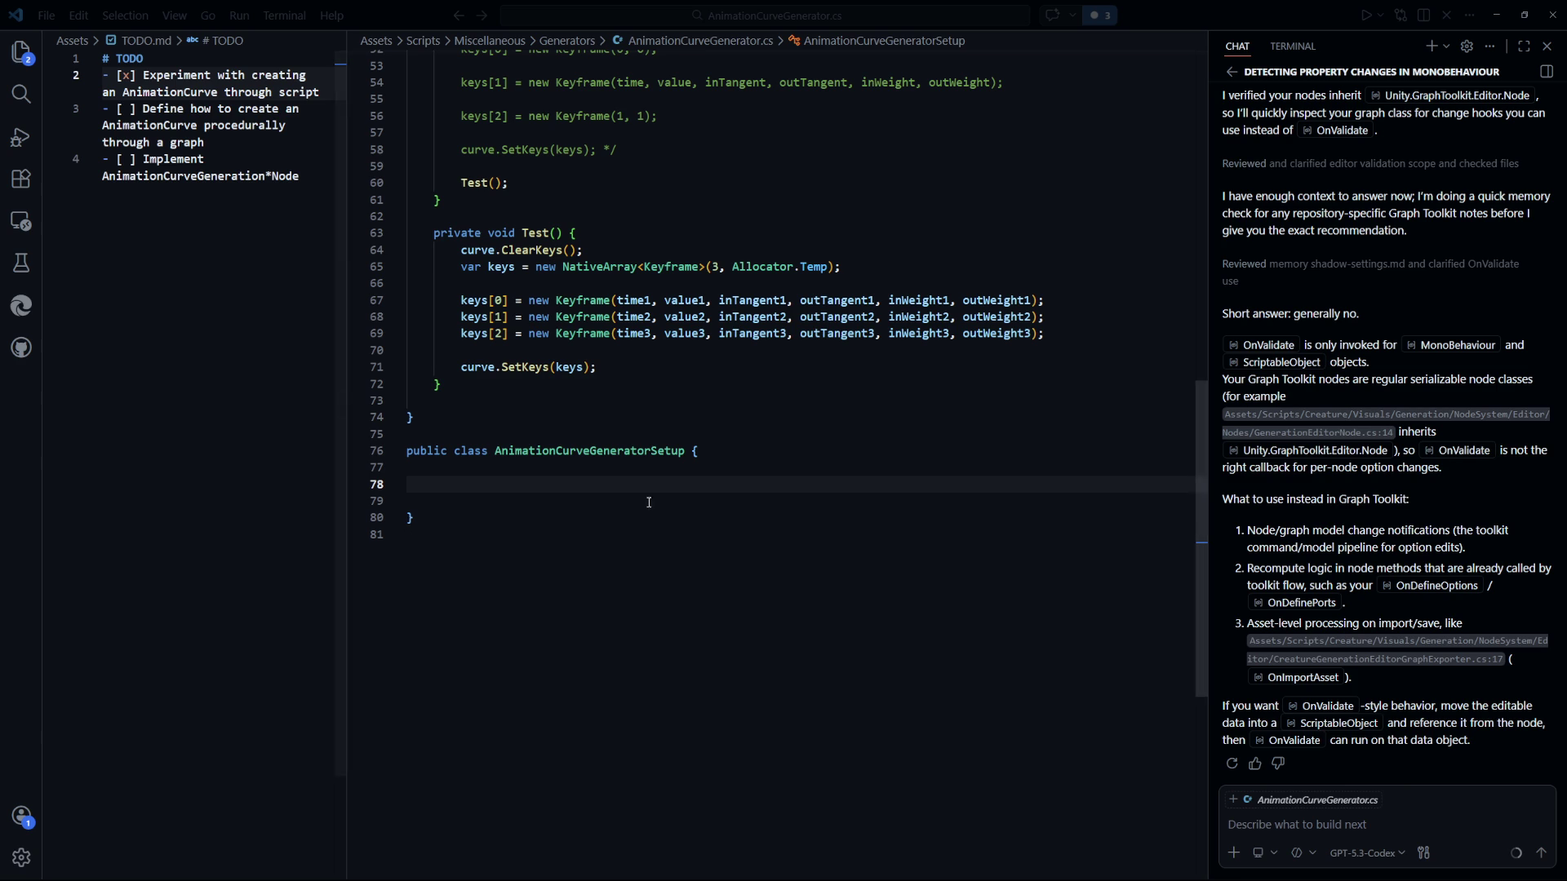
pyautogui.click(576, 487)
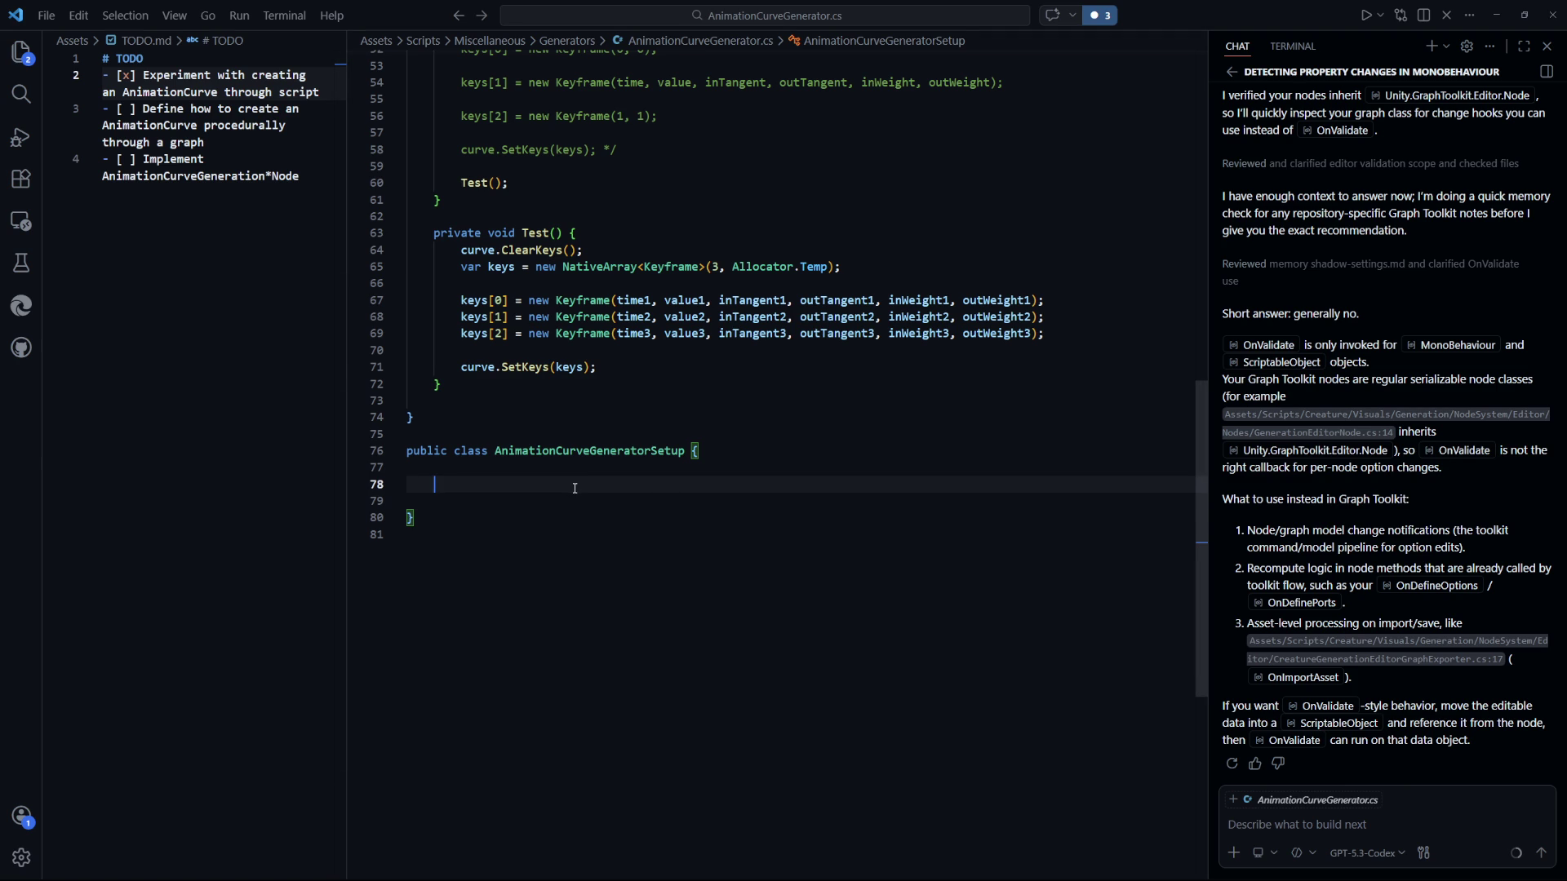
pyautogui.scroll(2, 574, 494)
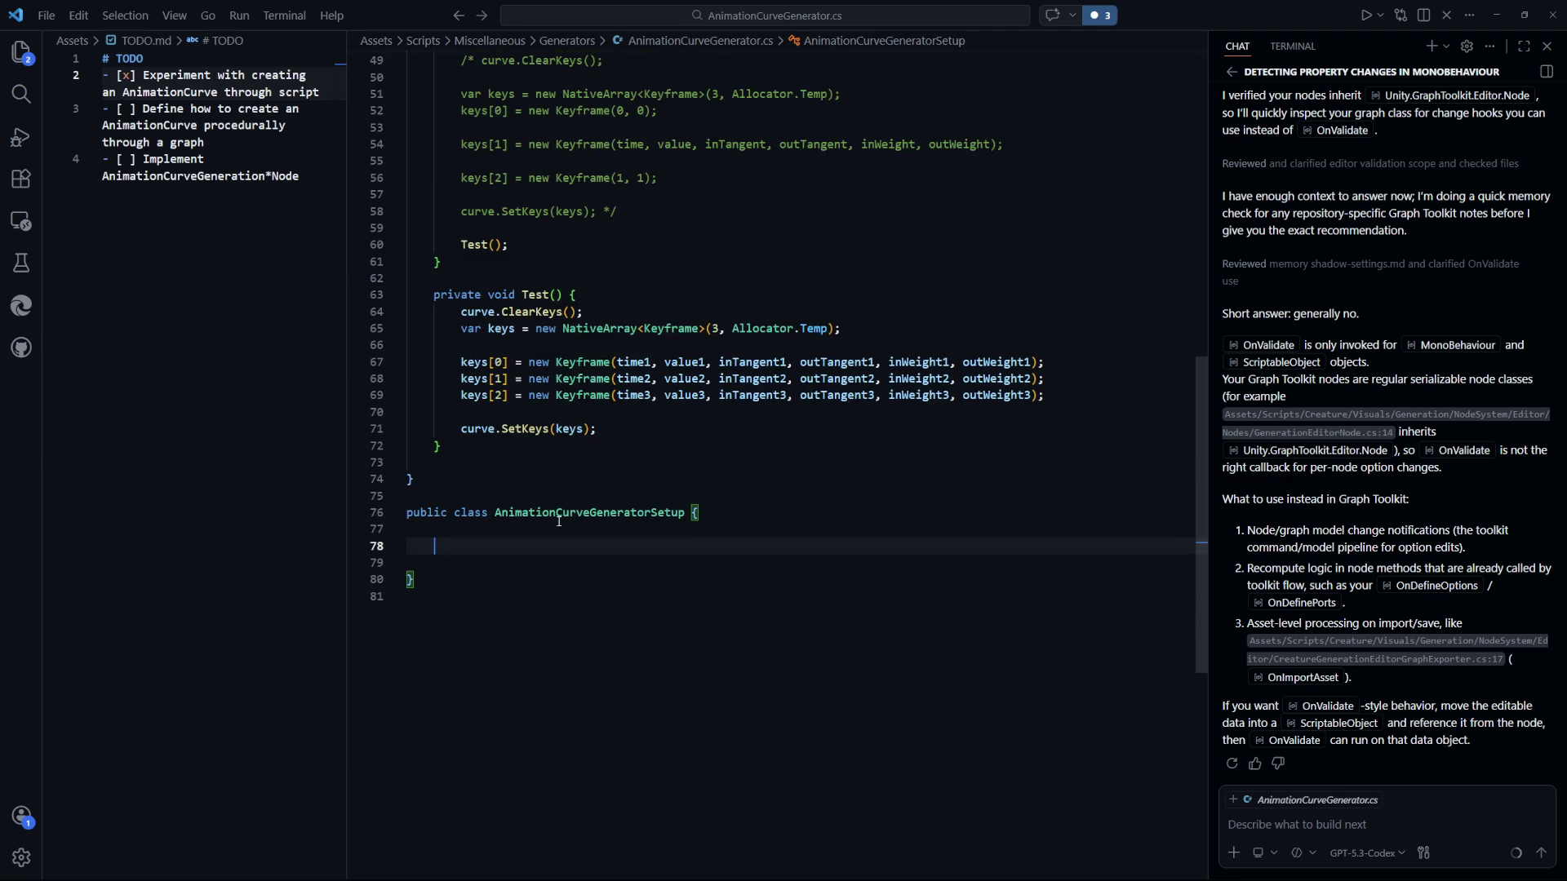
pyautogui.scroll(-2, 563, 514)
pyautogui.click(681, 433)
pyautogui.press('Return')
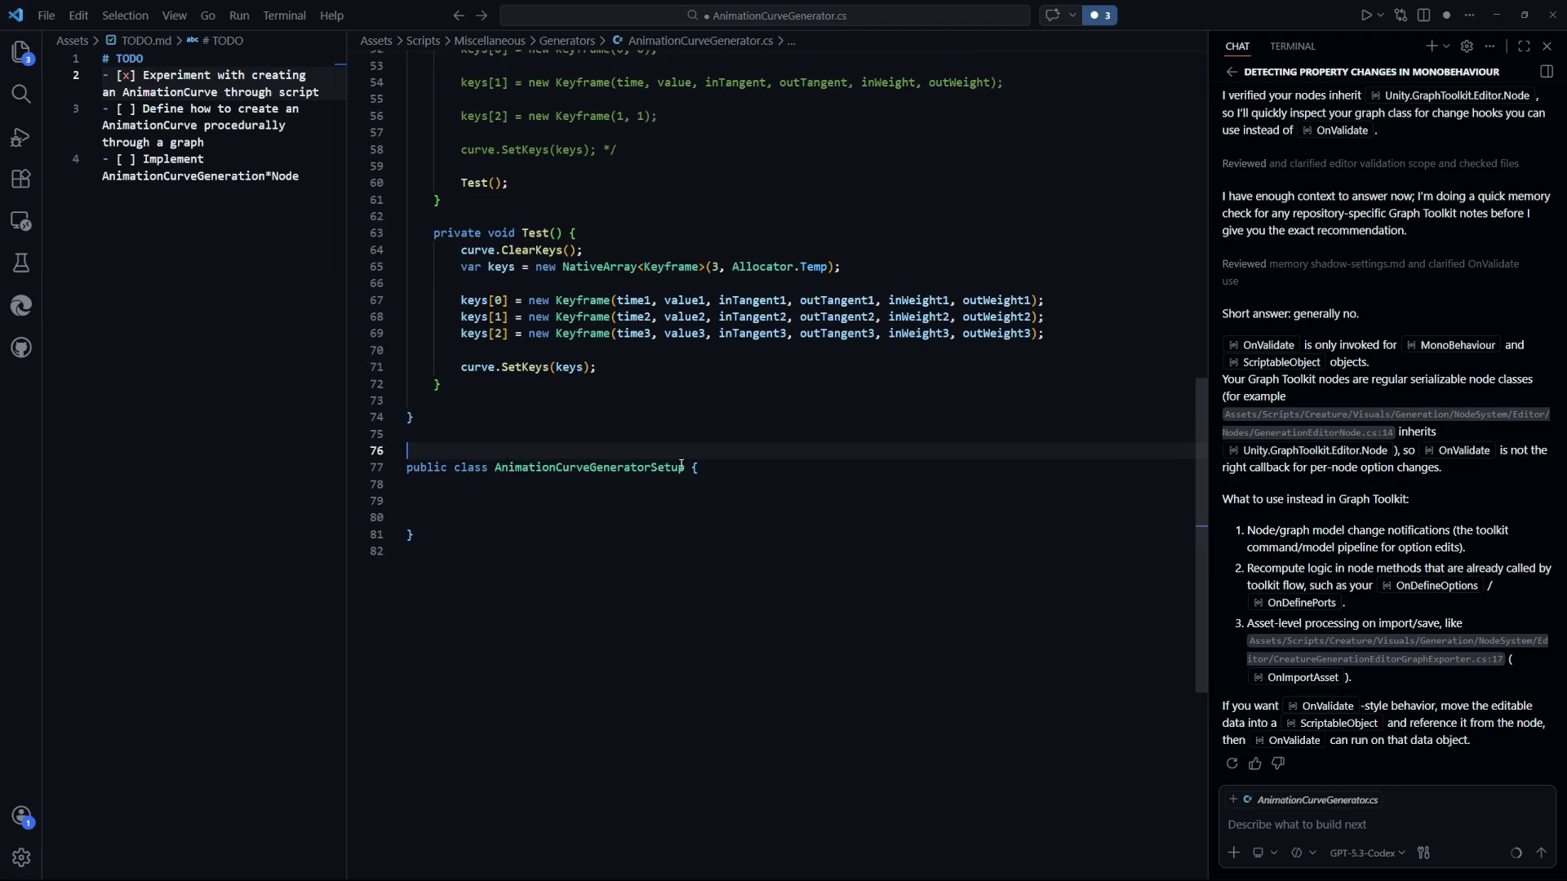
# Mark AnimationCurveGeneratorSetup [System.Serializable] and add another [System.Serializable] attribute below it, then save.
pyautogui.write('[sU')
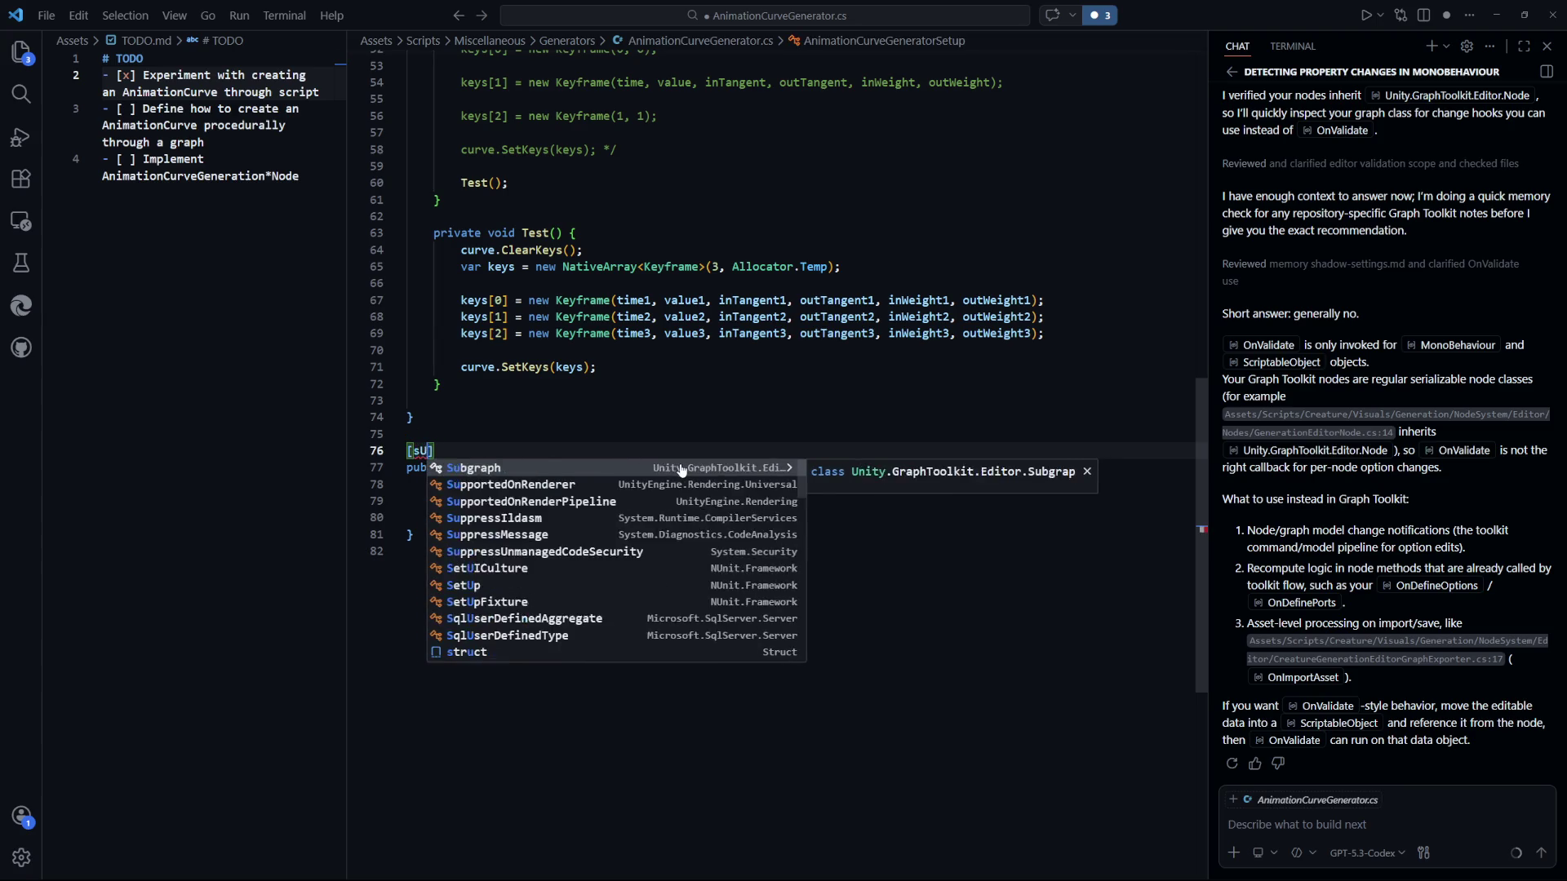
pyautogui.press('Escape')
pyautogui.write('Sy')
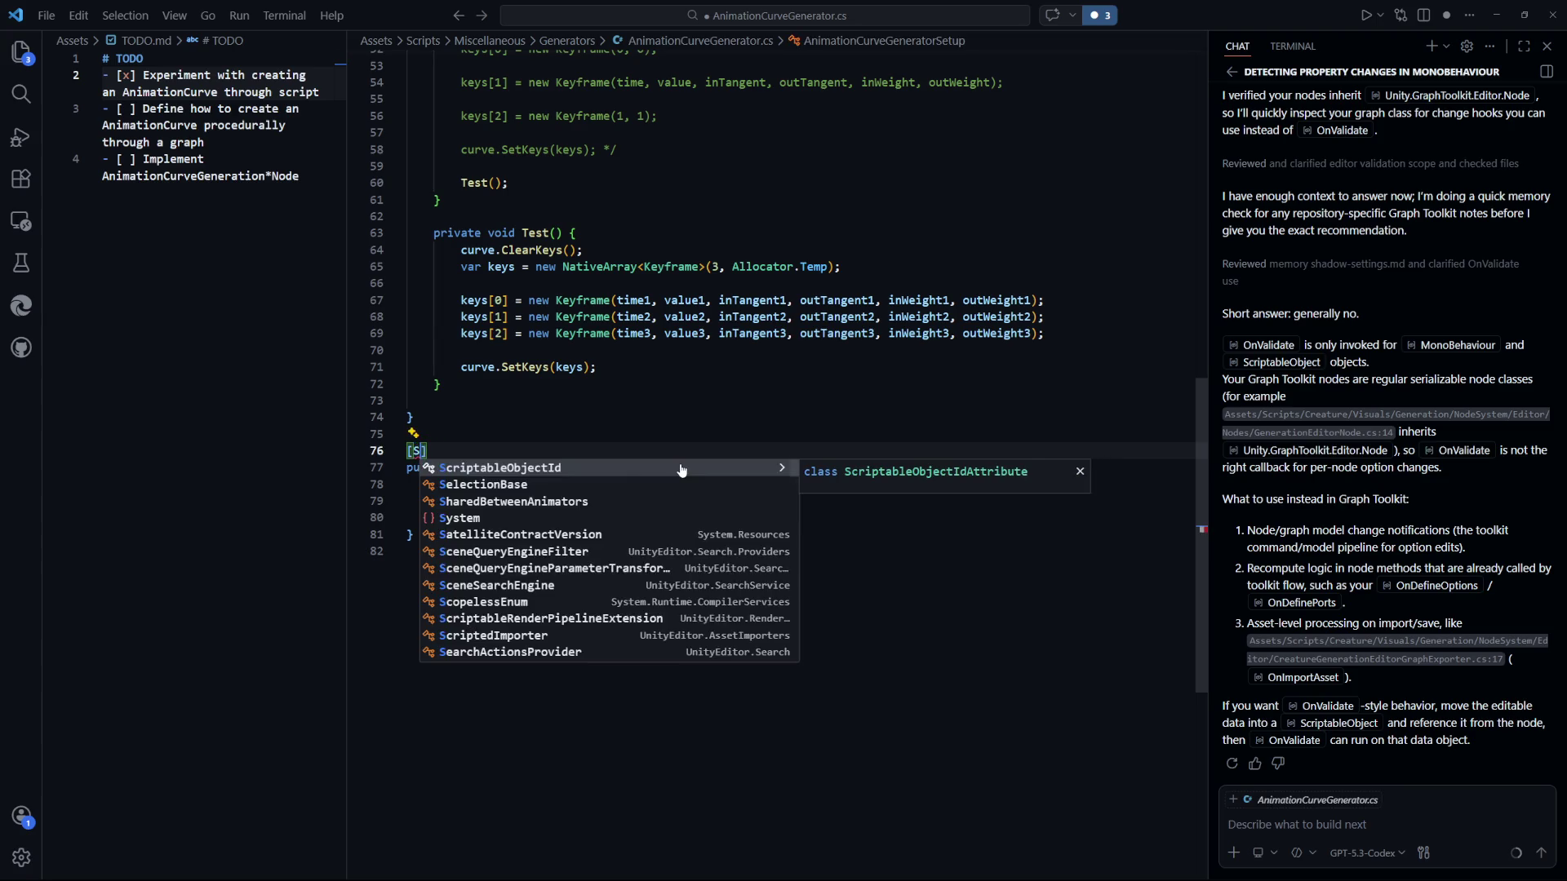
pyautogui.press('Tab')
pyautogui.press('Down')
pyautogui.press('Down')
pyautogui.press('Down')
pyautogui.press('Return')
pyautogui.press('Return')
pyautogui.write('public clas')
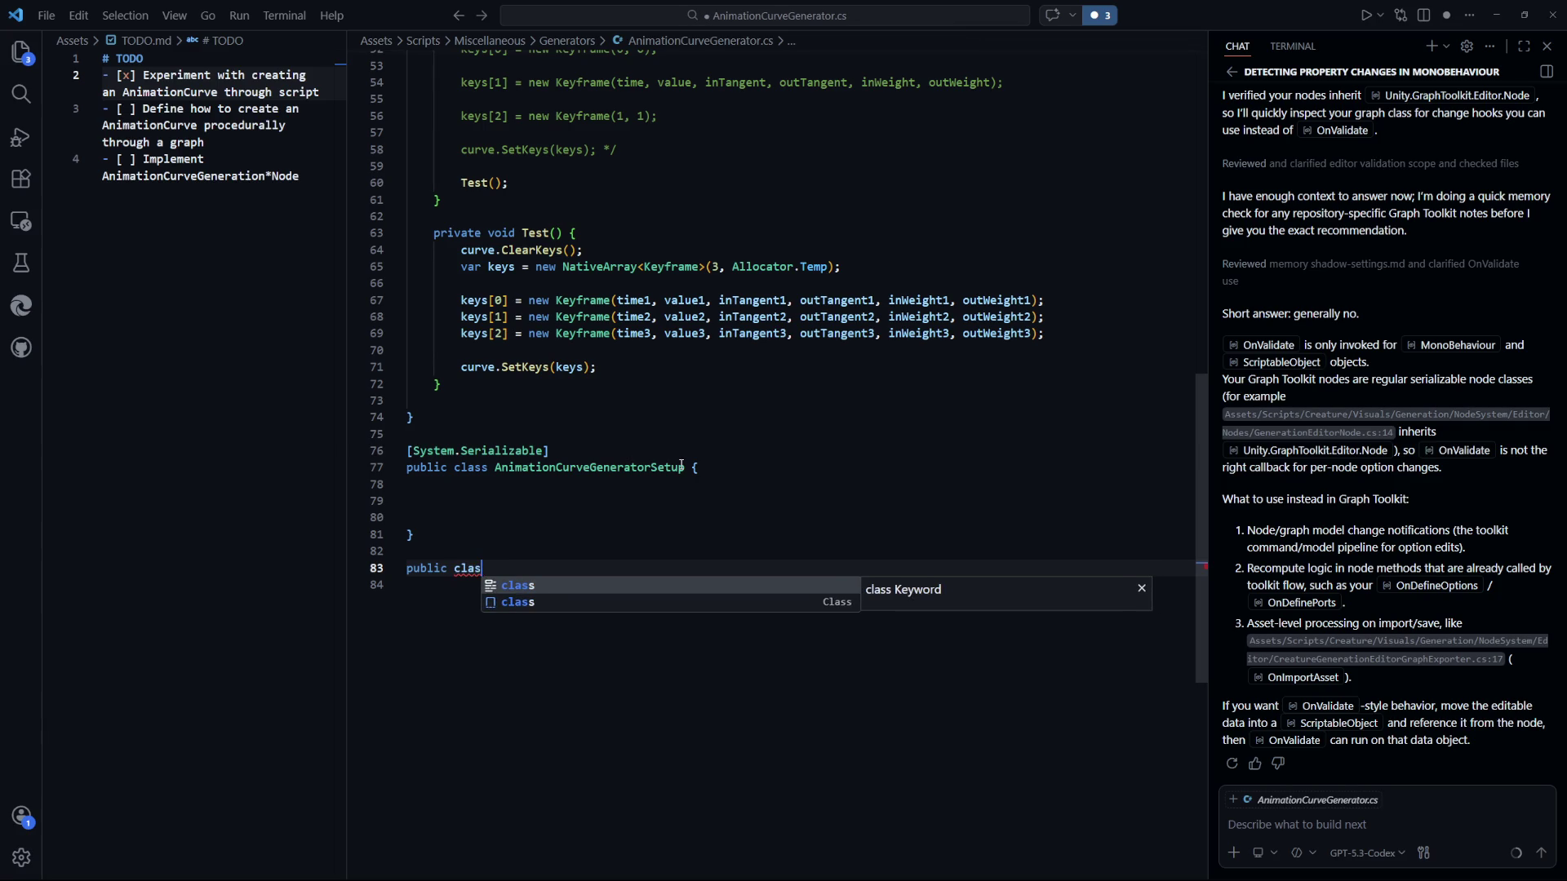
pyautogui.press('BackSpace')
pyautogui.press('BackSpace')
pyautogui.press('BackSpace')
pyautogui.press('BackSpace')
pyautogui.press('BackSpace')
pyautogui.write('[System.Ser')
pyautogui.press('Tab')
pyautogui.hotkey('ctrl', 's')
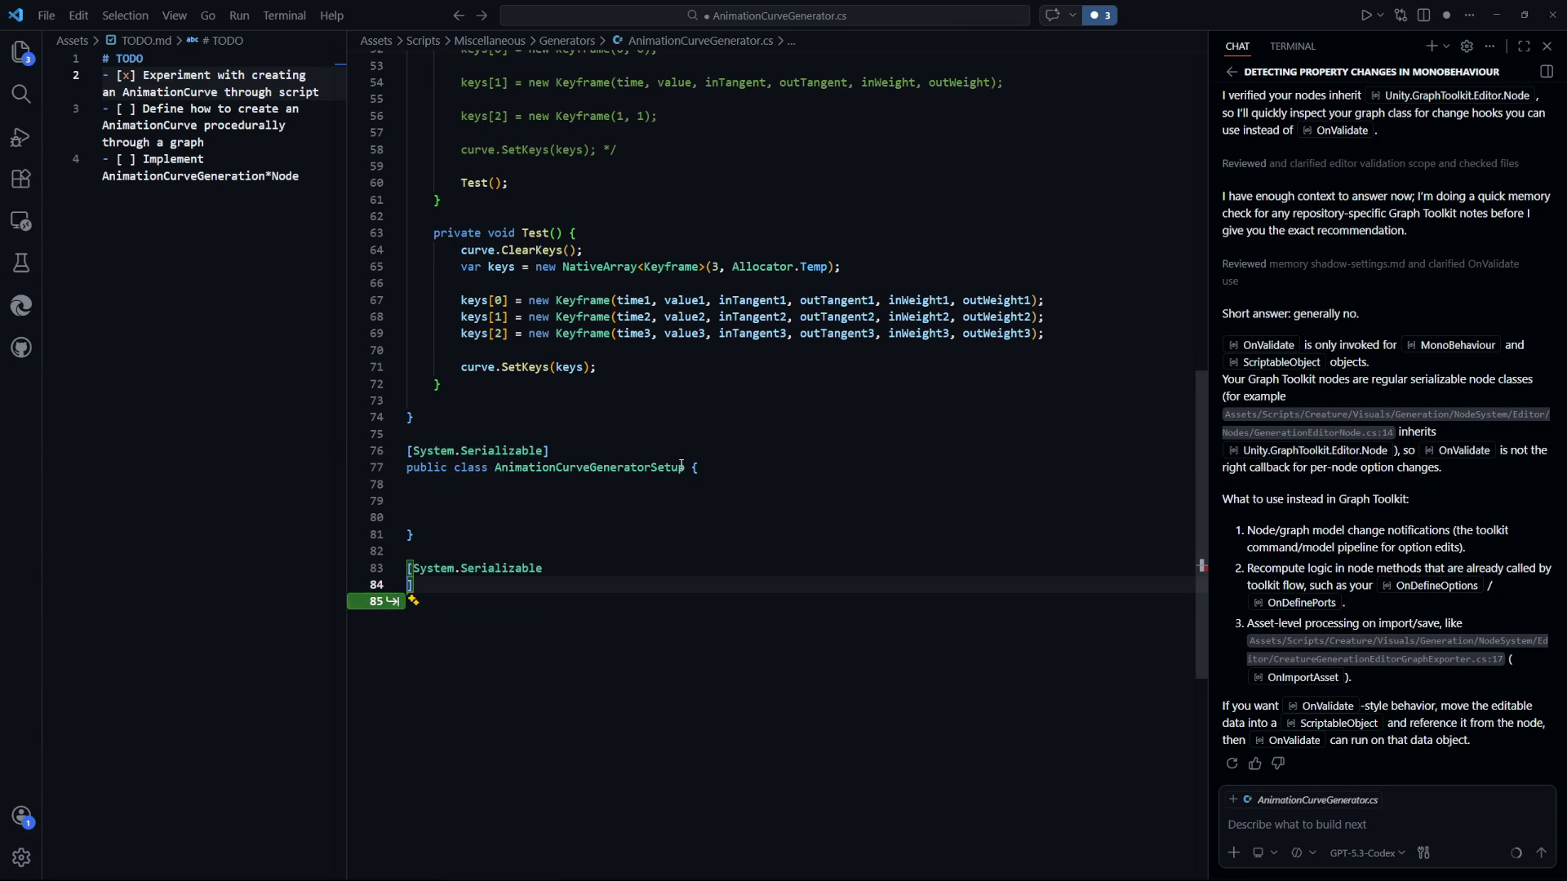
# Declare public class AnimationCurveKeyframeSetup with six [SerializeField] float fields, time through outWeight.
pyautogui.press('Escape')
pyautogui.press('Return')
pyautogui.write('public class ')
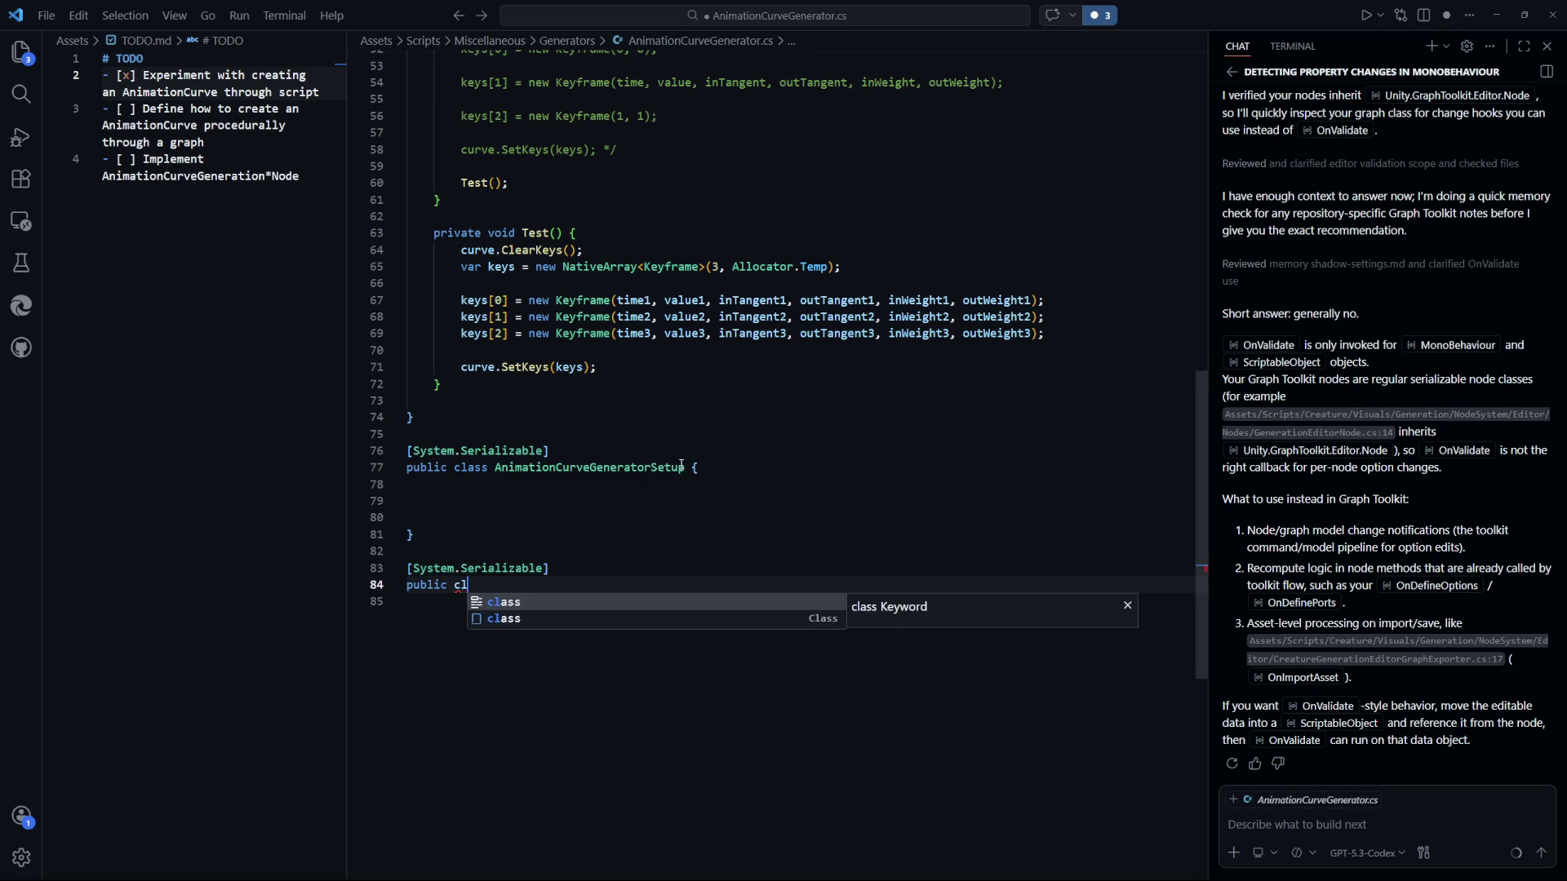
pyautogui.write('AnimationCurve')
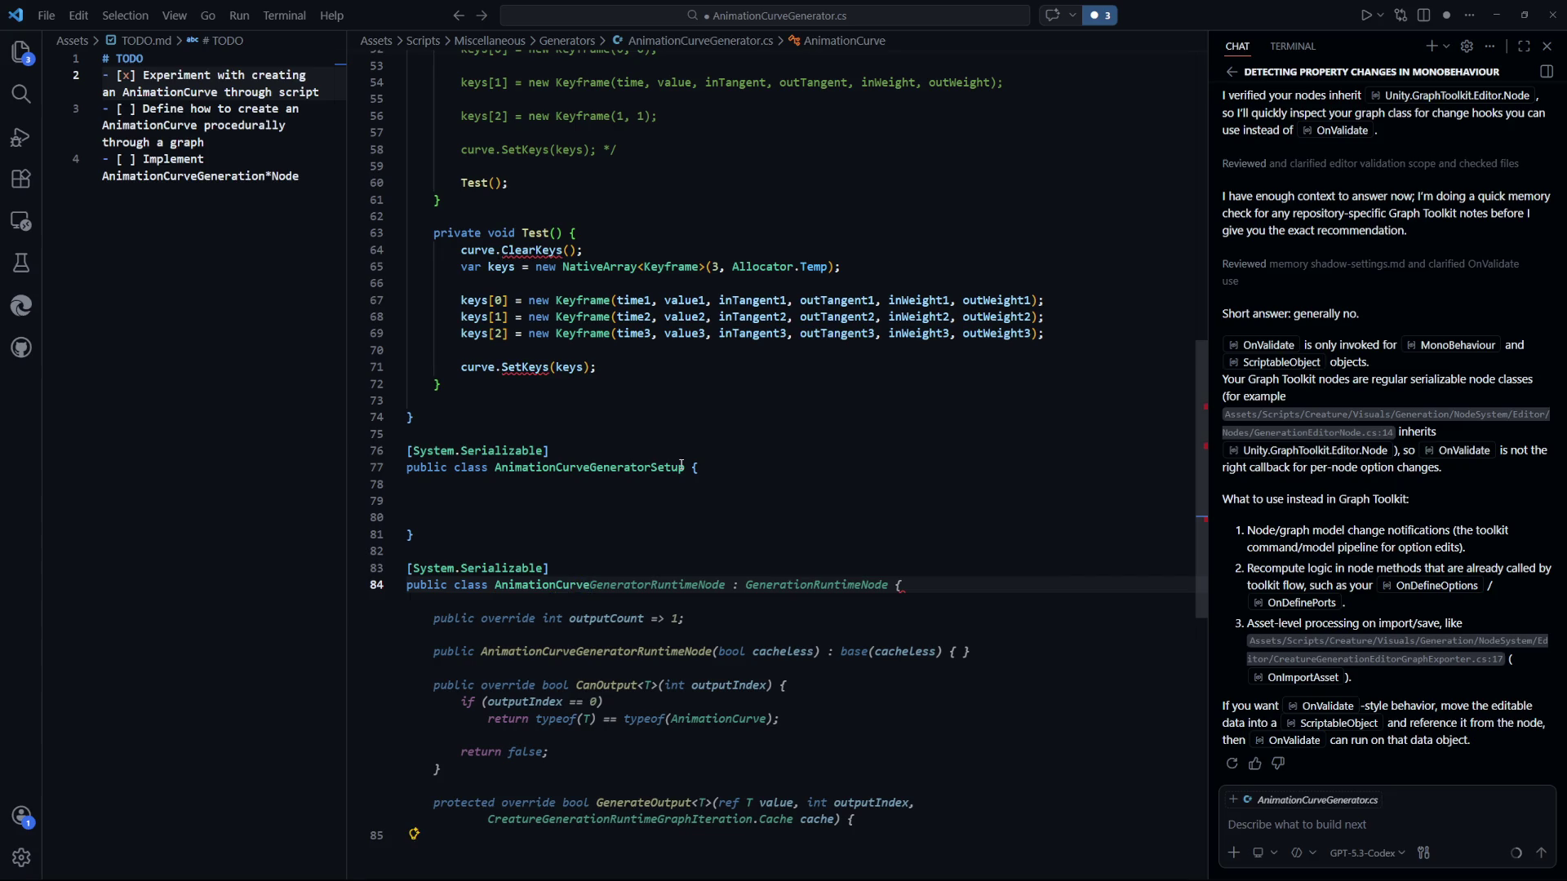
pyautogui.write('Key')
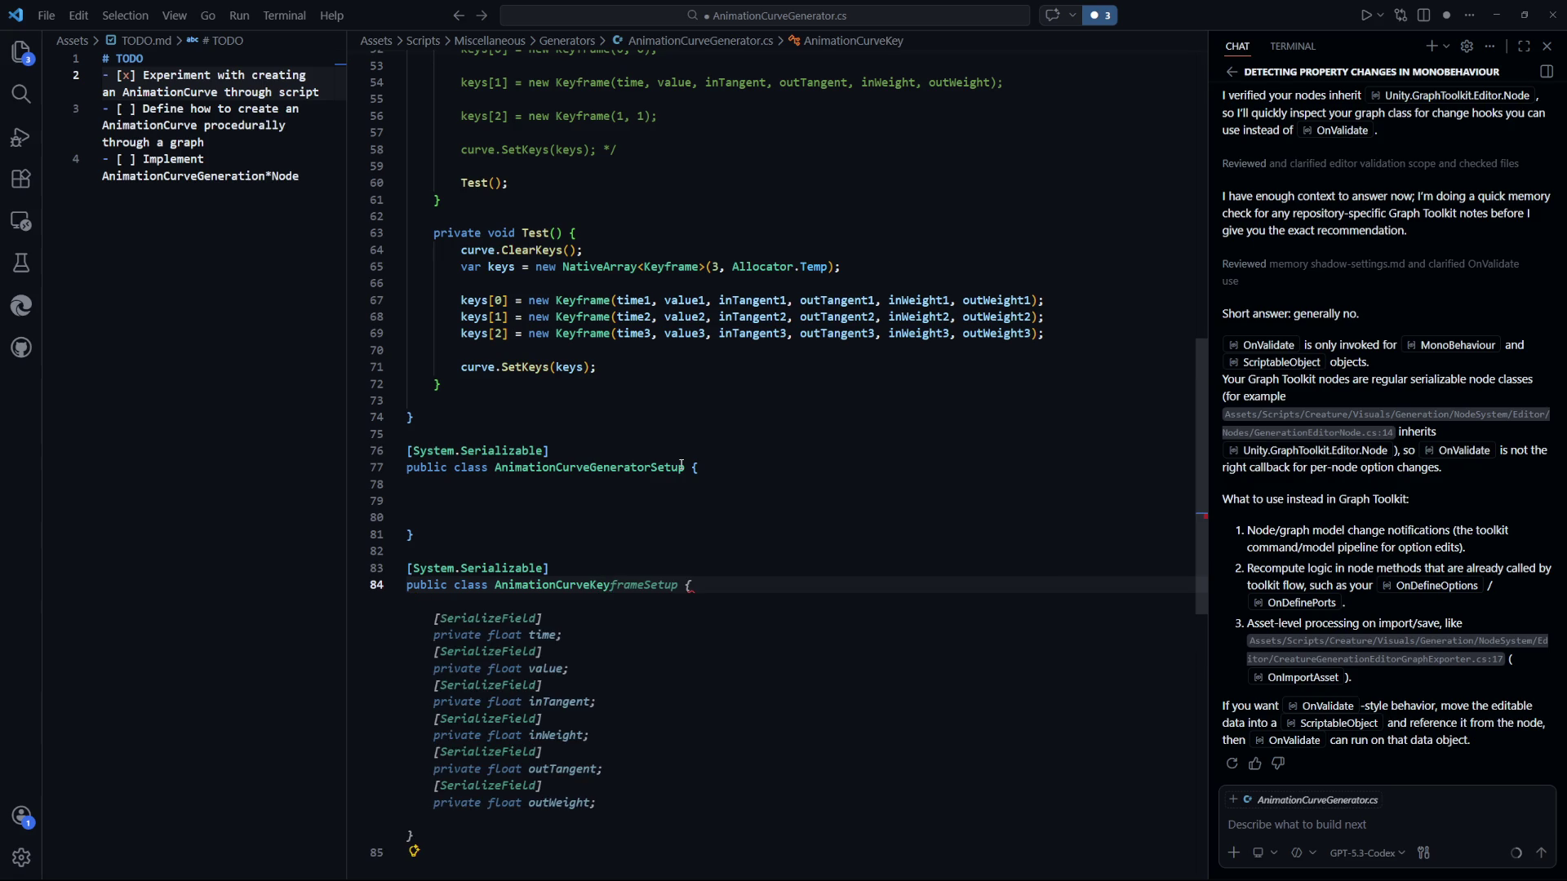
pyautogui.write('frame')
pyautogui.press('Tab')
pyautogui.press('Tab')
pyautogui.scroll(-3, 734, 522)
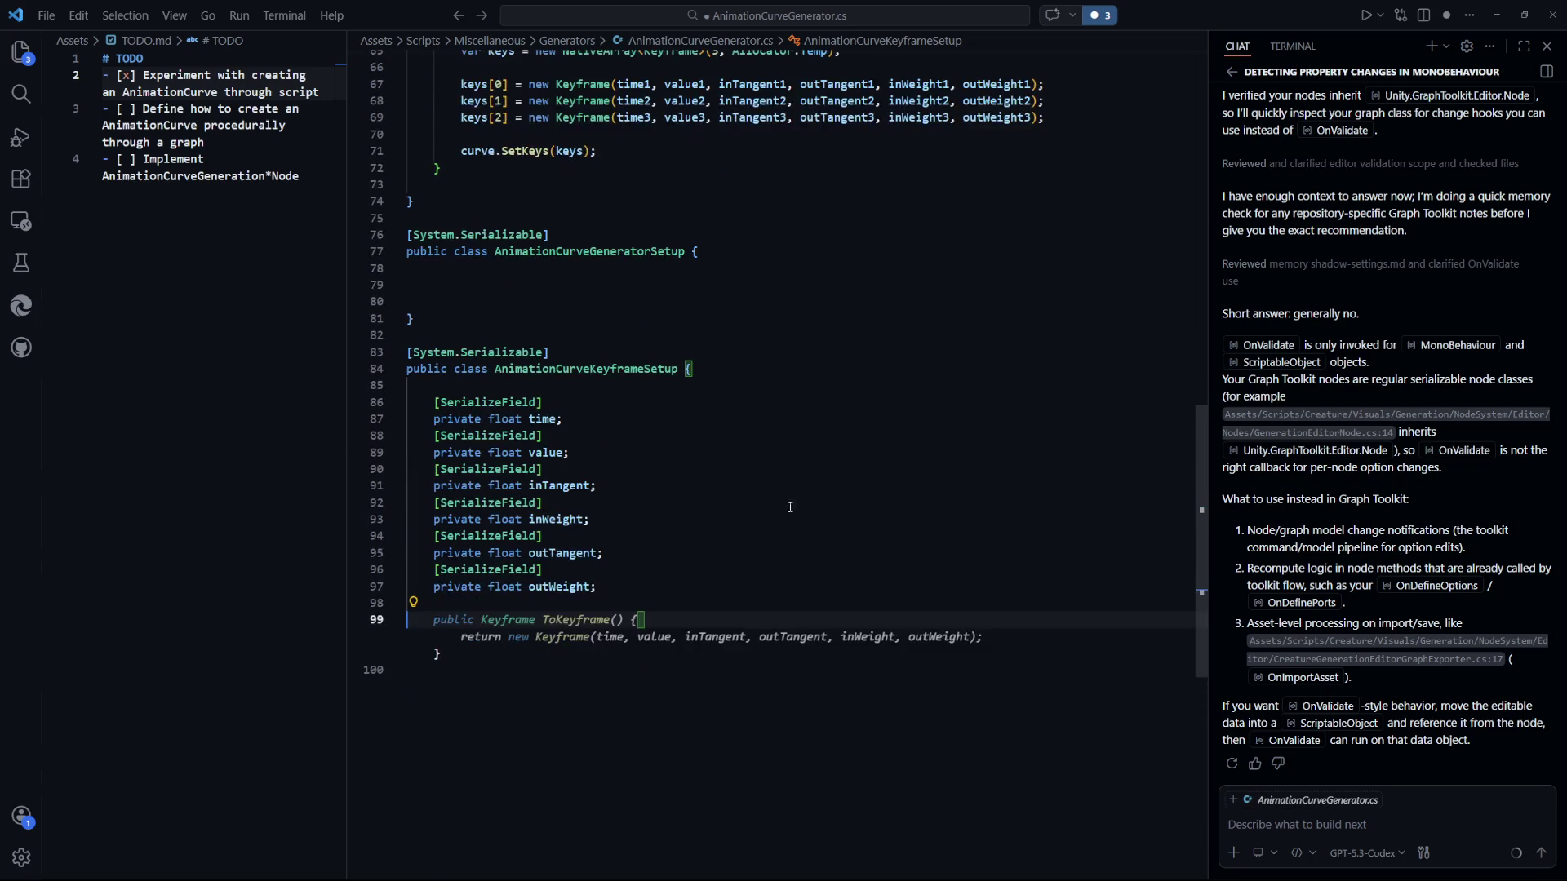
pyautogui.click(759, 551)
pyautogui.hotkey('ctrl', 's')
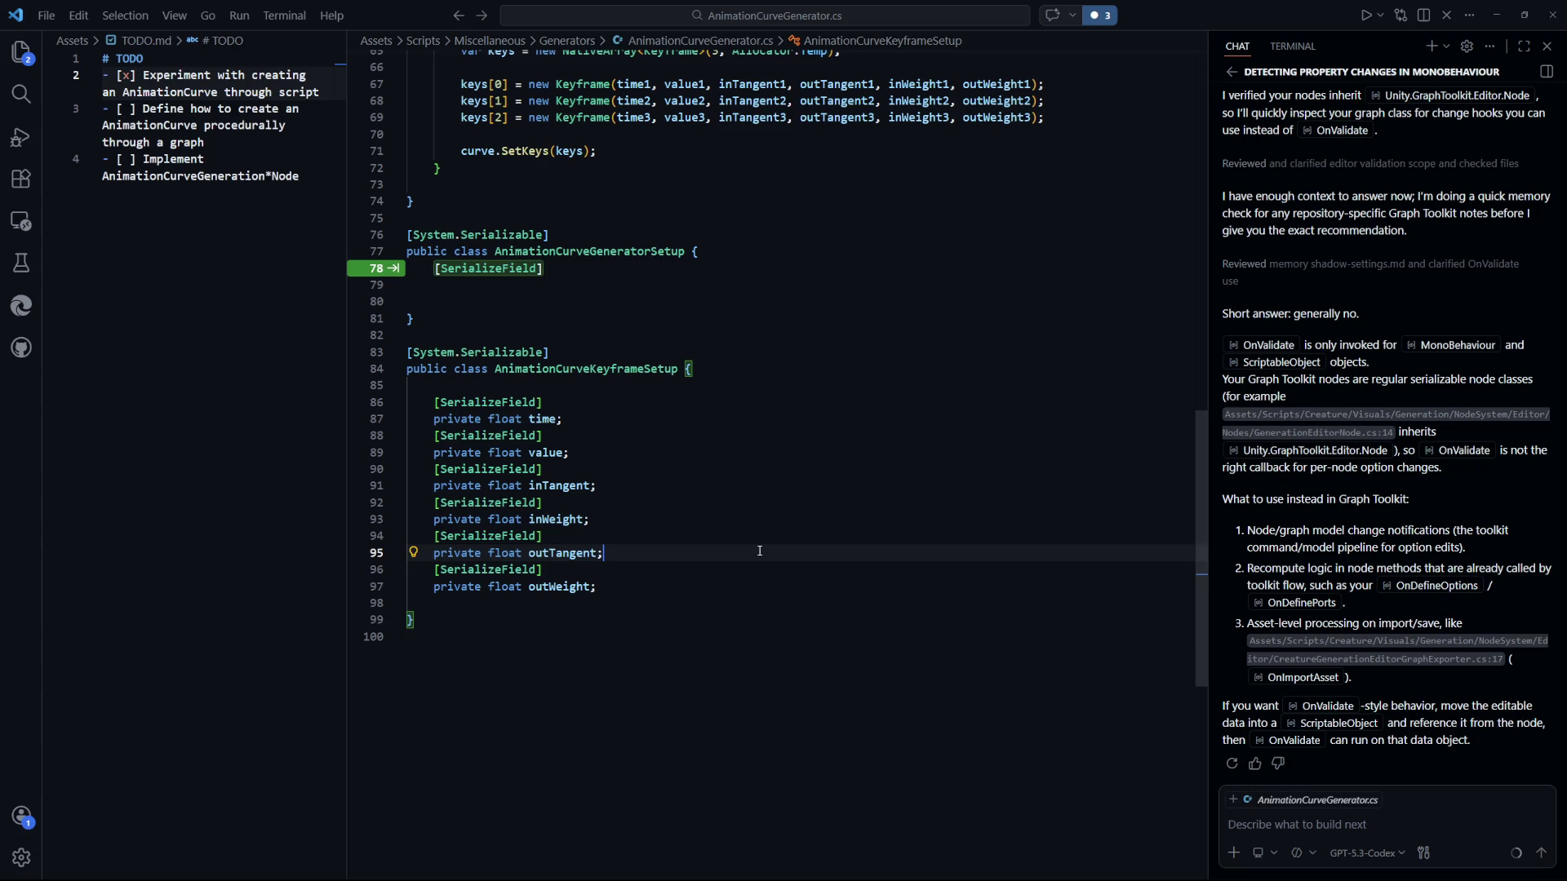
pyautogui.press('Escape')
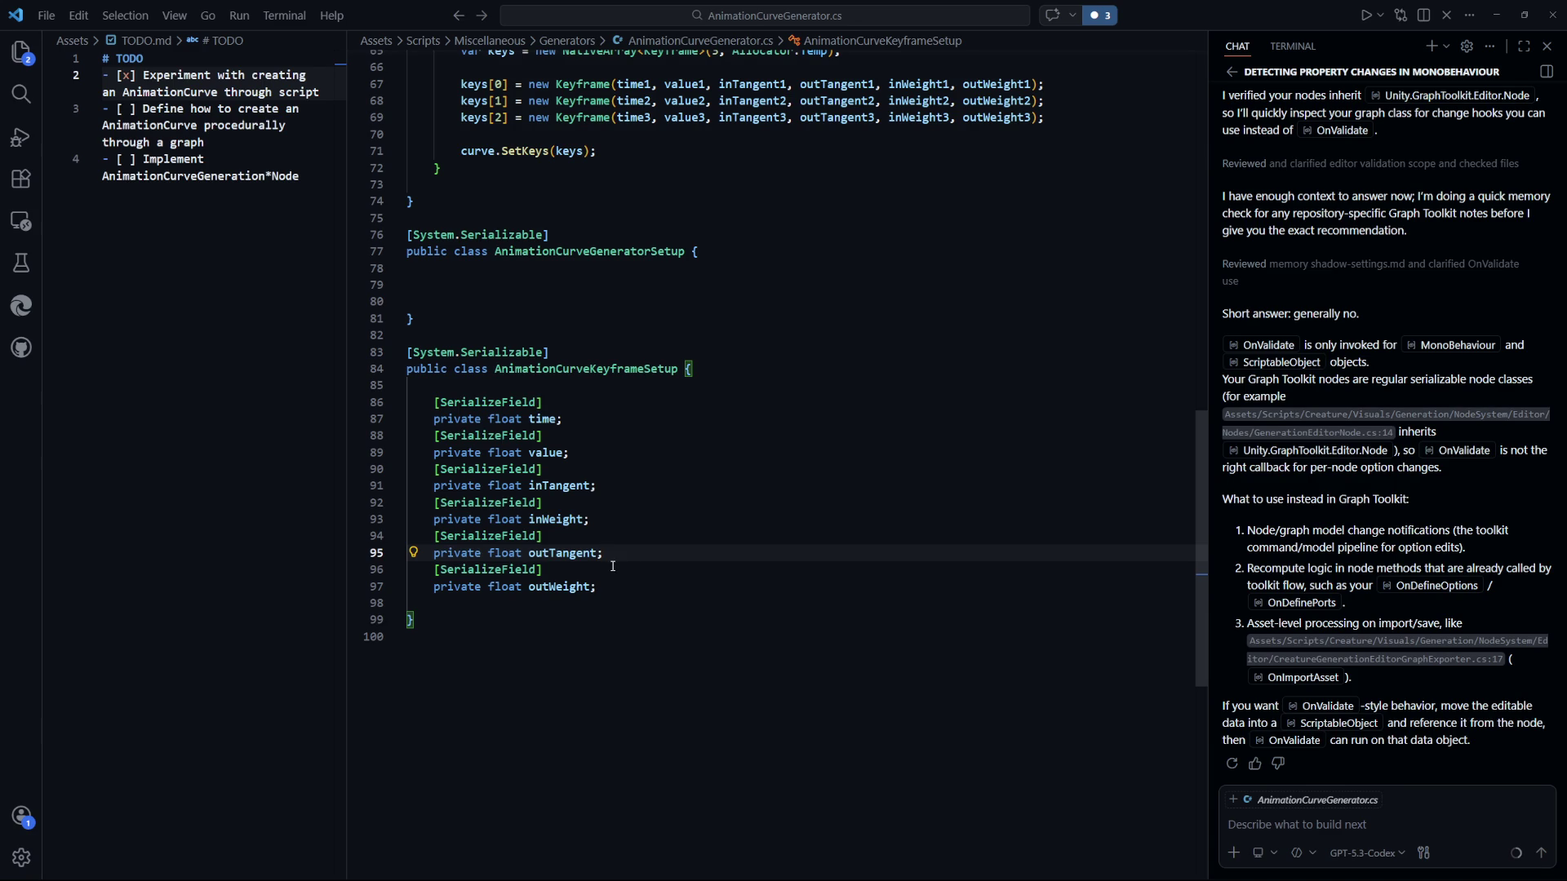
pyautogui.scroll(8, 613, 565)
pyautogui.scroll(-8, 737, 673)
pyautogui.click(653, 566)
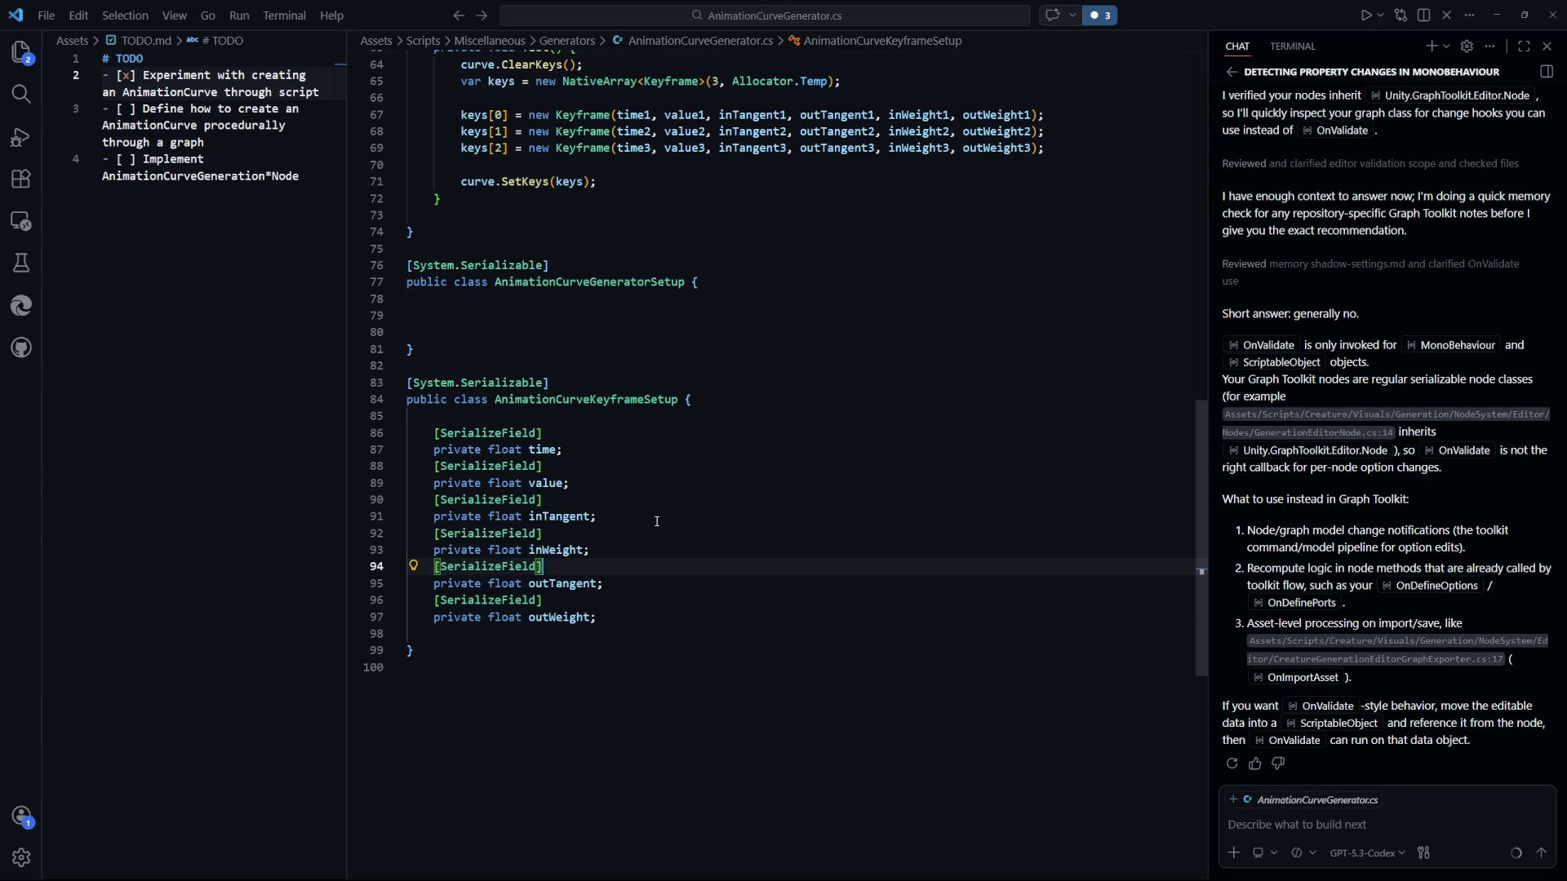
pyautogui.scroll(9, 656, 520)
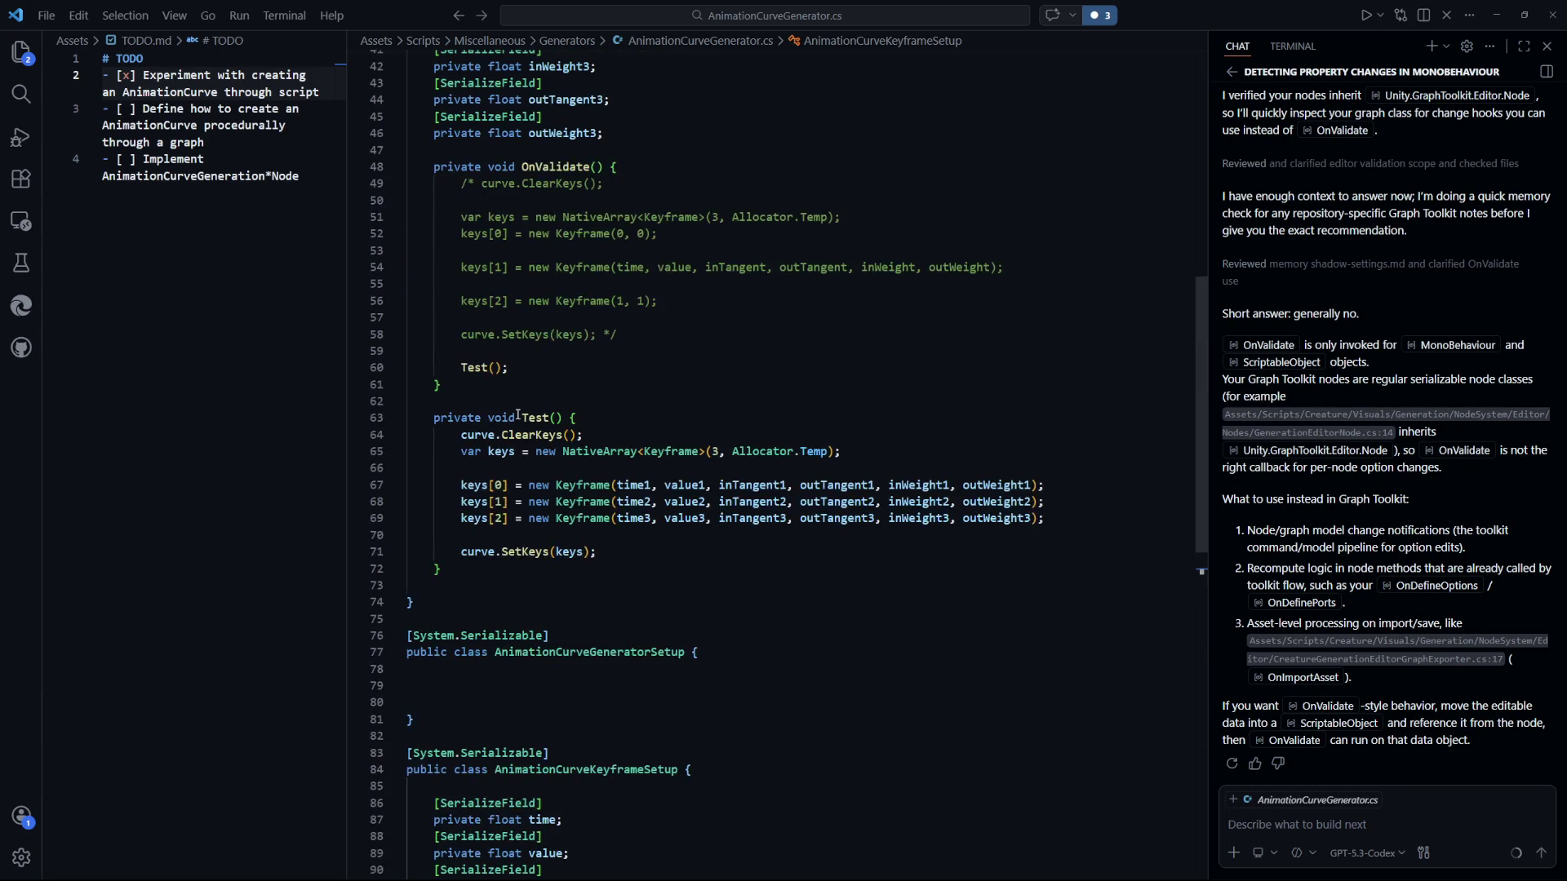
# Move Test()'s body over OnValidate's commented-out code and delete the empty Test() method.
pyautogui.moveTo(617, 613); pyautogui.dragTo(433, 496)
pyautogui.hotkey('ctrl', 'x')
pyautogui.moveTo(460, 245); pyautogui.dragTo(508, 429)
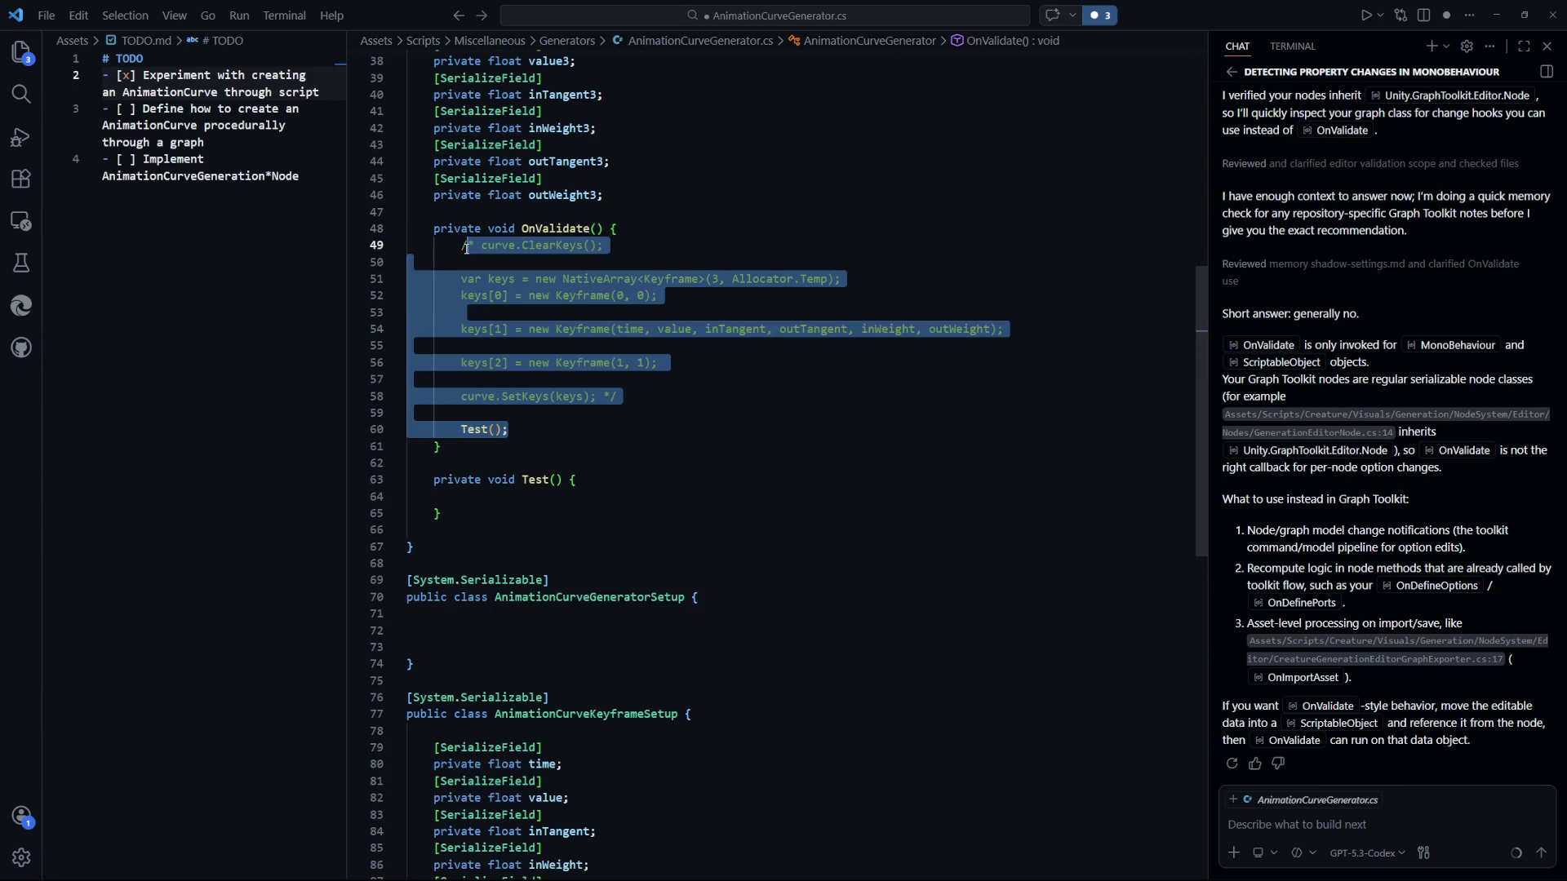
pyautogui.hotkey('ctrl', 'v')
pyautogui.click(464, 442)
pyautogui.hotkey('shift', 'Up')
pyautogui.hotkey('shift', 'Up')
pyautogui.hotkey('shift', 'Up')
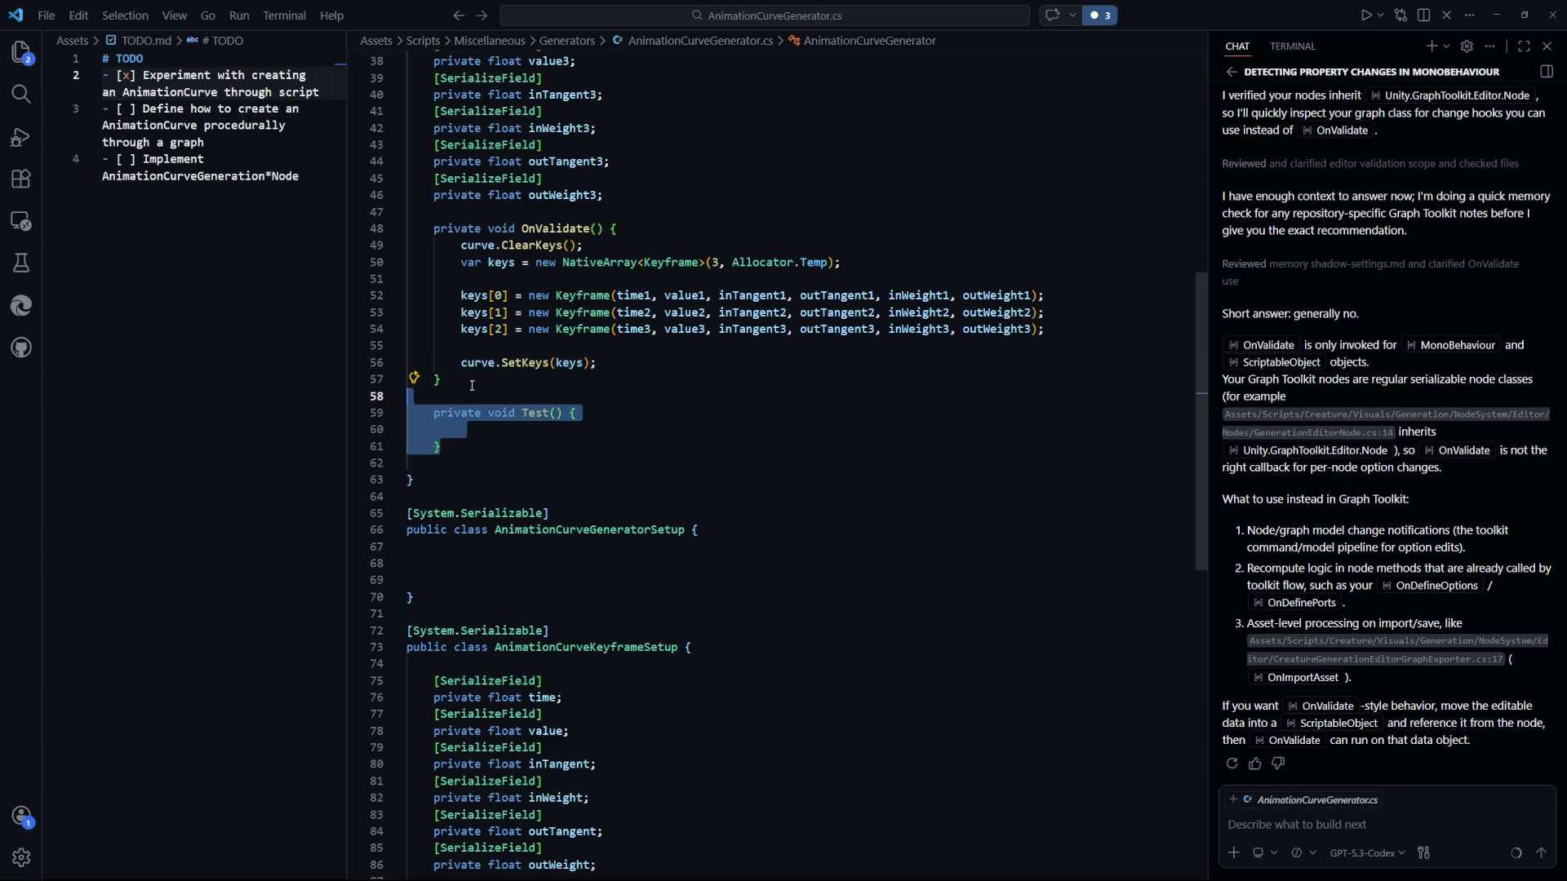
pyautogui.press('Delete')
pyautogui.moveTo(407, 429); pyautogui.dragTo(552, 446)
# Add a [SerializeField] AnimationCurveKeyframeSetup[] keyframes field to AnimationCurveGeneratorSetup.
pyautogui.click(560, 497)
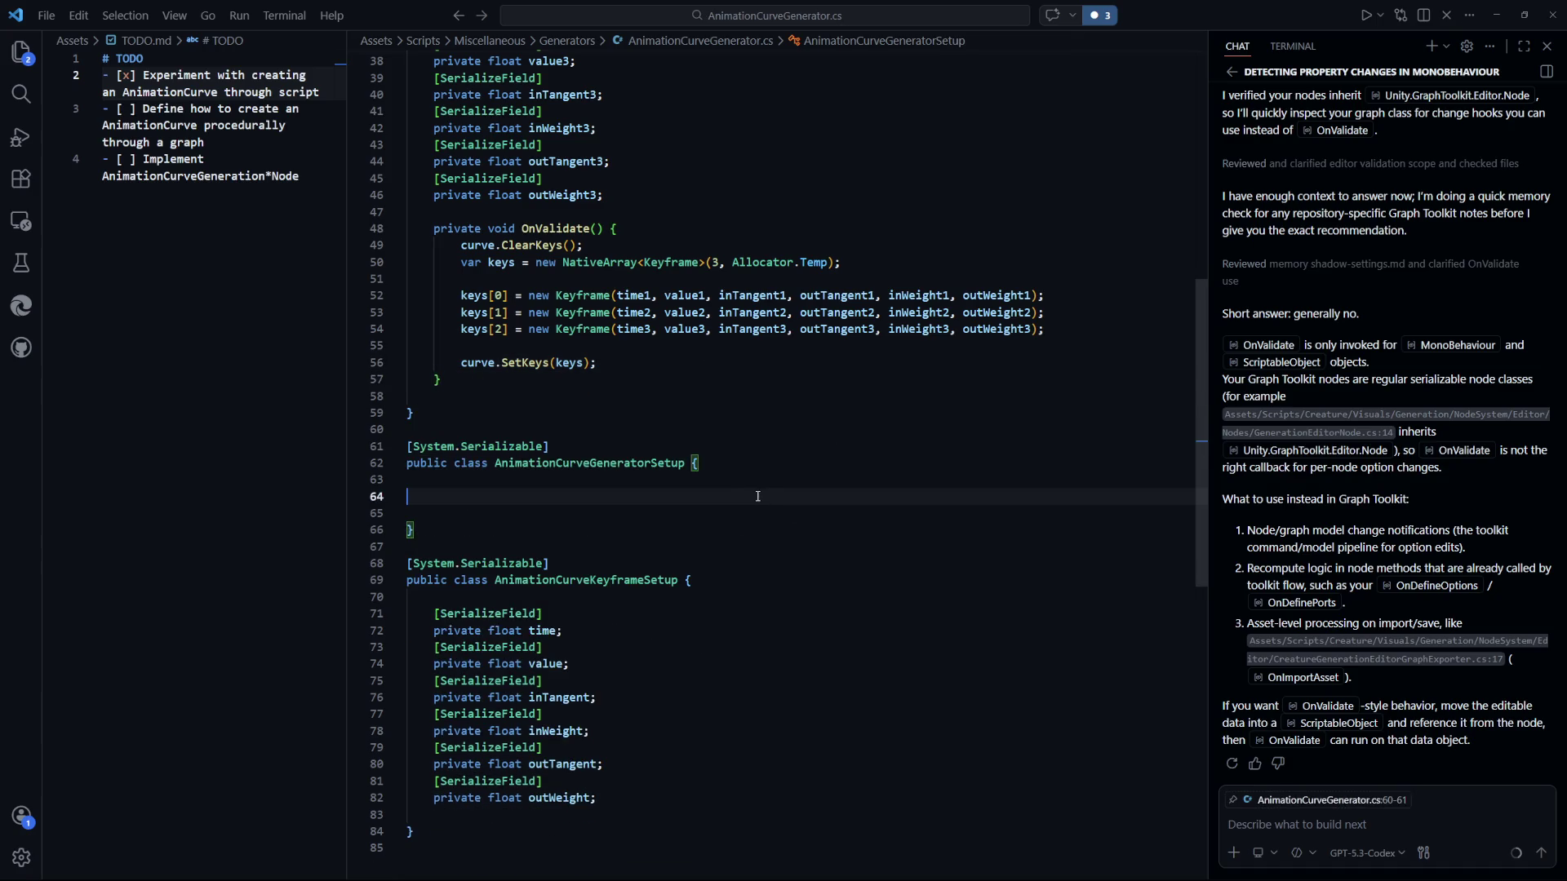
pyautogui.scroll(-2, 561, 531)
pyautogui.scroll(1, 561, 563)
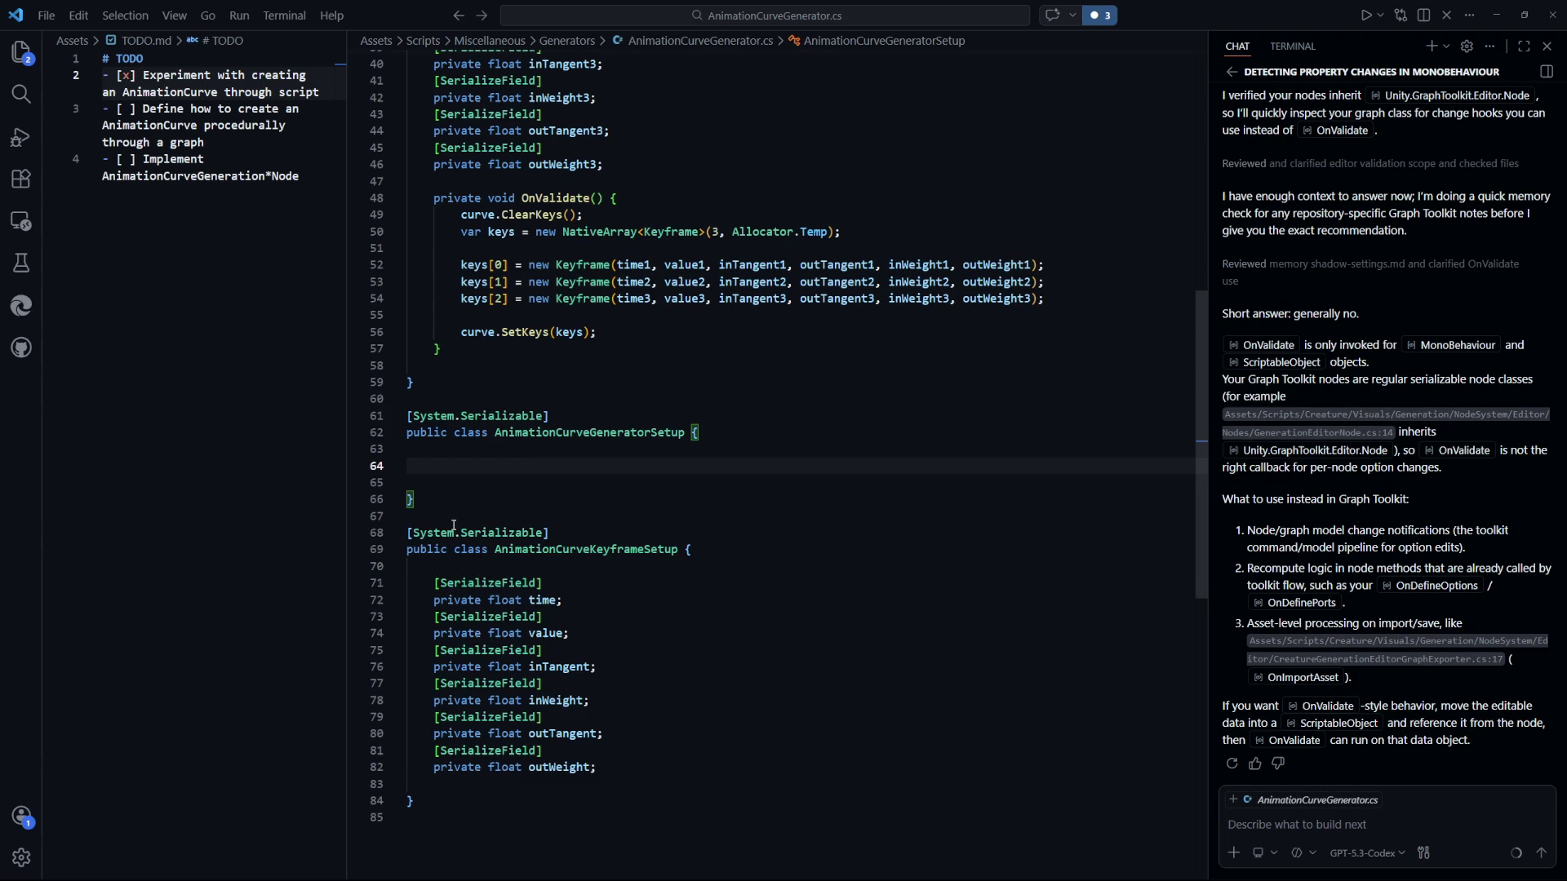
pyautogui.press('Tab')
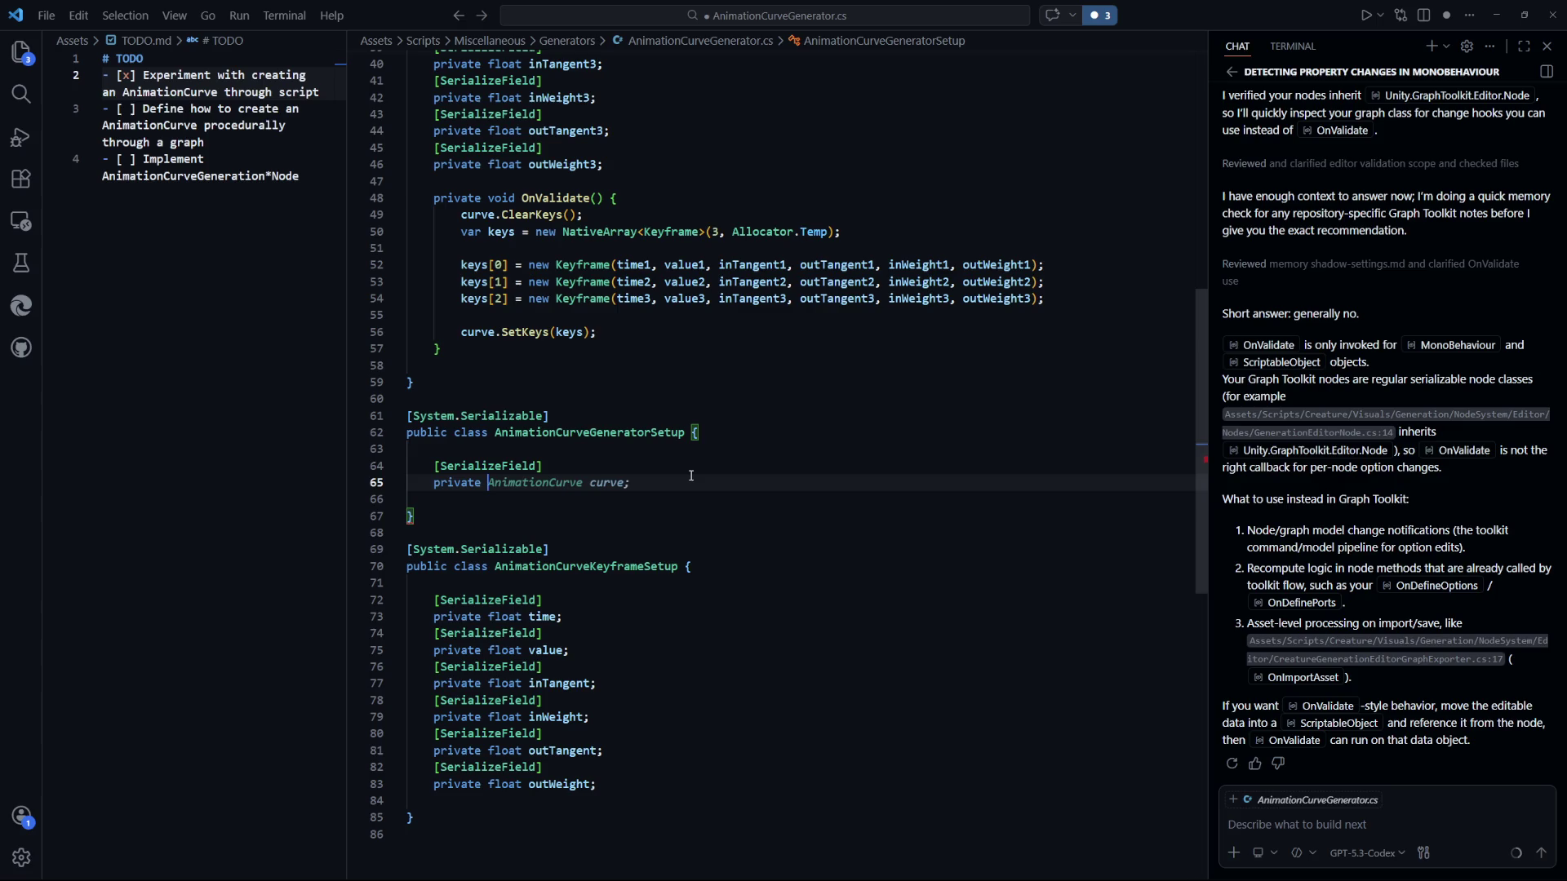
pyautogui.write('Anima')
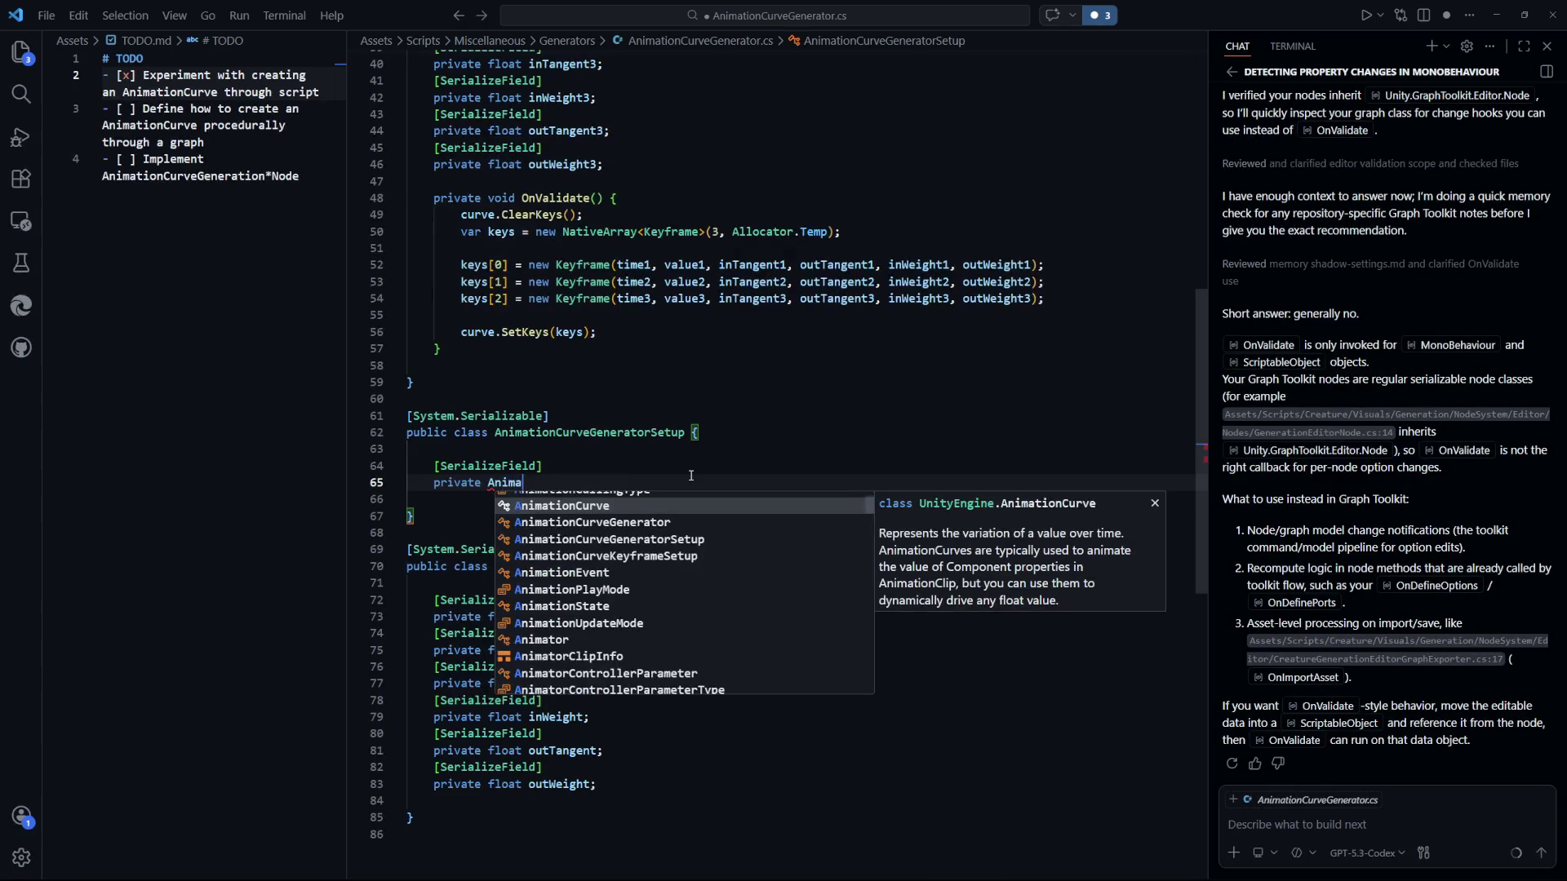
pyautogui.write('tionCurveK')
pyautogui.press('Tab')
pyautogui.write('[] keyframes;')
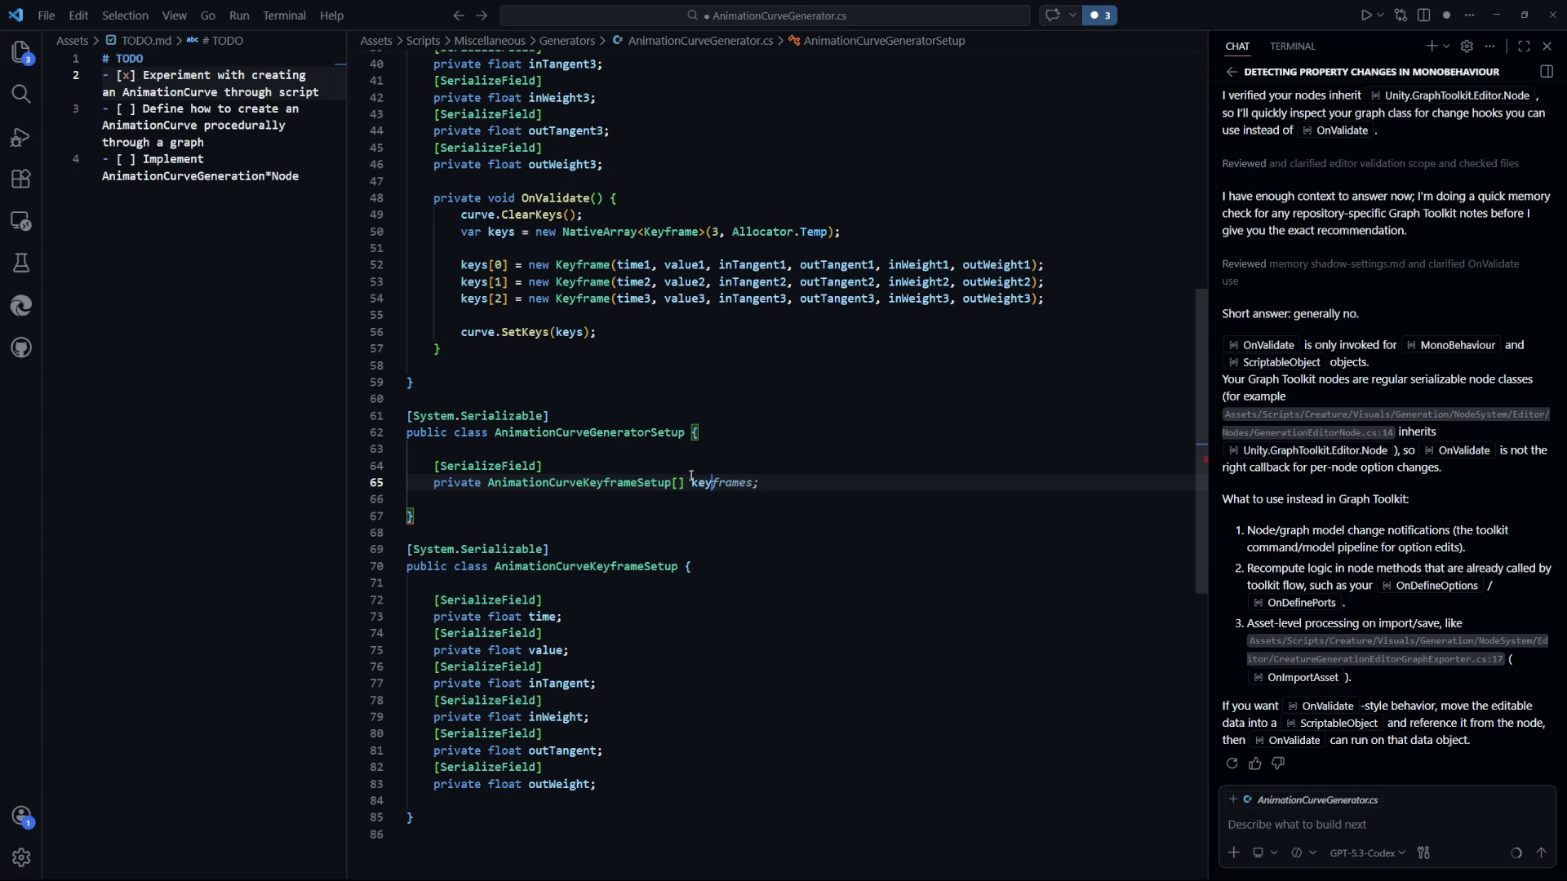
# Delete the eighteen old numbered per-key float fields from AnimationCurveGenerator.
pyautogui.moveTo(406, 634); pyautogui.dragTo(406, 666)
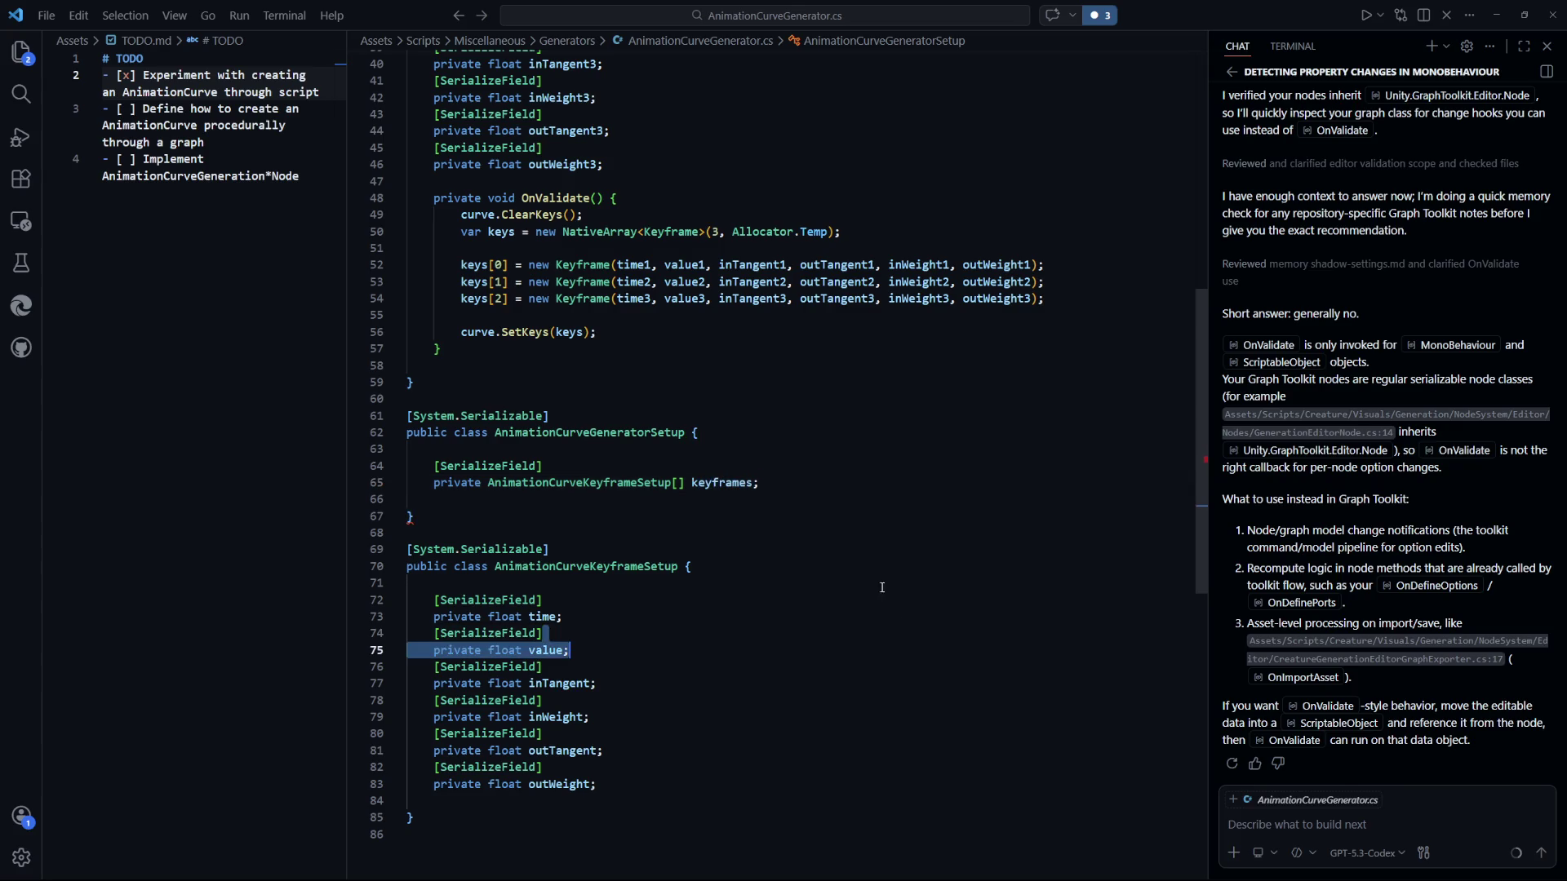
pyautogui.scroll(6, 1033, 626)
pyautogui.click(1034, 626)
pyautogui.moveTo(1033, 626)
pyautogui.mouseDown()
pyautogui.moveTo(571, 573)
pyautogui.moveTo(424, 193)
pyautogui.mouseUp()
pyautogui.click(722, 640)
pyautogui.scroll(2, 674, 476)
pyautogui.press('Delete')
# Add a [SerializeField] private AnimationCurveGeneratorSetup setup field and save.
pyautogui.write('[Serializ')
pyautogui.write('eField]')
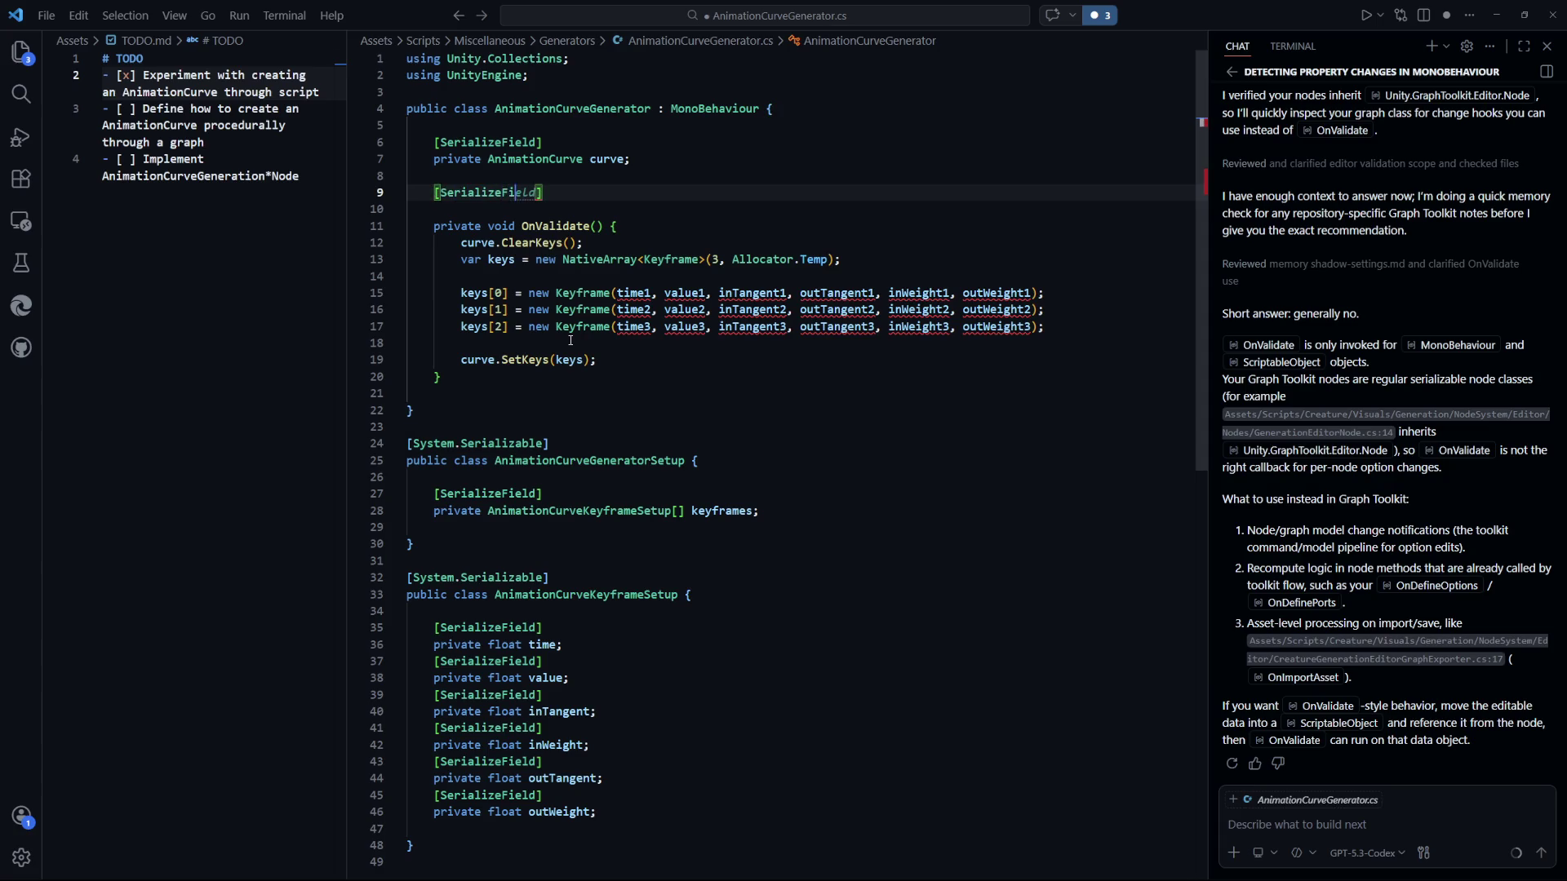
pyautogui.press('Return')
pyautogui.write('privat')
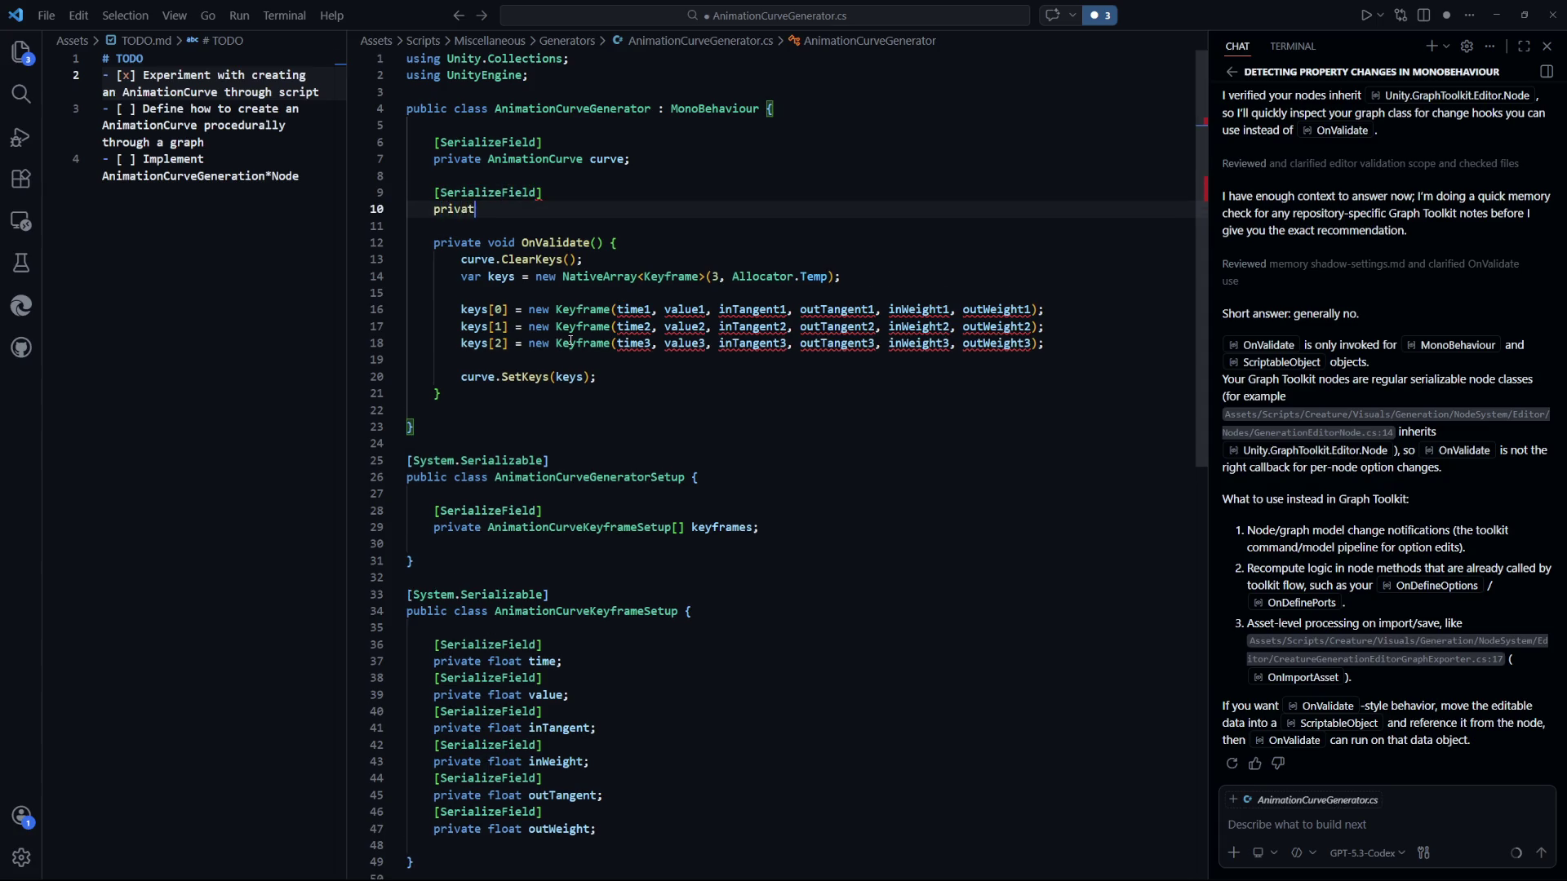
pyautogui.write('e AnimationCurveGene')
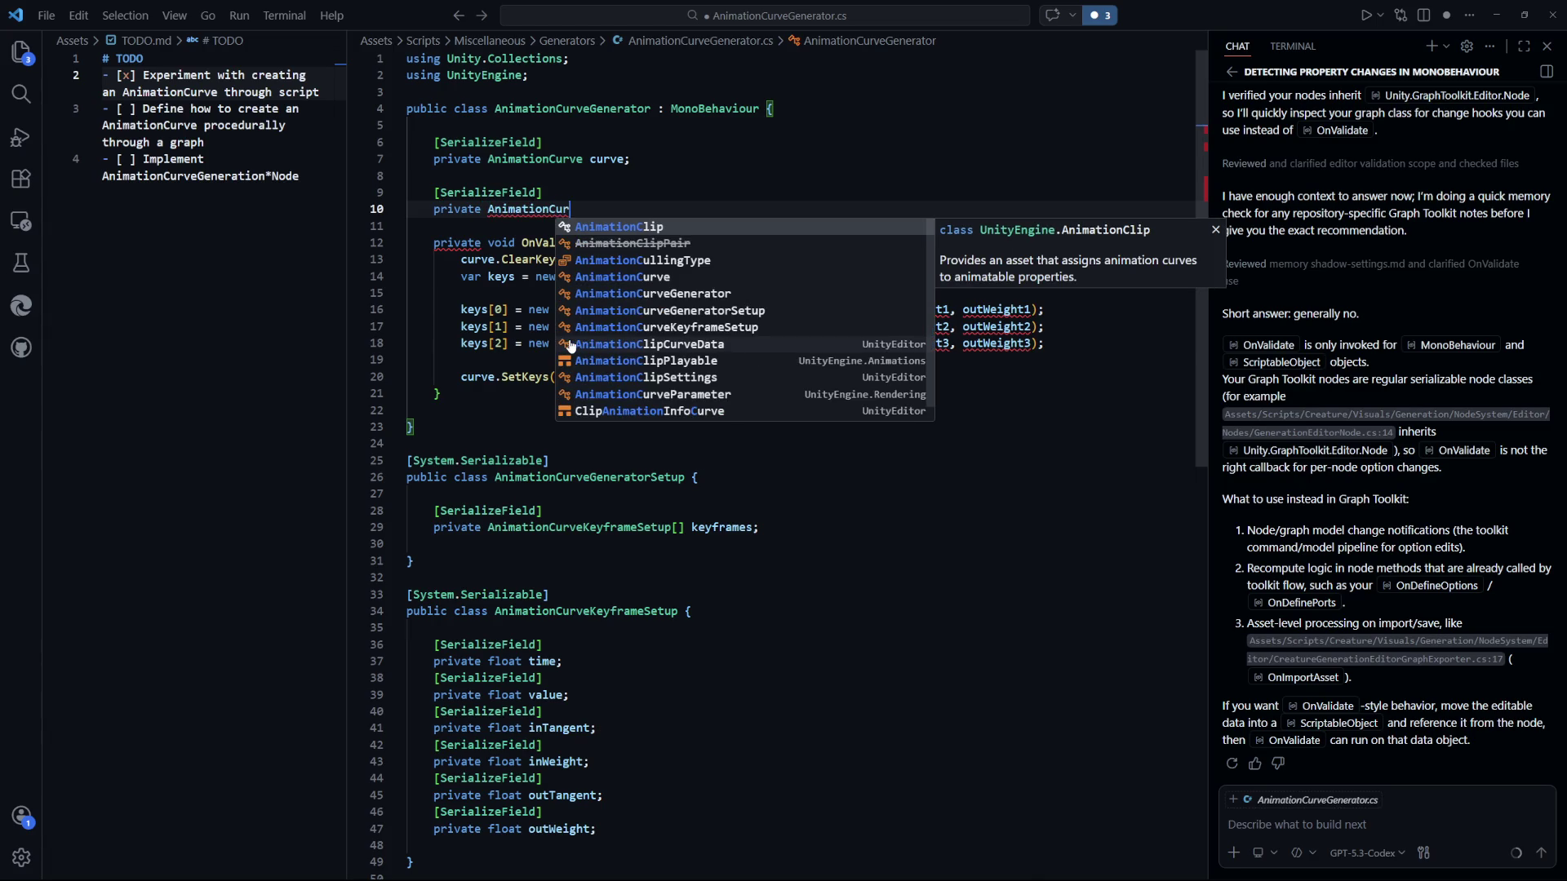
pyautogui.press('Tab')
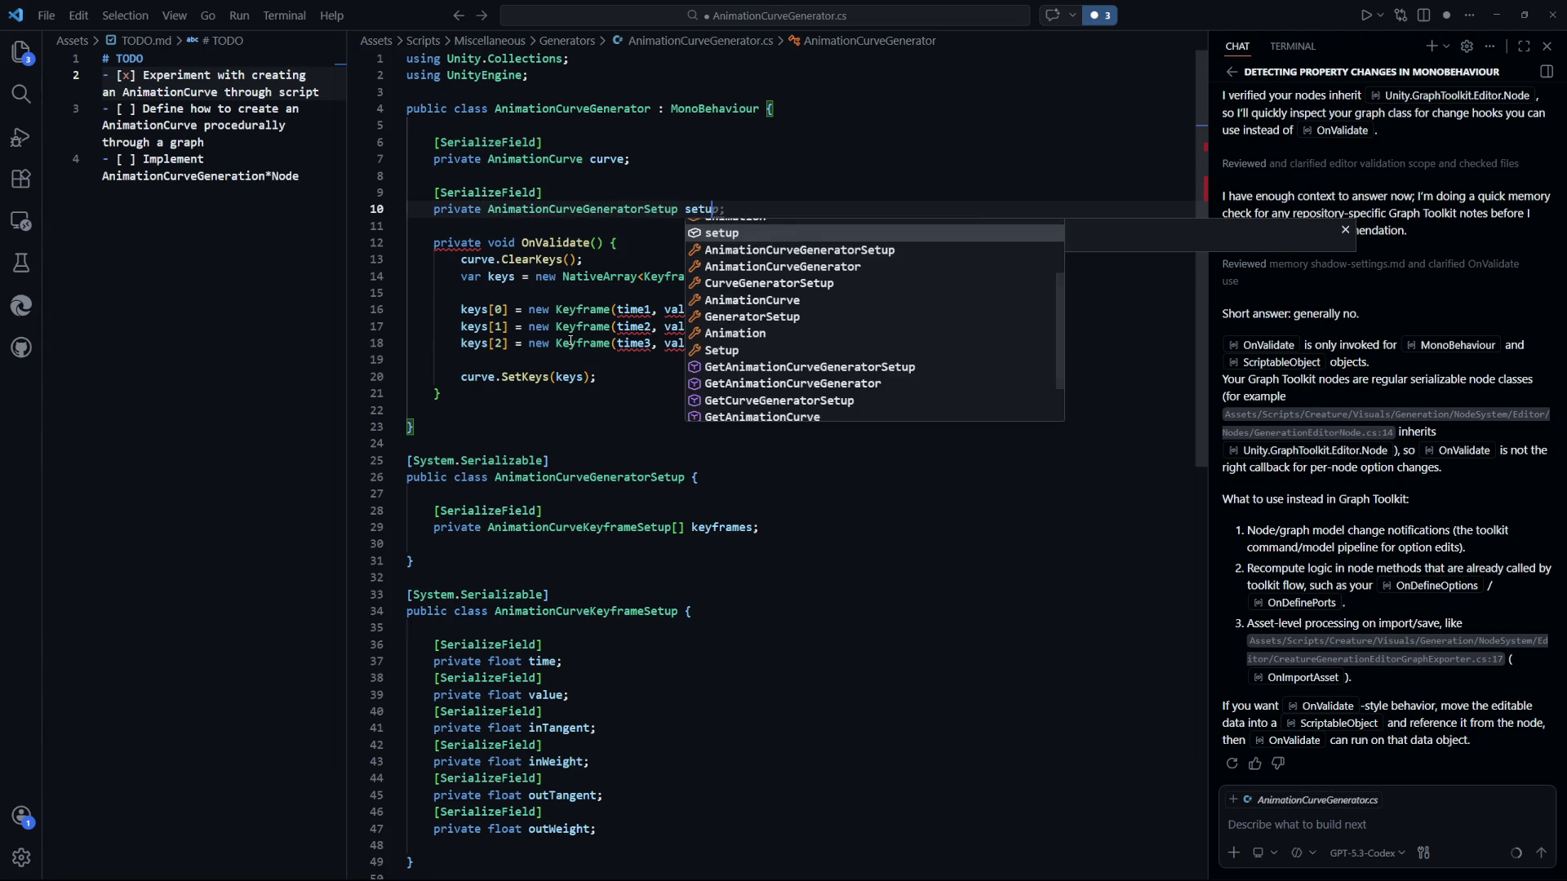
pyautogui.hotkey('ctrl', 's')
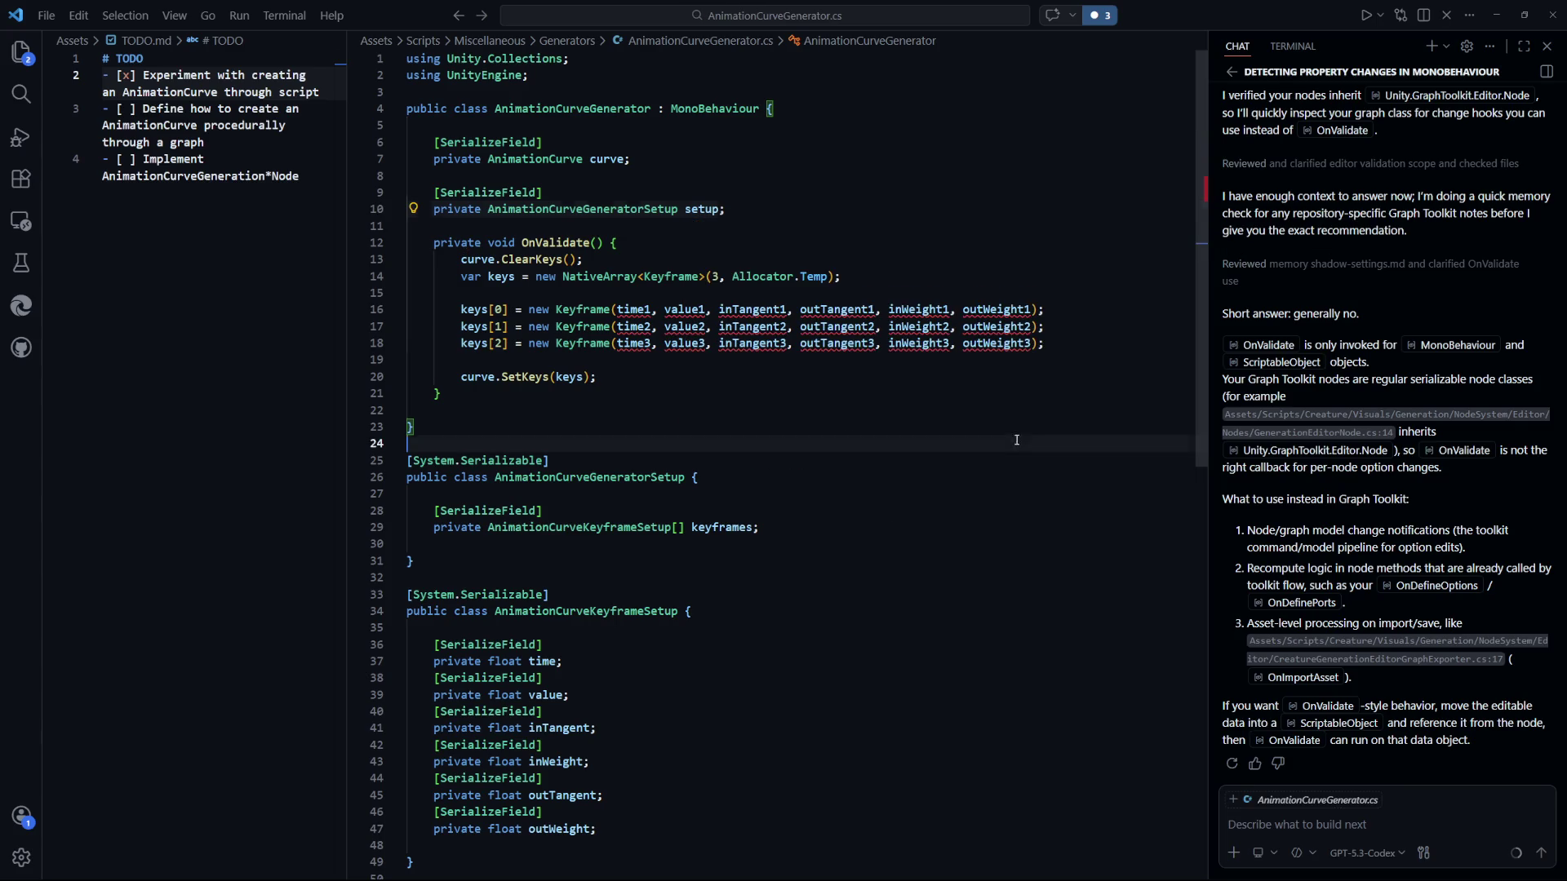
# Remove the hardcoded keyframe assignments and size the keys array with setup.keyframes.Length.
pyautogui.moveTo(1045, 343)
pyautogui.mouseDown()
pyautogui.moveTo(406, 308)
pyautogui.moveTo(657, 308)
pyautogui.moveTo(457, 309)
pyautogui.mouseUp()
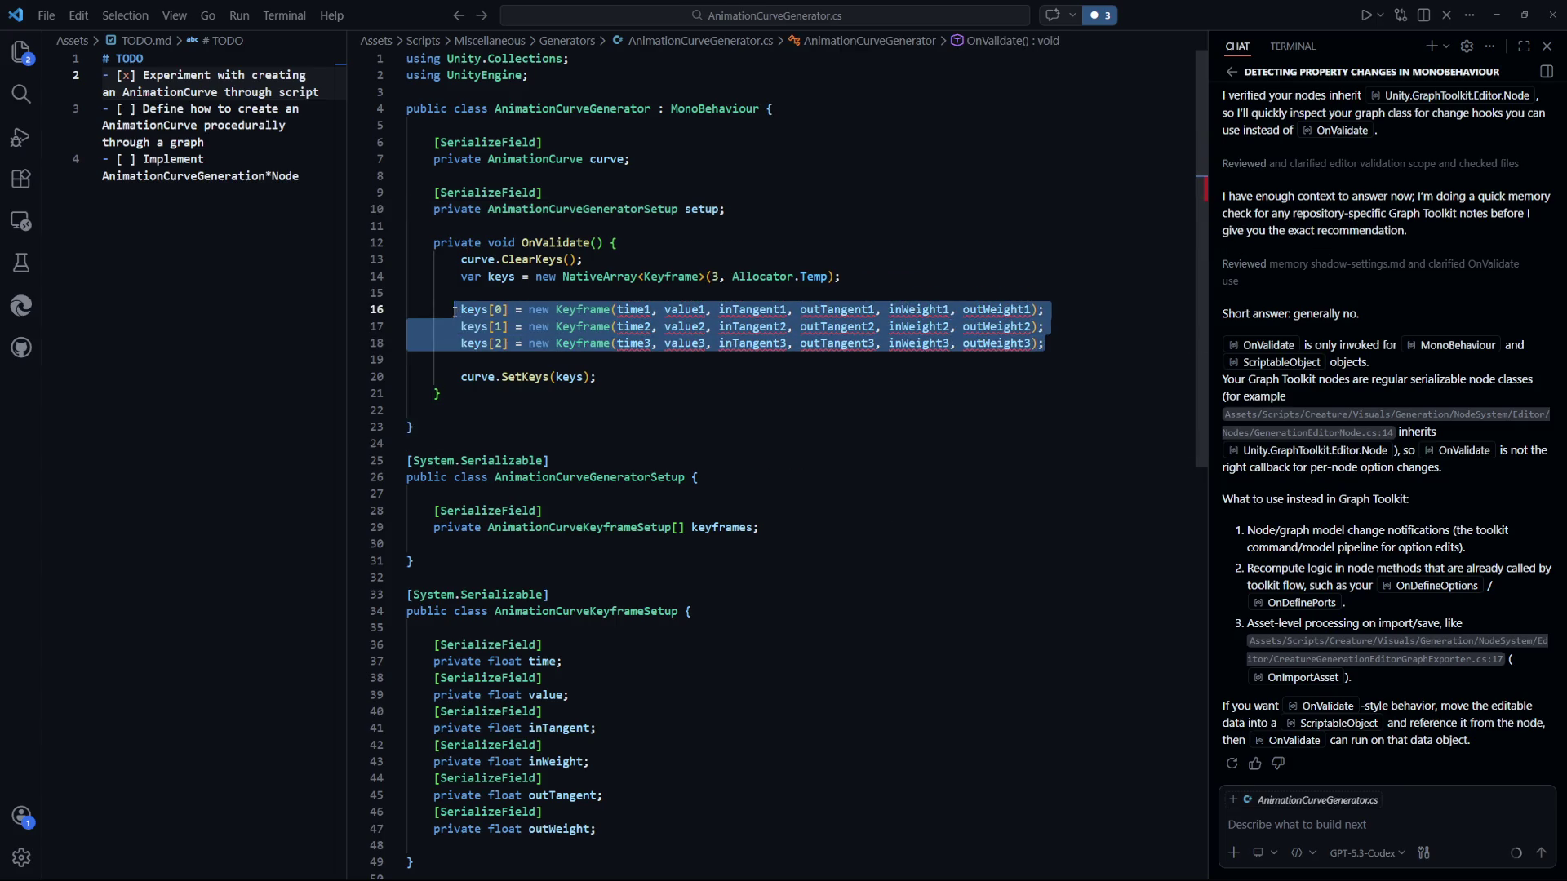
pyautogui.press('BackSpace')
pyautogui.press('Down')
pyautogui.press('Down')
pyautogui.press('Down')
pyautogui.doubleClick(715, 277)
pyautogui.write('setup.keyfr')
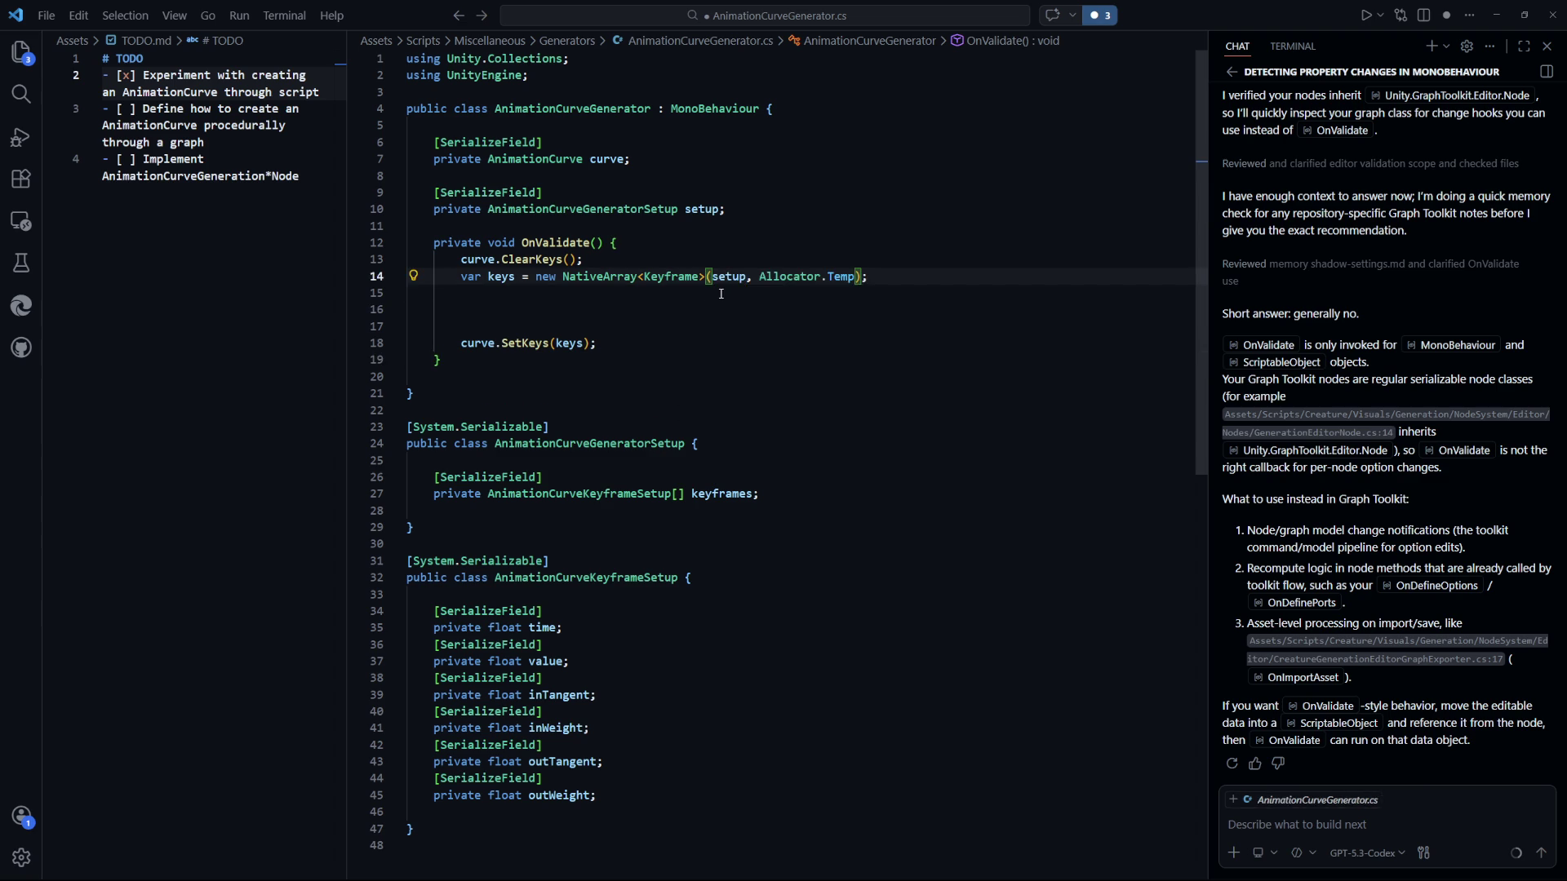
pyautogui.write('ames.Length')
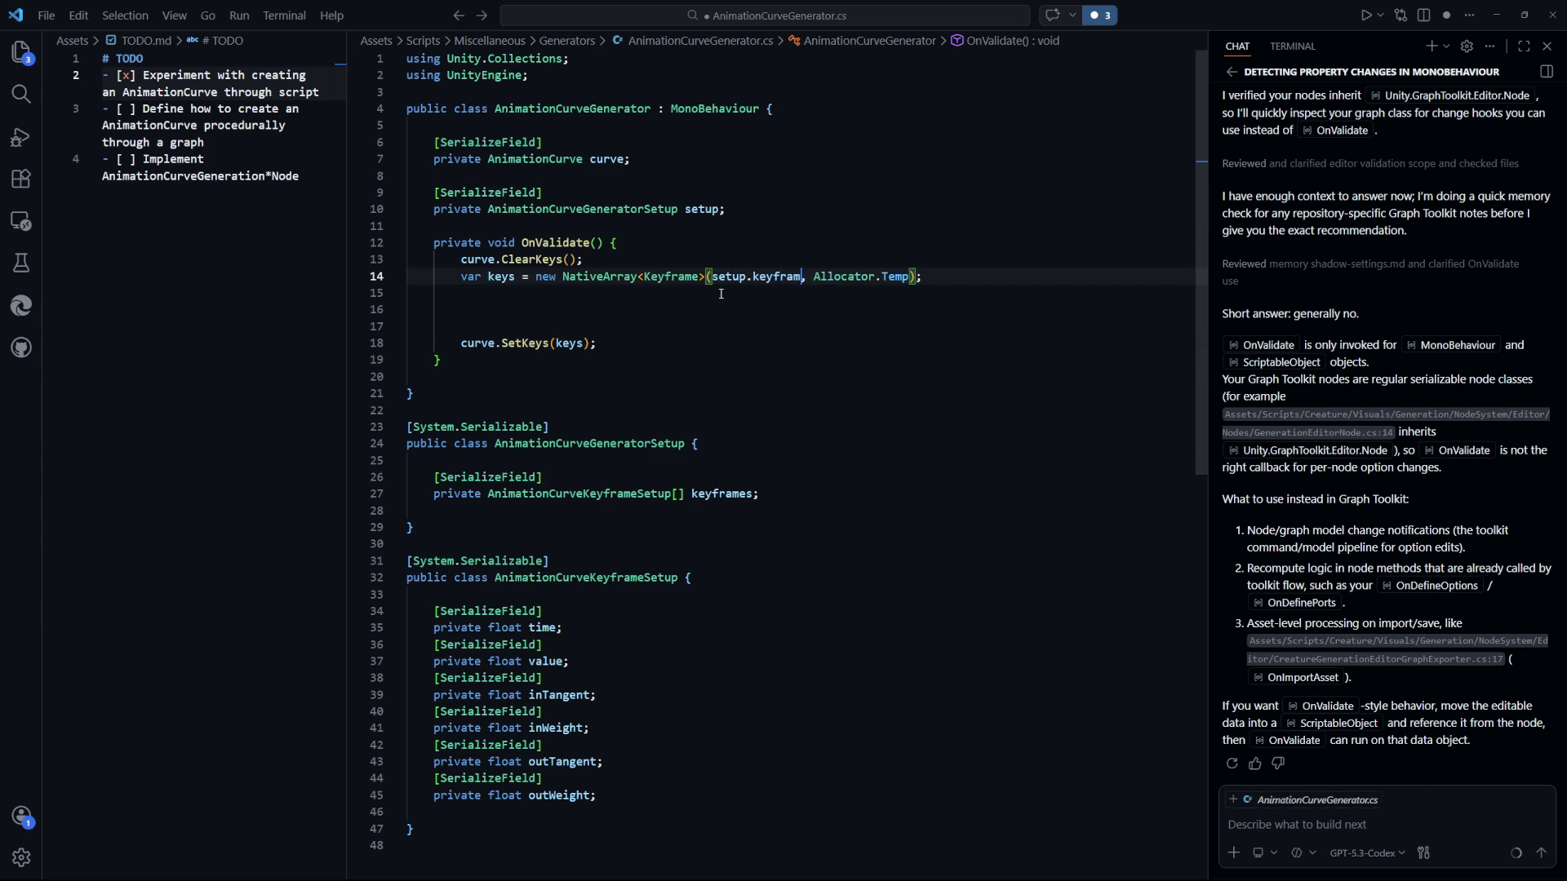
pyautogui.press('Down')
pyautogui.press('Down')
pyautogui.hotkey('ctrl', 's')
# Make keyframes a [field: SerializeField] auto-property with { get; private set; }.
pyautogui.click(489, 645)
pyautogui.doubleClick(488, 477)
pyautogui.write('field: SerializeField')
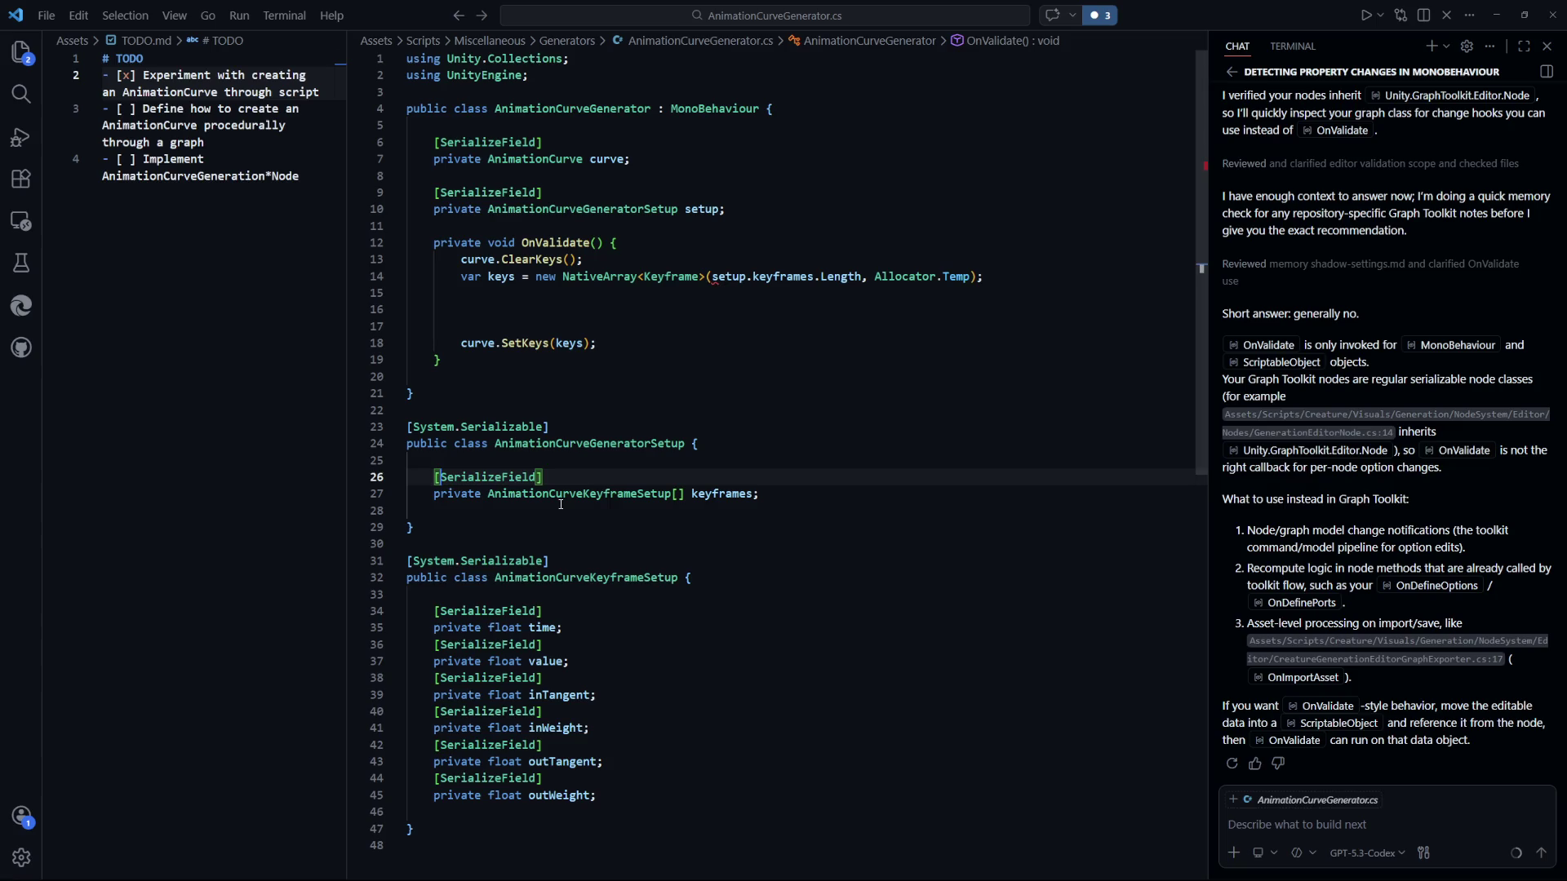
pyautogui.click(795, 490)
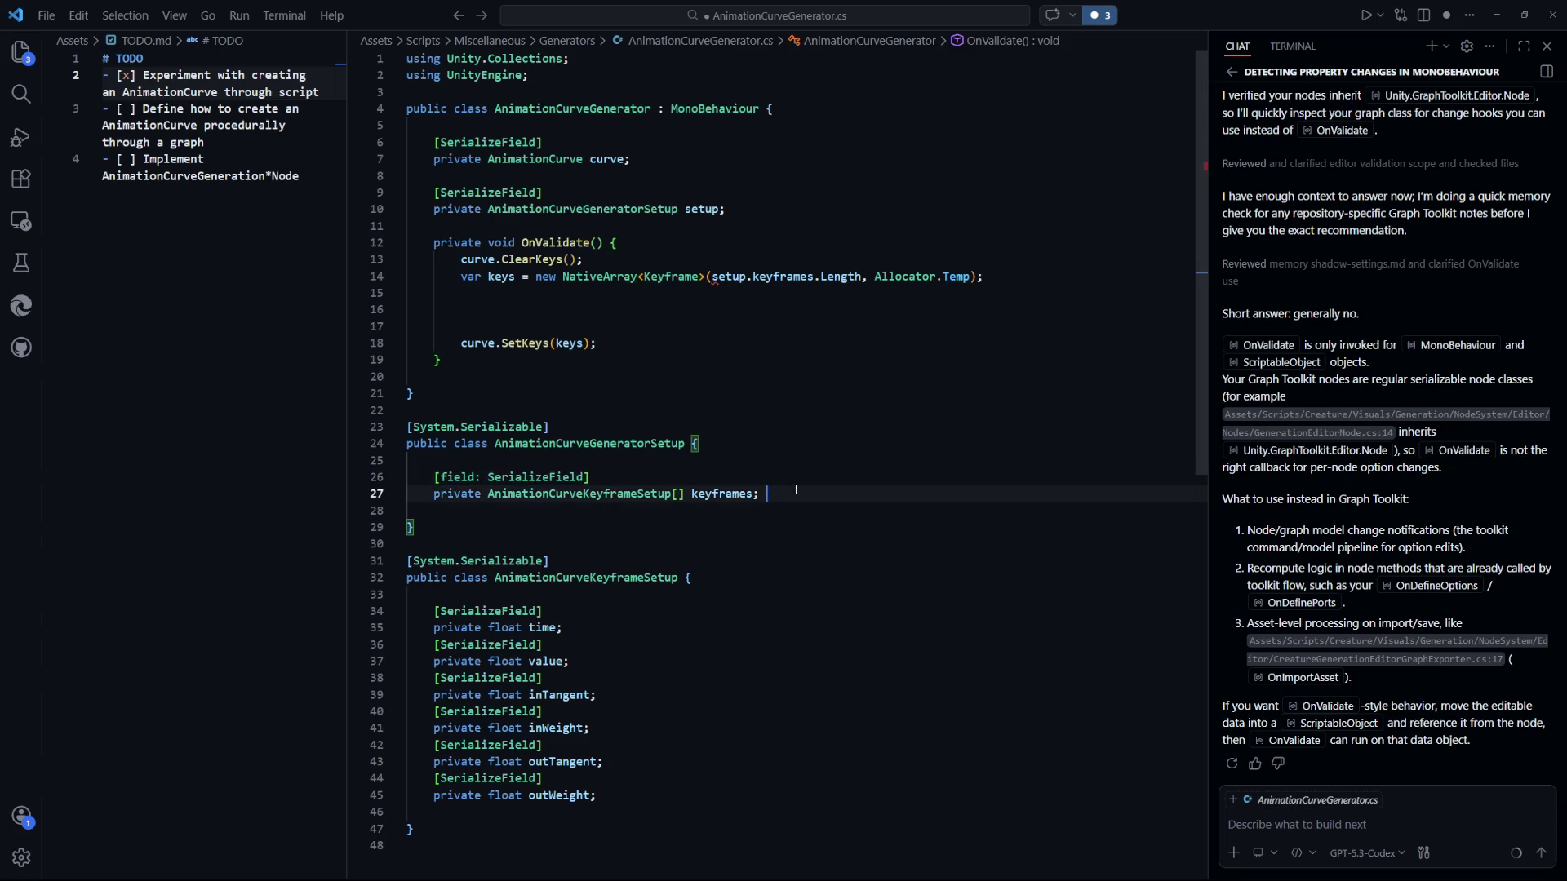
pyautogui.write('{ ge')
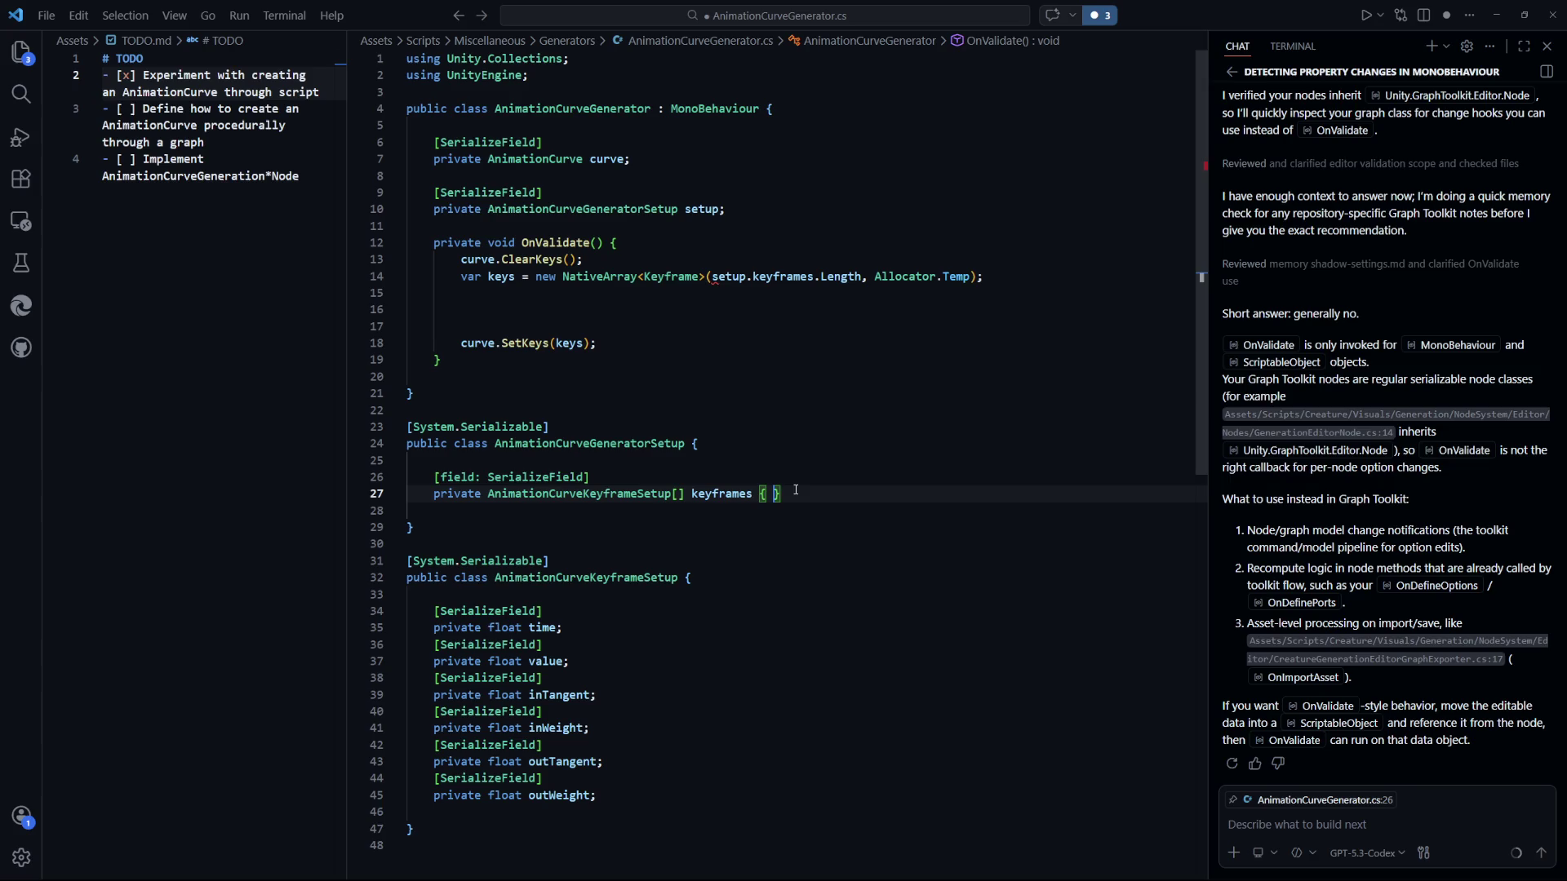
pyautogui.write('t; privat')
pyautogui.write('e set;')
pyautogui.click(734, 410)
pyautogui.click(694, 293)
pyautogui.click(692, 310)
# Write a for loop over setup.keyframes that assigns keys[i] = new Keyframe(...).
pyautogui.write('foreach (')
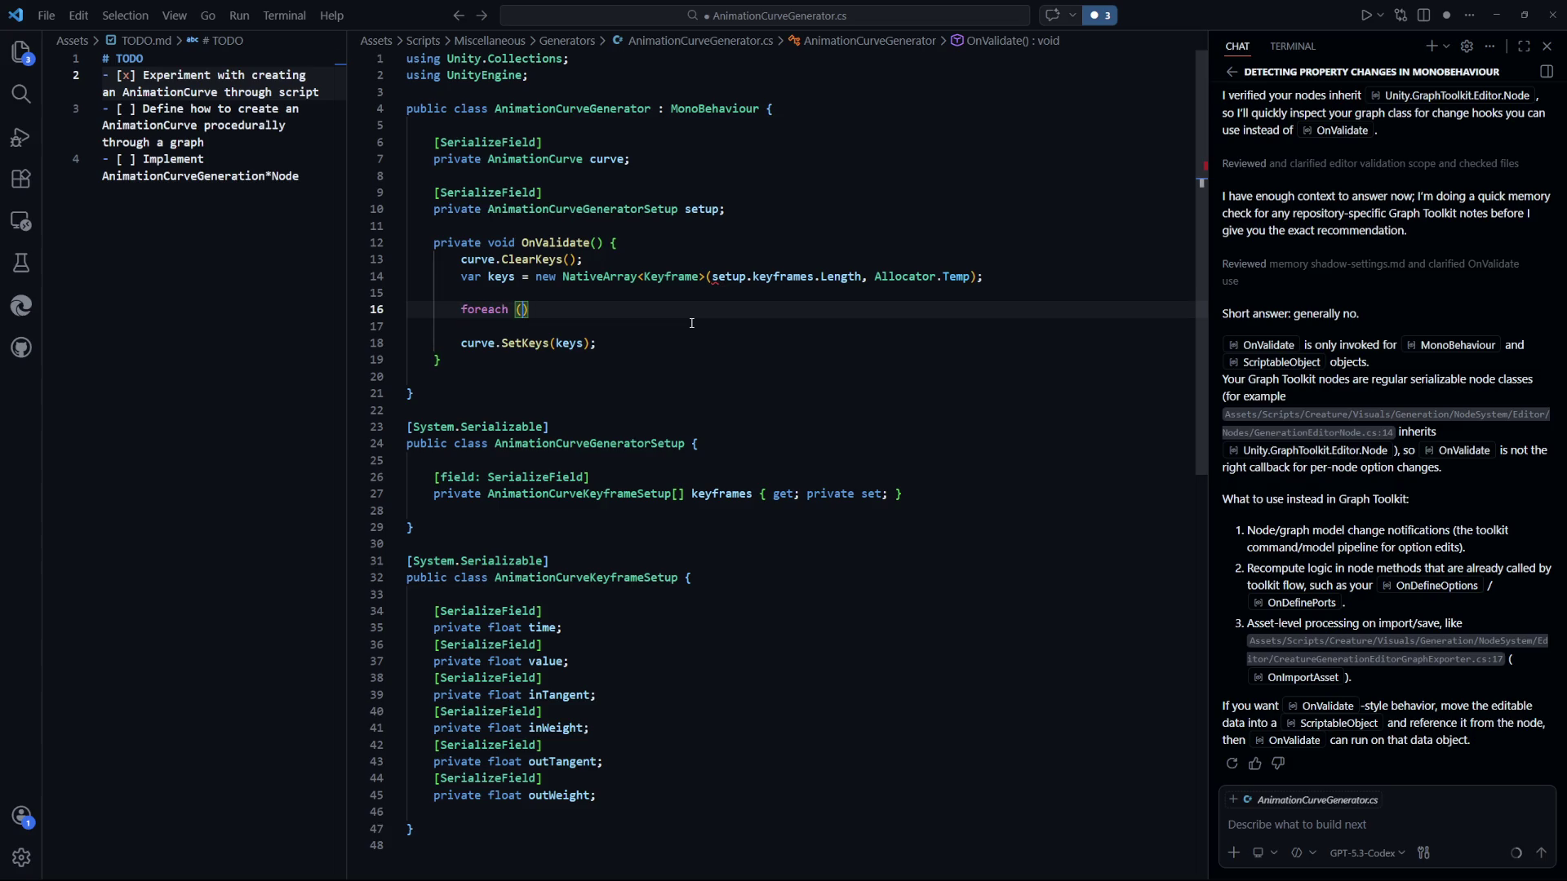
pyautogui.press('BackSpace')
pyautogui.press('BackSpace')
pyautogui.press('BackSpace')
pyautogui.press('BackSpace')
pyautogui.write('(int i = 0')
pyautogui.write('; i < ')
pyautogui.write('setup.keyframes.Lengt')
pyautogui.write('h; i++) ')
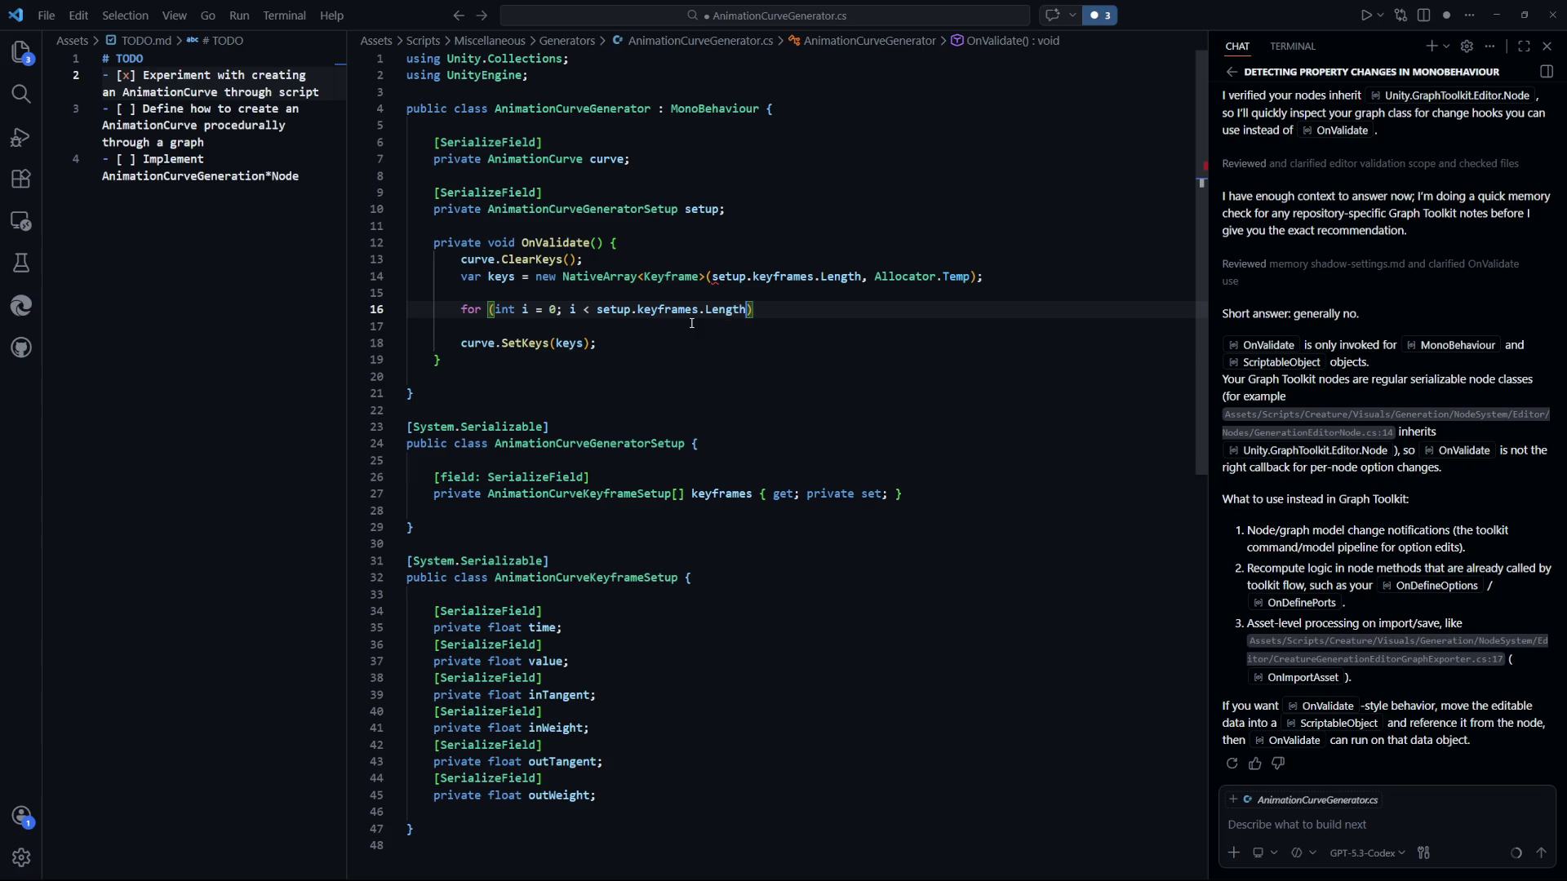
pyautogui.write('{')
pyautogui.press('Return')
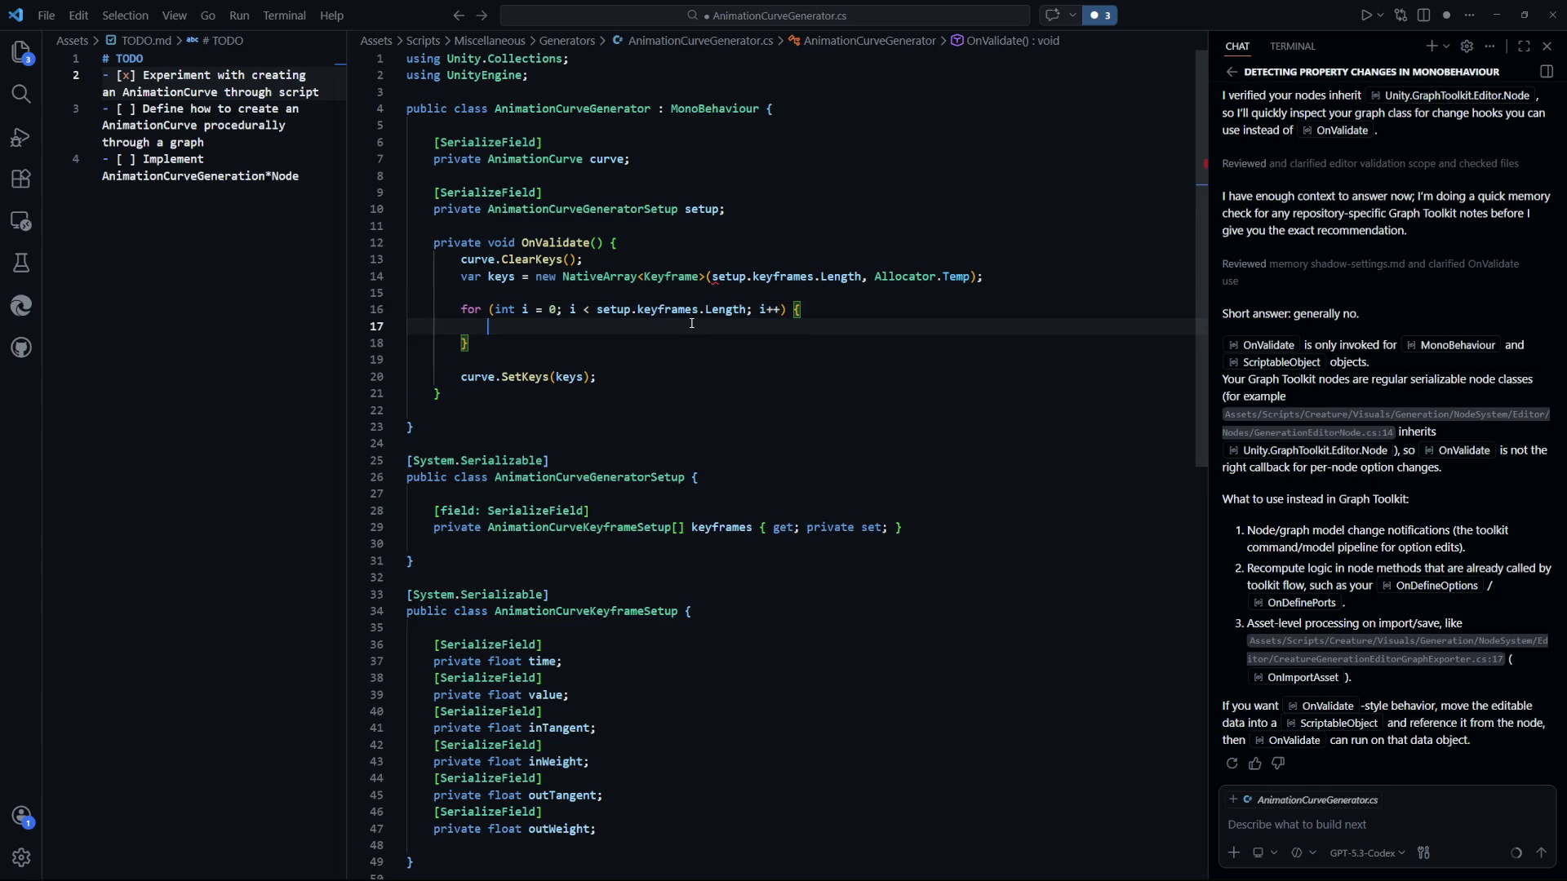
pyautogui.write('keys[i] ')
pyautogui.write('= new K')
pyautogui.write('eyframe')
pyautogui.write('(')
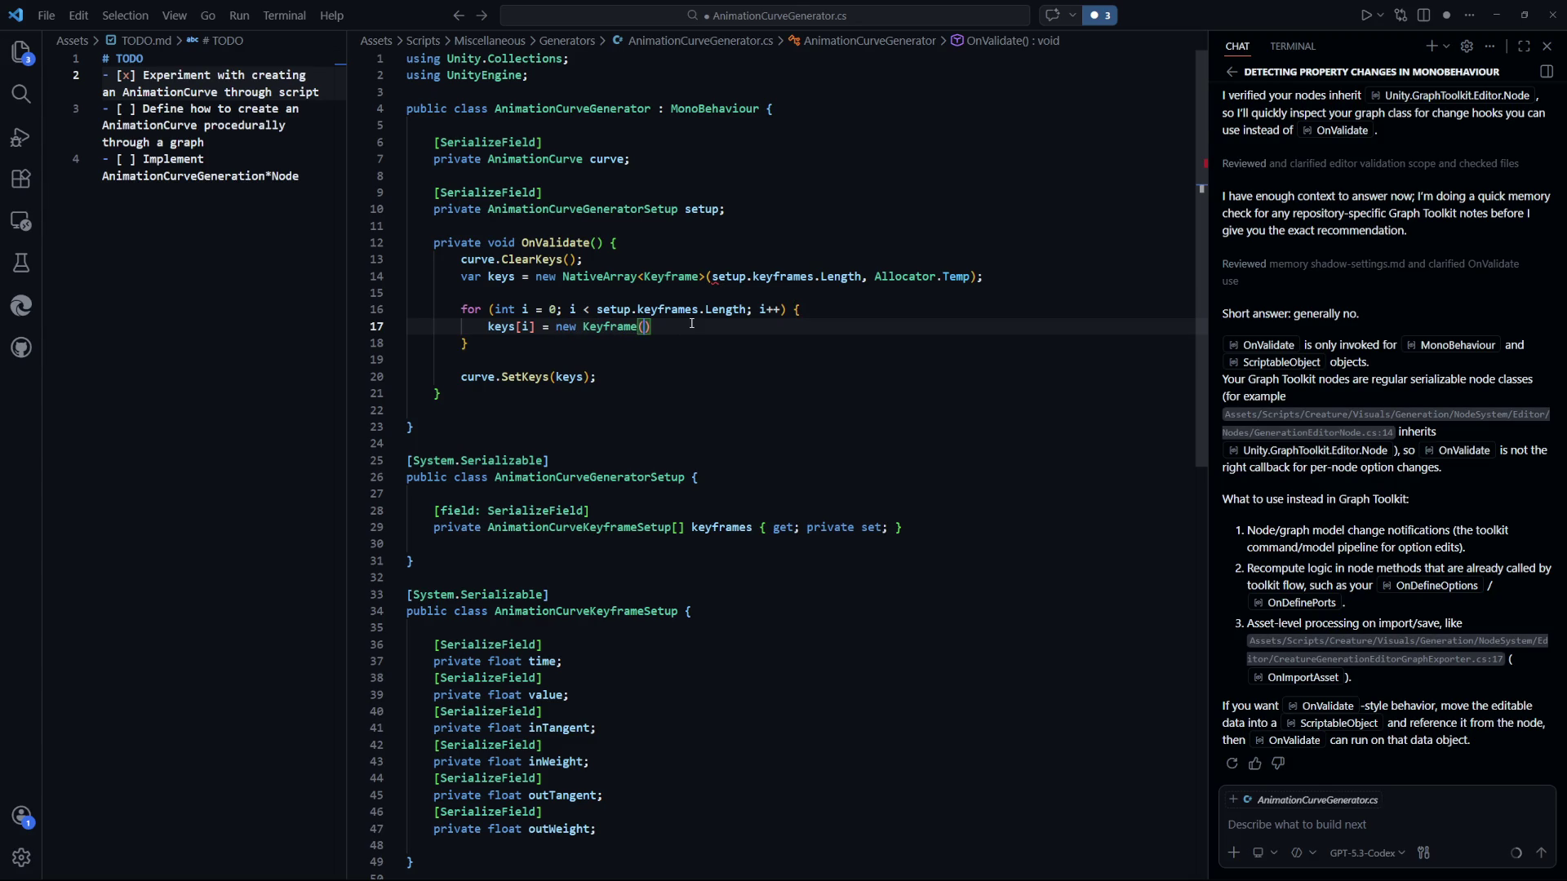
# Declare AnimationCurveKeyframeSetup k = setup.keyframes[i] at the top of the loop body.
pyautogui.click(871, 311)
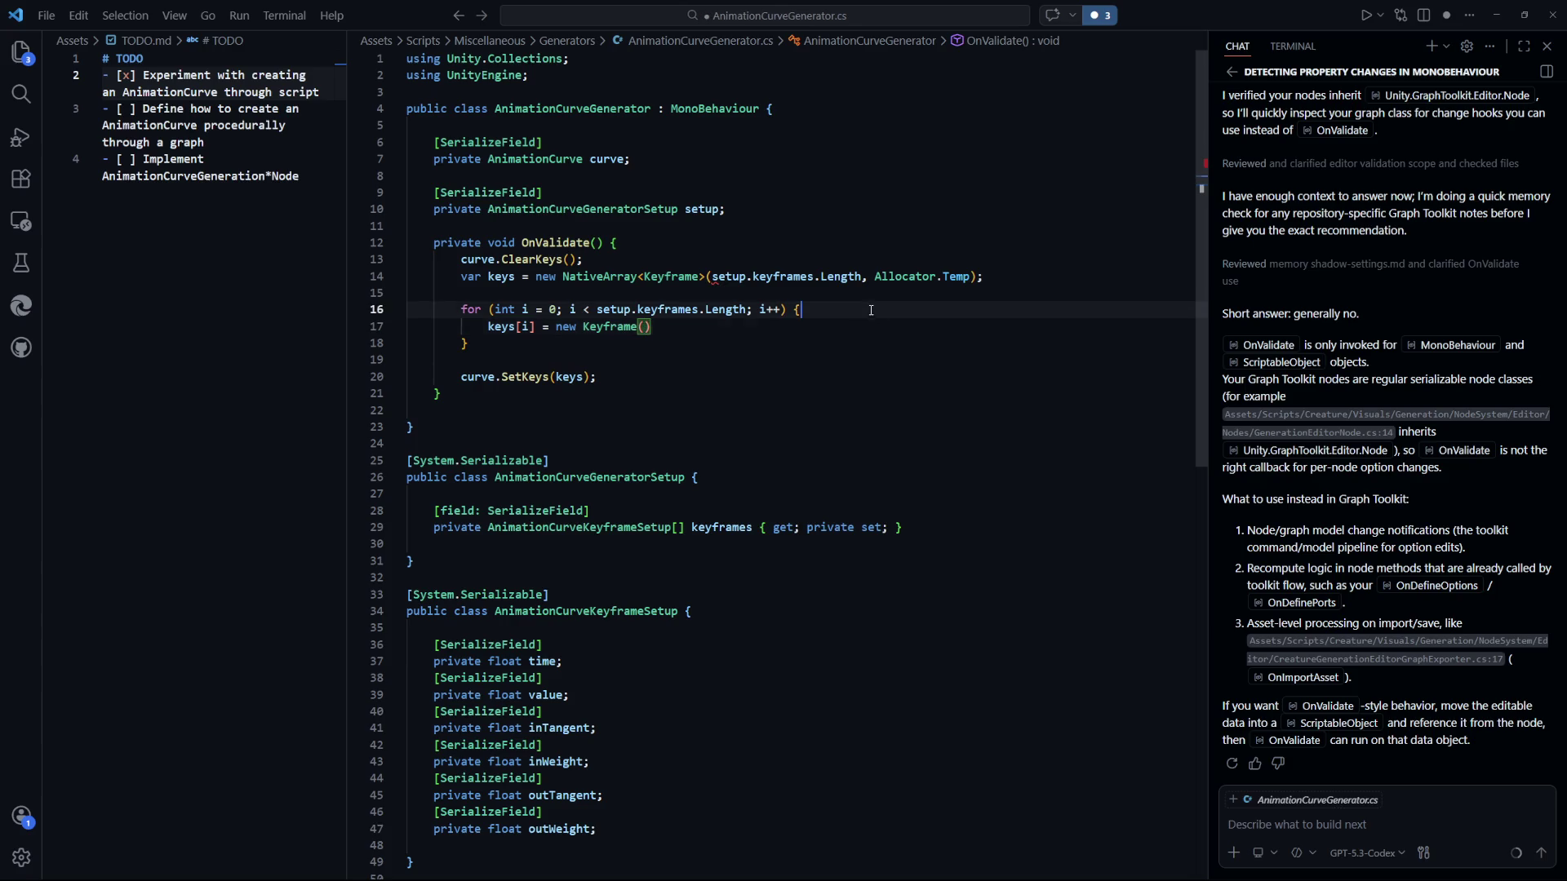
pyautogui.press('Return')
pyautogui.write('Key')
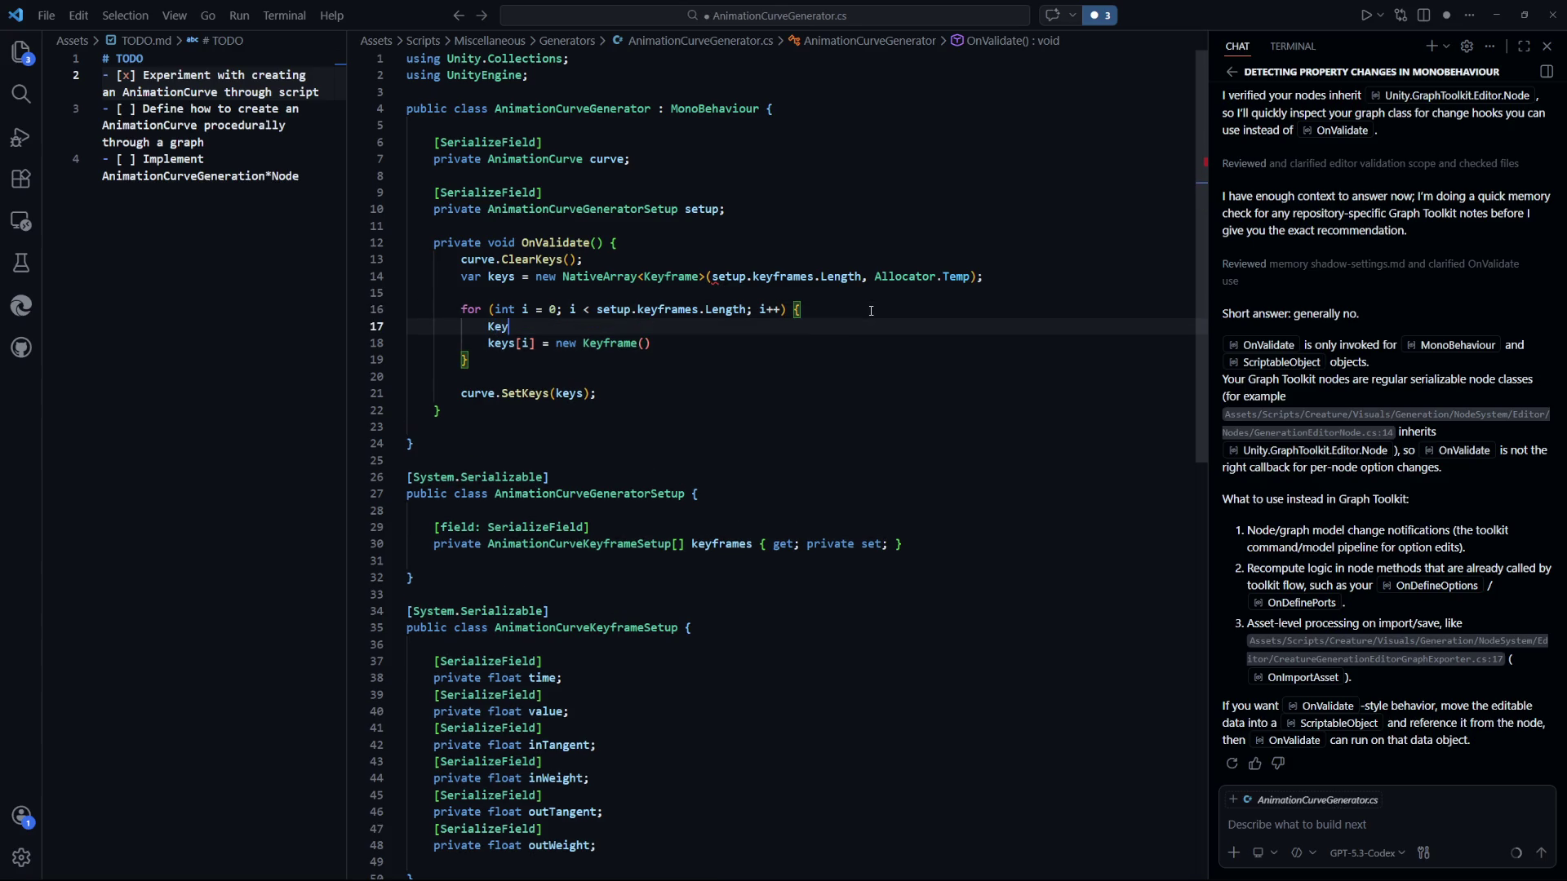
pyautogui.press('BackSpace')
pyautogui.press('BackSpace')
pyautogui.press('BackSpace')
pyautogui.write('AnimationCurveKeyframeSetup key')
pyautogui.write('frameSetup;')
pyautogui.press('BackSpace')
pyautogui.write('= setup.')
pyautogui.hotkey('ctrl', 's')
pyautogui.write('keyframes[i];')
pyautogui.doubleClick(724, 326)
pyautogui.write('k')
pyautogui.press('Down')
pyautogui.press('Down')
pyautogui.press('Down')
# Pass k.time, k.value, k.inTangent and k.inWeight to the Keyframe constructor and save.
pyautogui.click(645, 343)
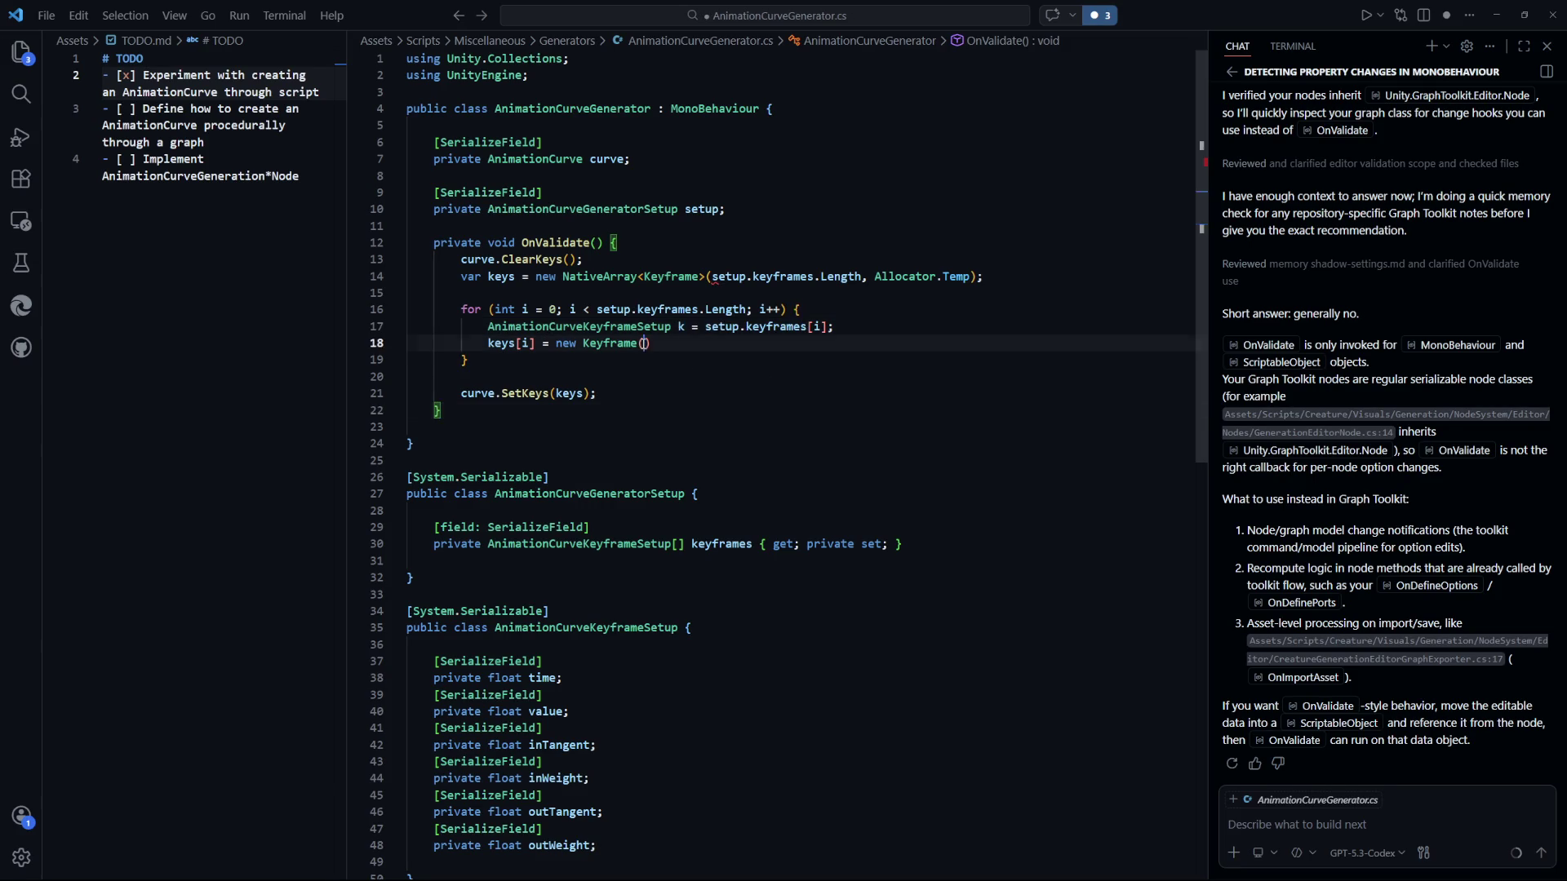
pyautogui.write('k.time, ')
pyautogui.write('k.value')
pyautogui.write(', k')
pyautogui.write('.inTangent')
pyautogui.write(', ')
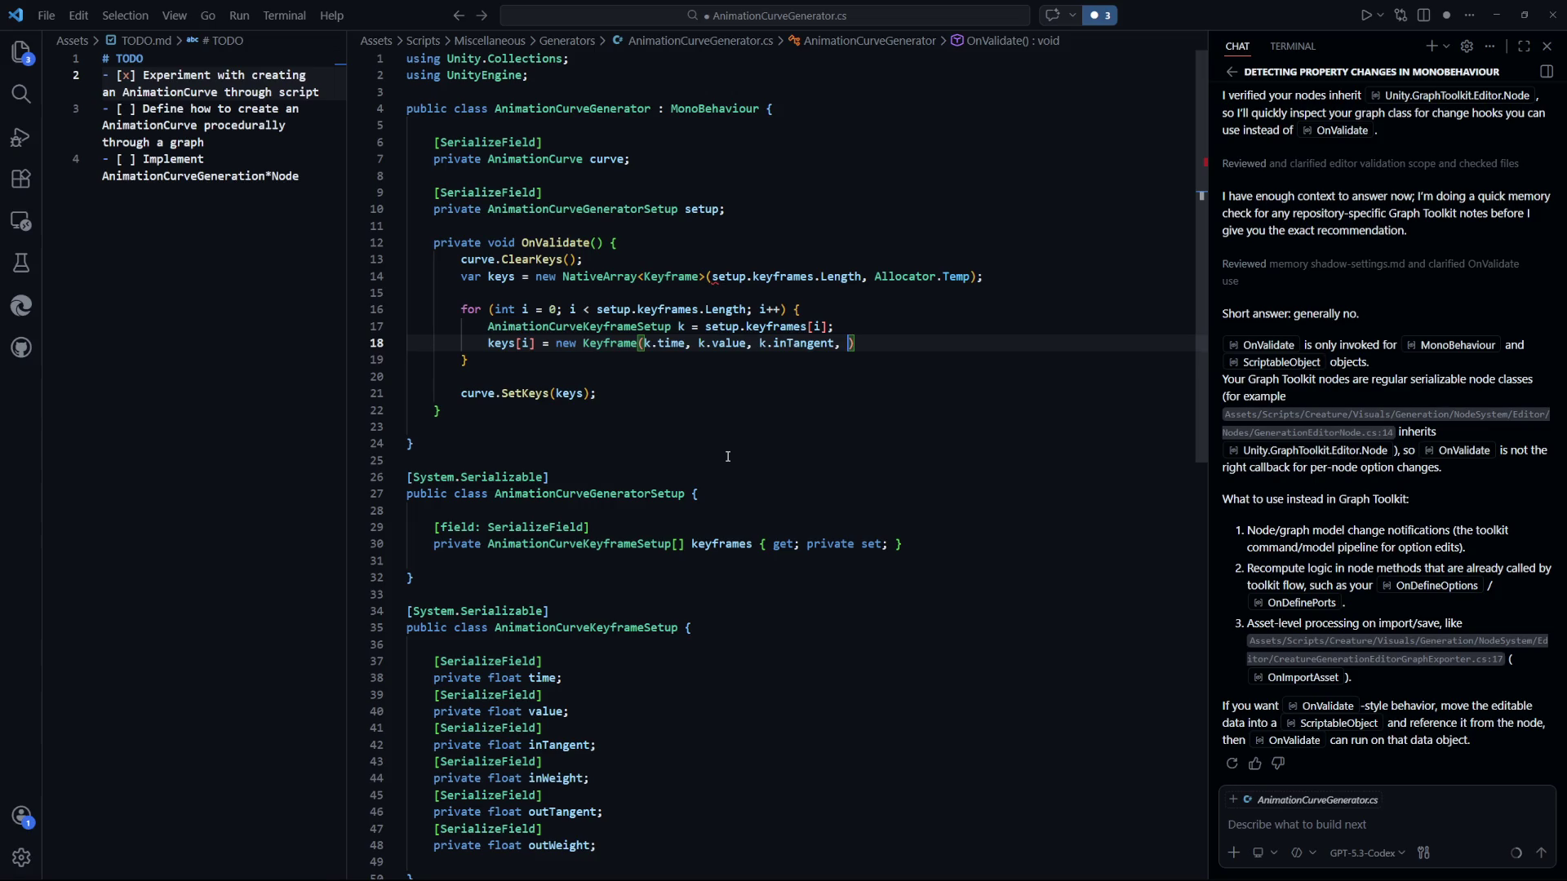
pyautogui.write('k.inWeigh')
pyautogui.write('t, k')
pyautogui.press('BackSpace')
pyautogui.click(784, 561)
pyautogui.hotkey('ctrl', 's')
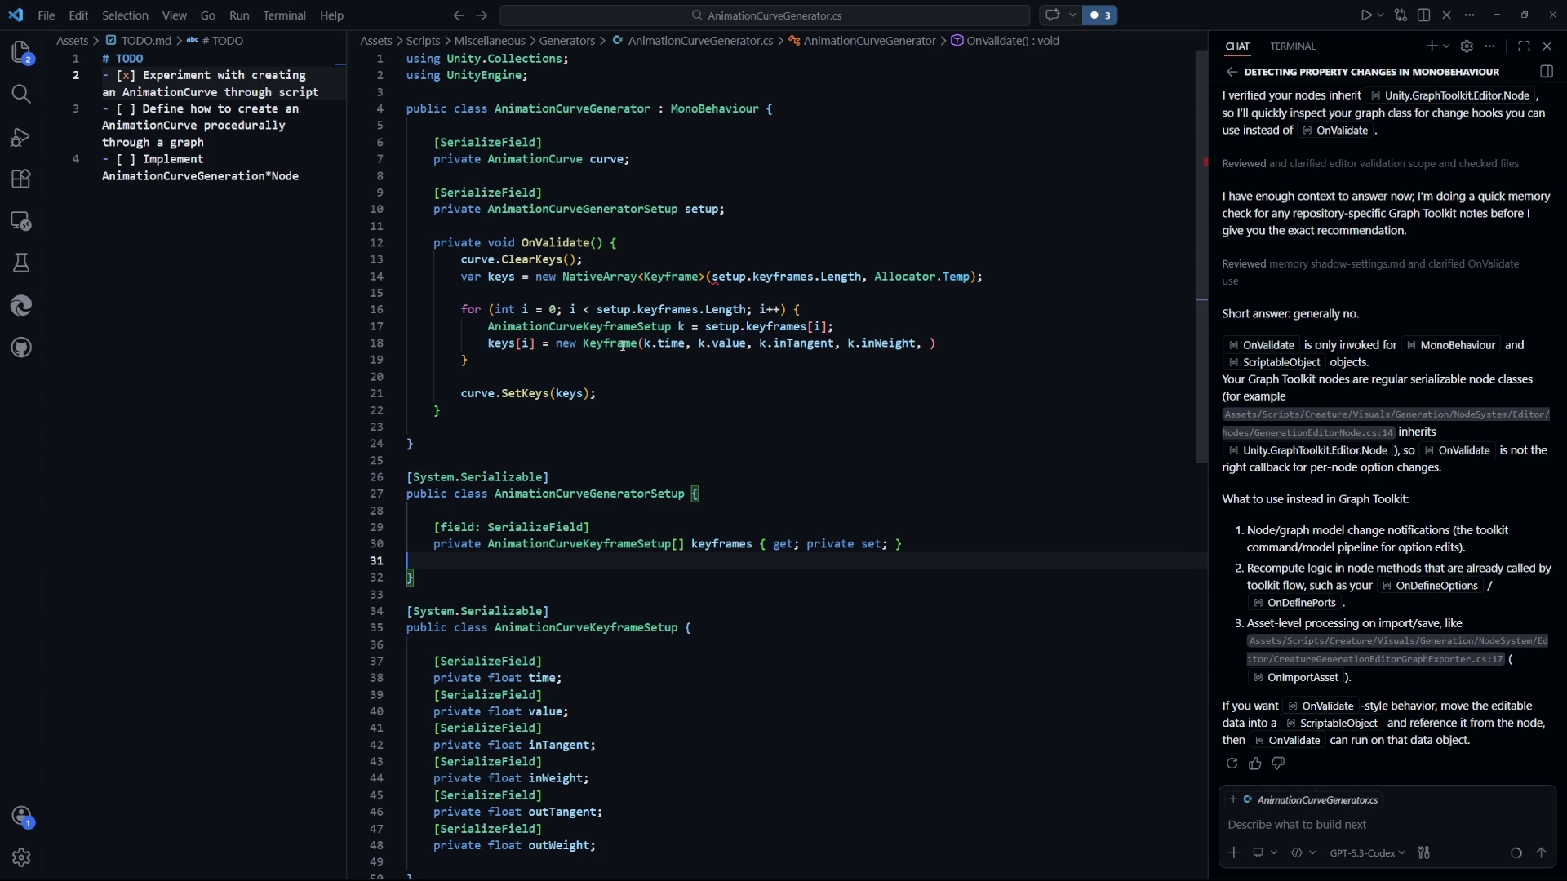
pyautogui.press('Up')
pyautogui.press('Up')
pyautogui.press('Up')
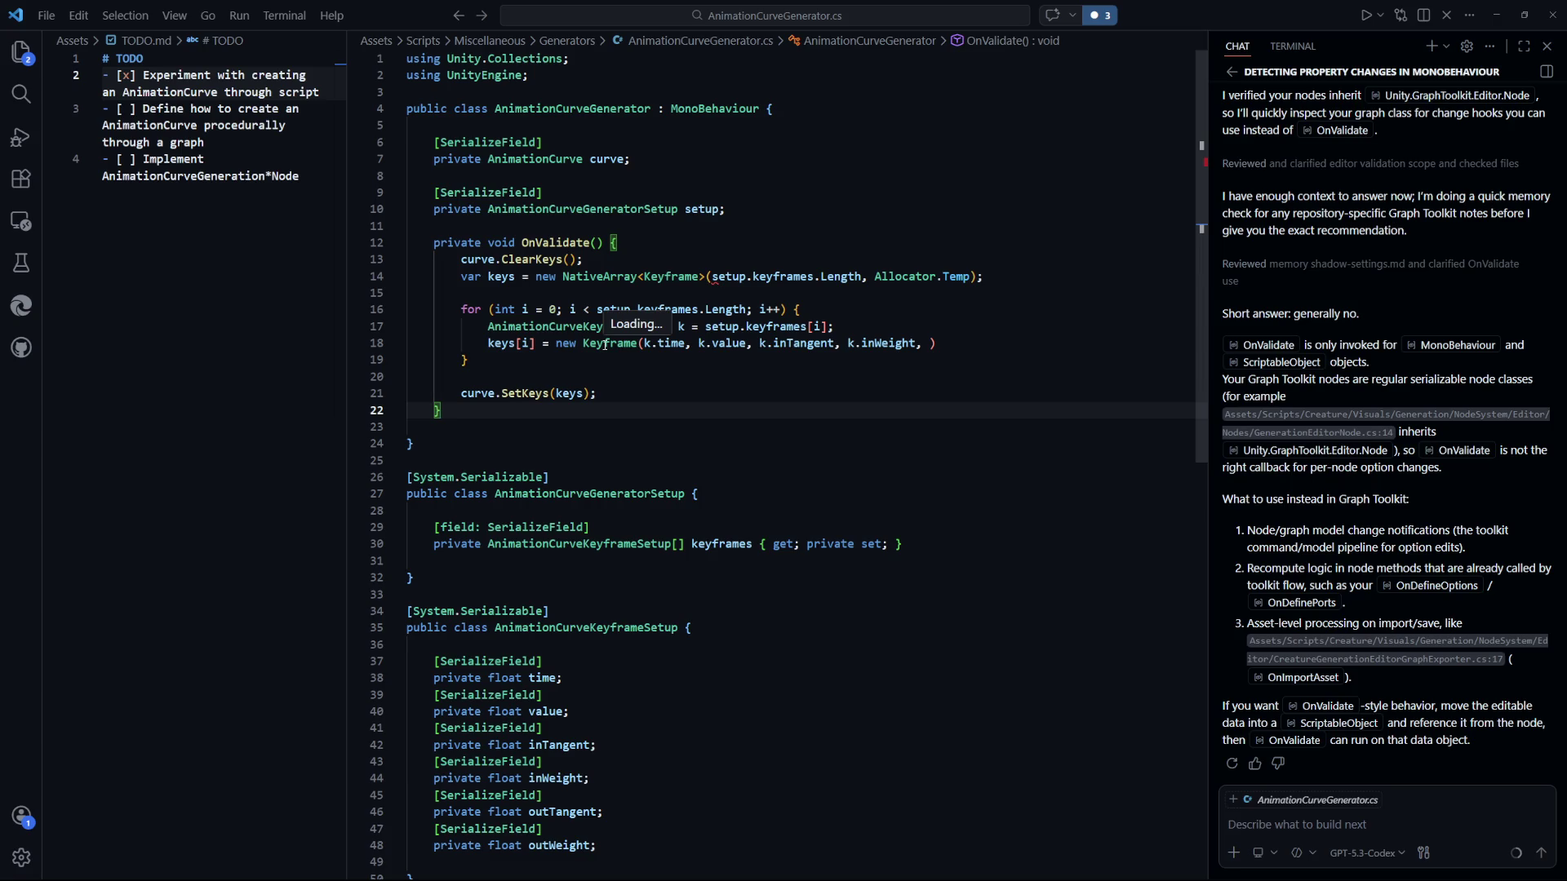
pyautogui.moveTo(715, 278)
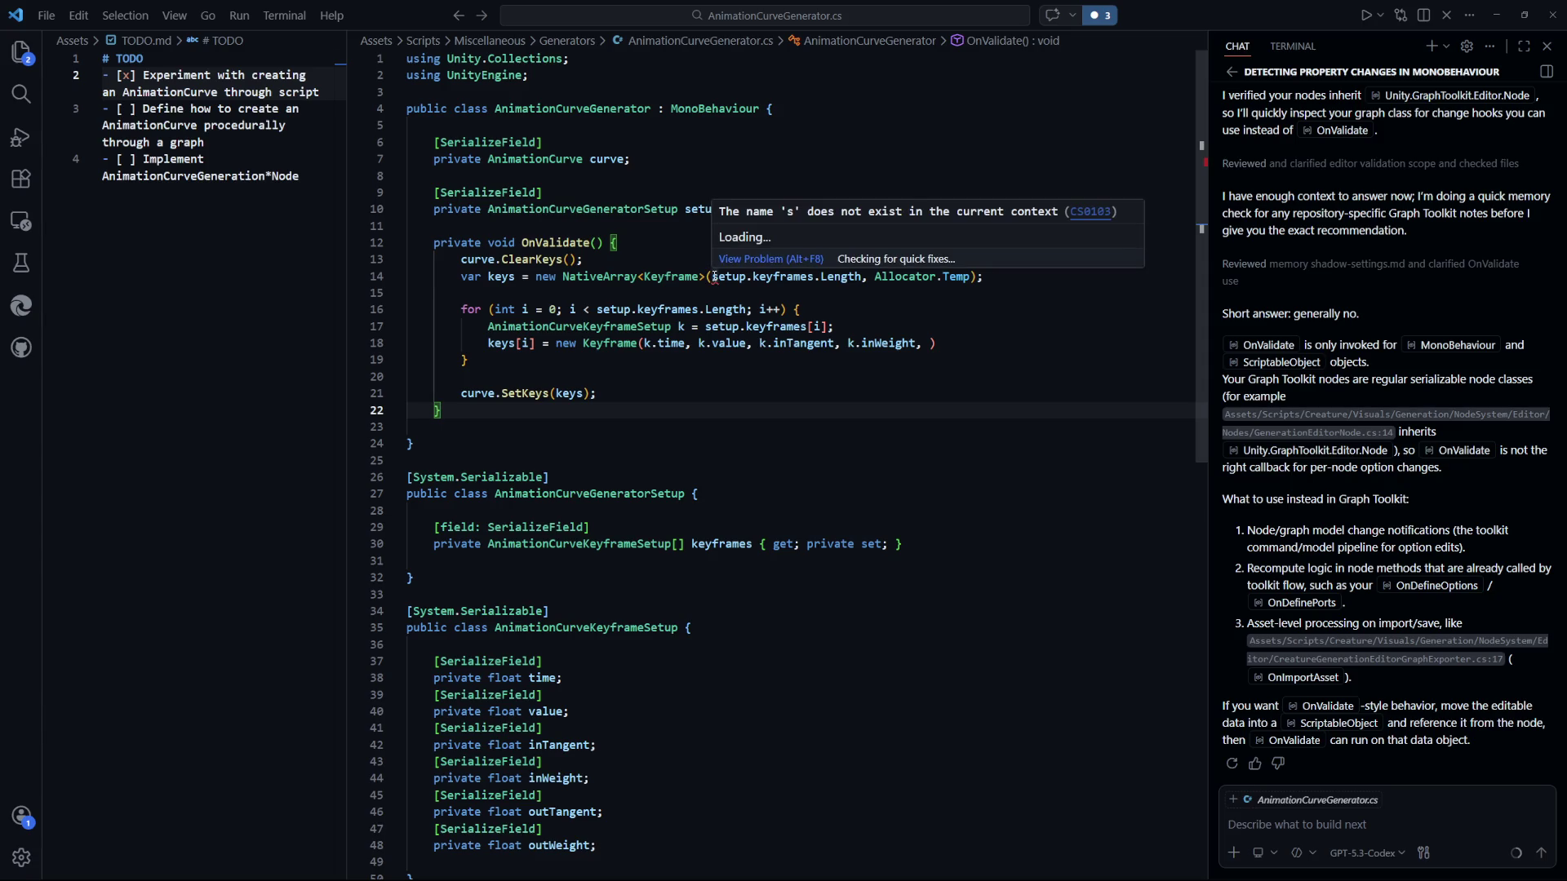
pyautogui.click(749, 444)
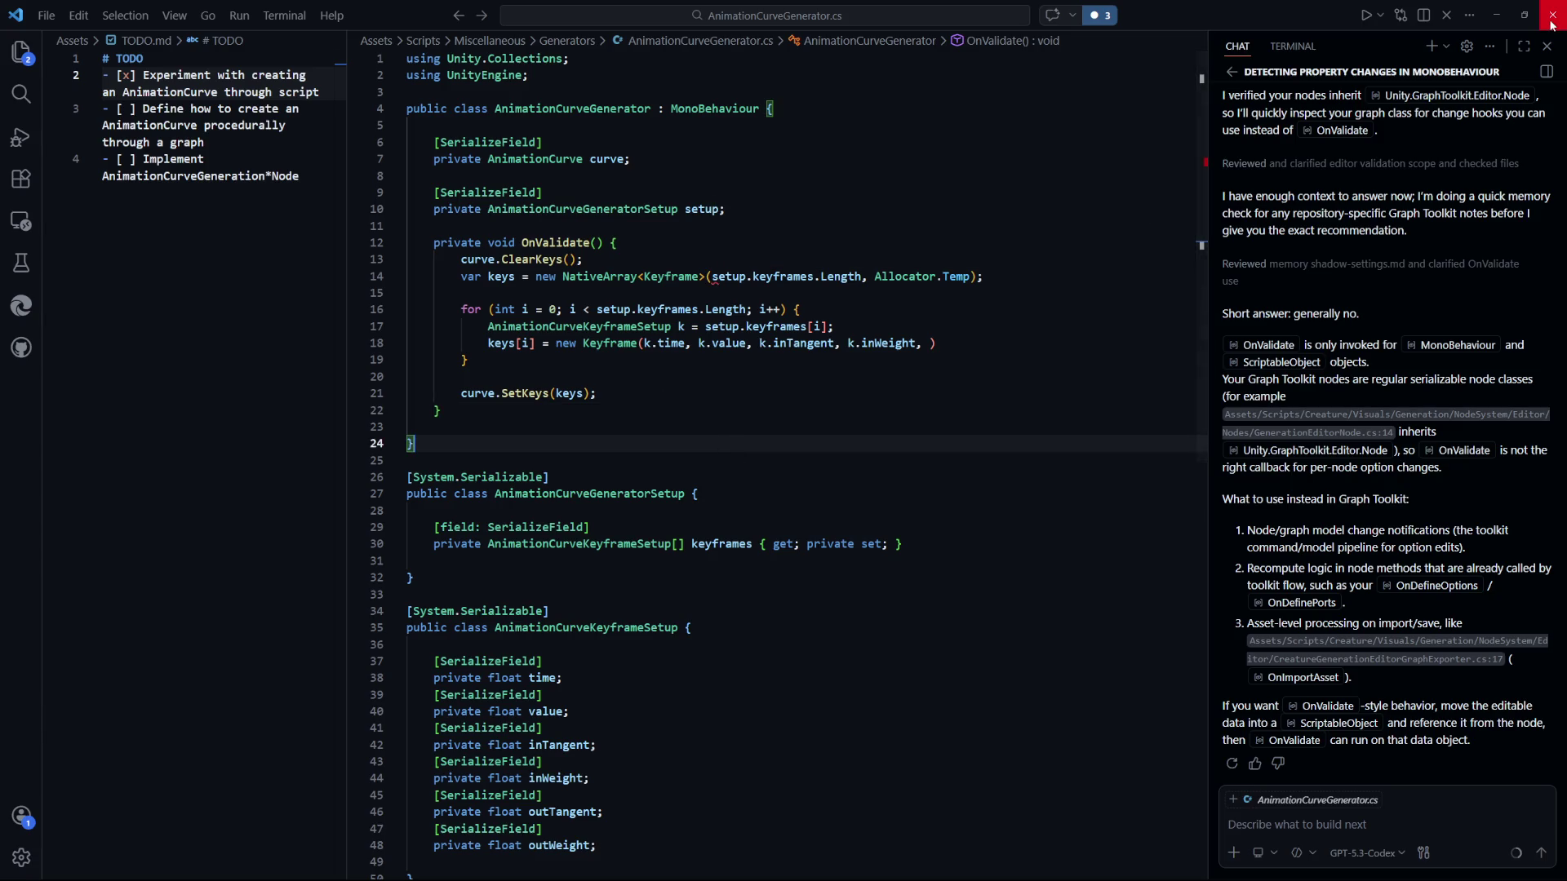
# Switch to Unity and use Assets > Open C# Project to return to the code.
pyautogui.hotkey('alt', 'Tab')
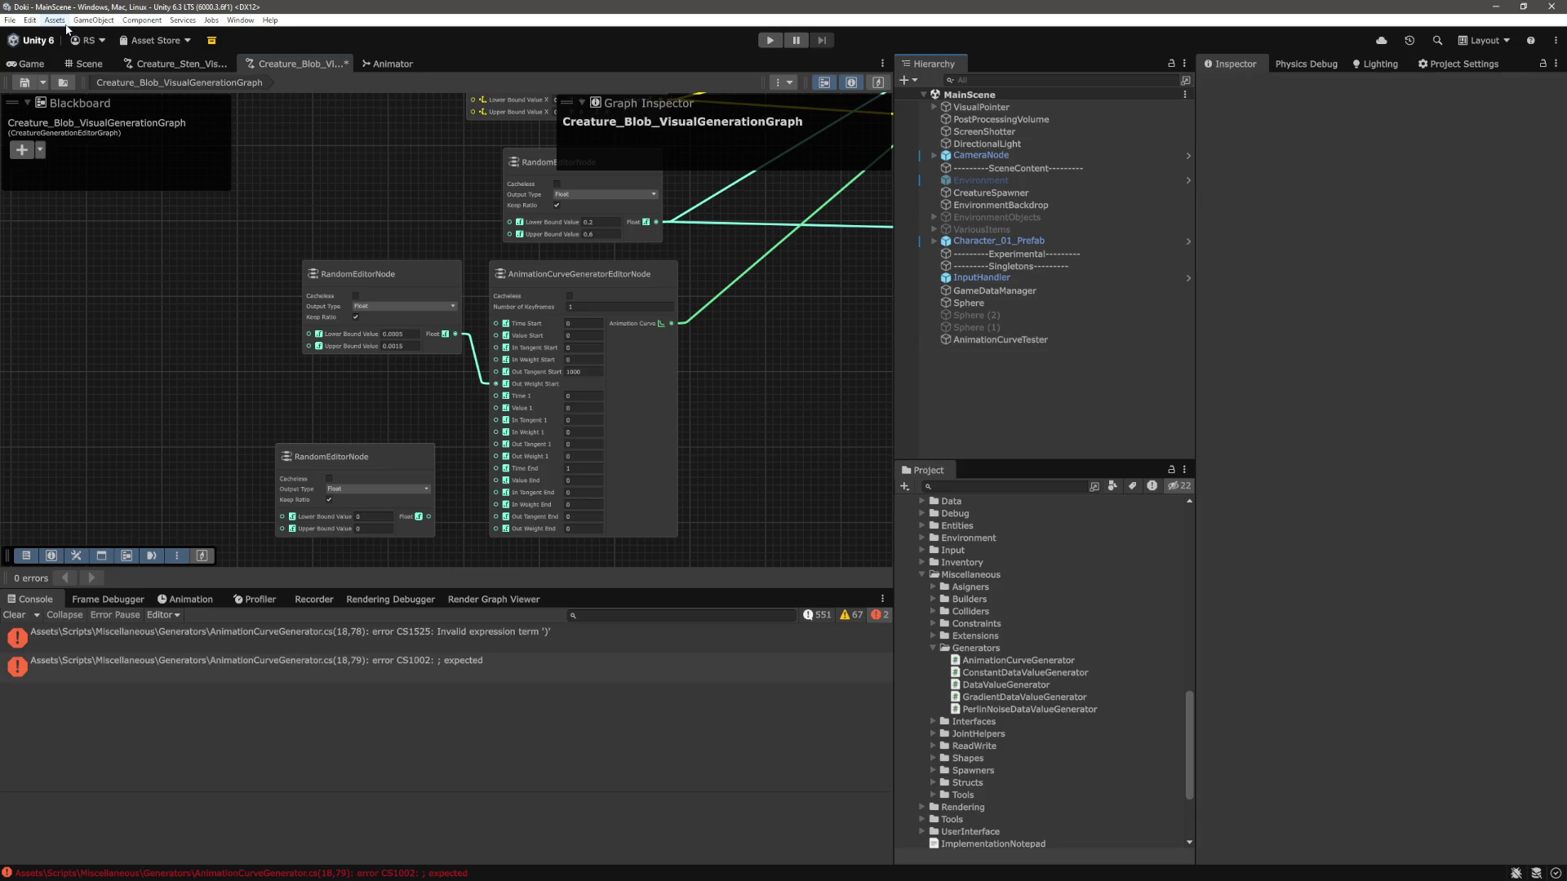
pyautogui.click(55, 19)
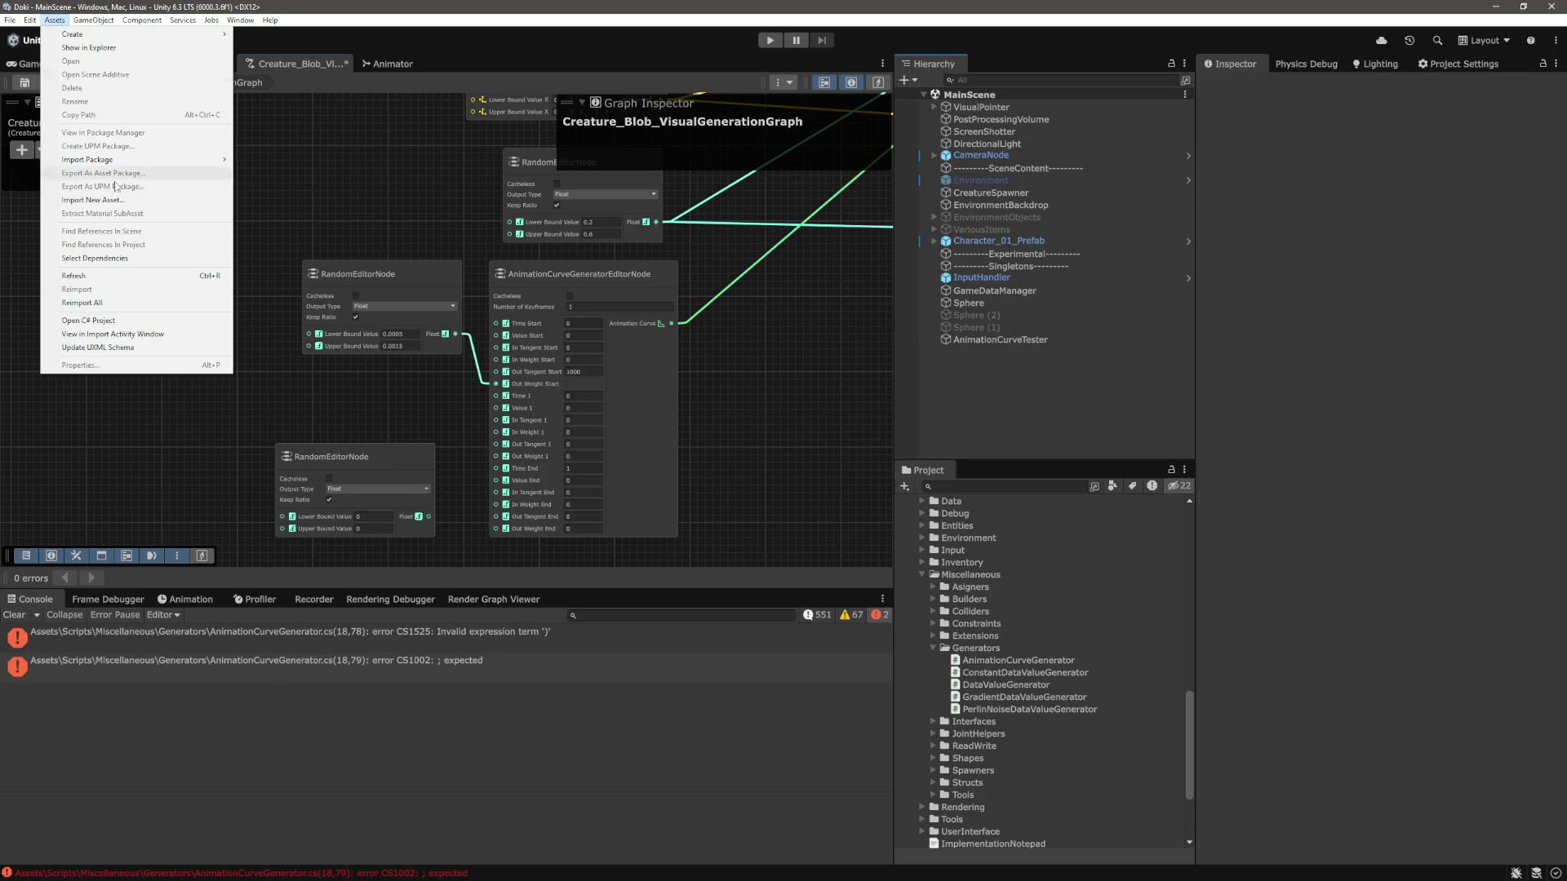
pyautogui.click(136, 320)
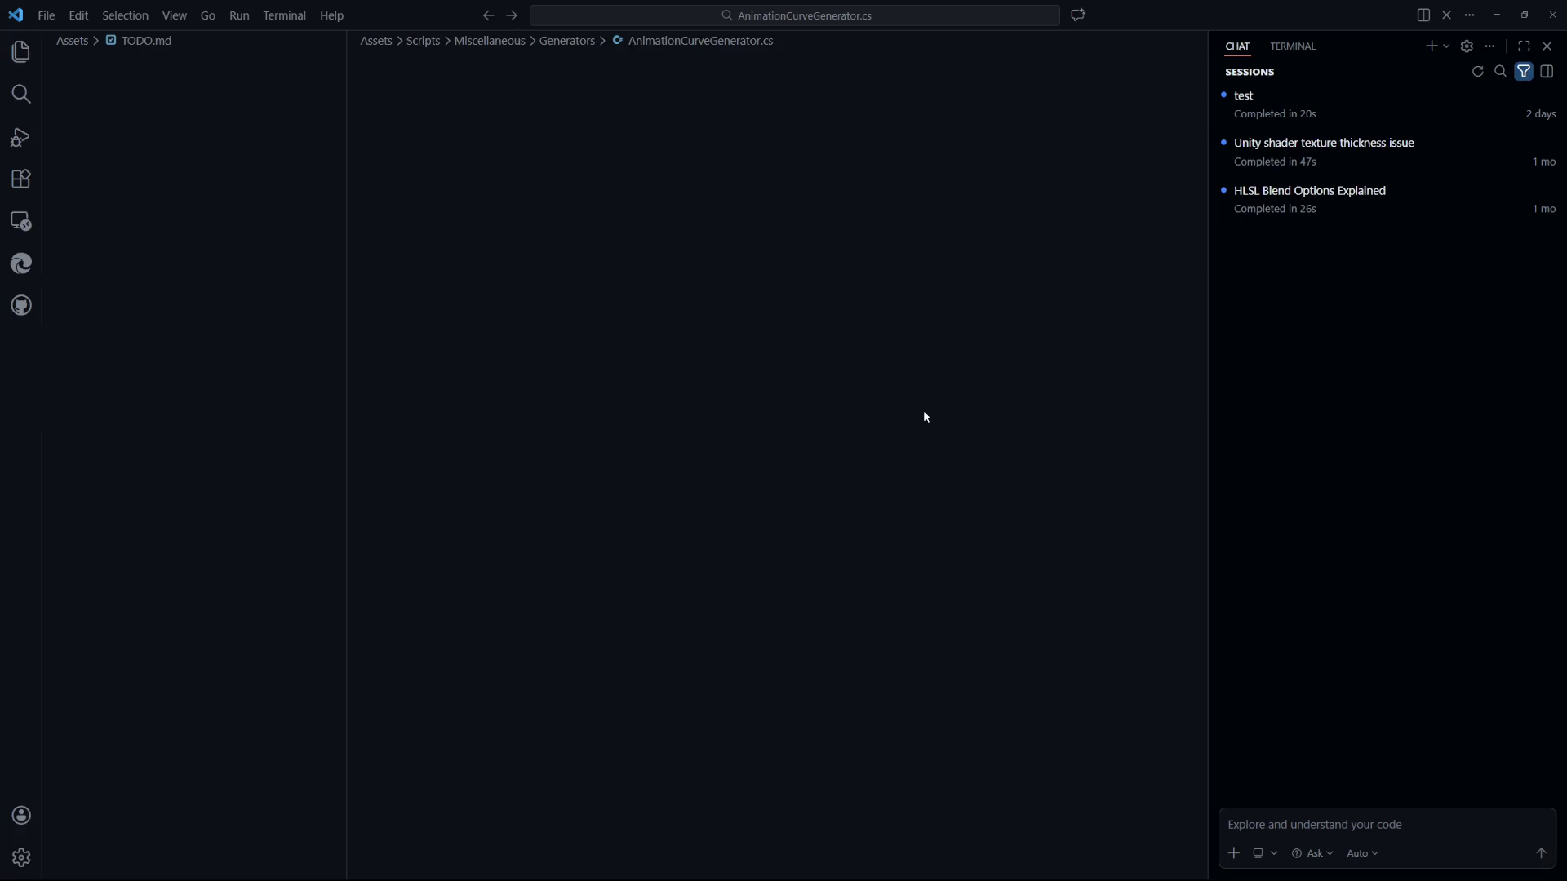
# Make the Keyframe call pass k.time, k.value, k.inTangent, k.outTangent, k.inWeight, k.outWeight, and save.
pyautogui.click(718, 376)
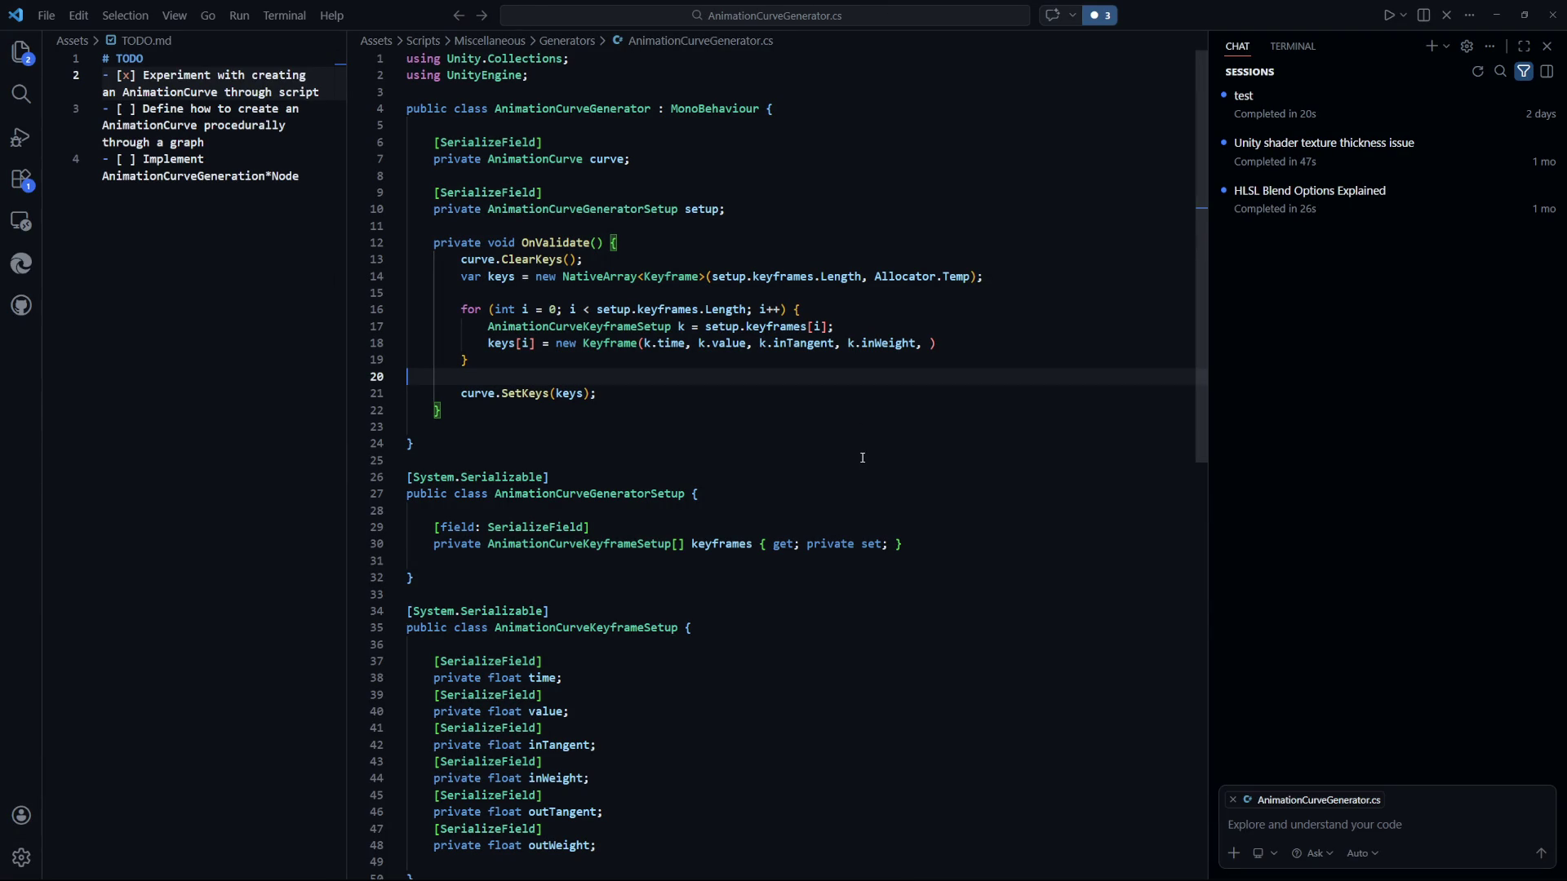
pyautogui.click(689, 400)
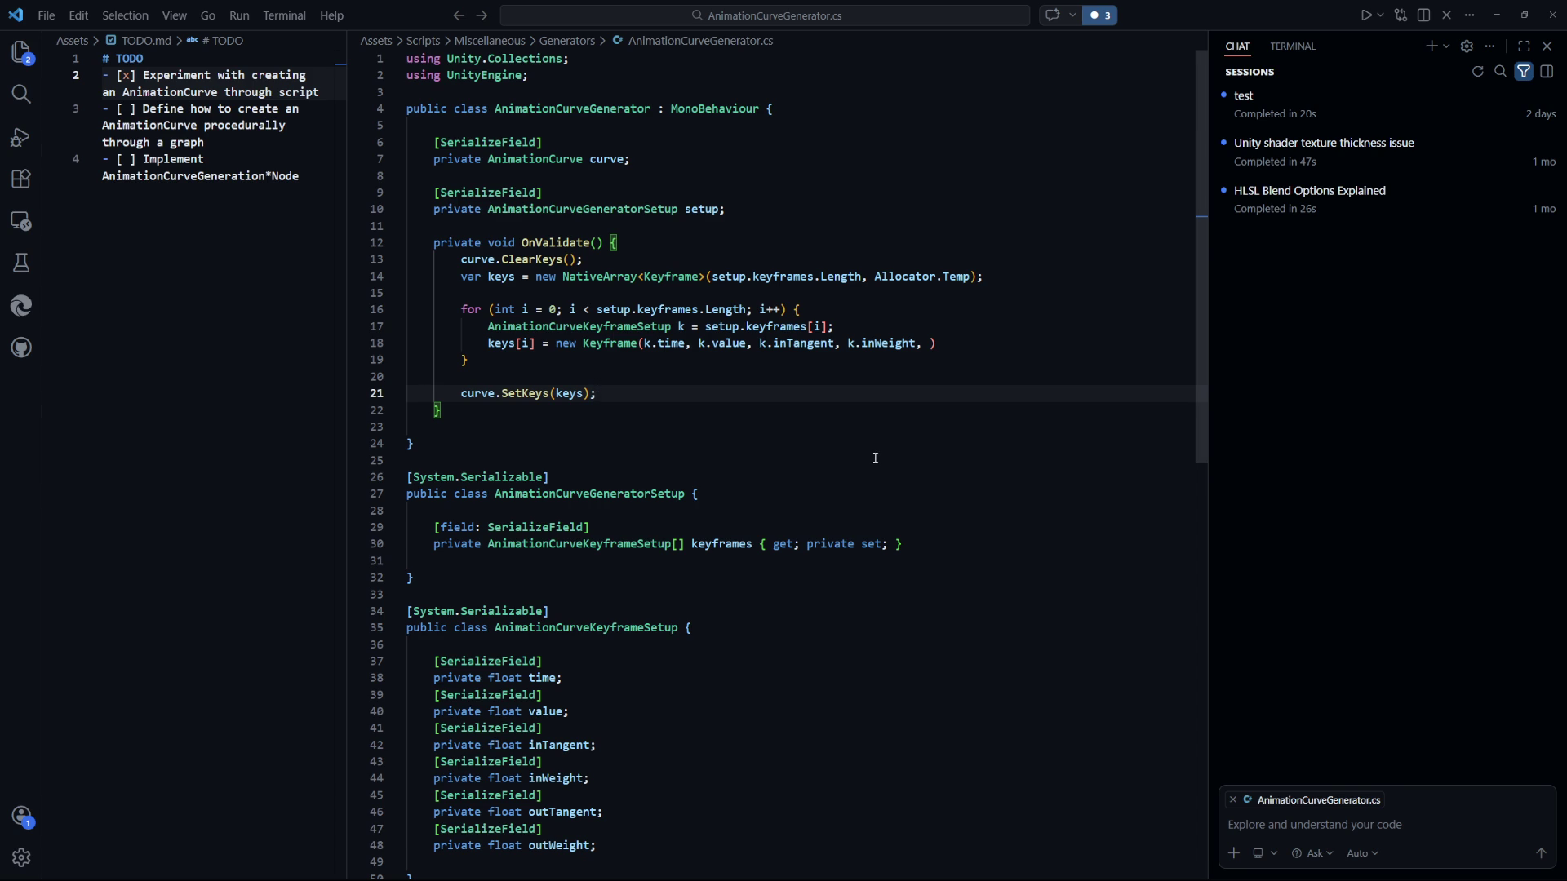
pyautogui.click(759, 356)
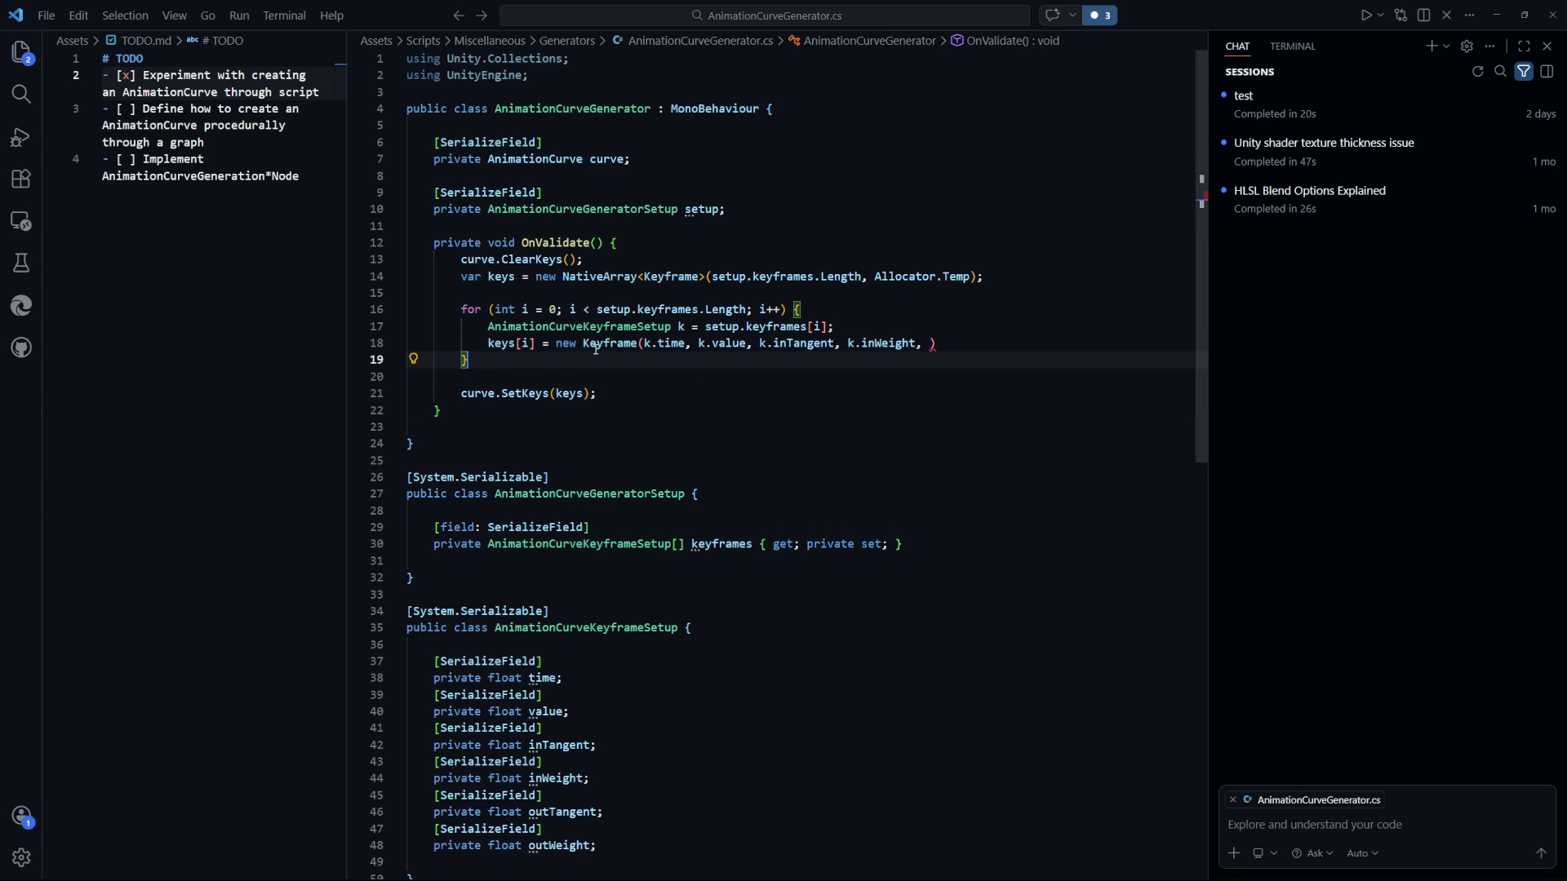
pyautogui.press('Down')
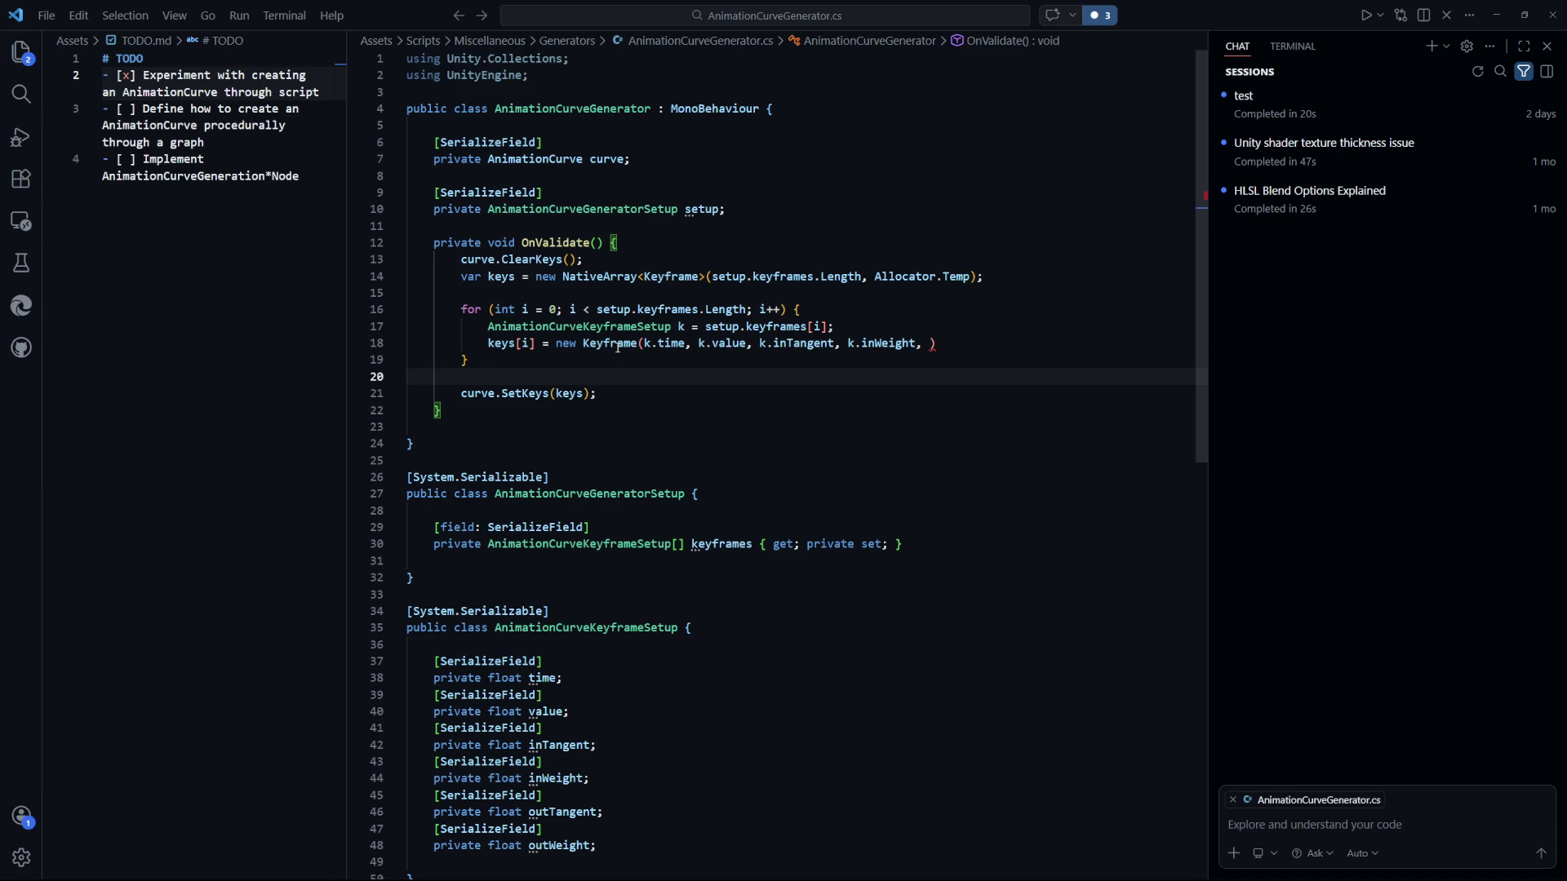
pyautogui.click(932, 343)
pyautogui.click(978, 427)
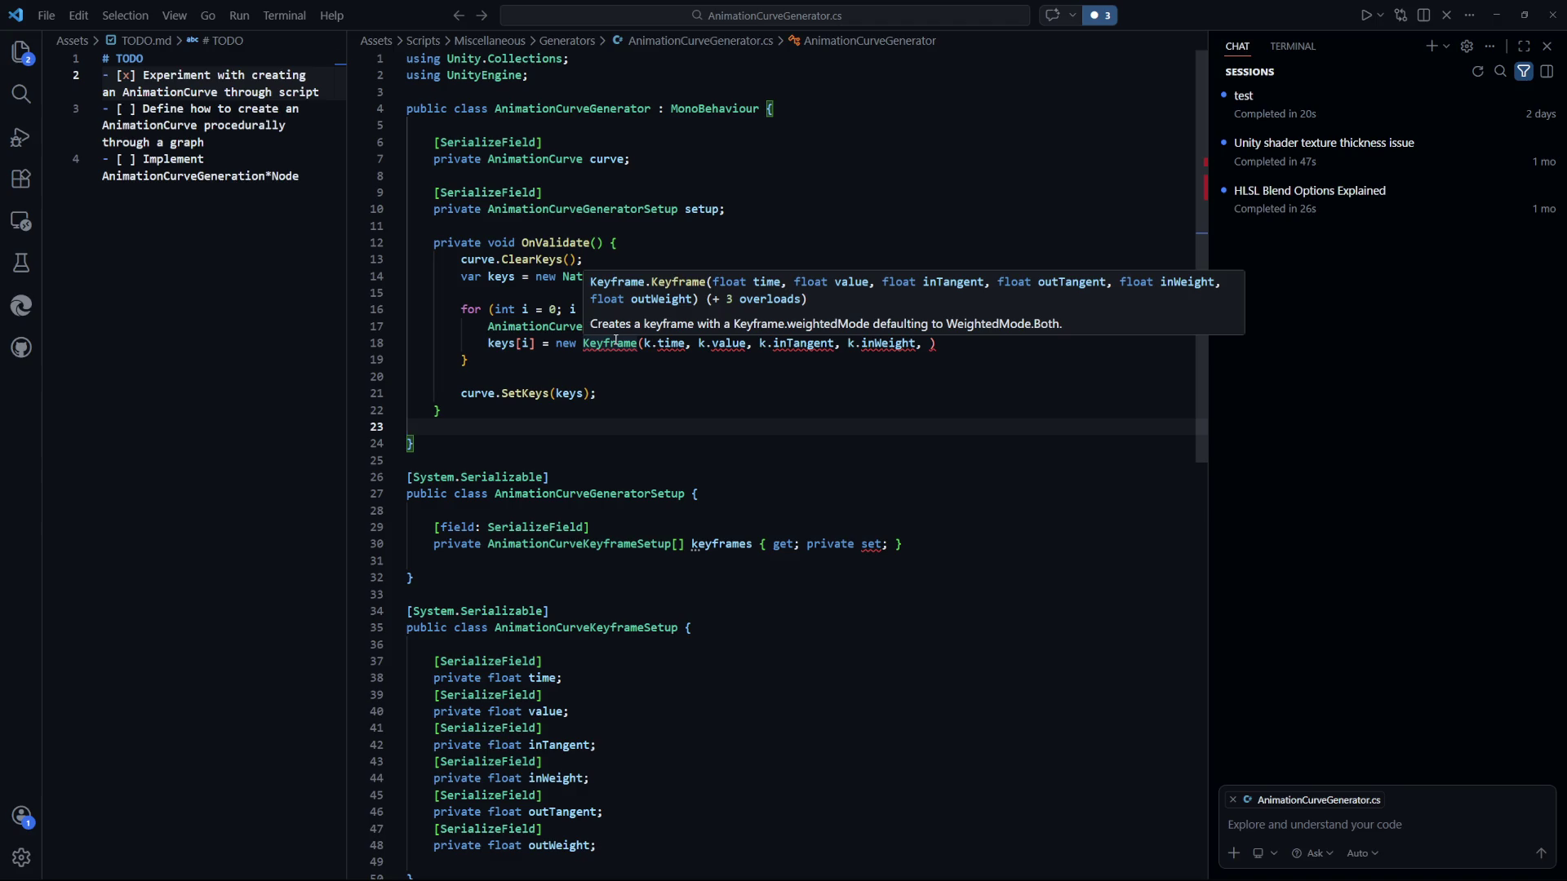
pyautogui.doubleClick(888, 342)
pyautogui.write('outTangent')
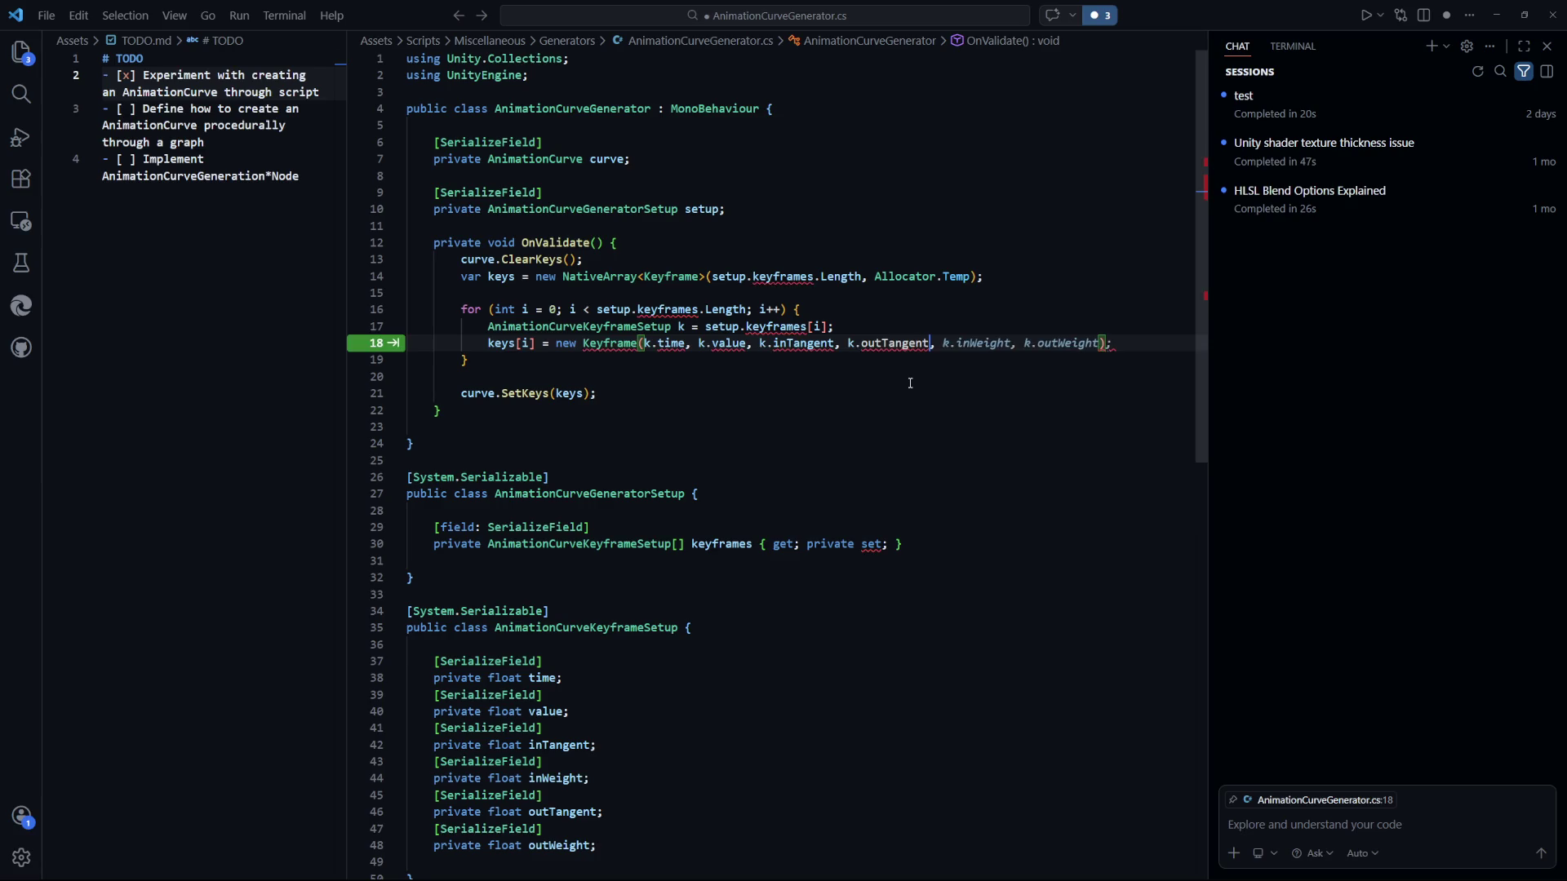
pyautogui.press('Tab')
pyautogui.hotkey('ctrl', 's')
pyautogui.press('Down')
pyautogui.press('Down')
pyautogui.press('Down')
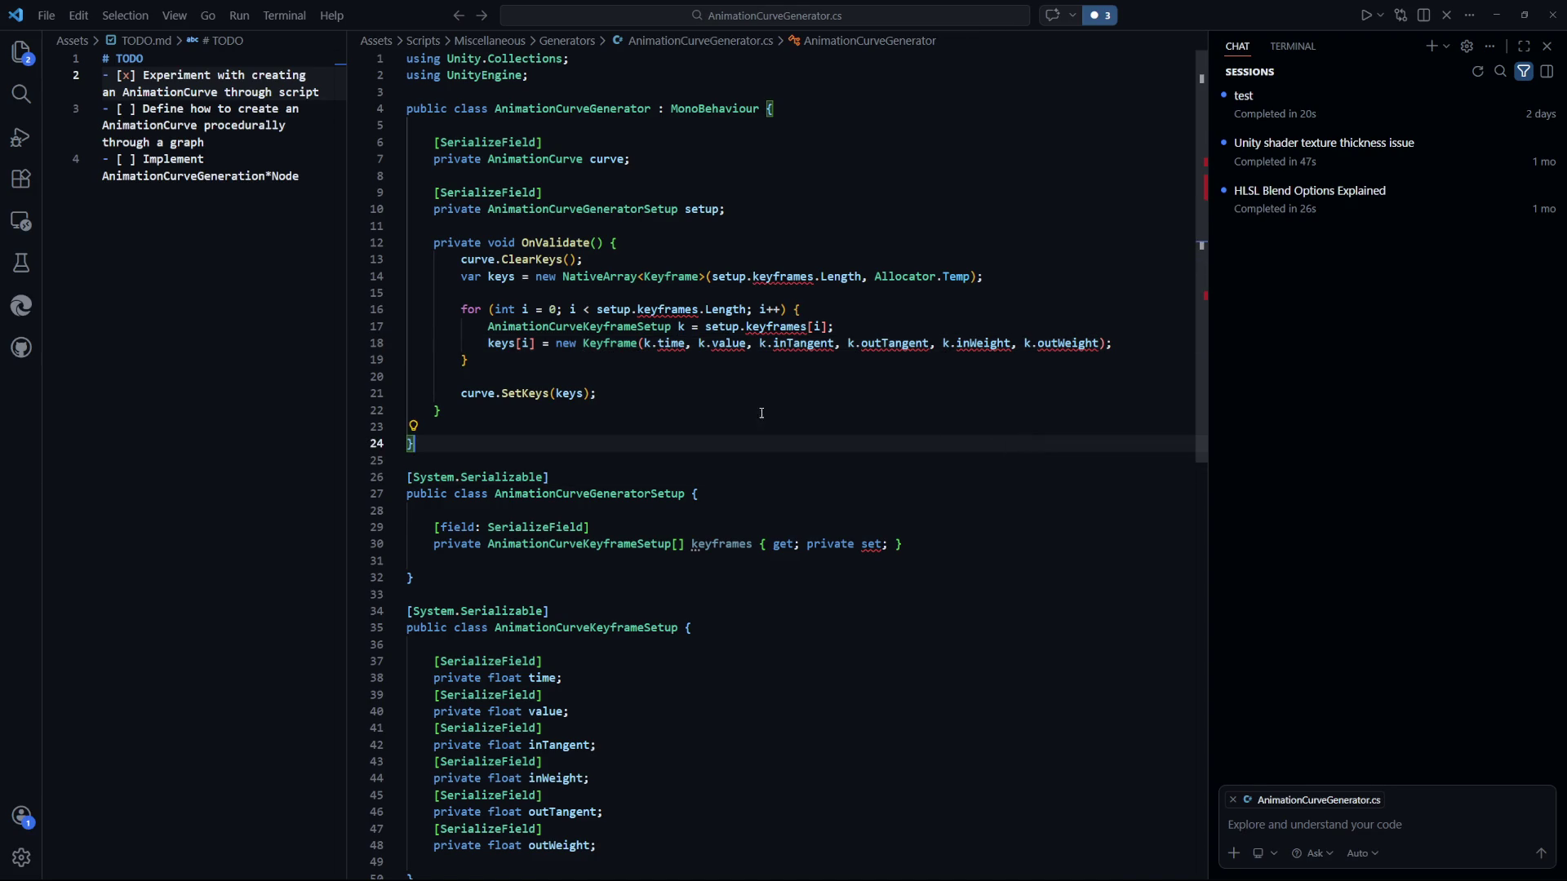
pyautogui.scroll(-3, 803, 450)
# Turn the six keyframe fields into [field: SerializeField] properties with { get; private set; } and save.
pyautogui.click(570, 527)
pyautogui.click(435, 507)
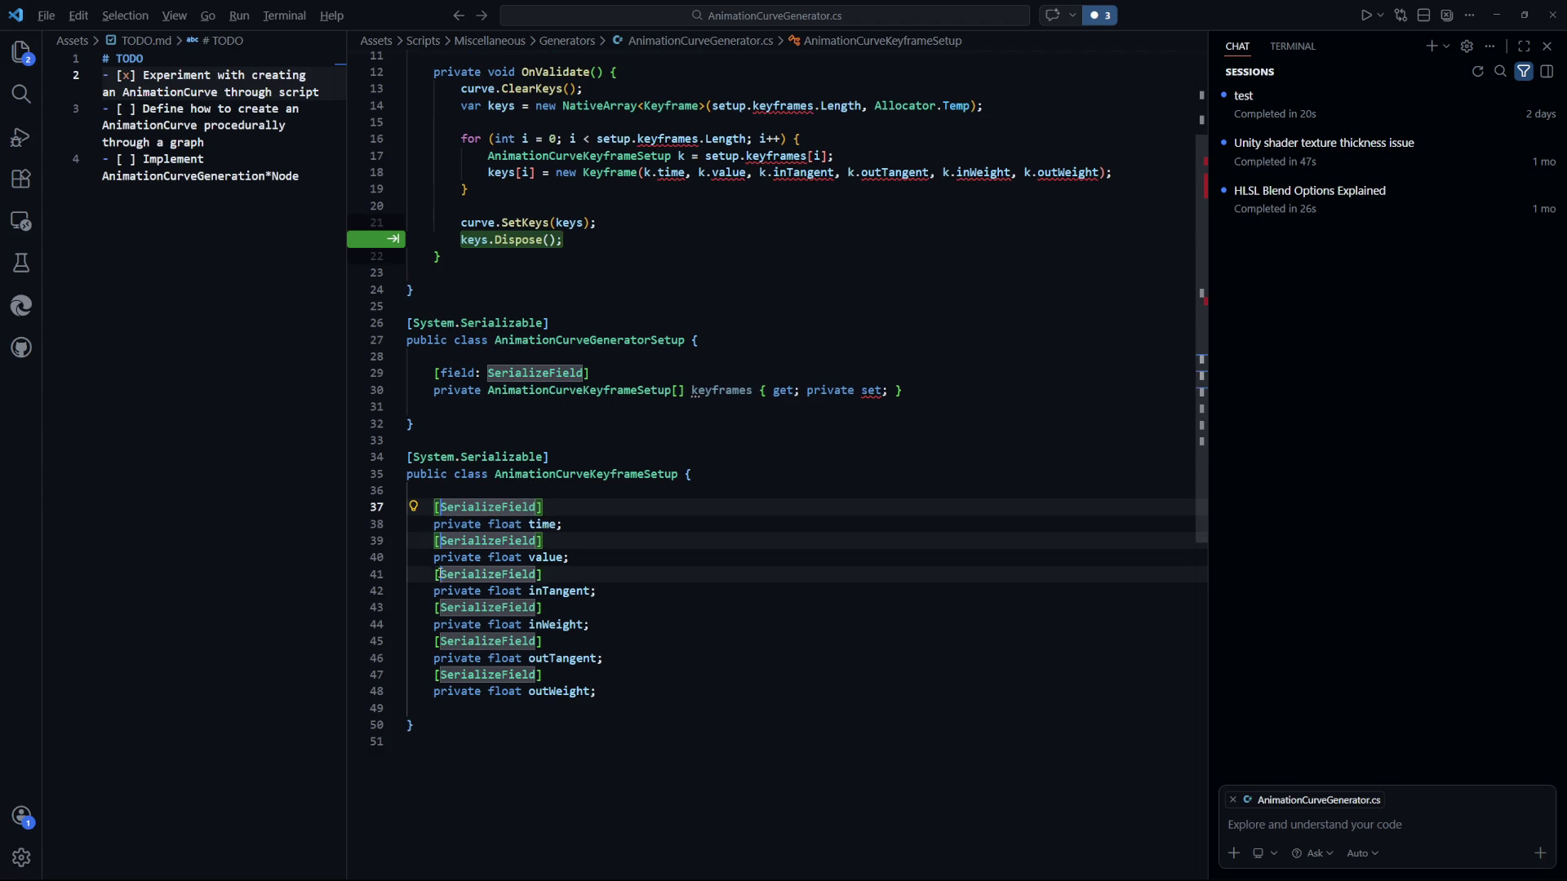
pyautogui.hotkey('ctrl', 'd')
pyautogui.hotkey('ctrl', 'd')
pyautogui.hotkey('ctrl', 'd')
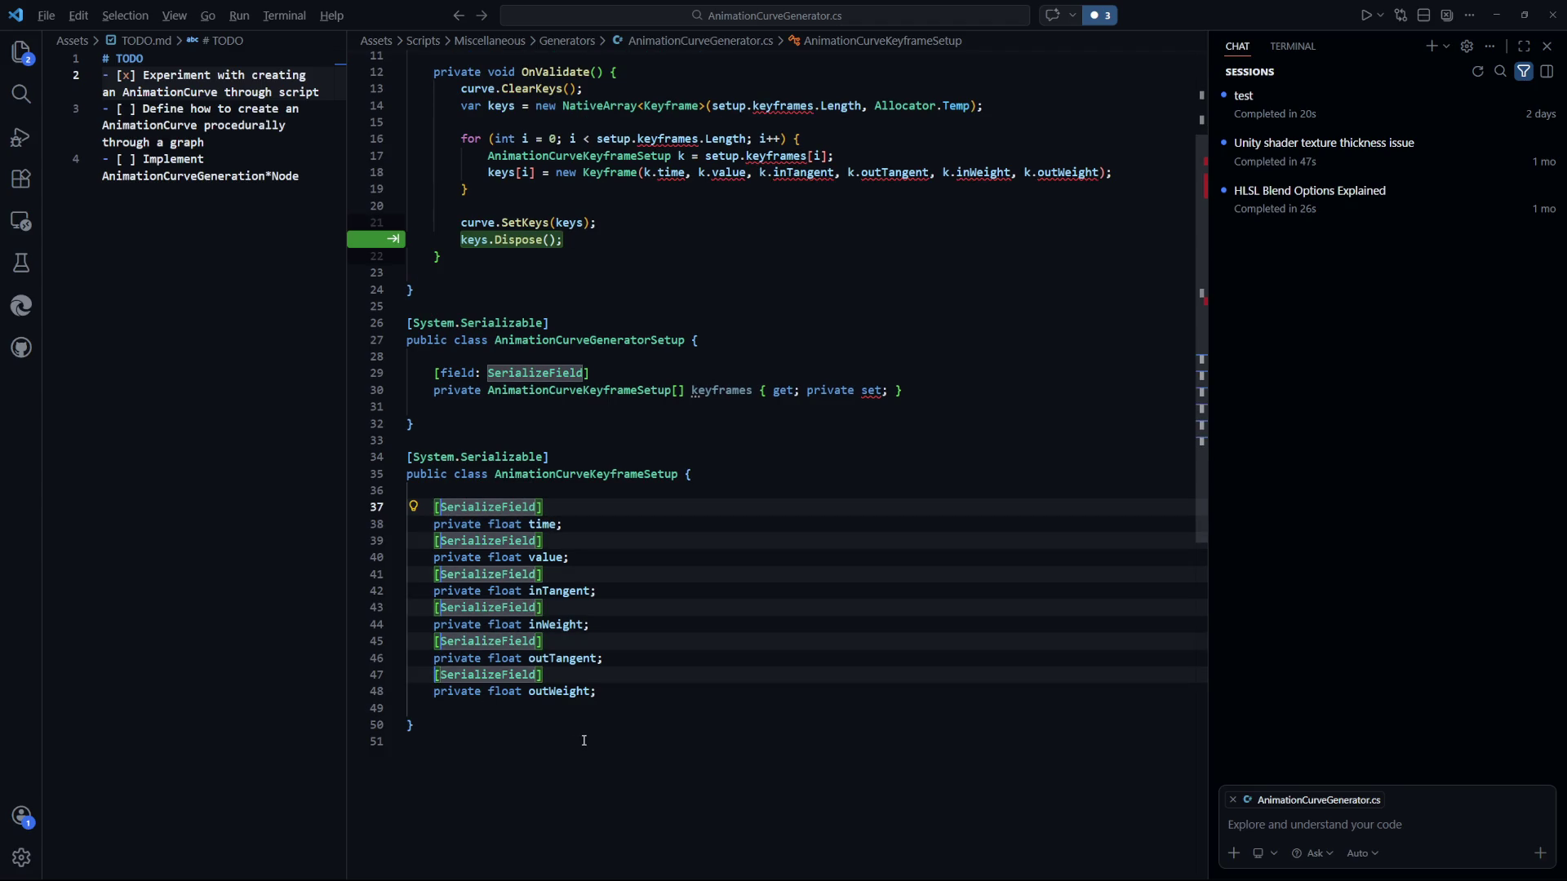
pyautogui.hotkey('ctrl', 'u')
pyautogui.keyDown('alt'); pyautogui.click(440, 675); pyautogui.keyUp('alt')
pyautogui.write('field:')
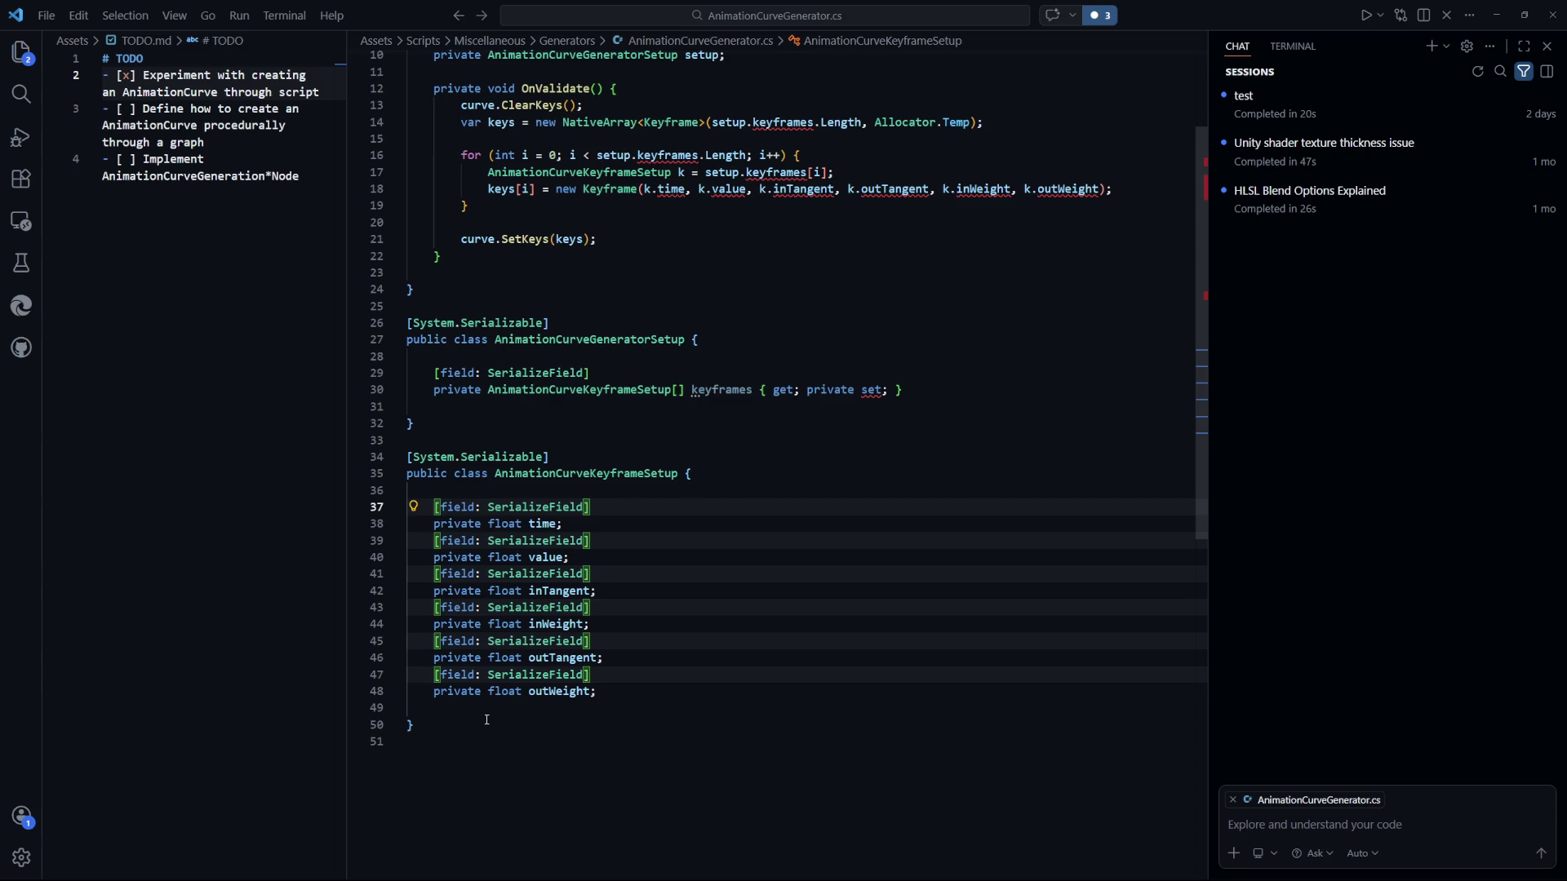
pyautogui.press('Down')
pyautogui.press('End')
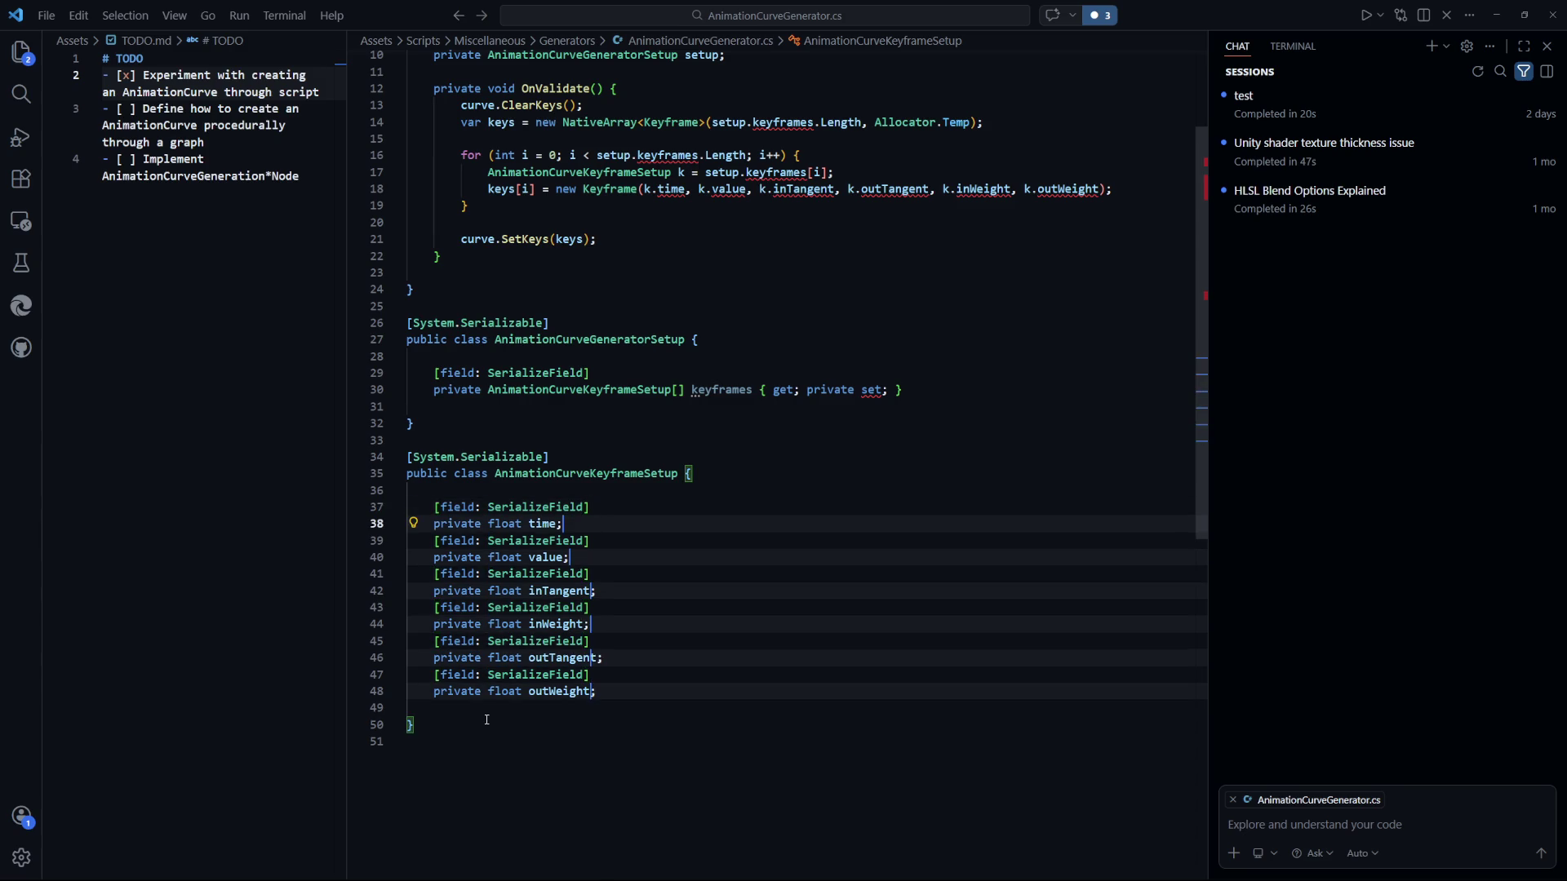
pyautogui.press('BackSpace')
pyautogui.write('{ get; private set; }')
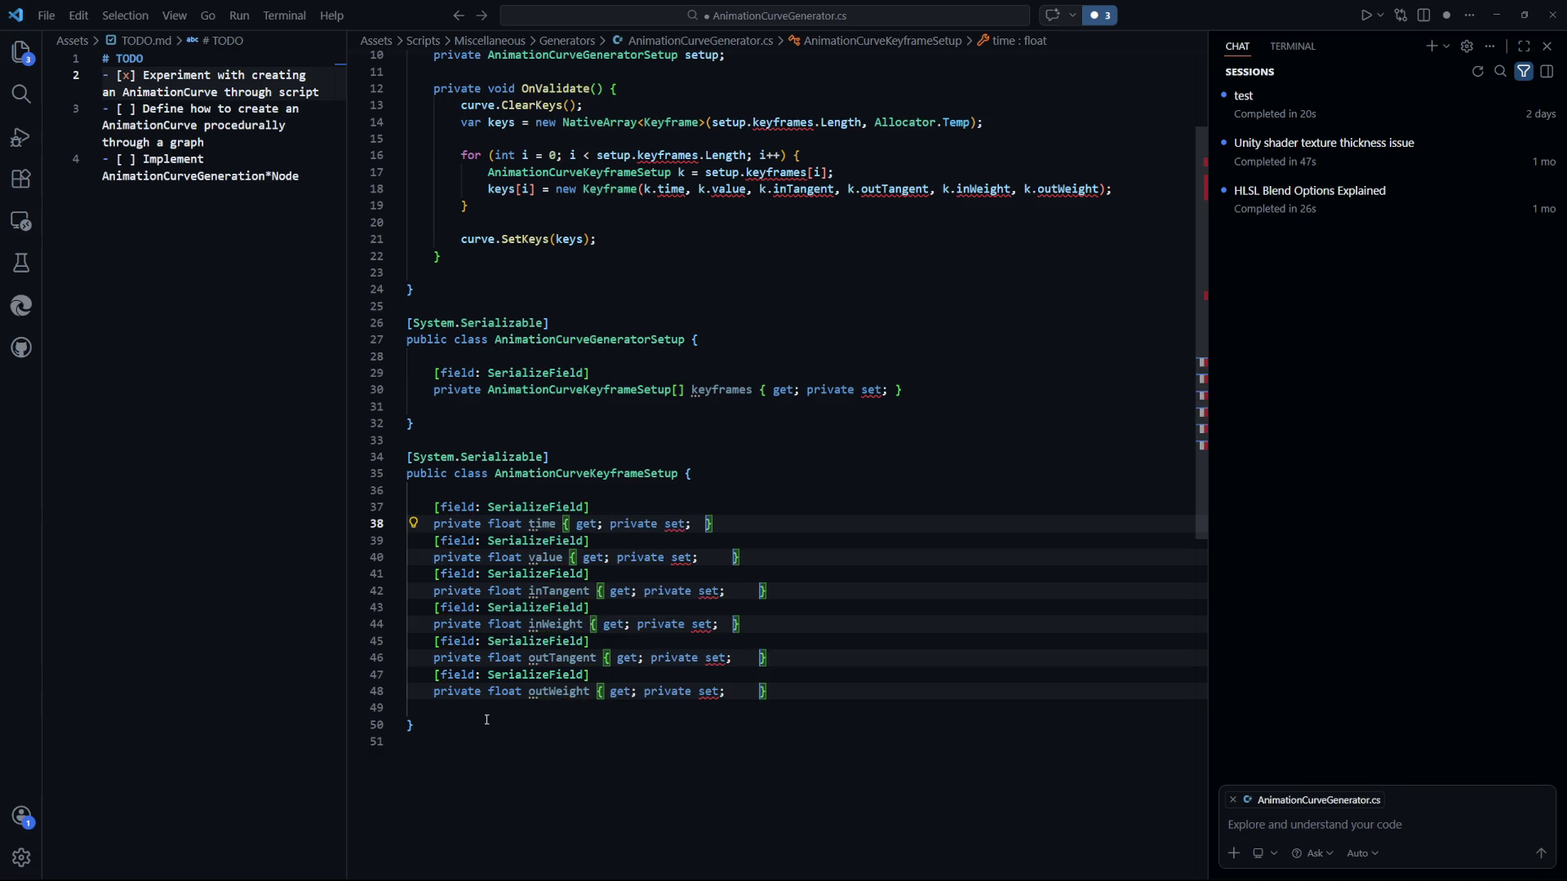
pyautogui.hotkey('ctrl', 's')
pyautogui.press('Escape')
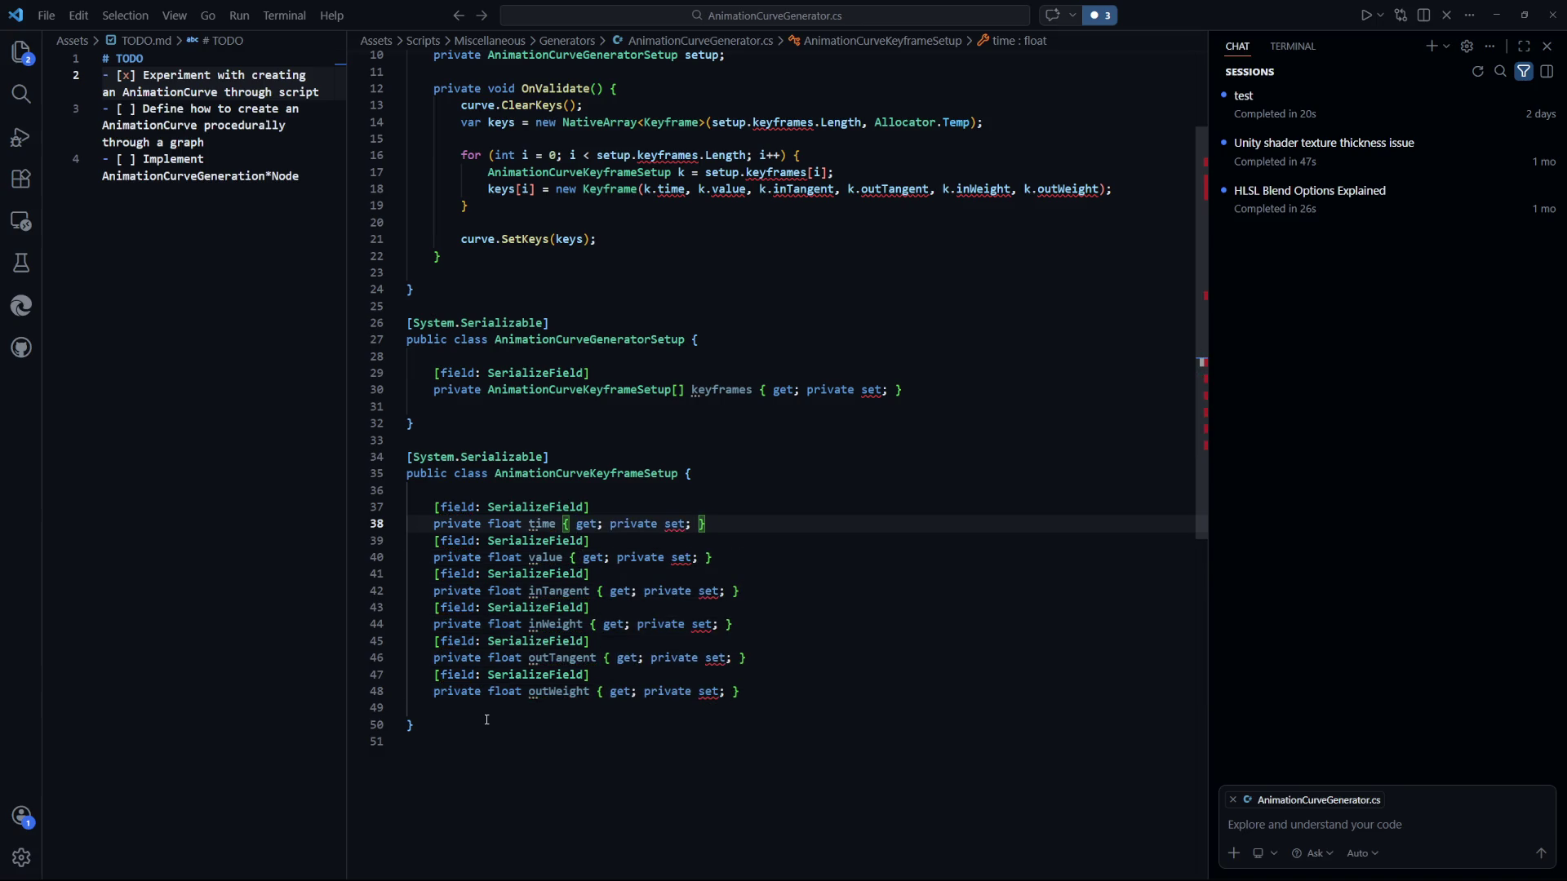
pyautogui.press('Down')
pyautogui.press('Down')
# Change all six keyframe properties from private to public.
pyautogui.moveTo(676, 523)
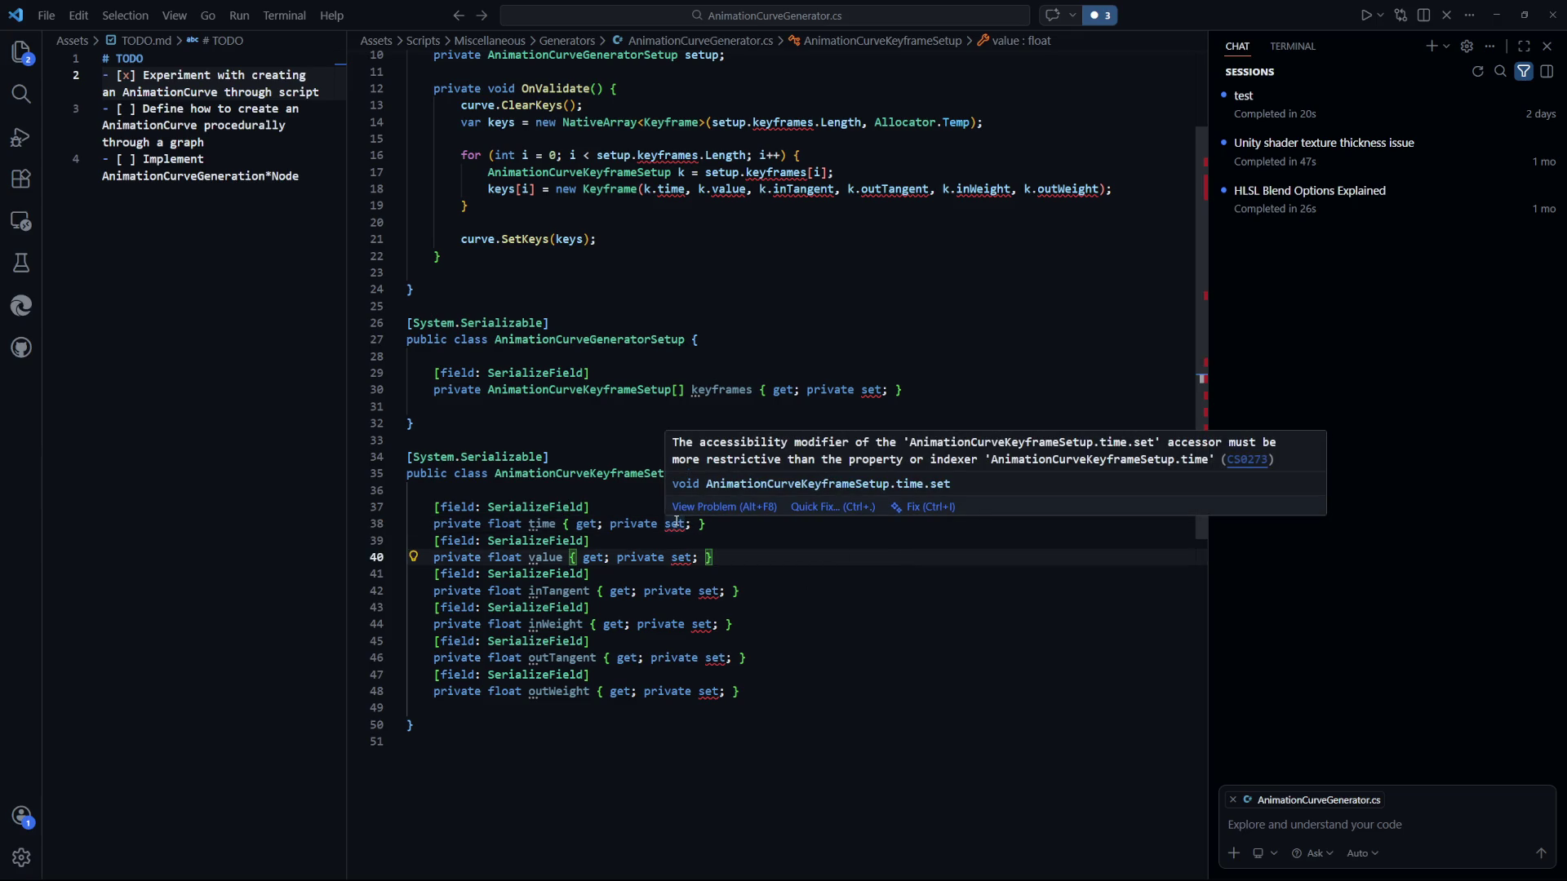
pyautogui.click(482, 523)
pyautogui.keyDown('alt'); pyautogui.click(483, 557); pyautogui.keyUp('alt')
pyautogui.keyDown('alt'); pyautogui.click(482, 591); pyautogui.keyUp('alt')
pyautogui.keyDown('alt'); pyautogui.click(483, 623); pyautogui.keyUp('alt')
pyautogui.keyDown('alt'); pyautogui.click(482, 657); pyautogui.keyUp('alt')
pyautogui.keyDown('alt'); pyautogui.click(482, 690); pyautogui.keyUp('alt')
pyautogui.hotkey('ctrl', 'BackSpace')
pyautogui.write('public')
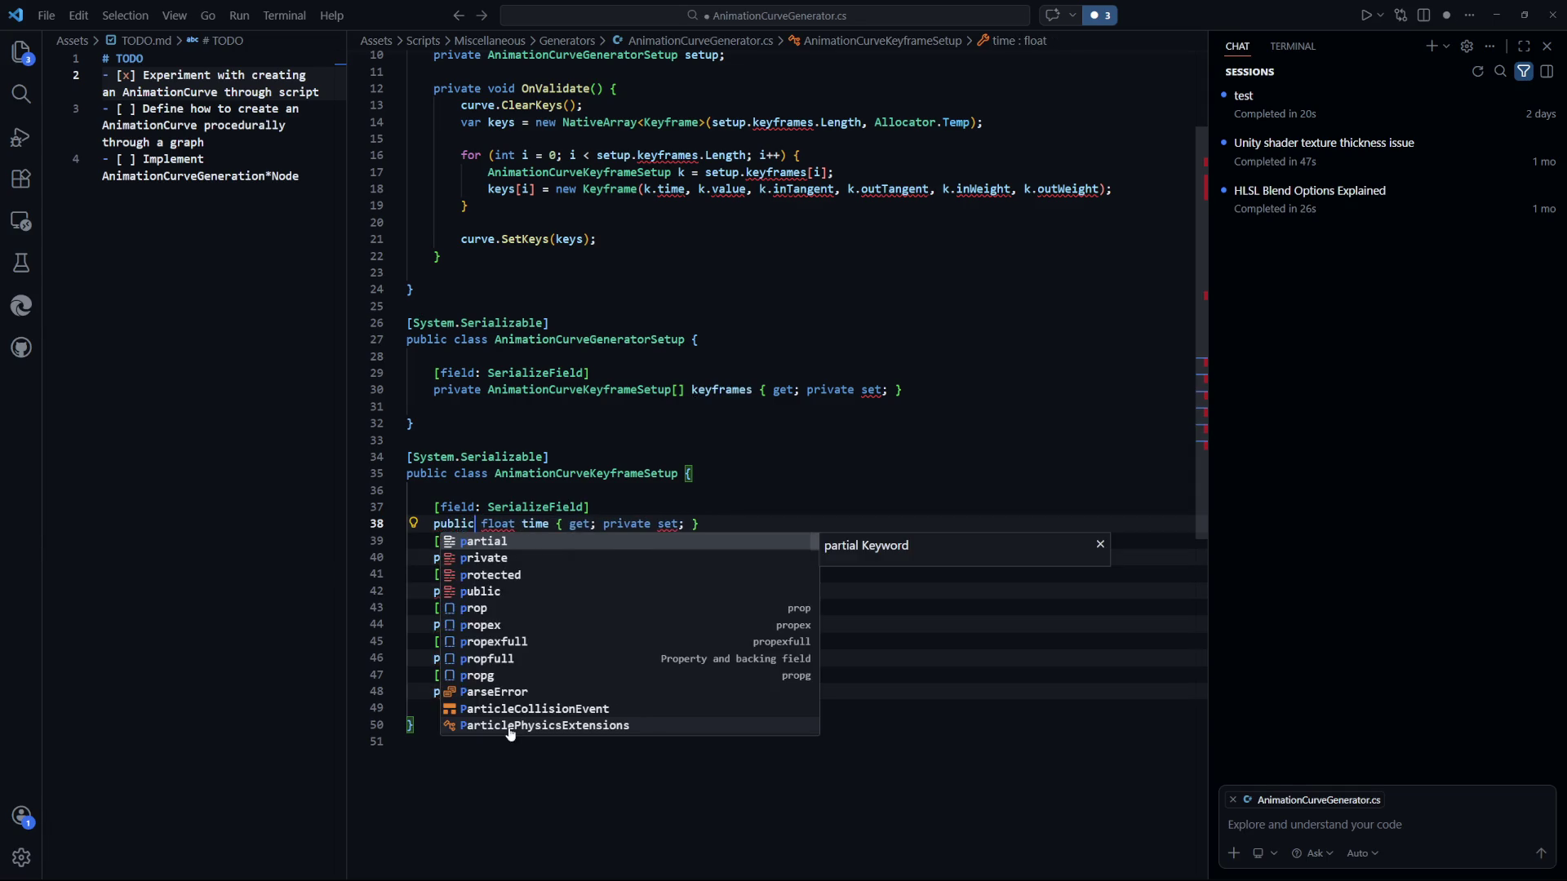
pyautogui.press('Escape')
pyautogui.press('Escape')
pyautogui.scroll(3, 915, 608)
pyautogui.click(823, 476)
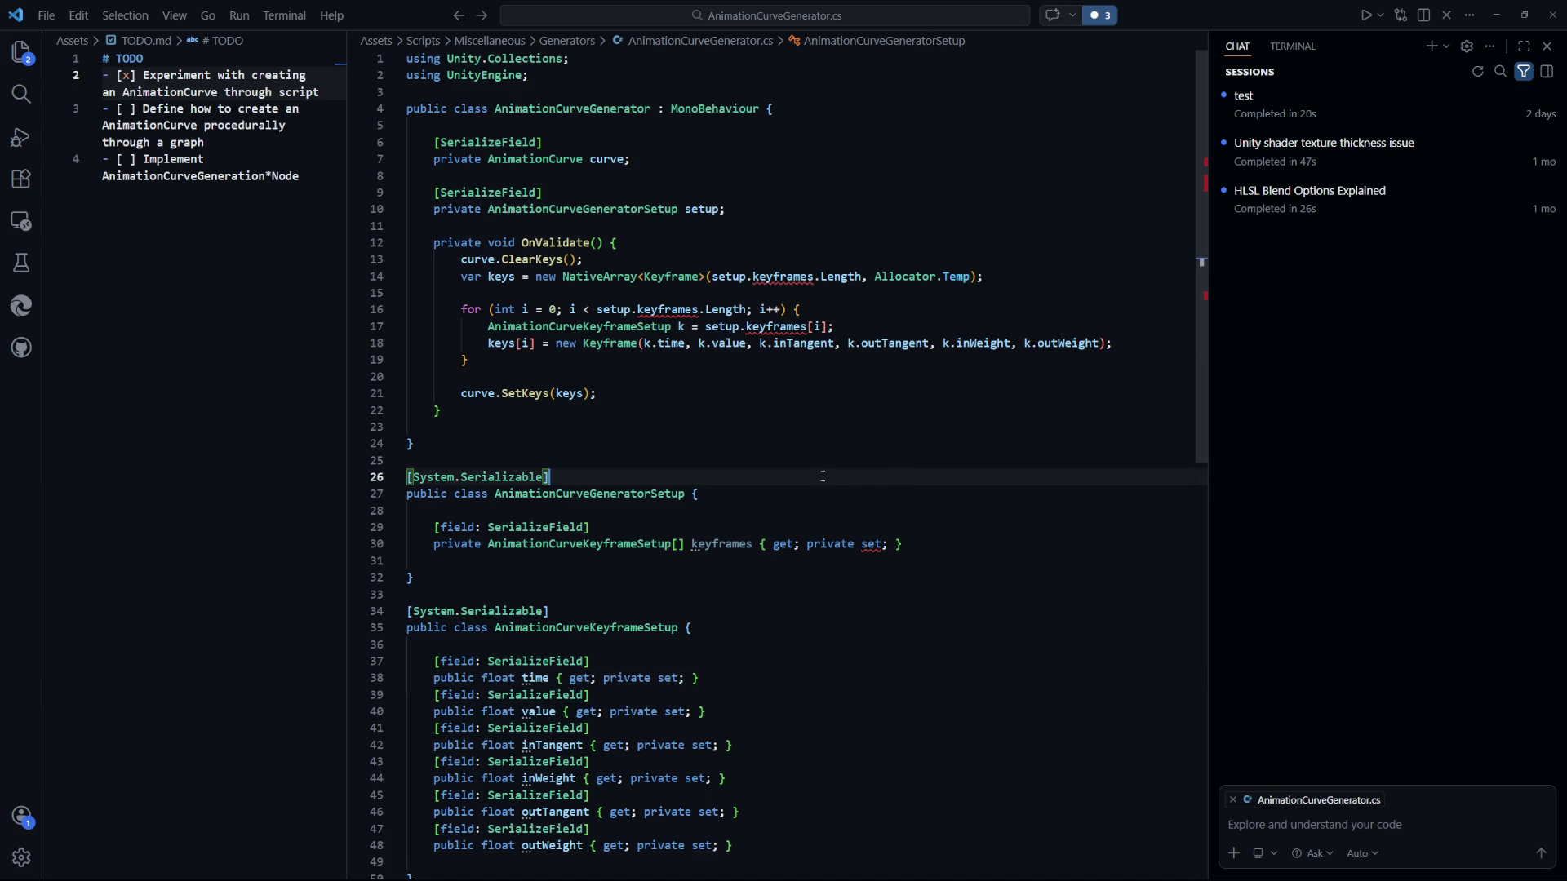
# Make the keyframes array public and return to Unity to recompile.
pyautogui.click(871, 408)
pyautogui.doubleClick(468, 550)
pyautogui.write('public')
pyautogui.click(626, 400)
pyautogui.moveTo(1140, 350); pyautogui.dragTo(413, 310)
pyautogui.click(416, 443)
pyautogui.hotkey('alt', 'Tab')
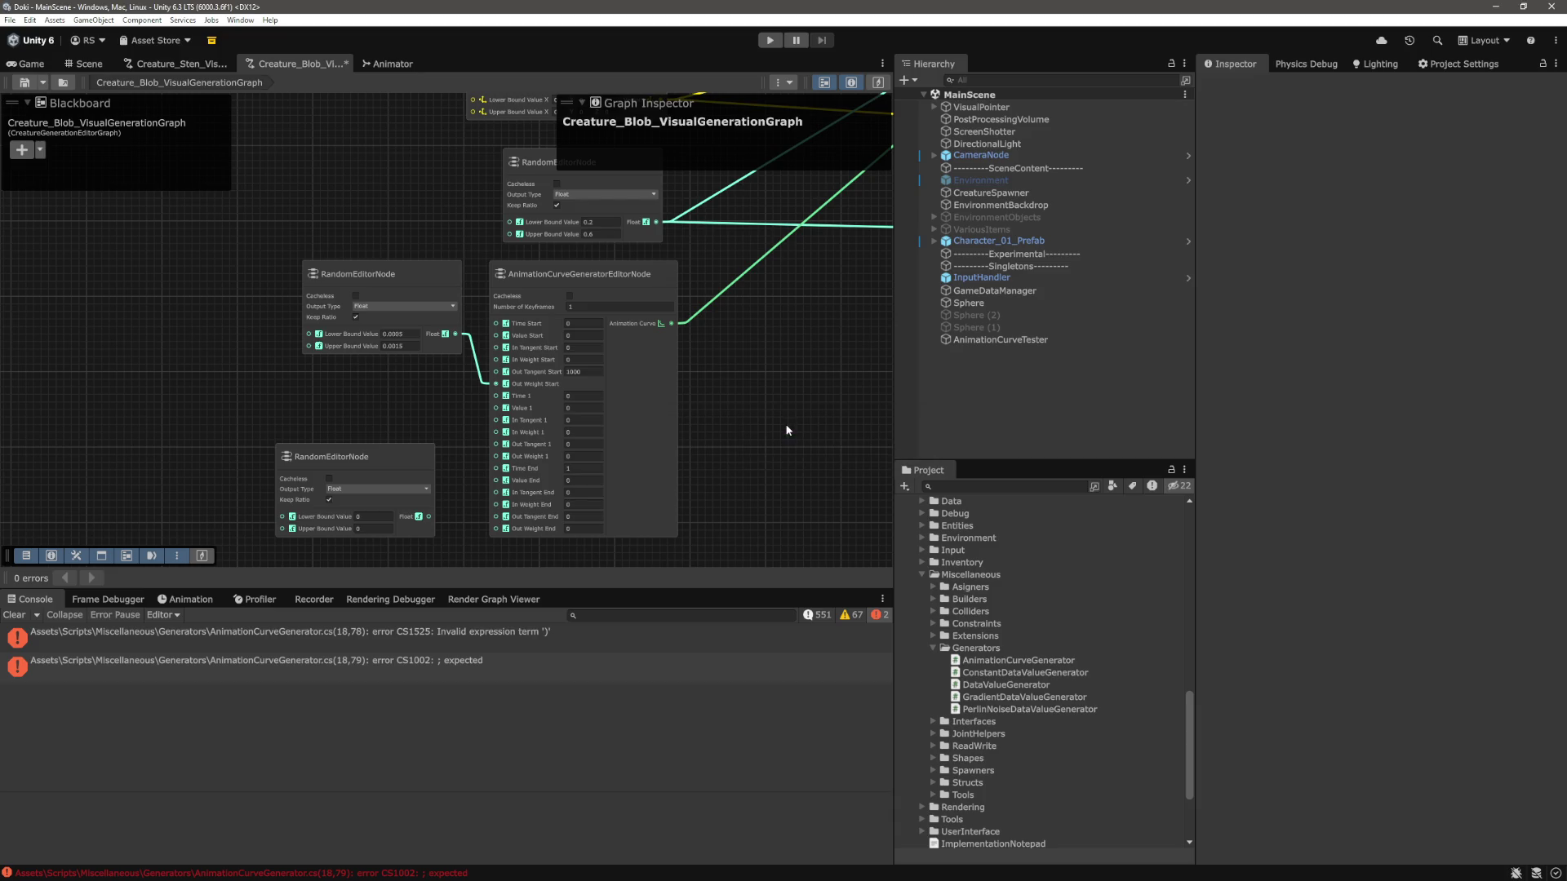
# Select AnimationCurveTester in the Hierarchy and show the Game view.
pyautogui.click(1000, 340)
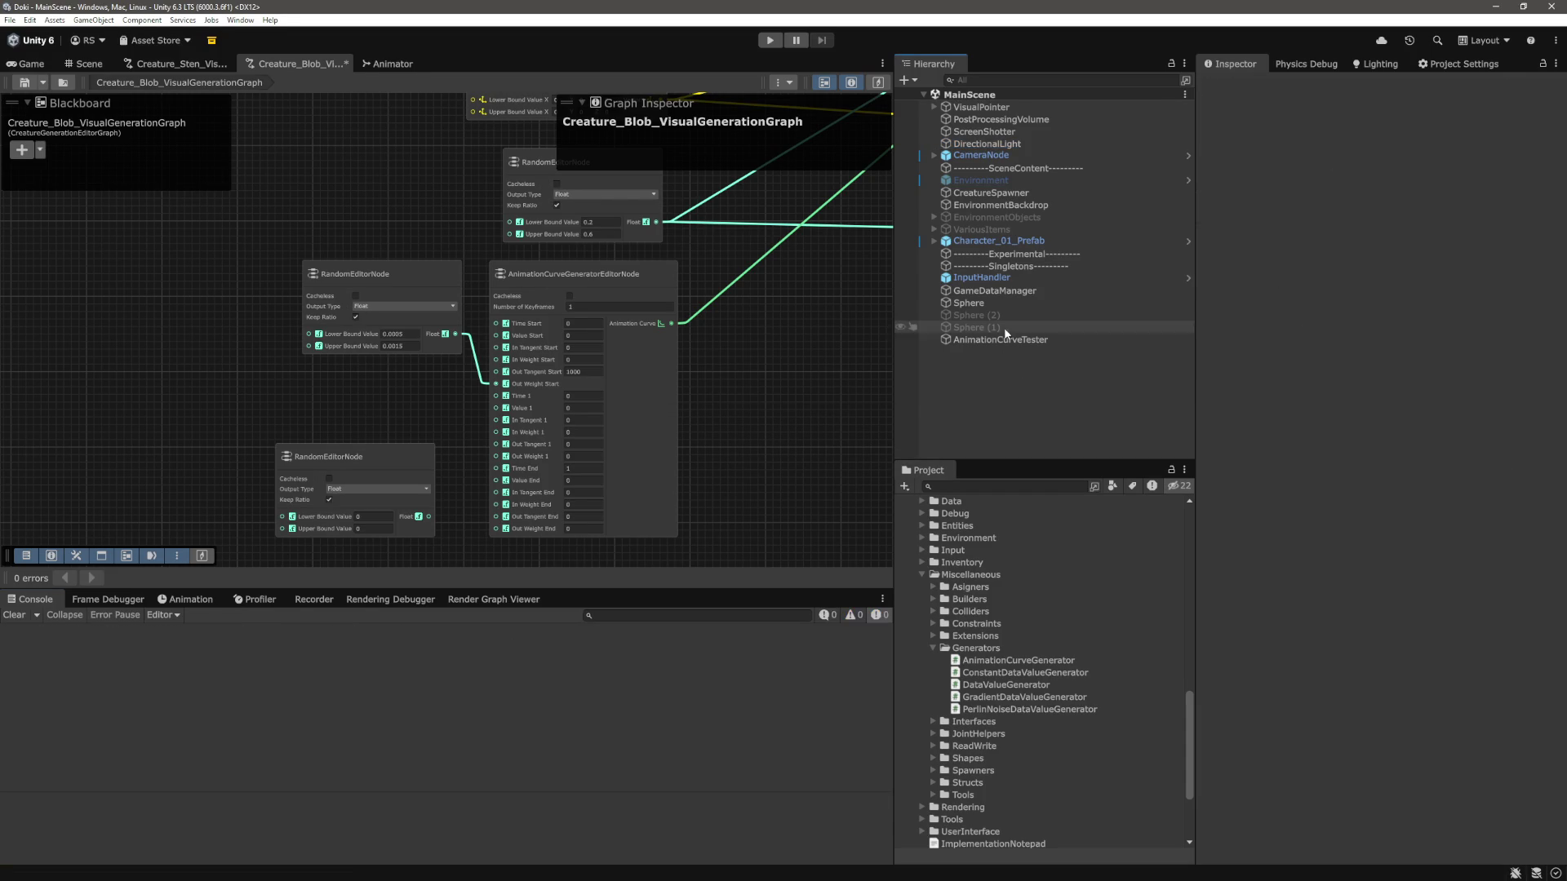
pyautogui.click(91, 64)
pyautogui.click(34, 65)
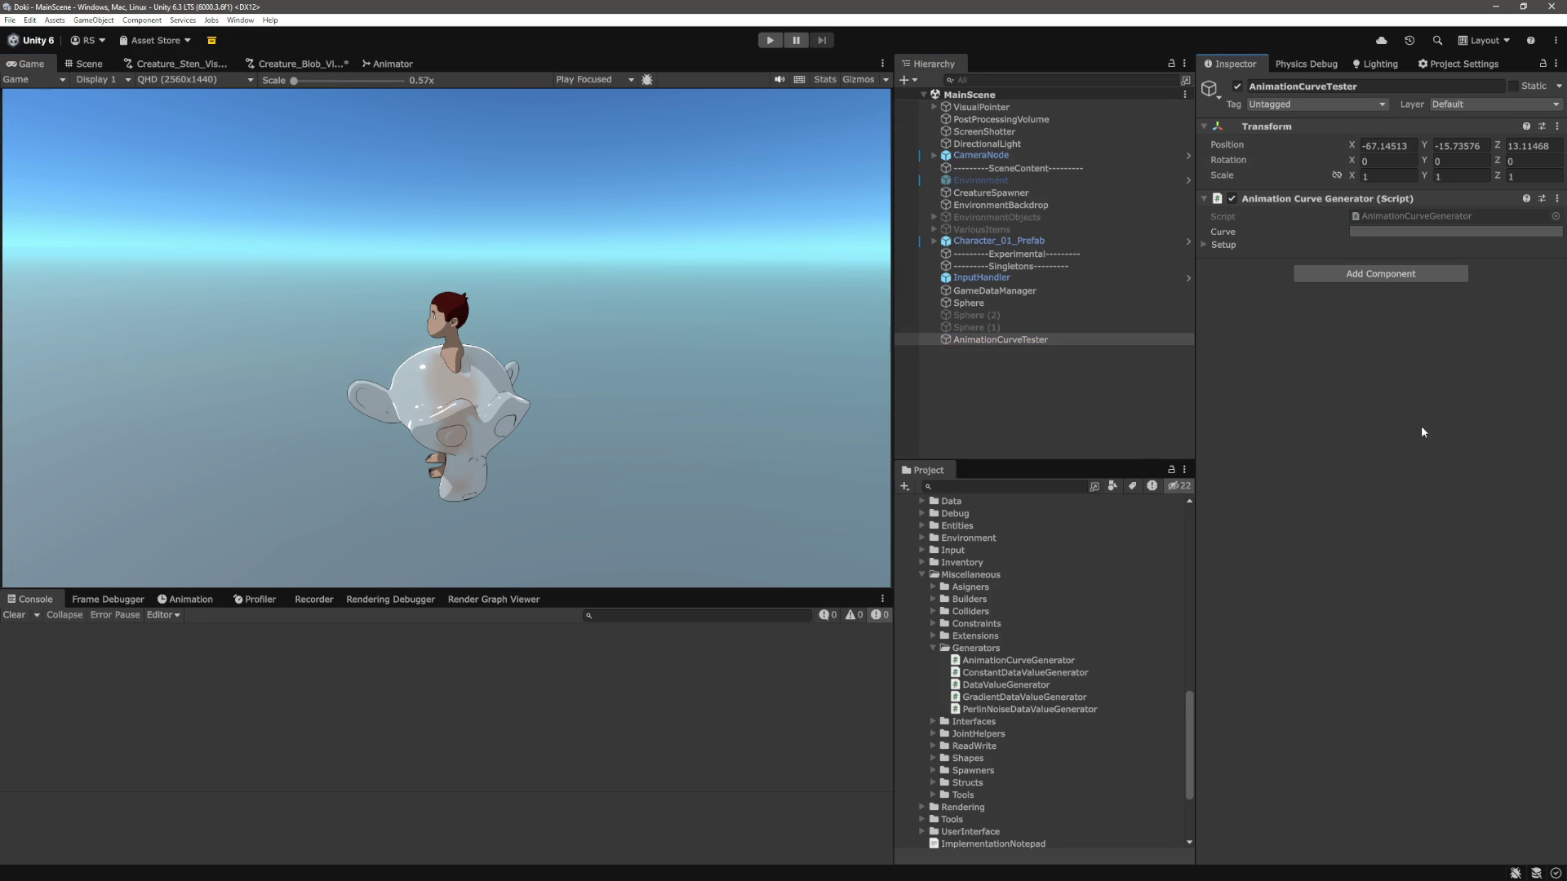
# Set the Keyframes list size to 3 and expand all three elements.
pyautogui.click(1435, 232)
pyautogui.press('Escape')
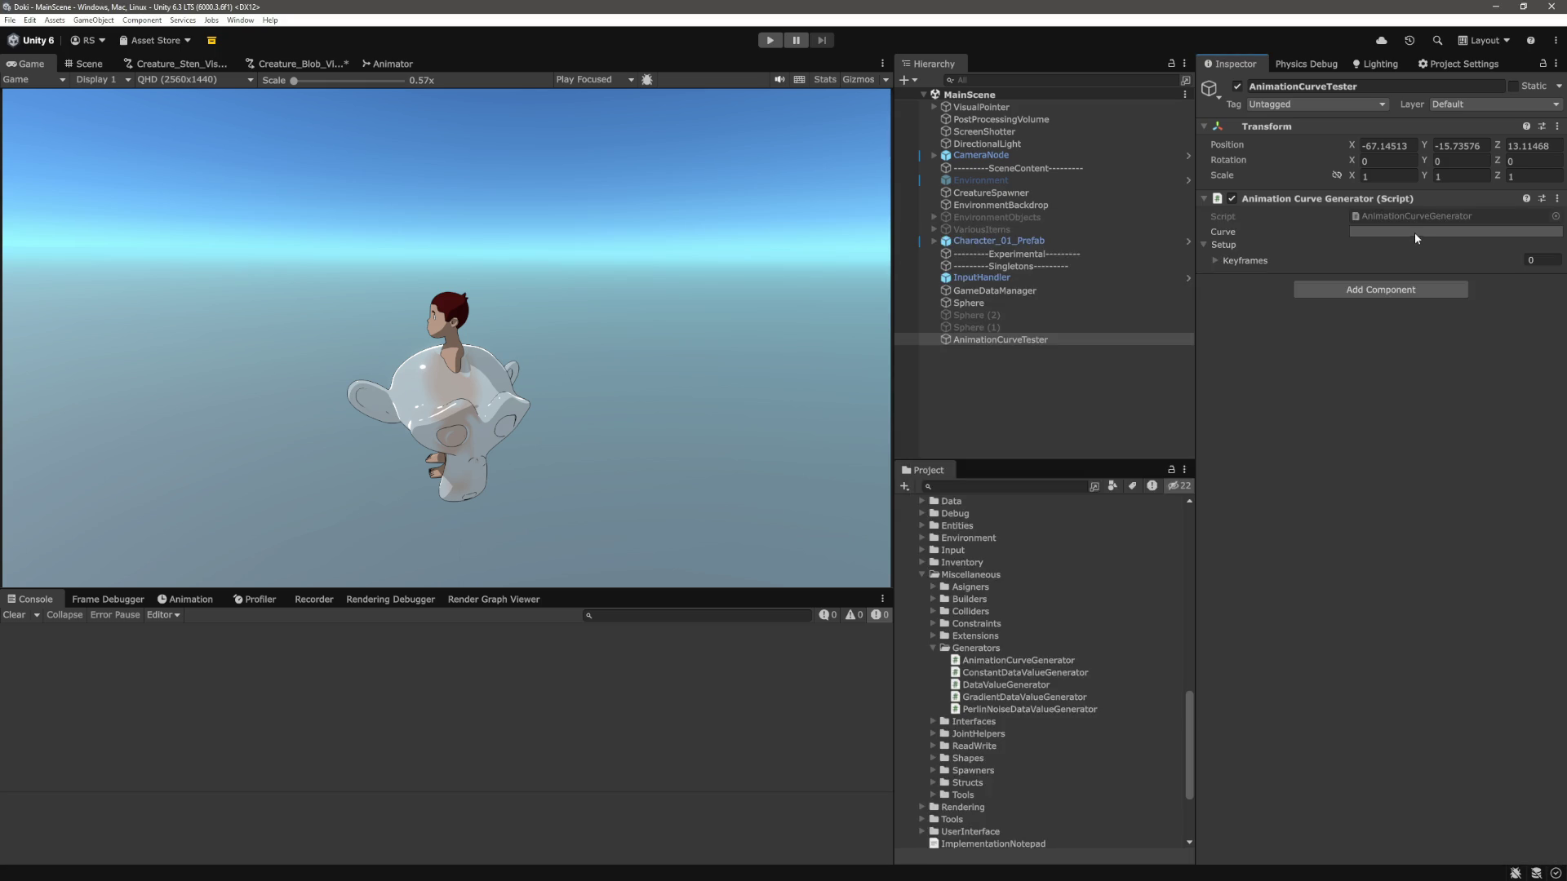
pyautogui.click(1222, 261)
pyautogui.click(1543, 261)
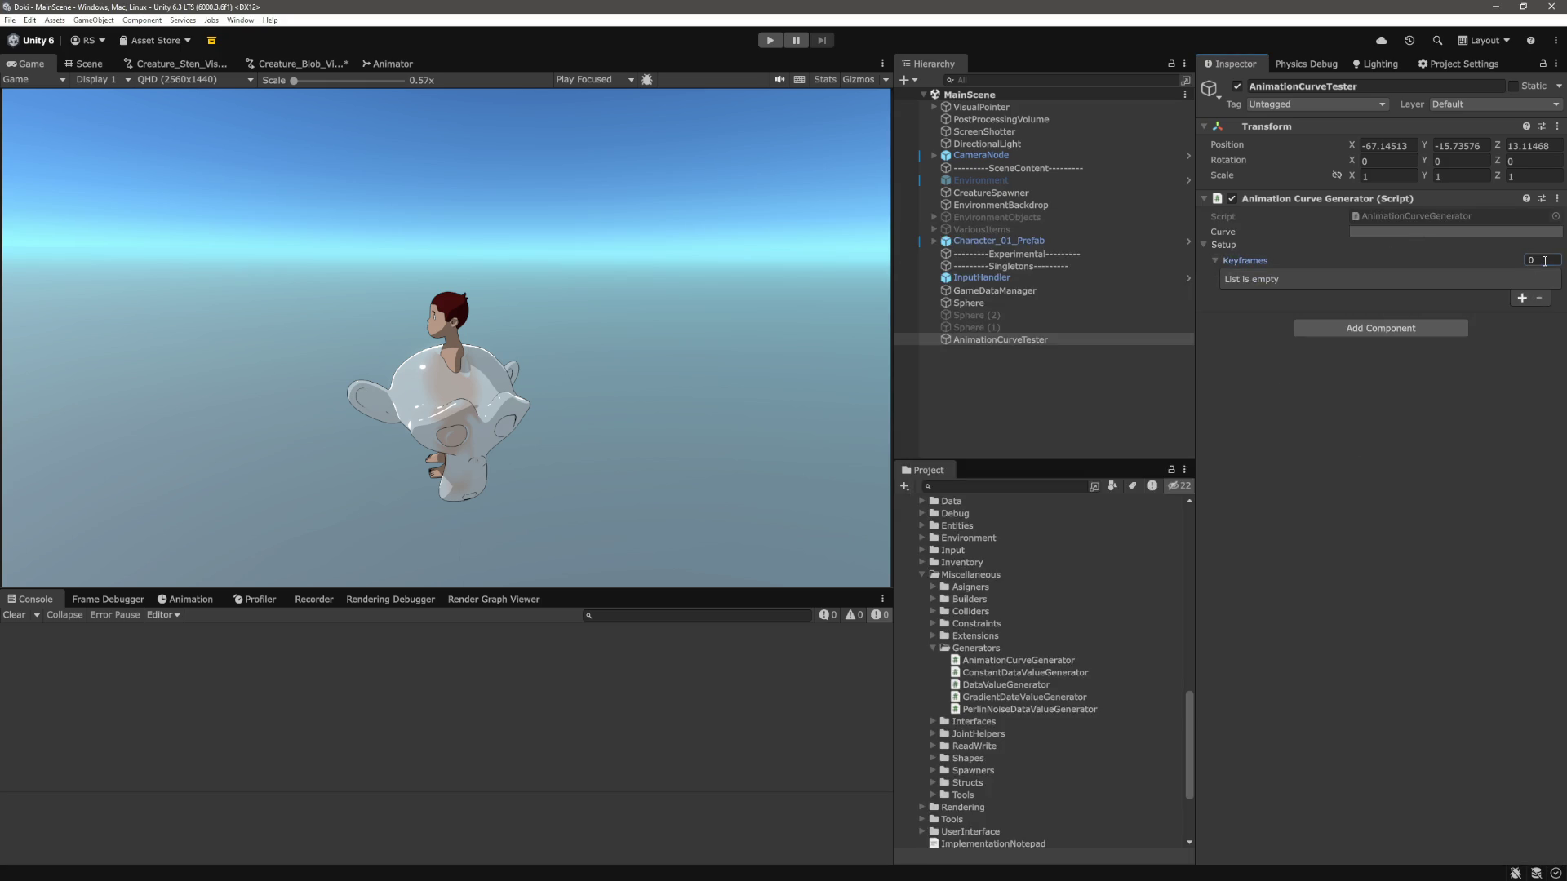
pyautogui.write('3')
pyautogui.press('Return')
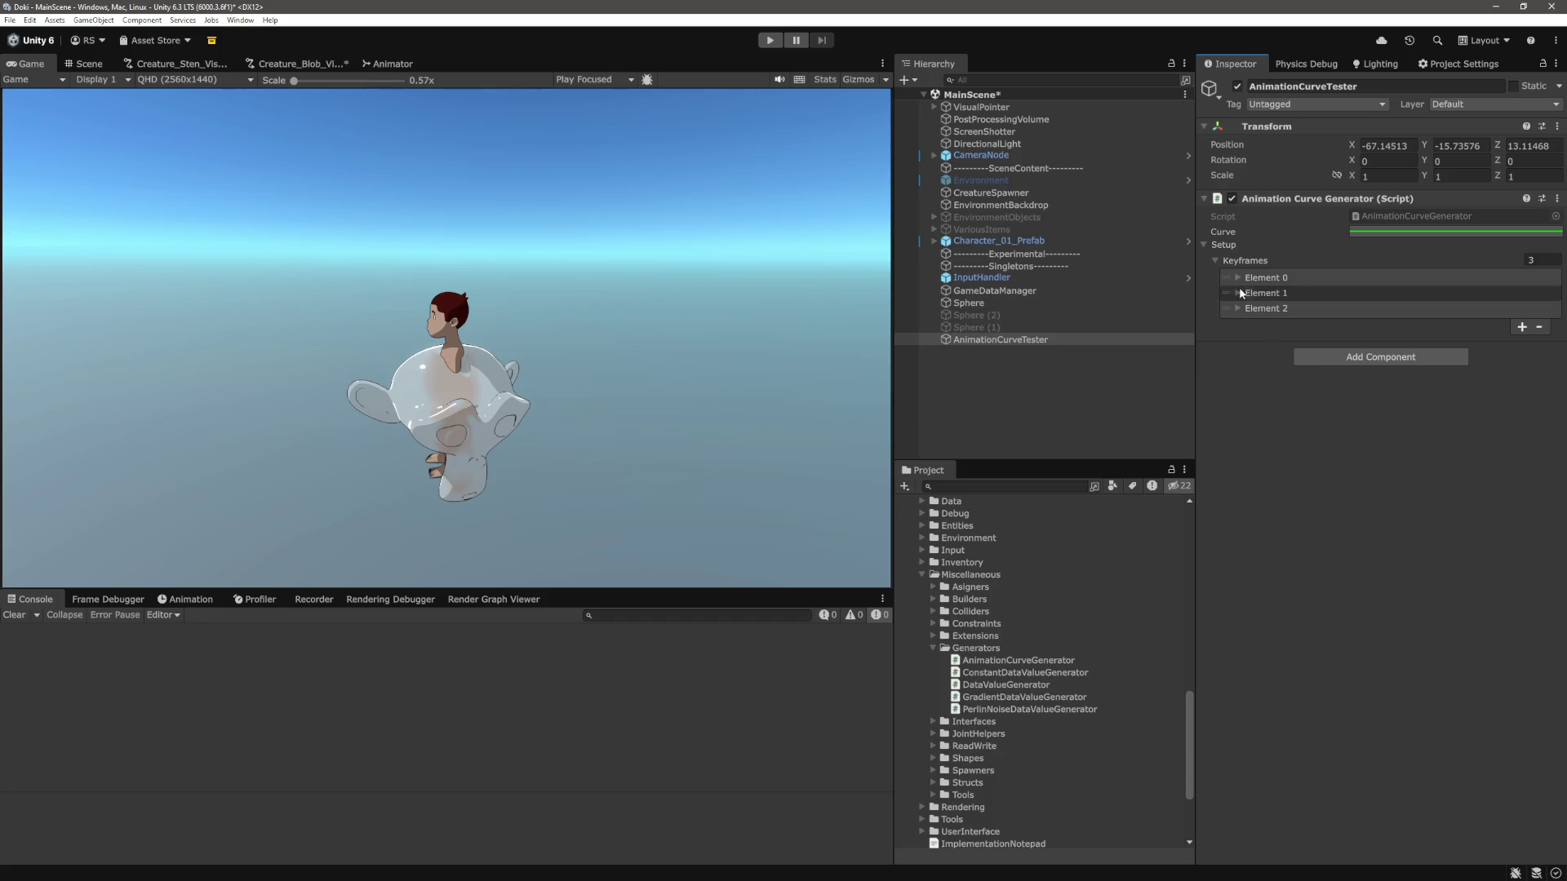
pyautogui.click(1239, 277)
pyautogui.click(1237, 378)
pyautogui.click(1238, 478)
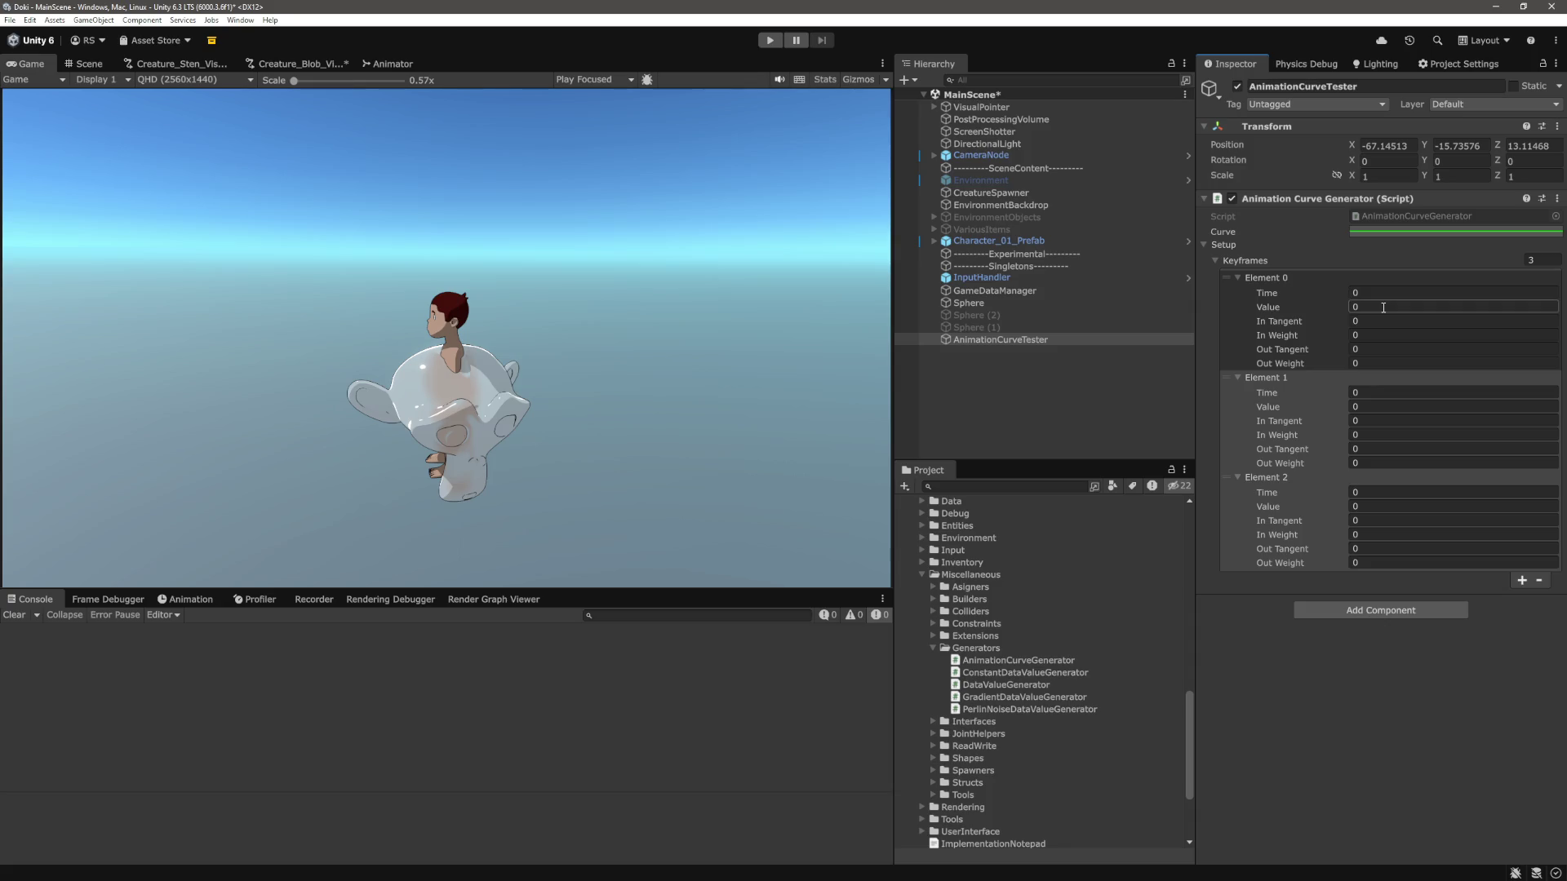
# Set the last key's Time to 1, the middle key to Time 0.5 and Value 1, then preview the curve.
pyautogui.write('1')
pyautogui.press('Return')
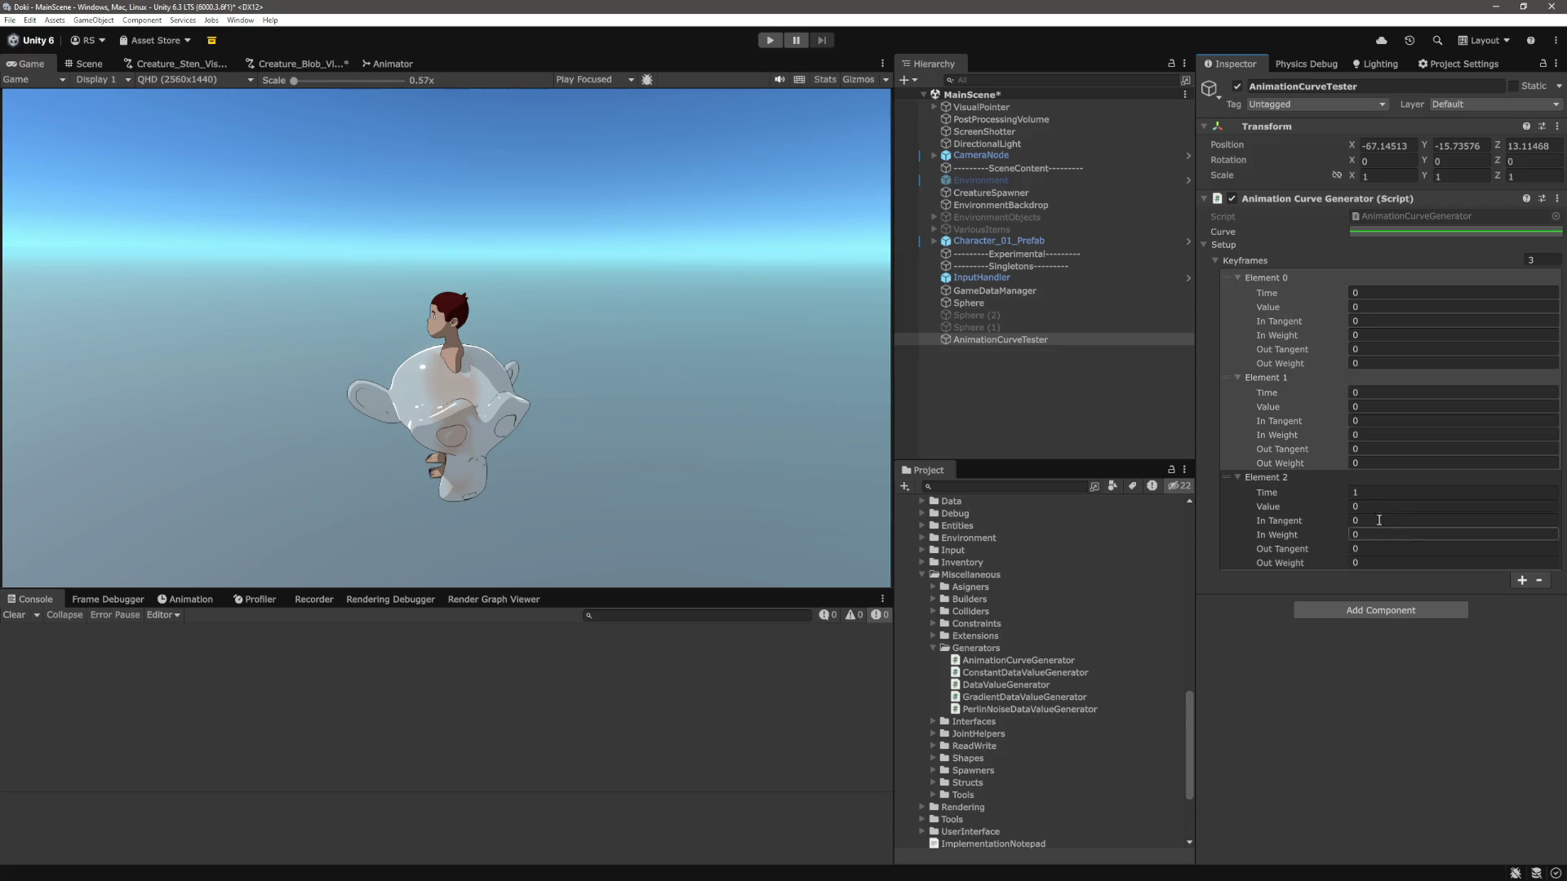
pyautogui.click(1385, 392)
pyautogui.click(1385, 392)
pyautogui.write('.5')
pyautogui.press('Tab')
pyautogui.write('1')
pyautogui.press('Return')
pyautogui.click(1412, 232)
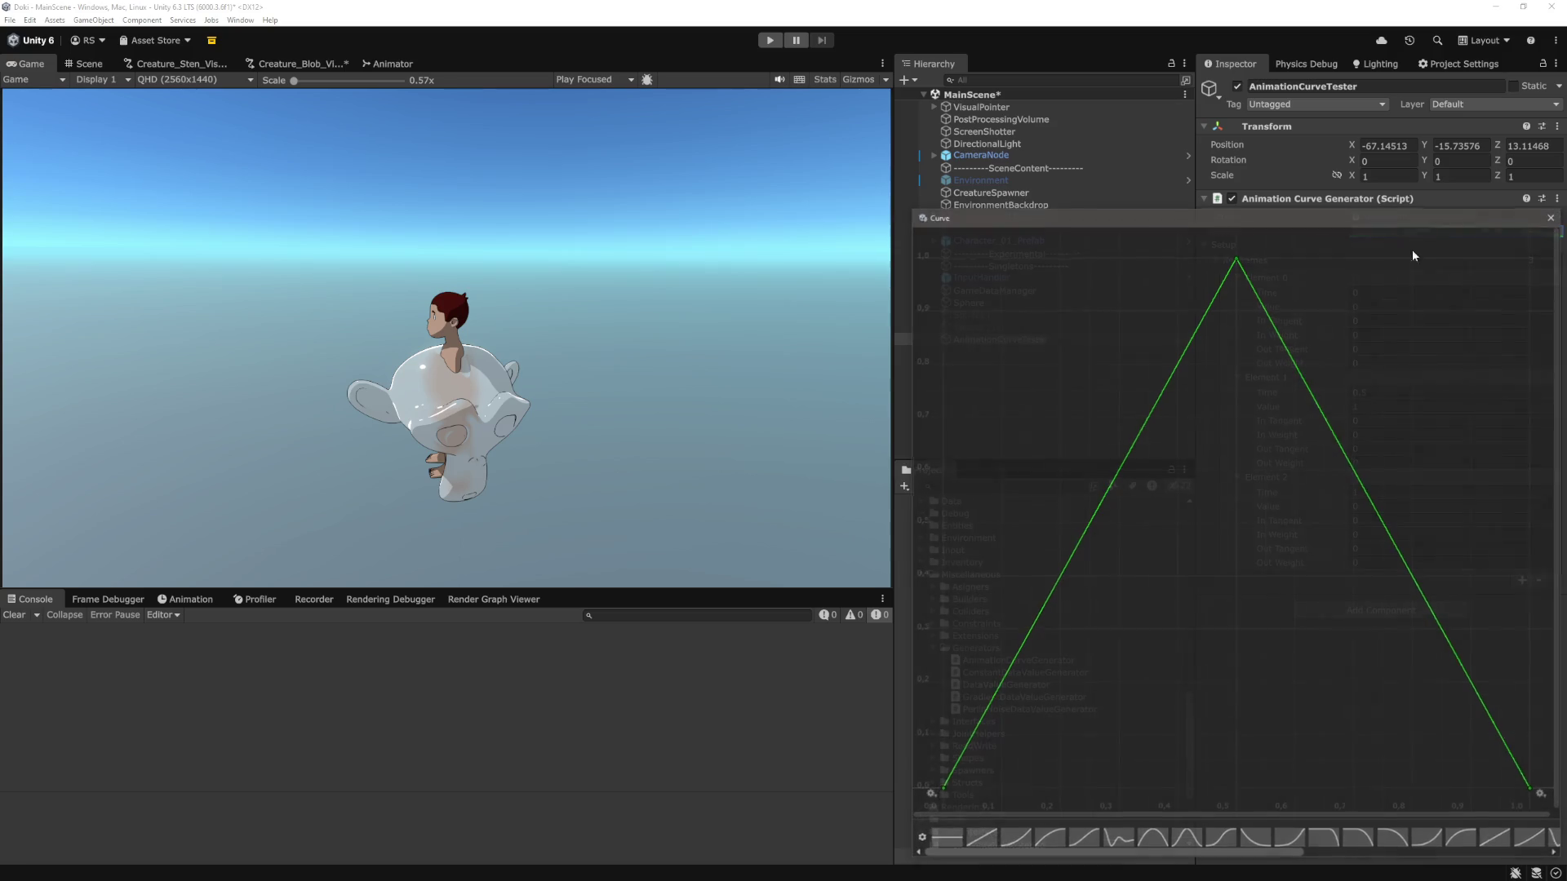
# Review the triangle in the Curve editor, close it, and switch back to AnimationCurveGenerator.cs.
pyautogui.click(1396, 677)
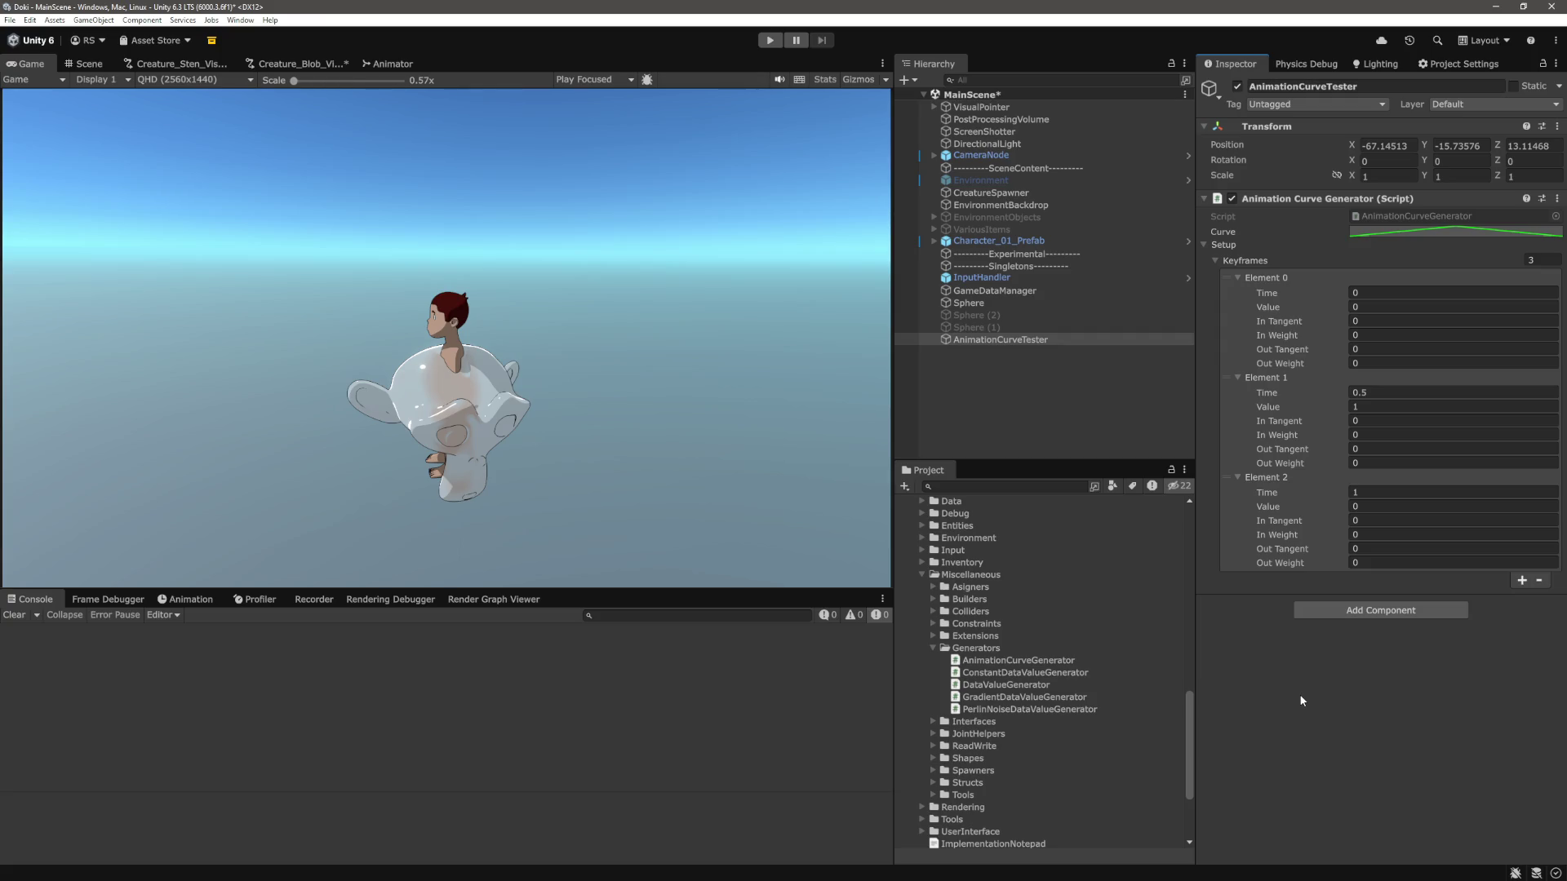
pyautogui.click(1450, 240)
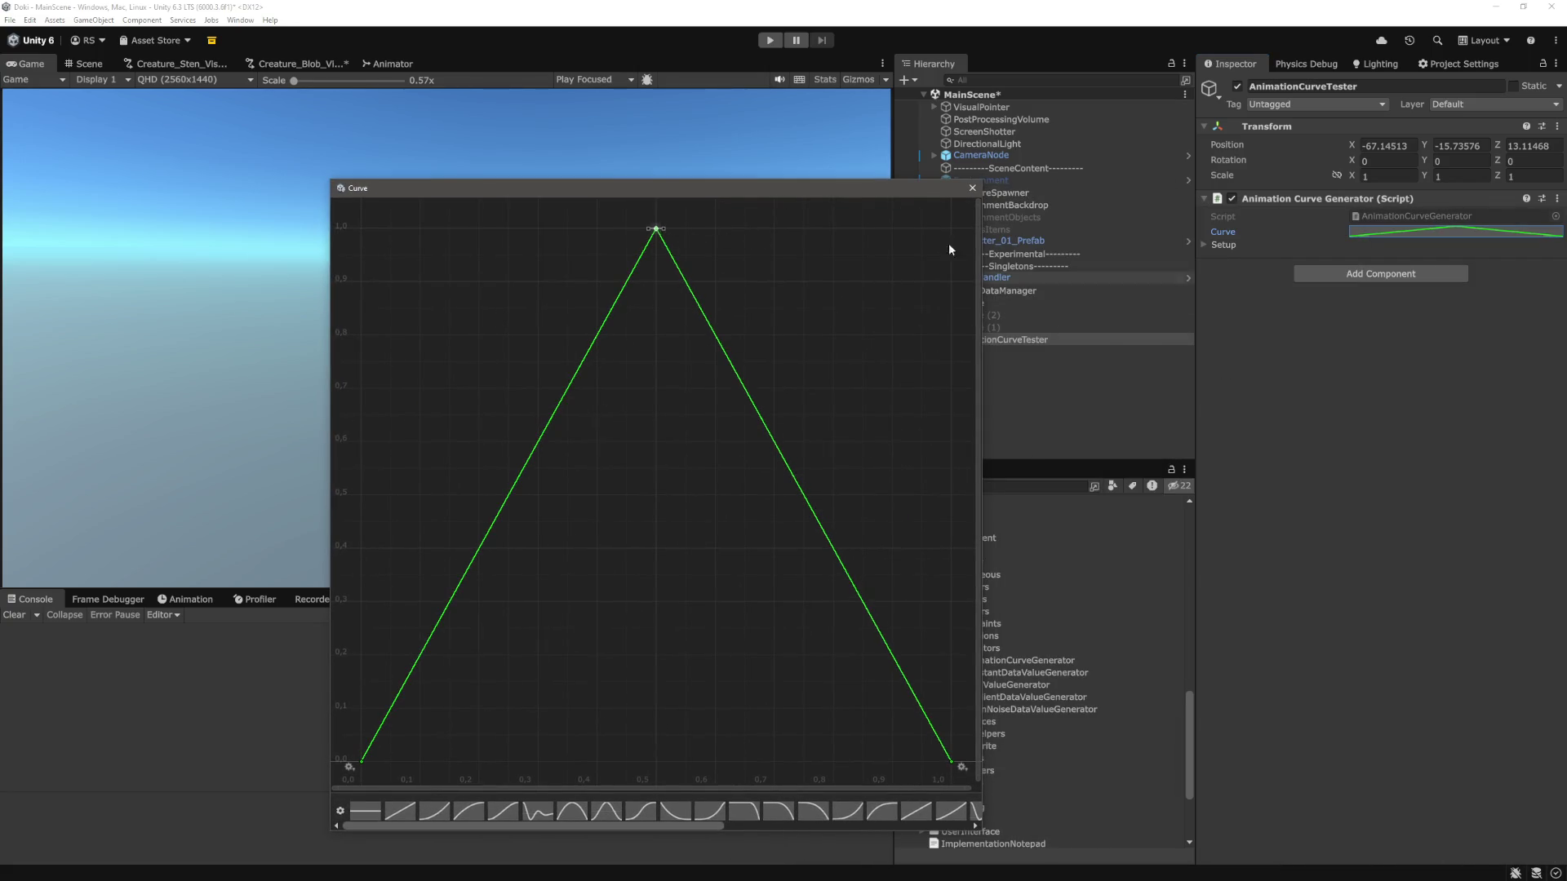
pyautogui.click(973, 188)
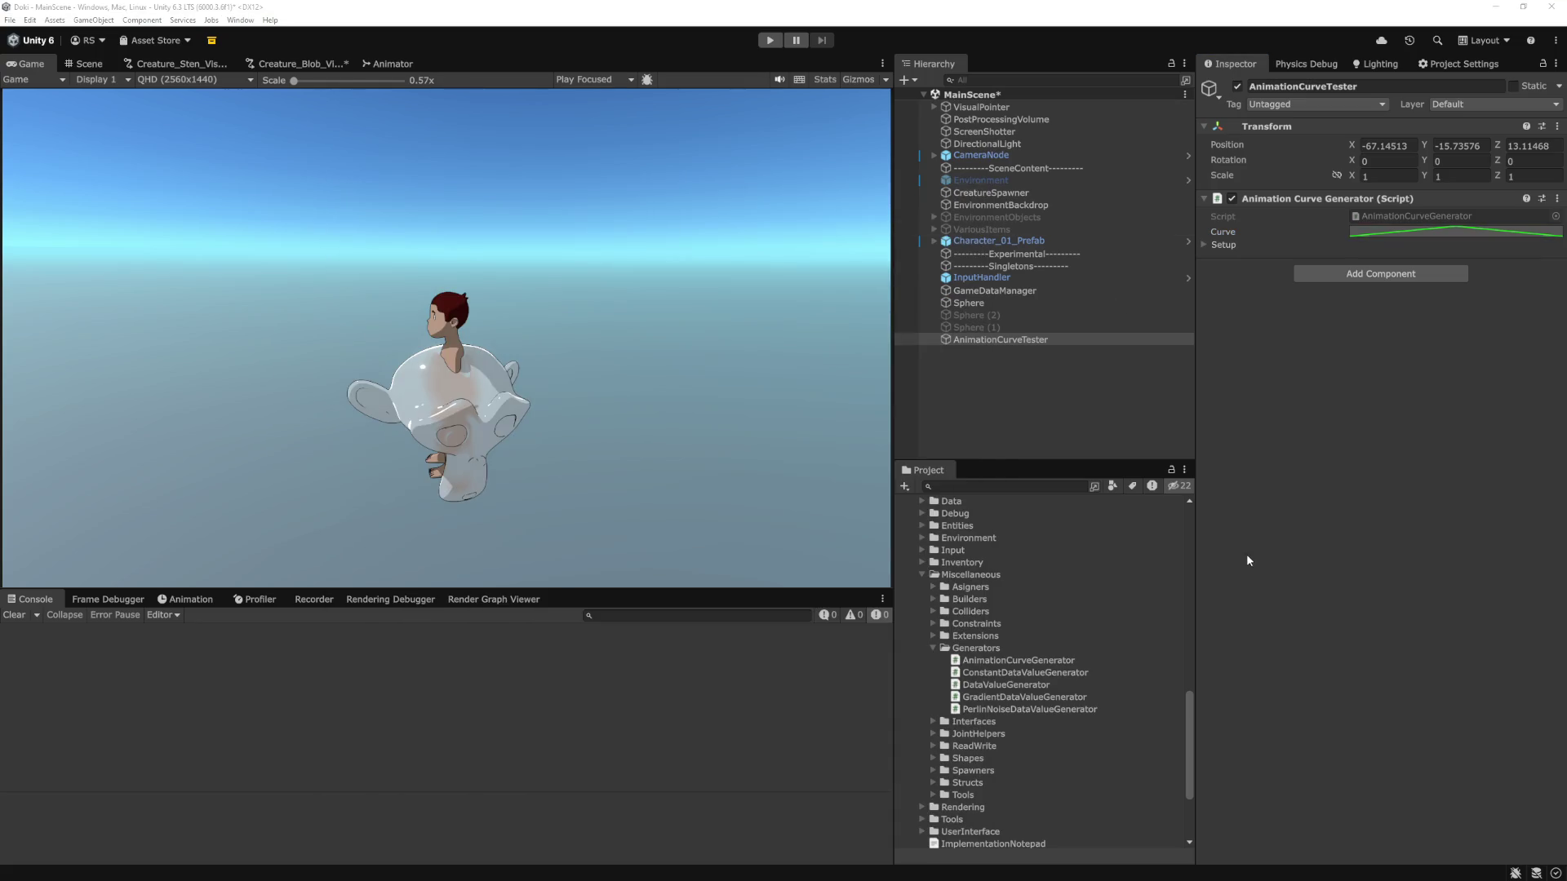
pyautogui.hotkey('alt', 'Tab')
pyautogui.click(850, 495)
pyautogui.scroll(3, 936, 579)
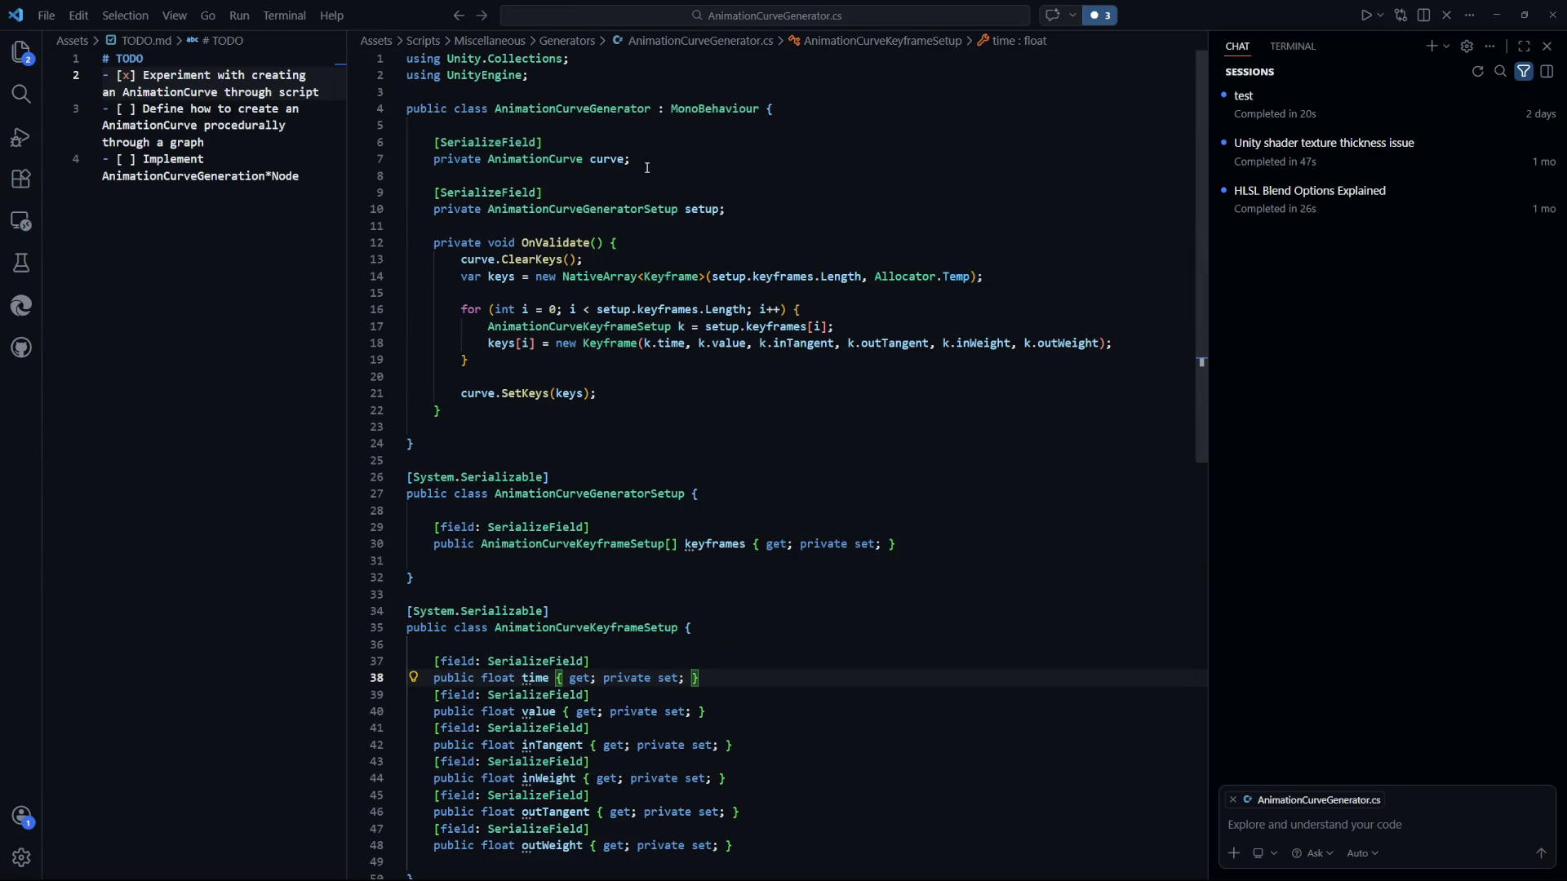
# Duplicate the serialized AnimationCurve field and its attribute on lines 6–7 below, separated by a blank line.
pyautogui.click(655, 141)
pyautogui.click(717, 169)
pyautogui.hotkey('shift', 'Up')
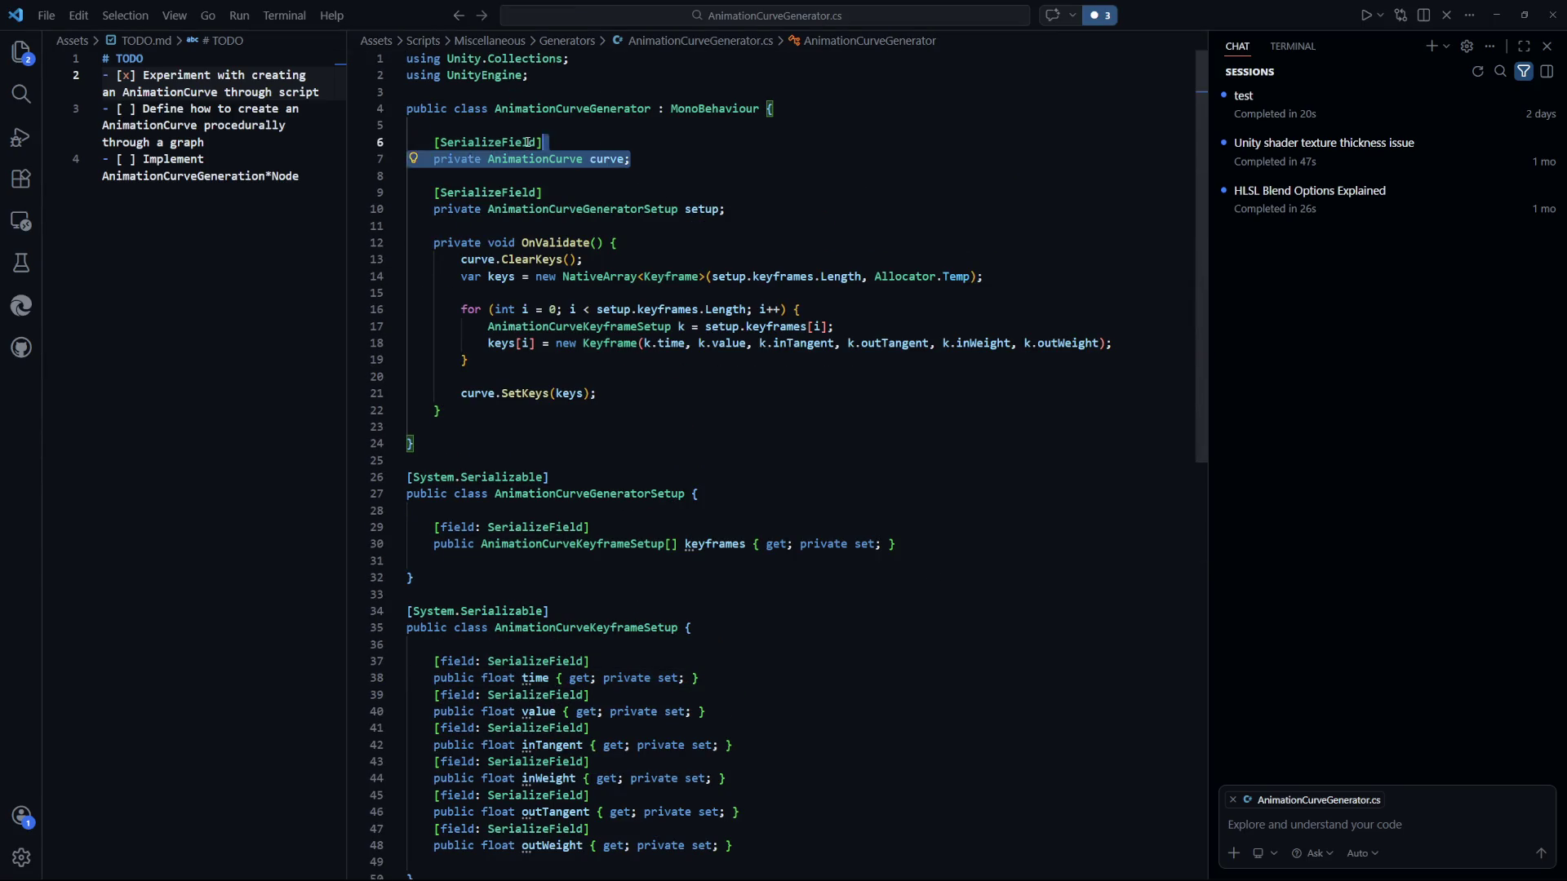
pyautogui.hotkey('shift', 'Home')
pyautogui.hotkey('ctrl', 'c')
pyautogui.press('End')
pyautogui.press('Return')
pyautogui.press('Return')
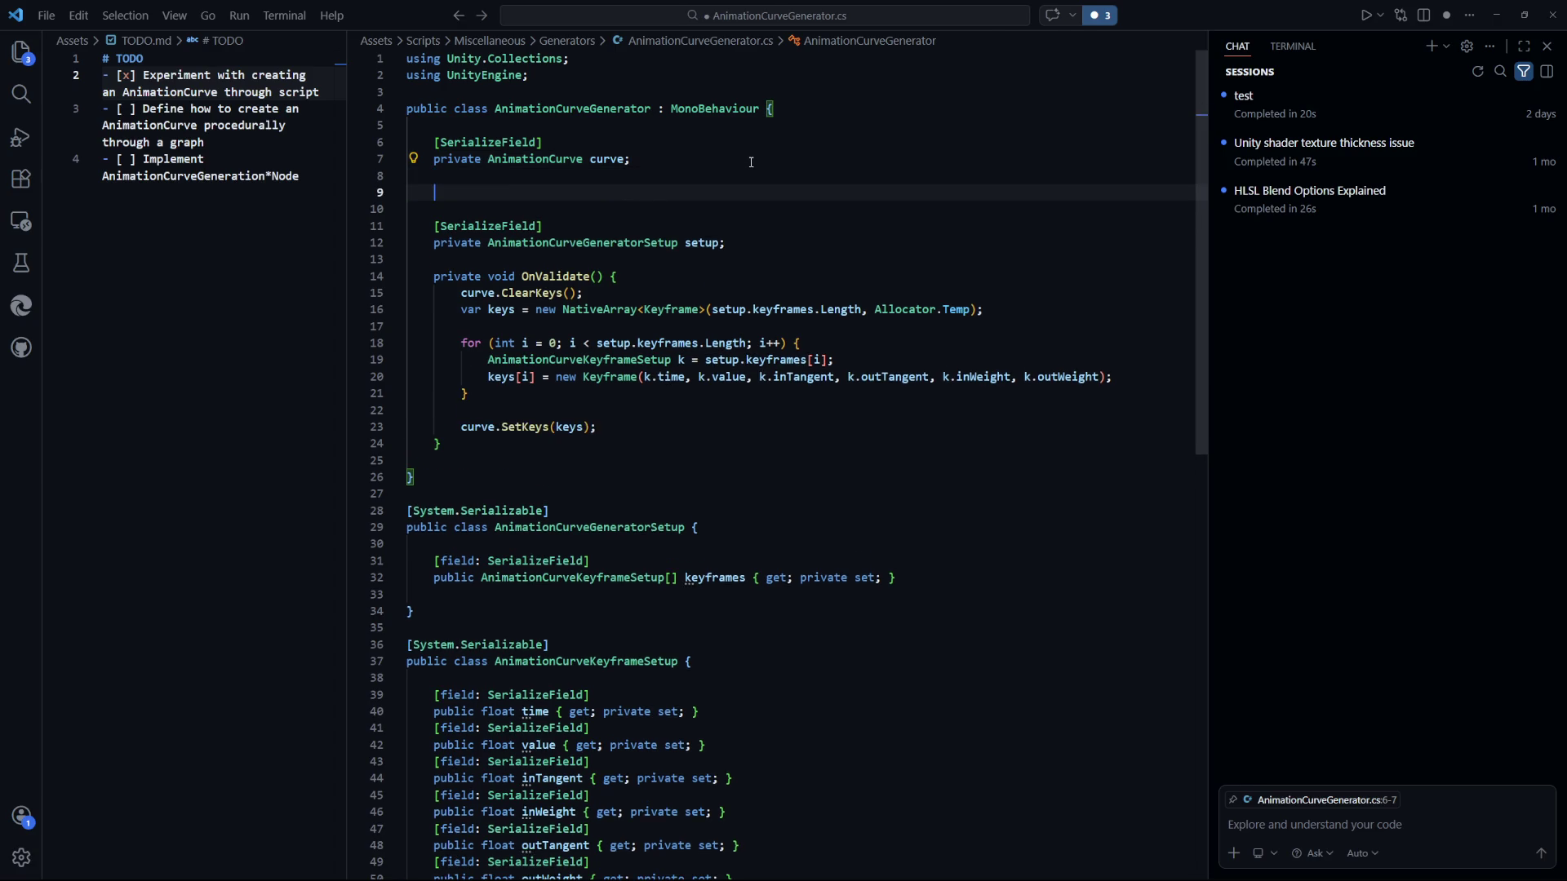
pyautogui.hotkey('ctrl', 'v')
# Rename the duplicated field to playCurve, save, and return to Unity.
pyautogui.doubleClick(594, 209)
pyautogui.write('playCurve')
pyautogui.click(815, 427)
pyautogui.hotkey('alt', 'Tab')
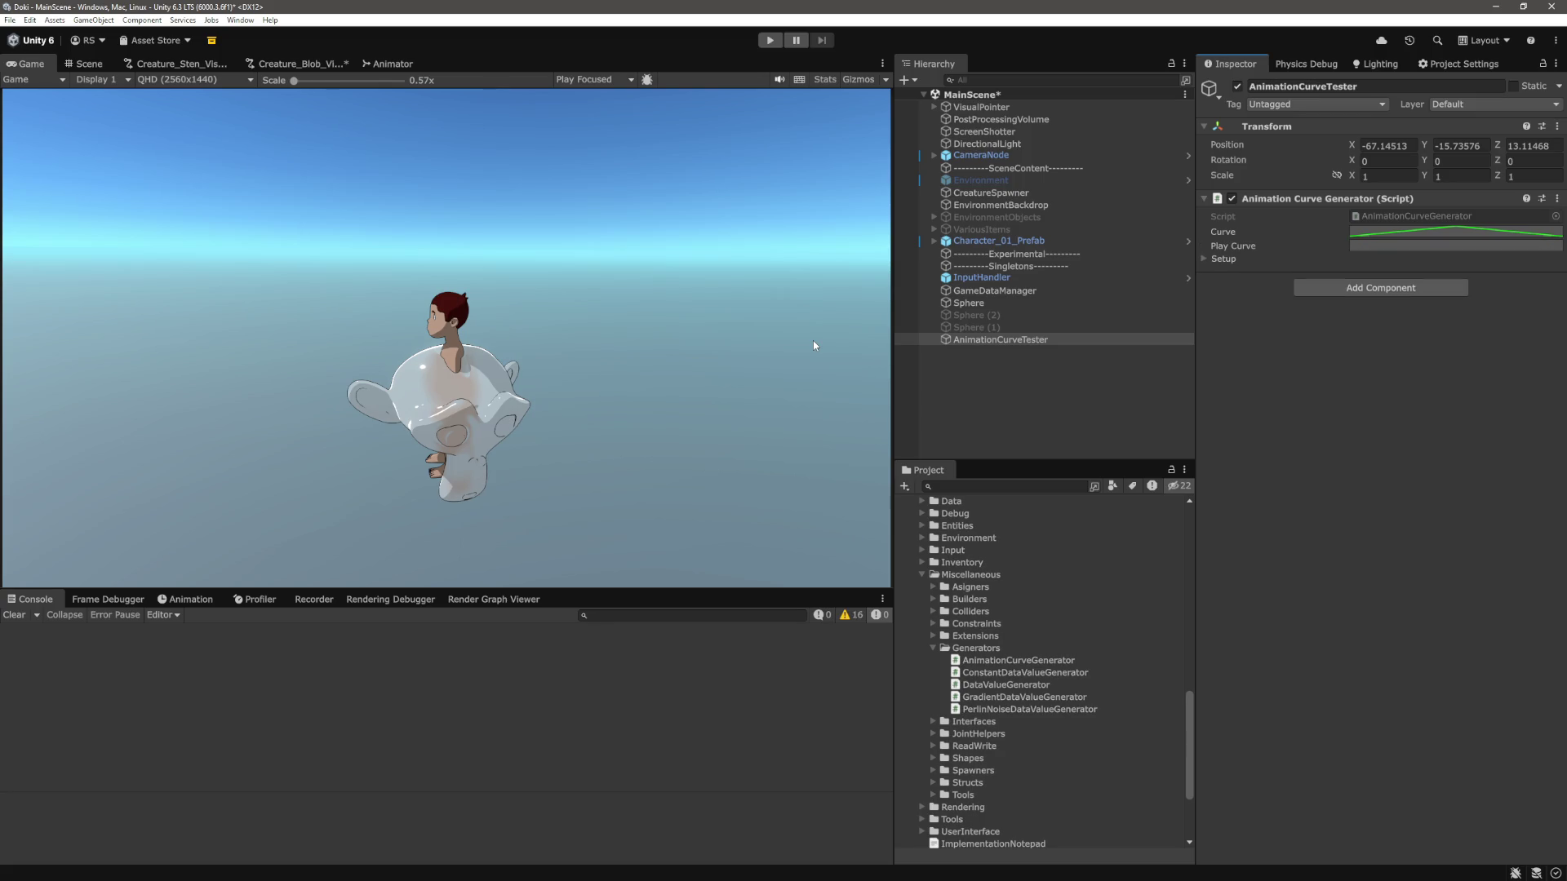
# Shape Play Curve from the flat 1.0 preset, lowering the end key to about 0.2 and easing the start tangent.
pyautogui.click(1412, 233)
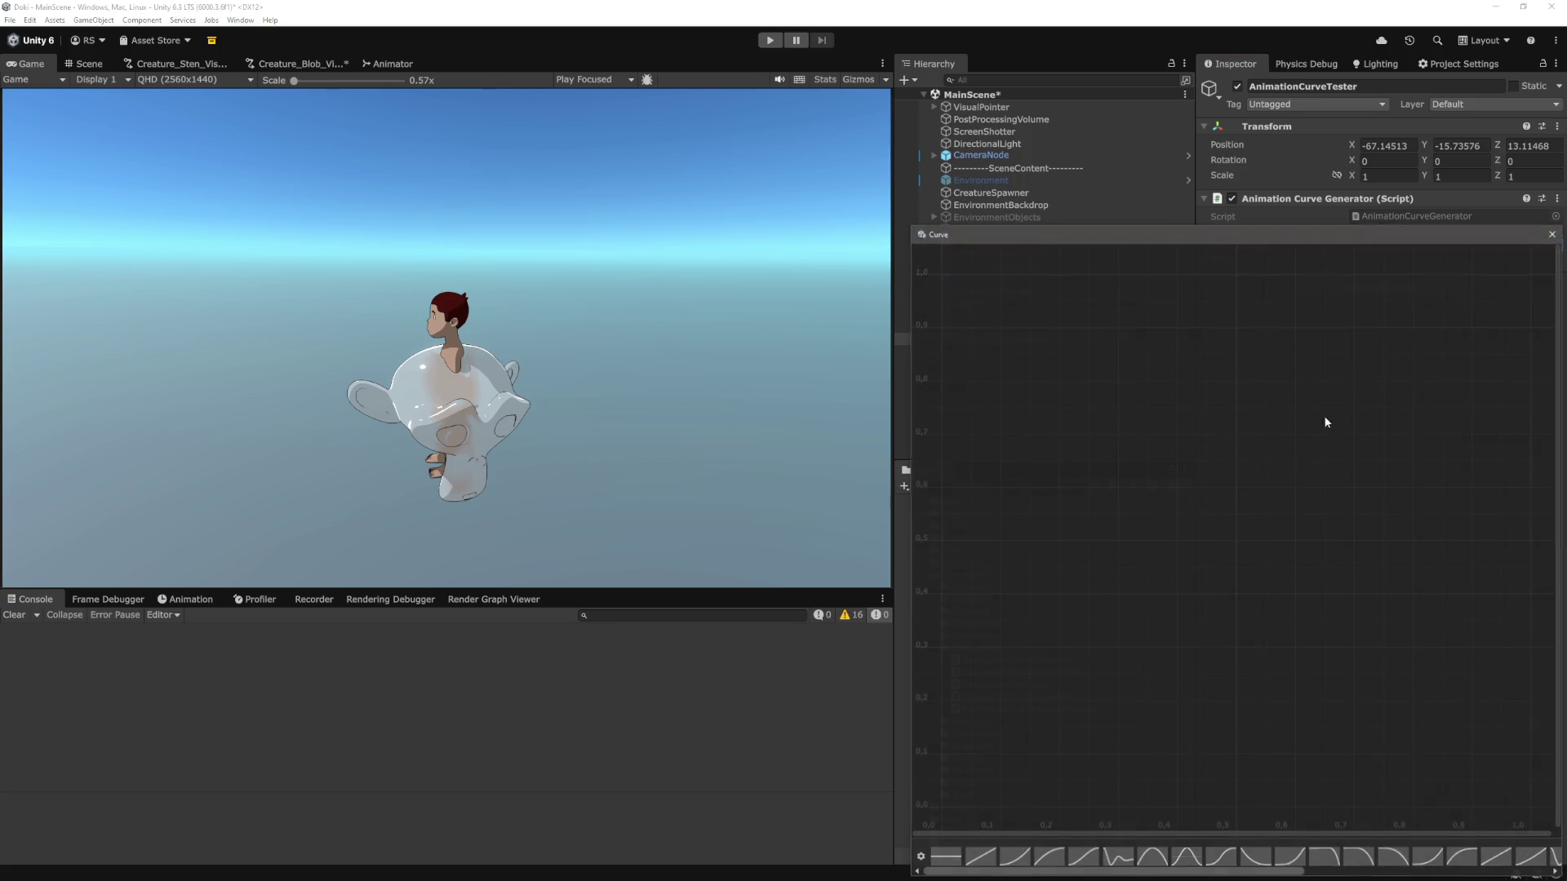
pyautogui.click(949, 855)
pyautogui.moveTo(1345, 232); pyautogui.dragTo(971, 222)
pyautogui.moveTo(1157, 276)
pyautogui.mouseDown()
pyautogui.moveTo(1112, 591)
pyautogui.moveTo(1112, 683)
pyautogui.moveTo(1154, 686)
pyautogui.moveTo(1139, 696)
pyautogui.moveTo(1158, 832)
pyautogui.moveTo(1163, 747)
pyautogui.moveTo(1123, 679)
pyautogui.moveTo(1157, 654)
pyautogui.moveTo(1118, 679)
pyautogui.mouseUp()
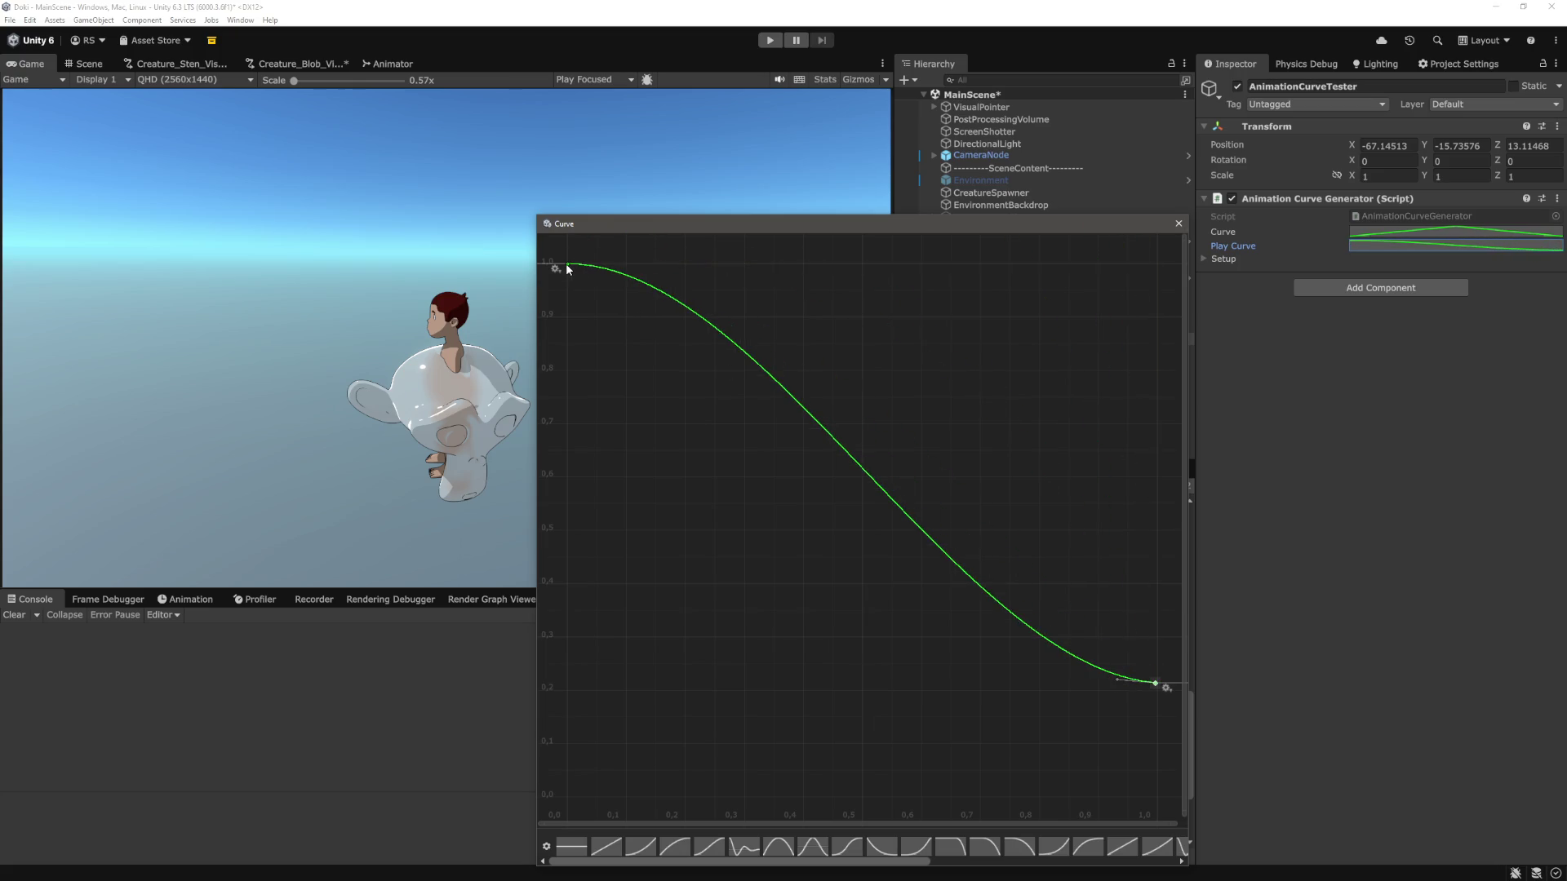
pyautogui.moveTo(621, 379)
pyautogui.mouseDown()
pyautogui.moveTo(584, 338)
pyautogui.moveTo(625, 376)
pyautogui.moveTo(585, 437)
pyautogui.moveTo(628, 382)
pyautogui.mouseUp()
pyautogui.scroll(-3, 816, 450)
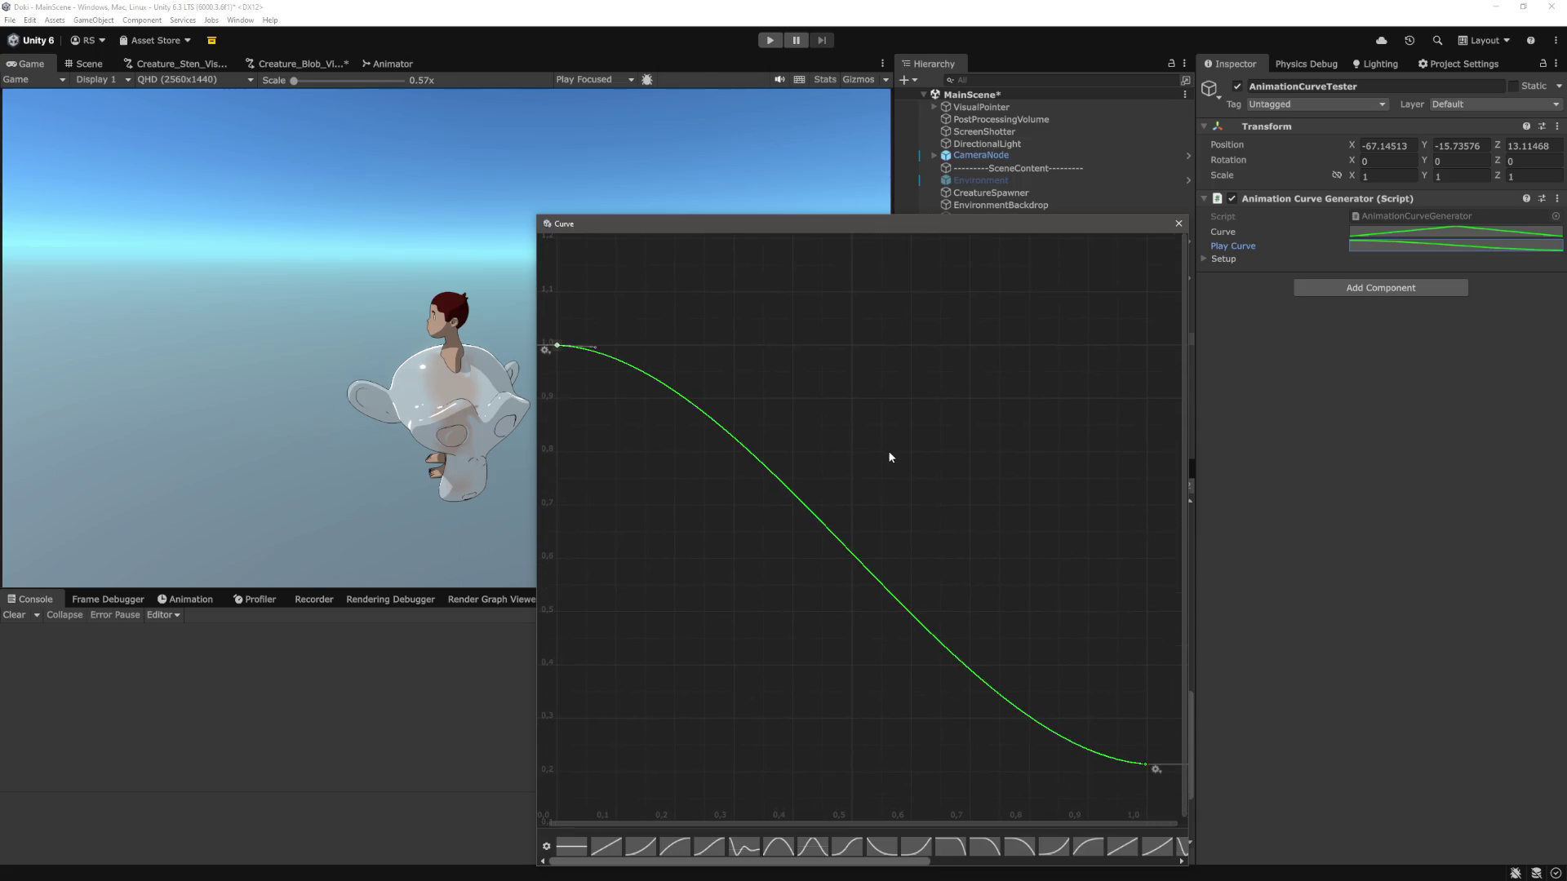
pyautogui.scroll(-3, 926, 444)
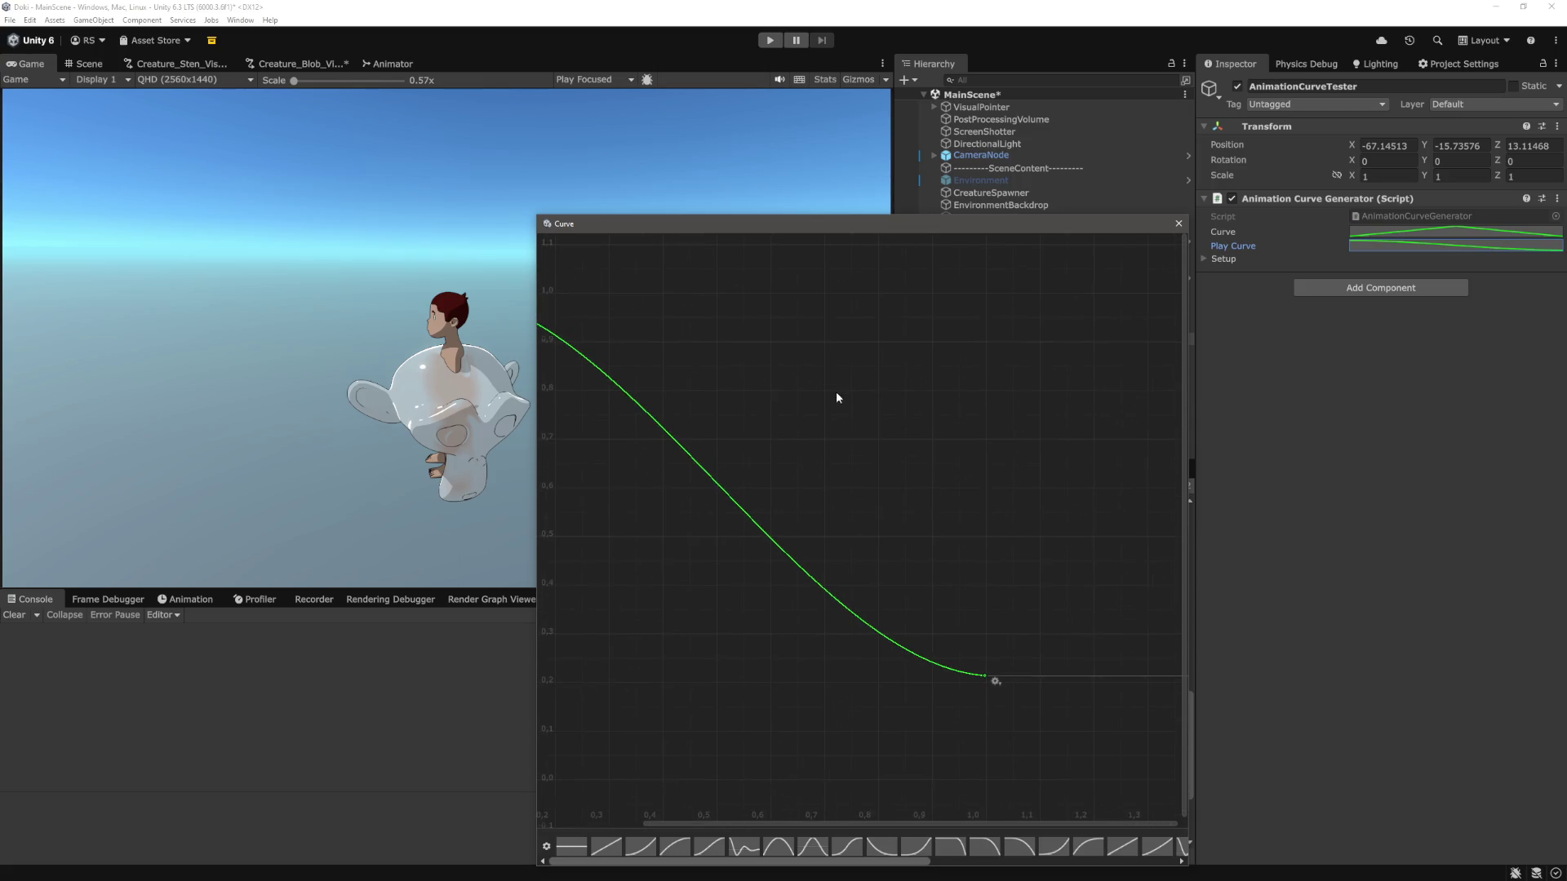
pyautogui.scroll(-2, 1045, 510)
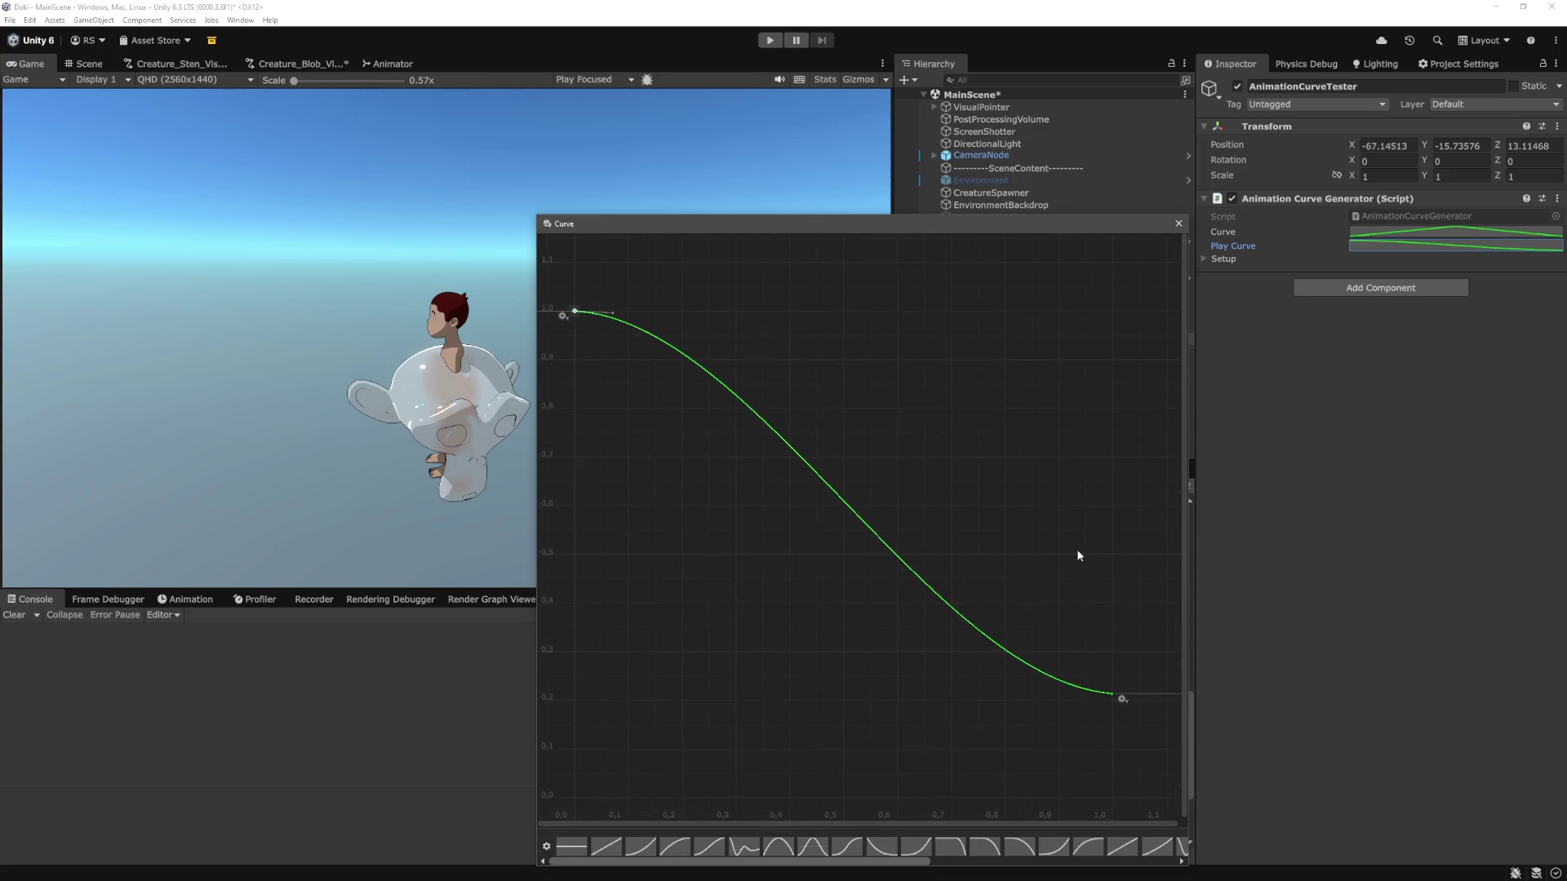